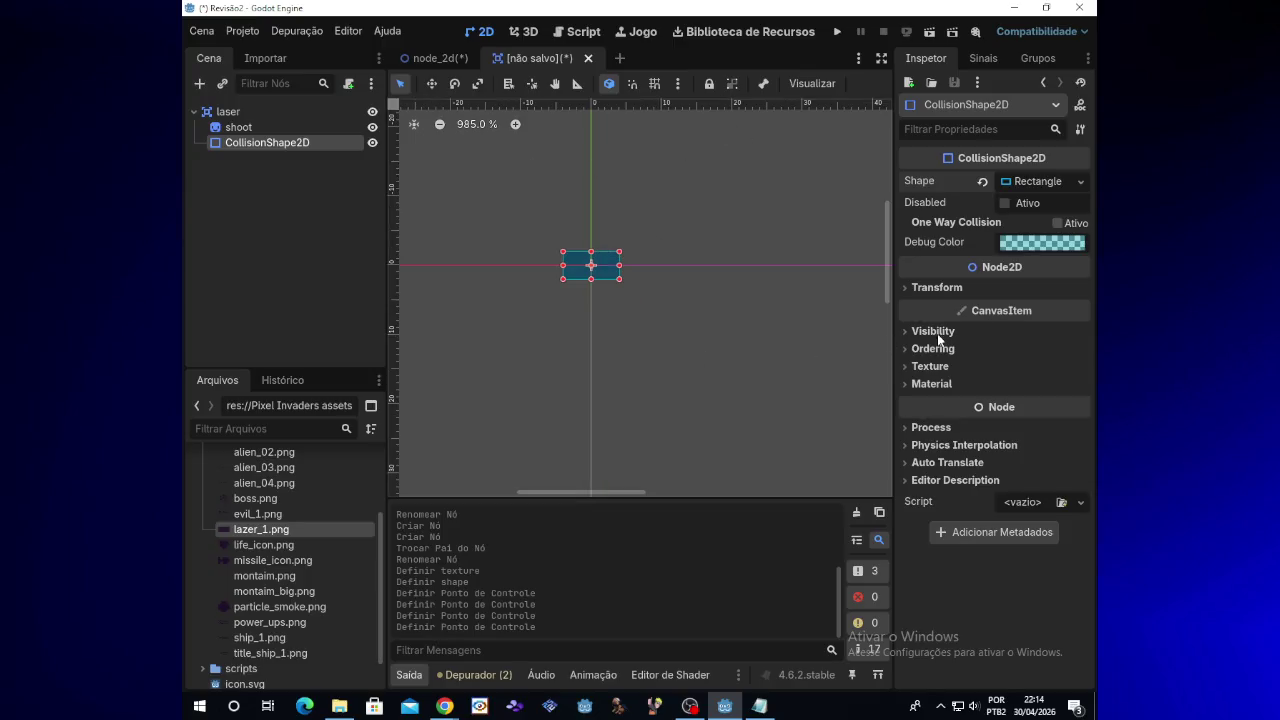
Step: Save the new laser scene as laser.tscn in res://scripts, then bring the stream chat forward
scroll(884, 290, up, 2)
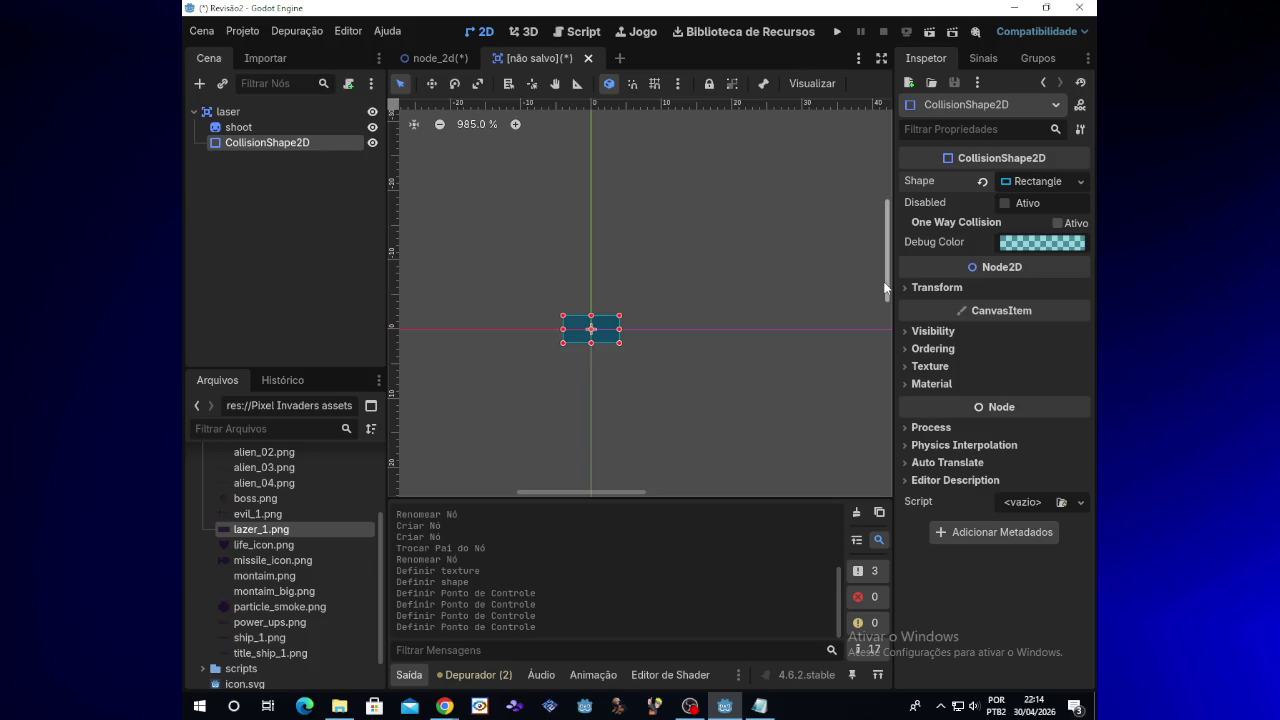
scroll(617, 497, up, 5)
scroll(618, 498, down, 4)
scroll(618, 497, down, 1)
scroll(610, 391, up, 3)
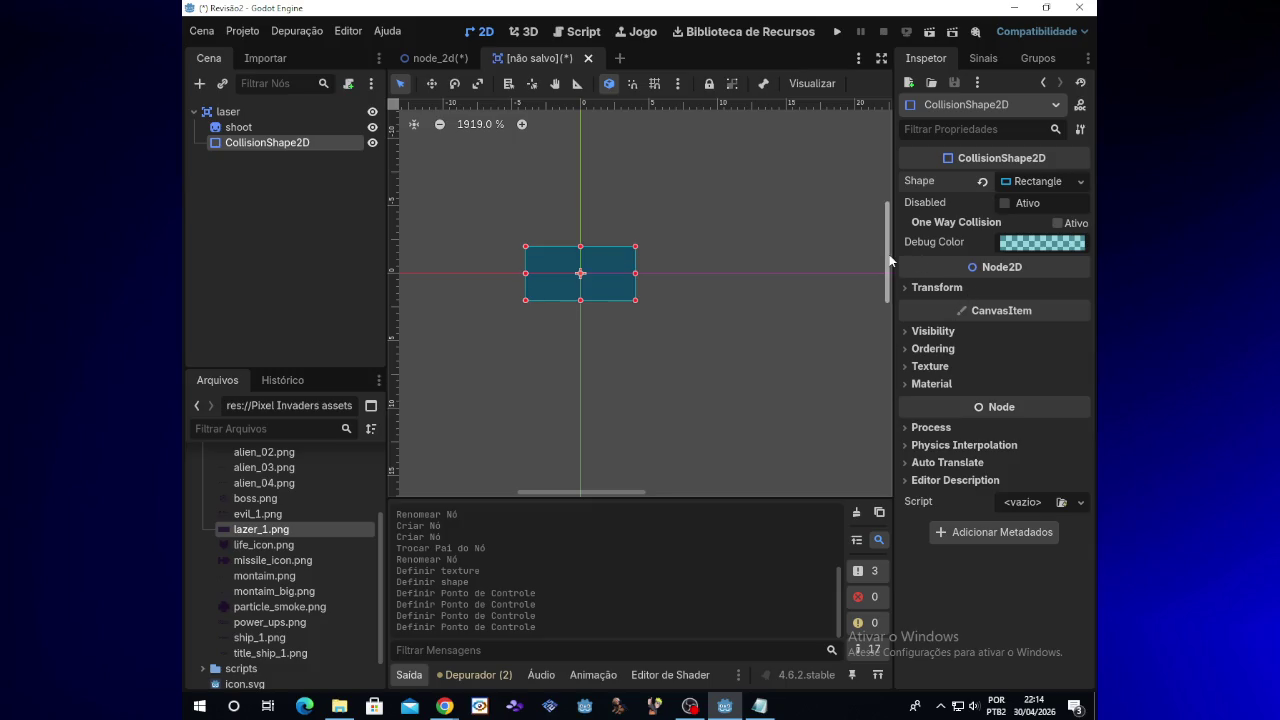
click(1083, 181)
click(1083, 181)
mouse_move(414, 55)
key(ctrl+s)
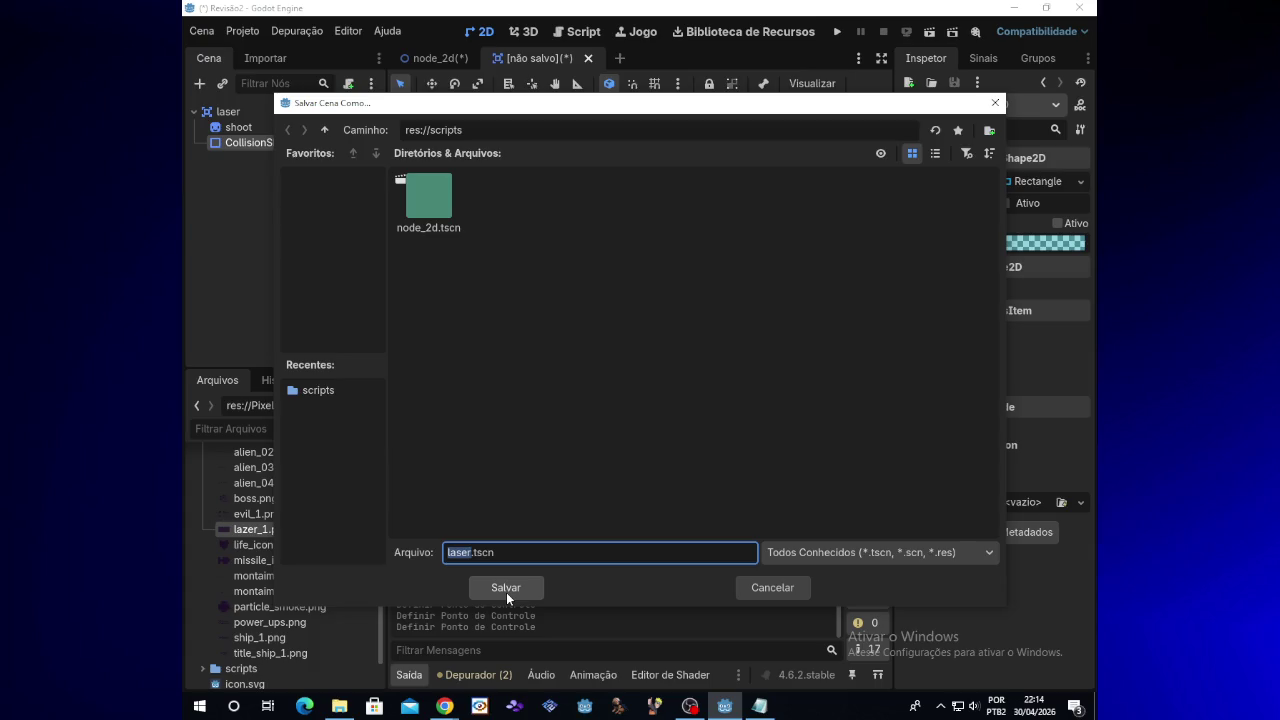
click(506, 592)
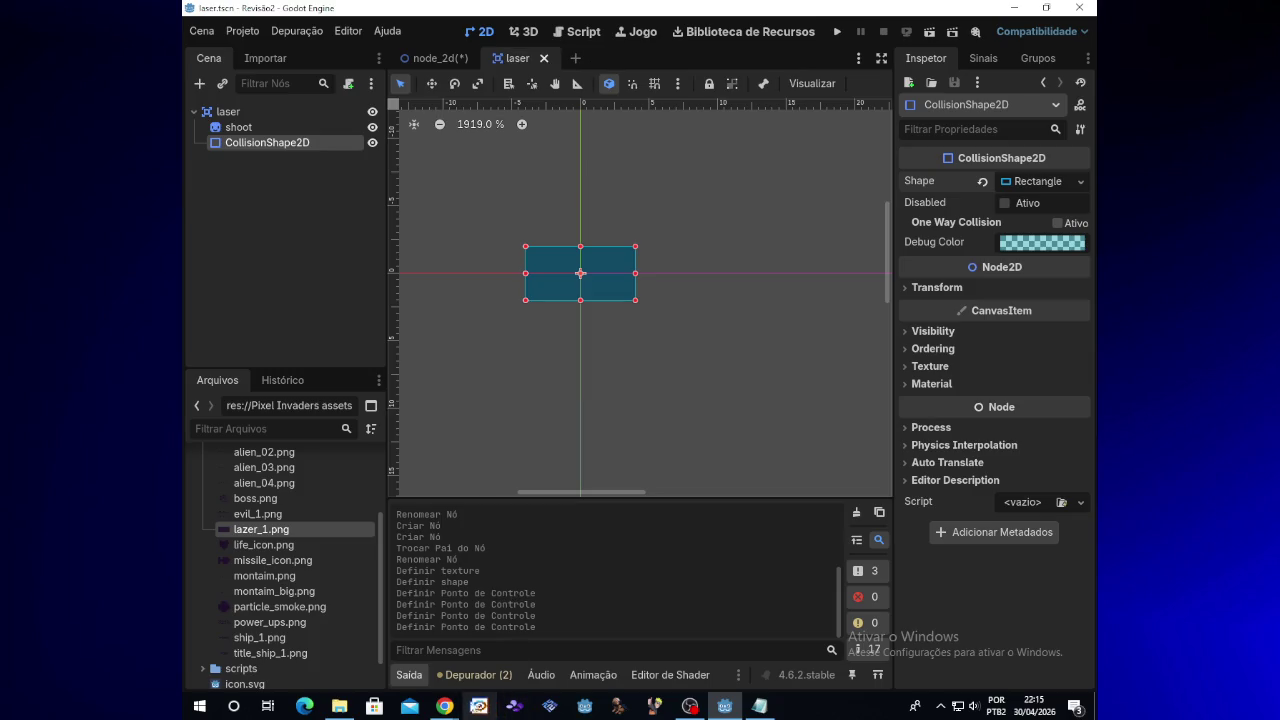
mouse_move(445, 705)
click(522, 672)
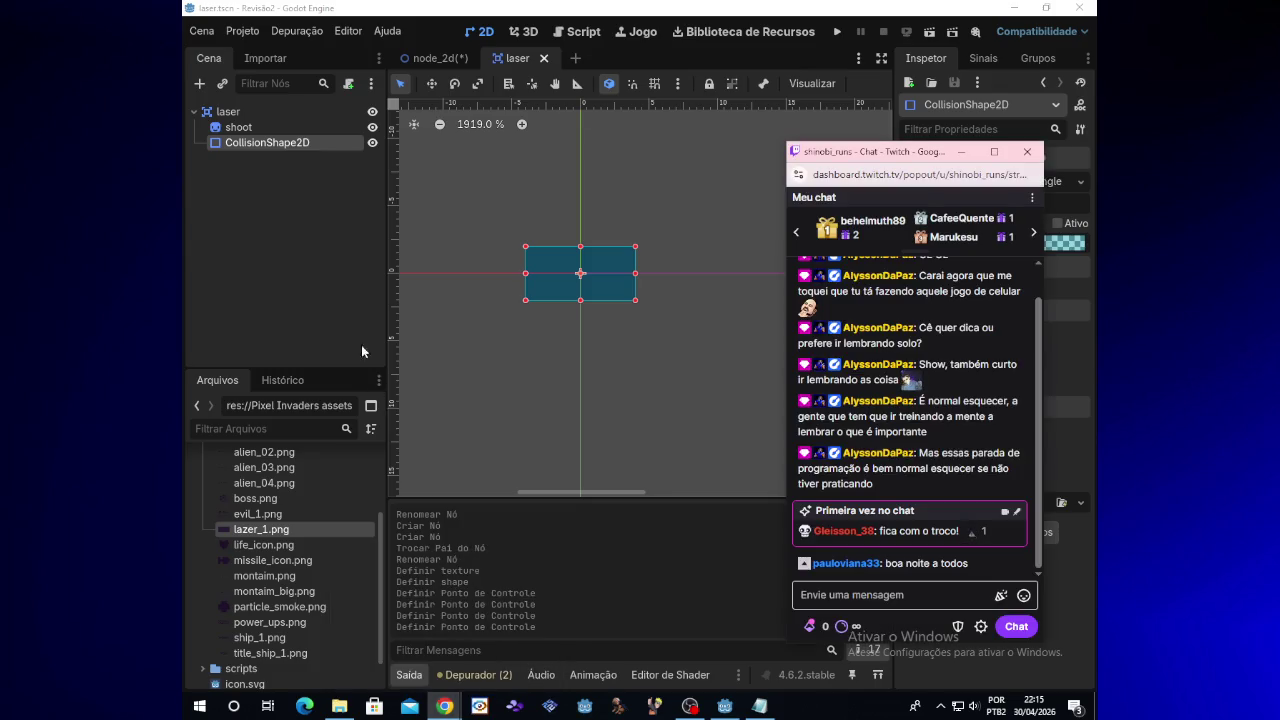
click(364, 351)
click(286, 106)
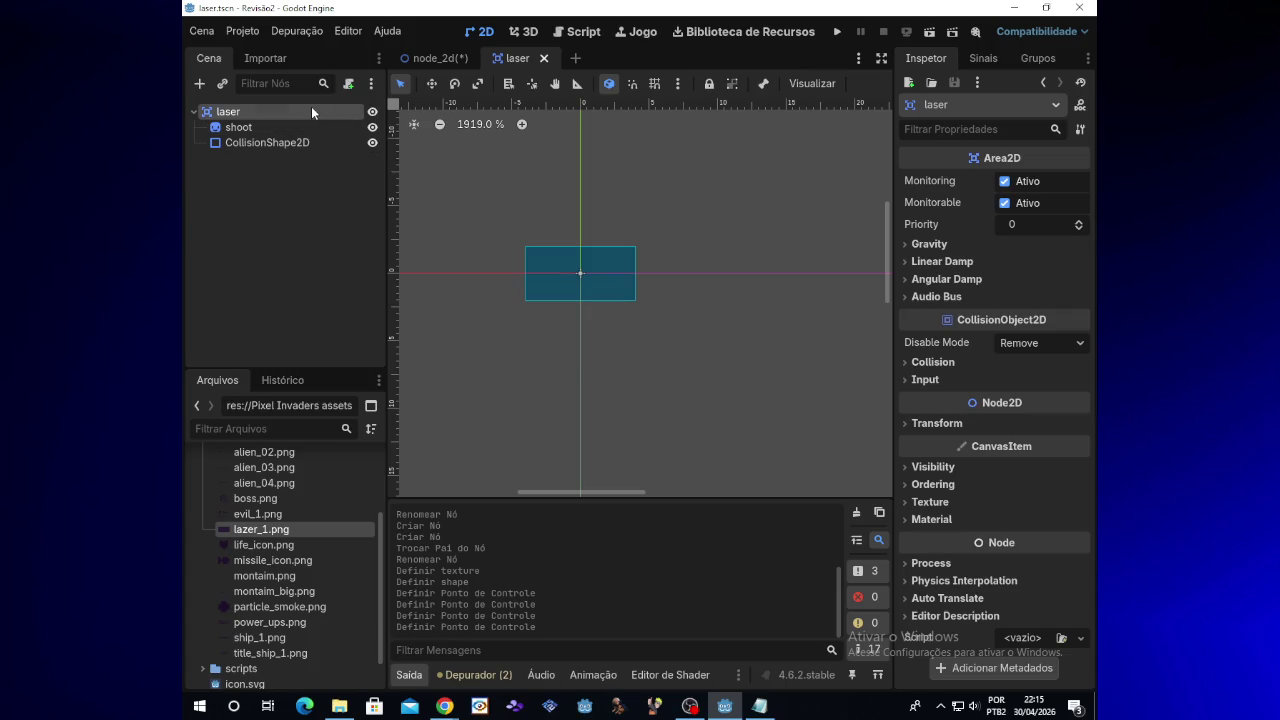
Step: Attach a new GDScript at res://scripts/laser.gd to the laser node
right_click(311, 106)
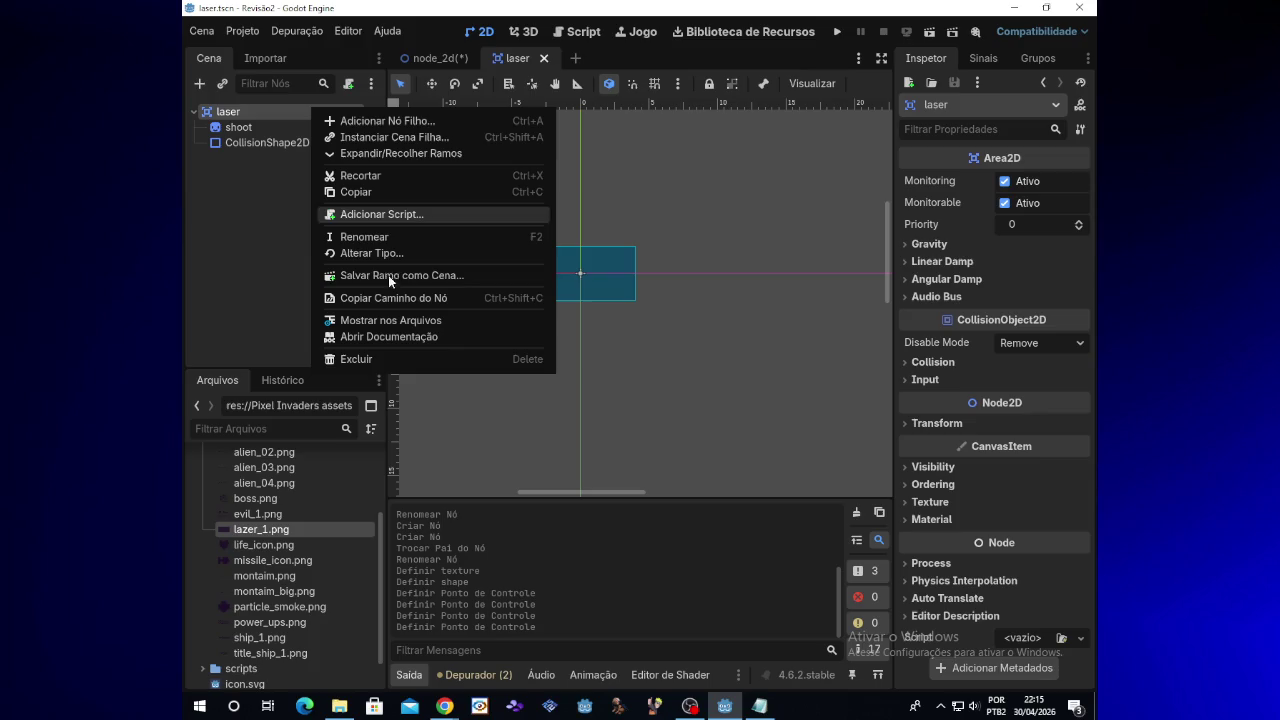
click(350, 88)
click(350, 88)
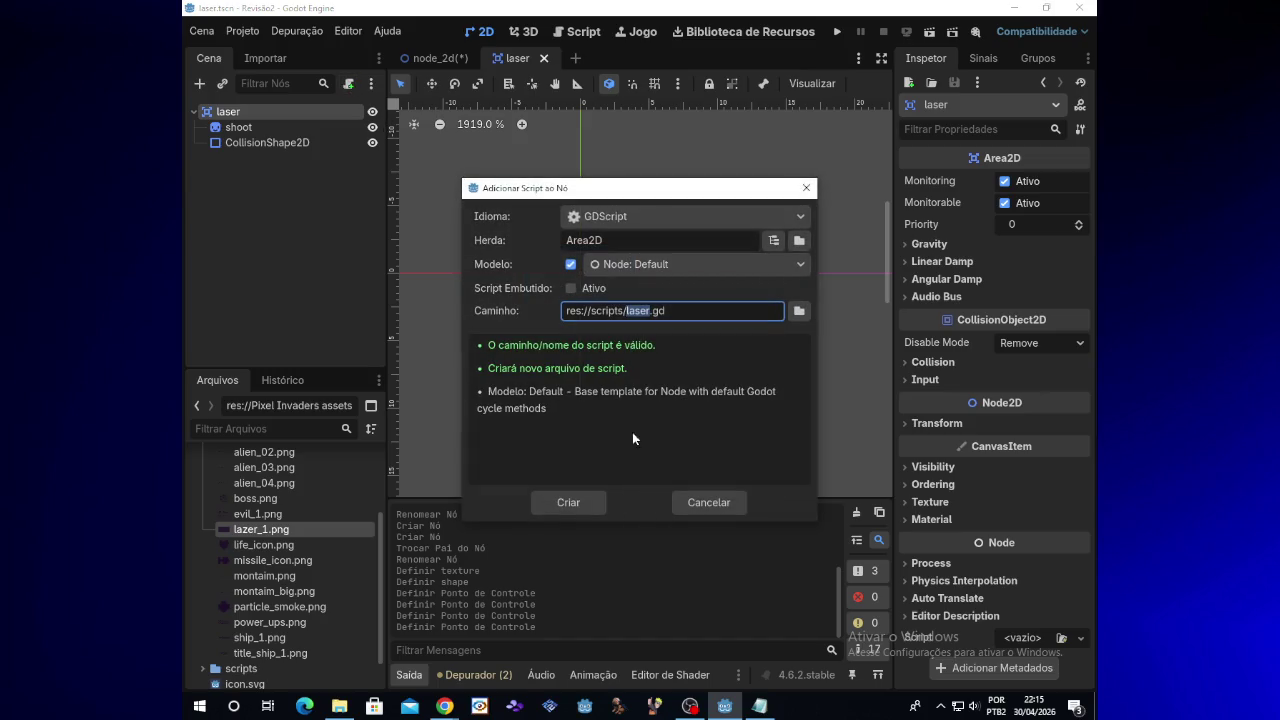
click(799, 311)
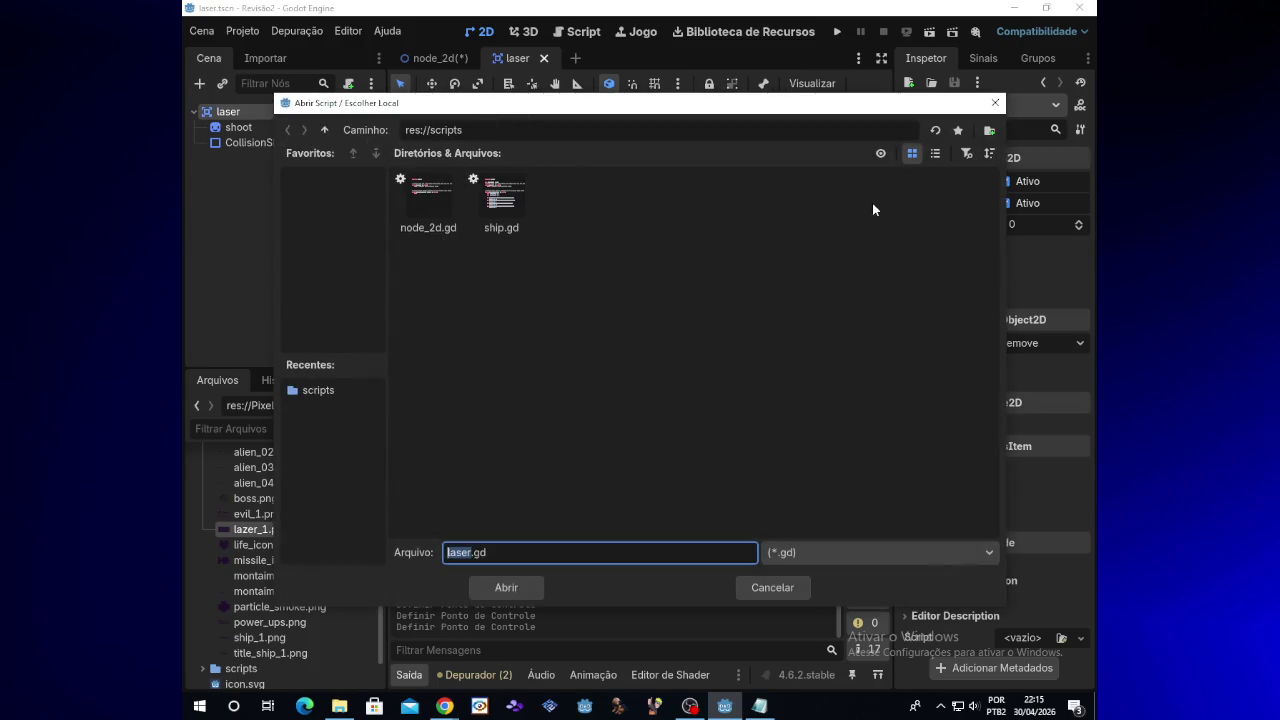
click(485, 585)
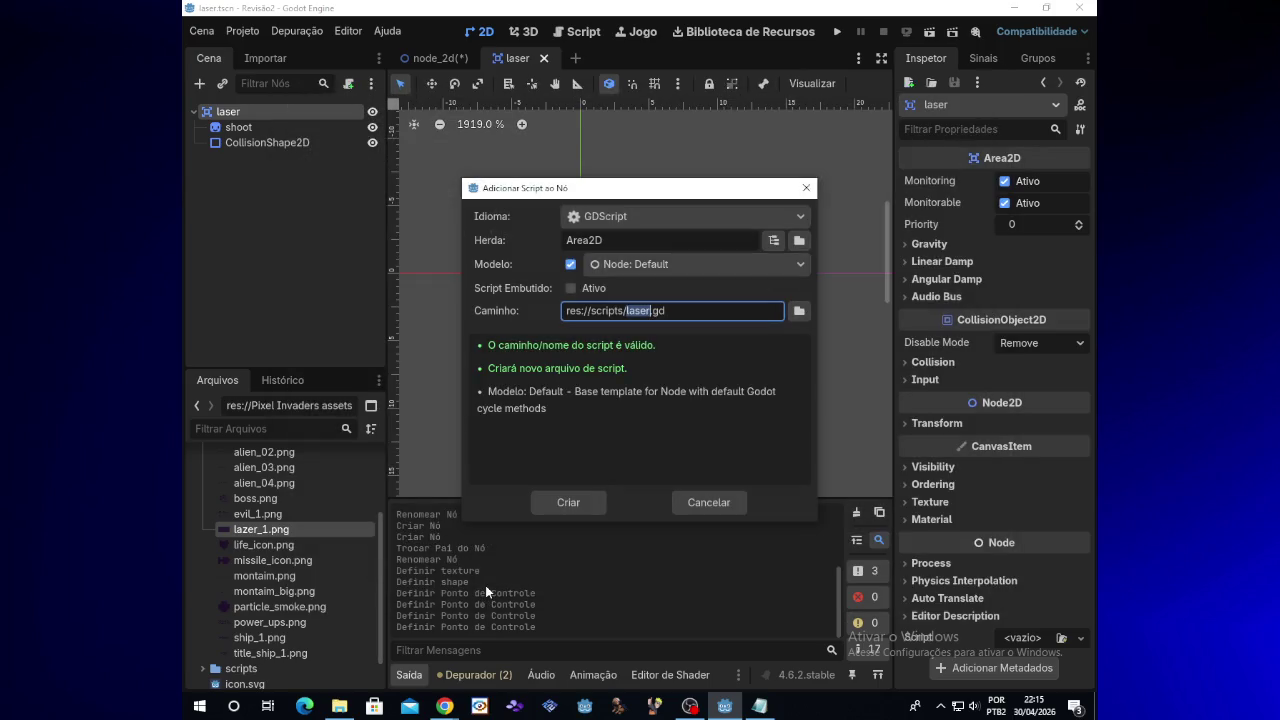
click(542, 504)
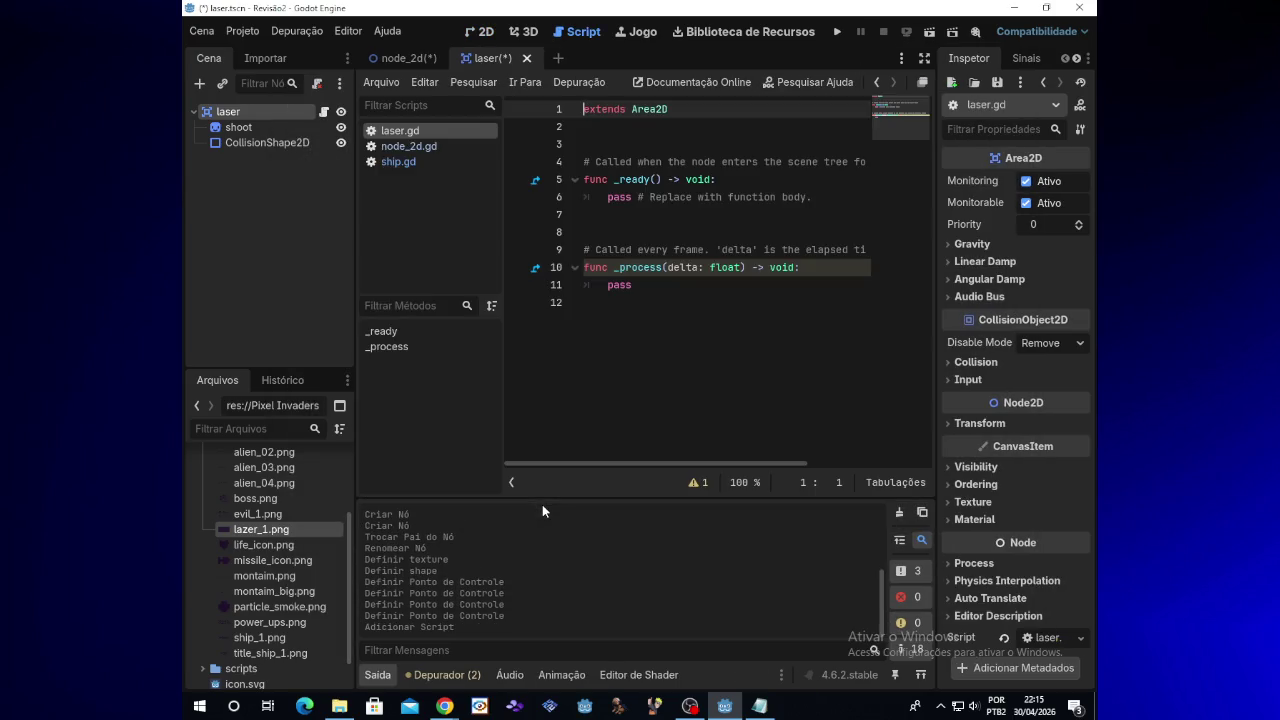
Step: Add 'var speed:int = 80' on a new line 3 of laser.gd
click(620, 130)
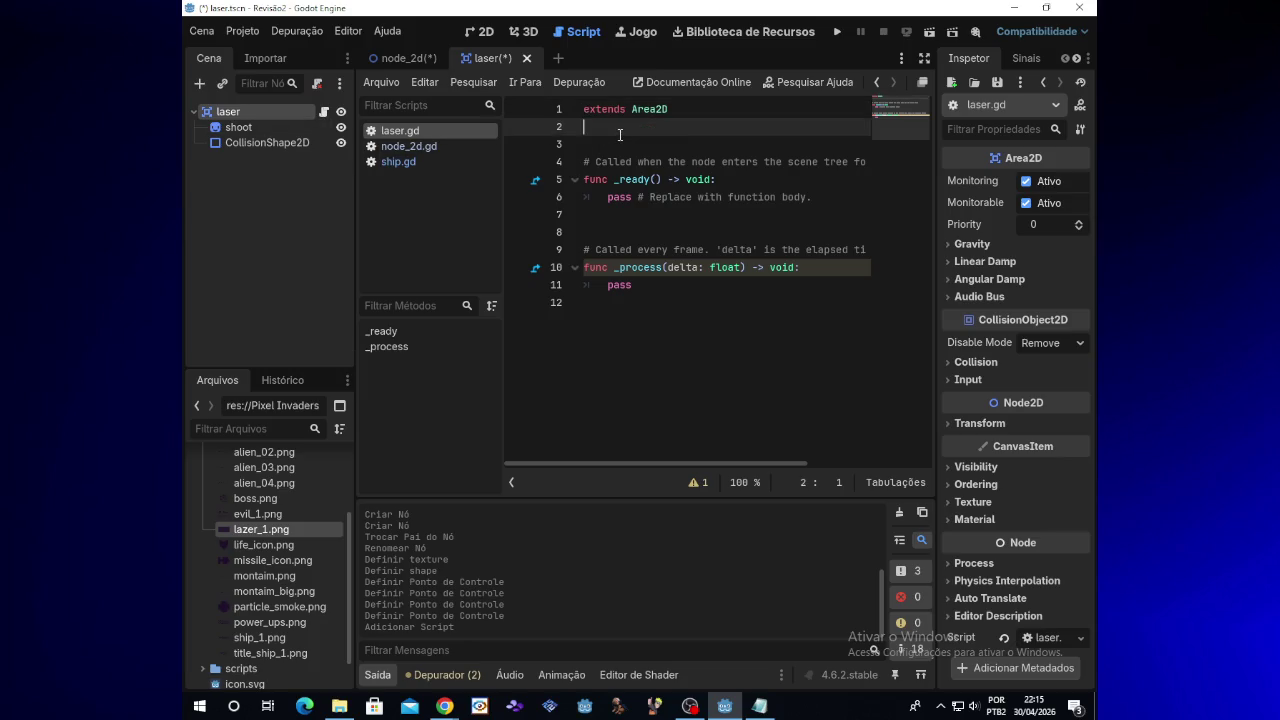
key(Return)
text(var speed)
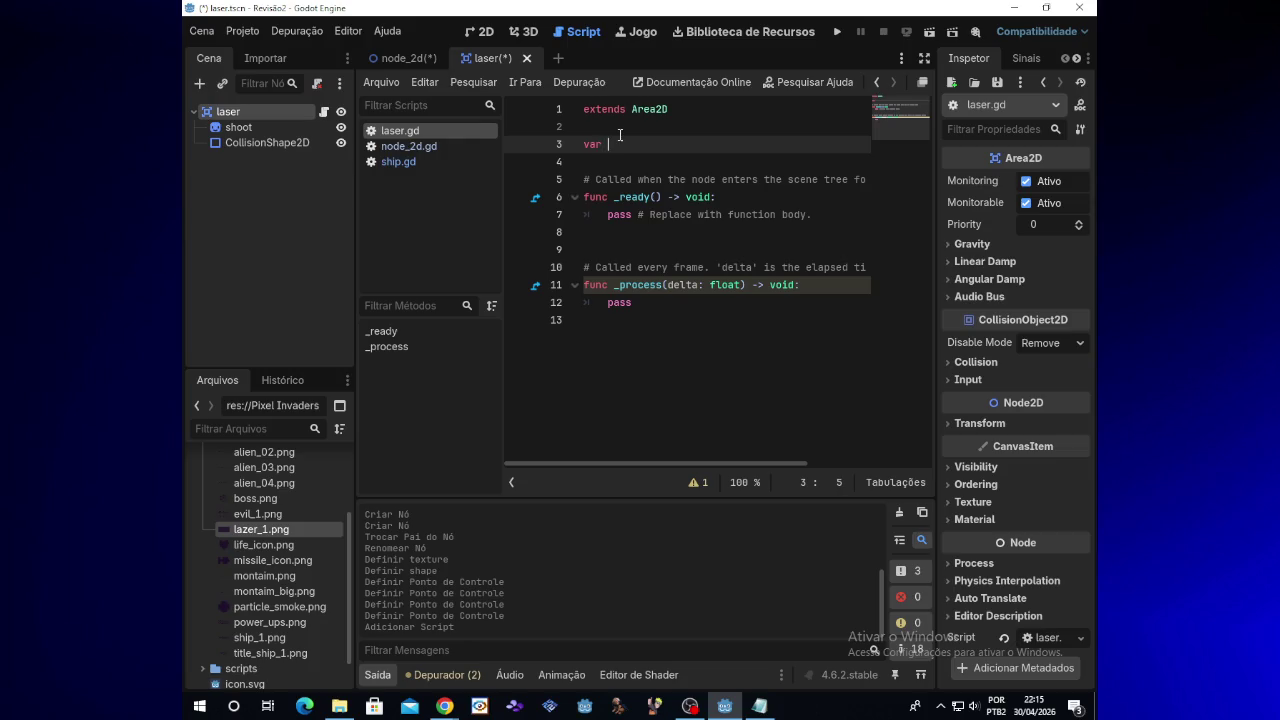
text(:)
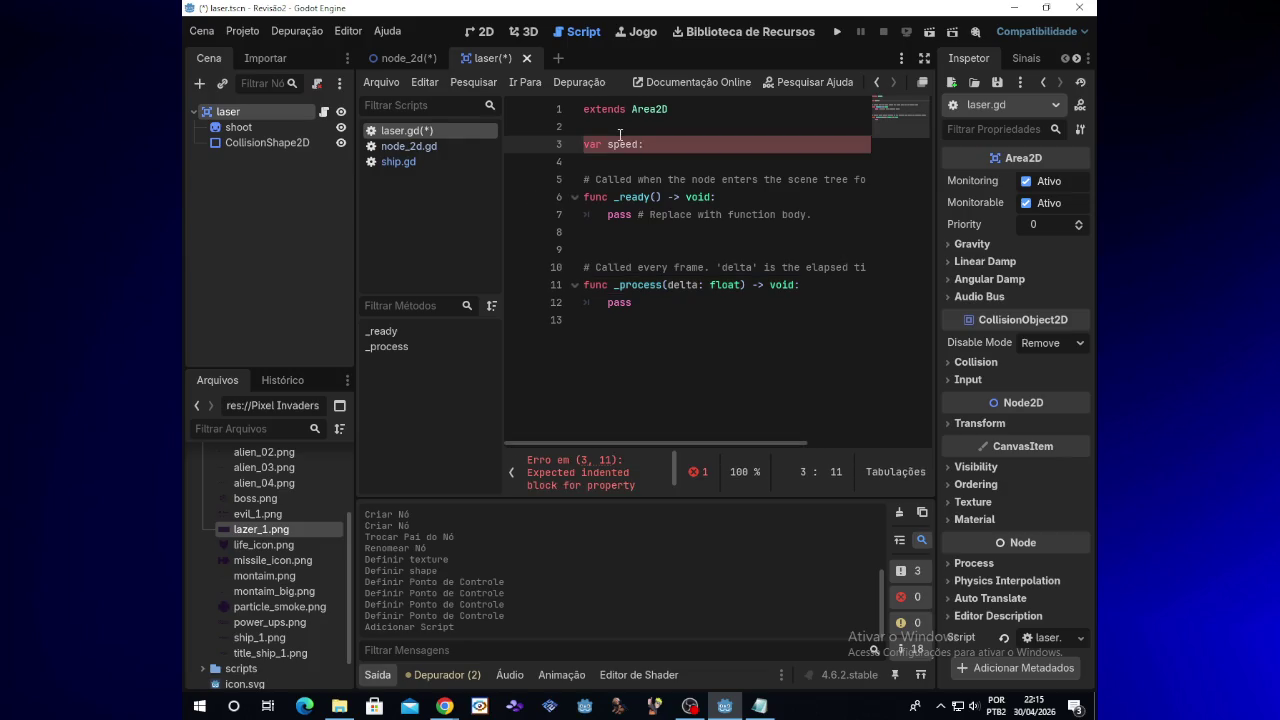
text(int)
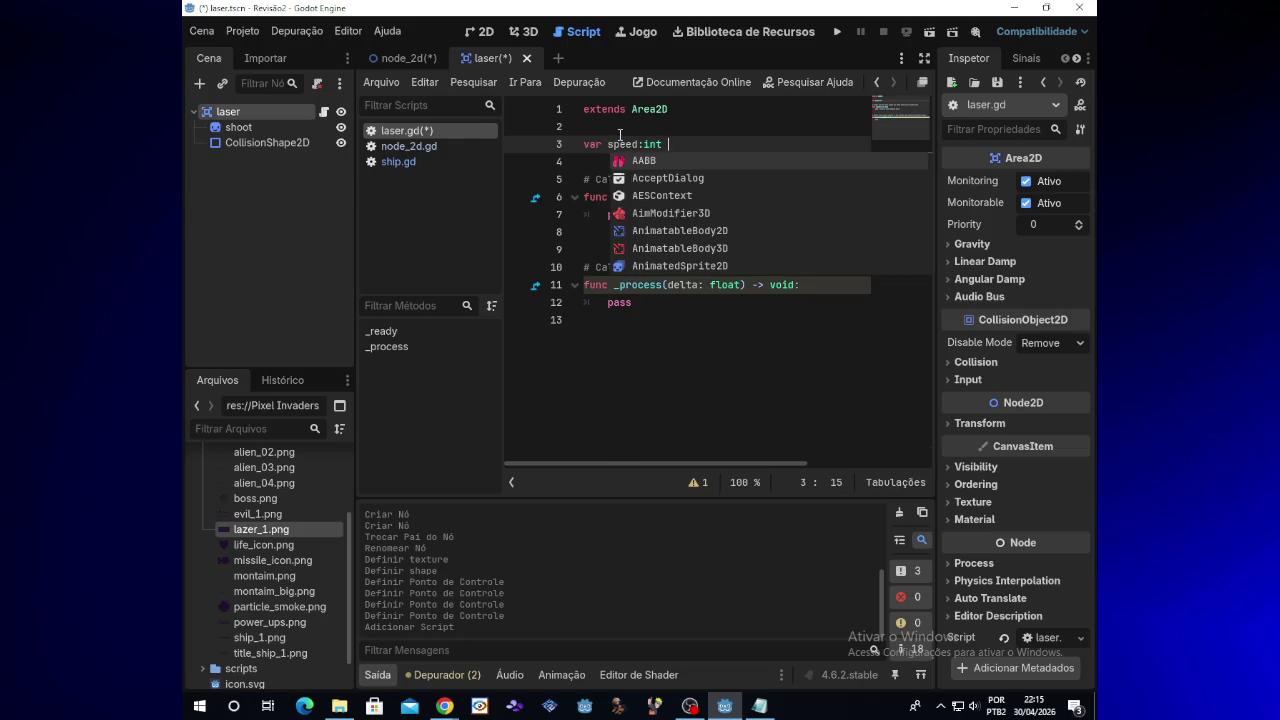
key(Escape)
text(=)
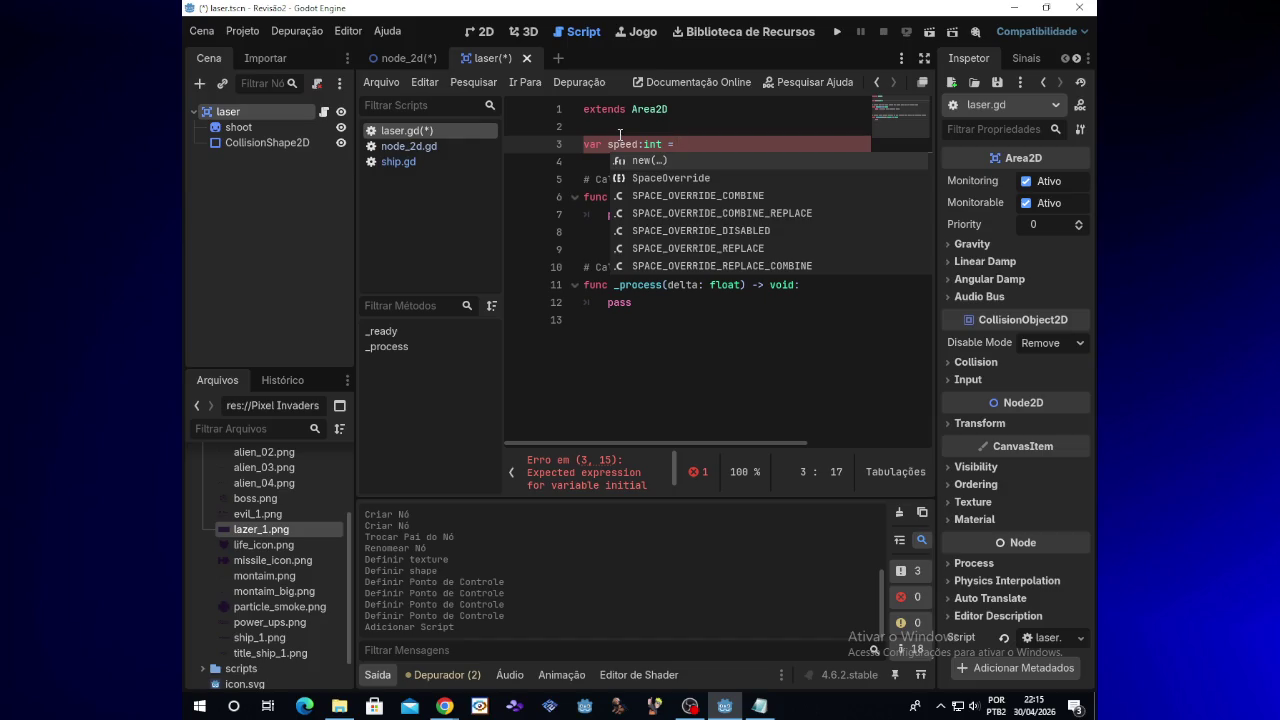
key(Escape)
text(80)
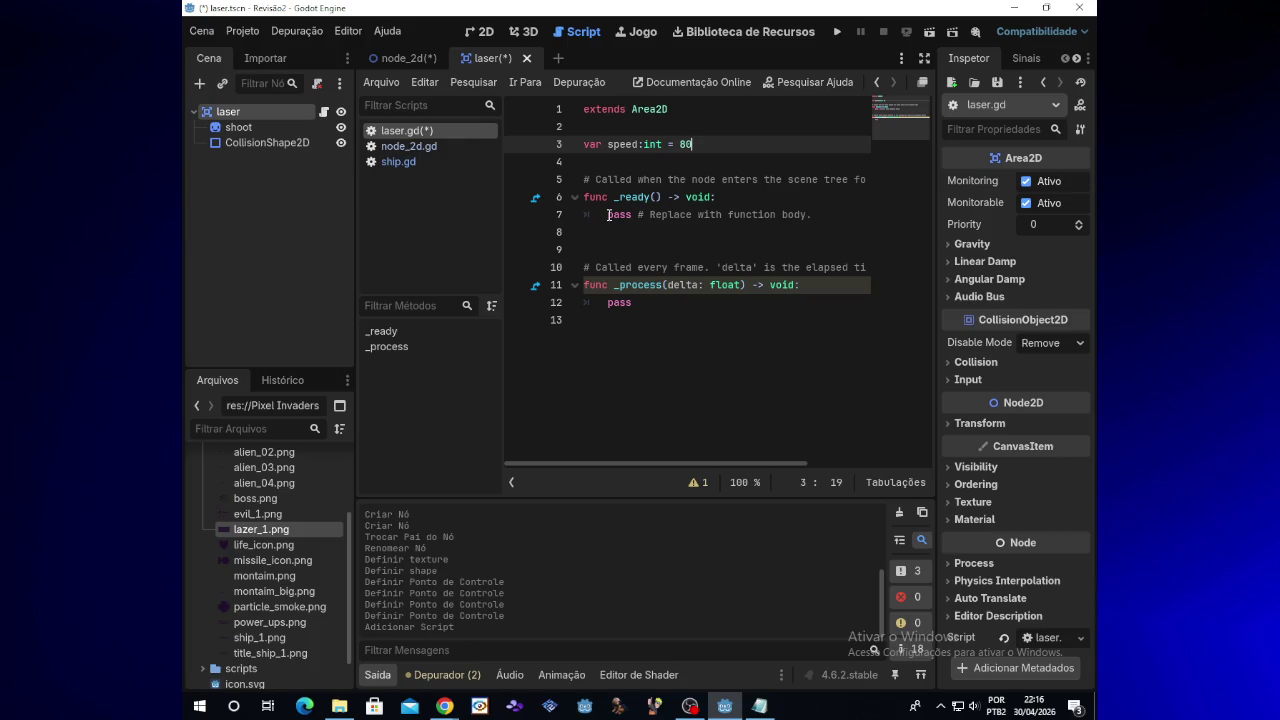
Step: Delete the pass placeholder in _ready and bring up ship.gd's code for reference
click(608, 215)
drag(623, 215, 812, 214)
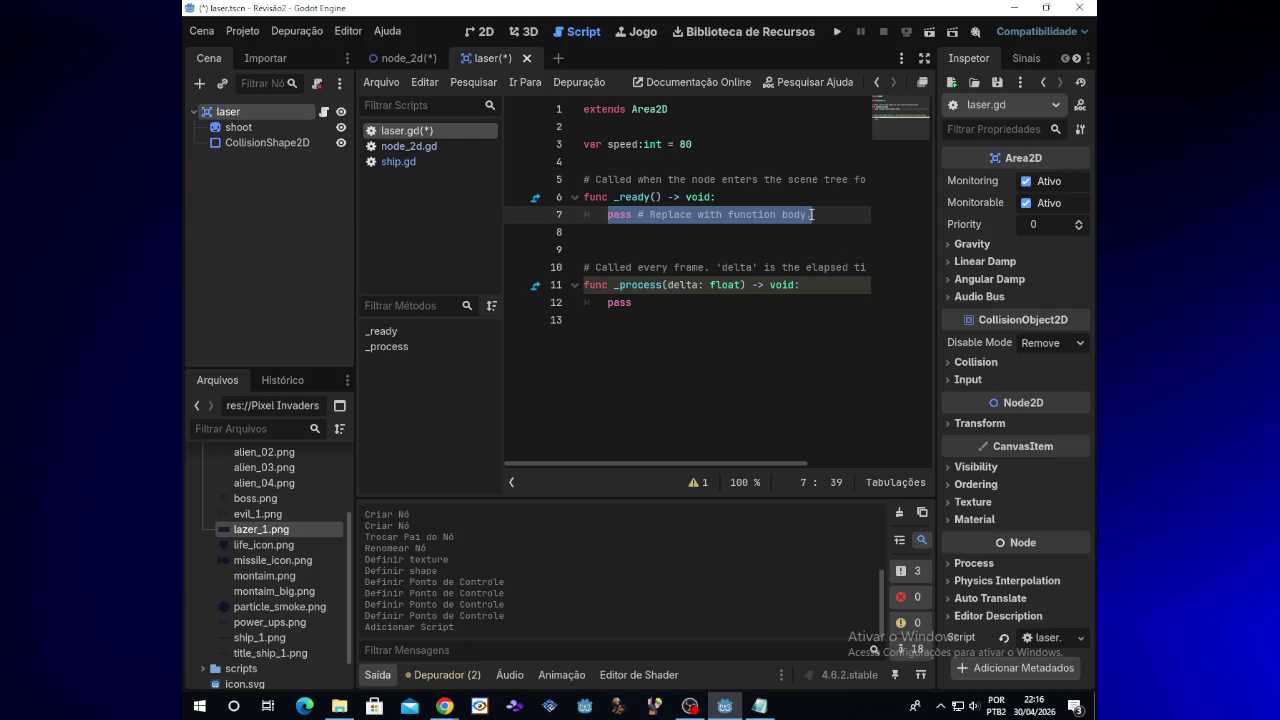
key(BackSpace)
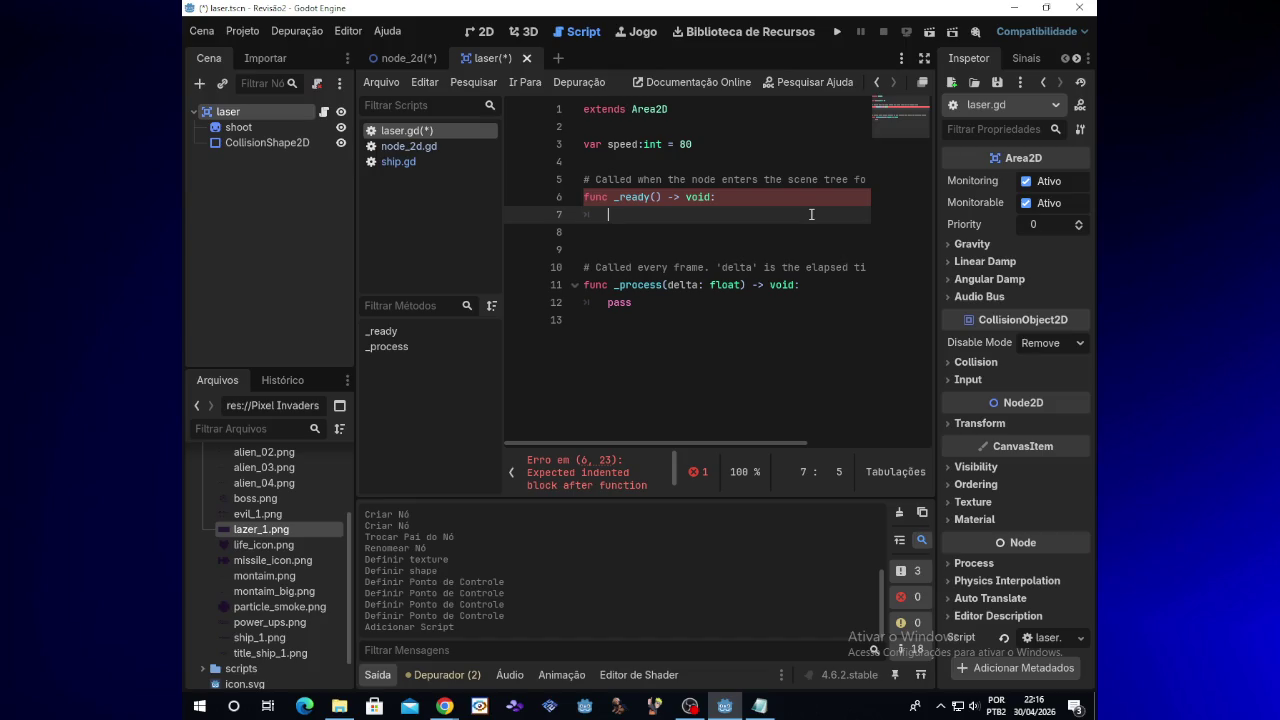
click(410, 163)
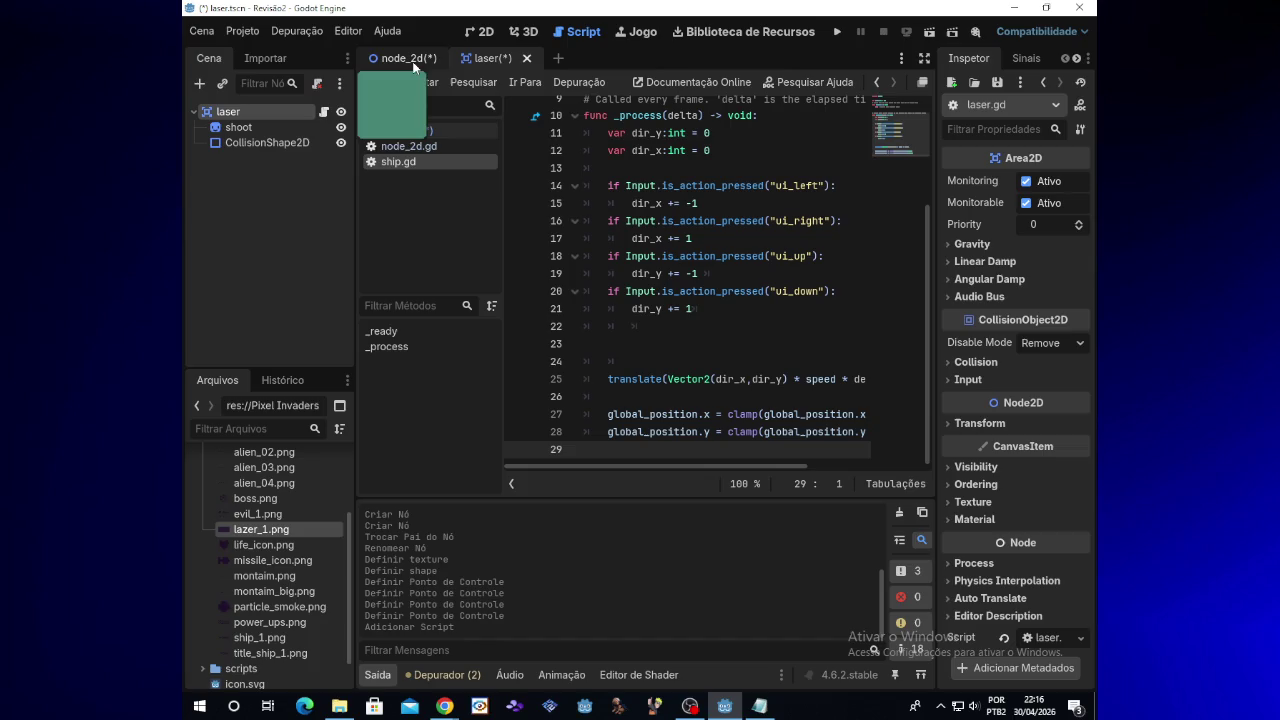
Step: Start line 7 of laser.gd's _ready with translate(Vector2(1,0))
click(426, 136)
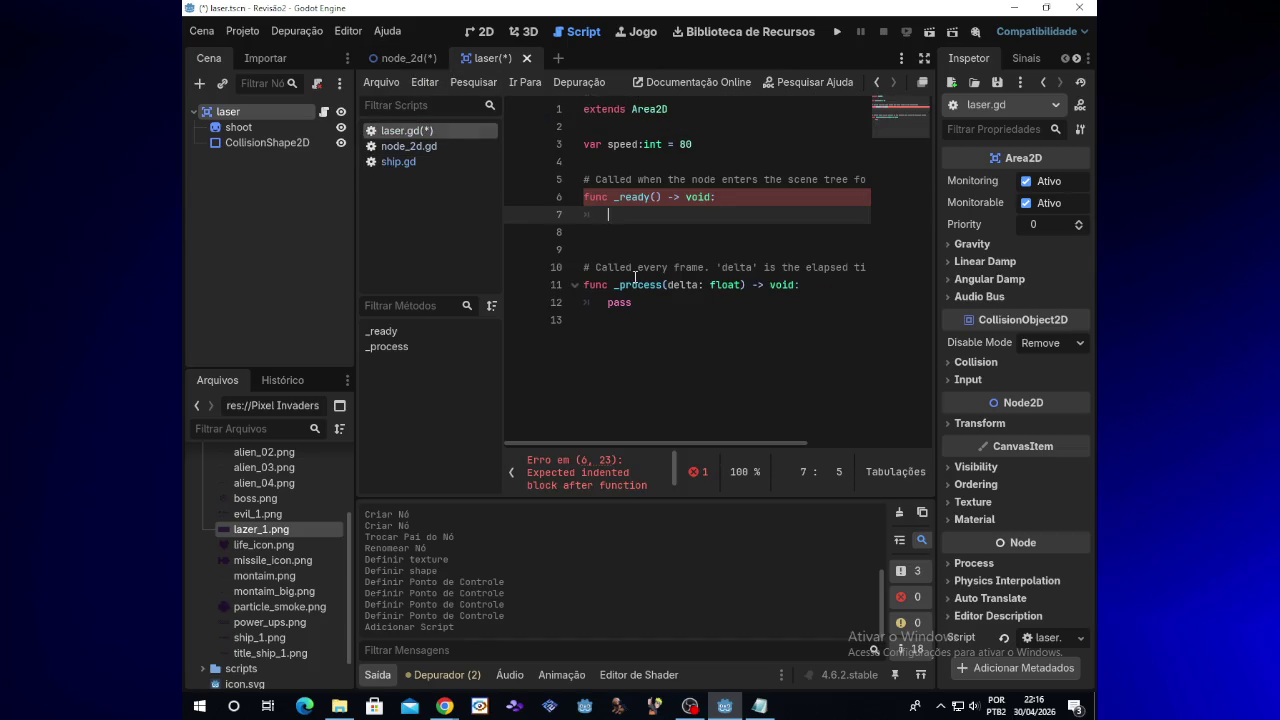
text(translate)
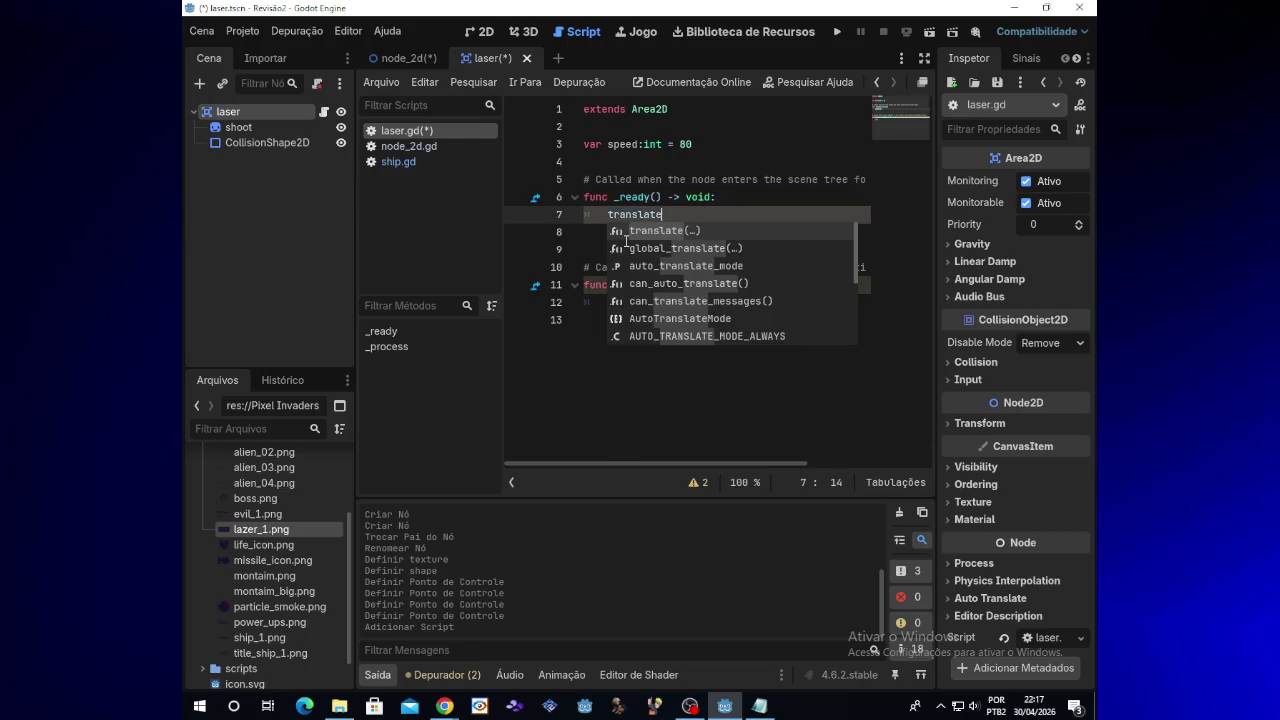
key(Escape)
text(()
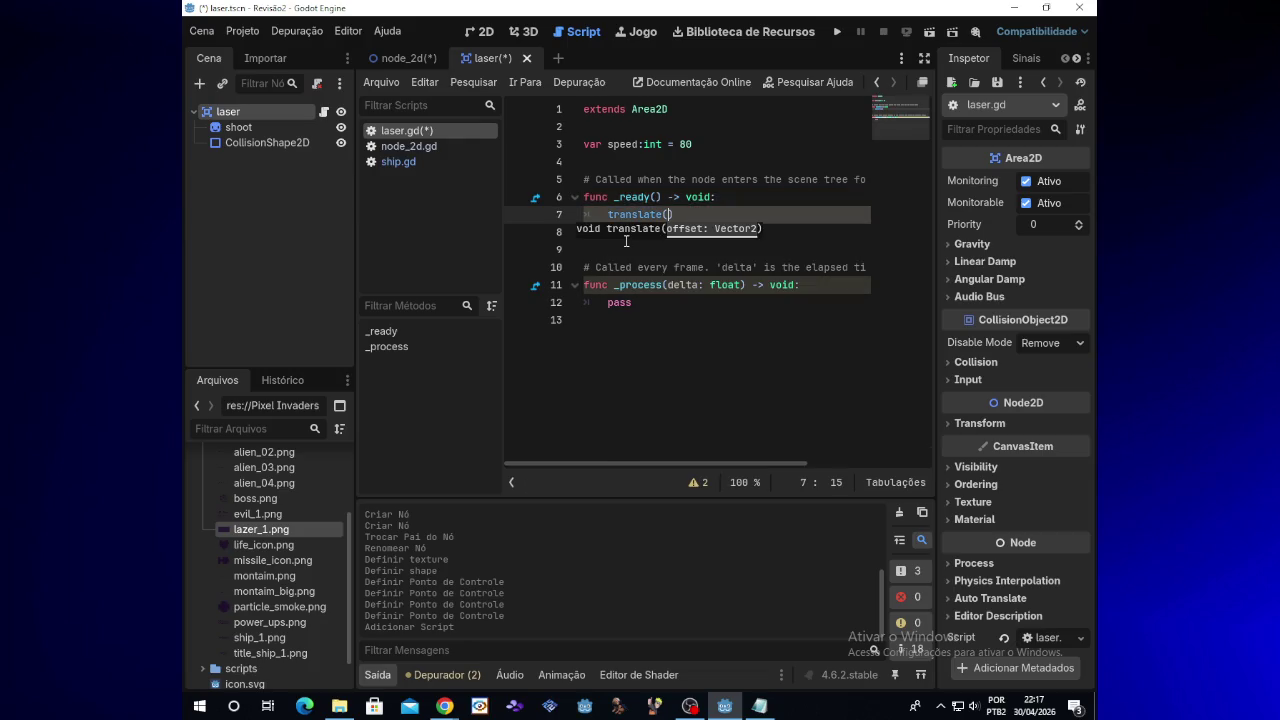
text(Vector)
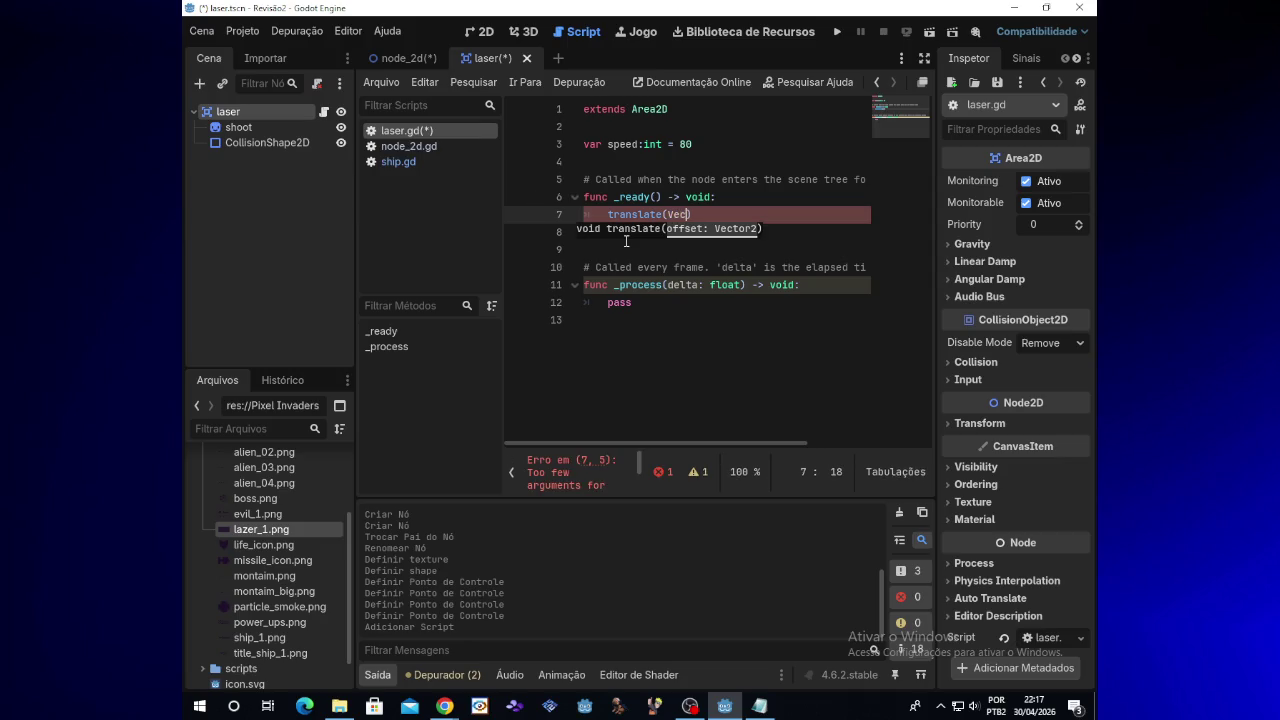
text(2)
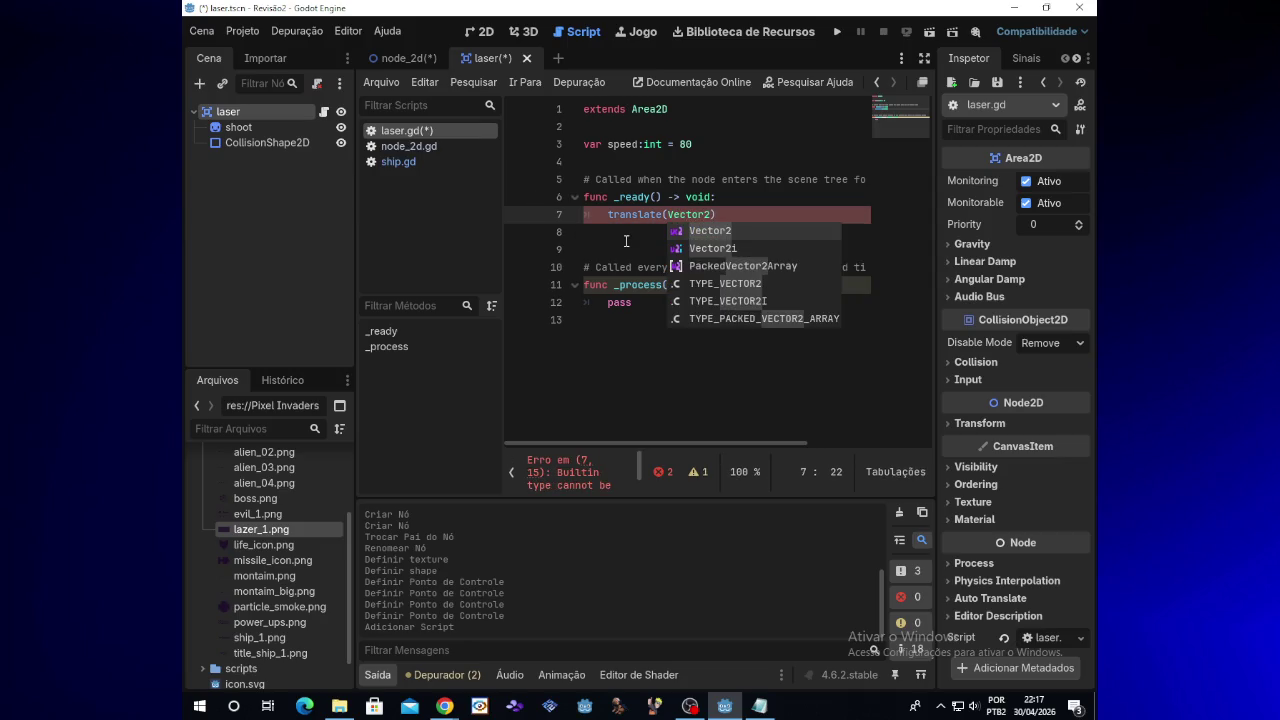
text(()
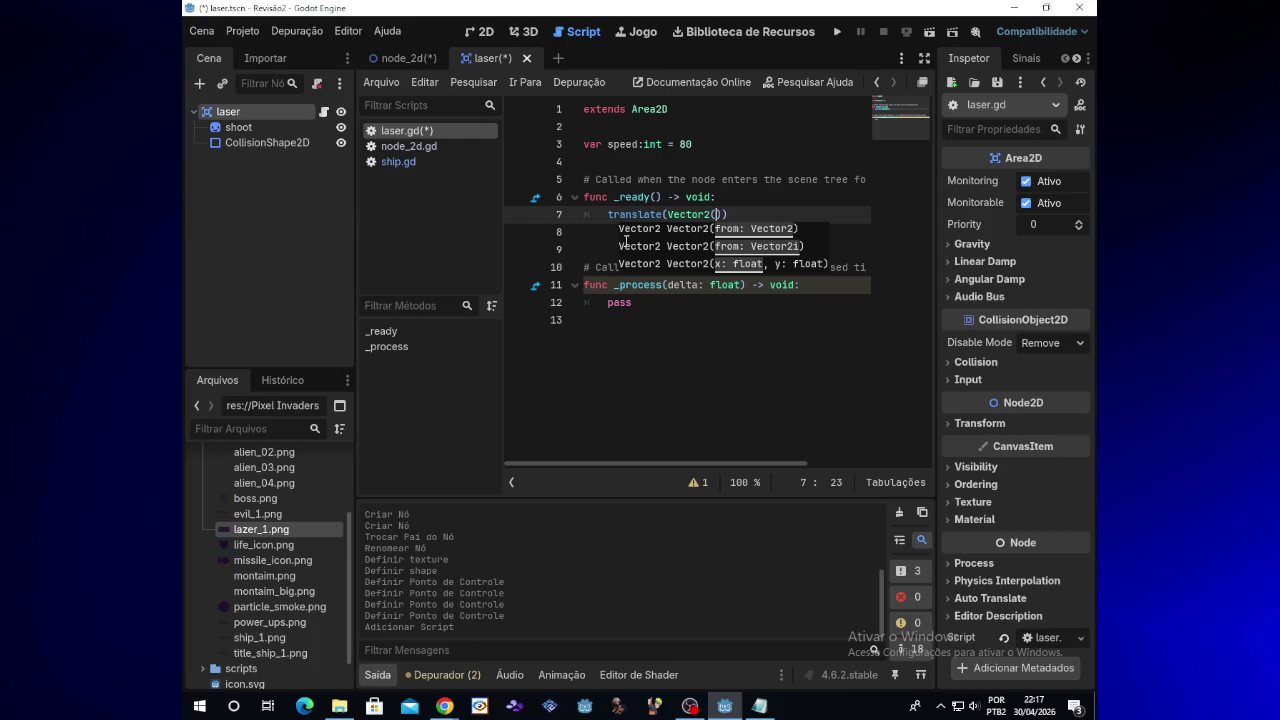
text(1,)
text(0))
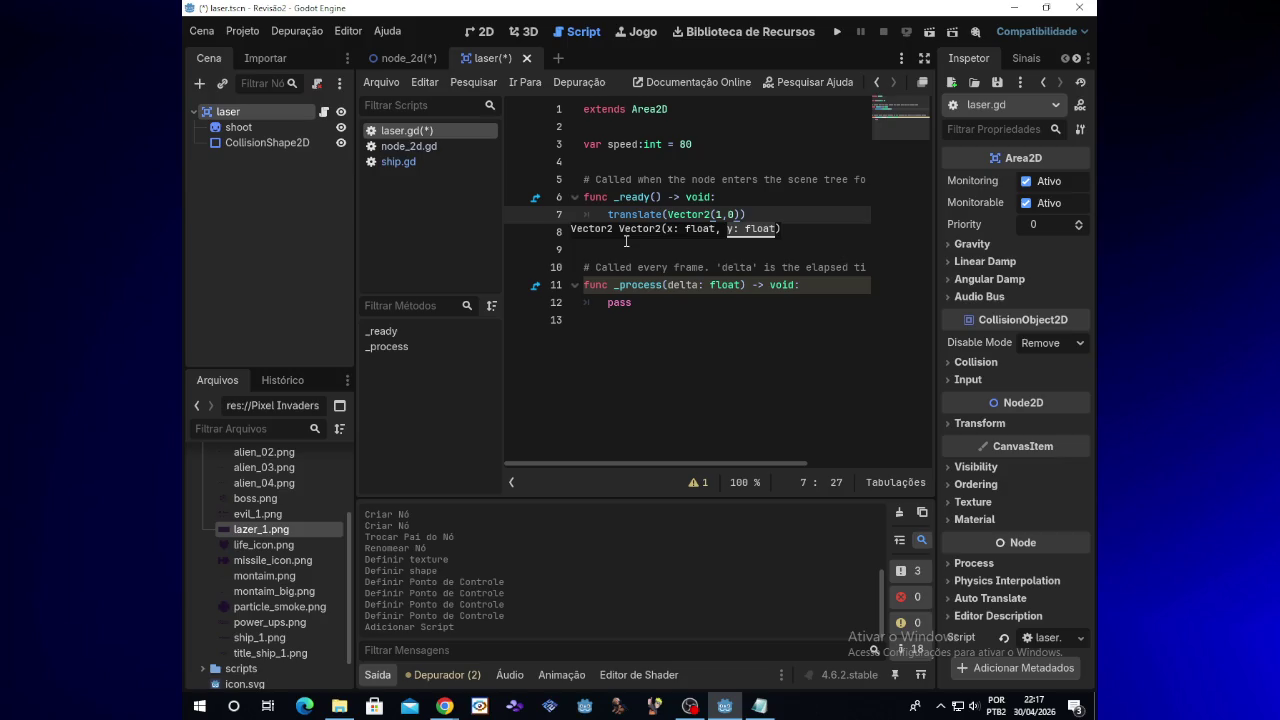
mouse_move(444, 706)
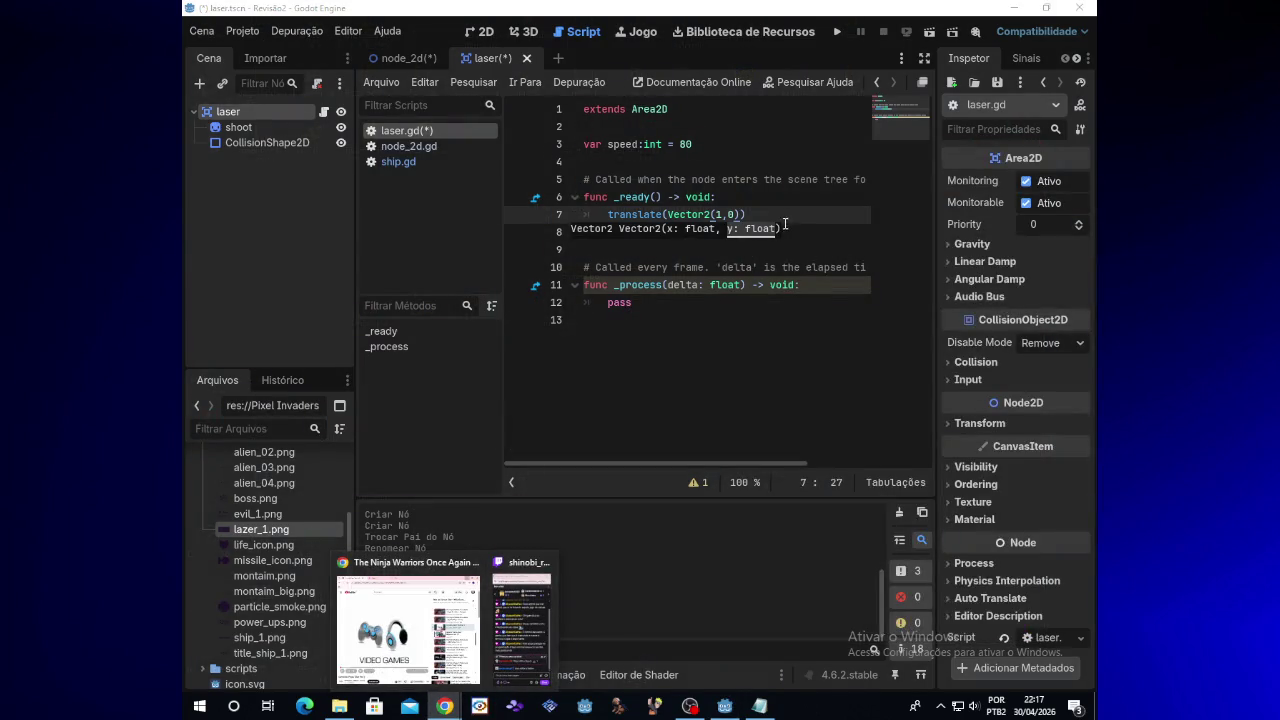
Step: Complete the line as translate(Vector2(1,0) * speed * delta), correcting the delta typo
click(744, 214)
text())
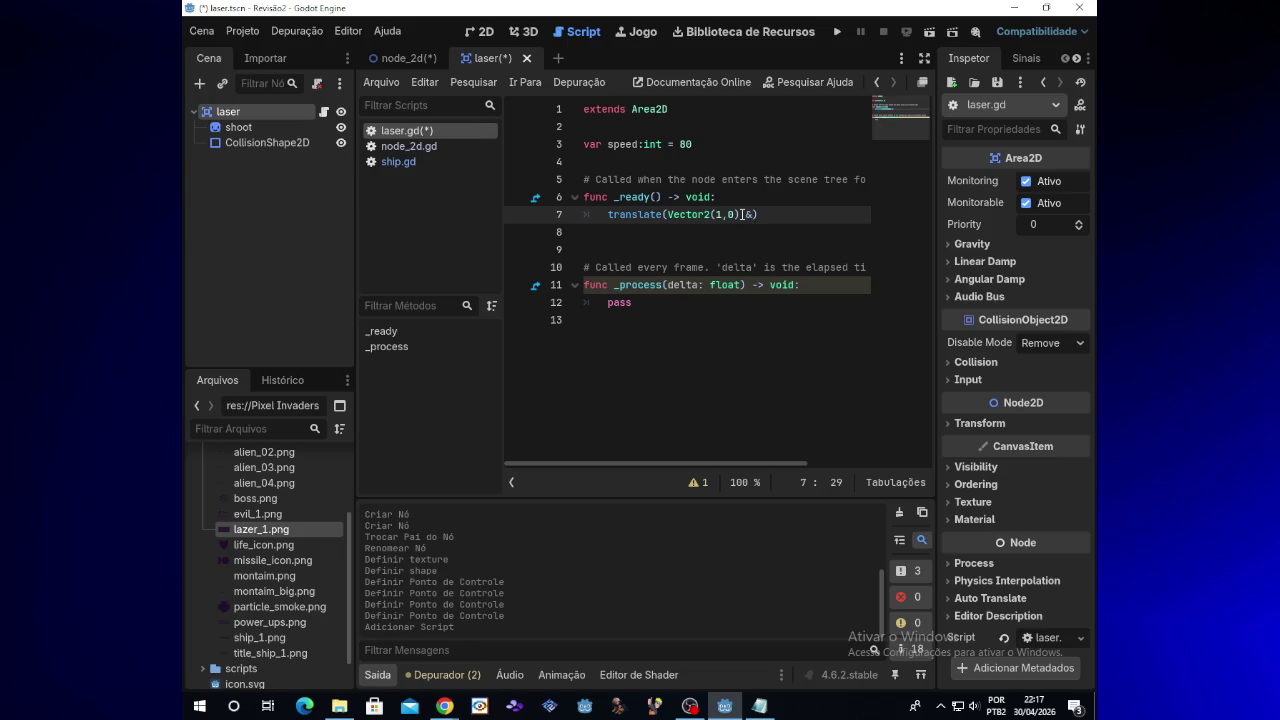
text(* speed )
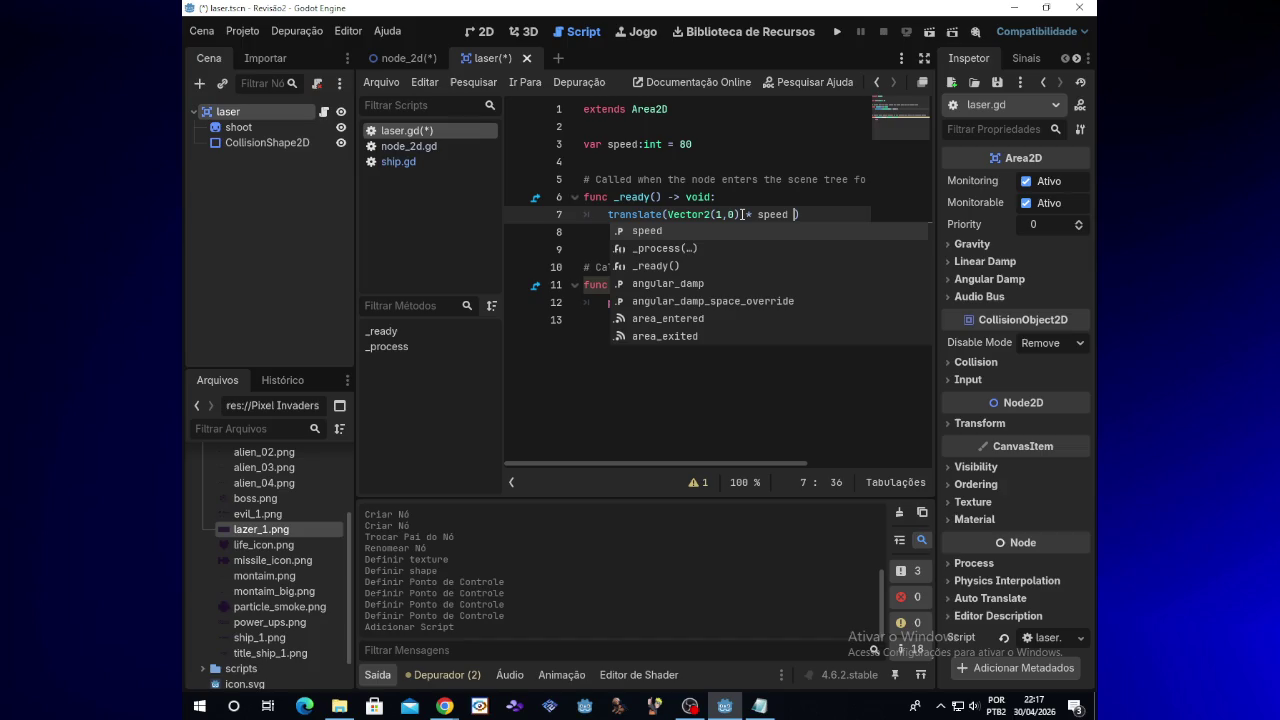
text(*)
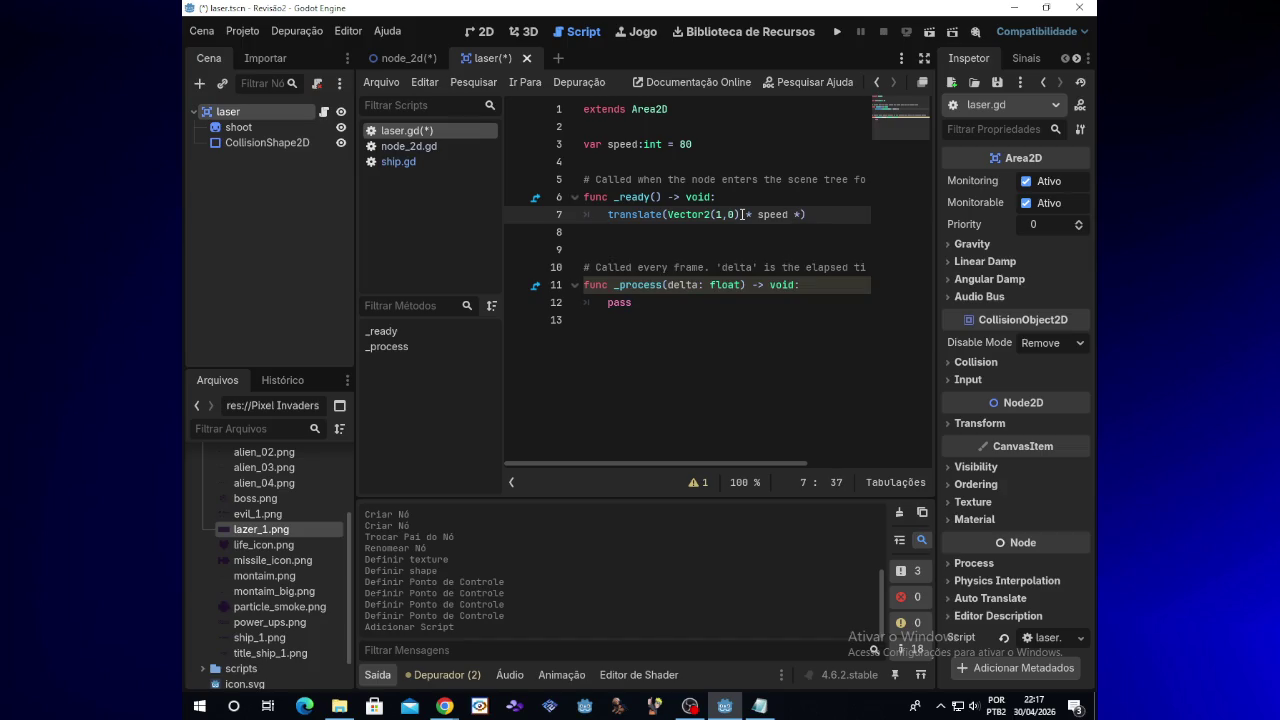
text( dek)
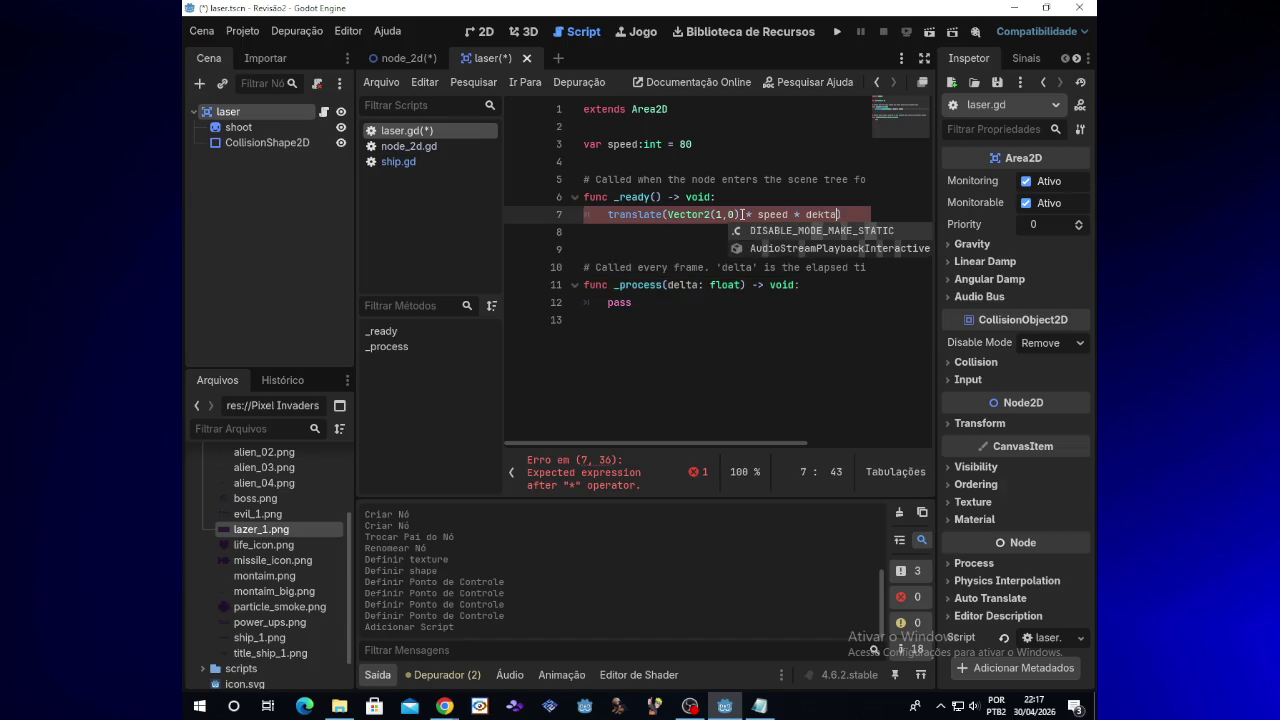
key(BackSpace)
text(lta)
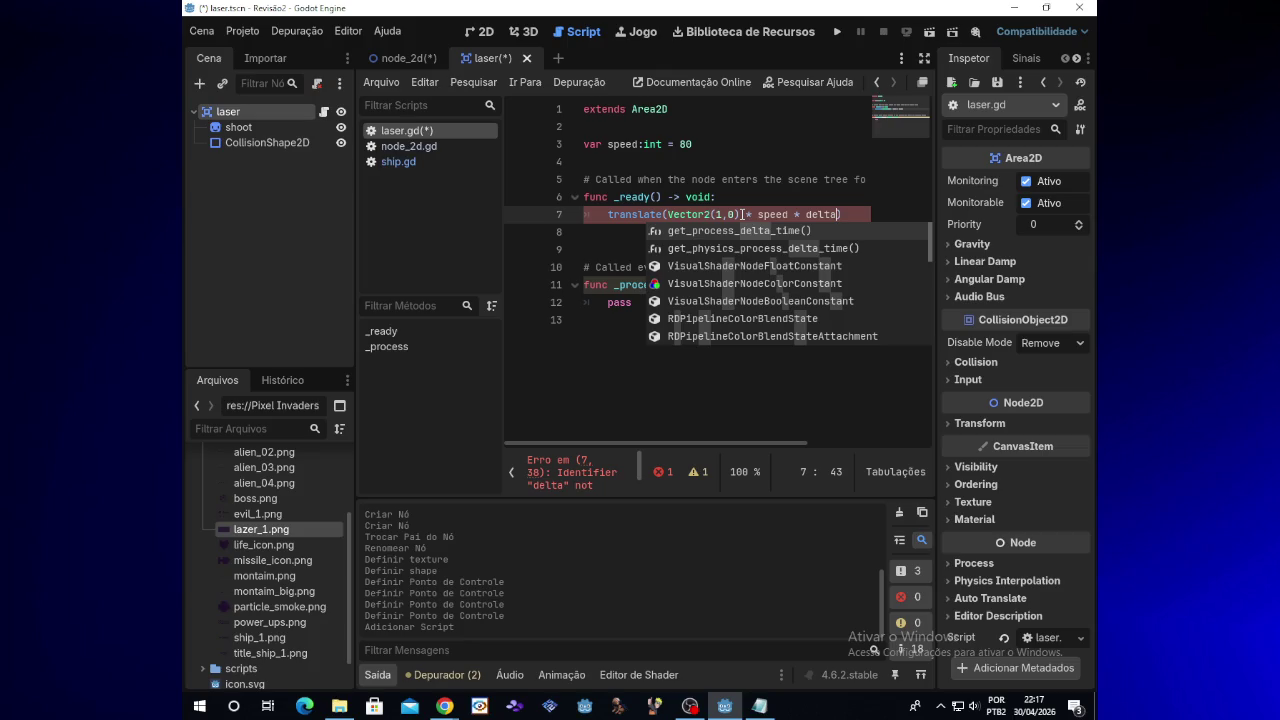
key(Left)
key(Left)
key(Left)
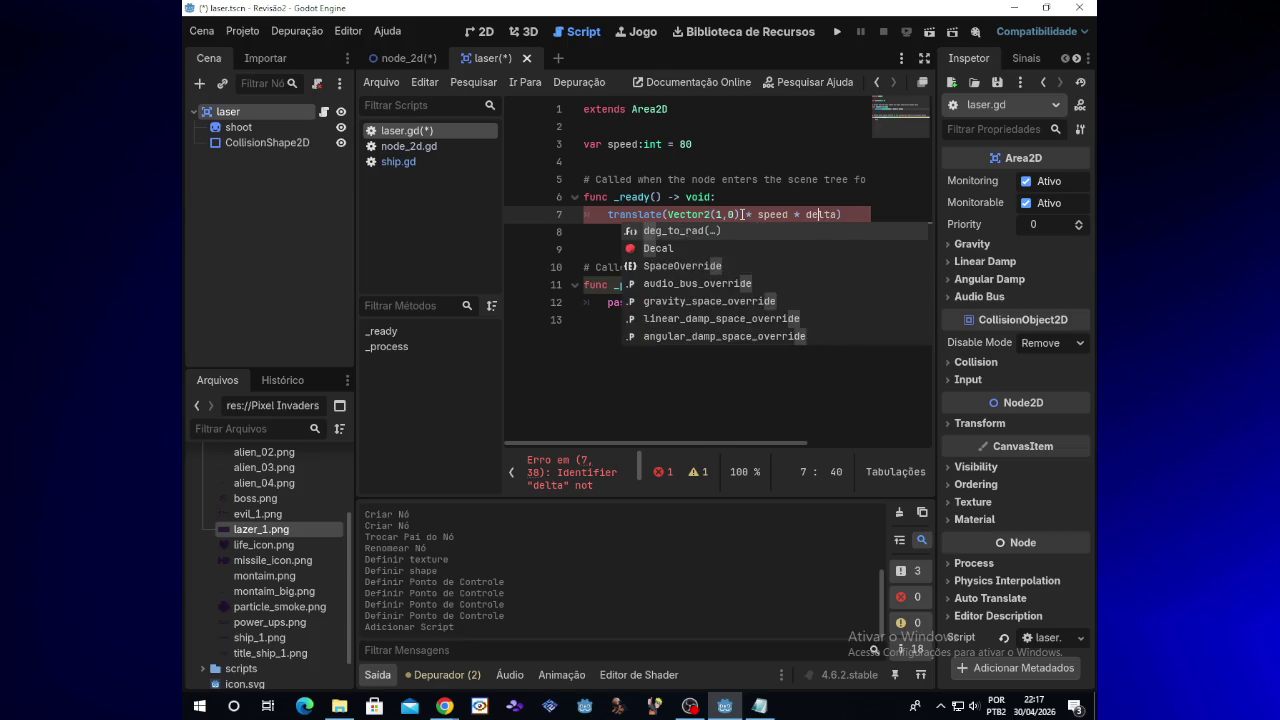
click(711, 197)
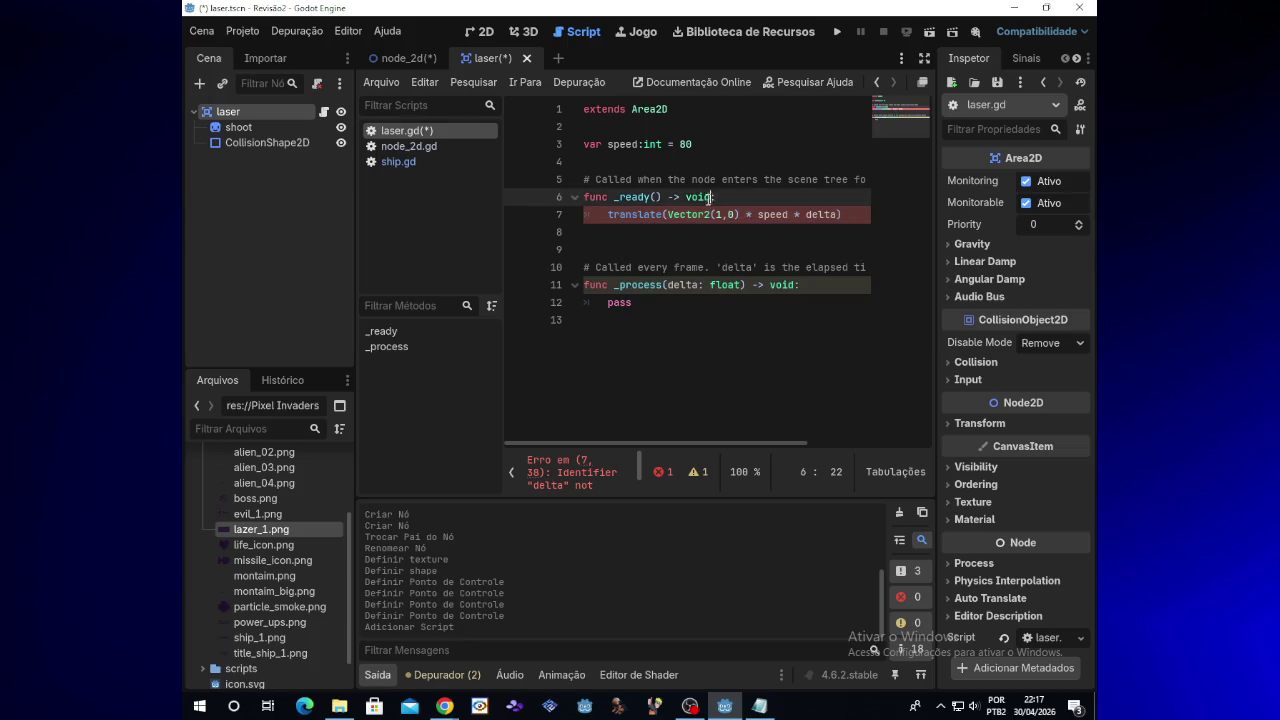
Step: Try adding a delta parameter and dropping the return type in _ready, then undo
click(655, 197)
text(delta)
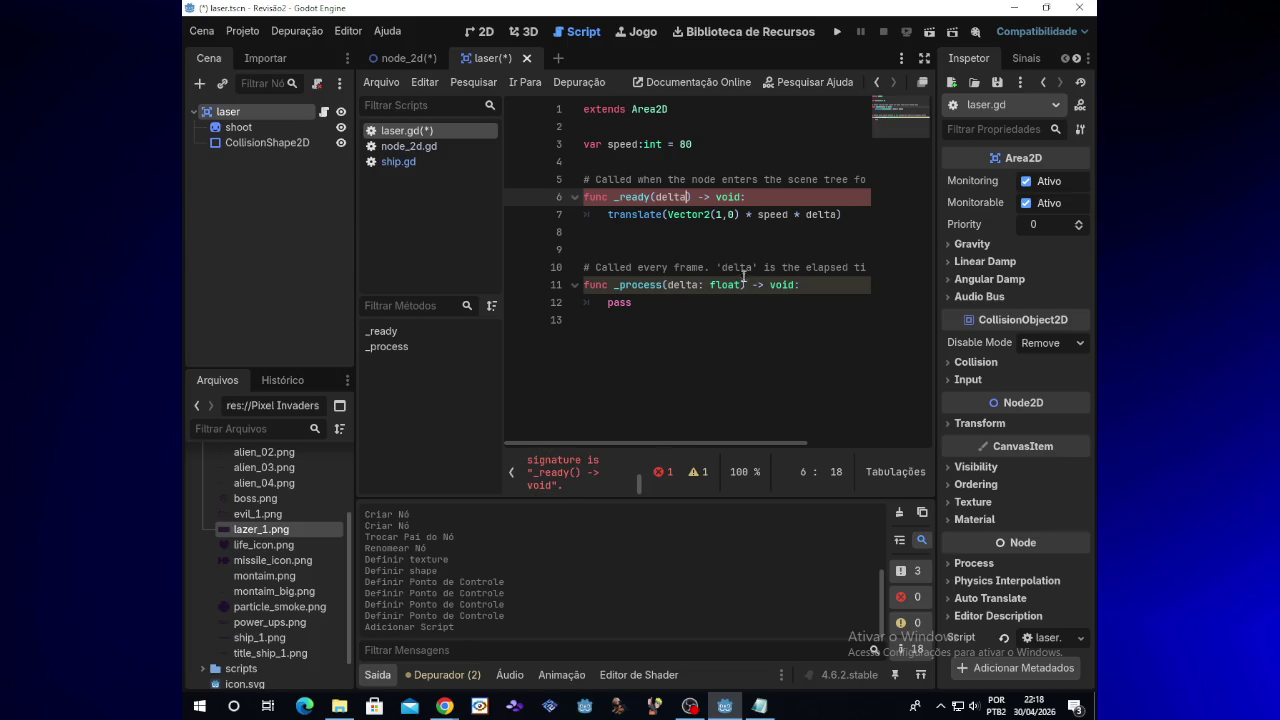
double_click(716, 197)
drag(710, 197, 692, 197)
key(BackSpace)
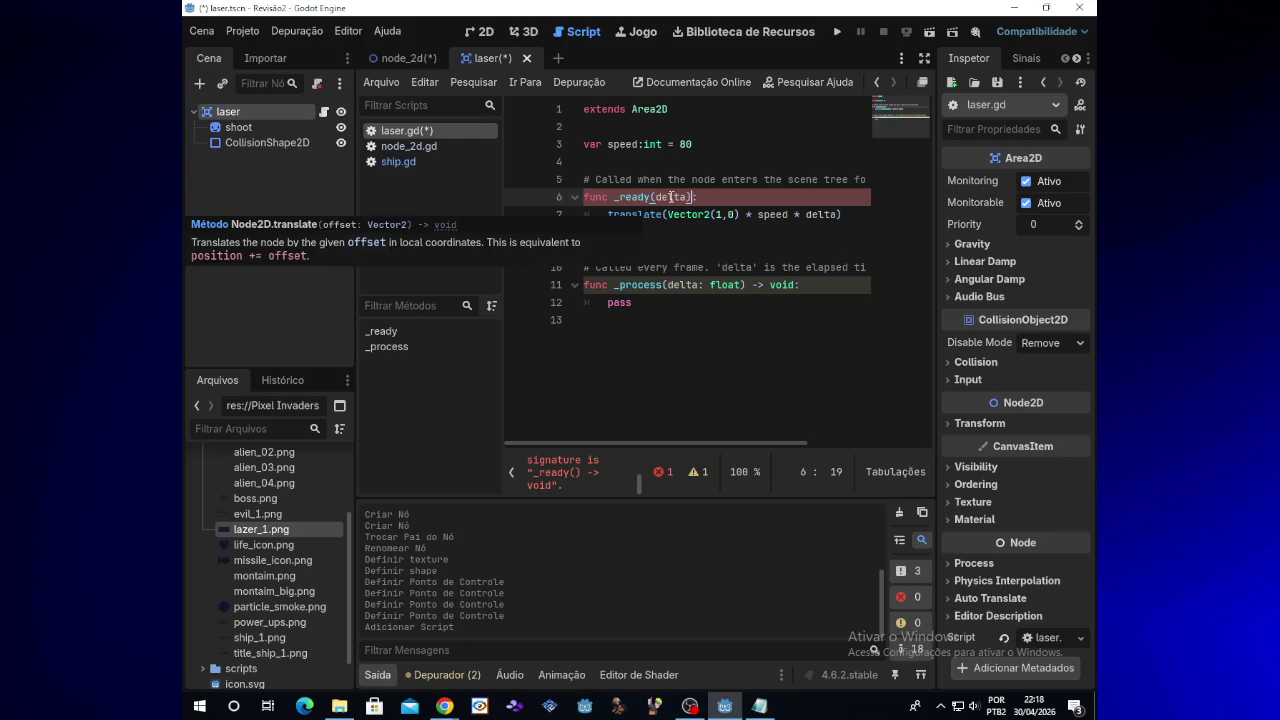
click(656, 197)
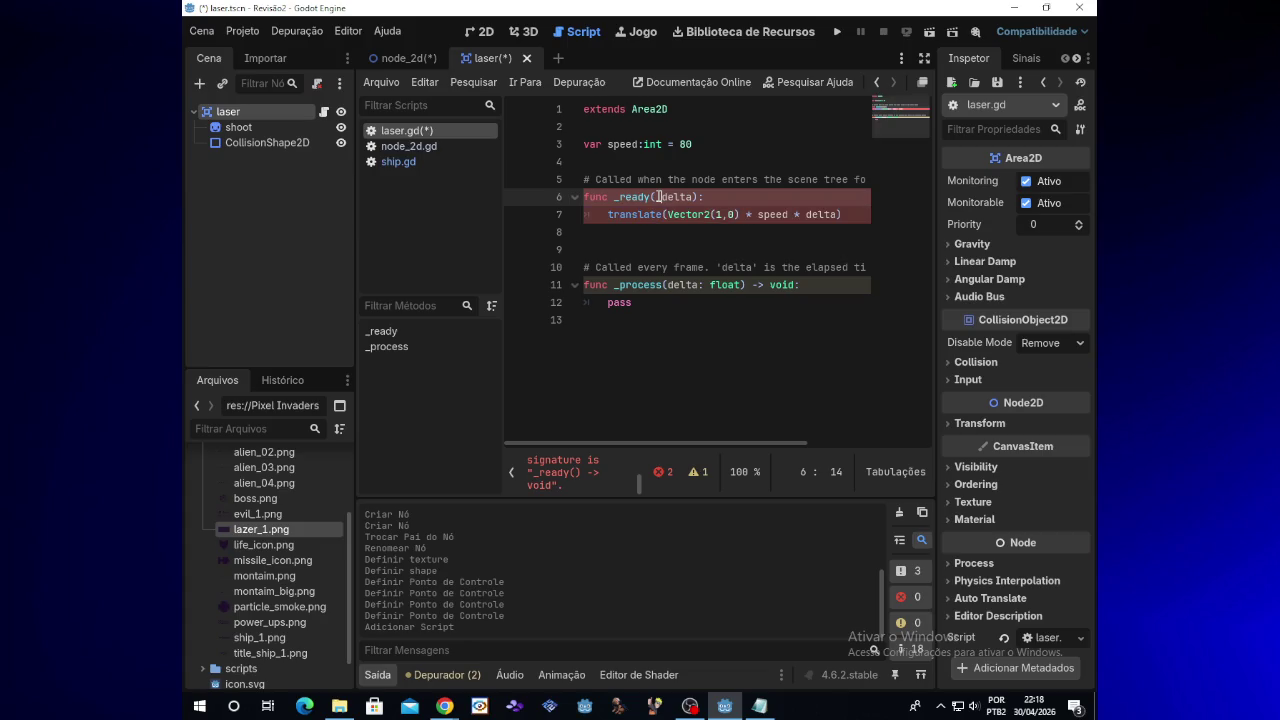
key(BackSpace)
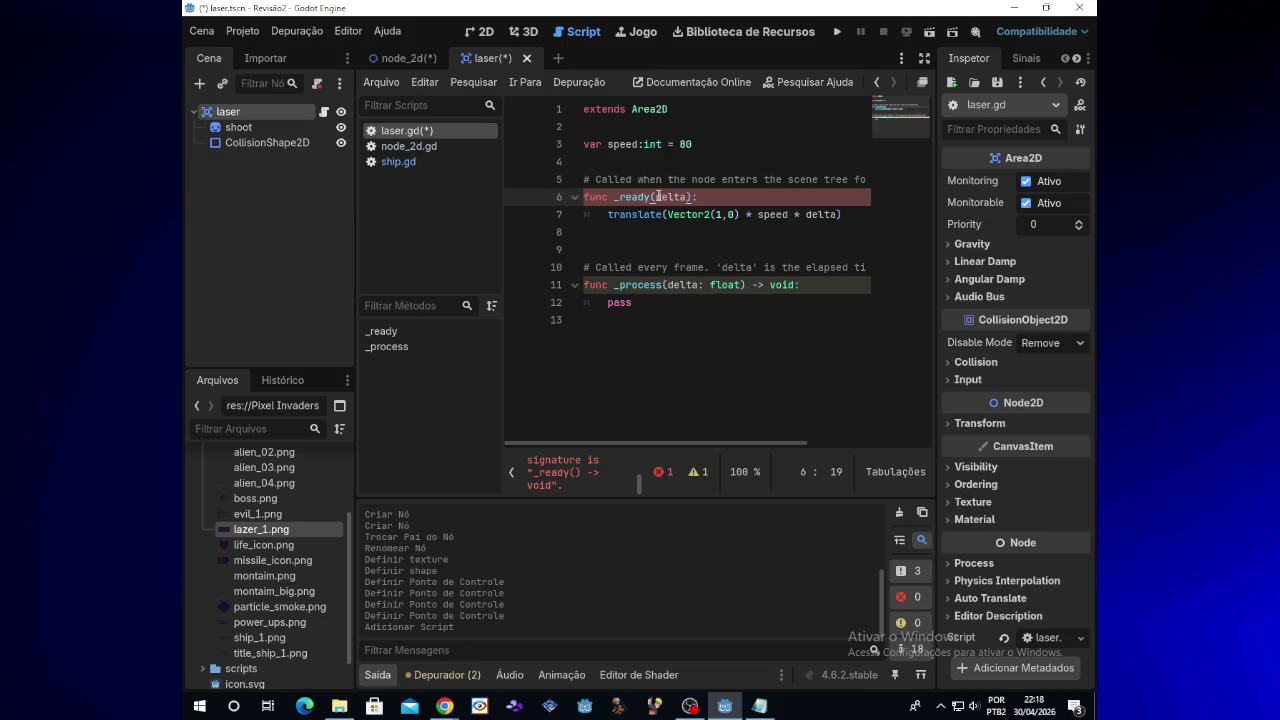
key(ctrl+z)
key(ctrl+z)
key(ctrl+z)
key(ctrl+z)
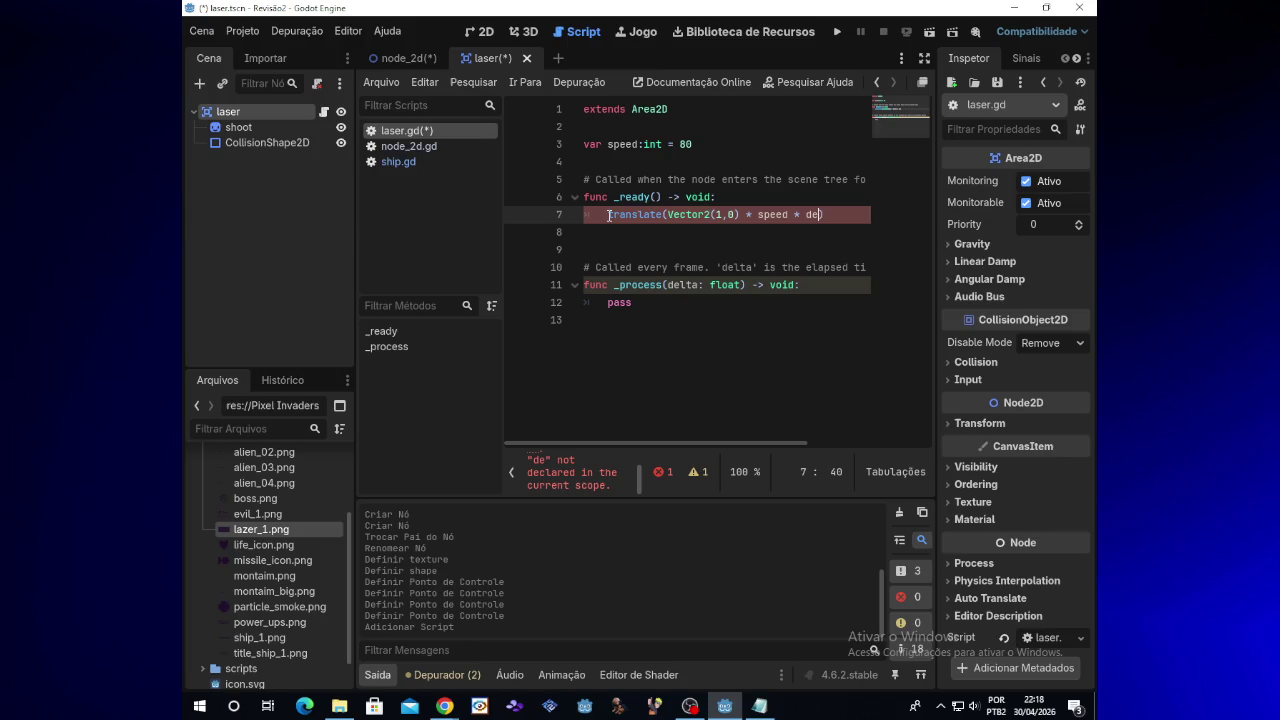
Step: Move the translate statement from _ready into _process, leaving pass in _ready
drag(608, 215, 825, 215)
key(ctrl+c)
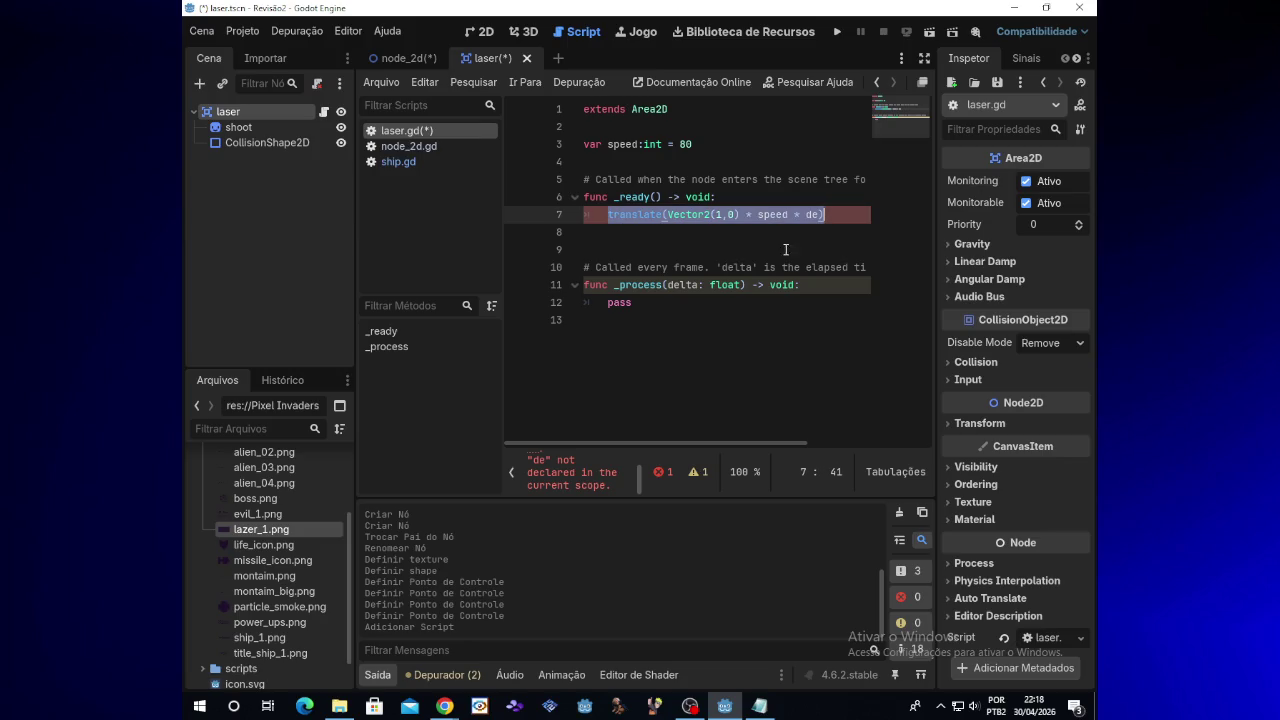
click(647, 301)
key(Return)
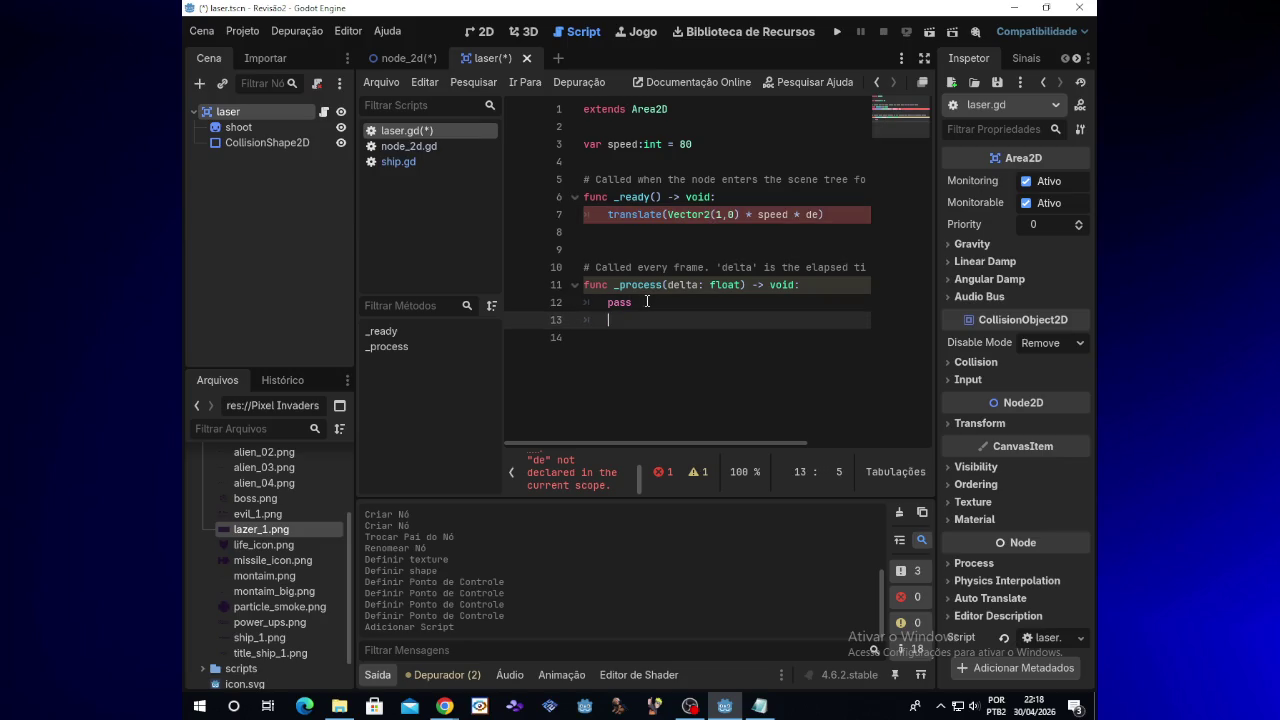
key(BackSpace)
key(BackSpace)
key(BackSpace)
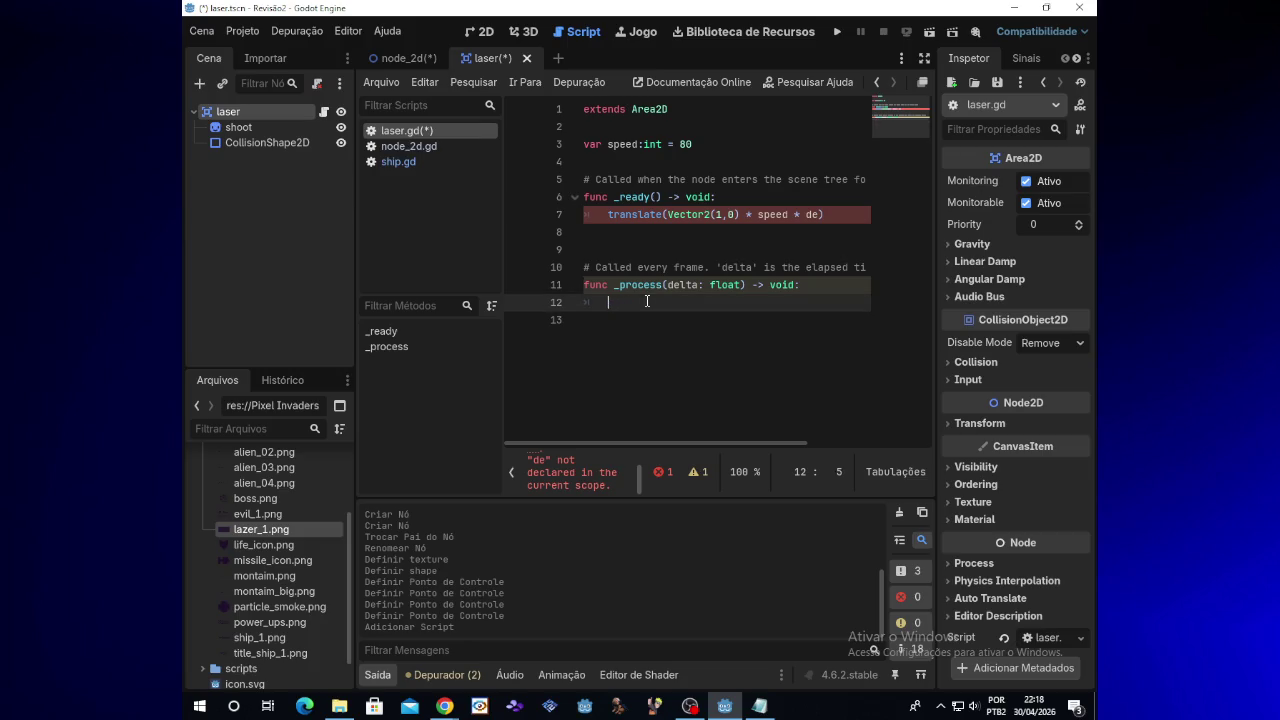
key(ctrl+v)
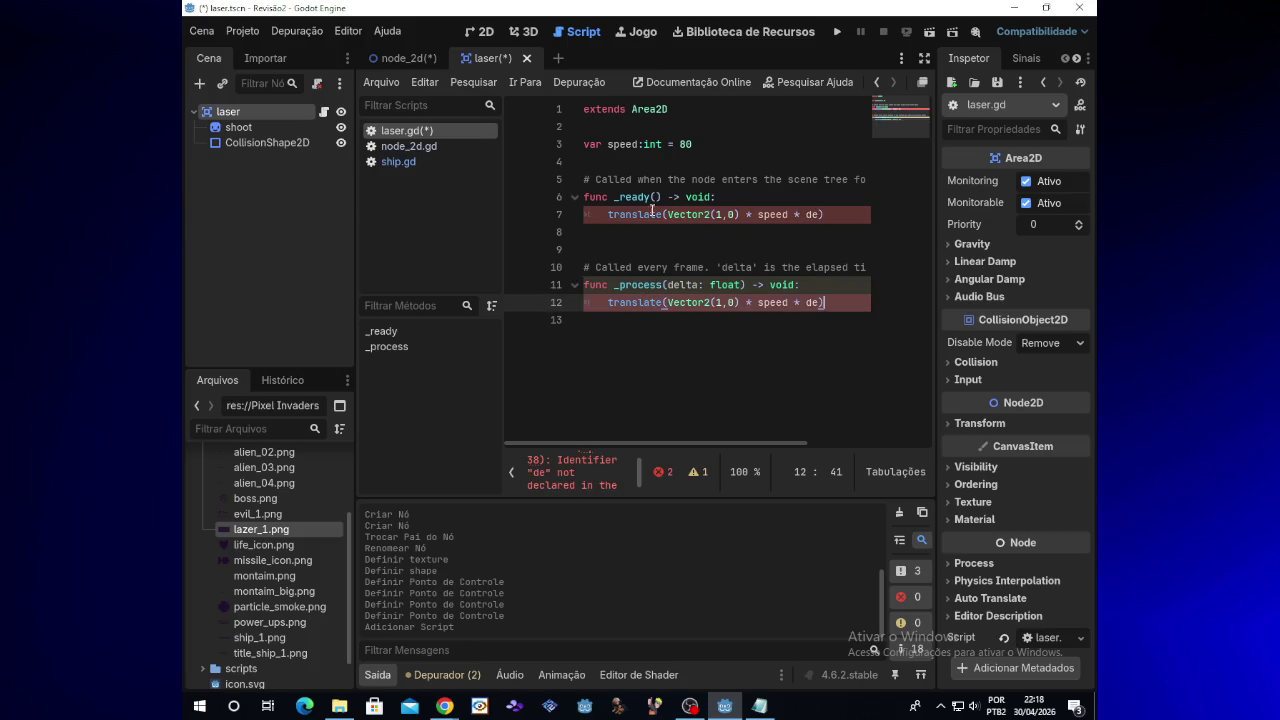
drag(818, 214, 609, 216)
key(BackSpace)
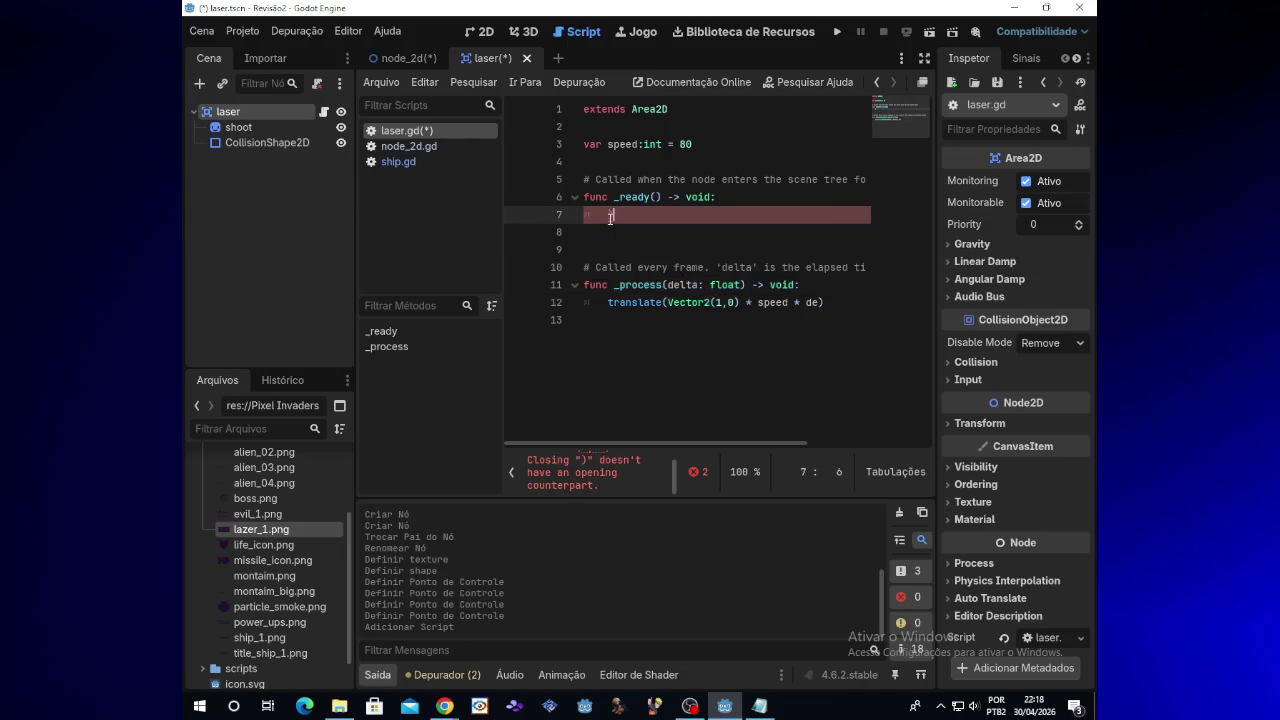
text(pass)
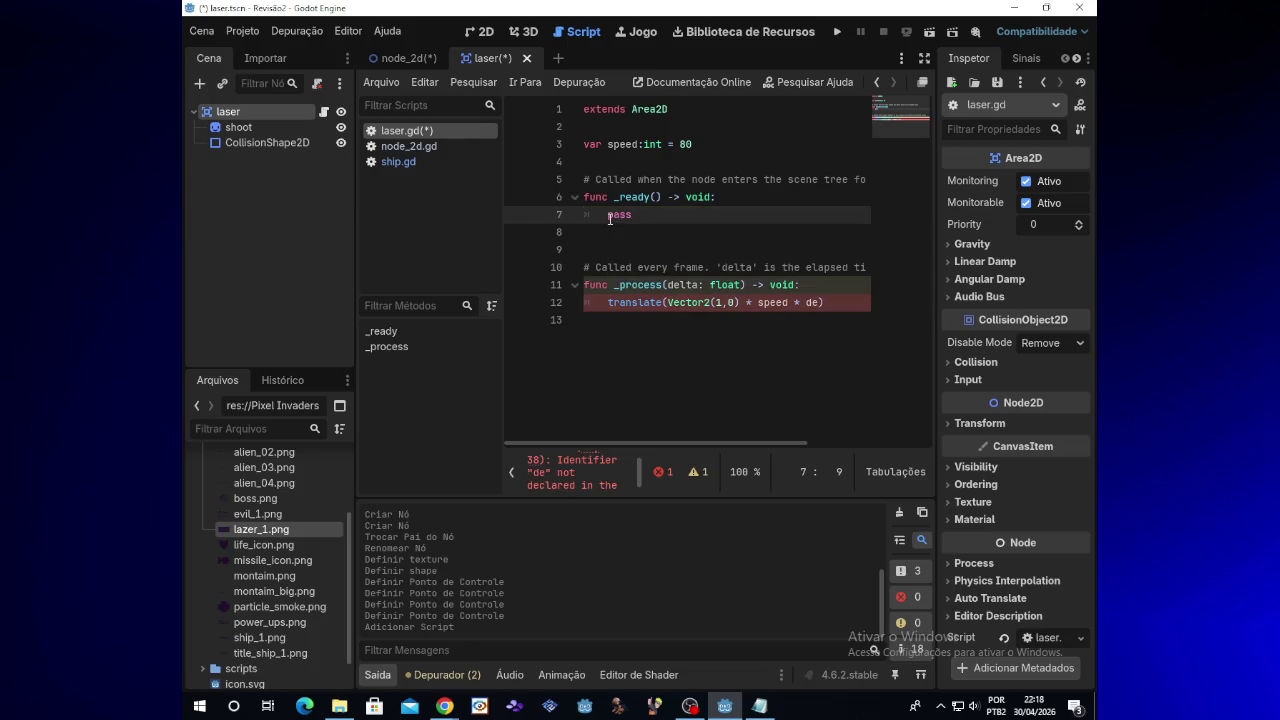
Step: Complete delta on line 12 and remove the float and void type hints from _process
click(818, 302)
text(lta)
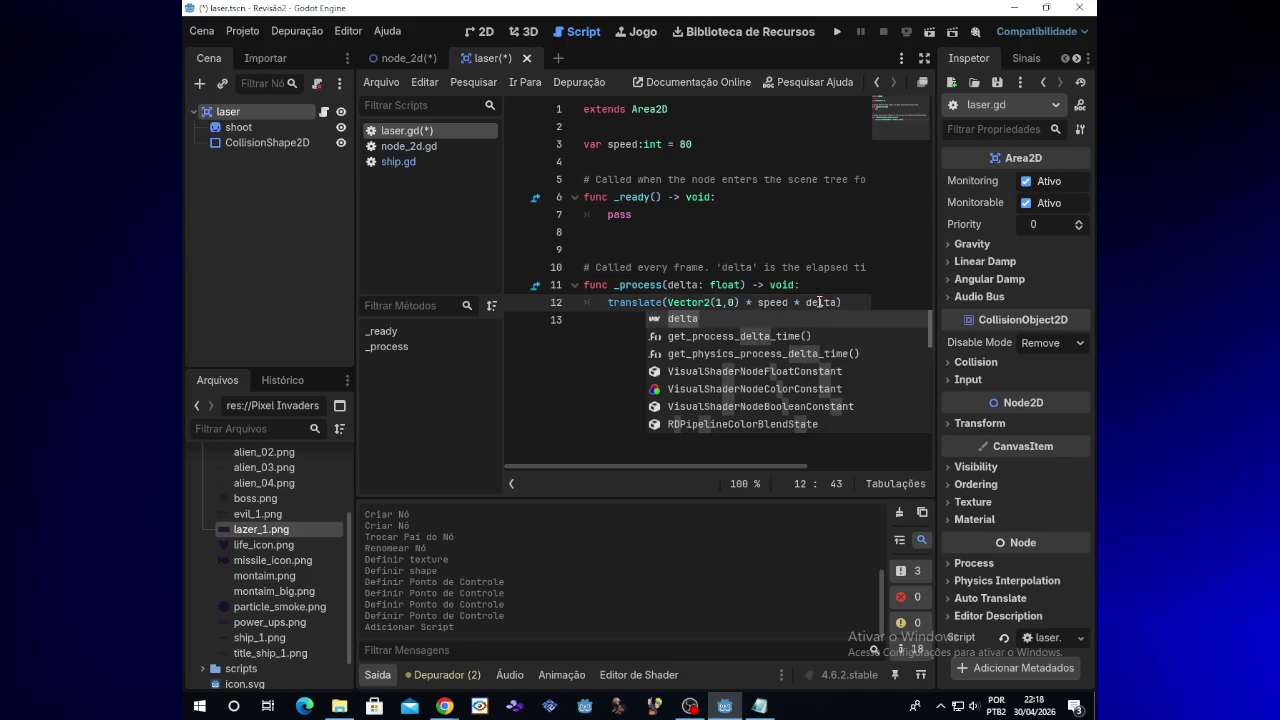
click(740, 285)
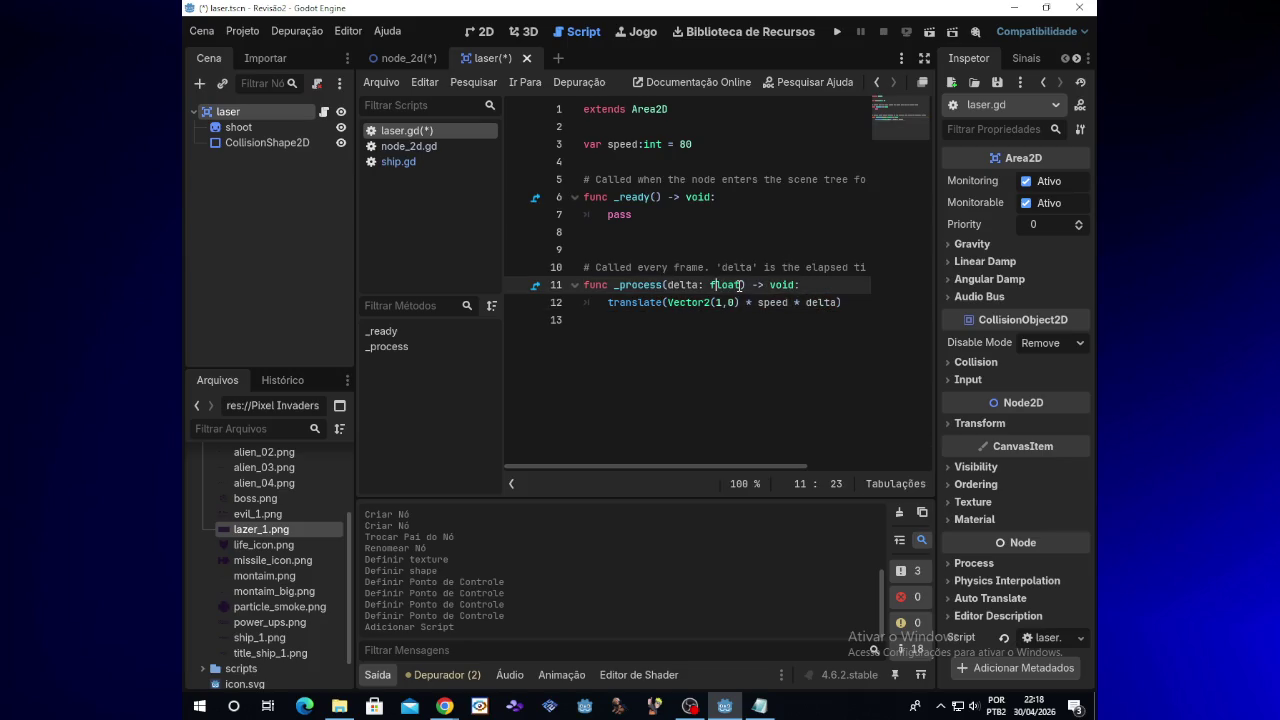
key(BackSpace)
key(BackSpace)
key(BackSpace)
key(Right)
key(Right)
key(Right)
key(BackSpace)
key(BackSpace)
key(BackSpace)
key(BackSpace)
key(BackSpace)
key(BackSpace)
click(444, 706)
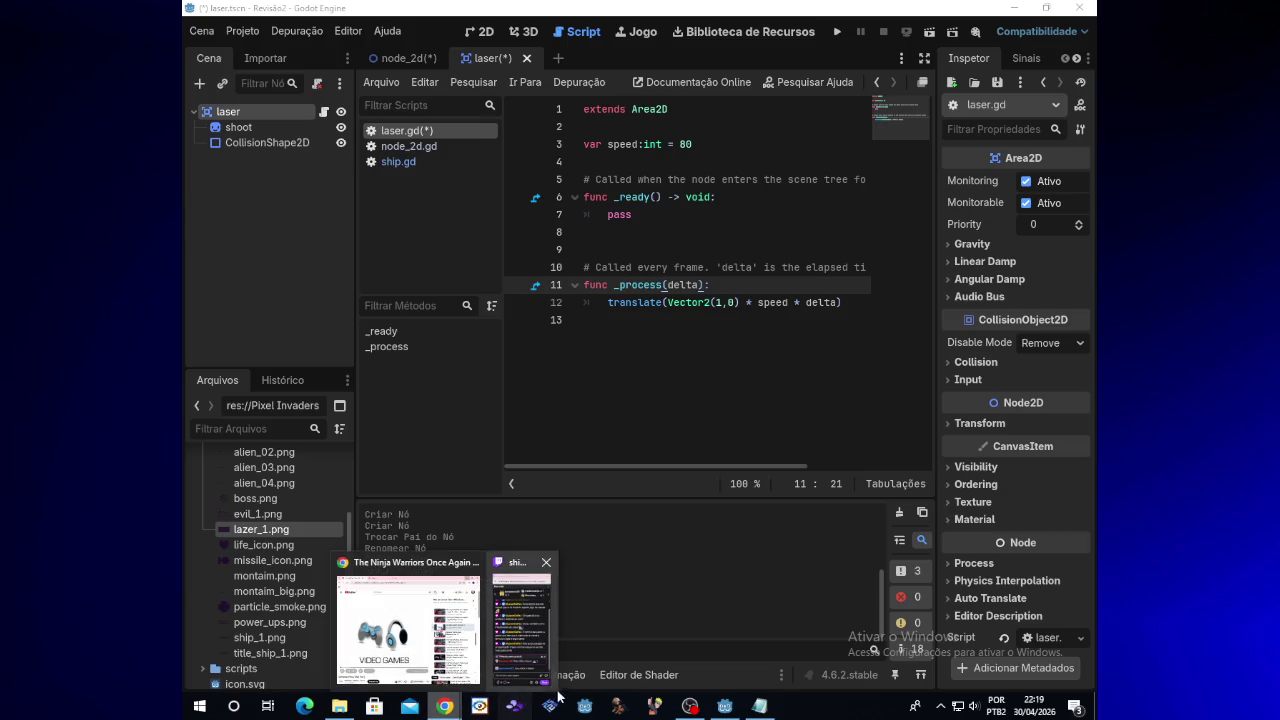
click(534, 662)
click(630, 437)
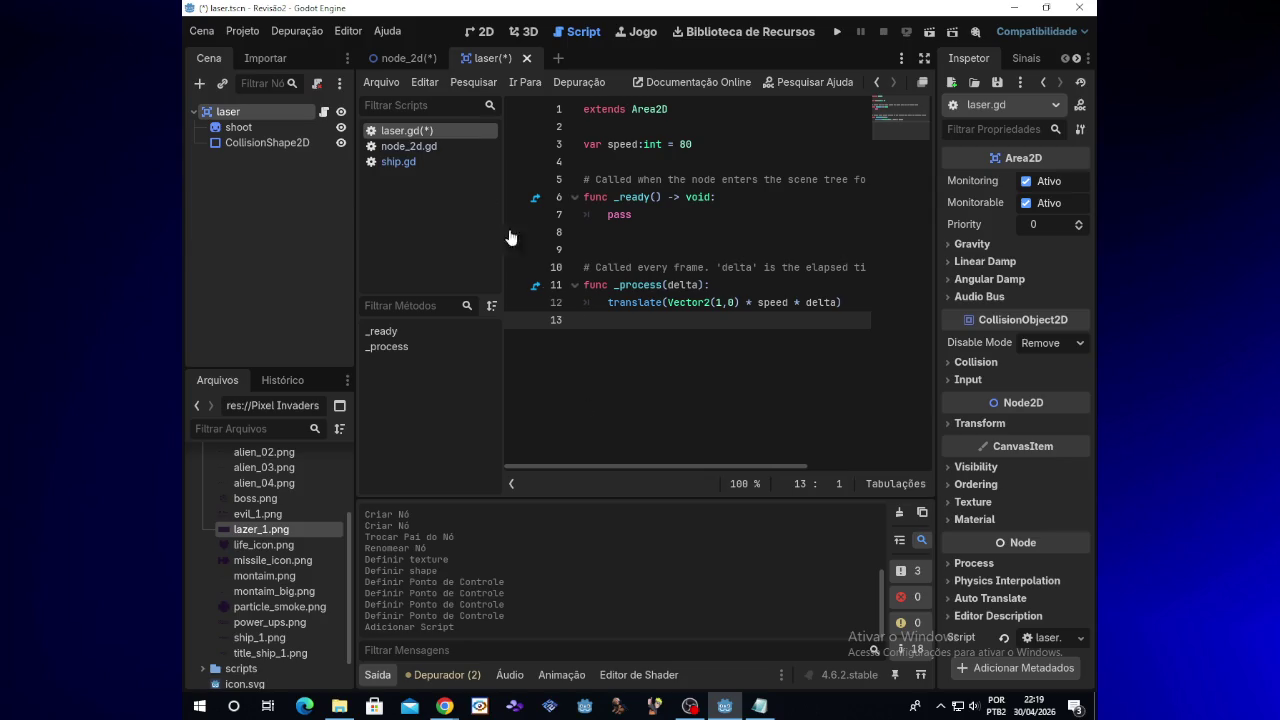
Step: Return to the node_2d scene and open the ship node's script, ship.gd
click(405, 58)
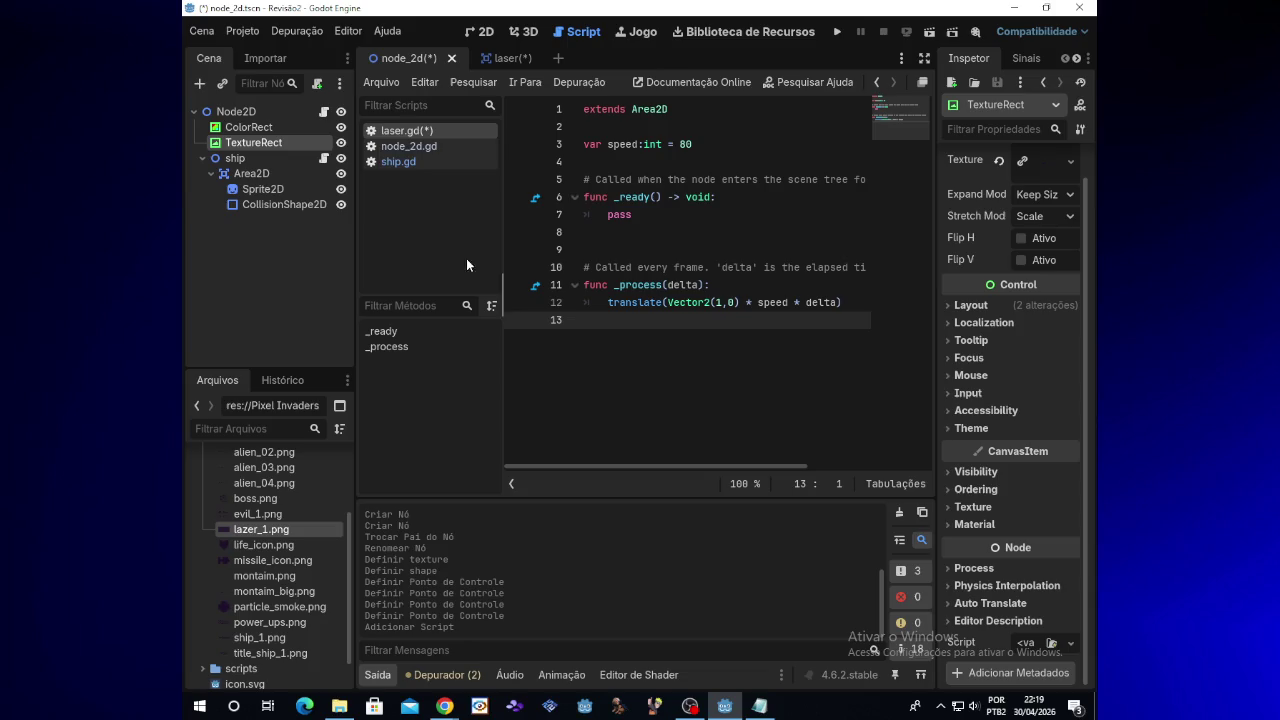
click(276, 159)
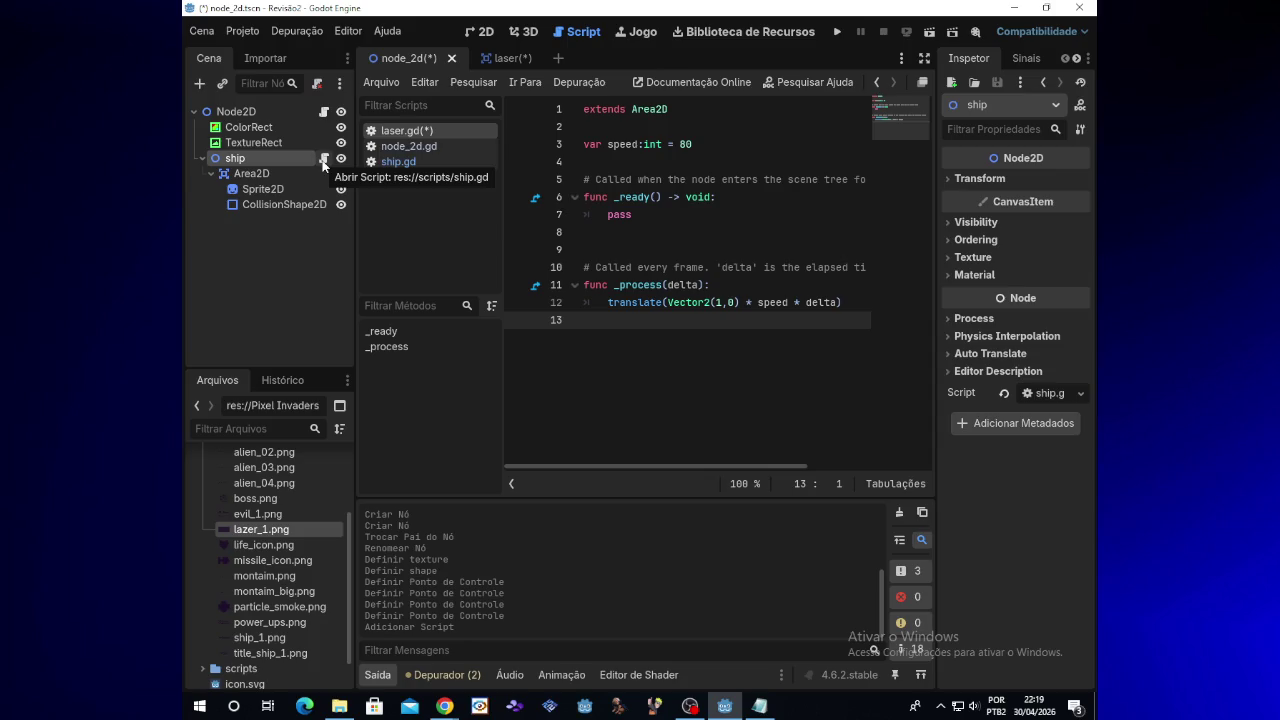
click(323, 165)
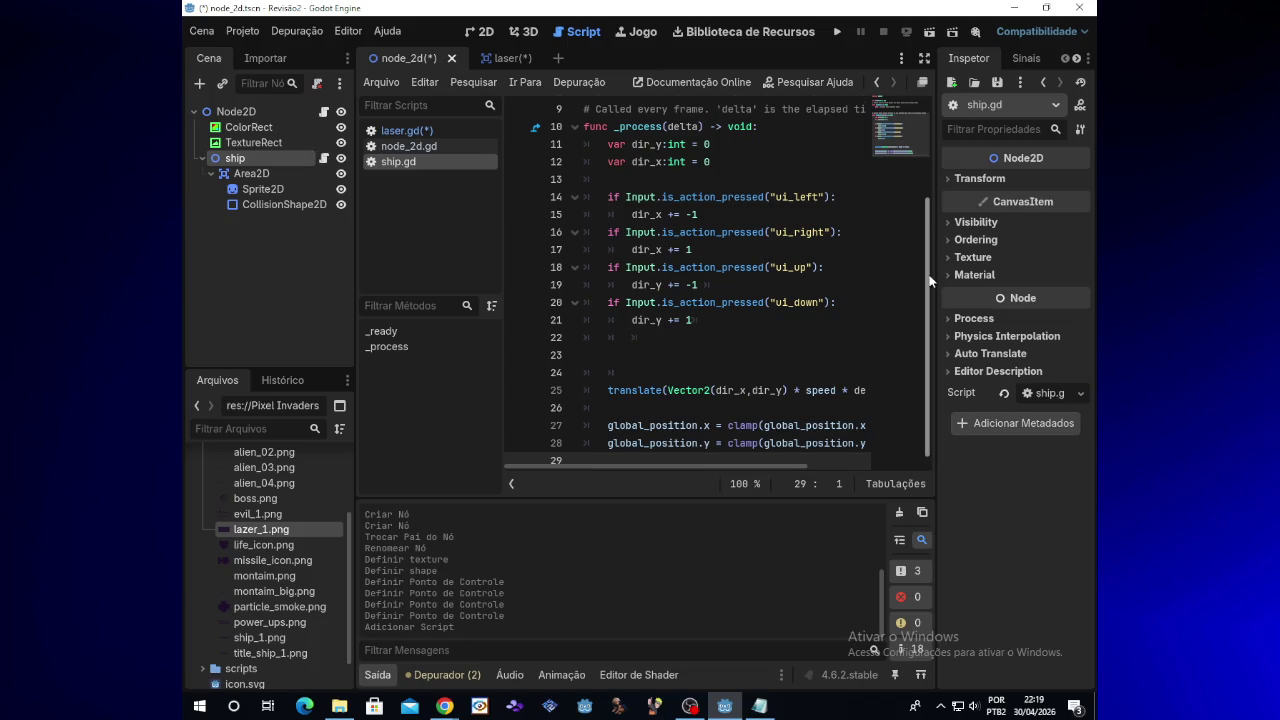
Step: Insert a new line 3 in ship.gd beginning with const laser_clone
scroll(920, 216, up, 1)
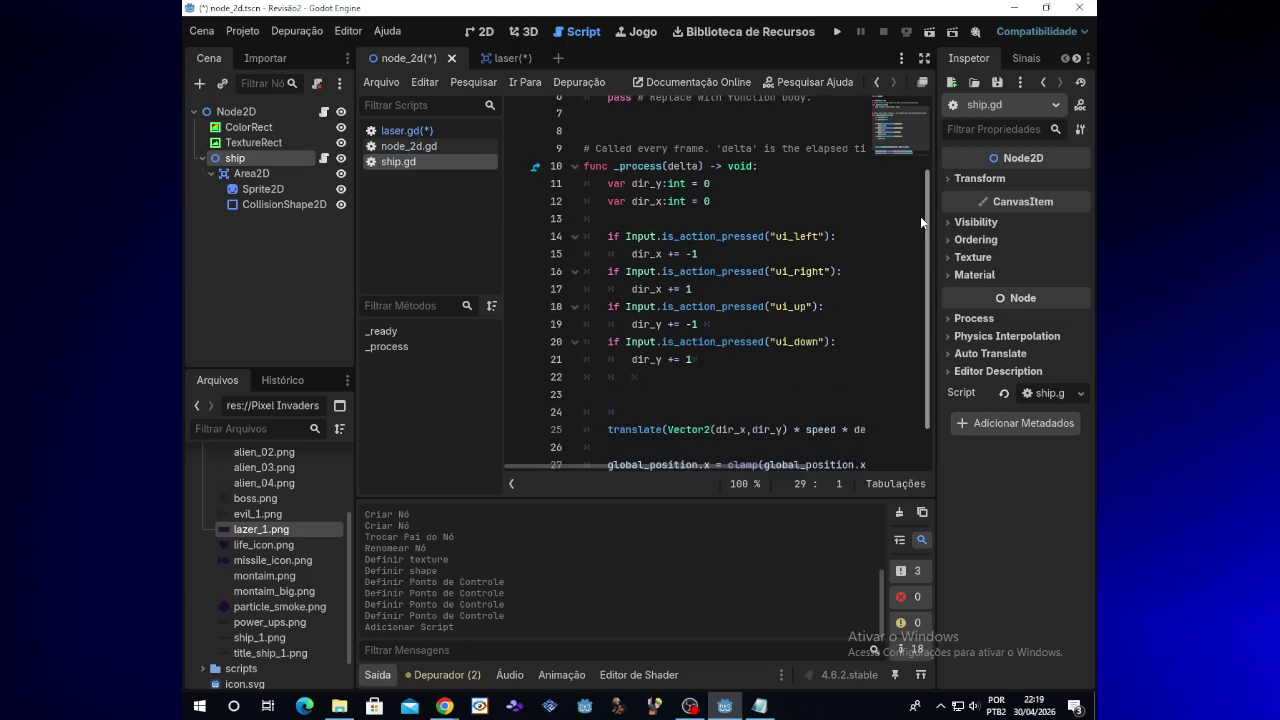
scroll(920, 216, up, 3)
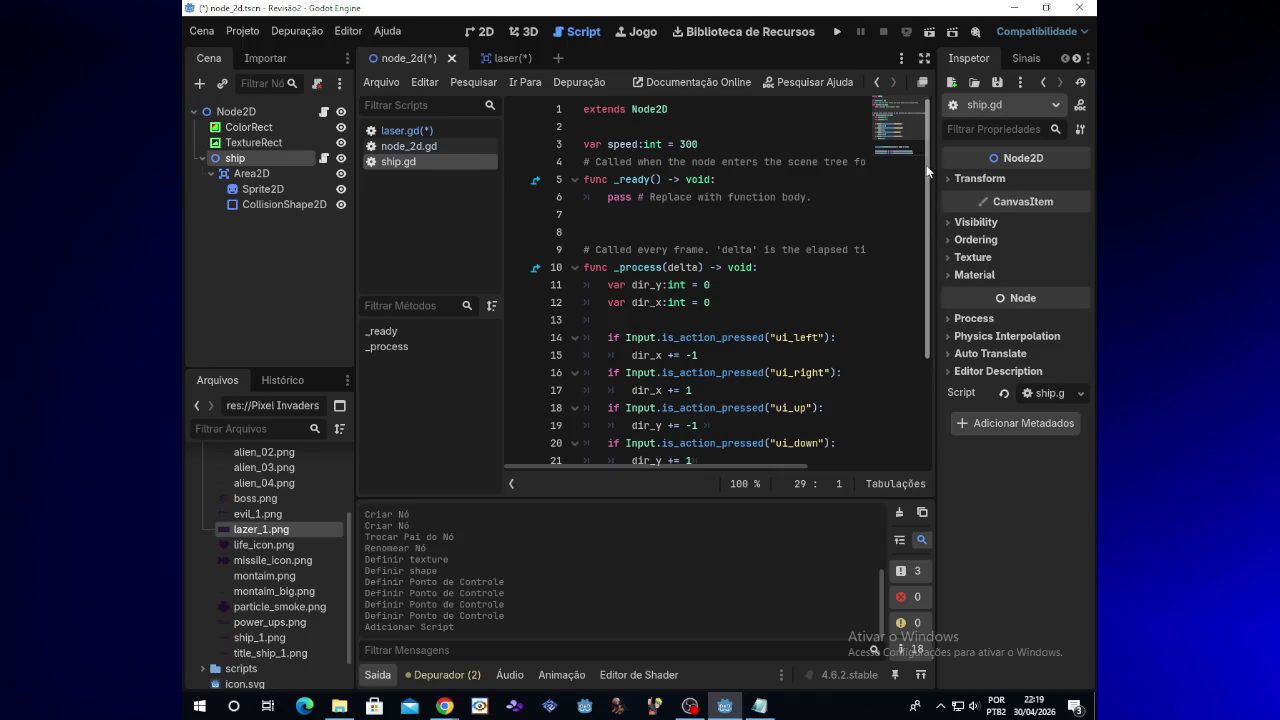
click(609, 134)
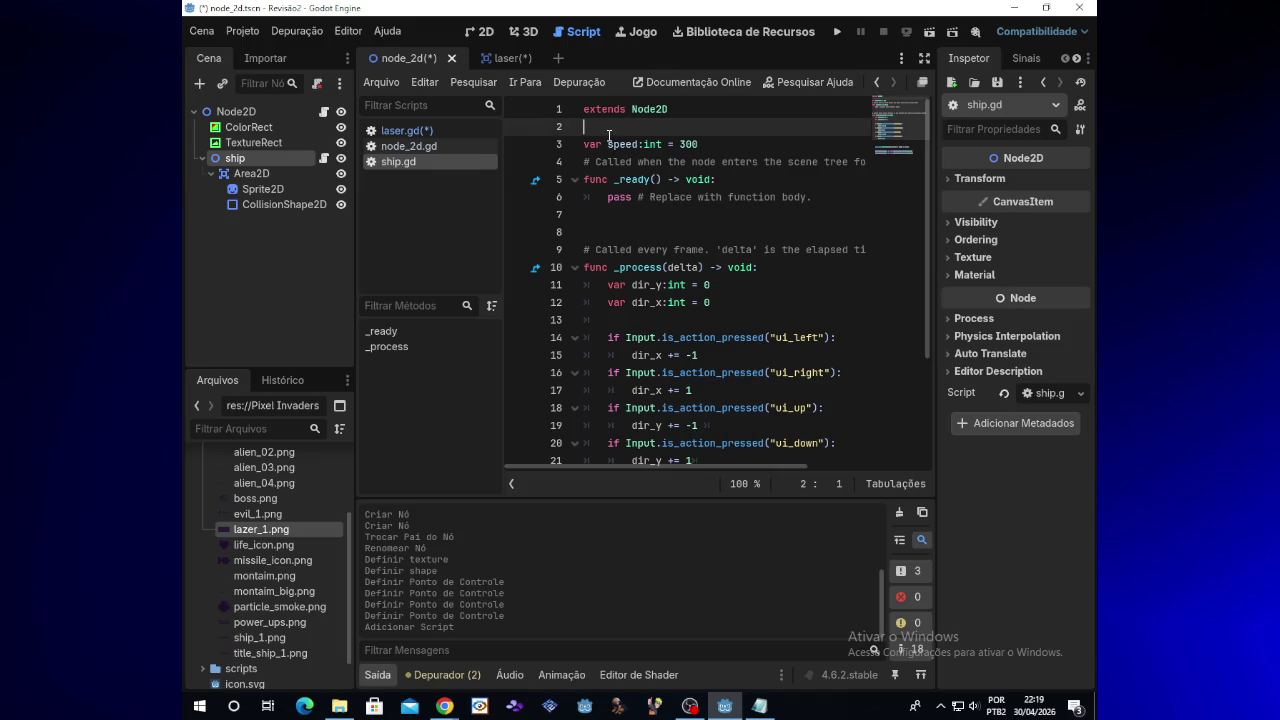
key(Return)
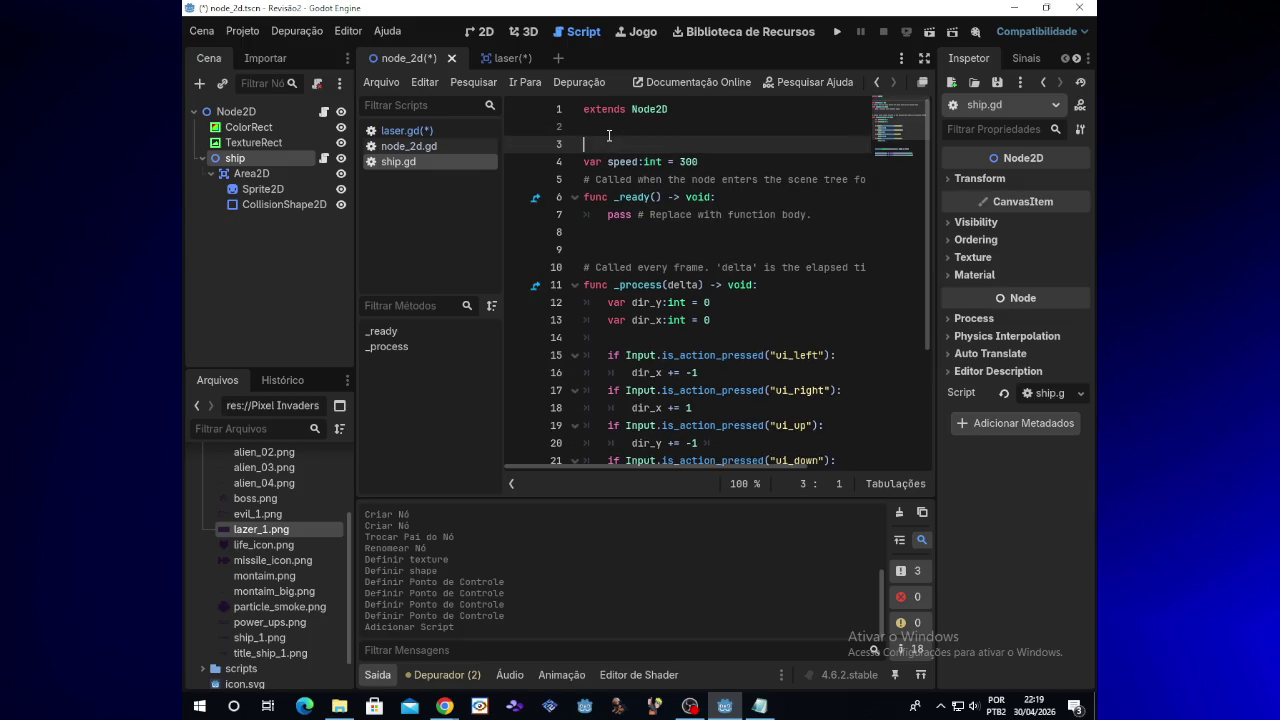
text(Co)
key(BackSpace)
key(BackSpace)
text(cons)
key(Return)
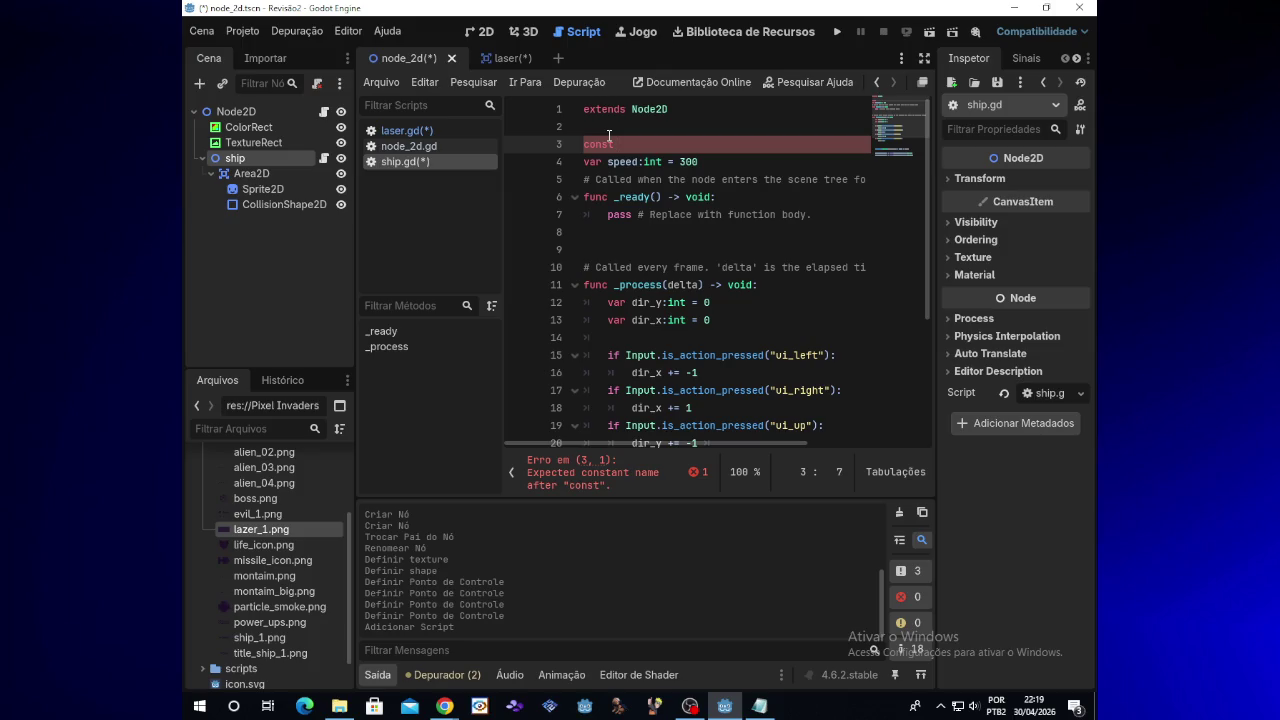
text(laser)
text(_clone)
Step: Finish the declaration as const laser_clone = PRE_LOAD("") and check the Notepad reference
text(:)
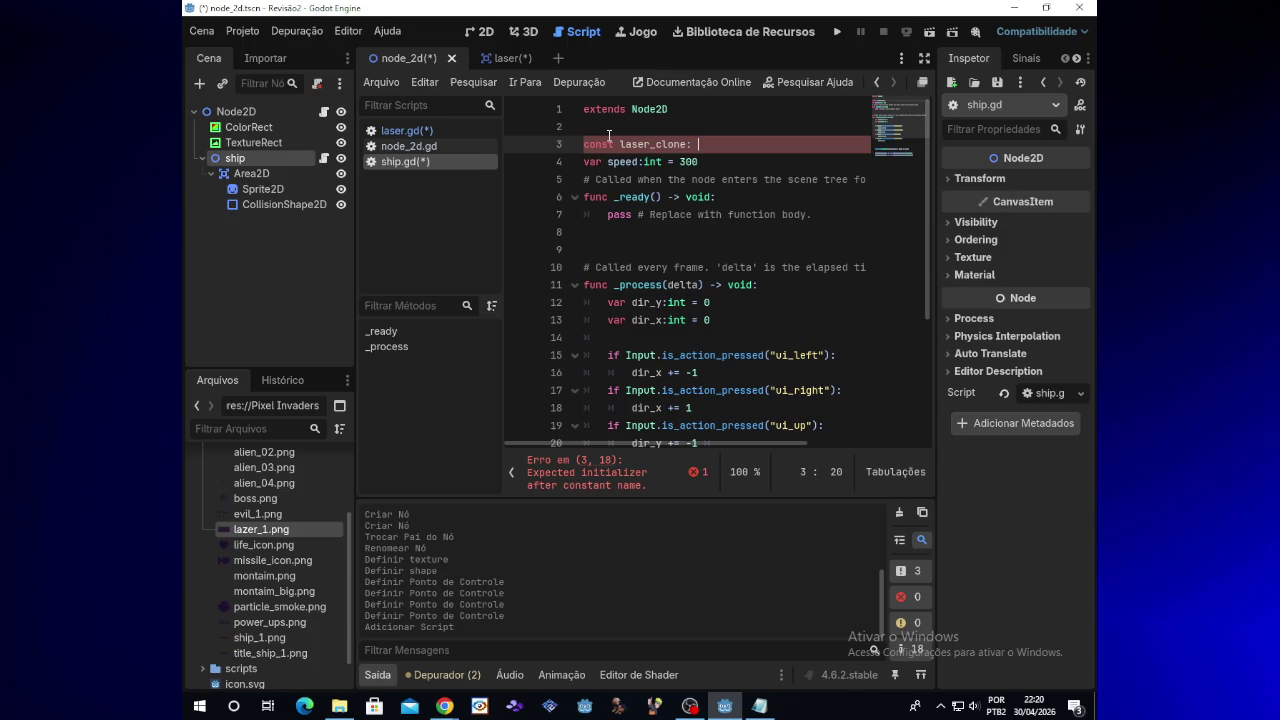
text(PR)
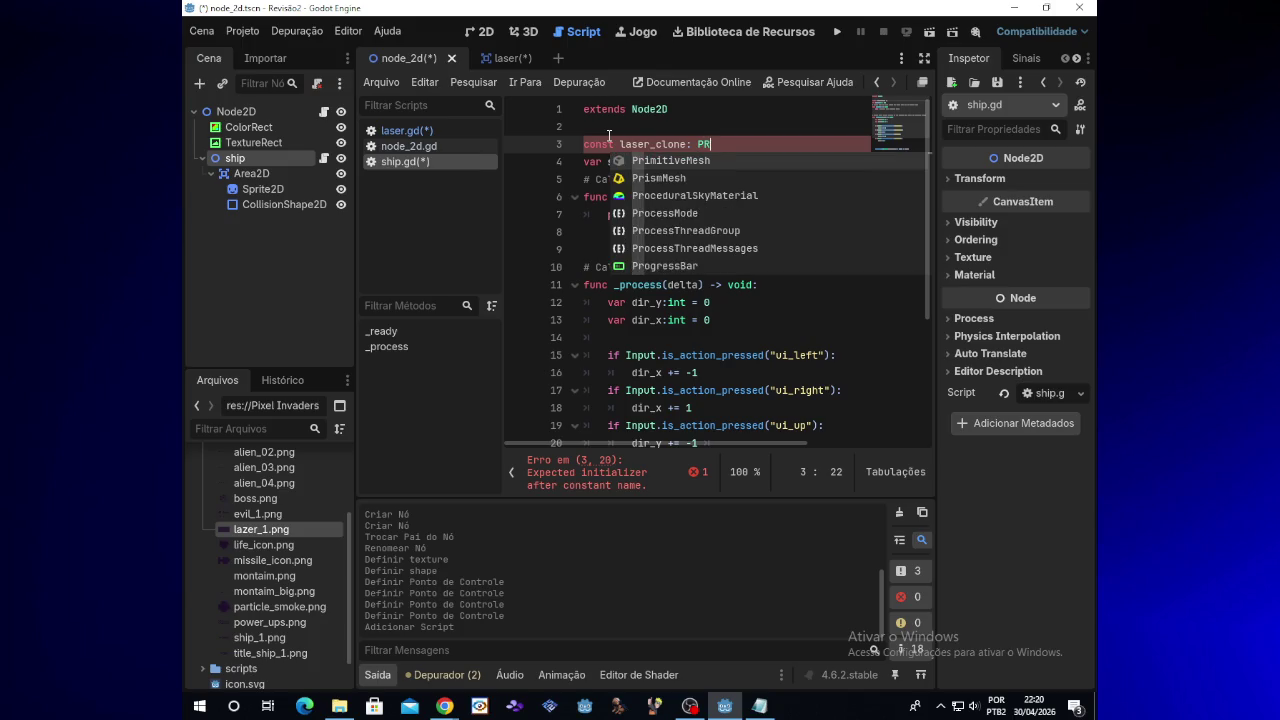
text(E_)
text(LOAD)
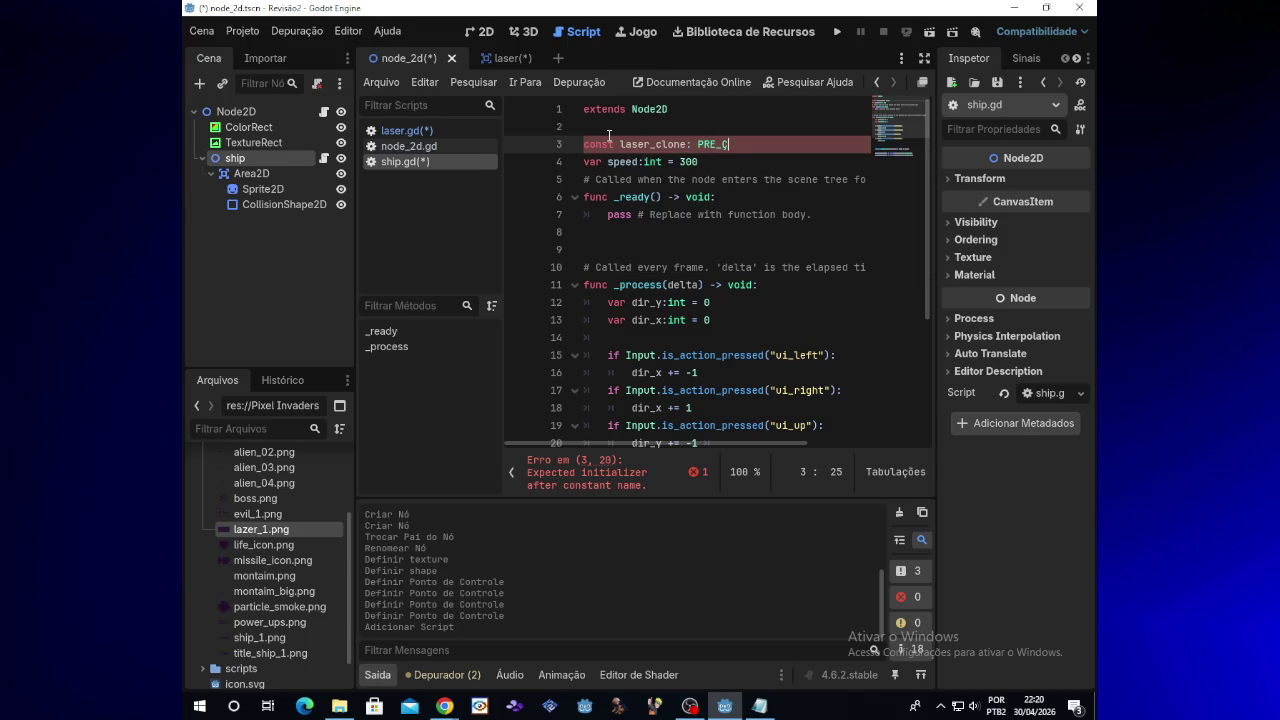
key(Left)
key(Left)
key(Left)
key(Left)
key(BackSpace)
text(=)
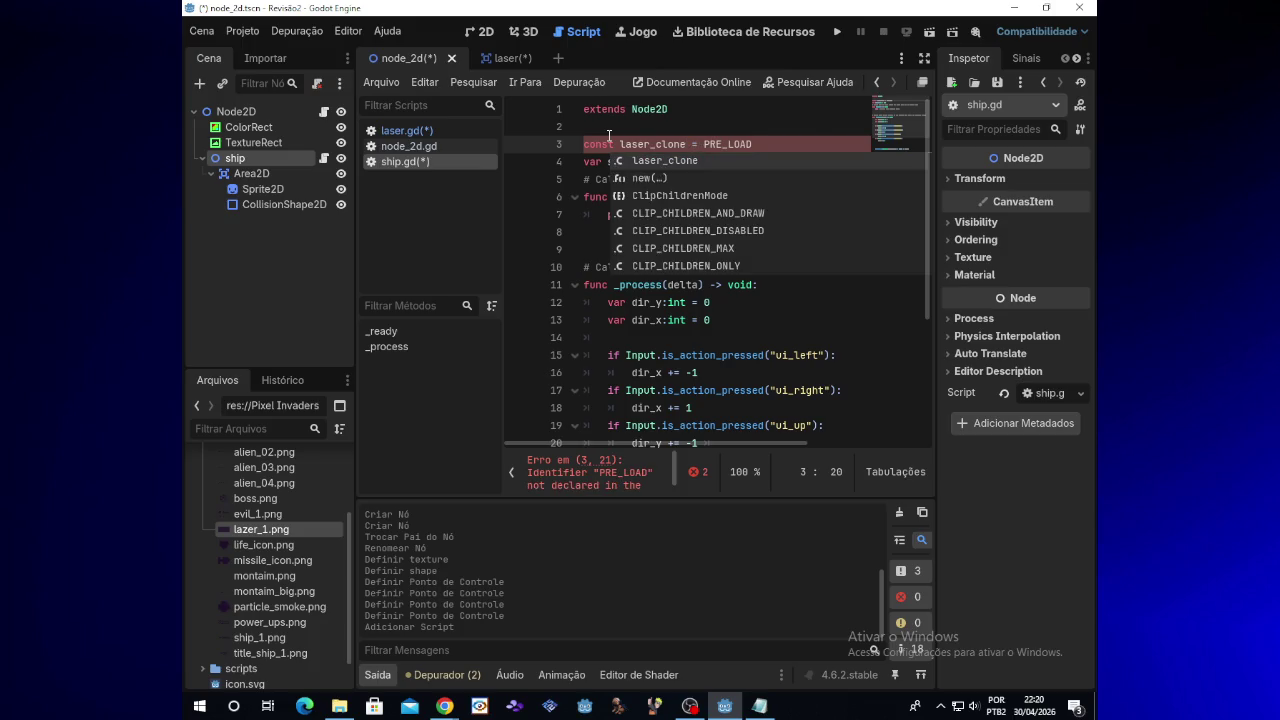
key(Right)
key(Right)
key(Right)
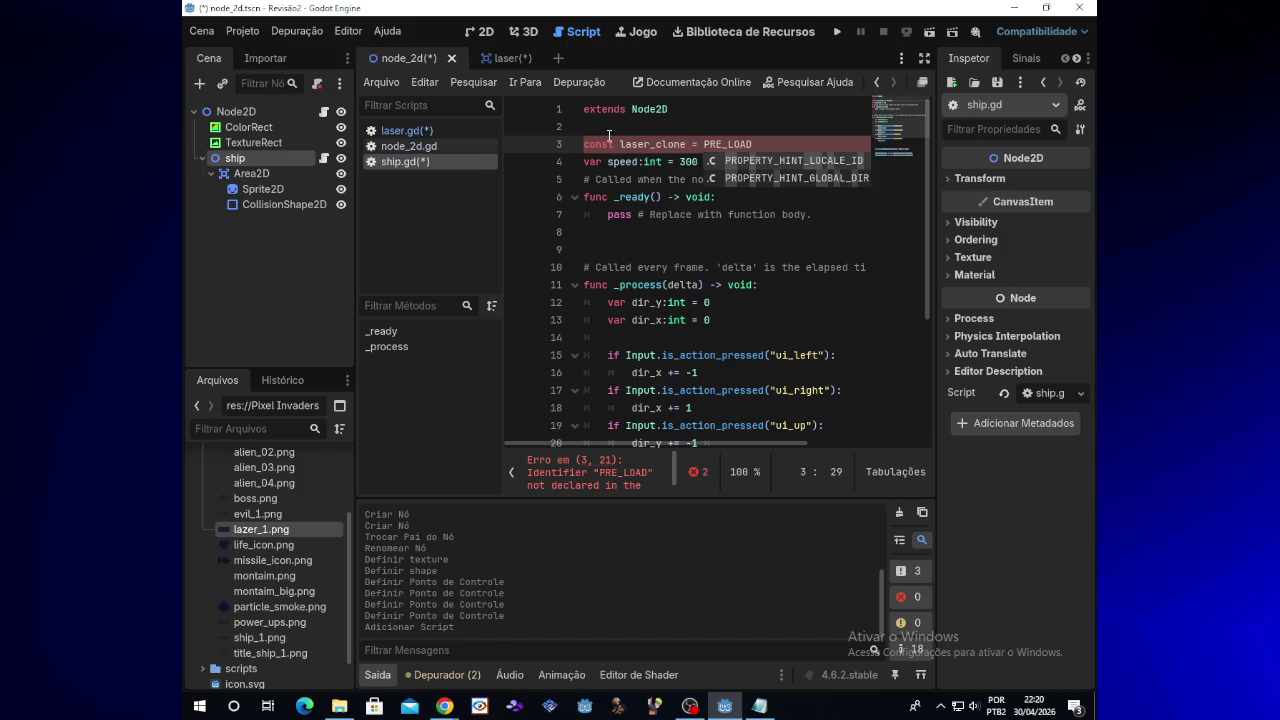
text(()
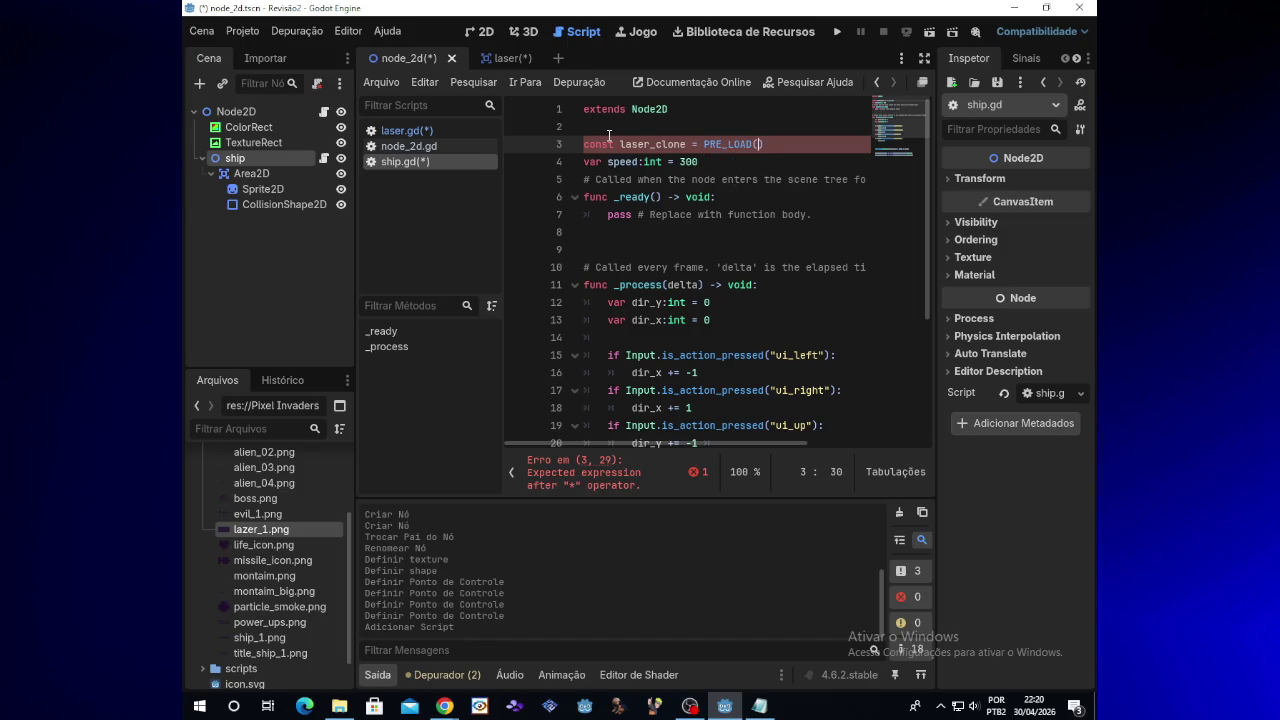
text(")
key(Left)
key(Left)
click(759, 706)
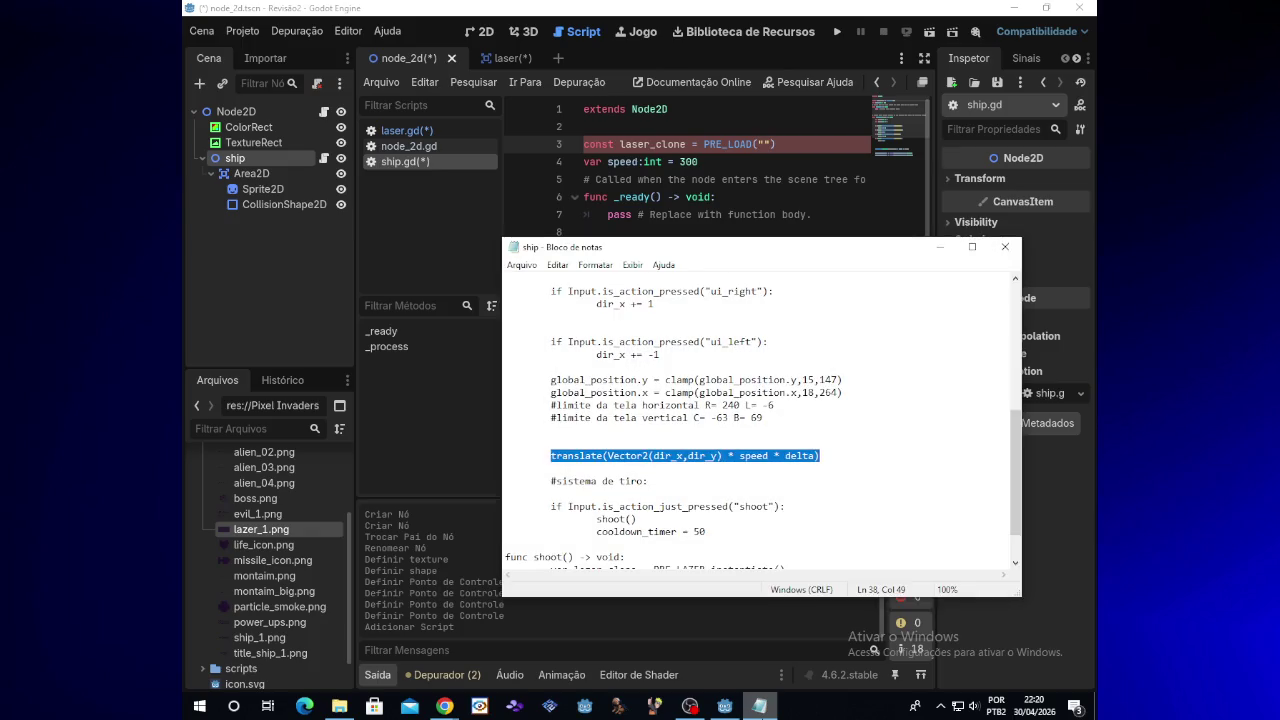
Step: Close the Notepad reference and replace PRE_LOAD with preload on line 3
scroll(717, 519, up, 8)
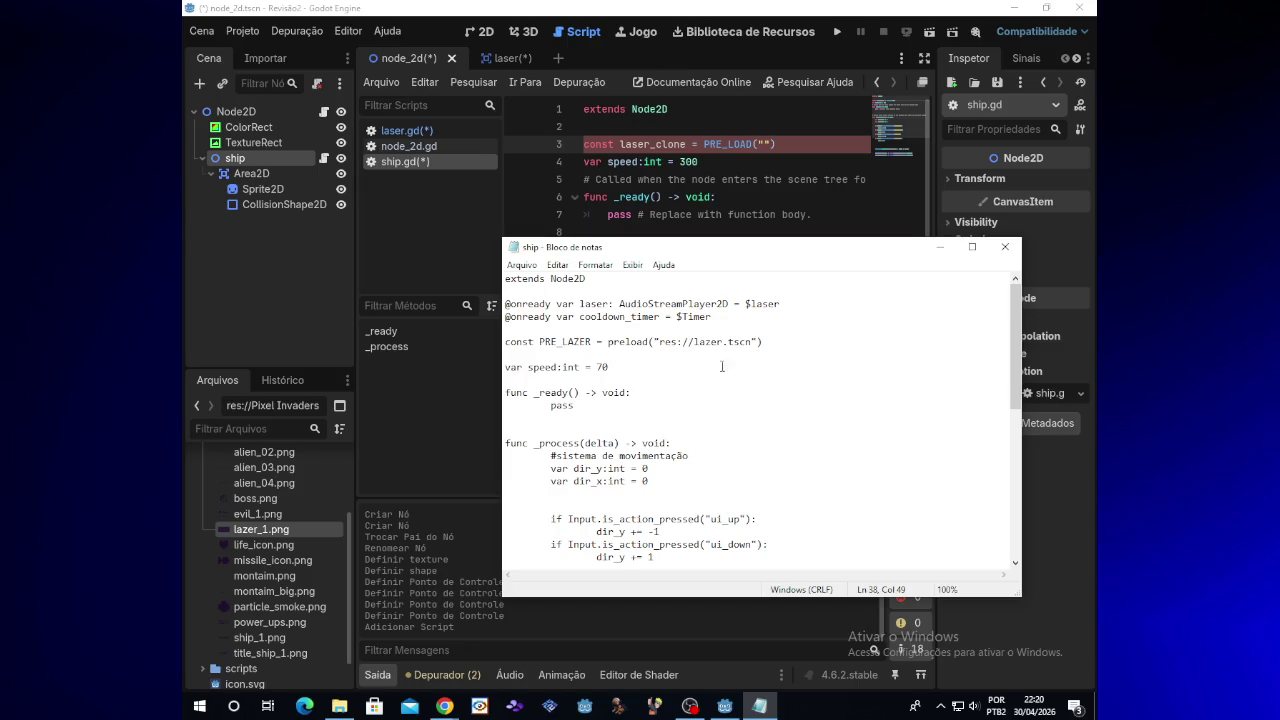
click(1005, 250)
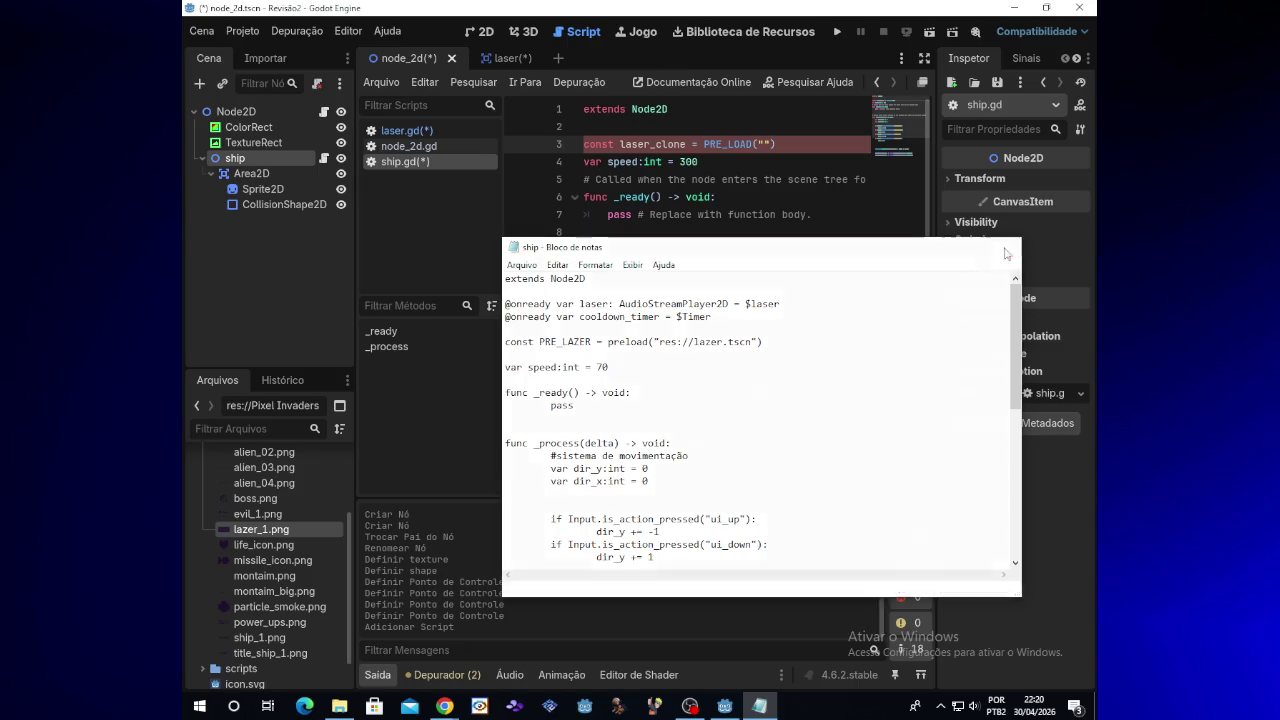
click(688, 146)
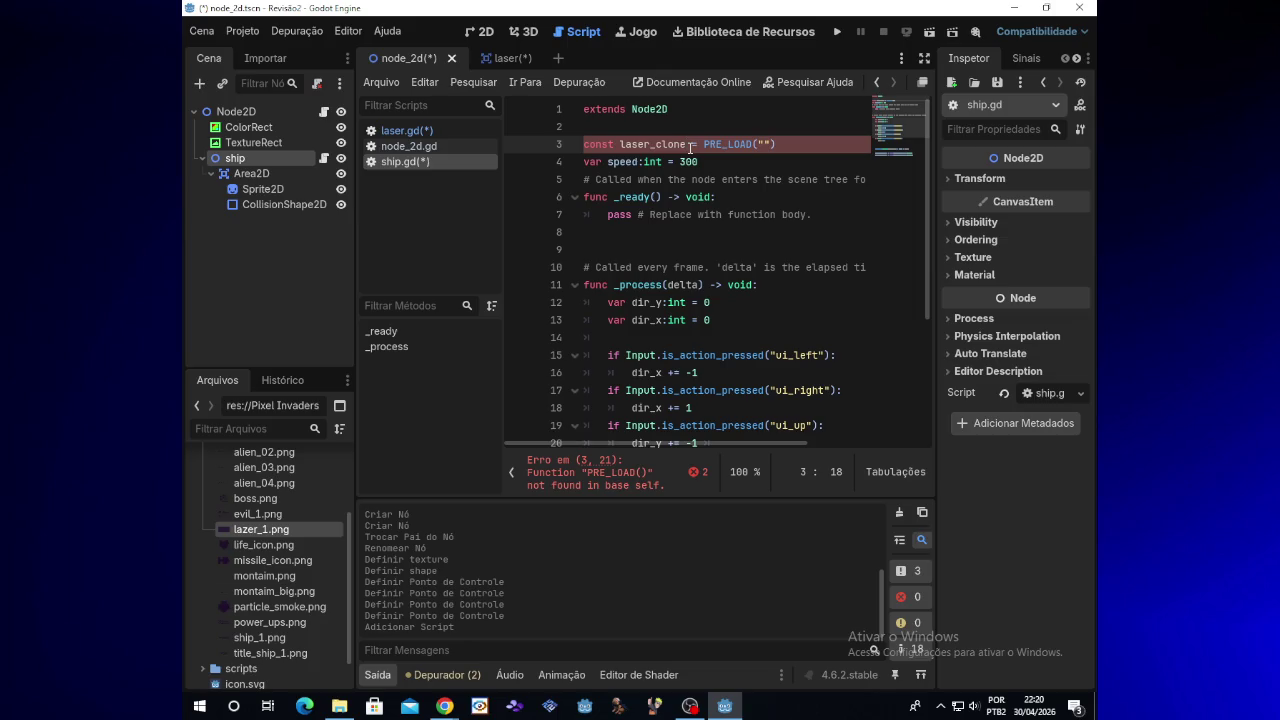
key(Right)
key(Right)
key(Right)
key(Right)
key(Right)
key(BackSpace)
key(BackSpace)
key(BackSpace)
text(or)
key(BackSpace)
key(BackSpace)
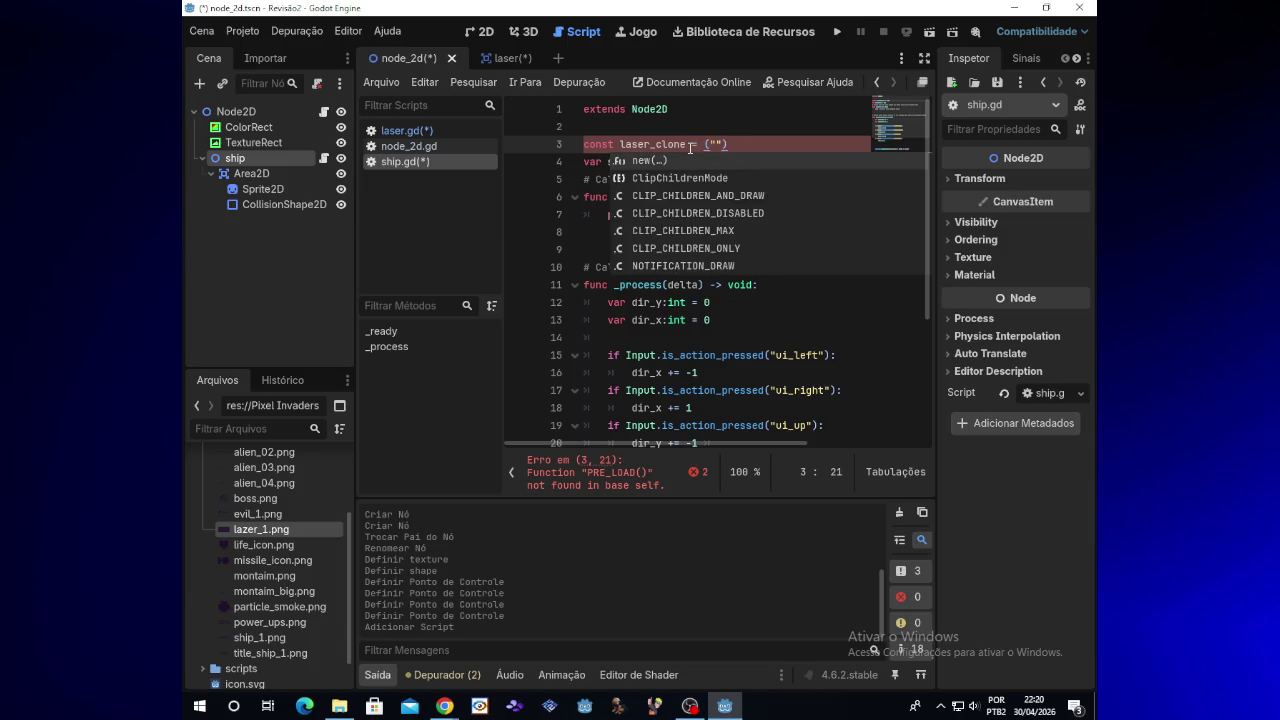
text(pre)
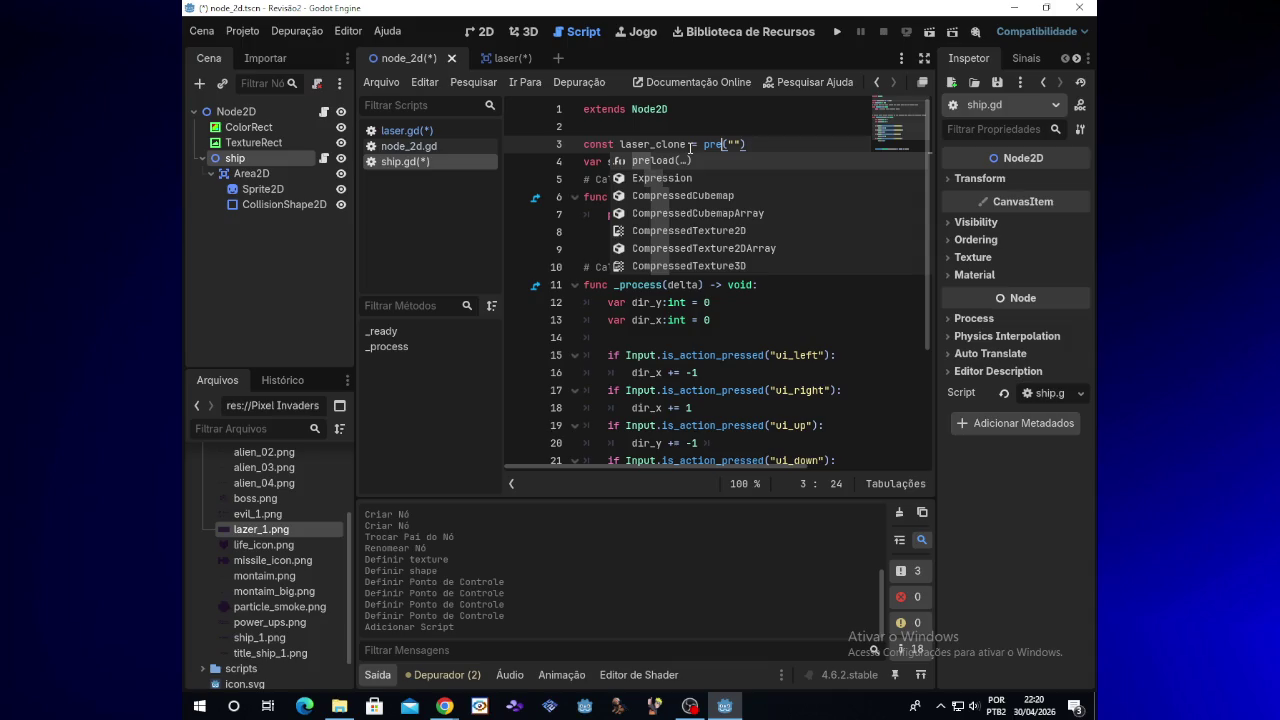
text(load)
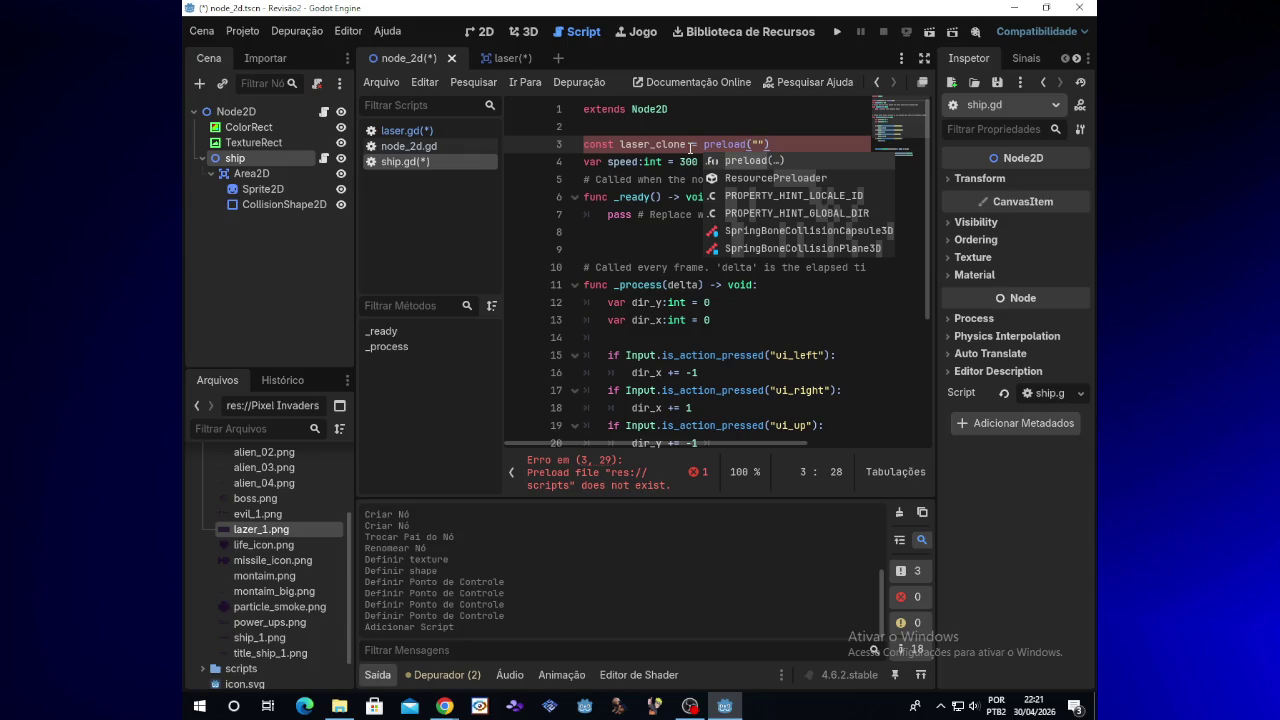
Step: Fill preload's quotes with the res://scripts/laser.tscn path from the suggestions
key(Right)
key(Right)
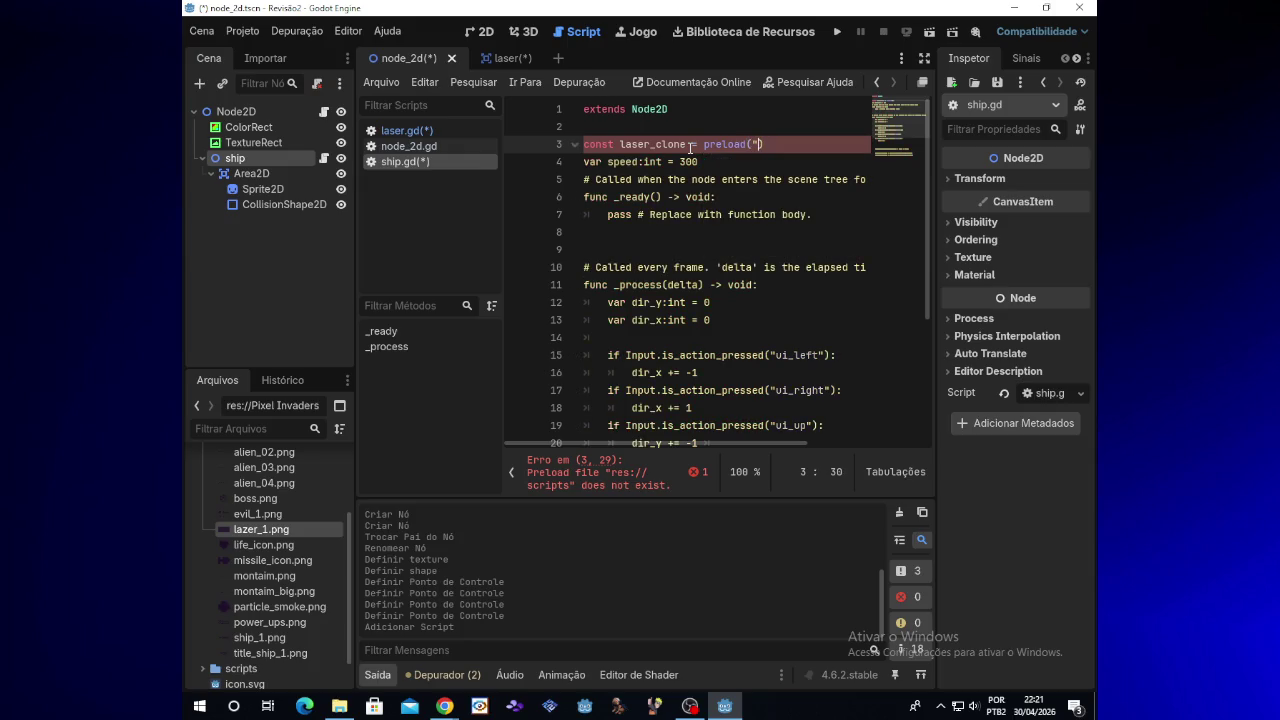
key(Left)
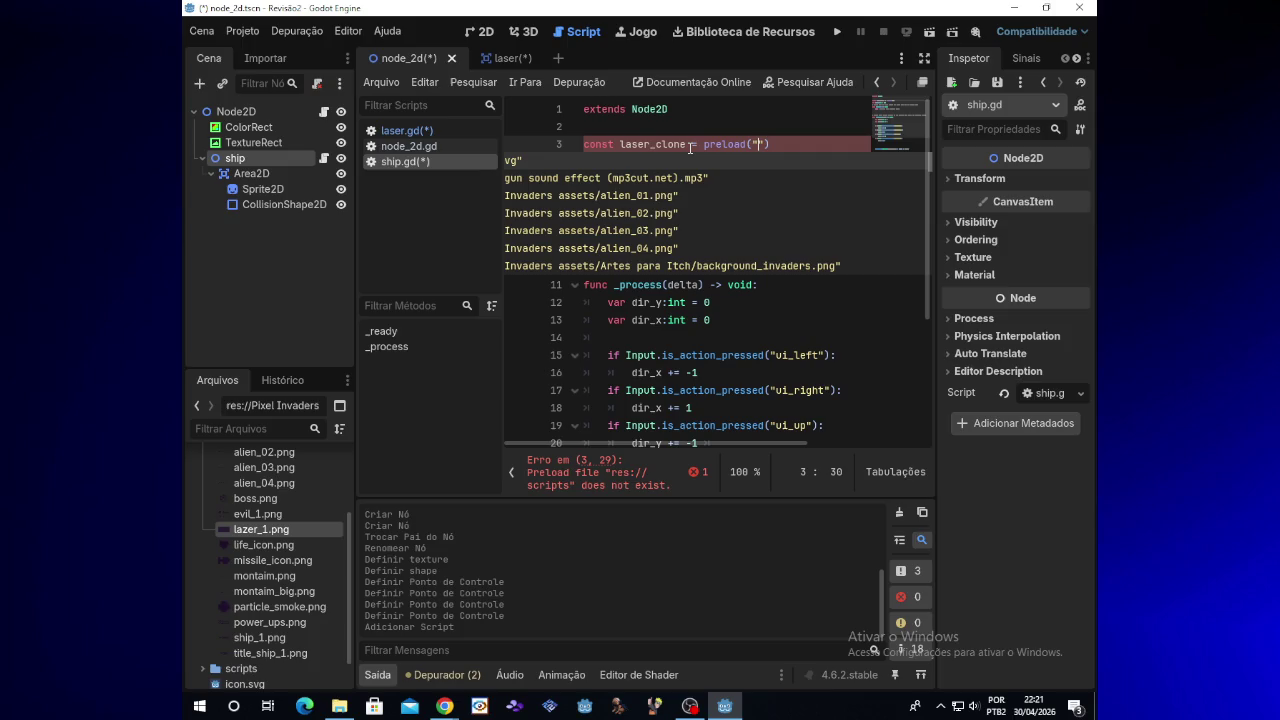
key(Down)
key(Down)
key(Down)
key(Up)
key(Up)
key(Up)
key(Down)
key(Down)
key(Down)
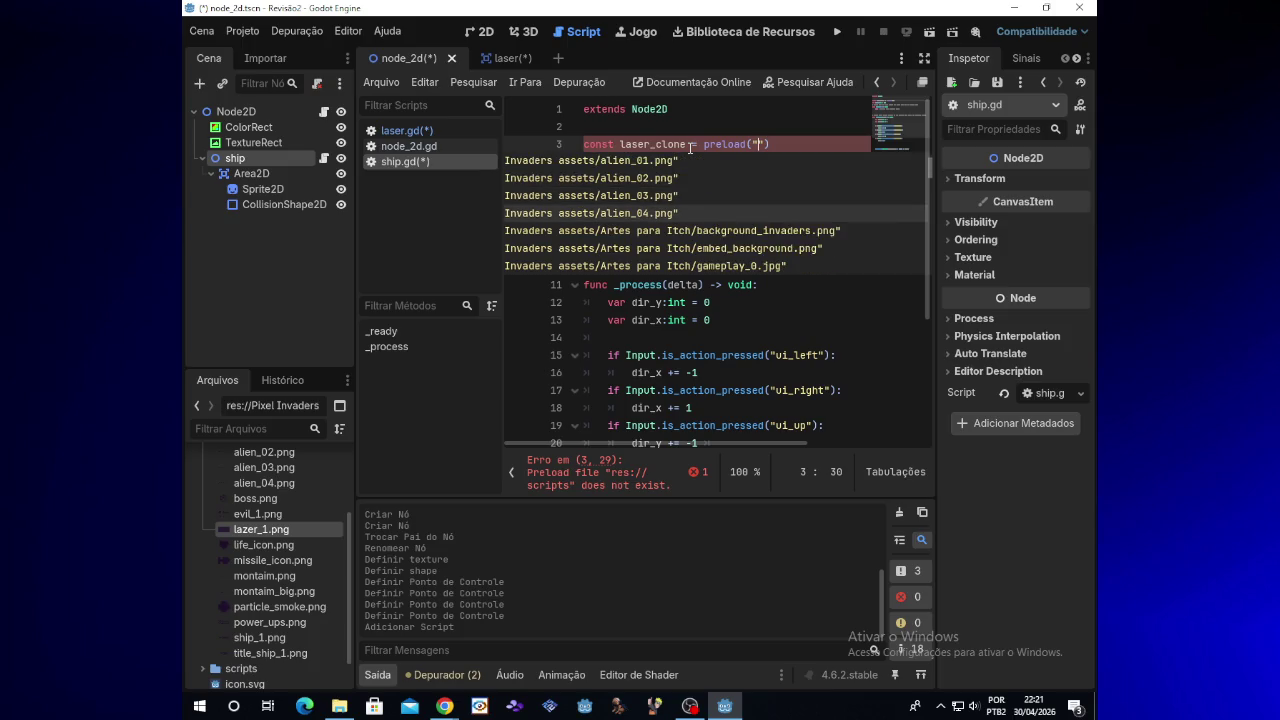
key(Down)
key(Down)
key(Down)
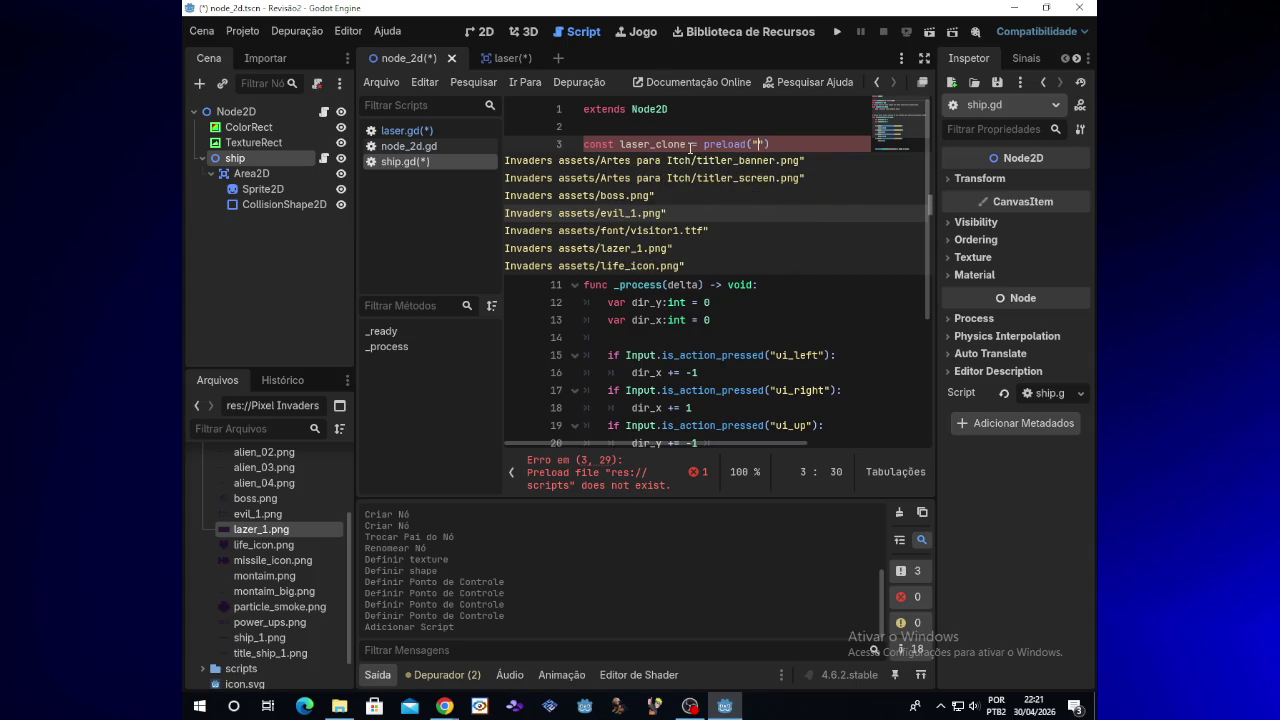
key(Down)
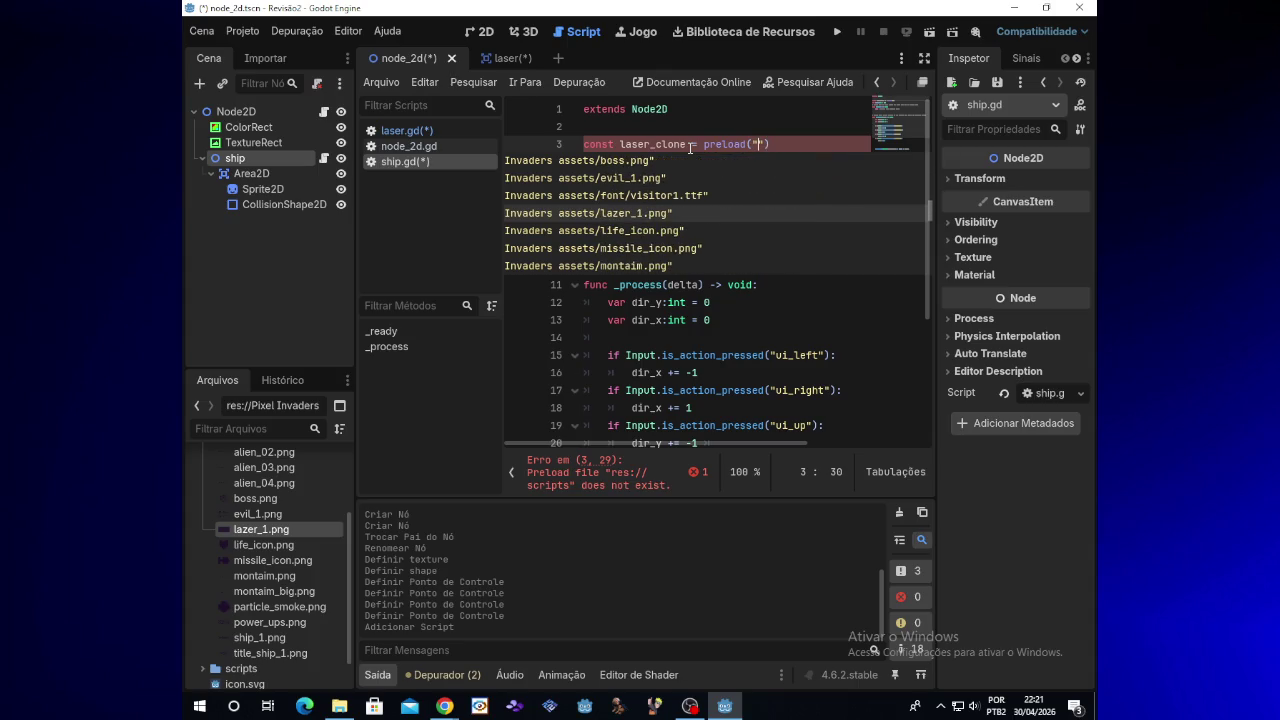
key(Down)
key(Down)
key(Down)
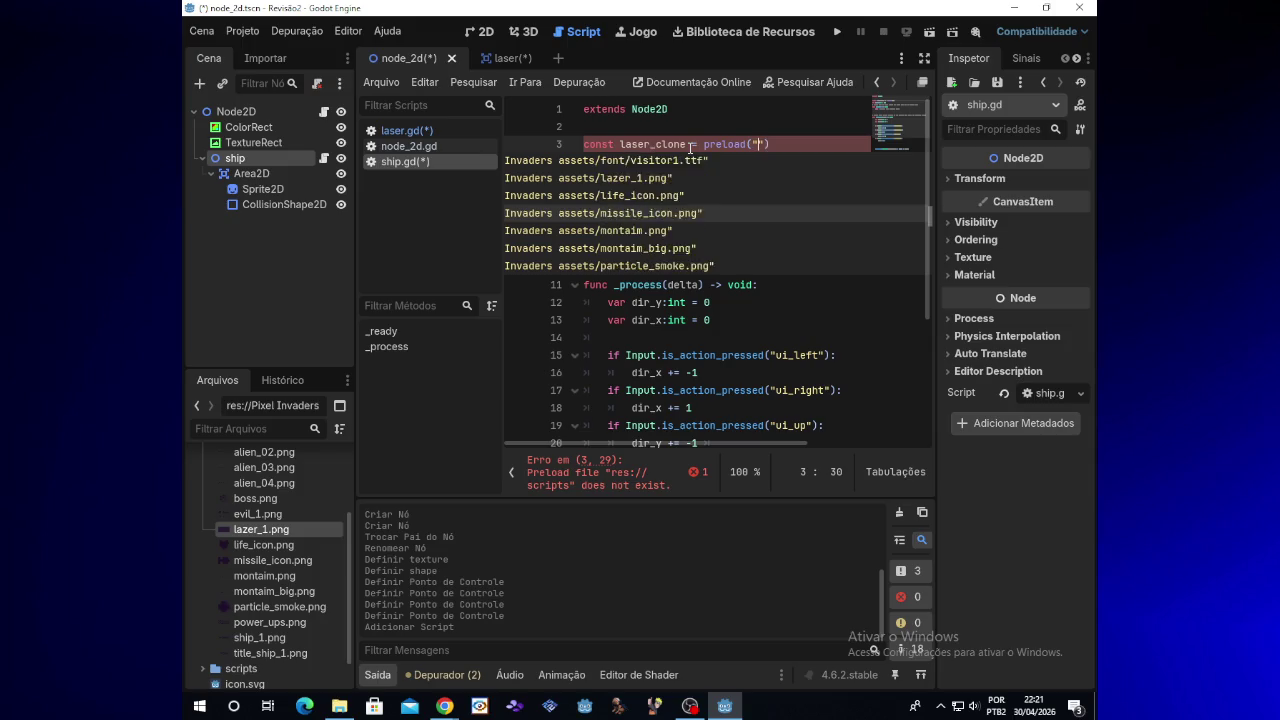
key(Down)
key(Down)
key(Down)
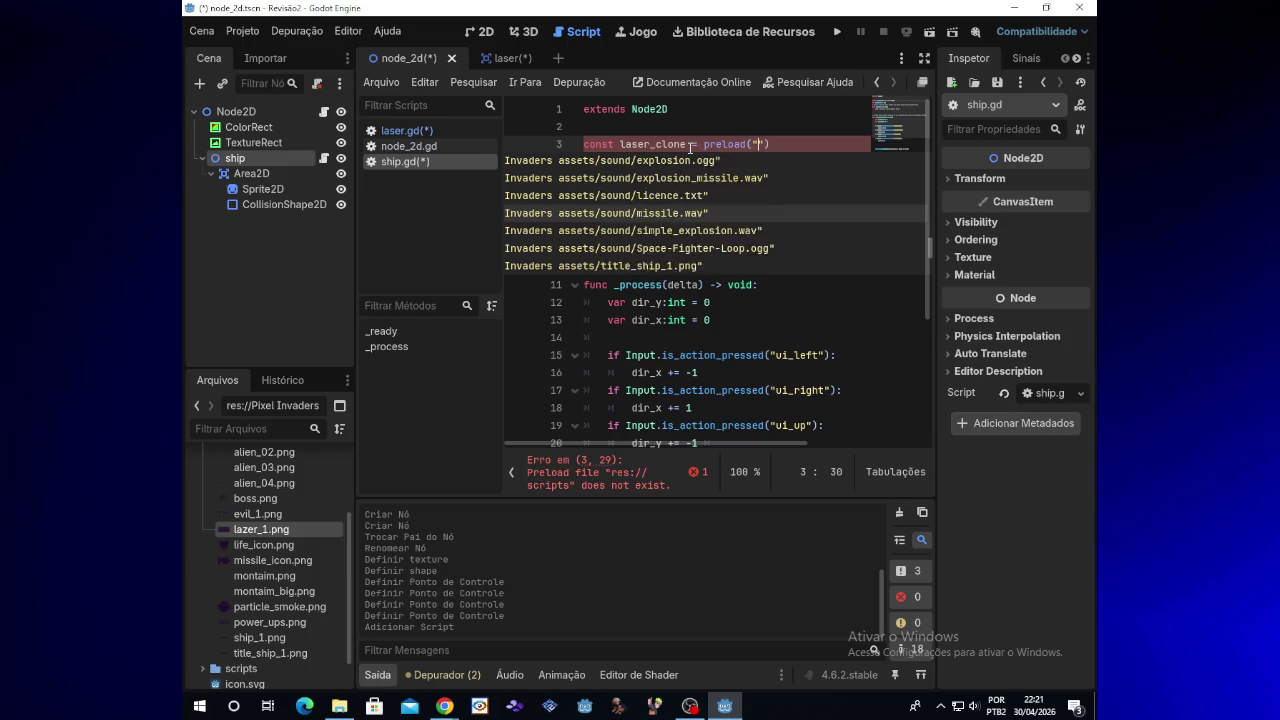
key(Down)
key(Down)
key(Down)
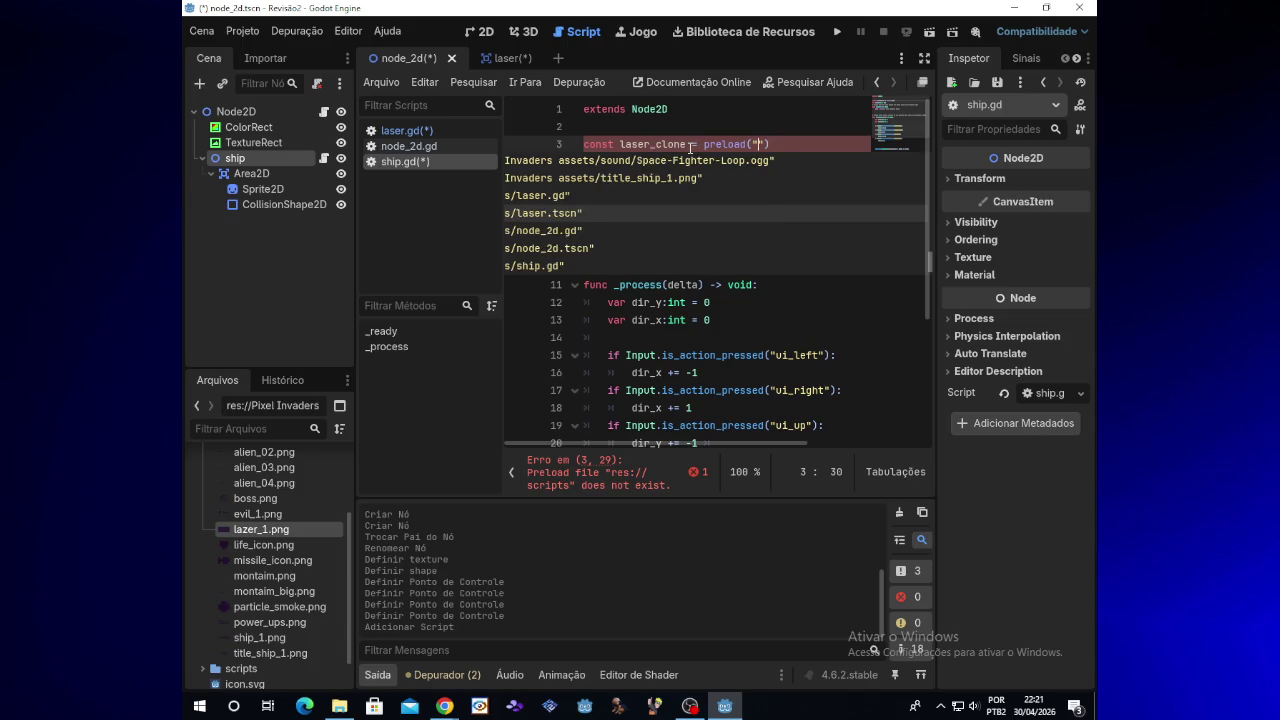
key(Up)
key(Up)
key(Up)
key(Up)
key(Up)
key(Up)
key(Up)
key(Up)
key(Up)
key(Down)
key(Down)
key(Down)
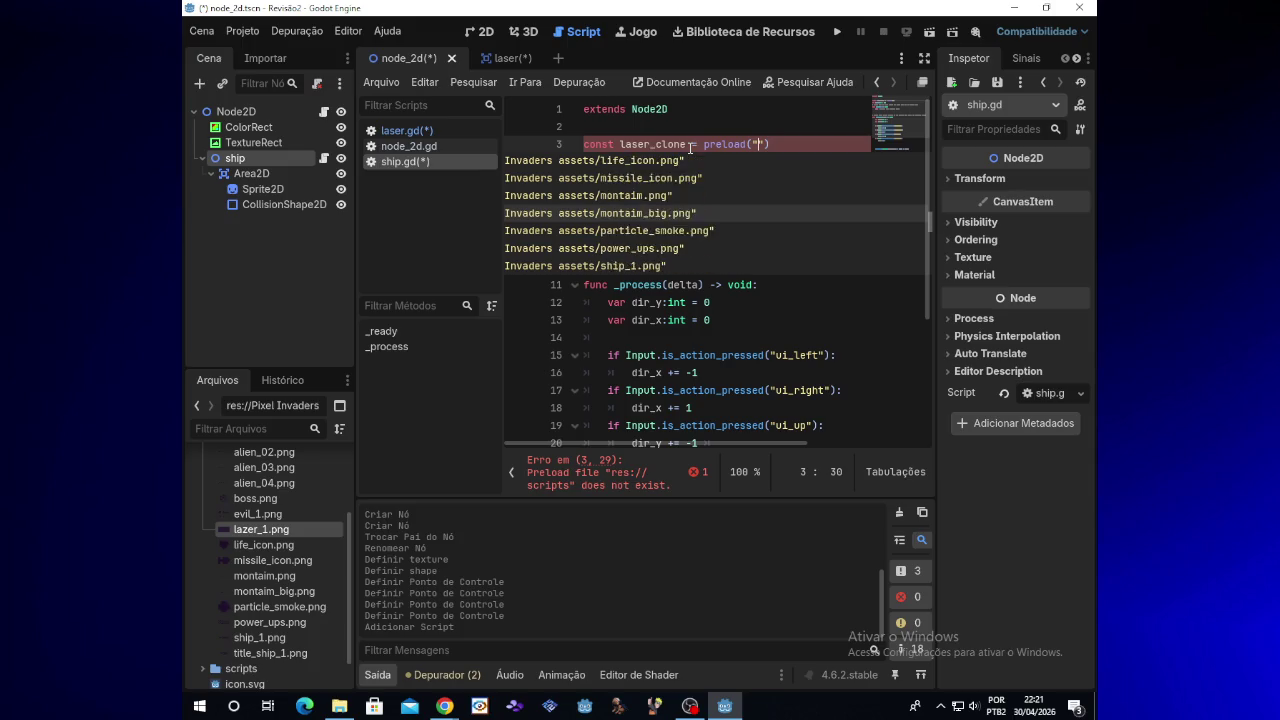
key(Down)
key(Down)
key(Down)
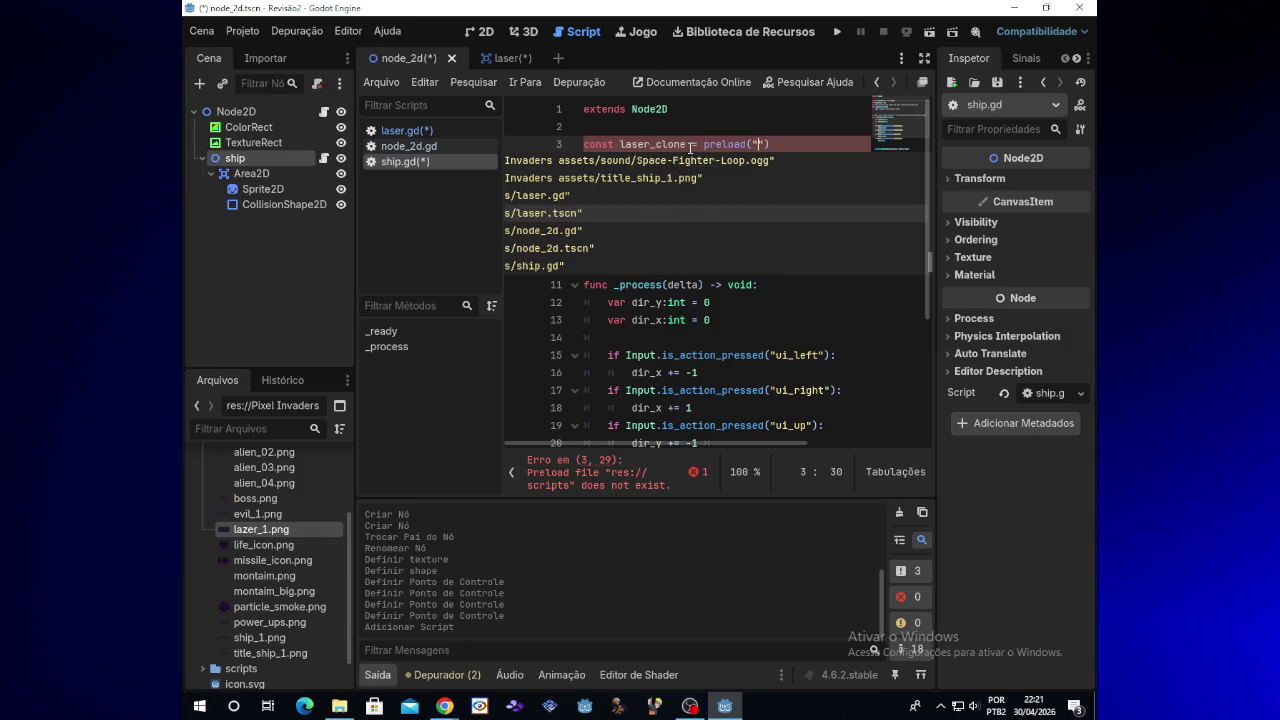
key(Return)
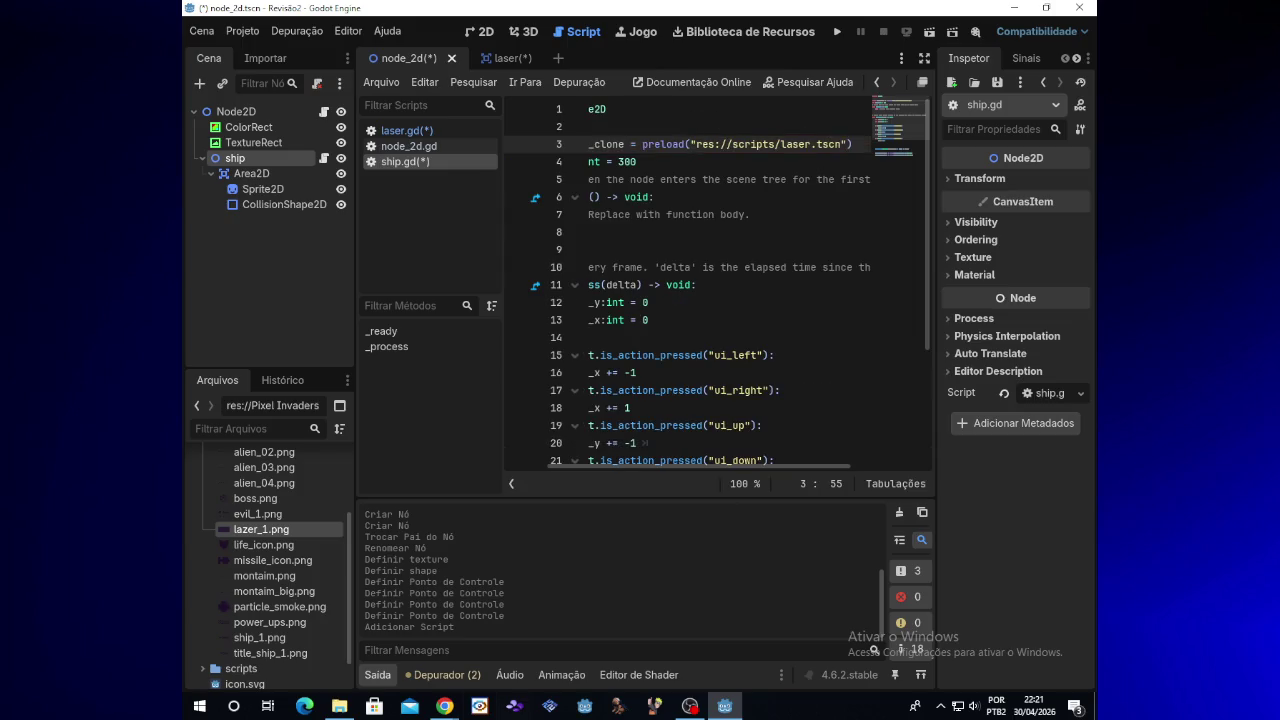
mouse_move(444, 706)
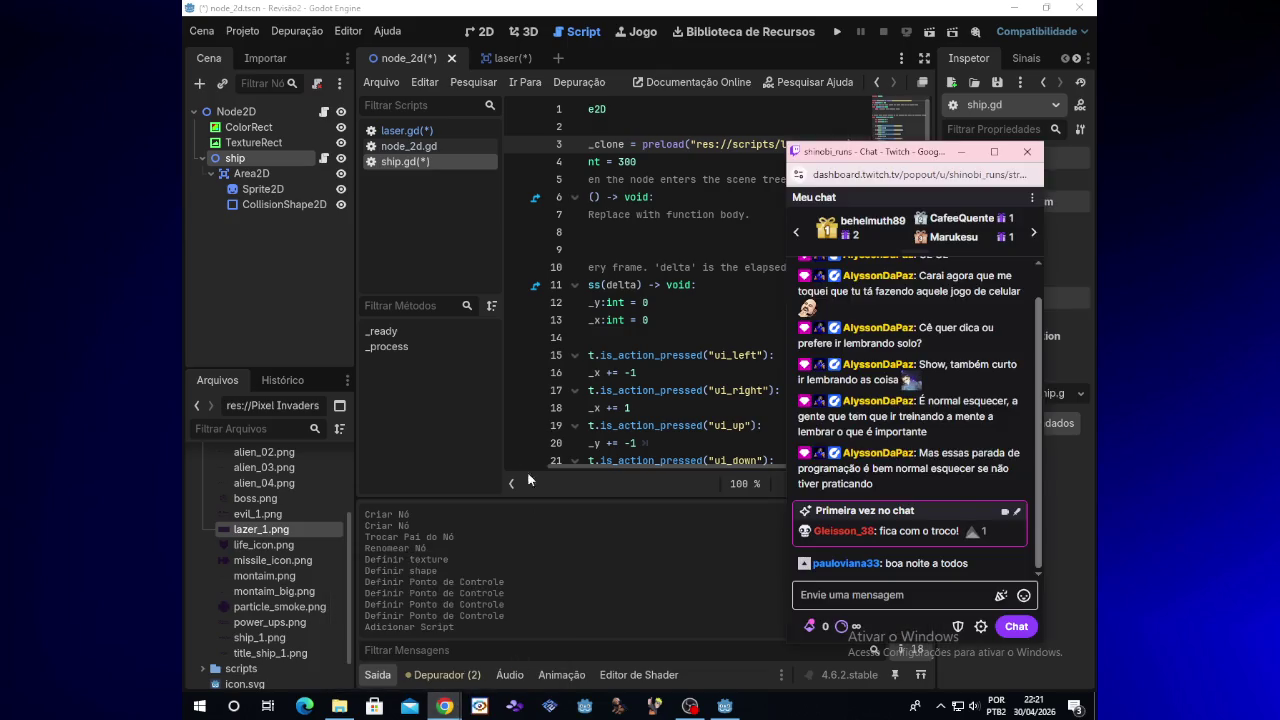
click(621, 302)
drag(711, 467, 669, 473)
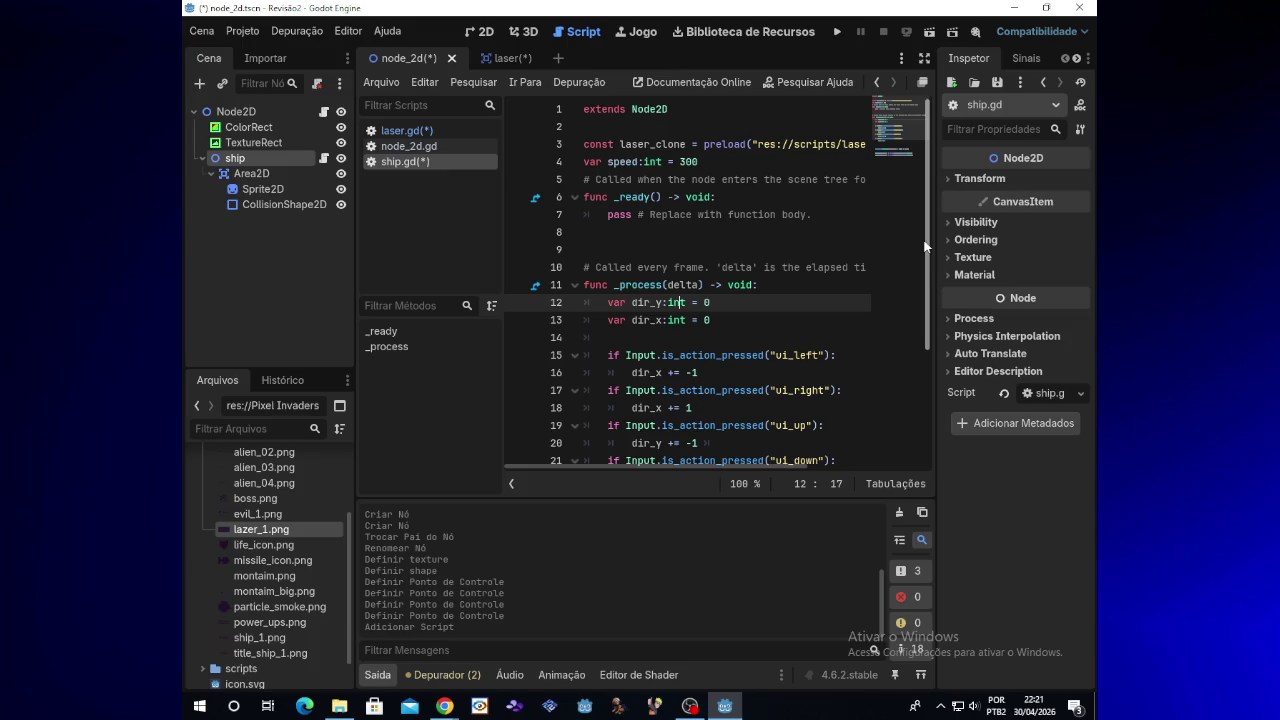
Step: Work on the laser_clone name on line 3, then move to the vertical clamp line in _process
click(640, 145)
text(z)
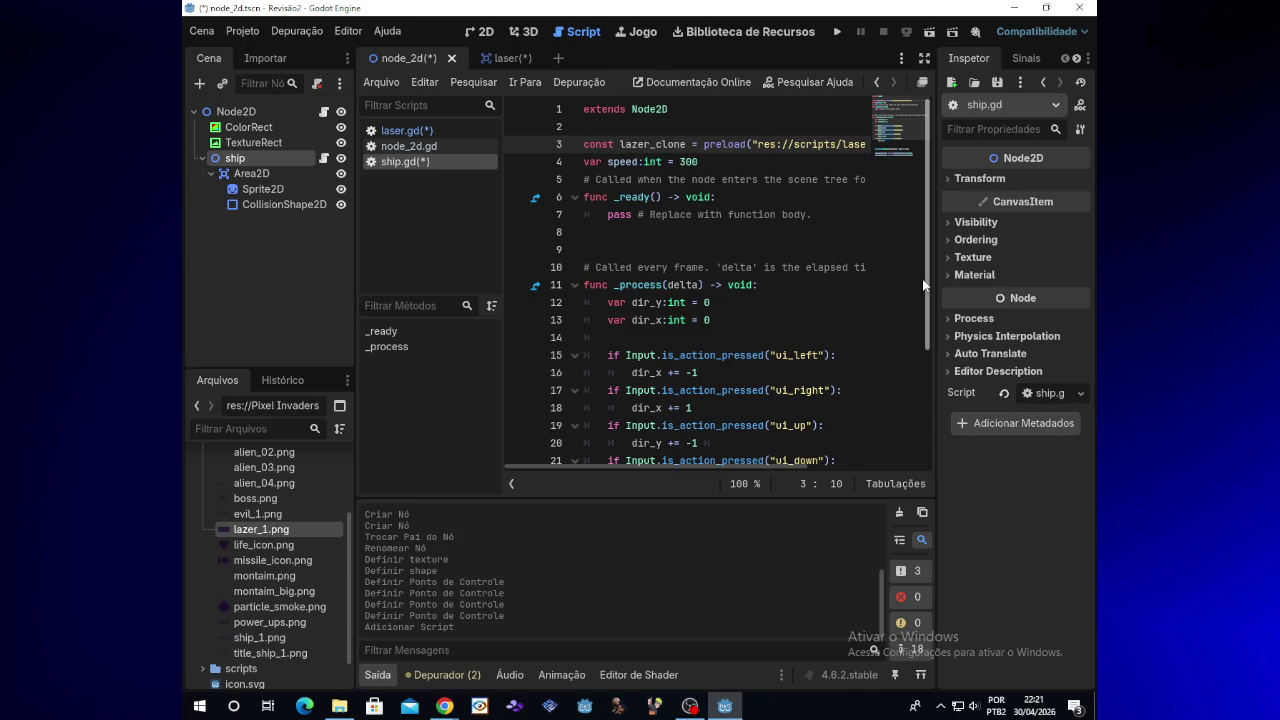
mouse_move(754, 467)
mouse_down()
mouse_move(831, 464)
mouse_move(788, 460)
mouse_up()
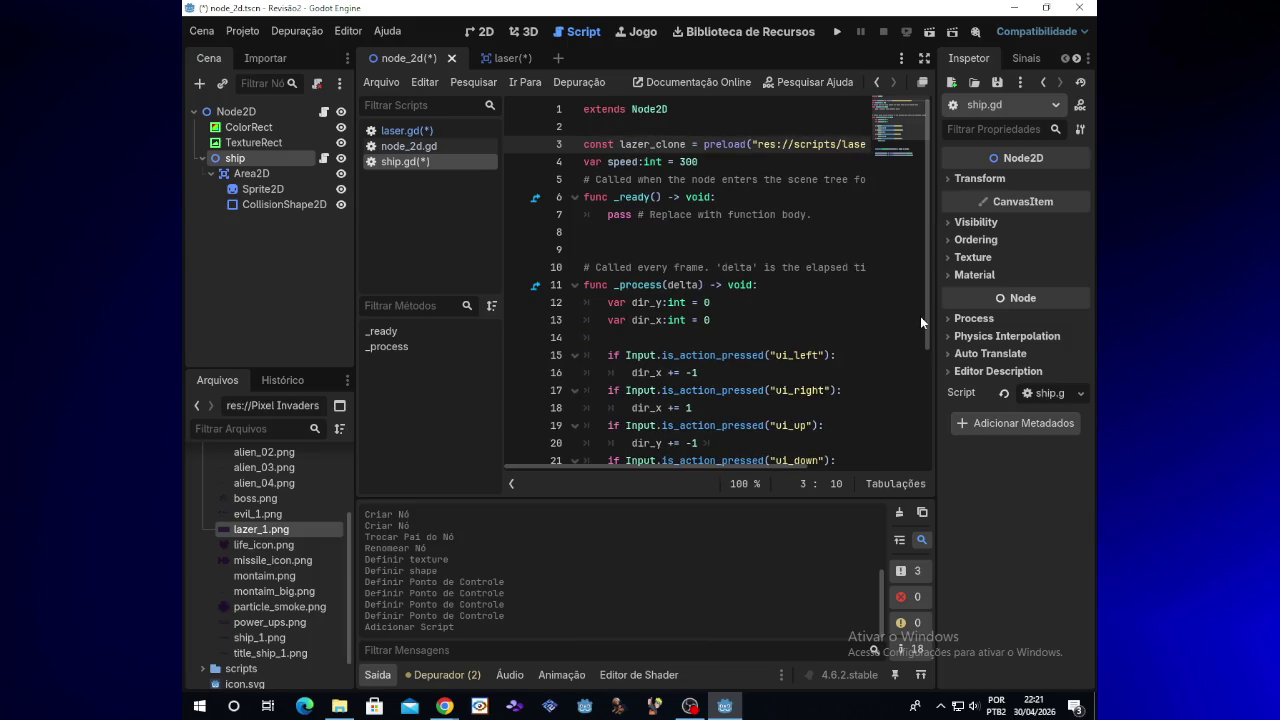
drag(928, 322, 927, 454)
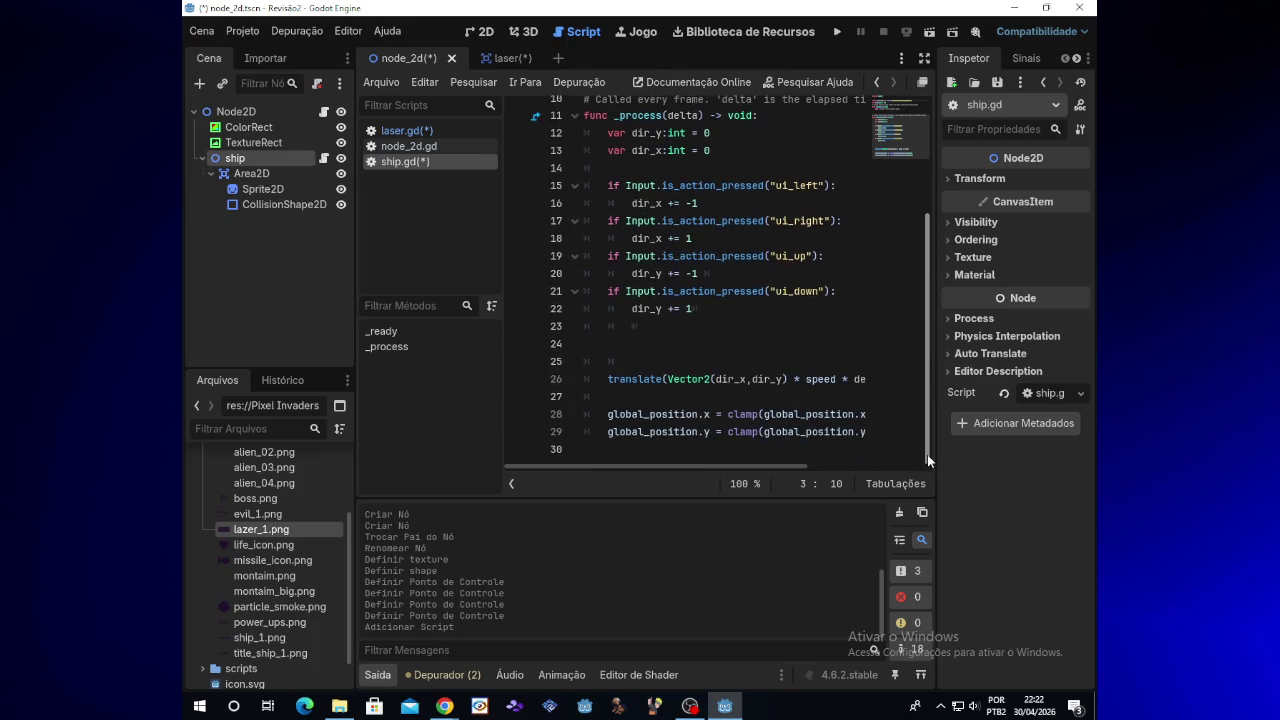
click(870, 432)
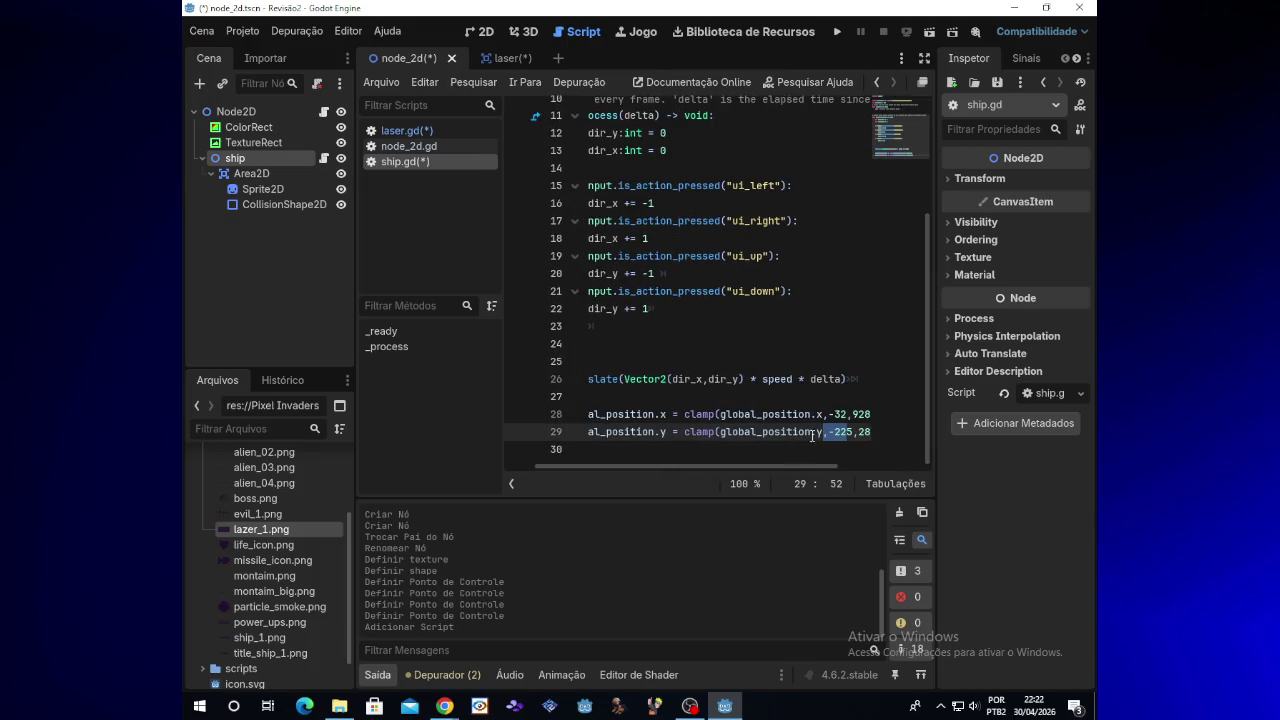
Step: Add line 24 after the movement input checks reading if Input.is_action_pressed(
click(763, 450)
key(Return)
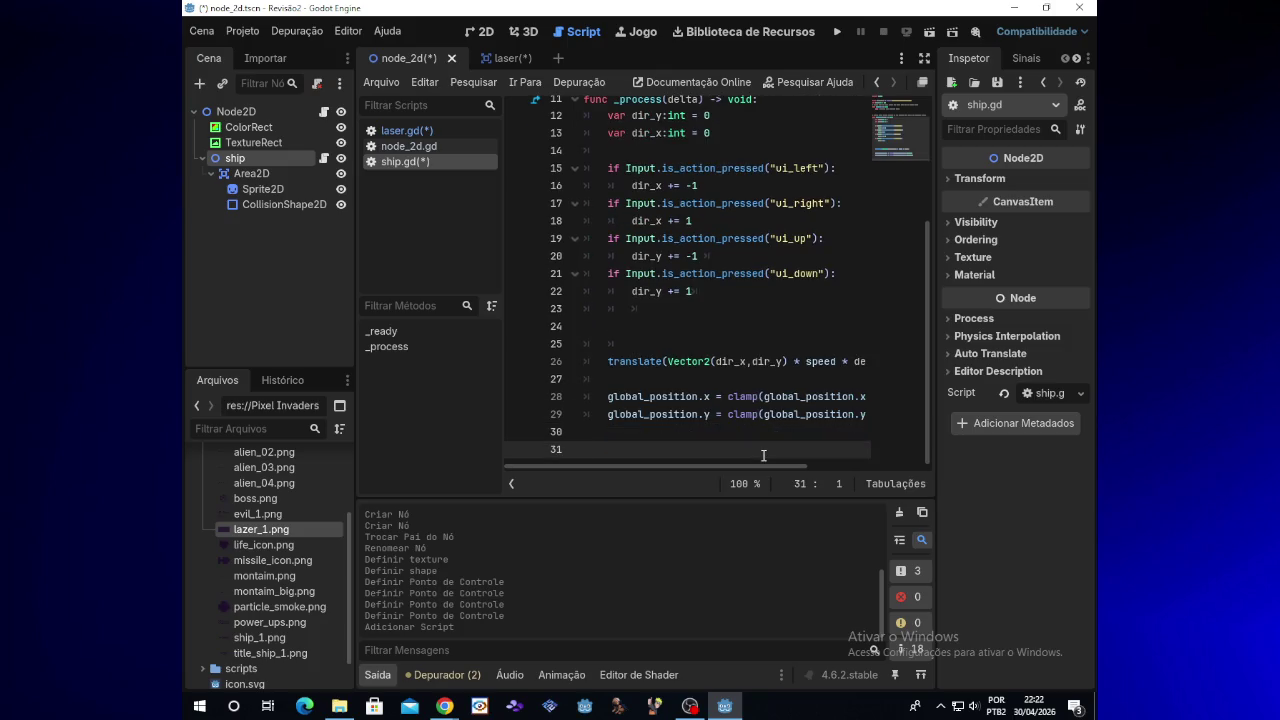
click(626, 316)
key(Return)
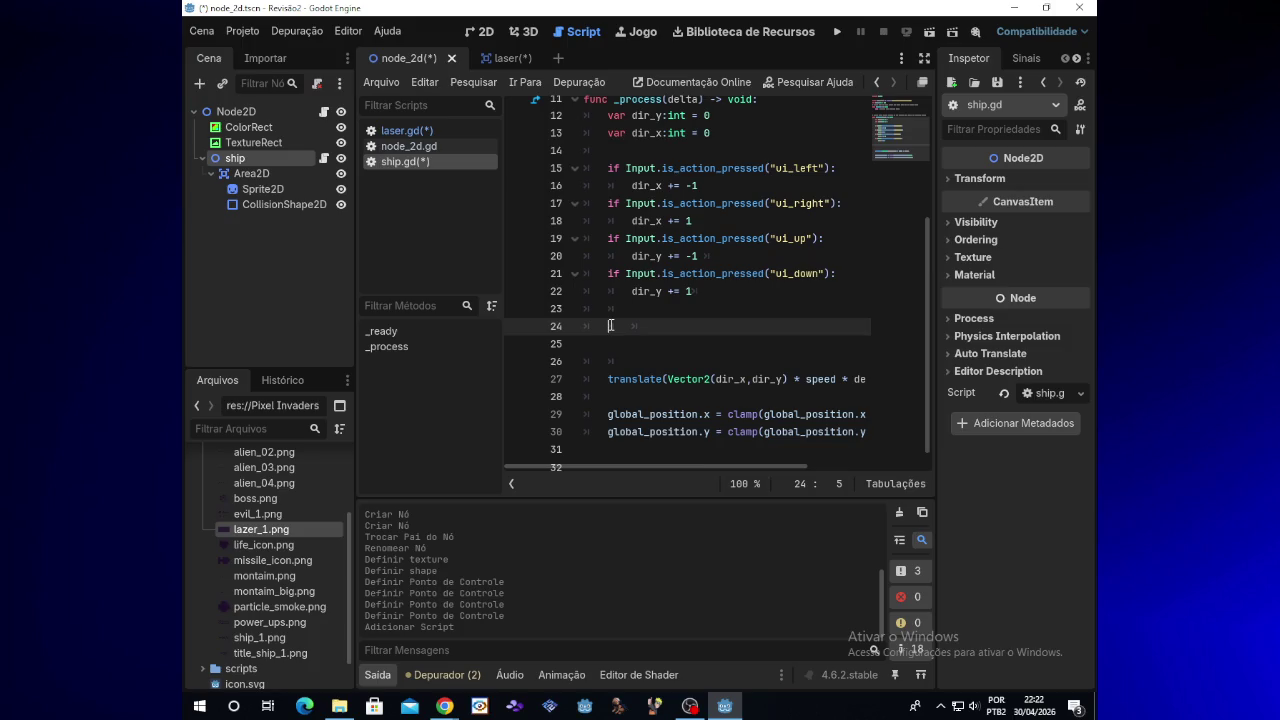
text(if )
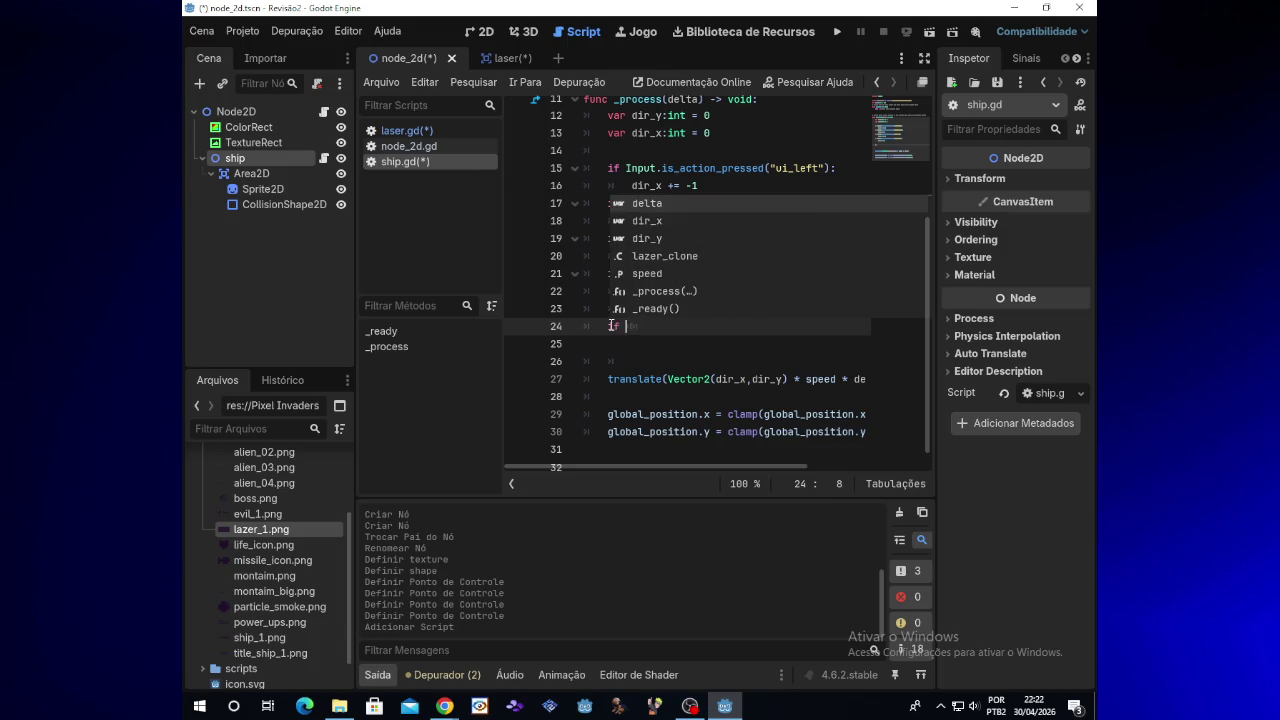
text(I)
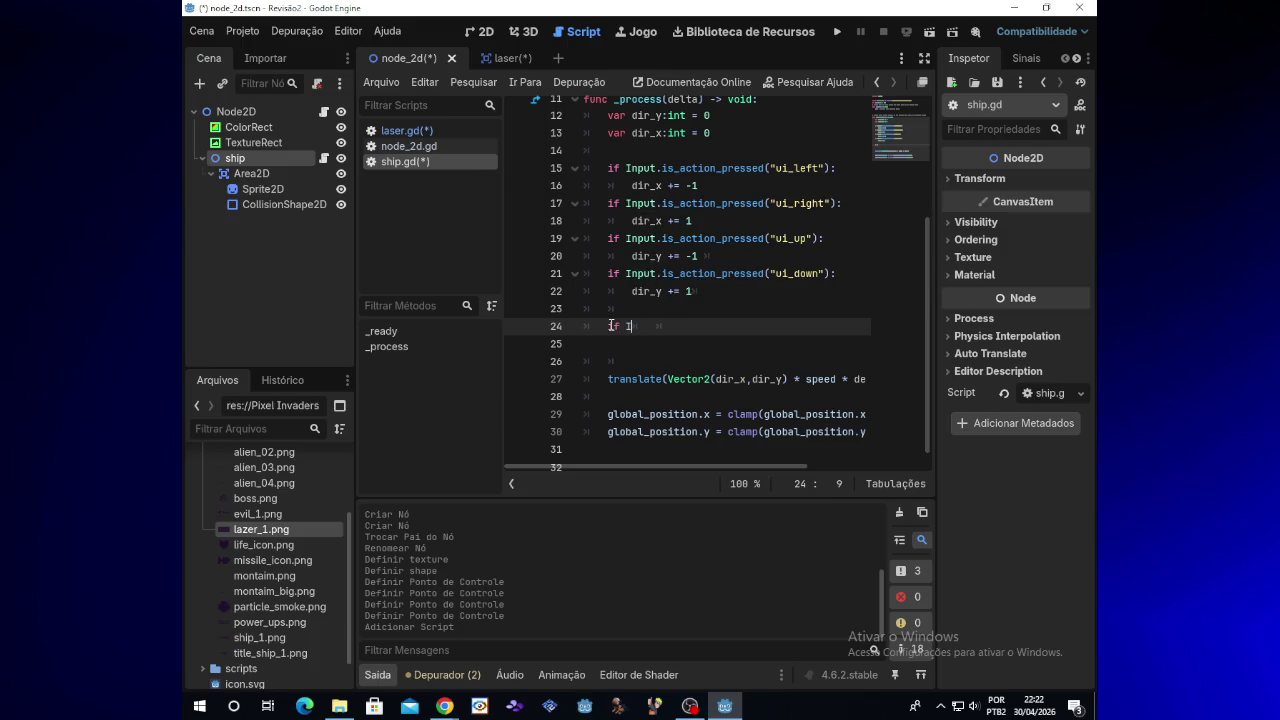
text(nput)
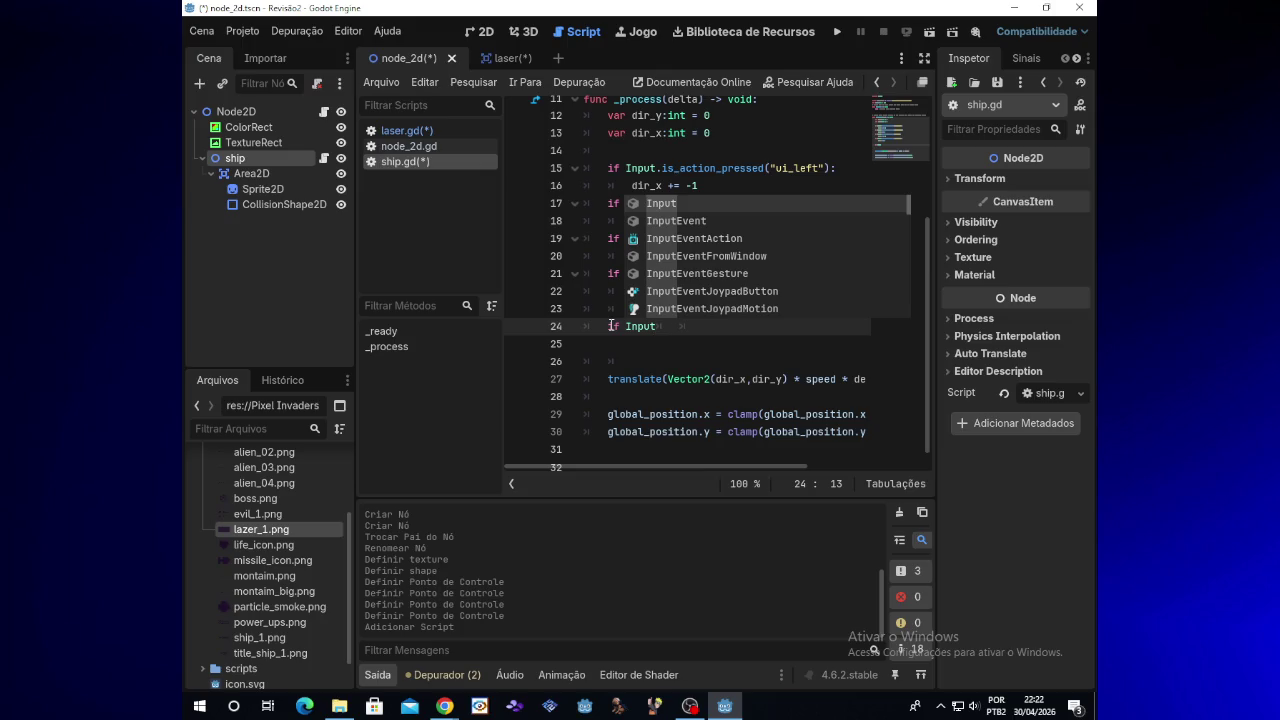
text(.action)
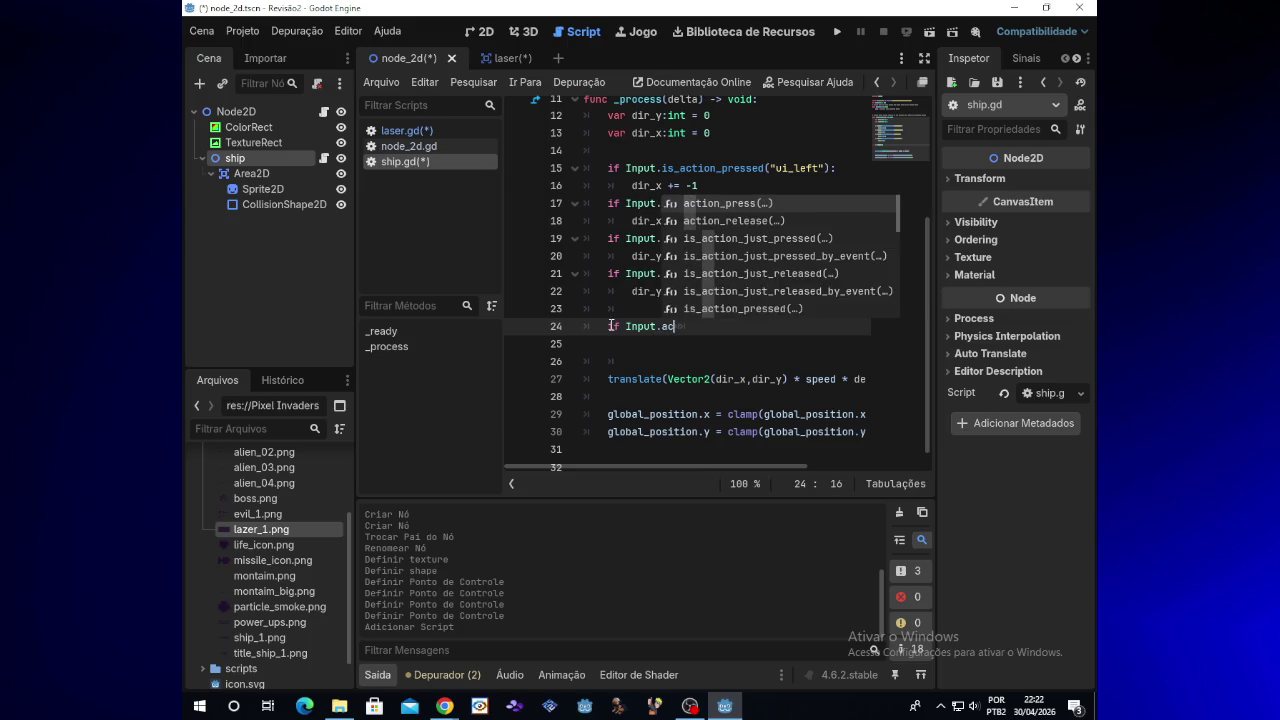
key(Escape)
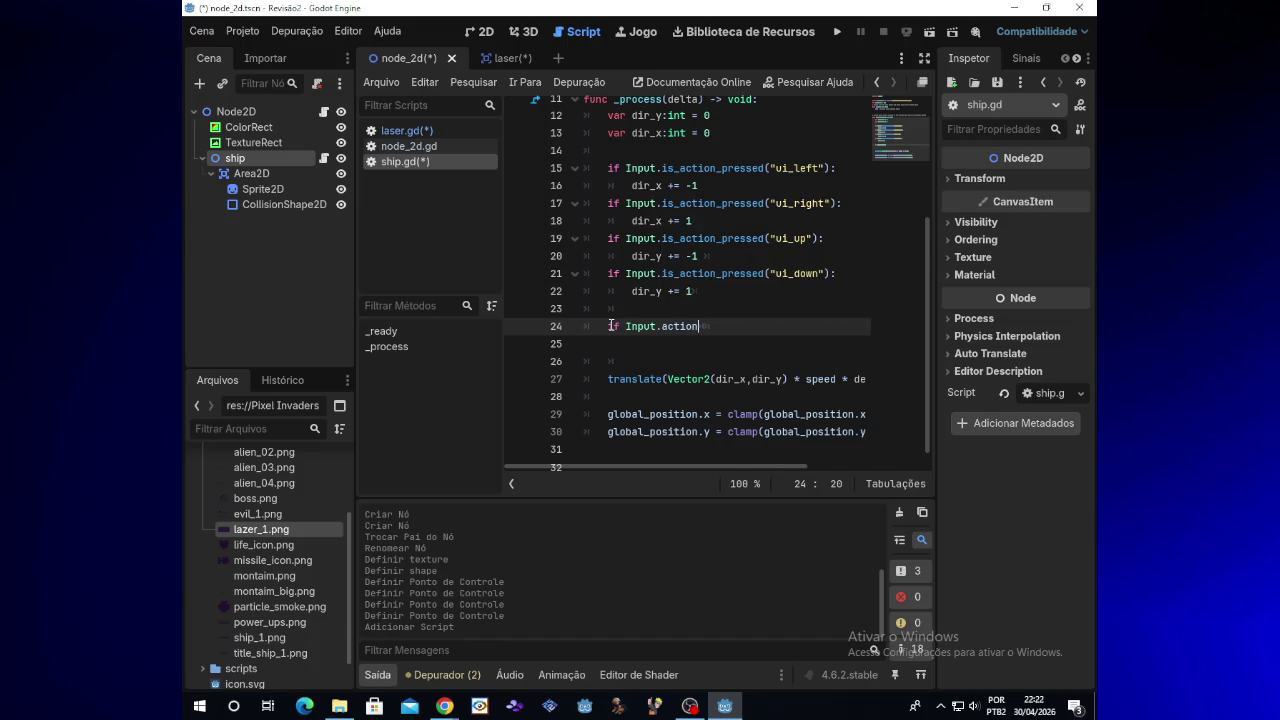
key(BackSpace)
key(BackSpace)
key(BackSpace)
key(BackSpace)
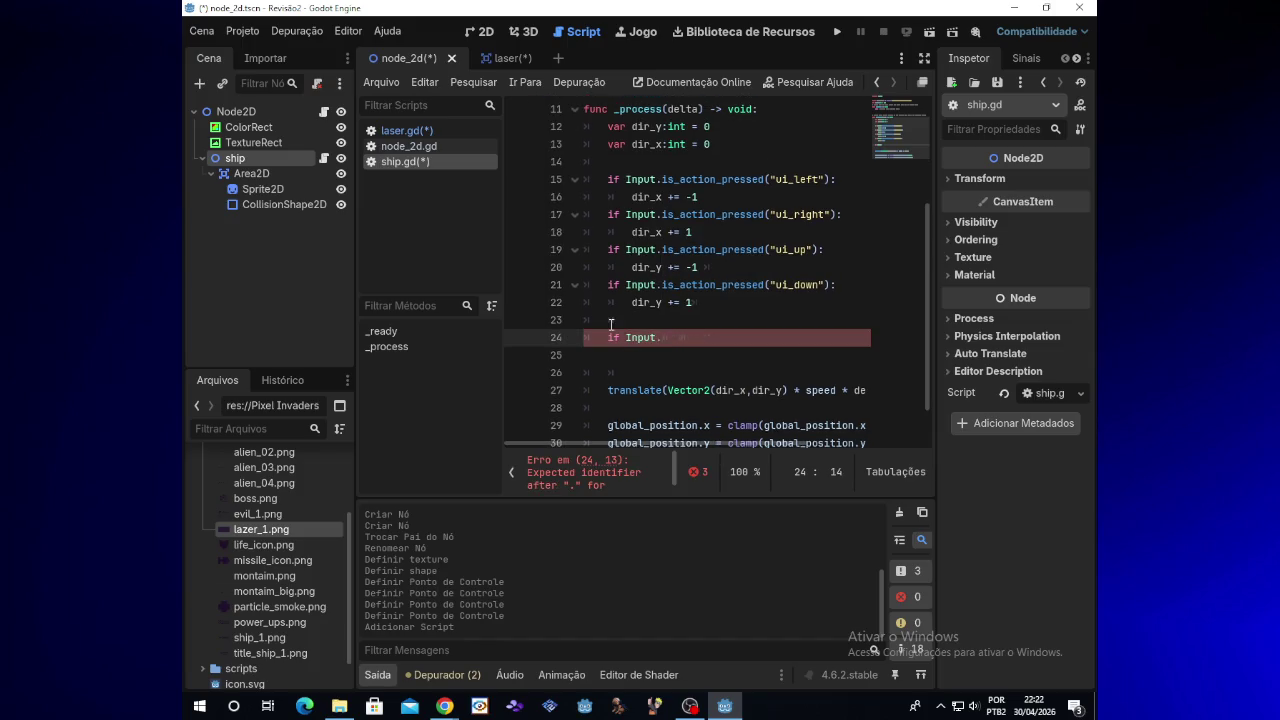
text(is_)
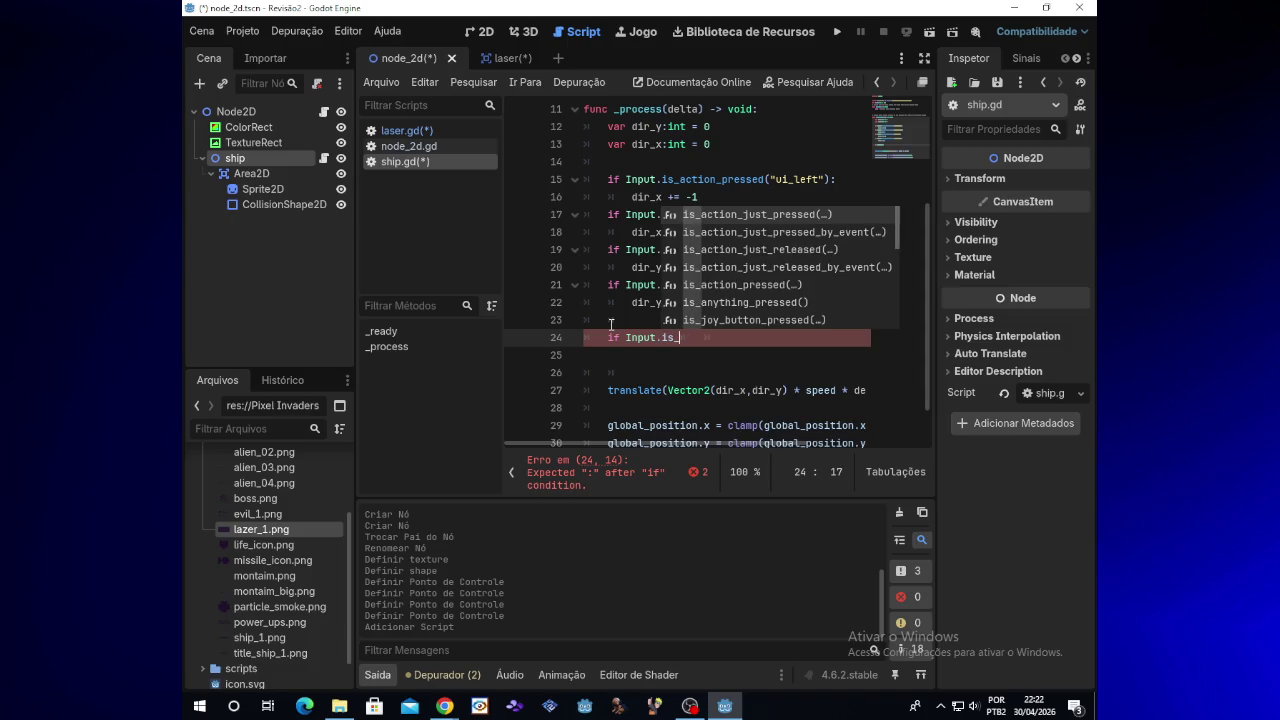
text(action_)
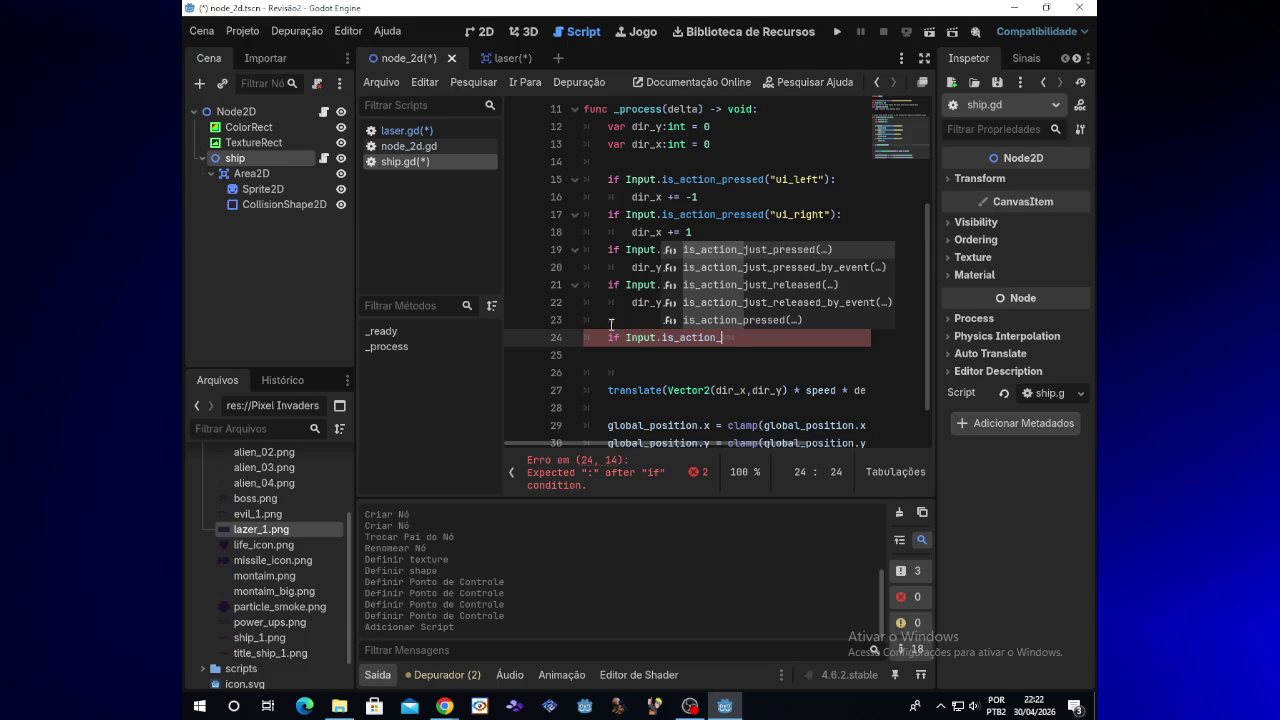
text(pressed)
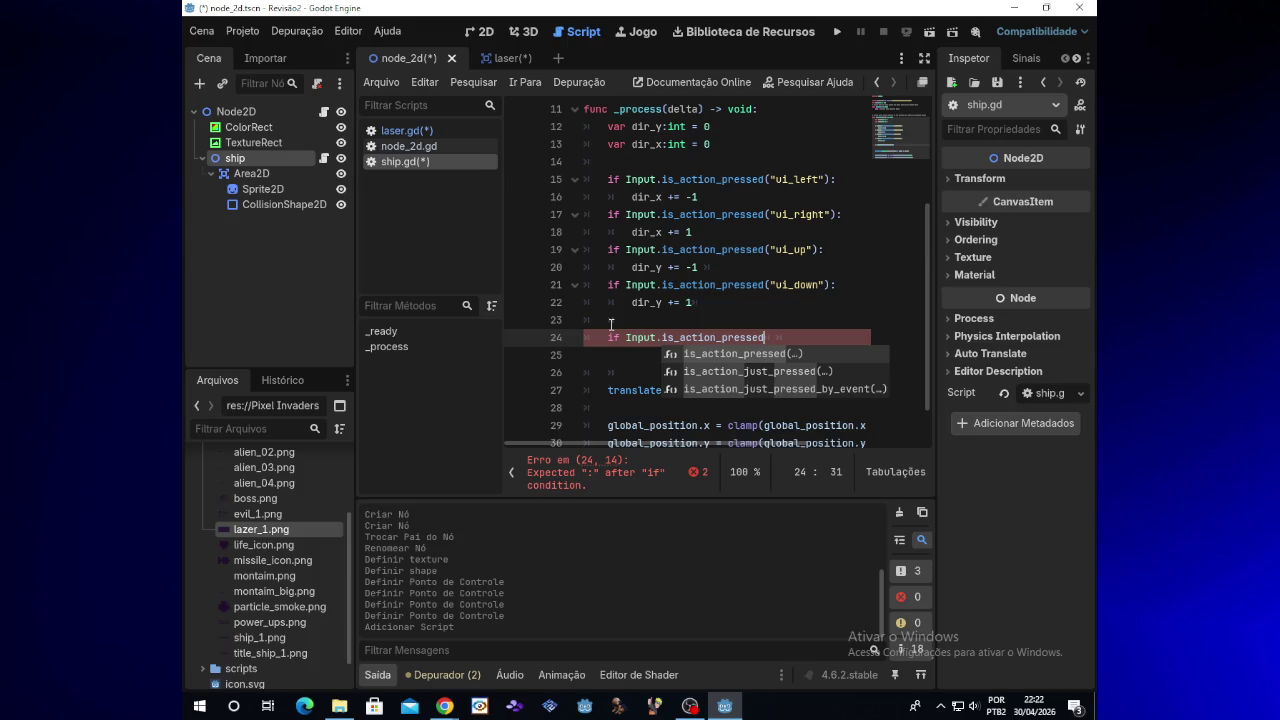
text(()
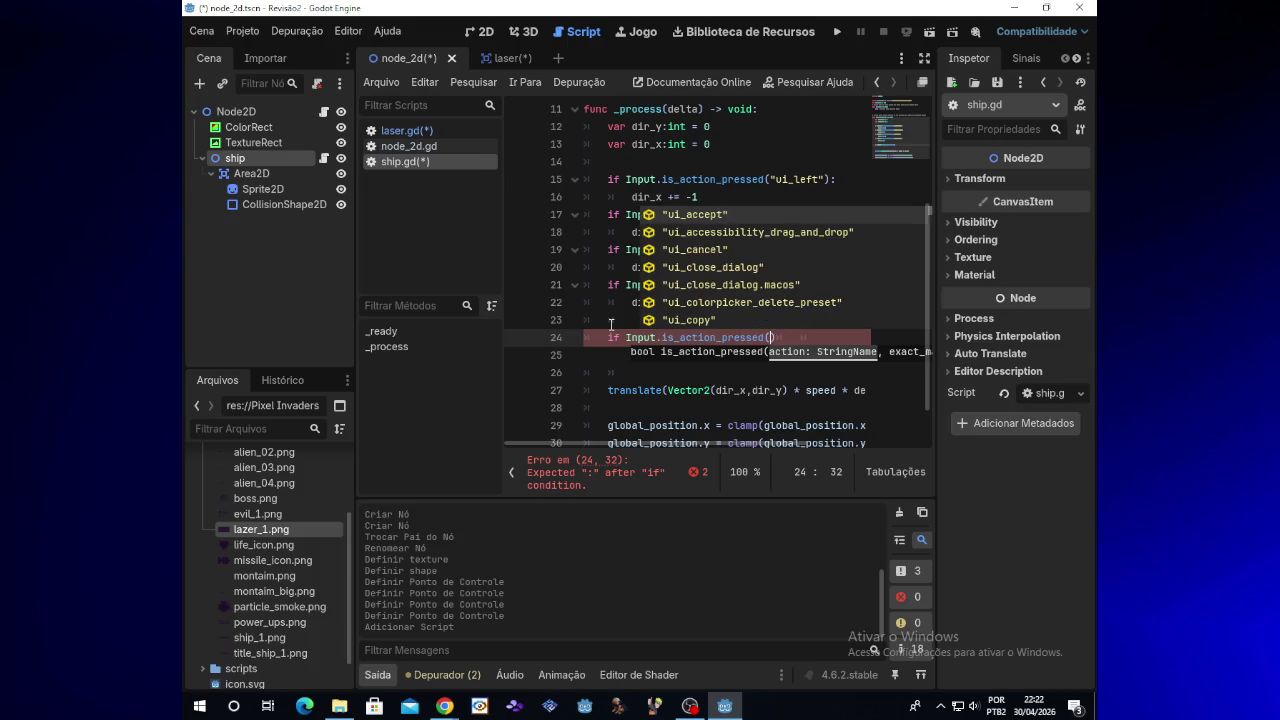
Step: Add a 'shoot' action to the project's Input Map, bound to the D key
click(246, 33)
click(275, 53)
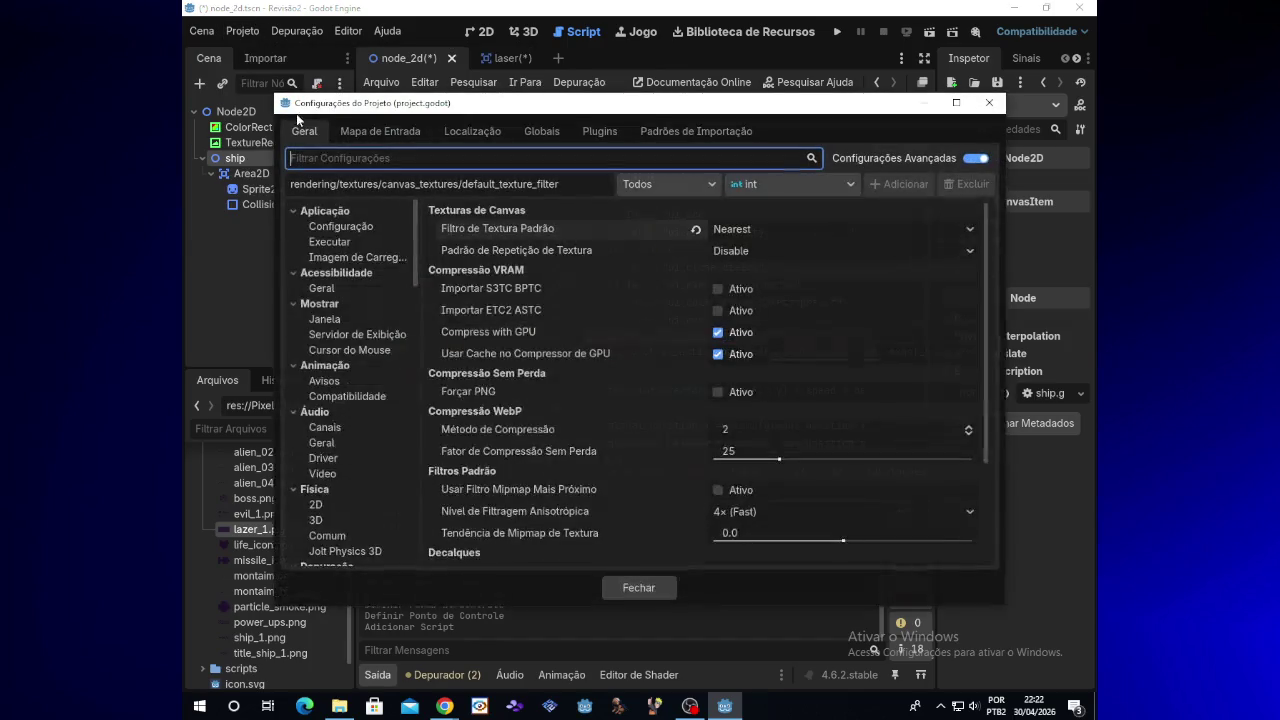
click(385, 131)
click(589, 184)
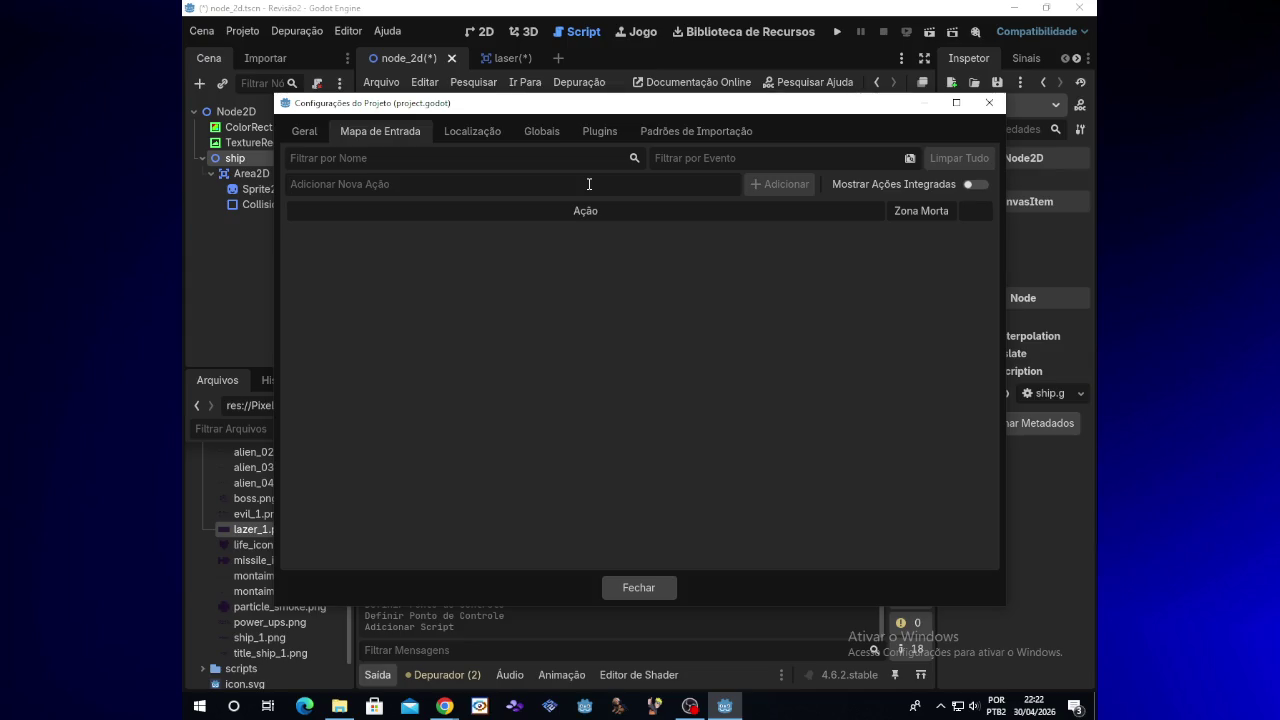
text(shoot)
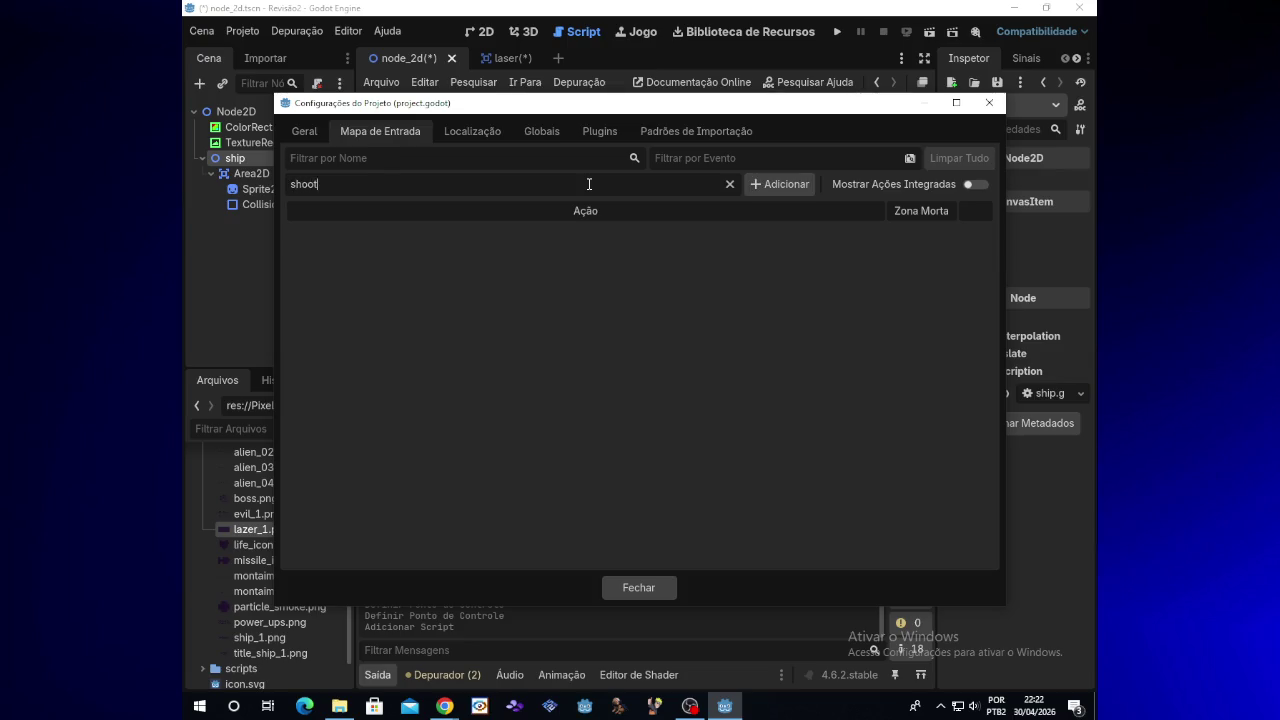
click(753, 184)
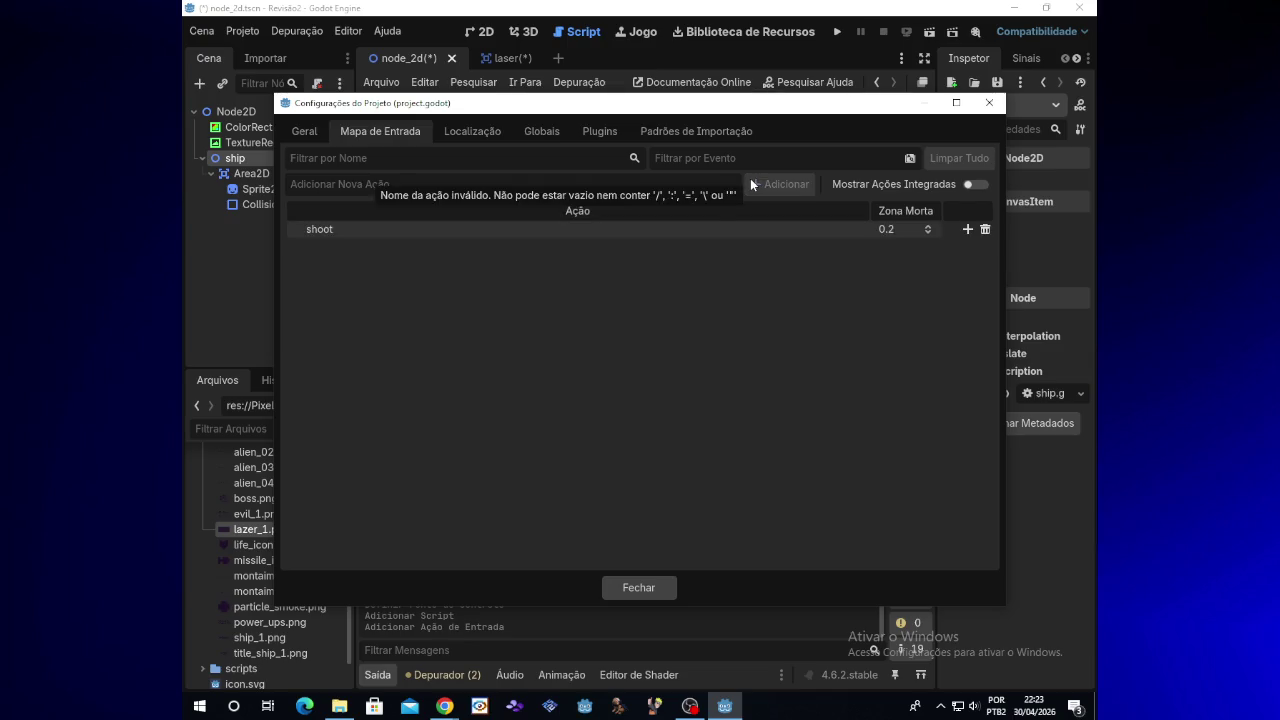
click(967, 230)
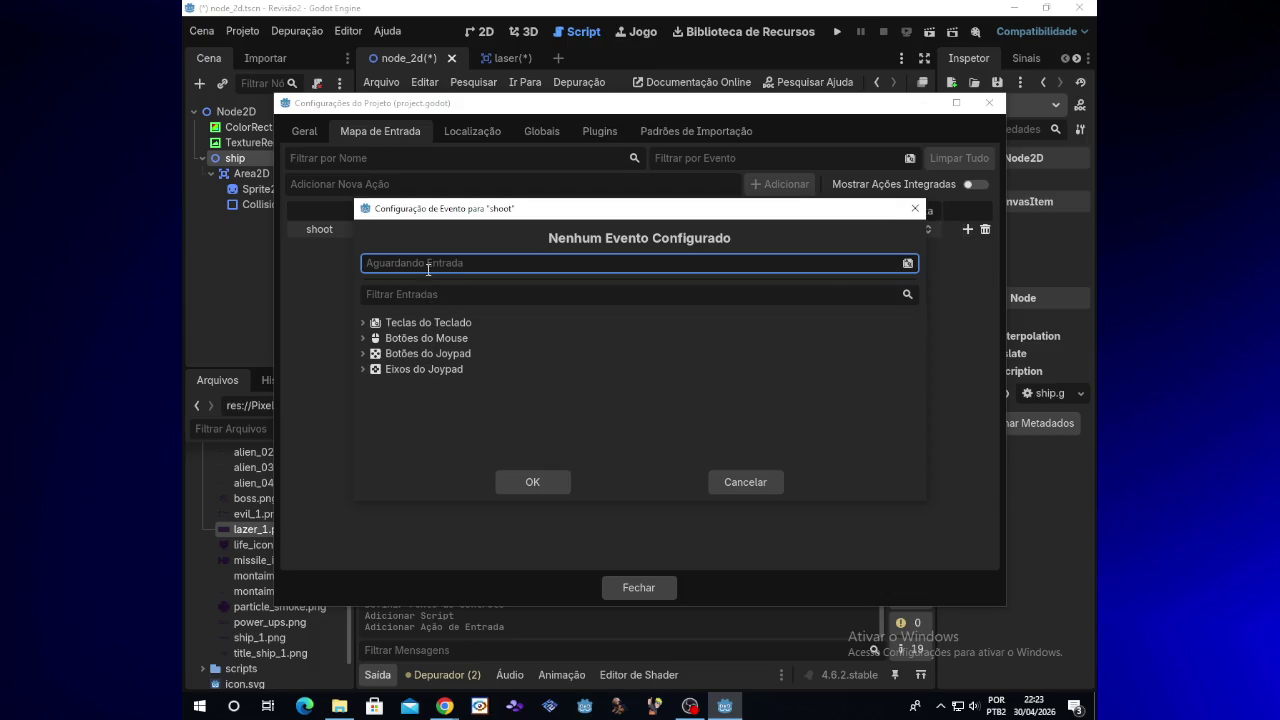
key(d)
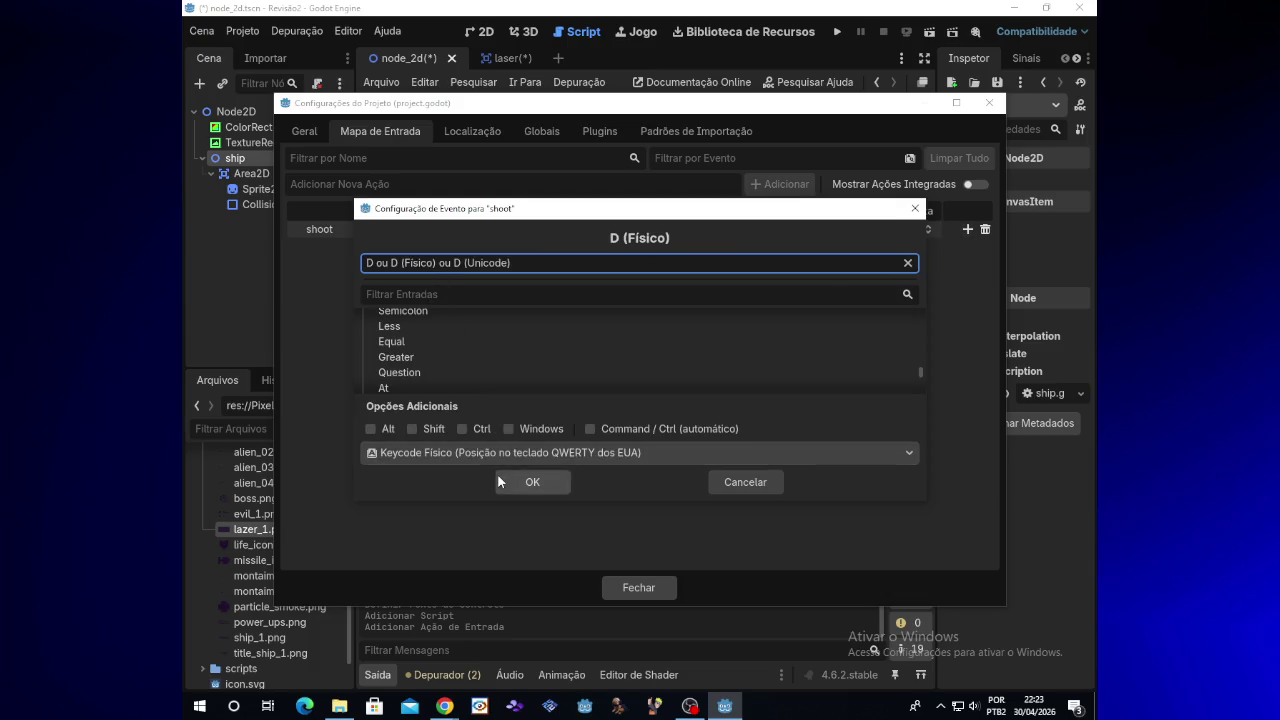
click(524, 482)
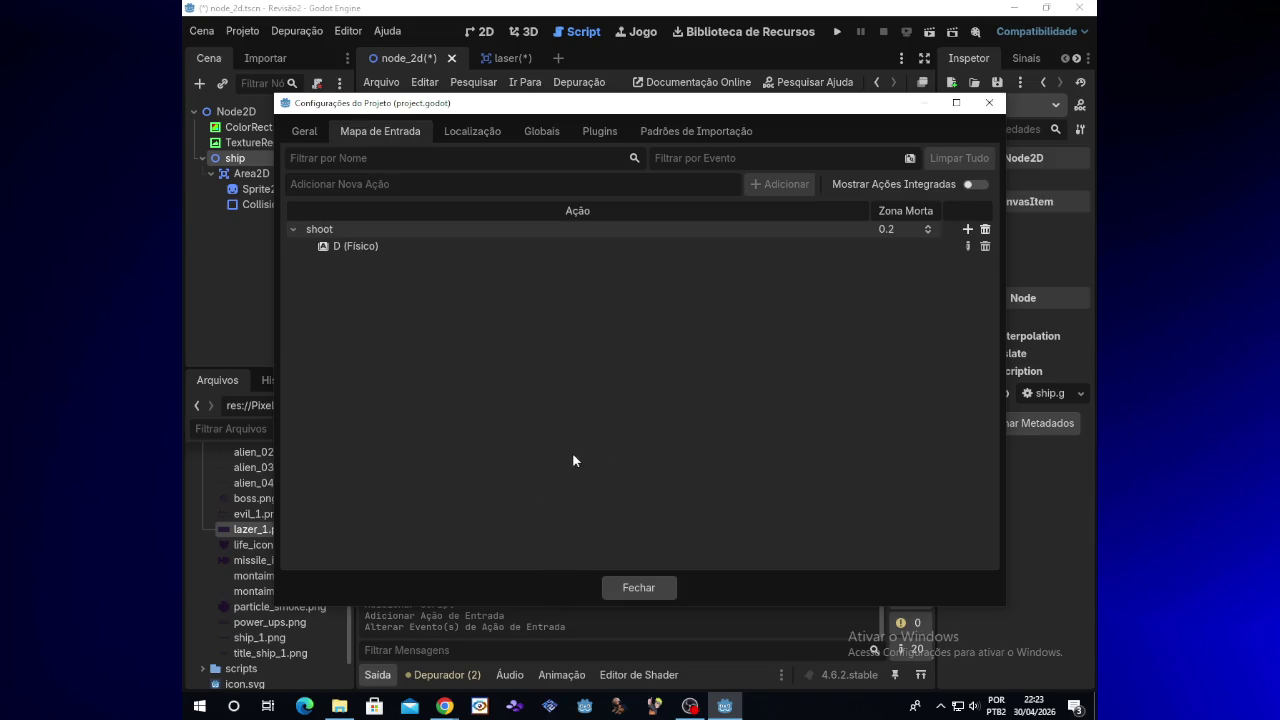
click(619, 589)
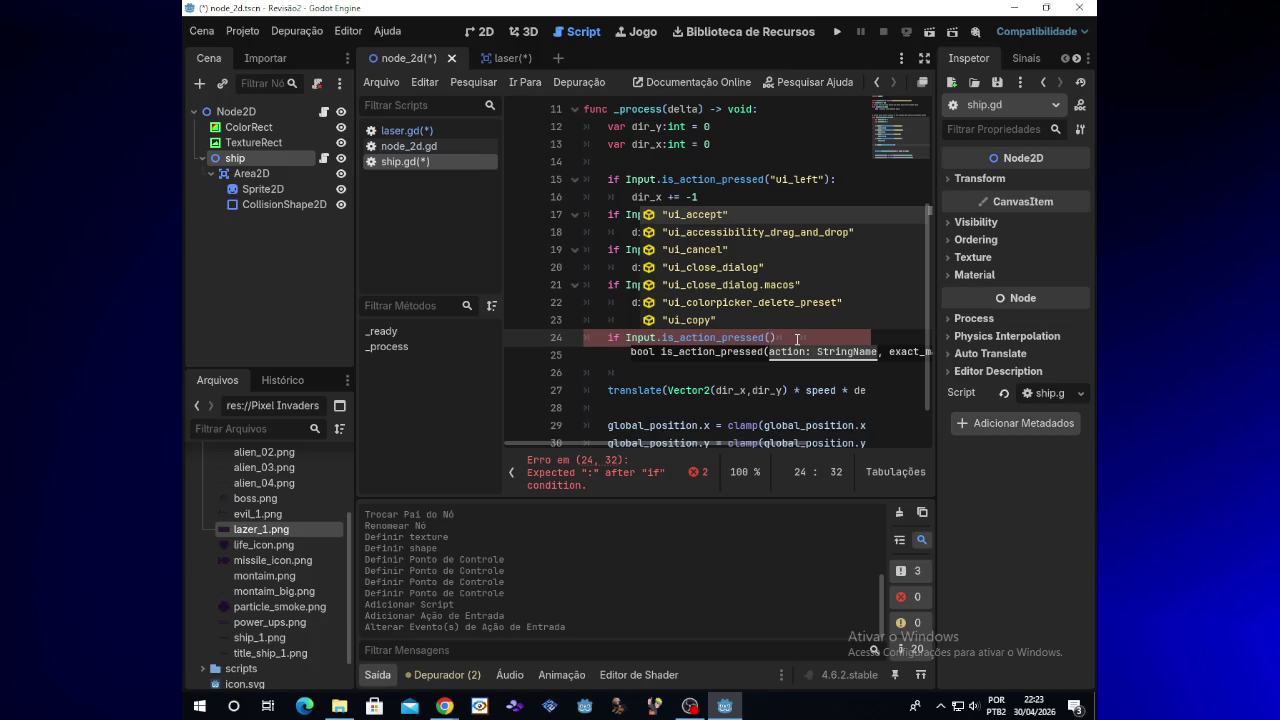
Step: Finish line 24 as if Input.is_action_pressed("shoot"): and start an indented line 25
text(")
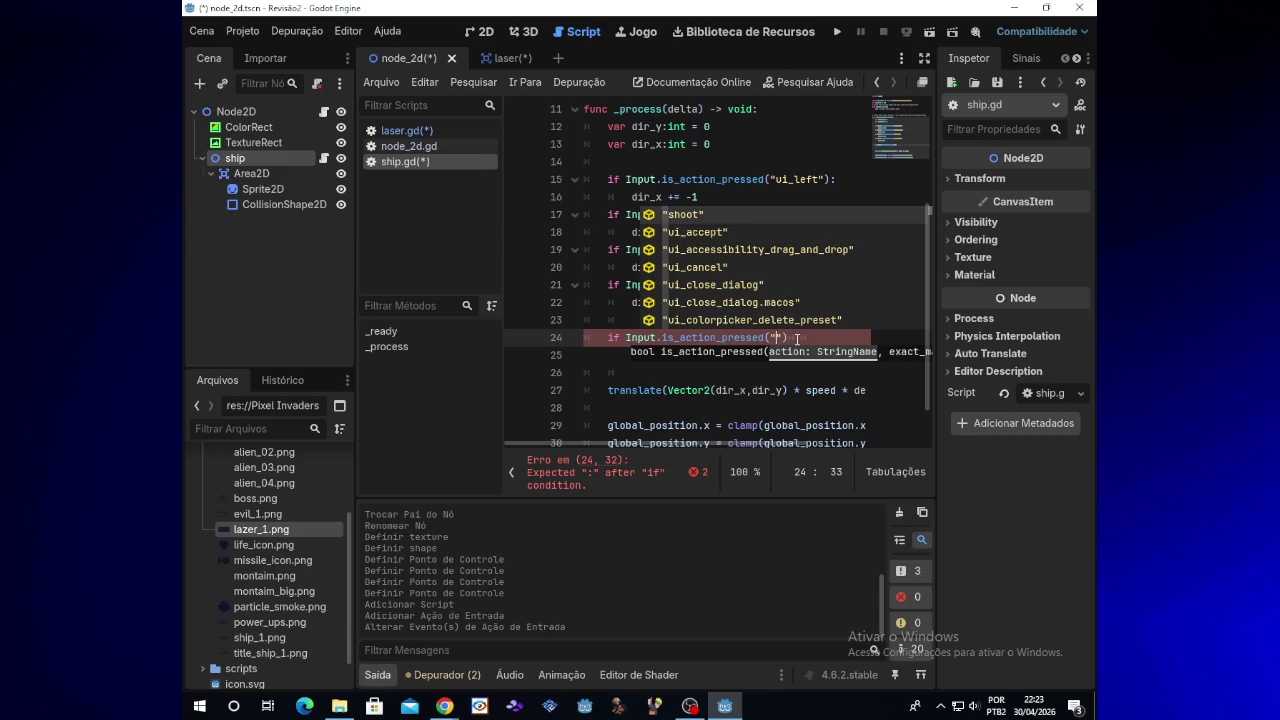
text(shoot)
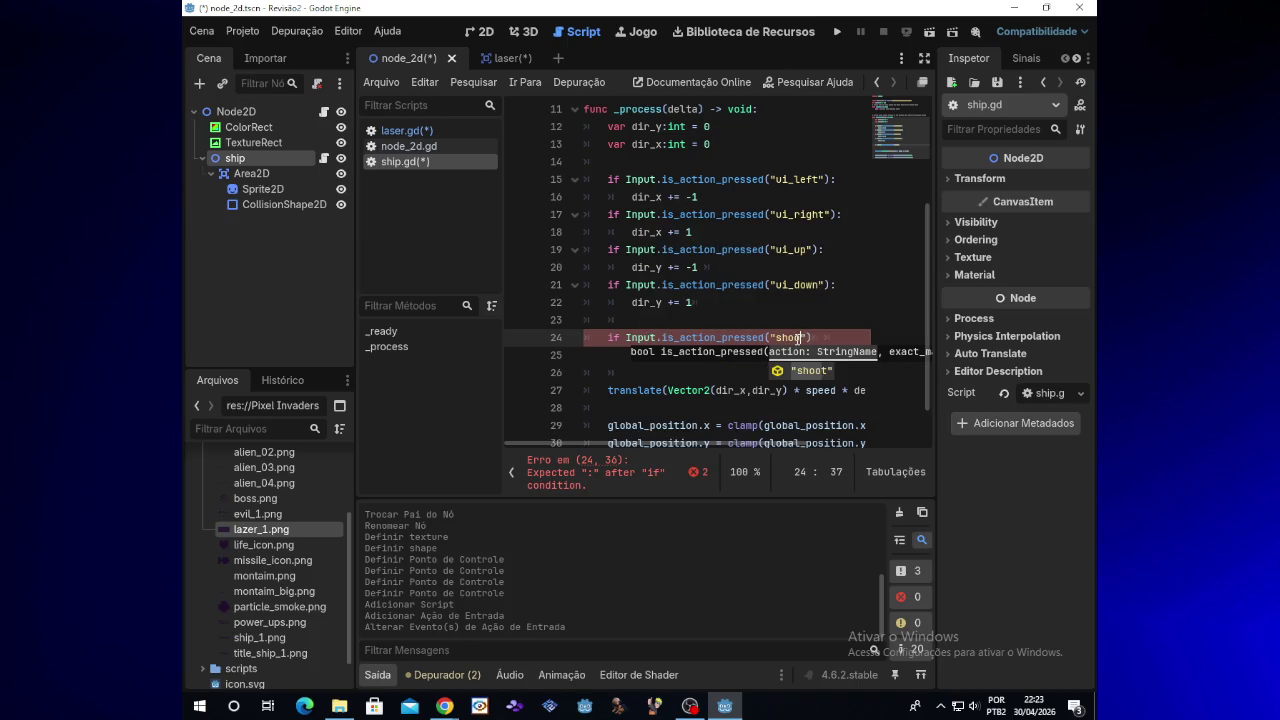
text("))
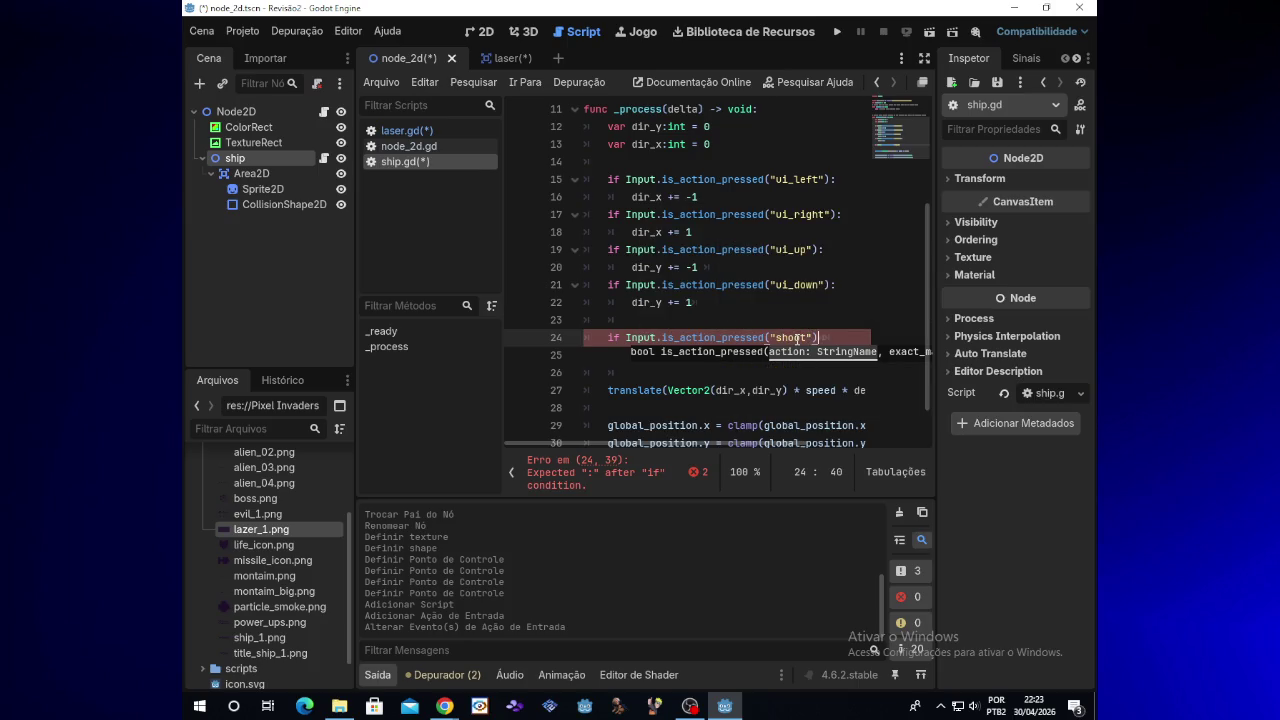
text(:)
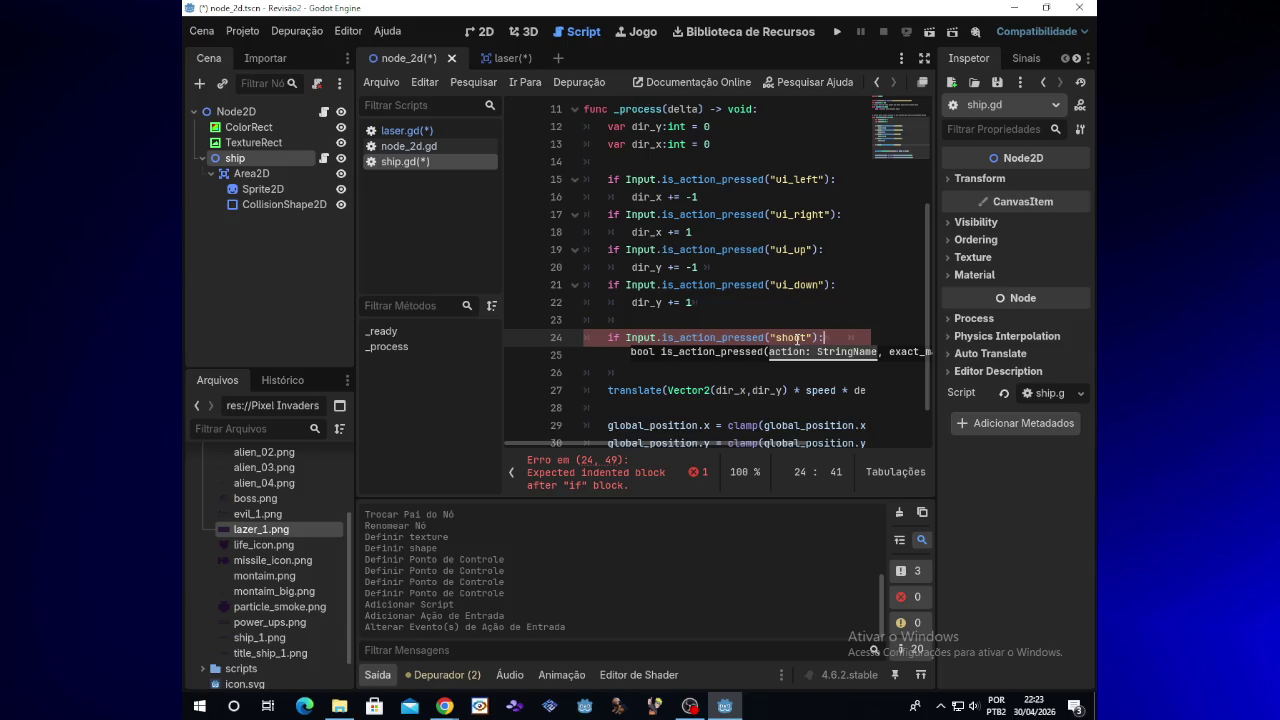
key(Return)
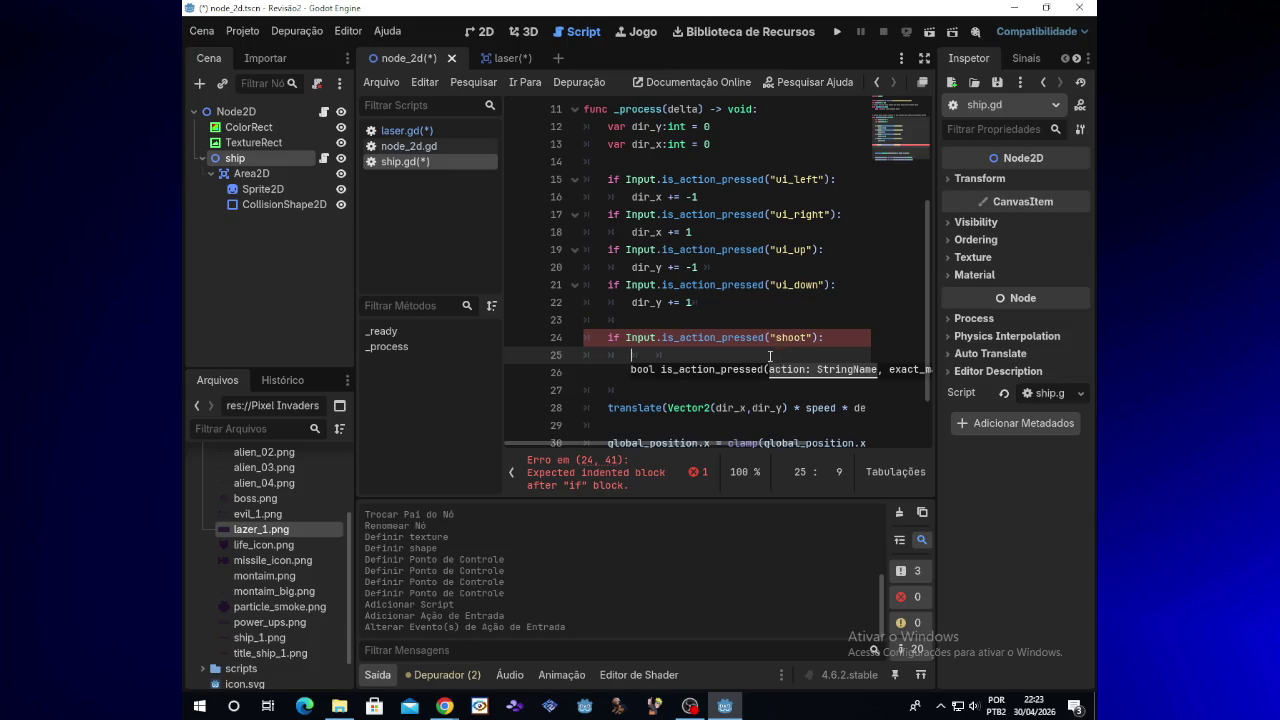
key(Tab)
key(Tab)
click(634, 357)
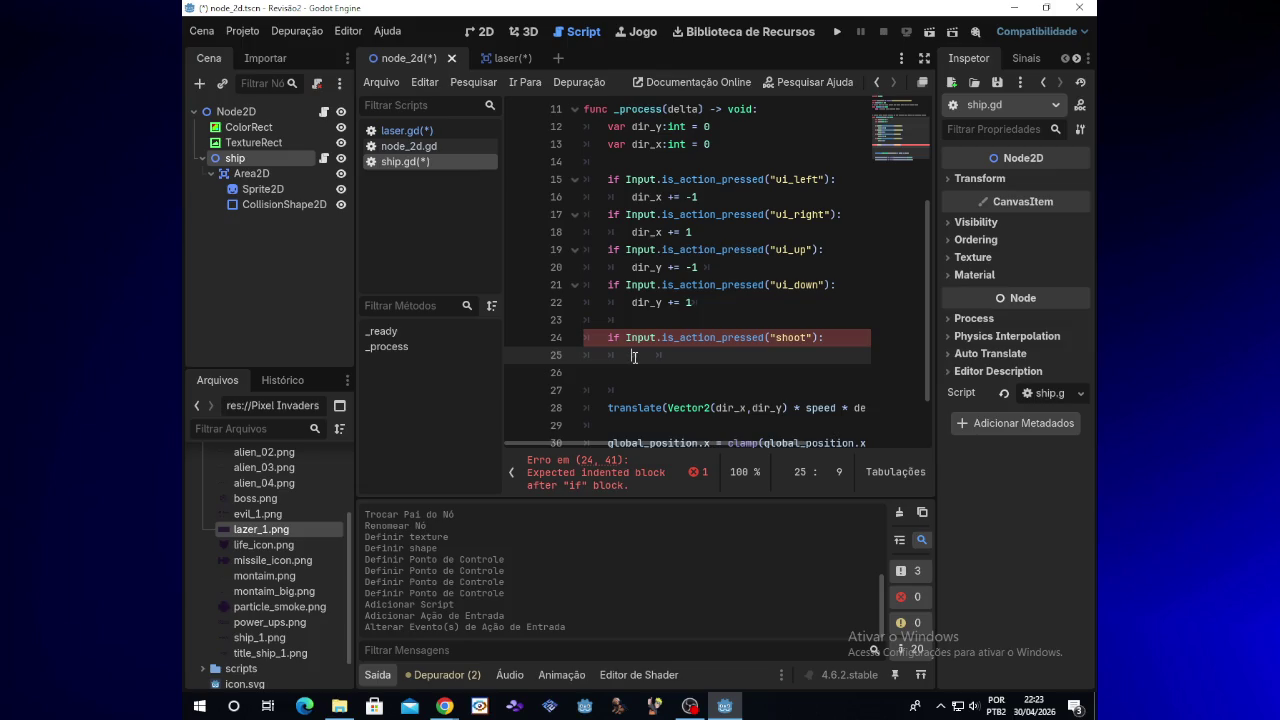
Step: Write the placeholder dir_x += 1 on line 25, then move to empty line 33
text(di)
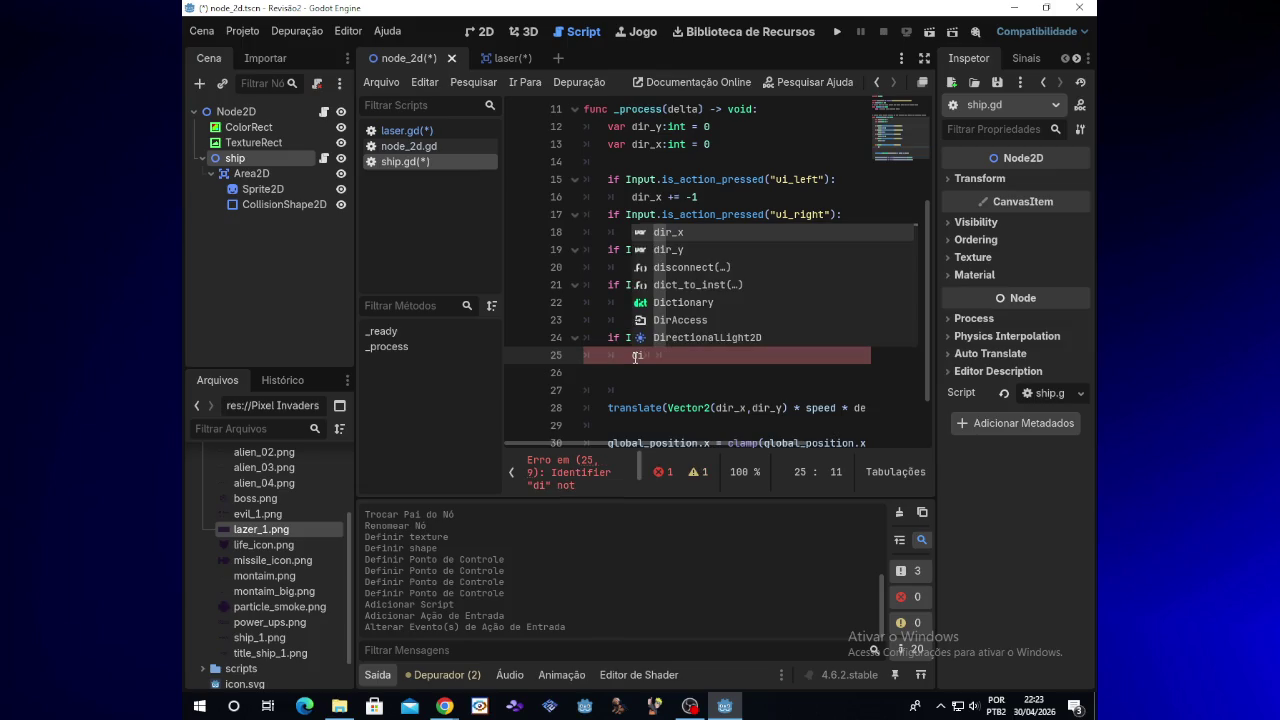
text(r_x)
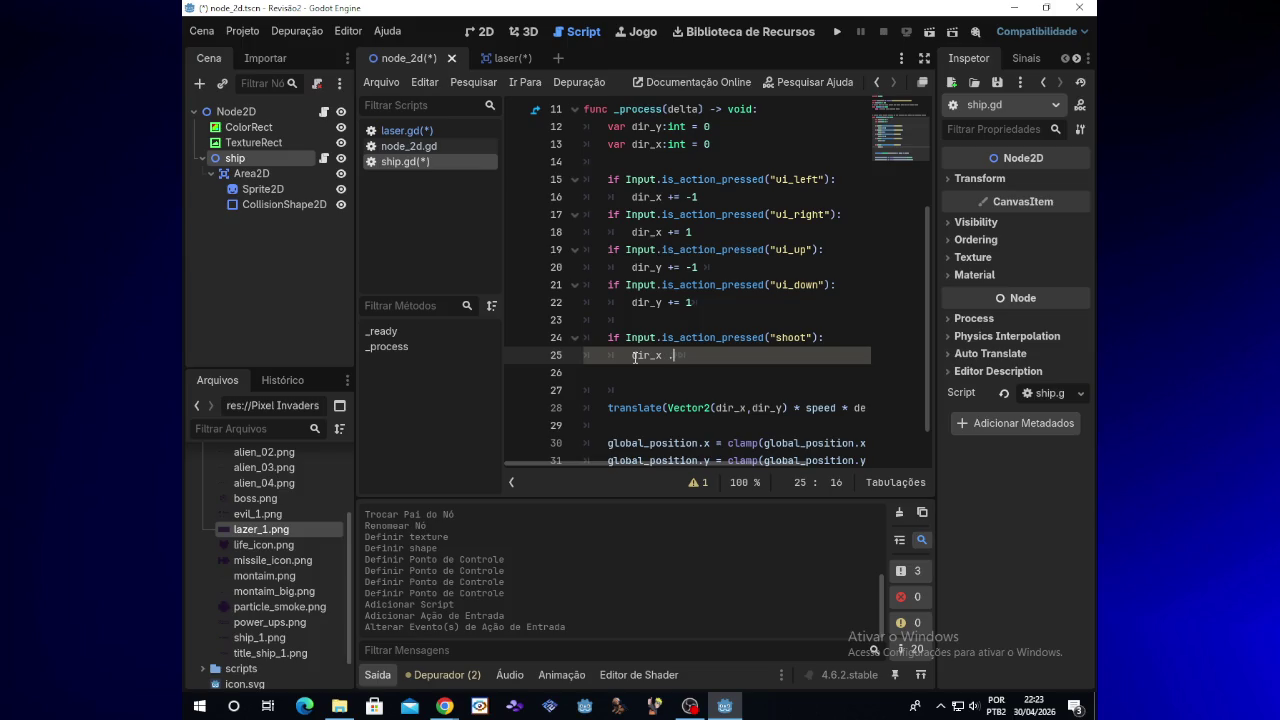
text(+)
key(BackSpace)
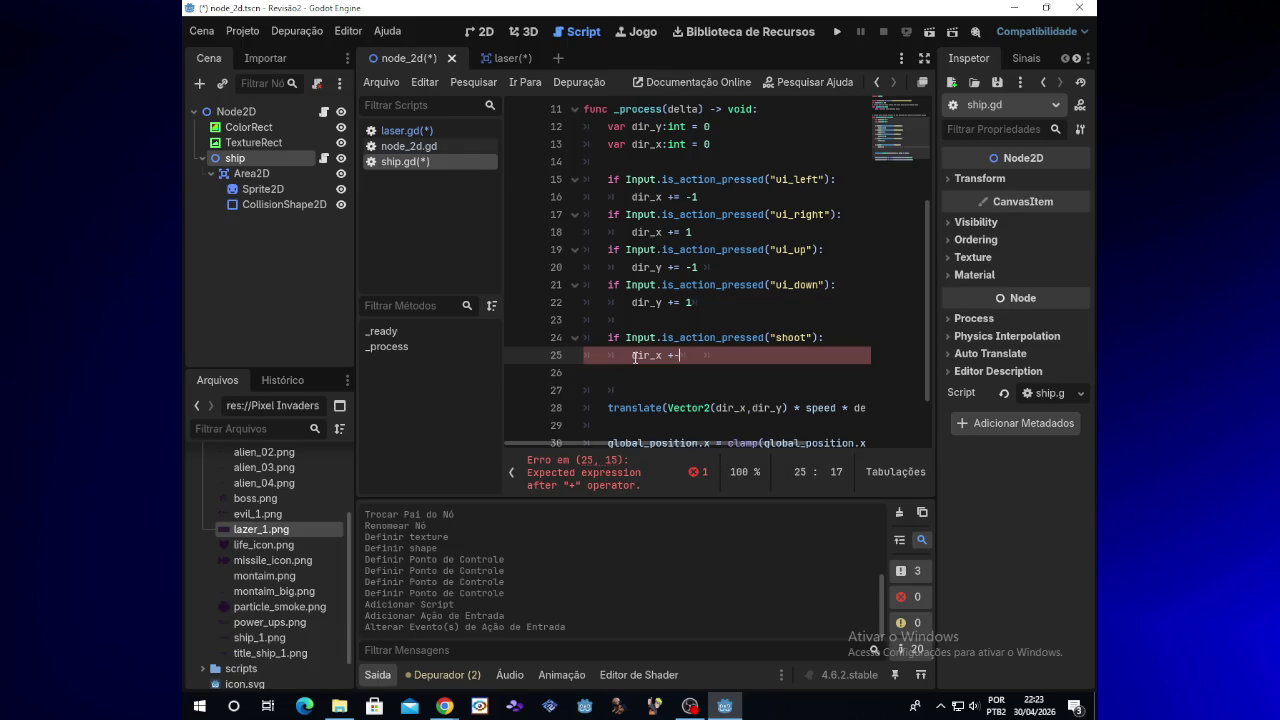
text(-= )
text(1)
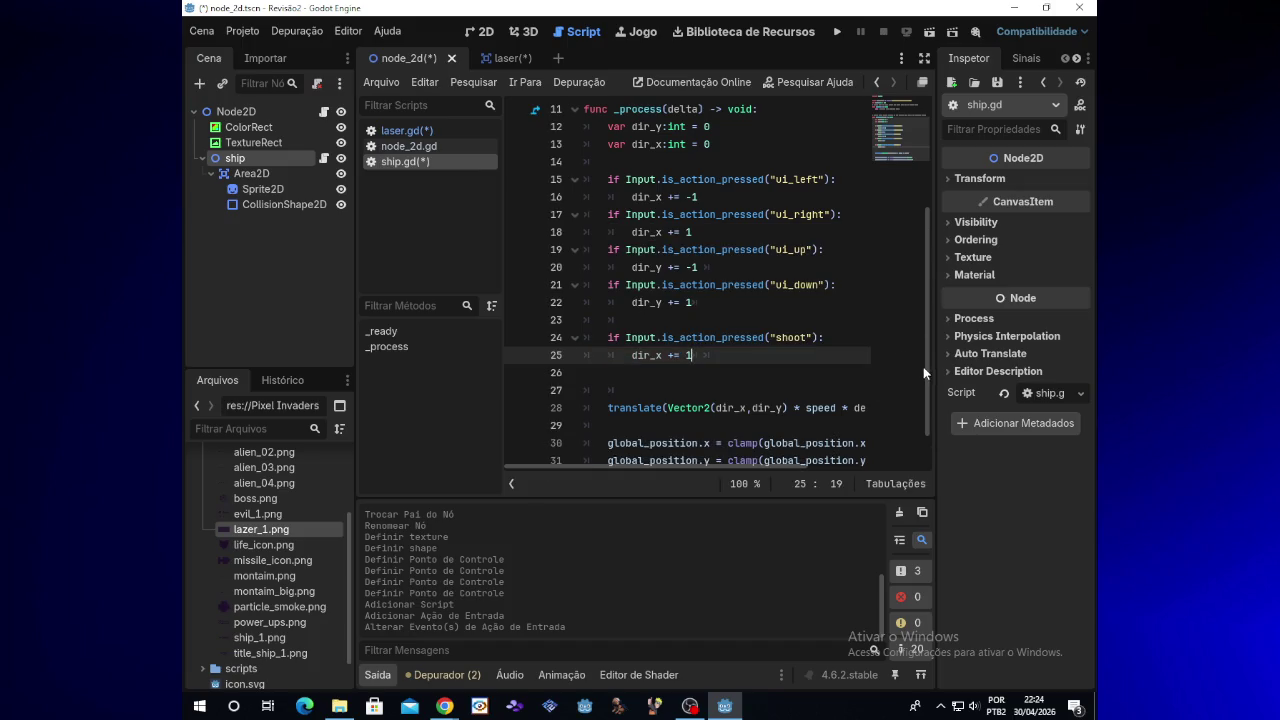
scroll(925, 378, down, 1)
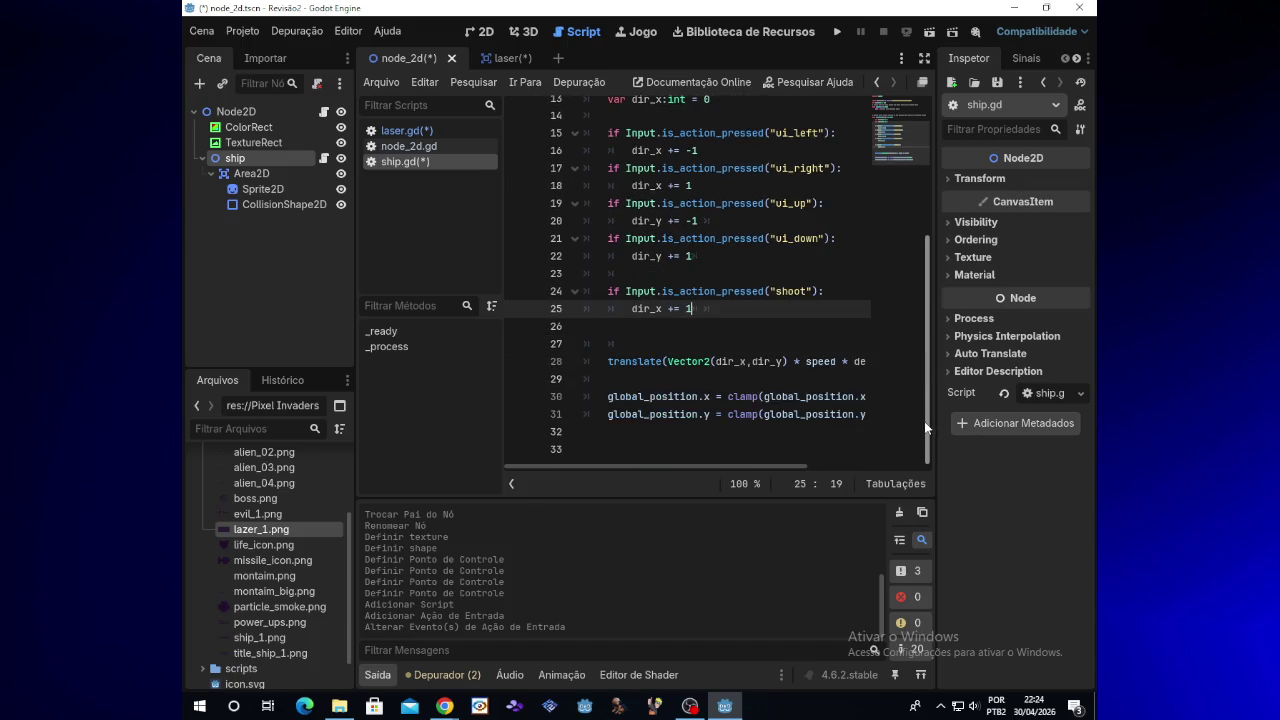
click(638, 448)
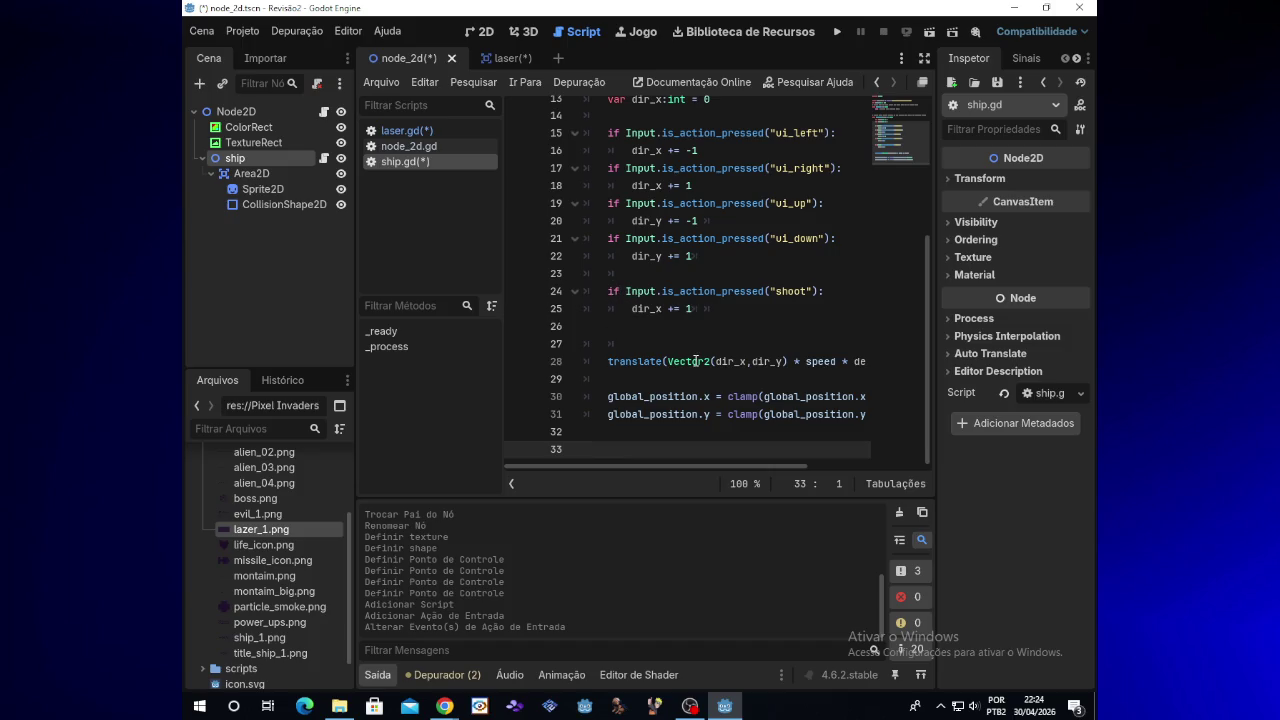
mouse_move(697, 357)
mouse_move(750, 424)
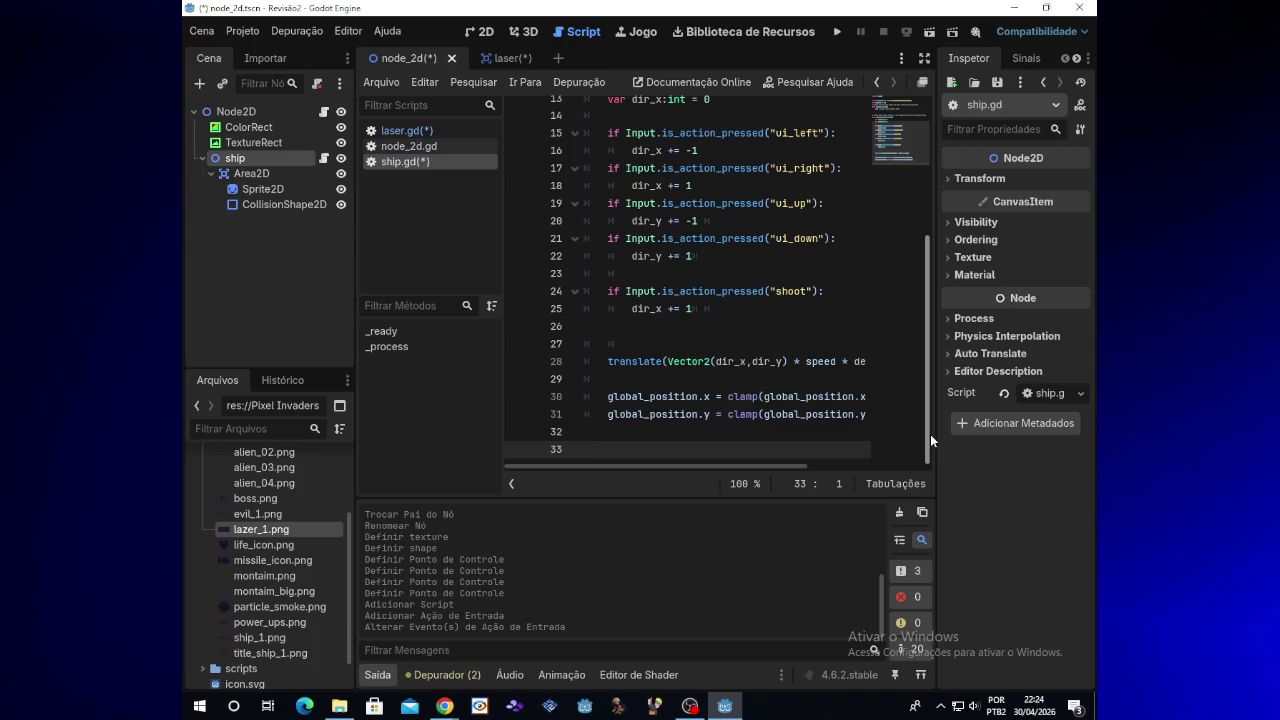
Step: Write the function header func shoot(): and start its body line
text(func)
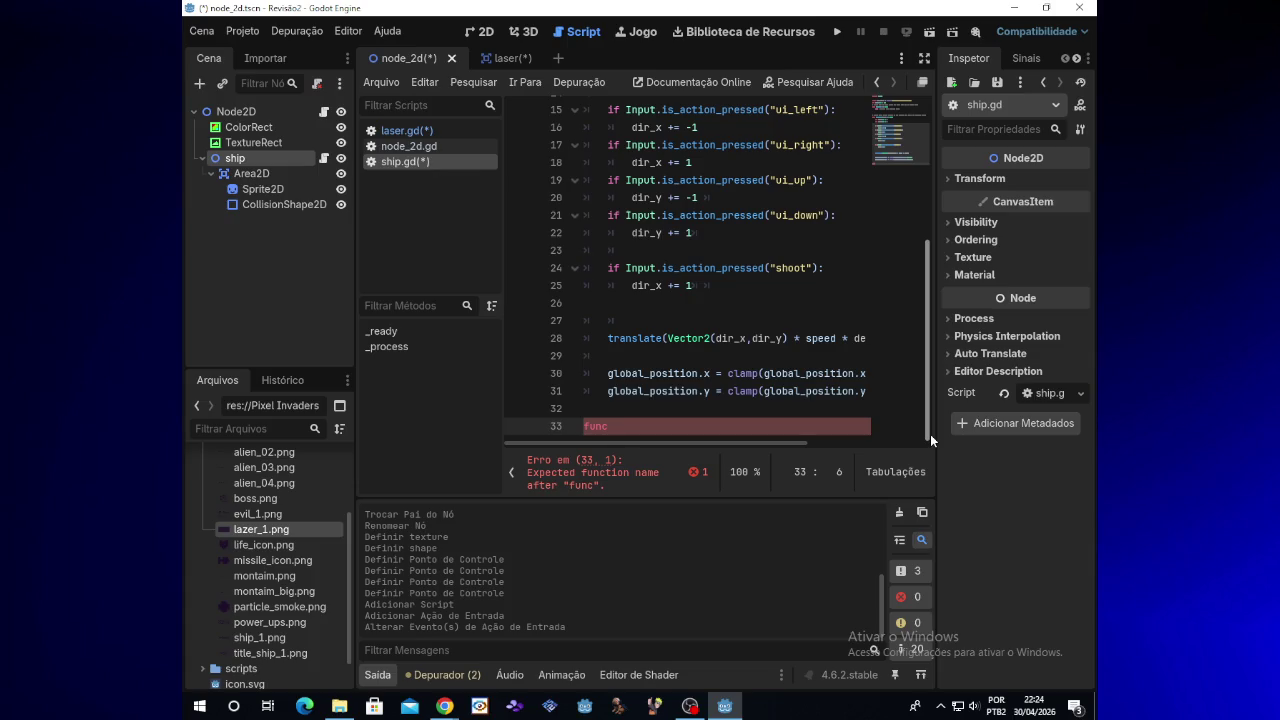
text( sho)
text(o)
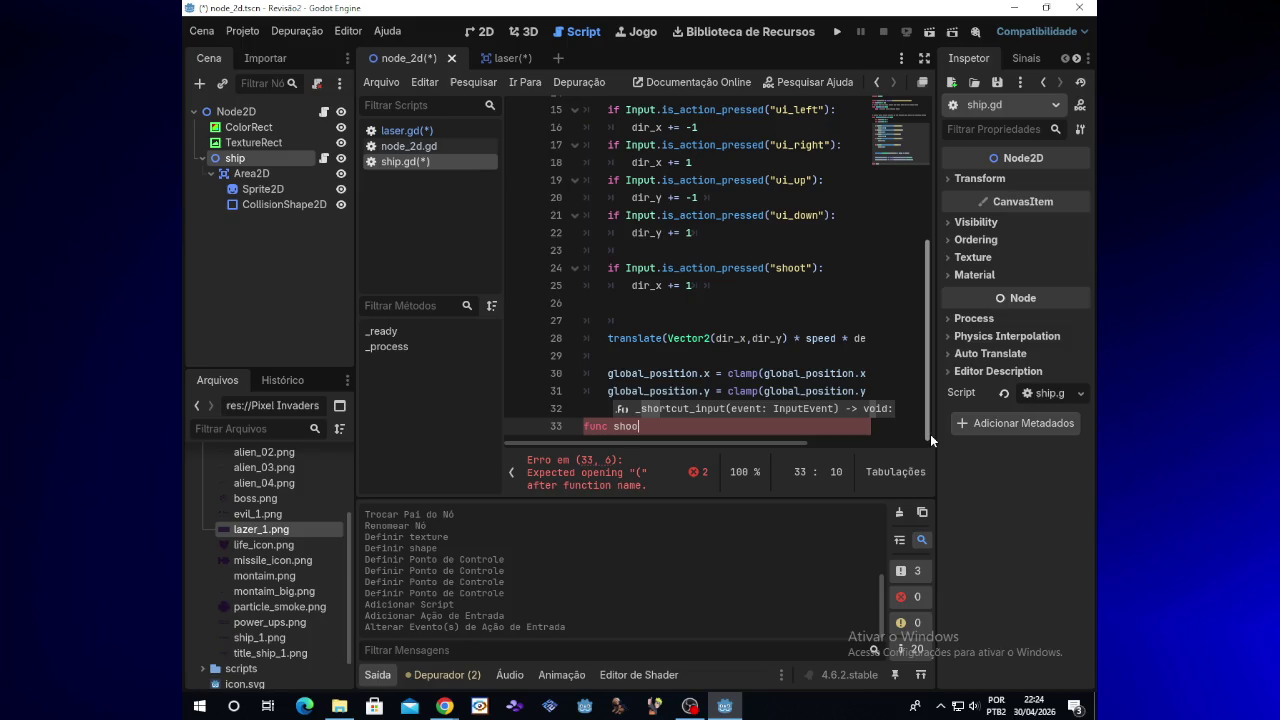
text(t()
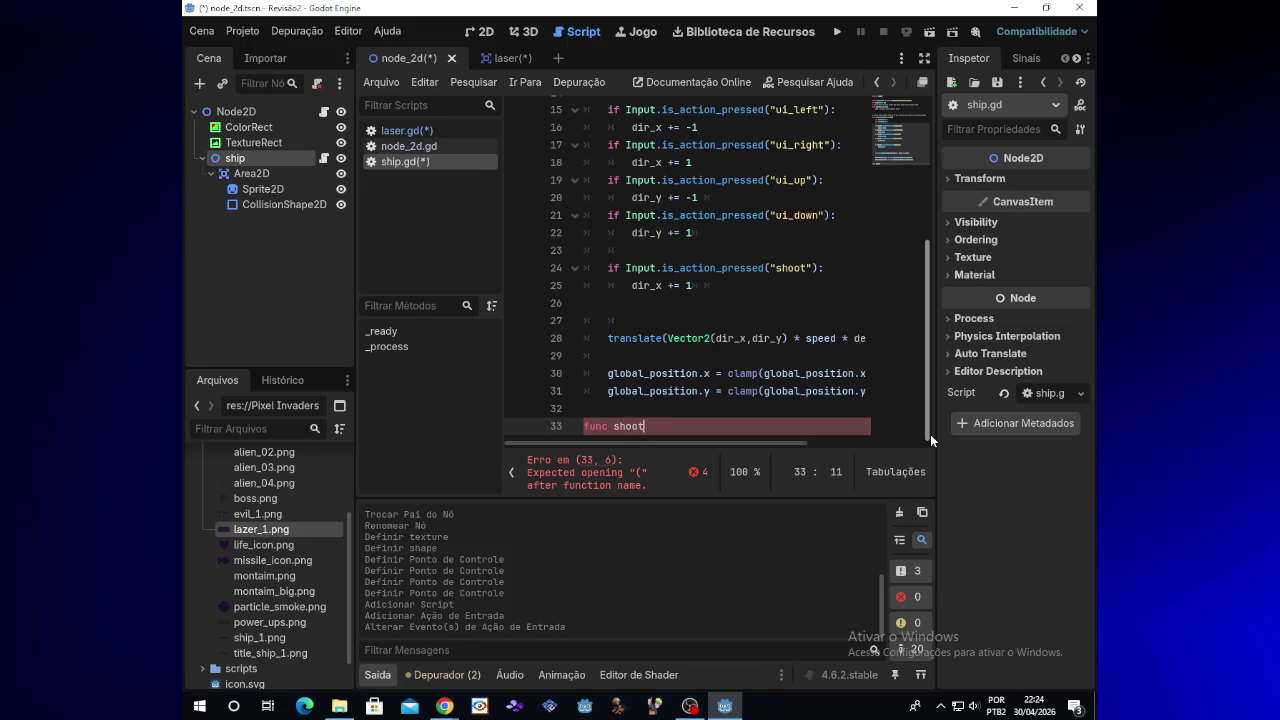
text())
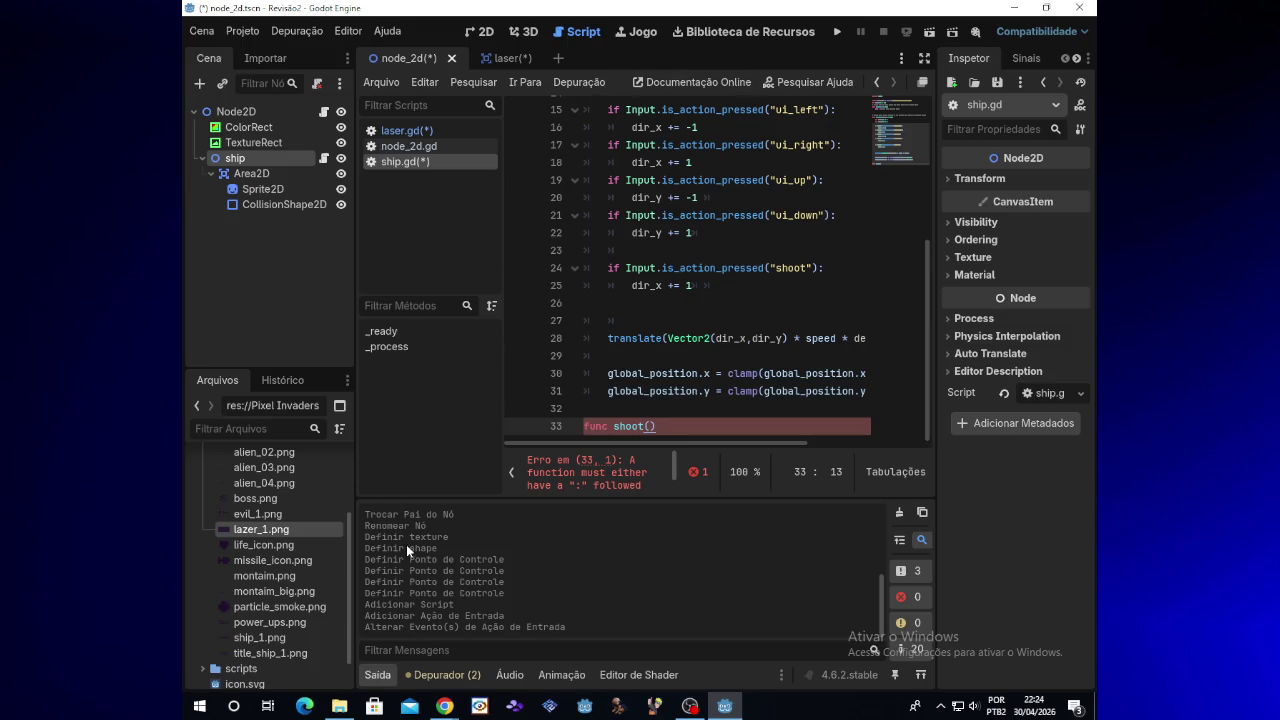
mouse_move(455, 706)
text(:)
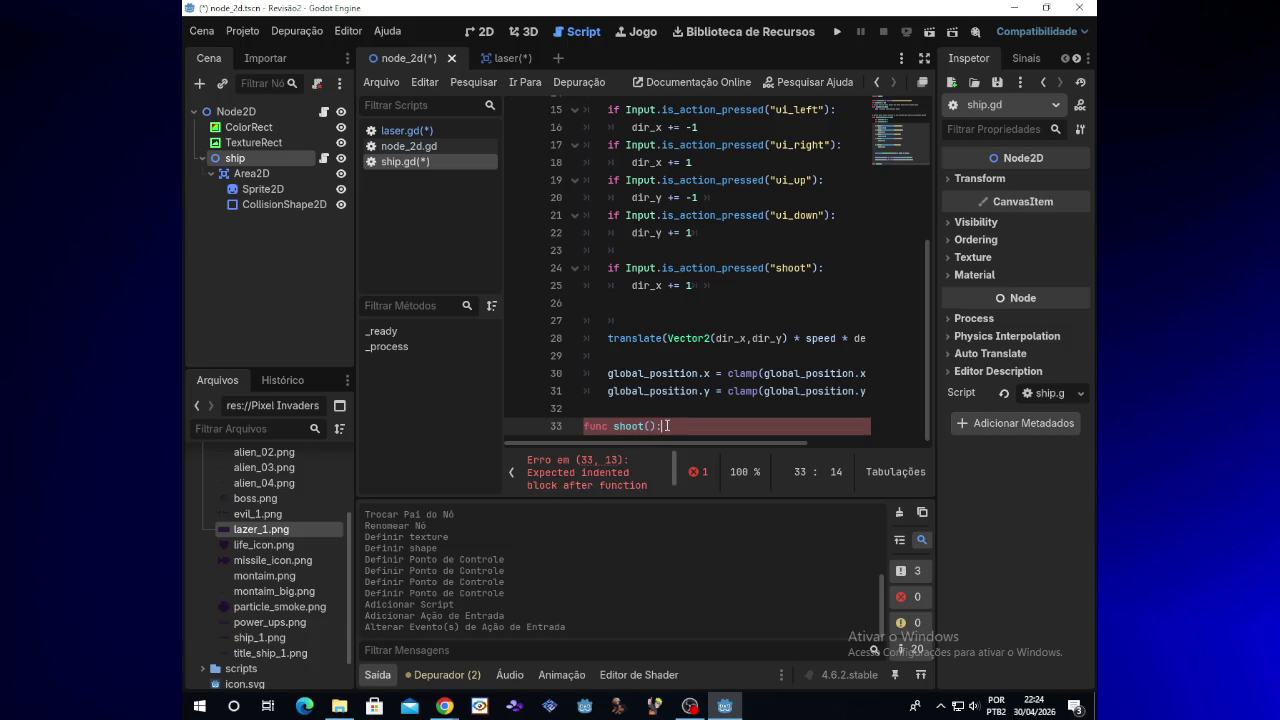
key(Return)
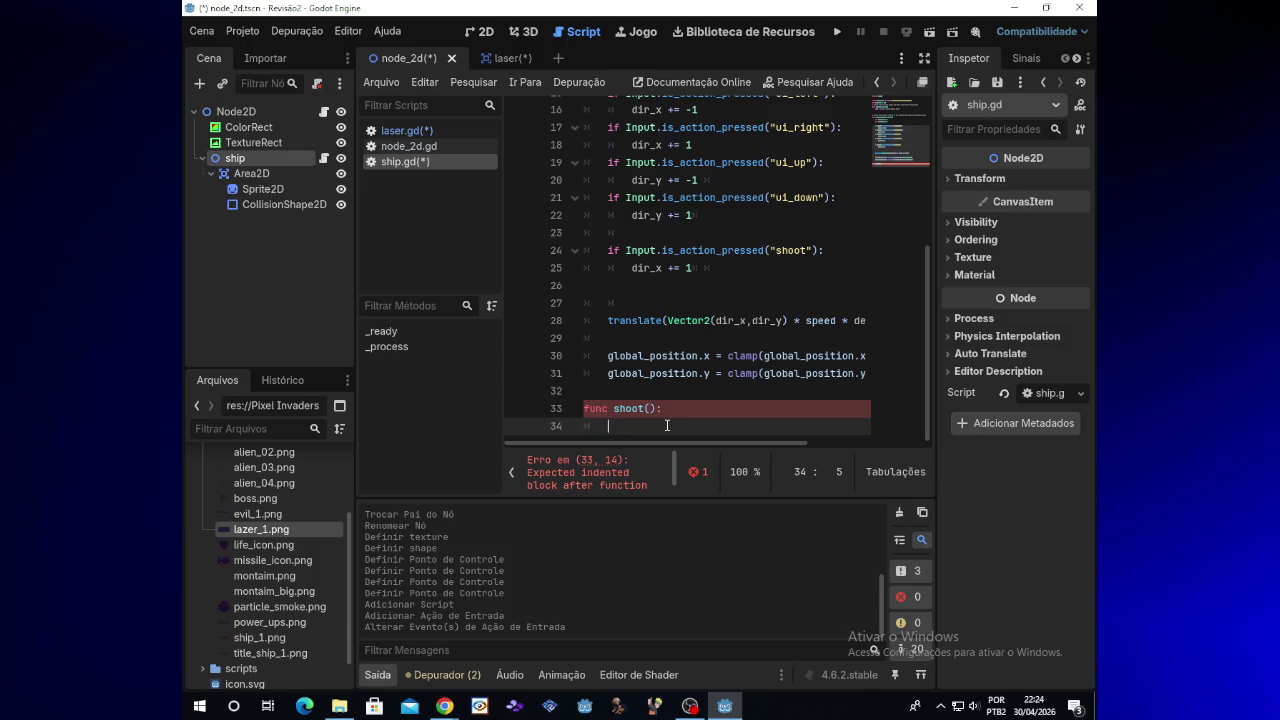
Step: Declare var laser_clone = lazer_clone as the first line inside shoot()
text(var)
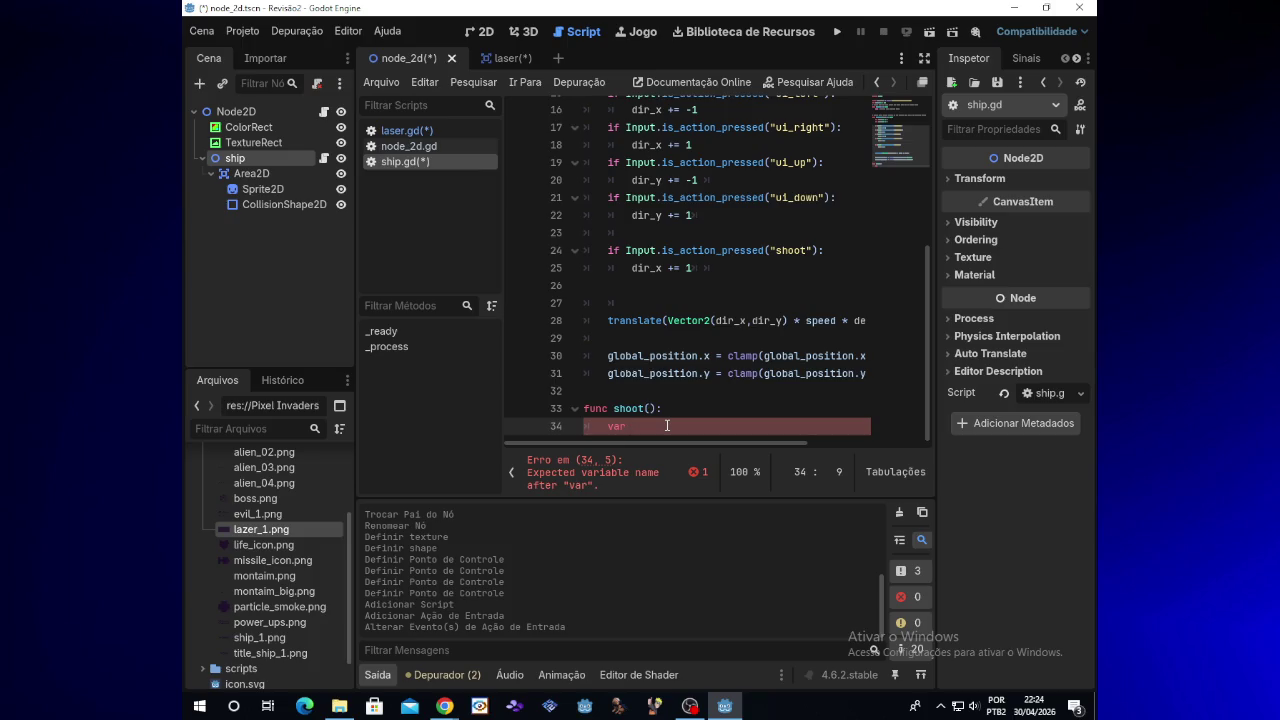
text( laser cl)
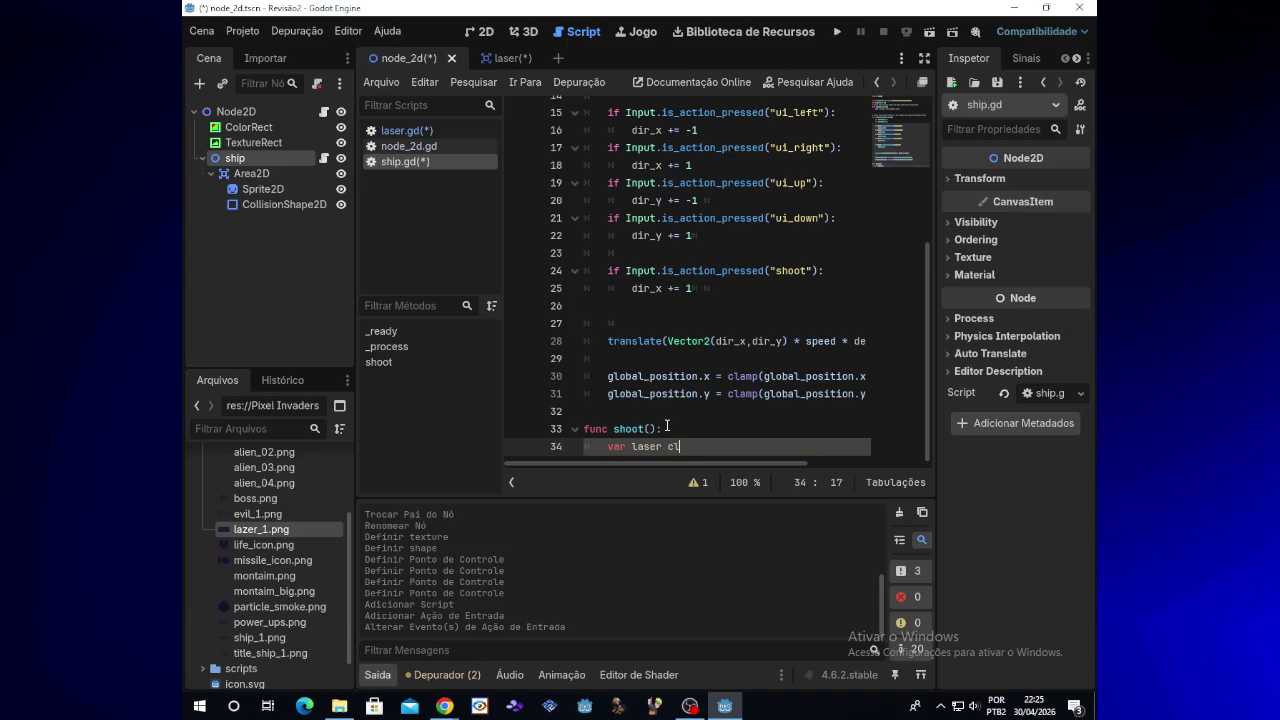
key(BackSpace)
text(_clone )
text(=)
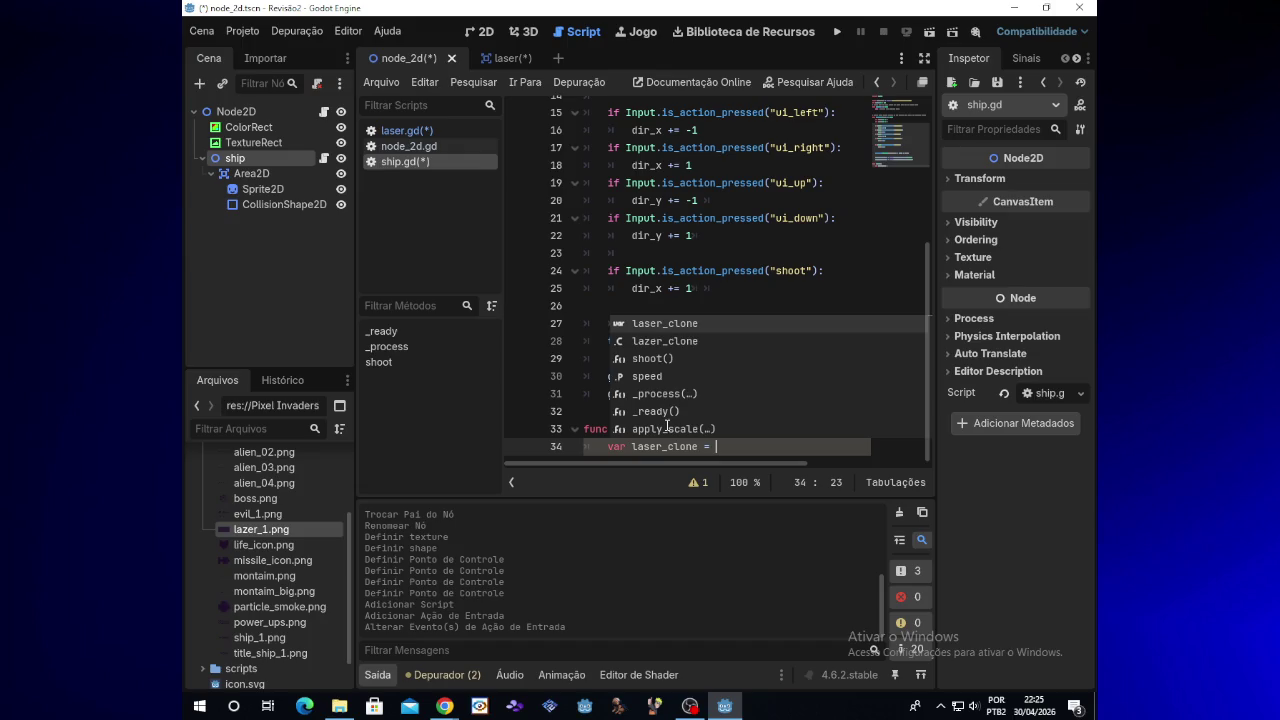
scroll(922, 268, up, 1)
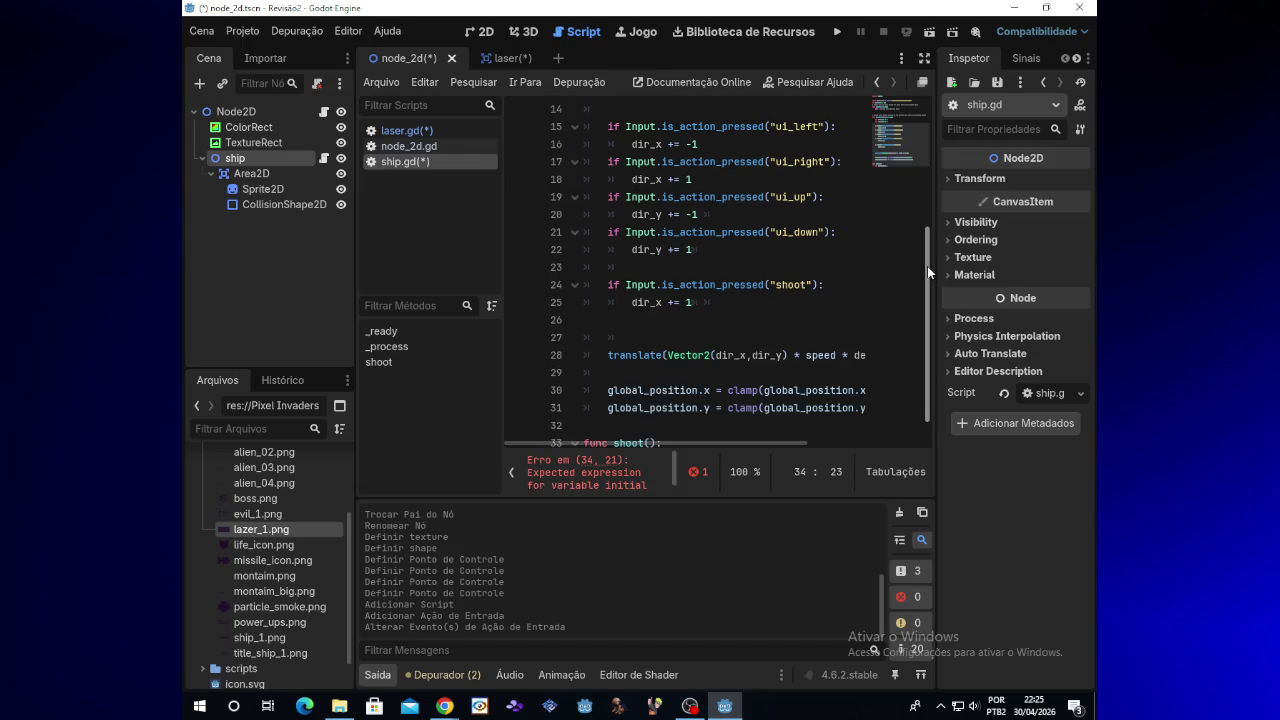
drag(928, 250, 929, 110)
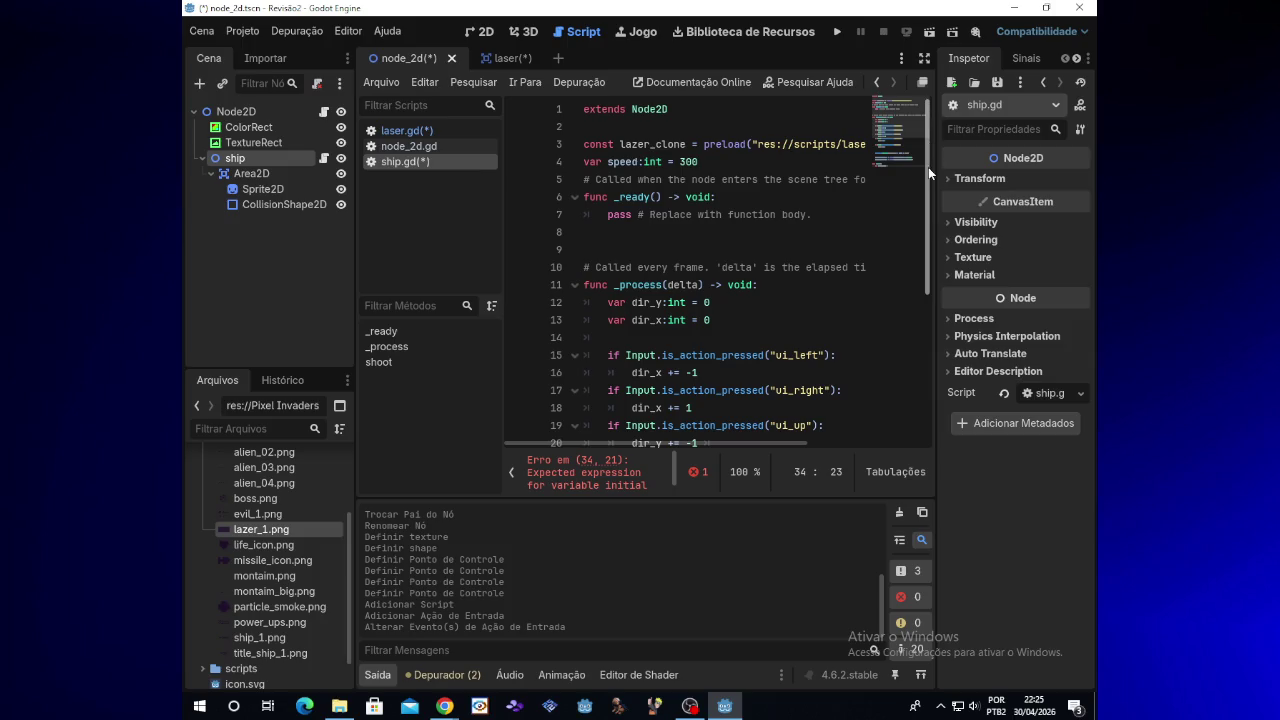
drag(928, 167, 937, 368)
click(737, 429)
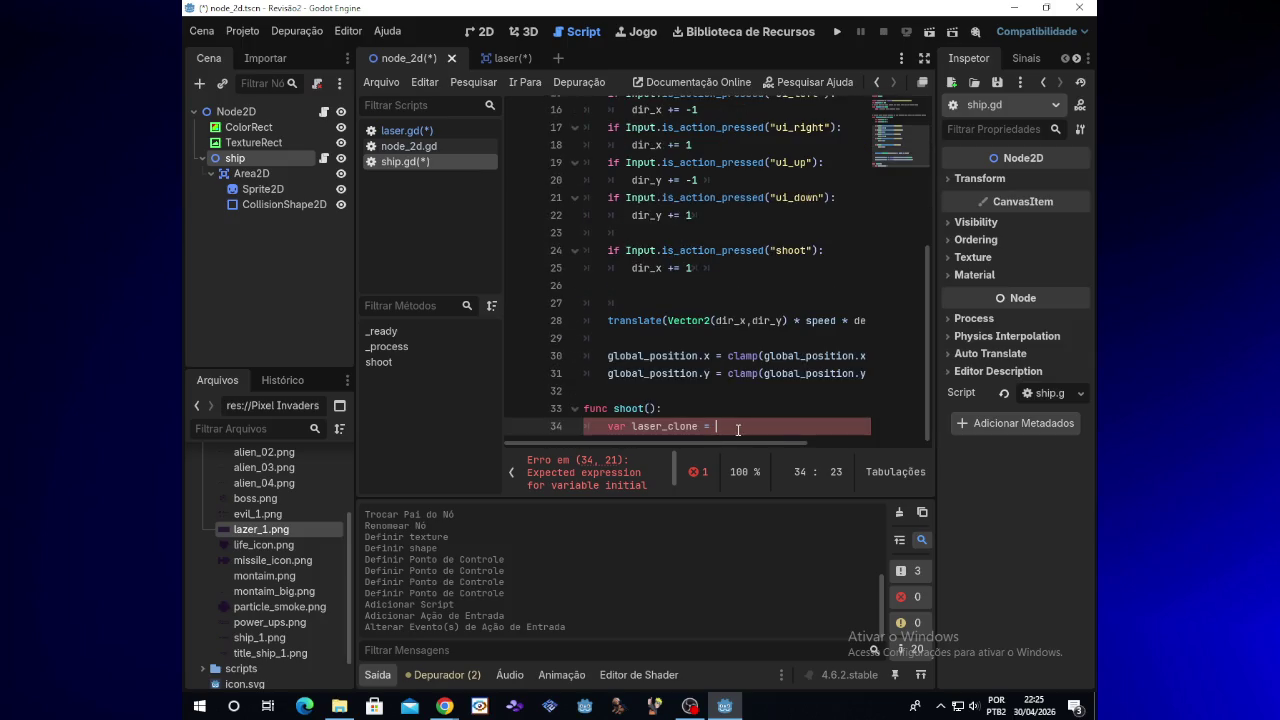
text(la)
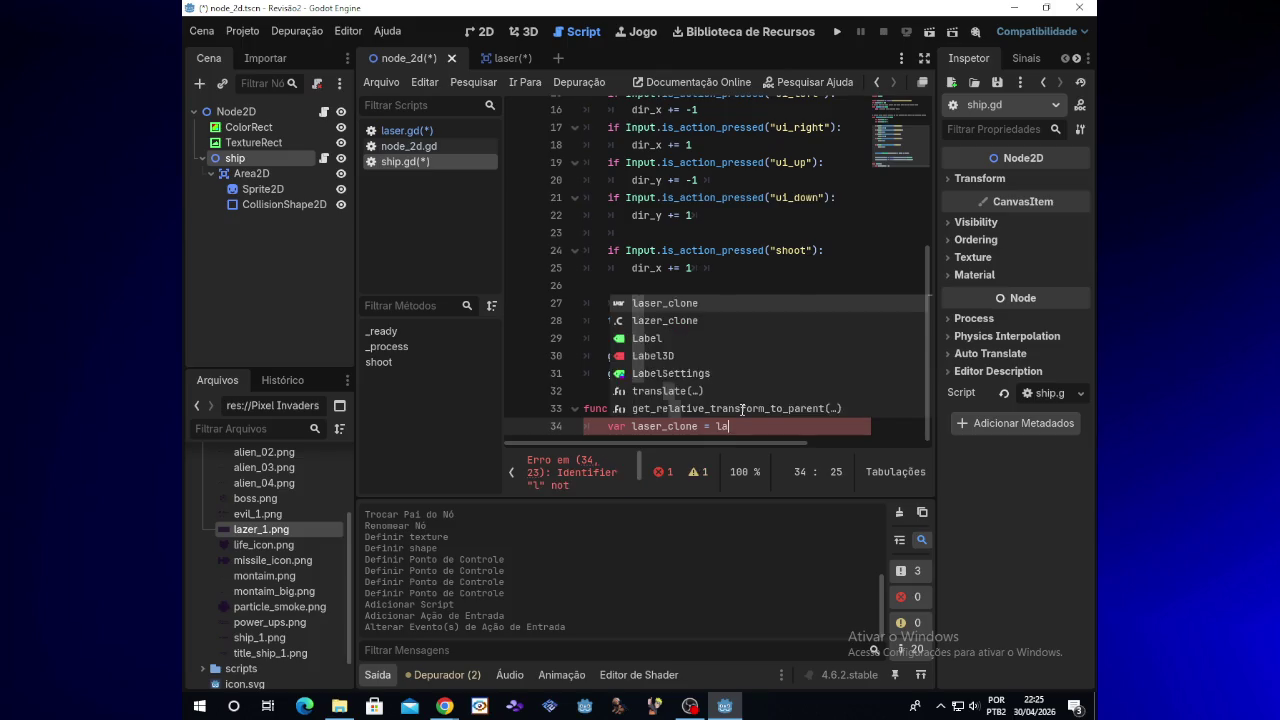
text(zer_)
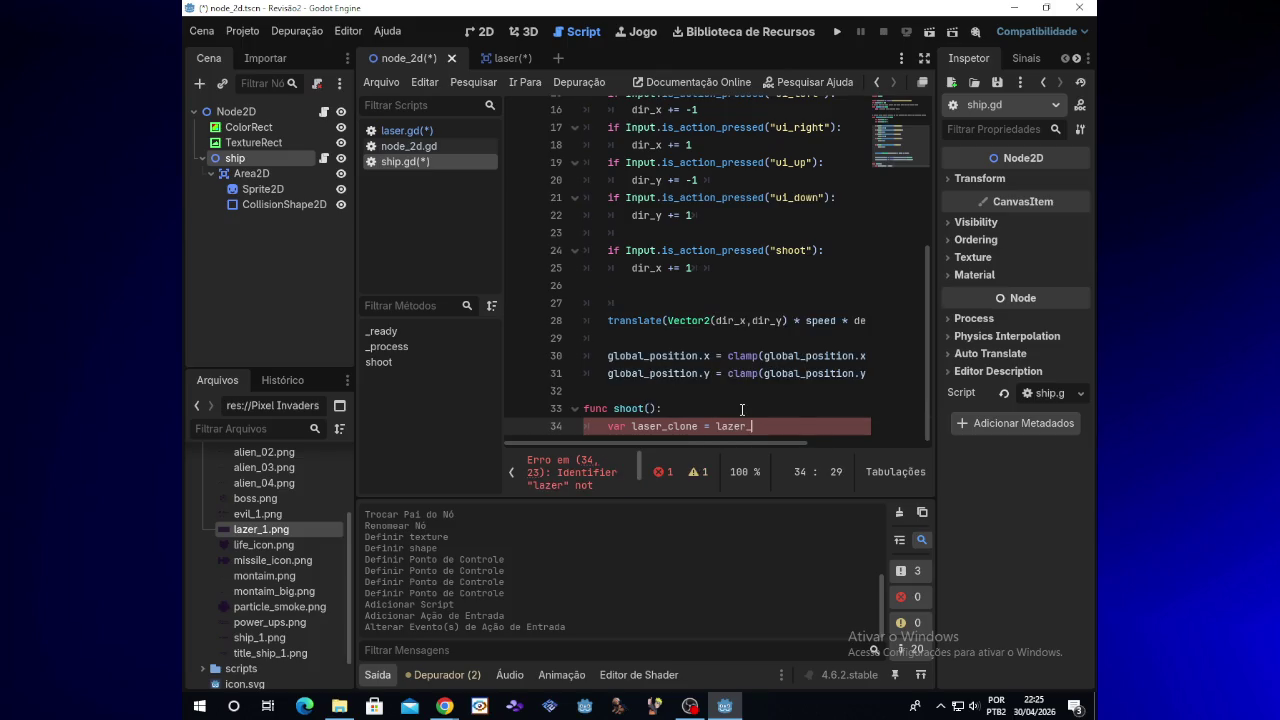
text(clone)
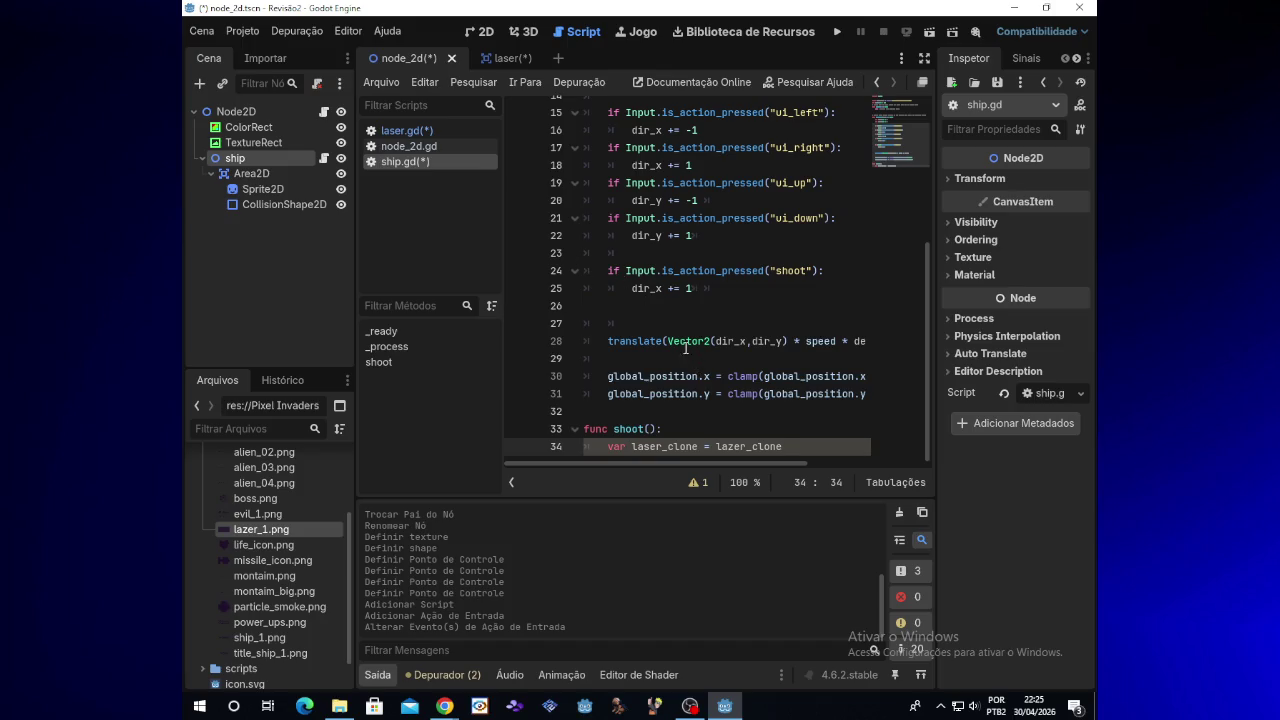
click(640, 289)
Step: Insert a shoot() call on indented line 26 using autocomplete
click(637, 303)
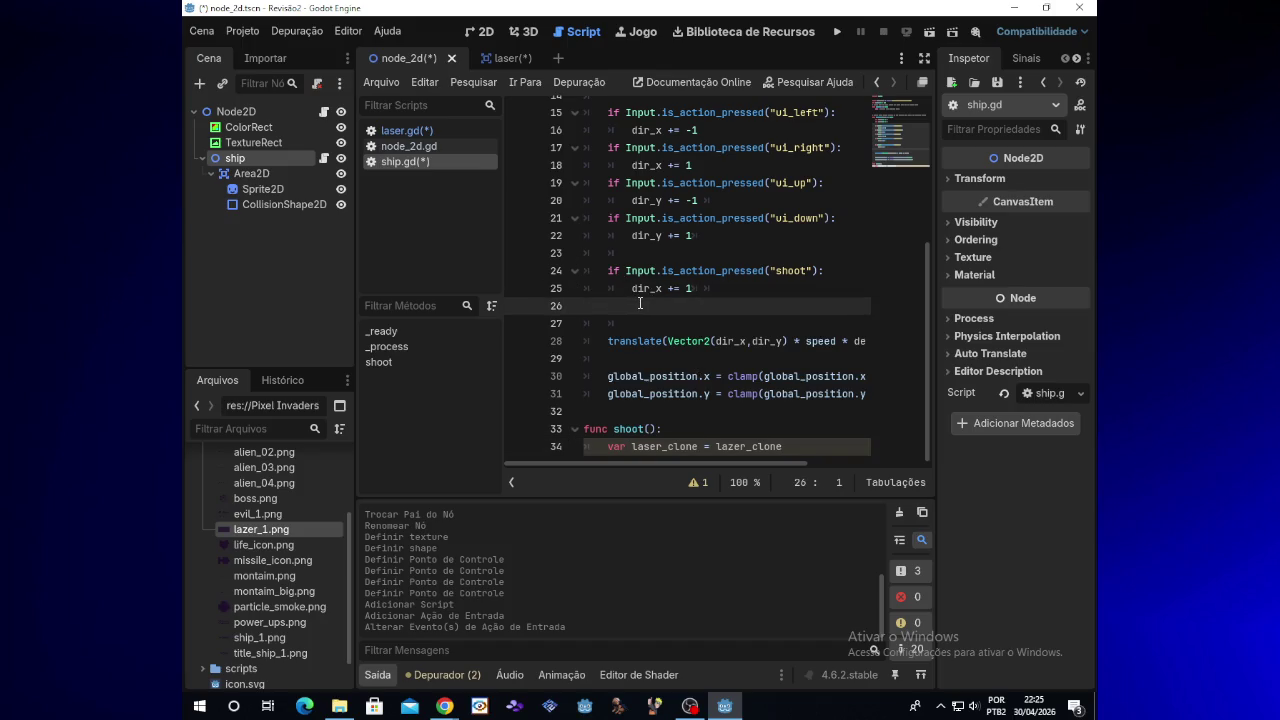
click(446, 706)
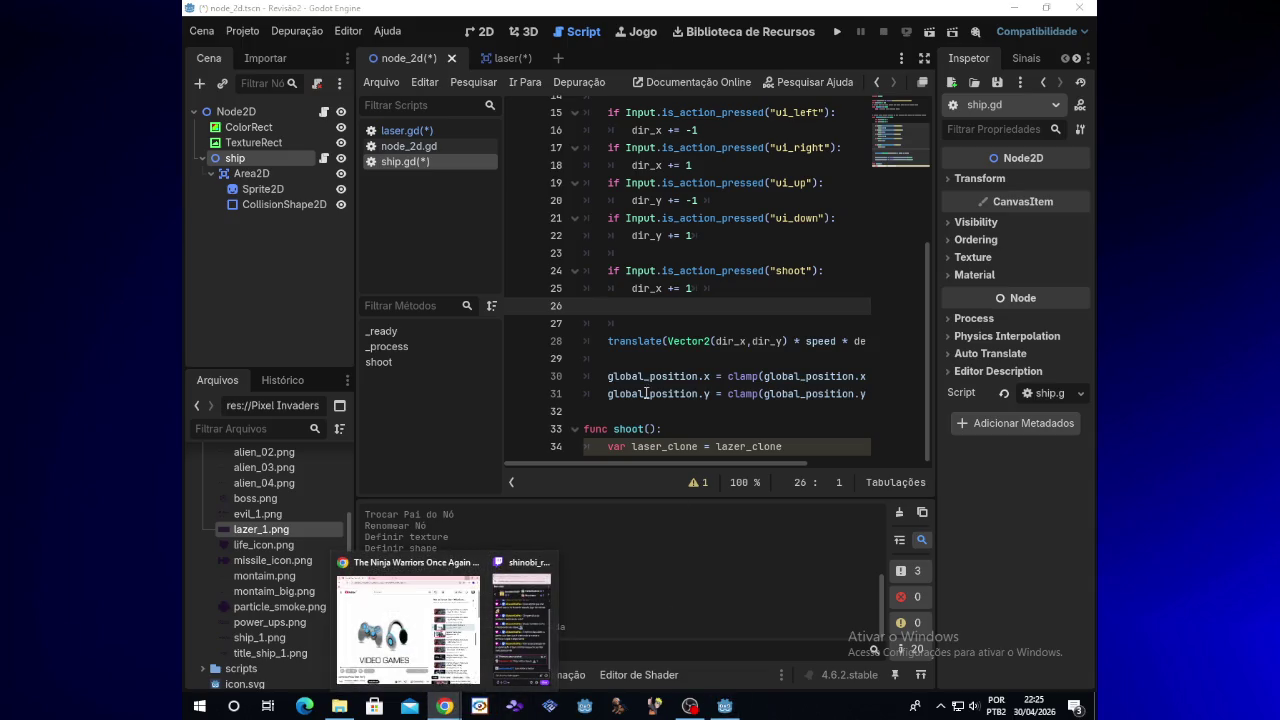
click(645, 302)
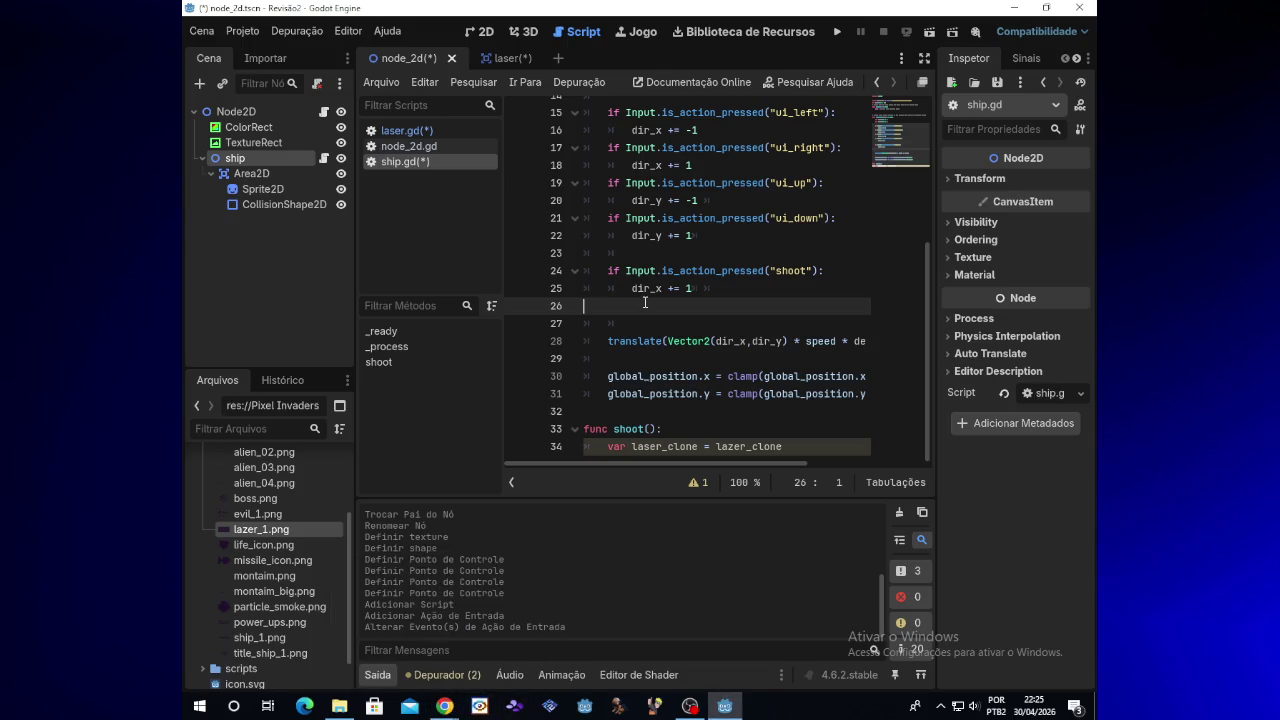
key(Tab)
text(shoot)
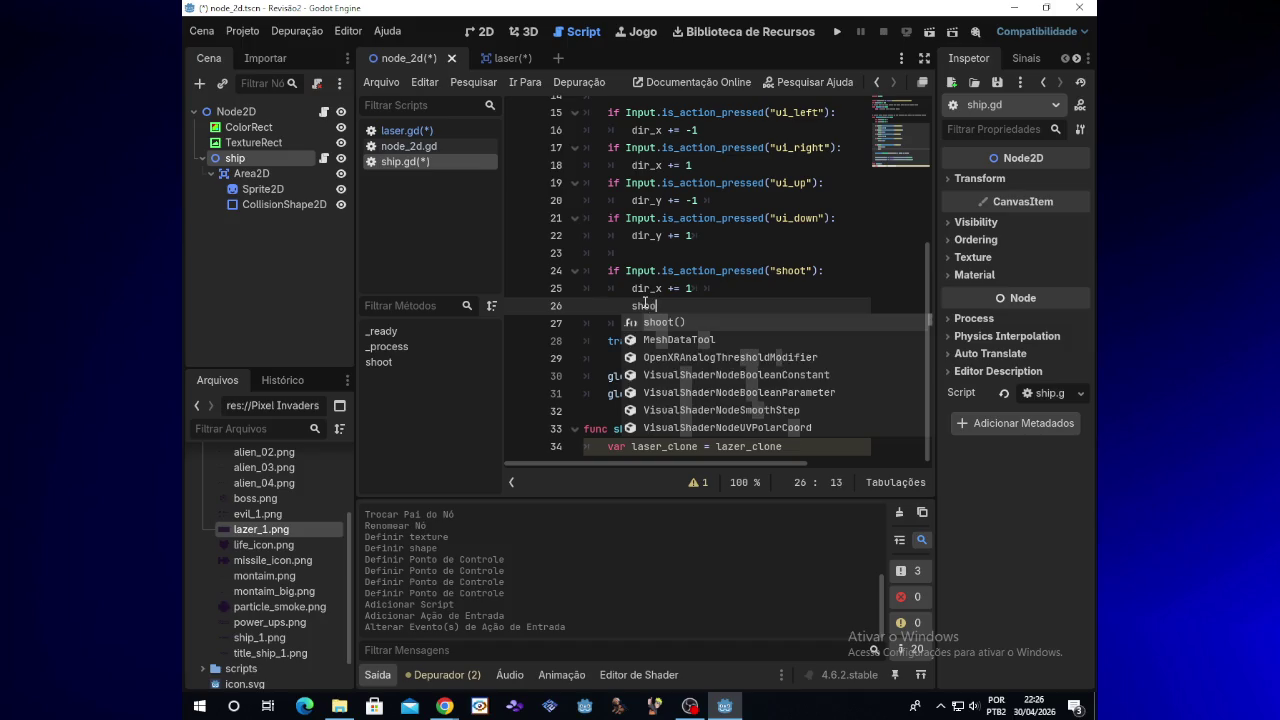
key(Return)
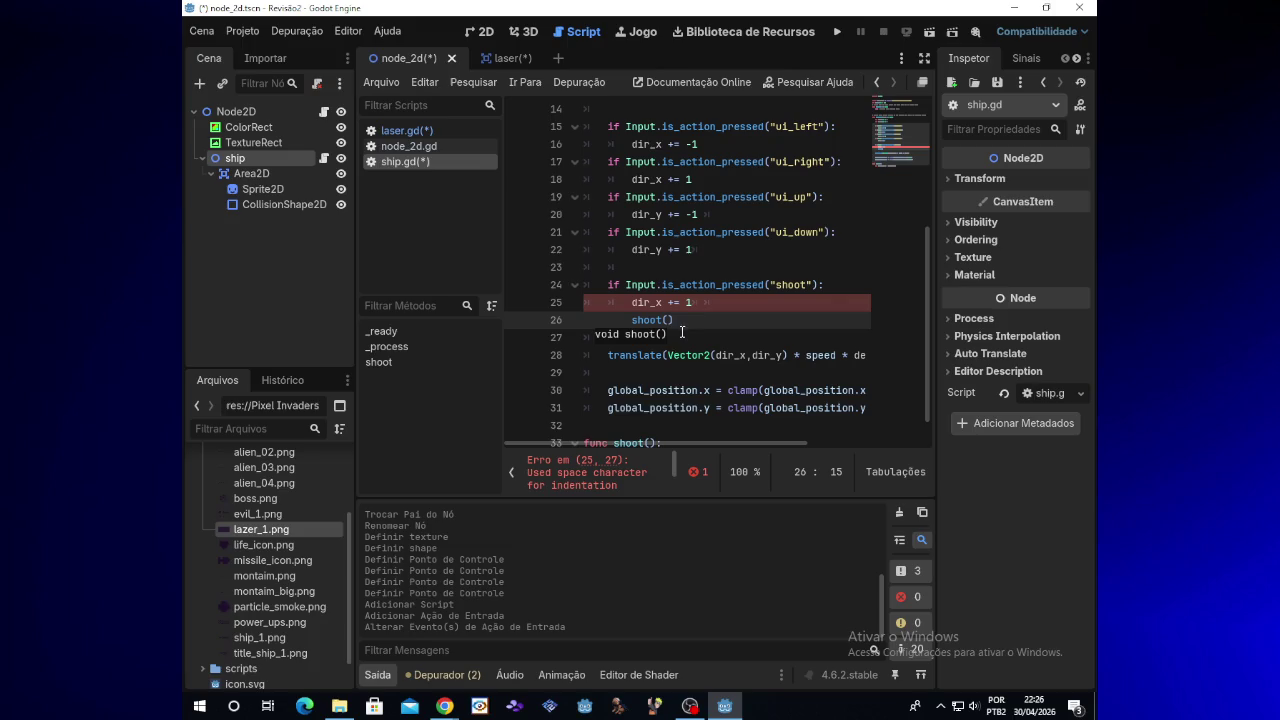
Step: Remove the extra indentation before shoot() and run the project
click(691, 306)
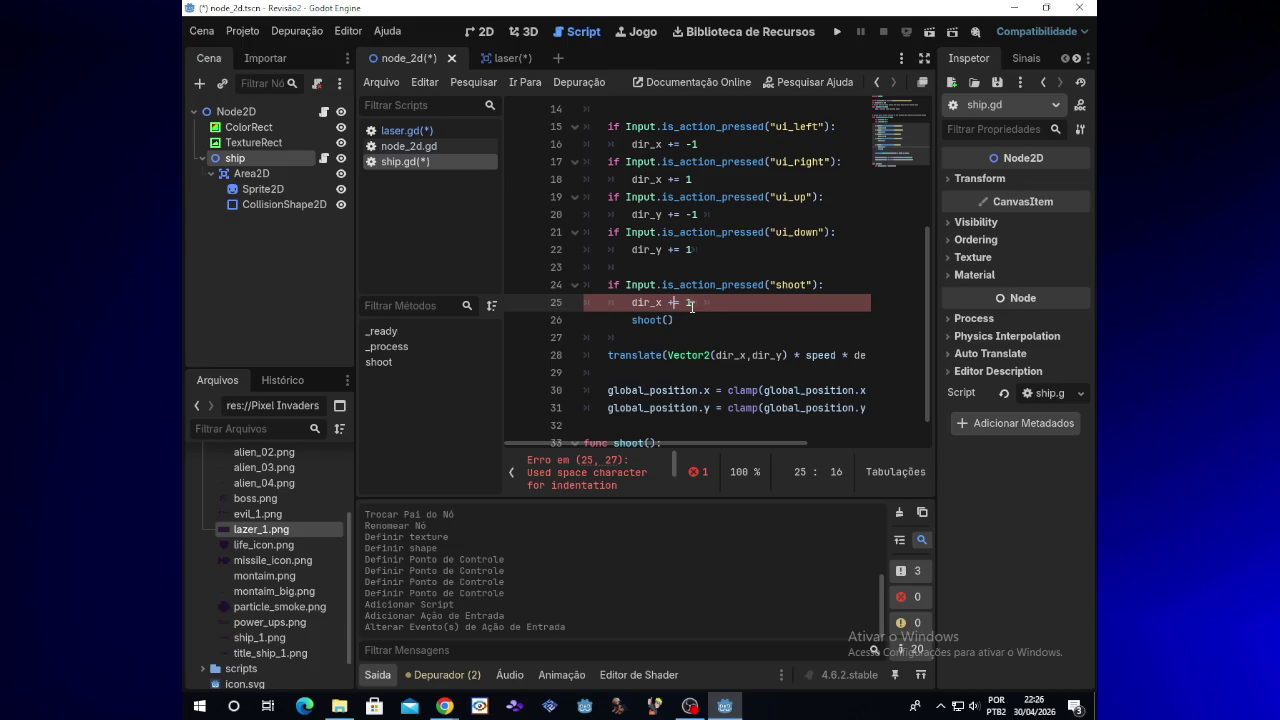
key(Down)
key(Home)
key(BackSpace)
key(BackSpace)
key(BackSpace)
key(BackSpace)
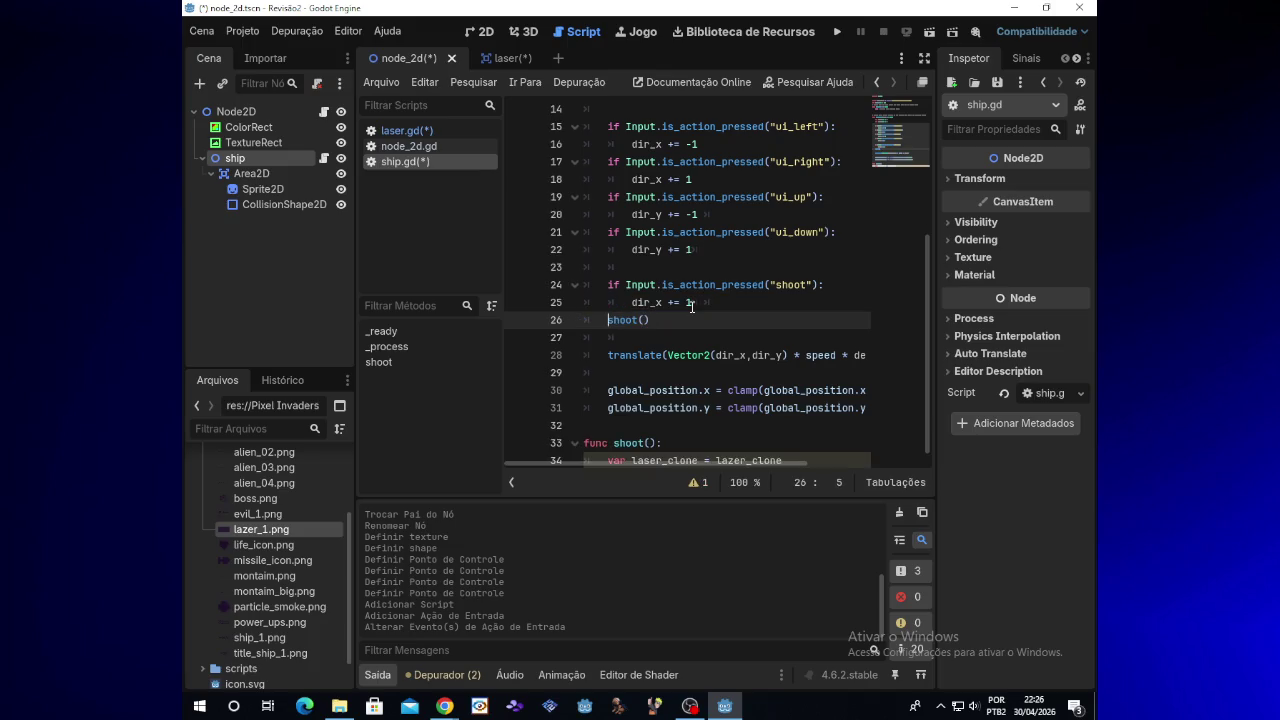
click(837, 32)
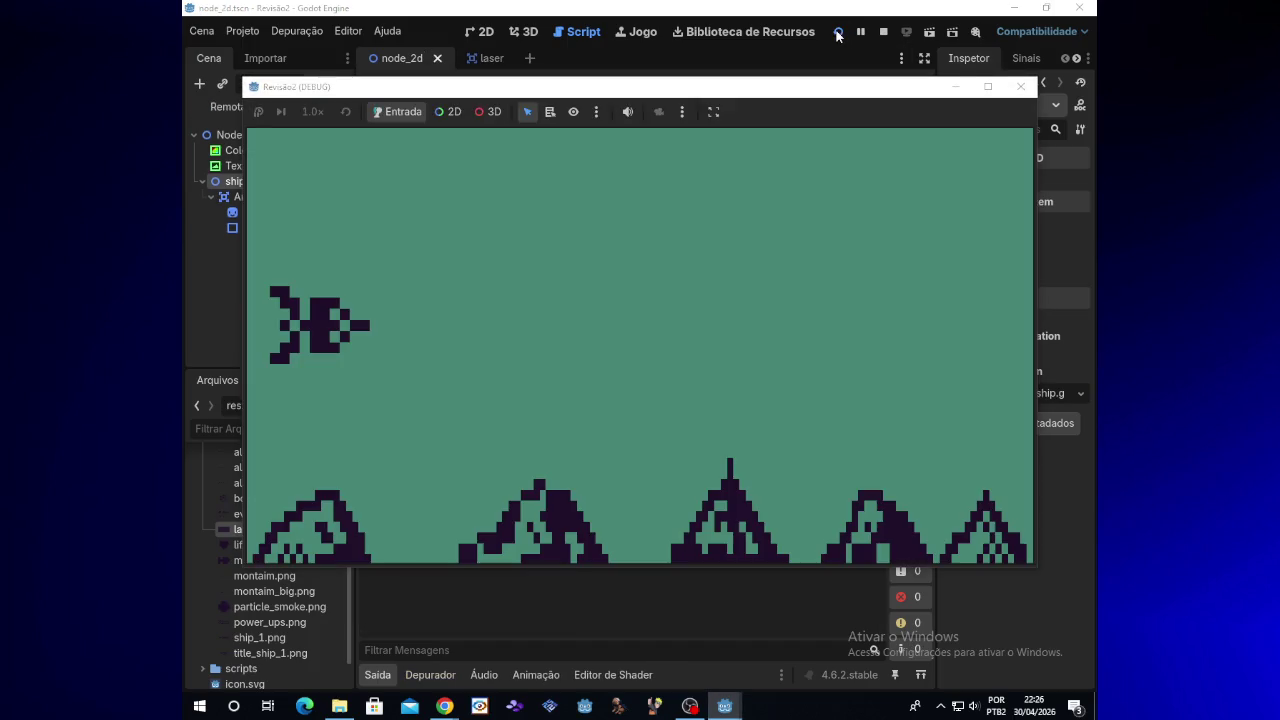
Step: Test the running game by steering the ship left and right, then close it
key(Right)
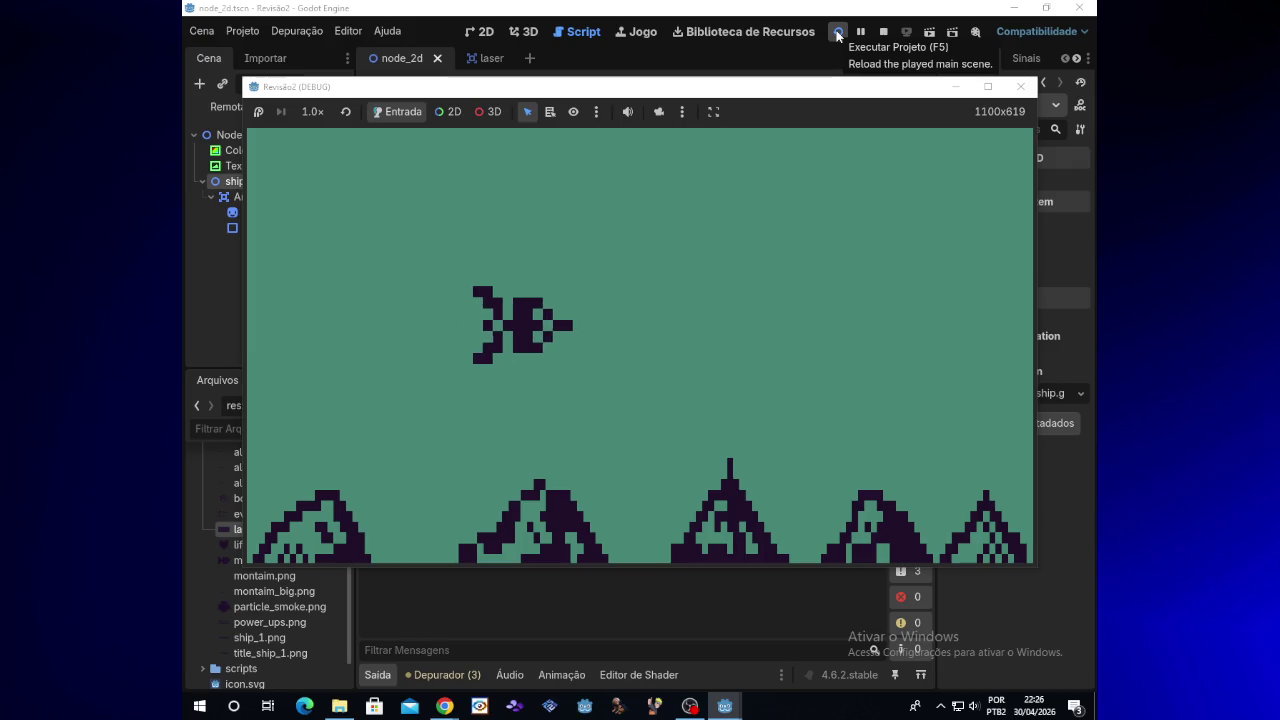
key(Left)
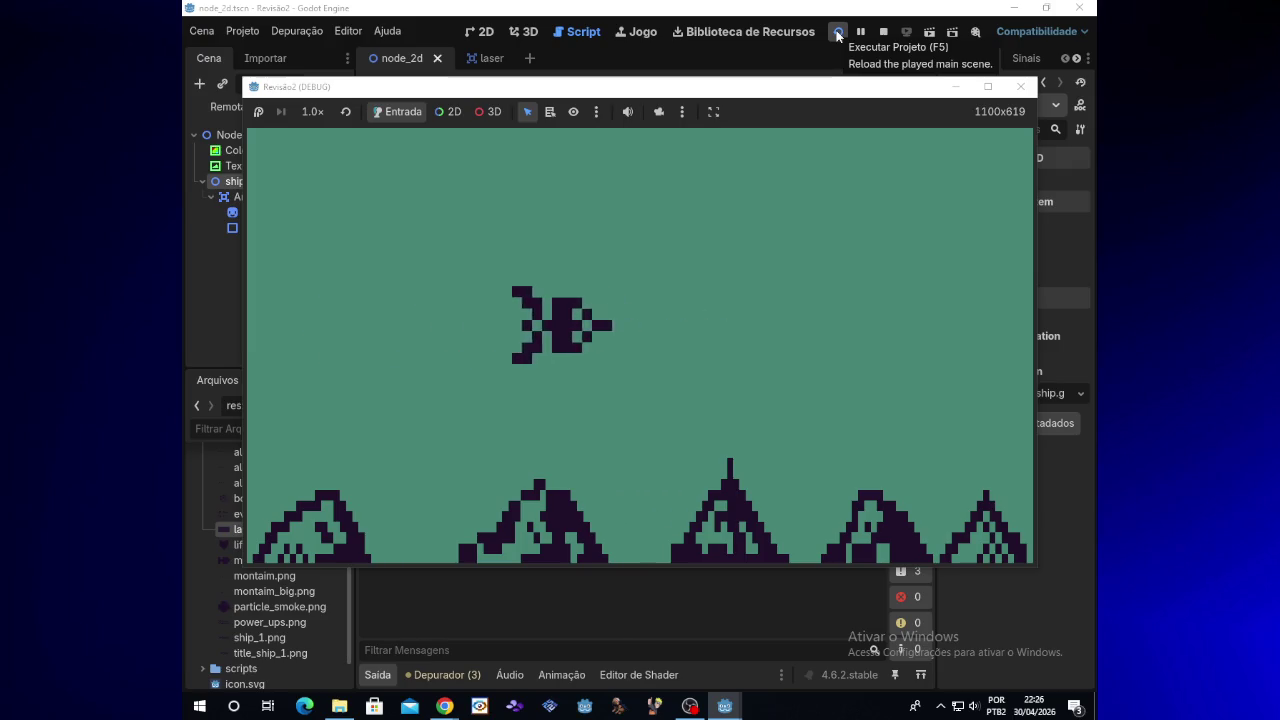
key(Right)
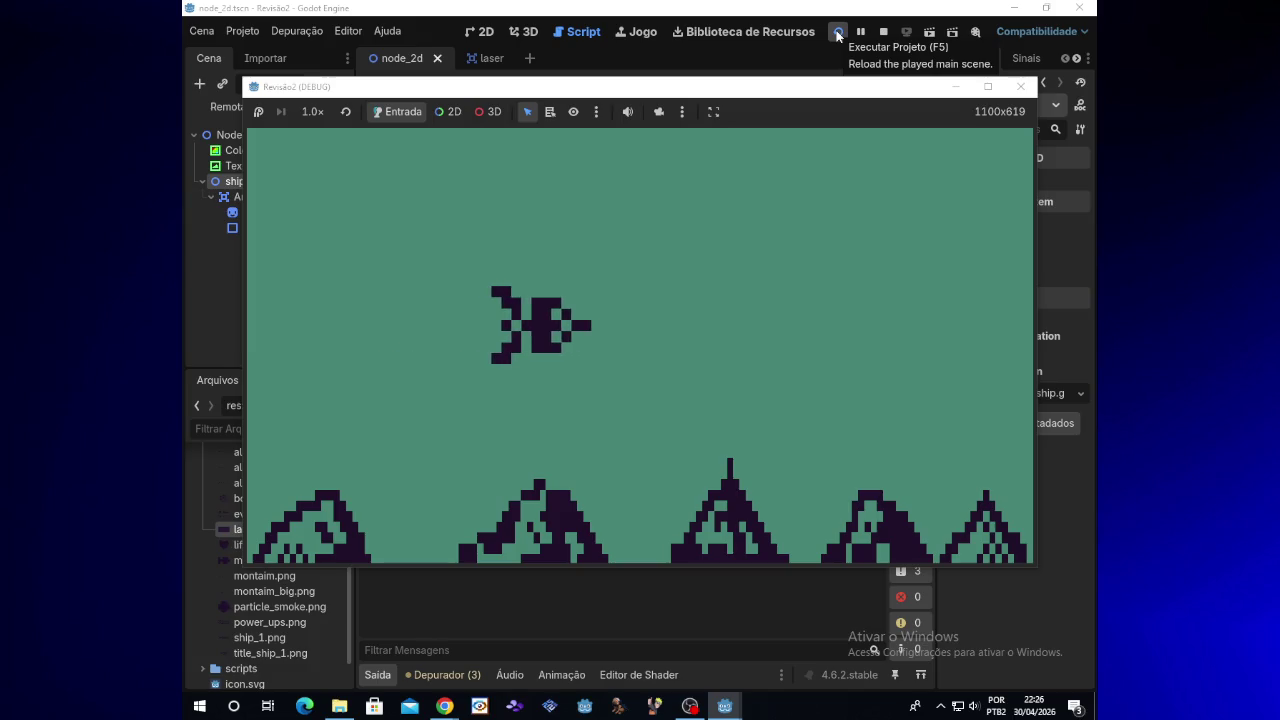
key(Left)
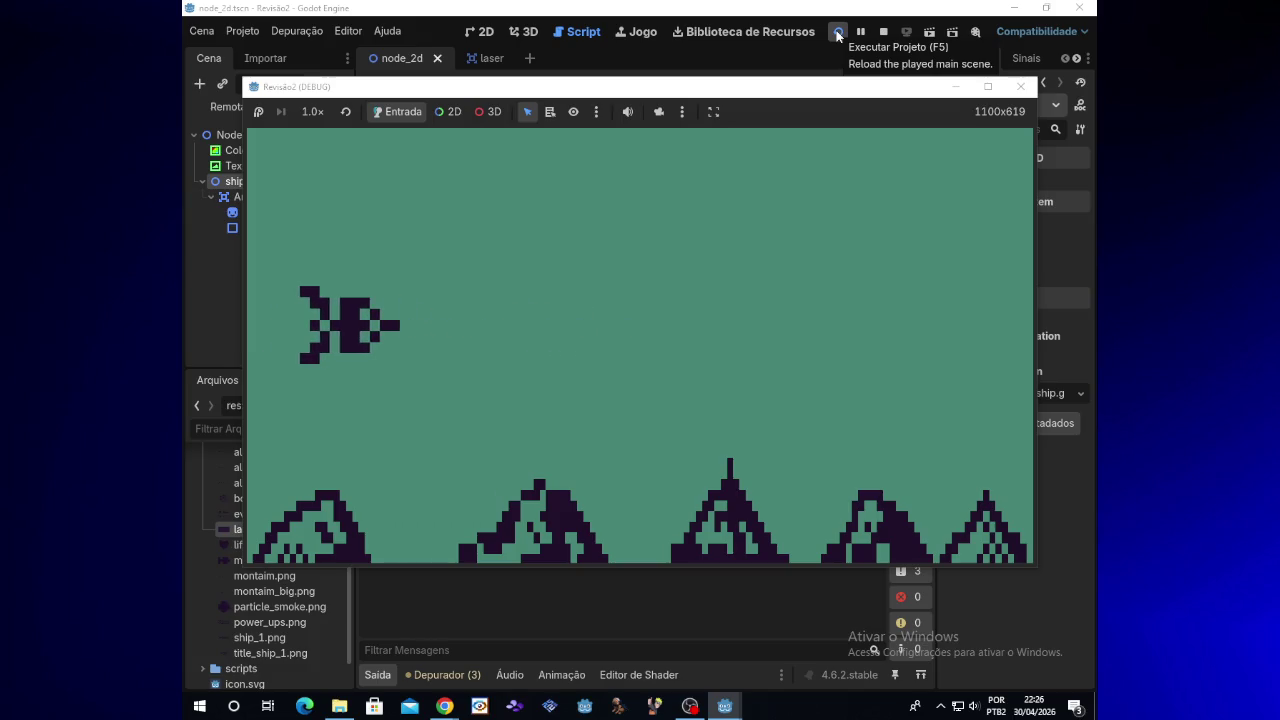
click(1020, 86)
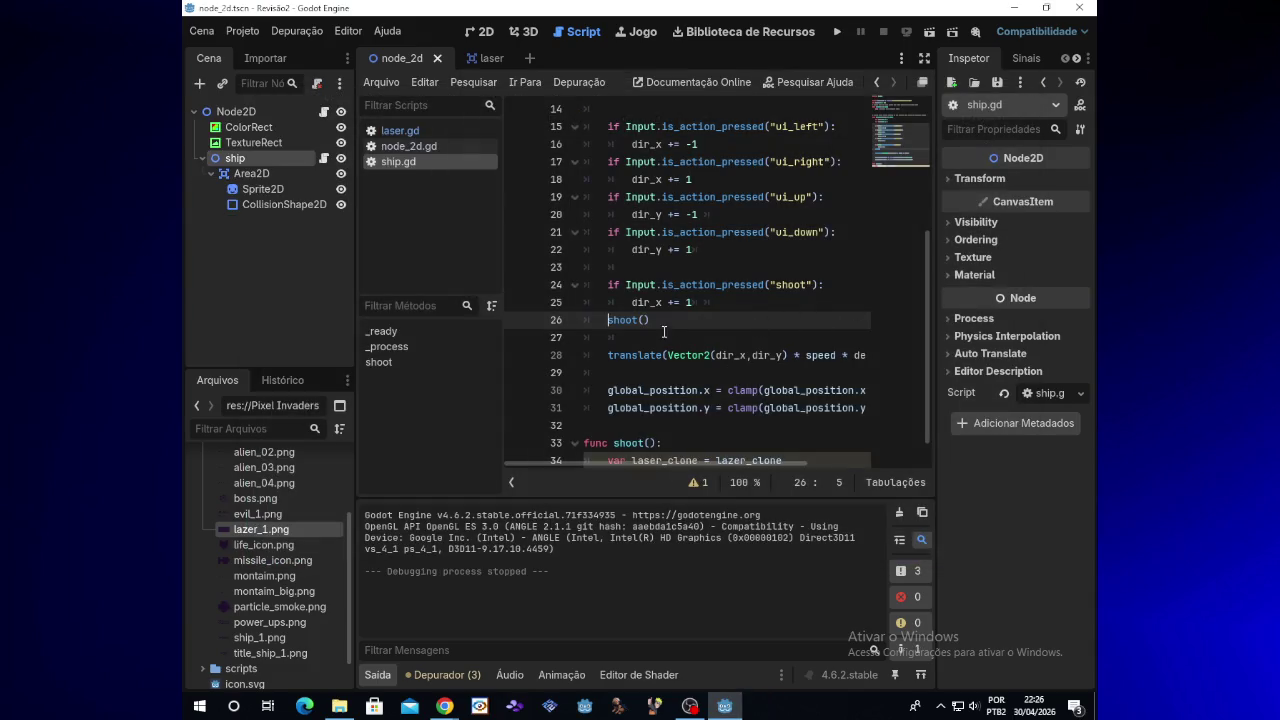
Step: Replace dir_x += 1 on line 25 with the shoot() call under the shoot check
drag(692, 302, 632, 302)
key(BackSpace)
click(607, 320)
key(BackSpace)
key(BackSpace)
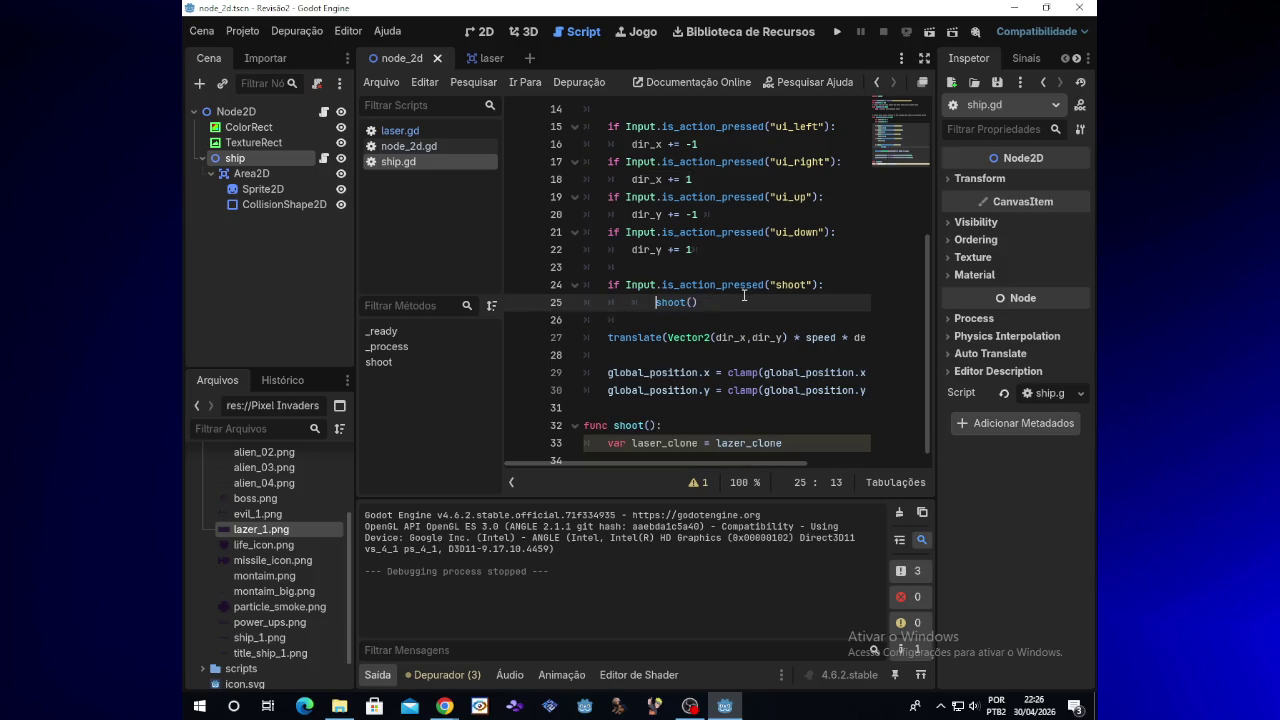
Step: Test-run the game again, close it, and return to line 33 before switching windows
click(836, 37)
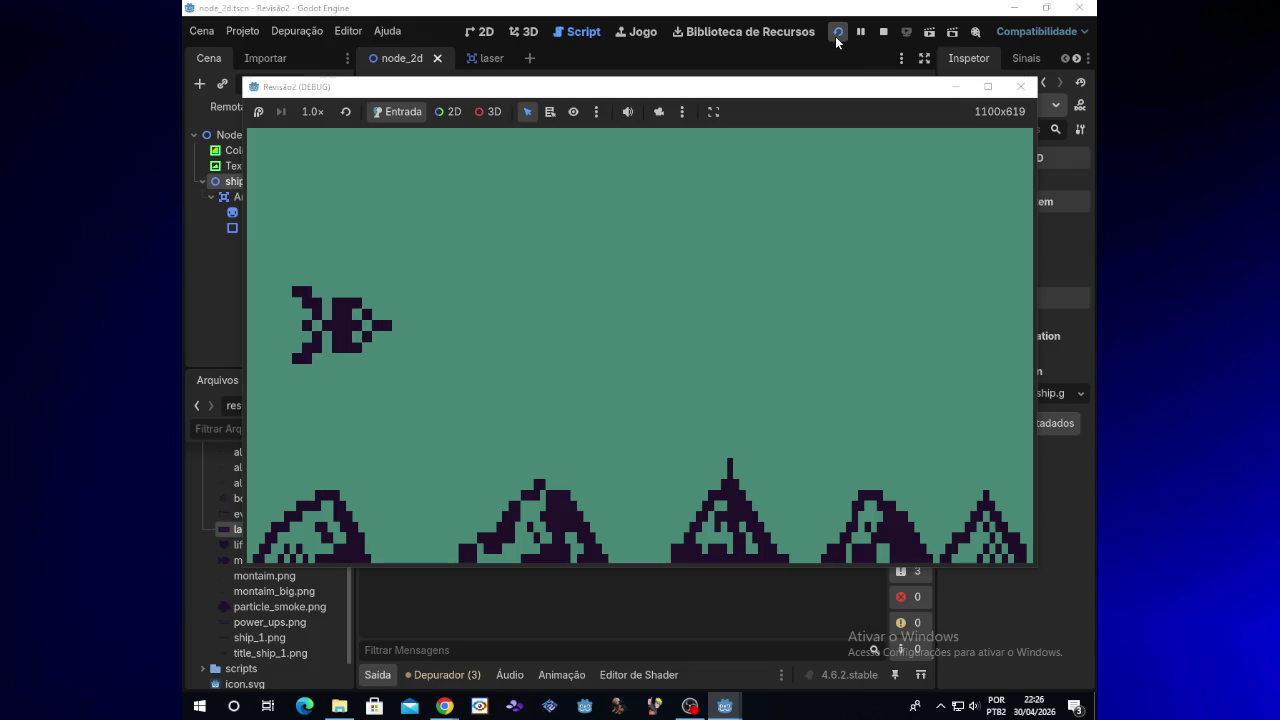
click(1015, 92)
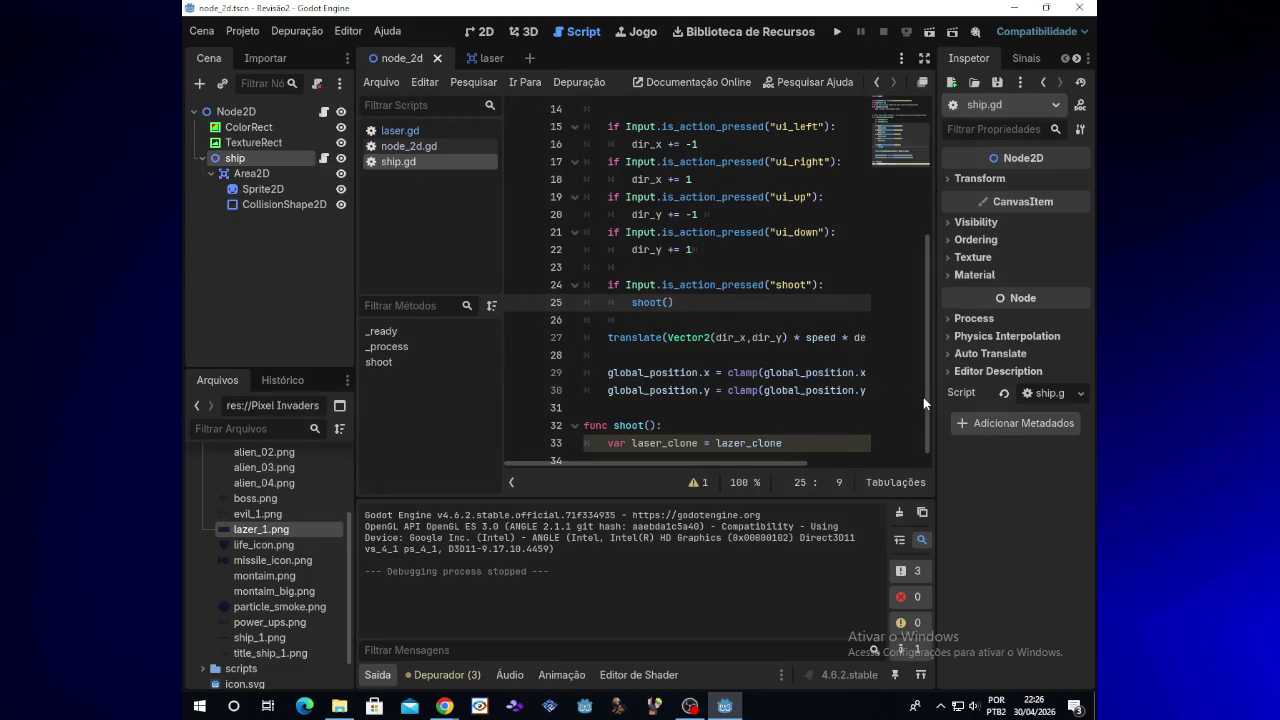
scroll(926, 427, down, 1)
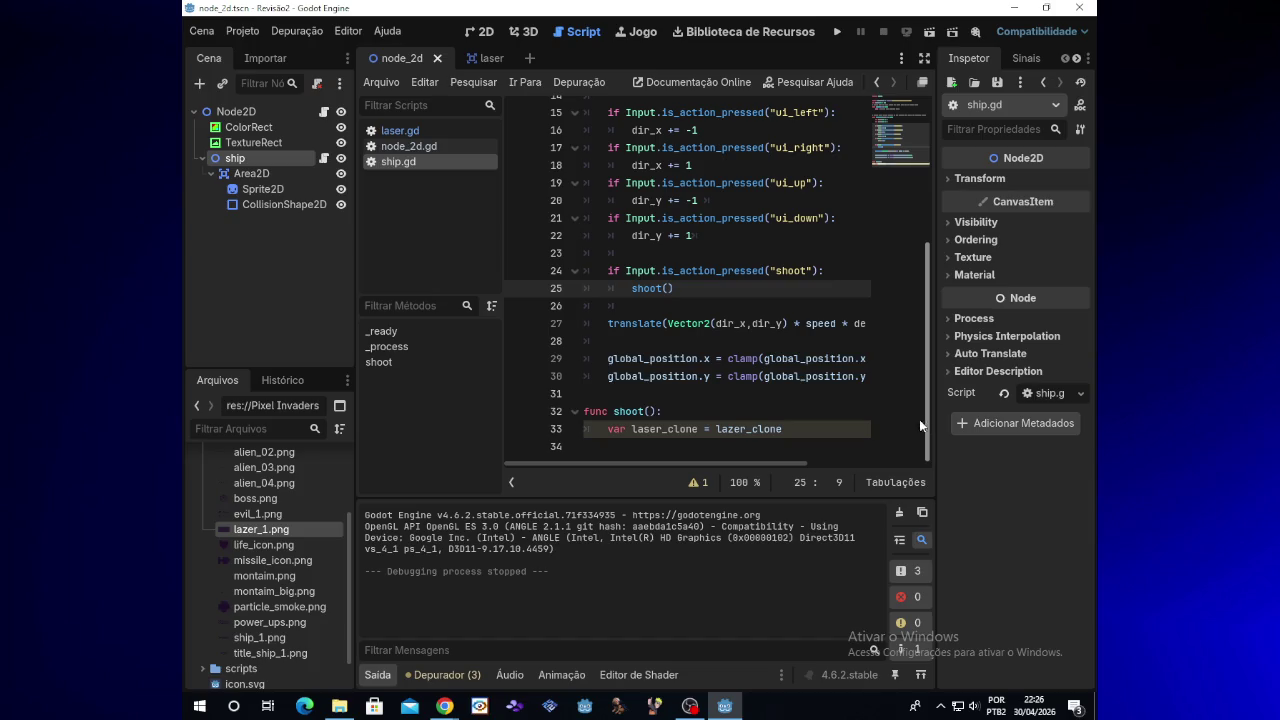
click(785, 429)
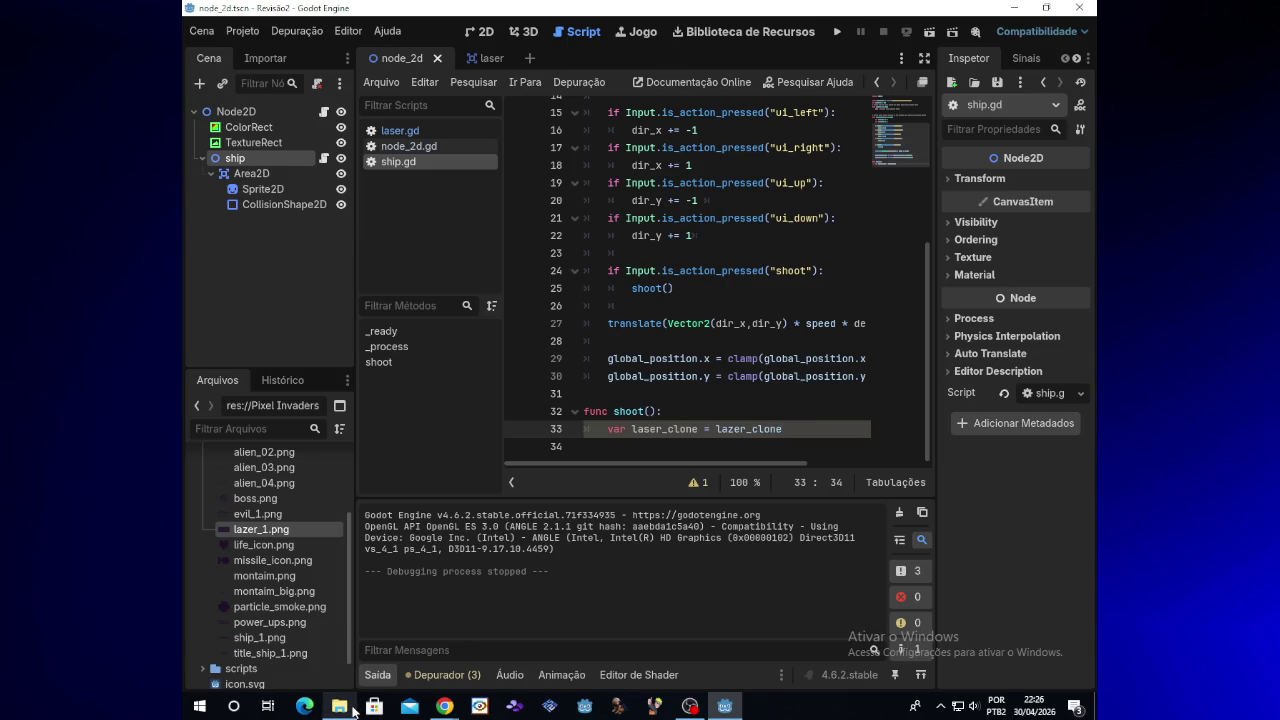
click(352, 708)
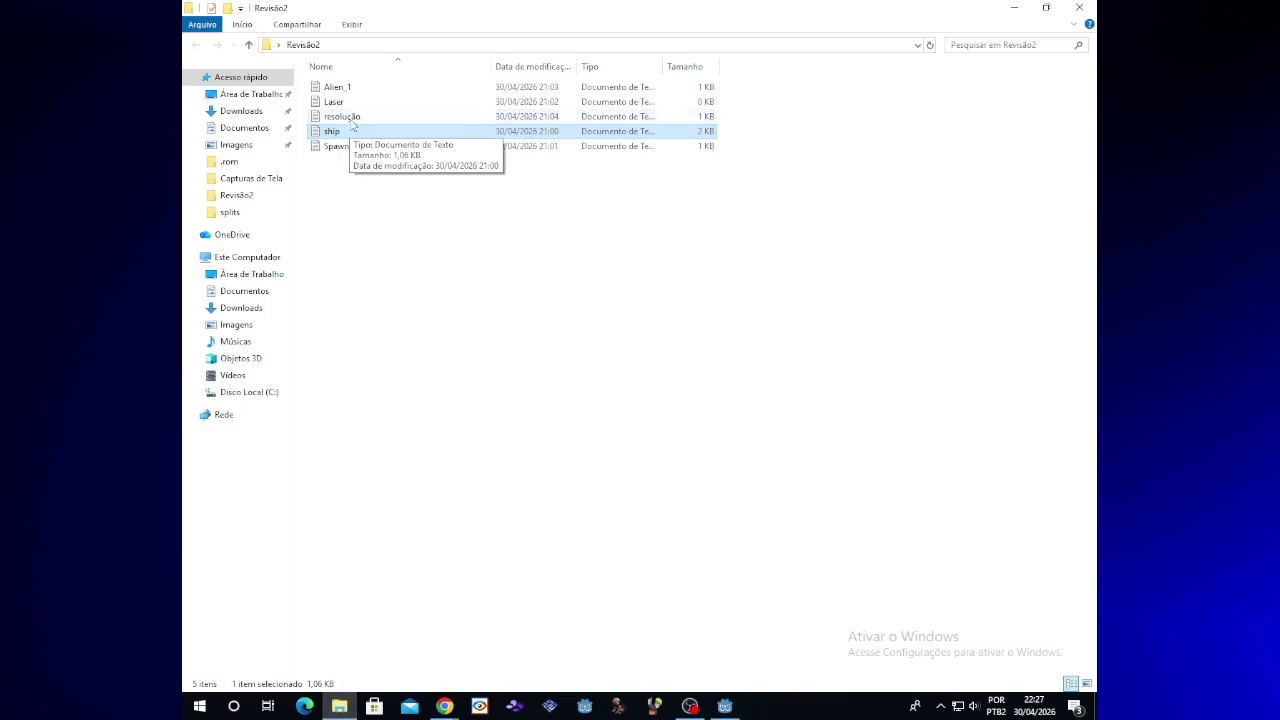
Step: Read the reference shoot() with PRE_LAZER.instantiate() in the ship notes, then close Notepad and the folder
double_click(351, 134)
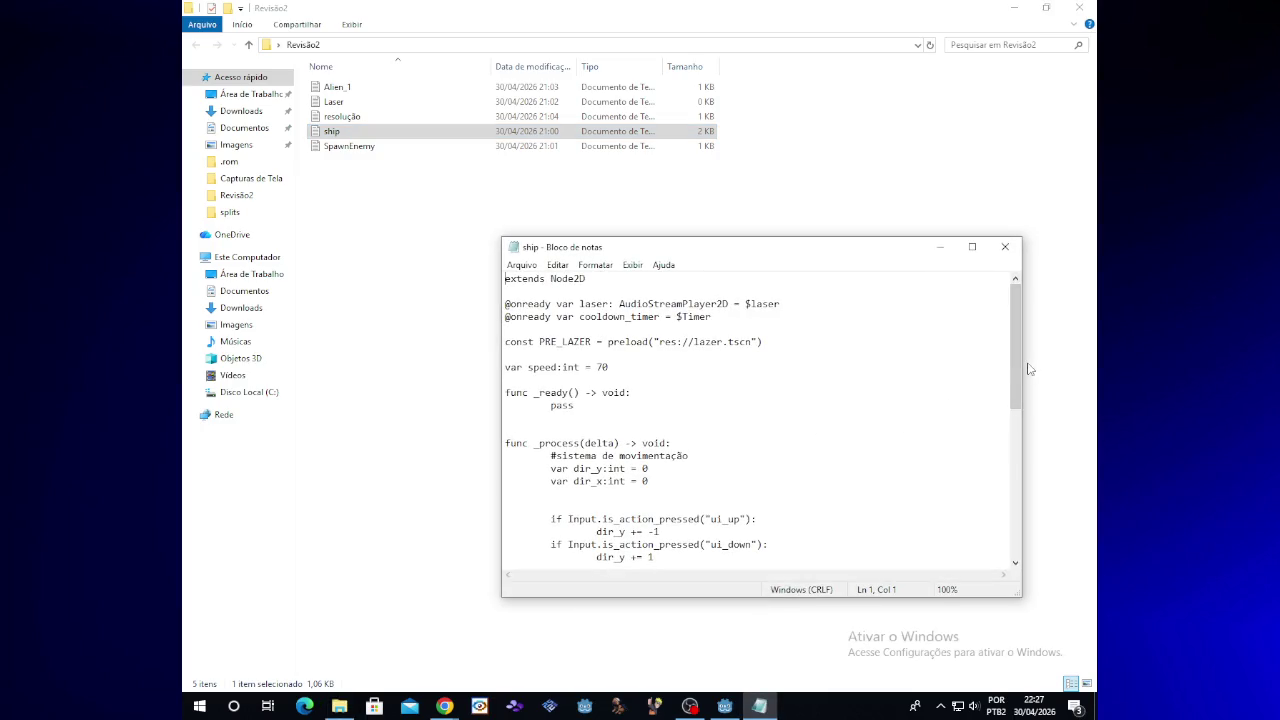
drag(1013, 373, 1010, 539)
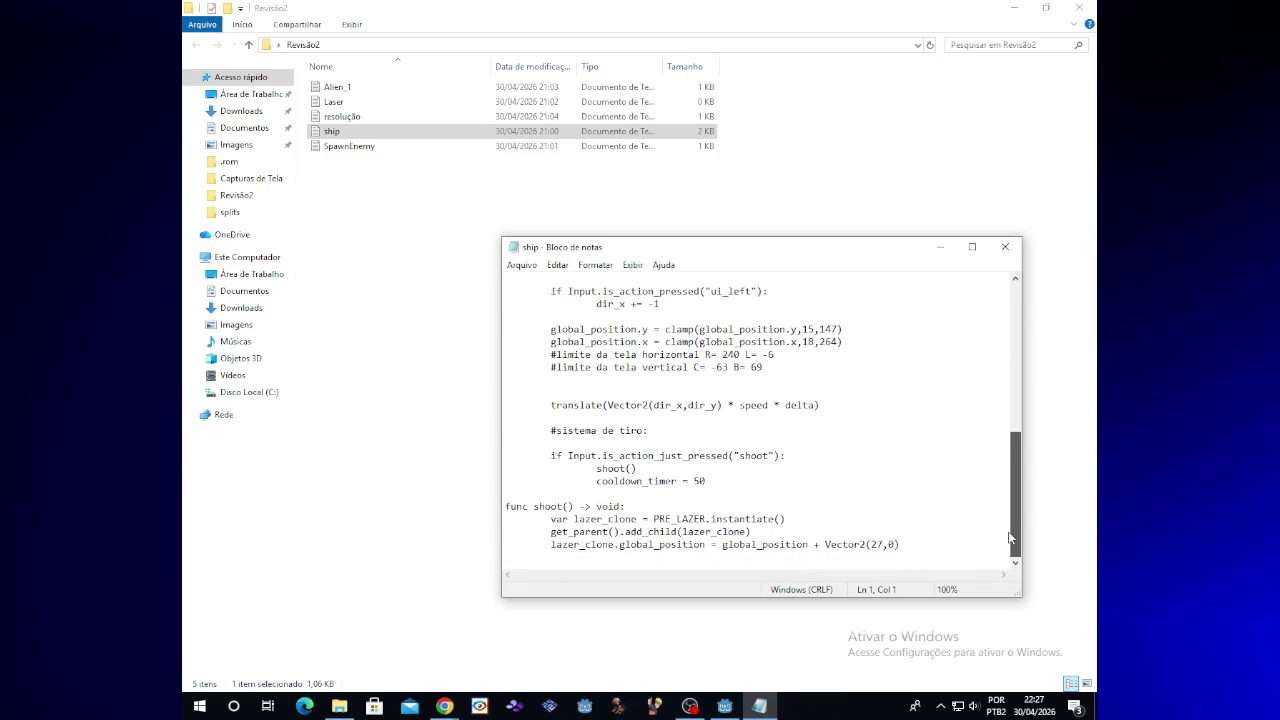
click(1005, 246)
click(1079, 8)
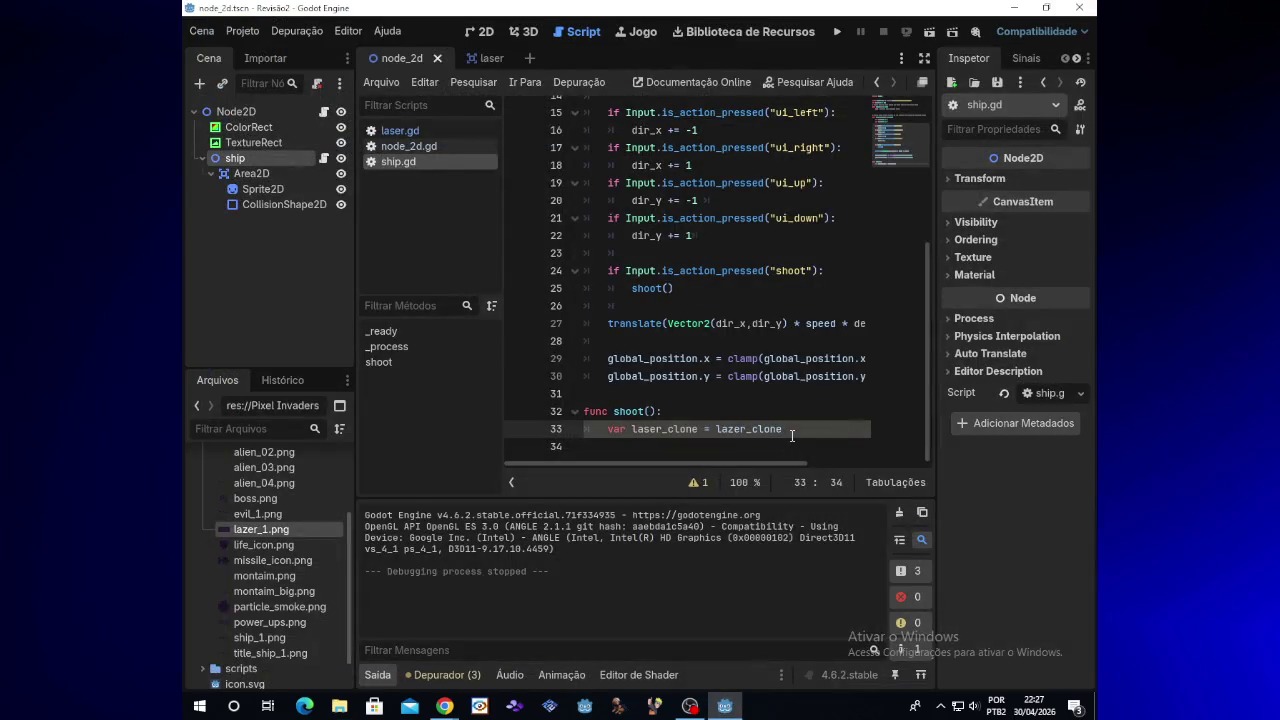
Step: Append .instantiate() to lazer_clone on line 33, test-run the game, then minimize Godot
text(.)
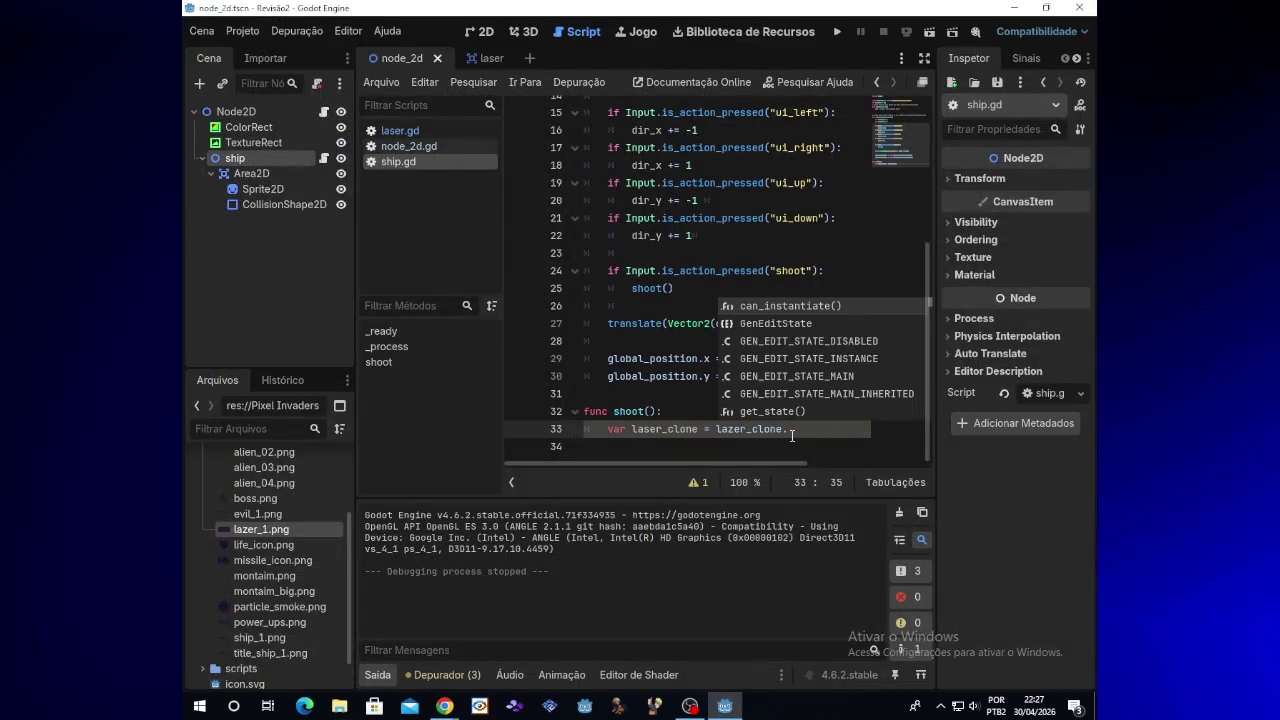
text(inst)
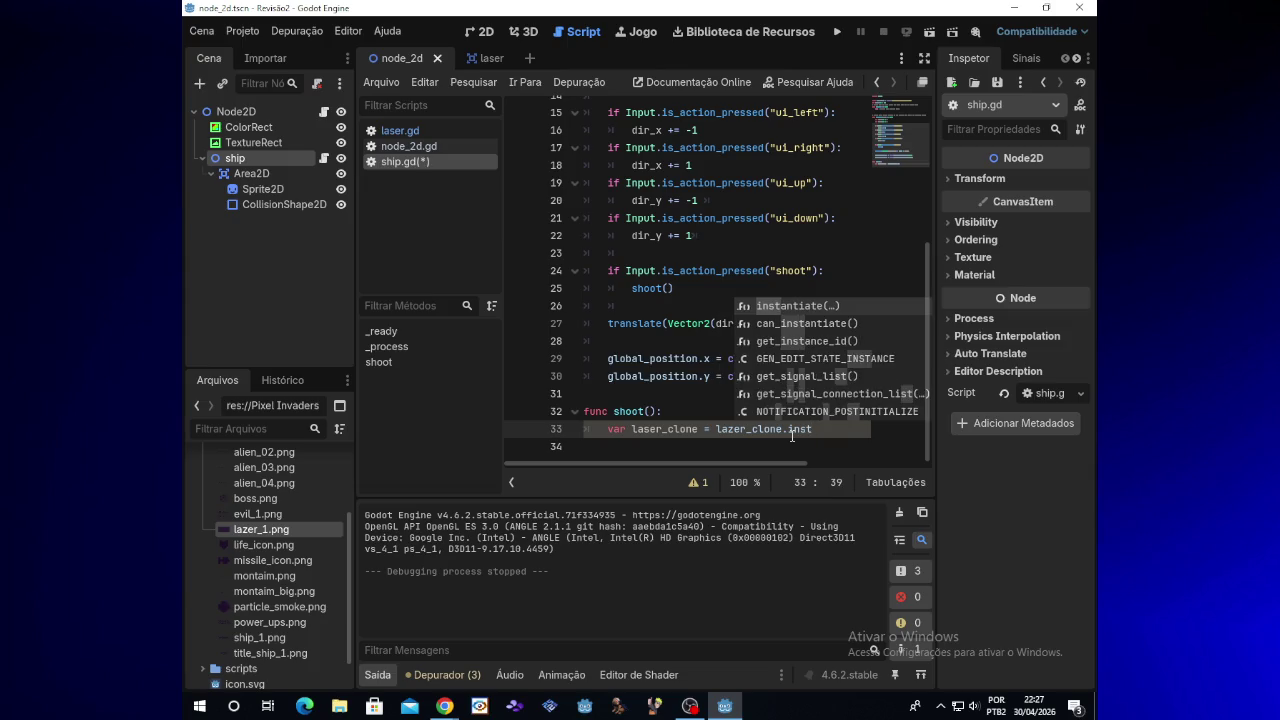
text(an)
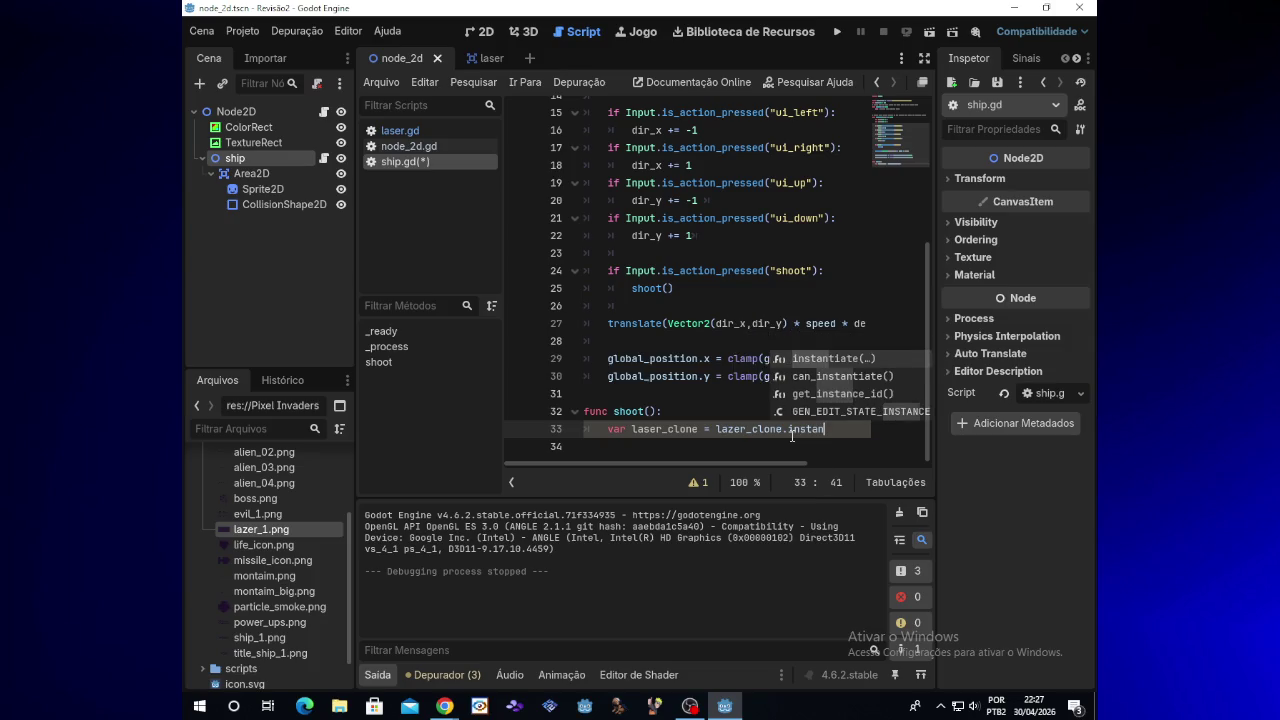
text(tiate)
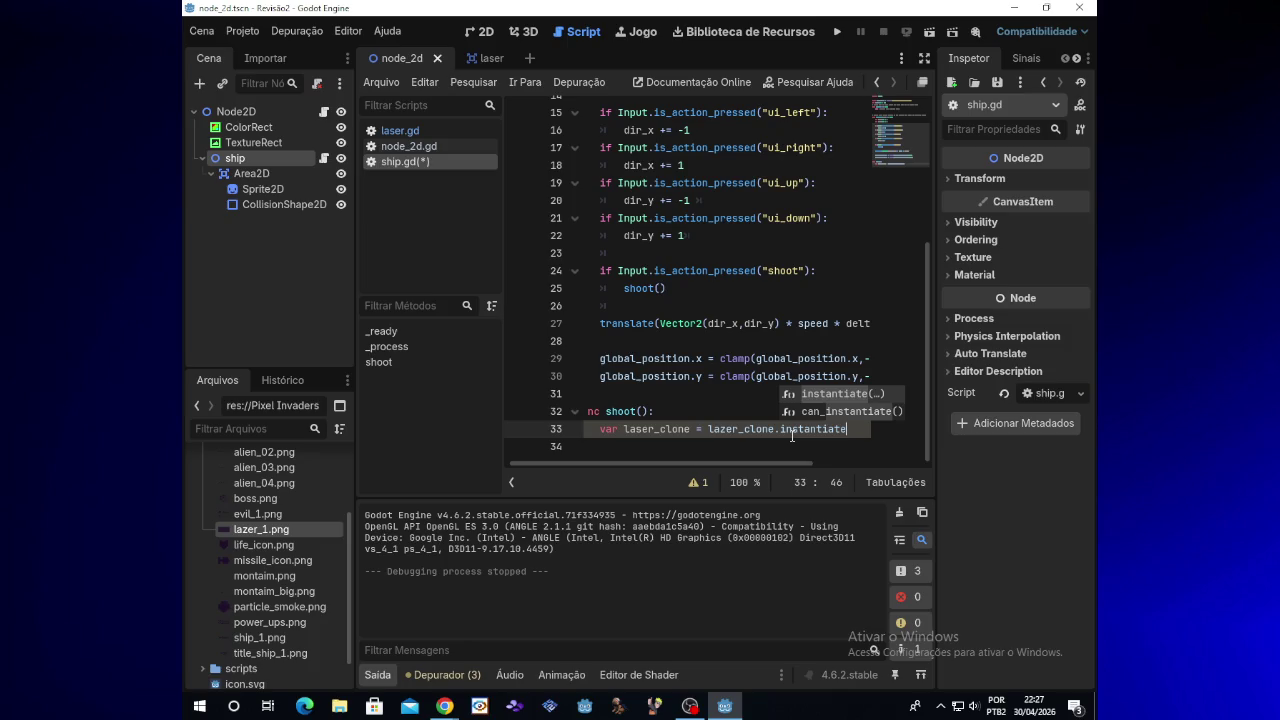
text(()
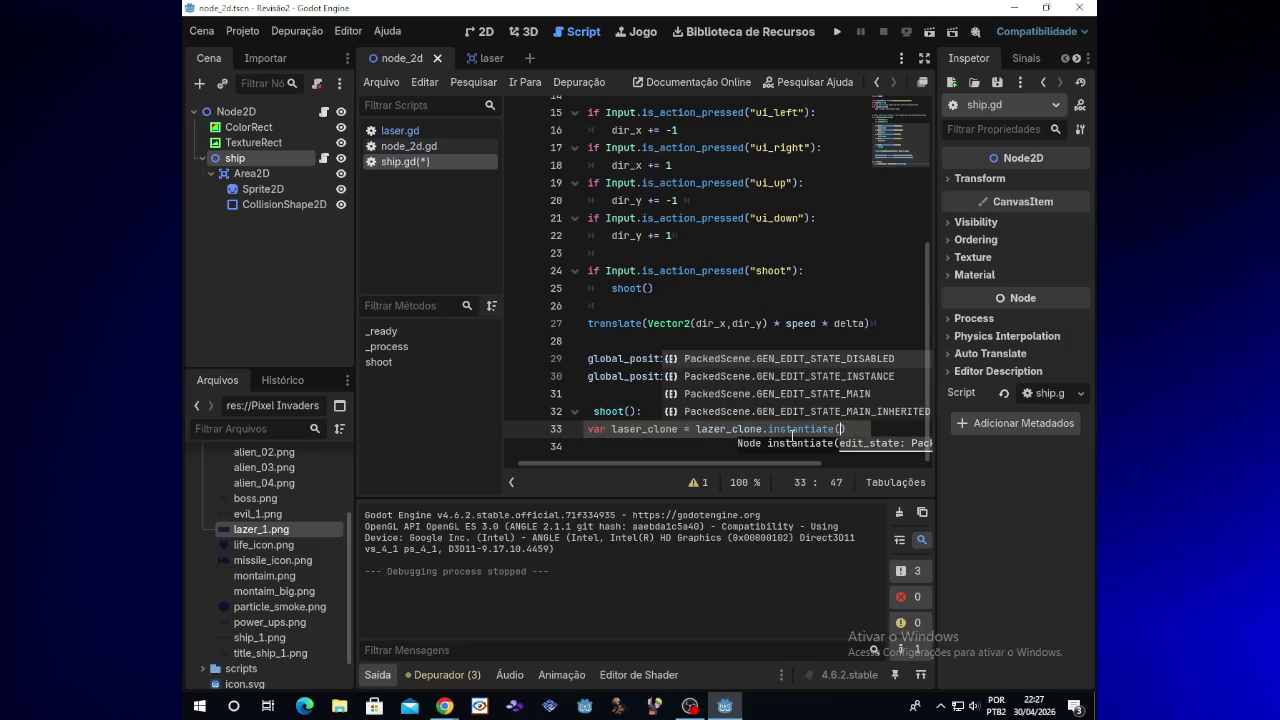
click(838, 32)
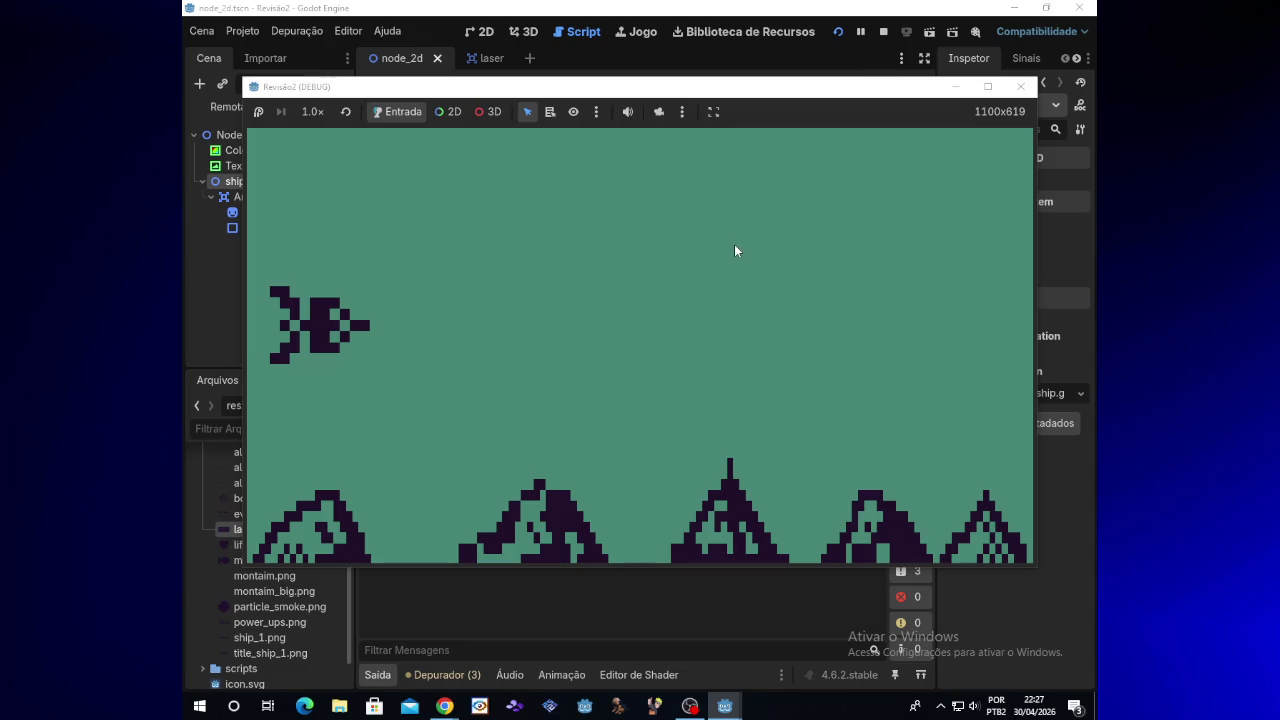
key(Up)
key(Down)
key(Left)
key(Right)
key(Down)
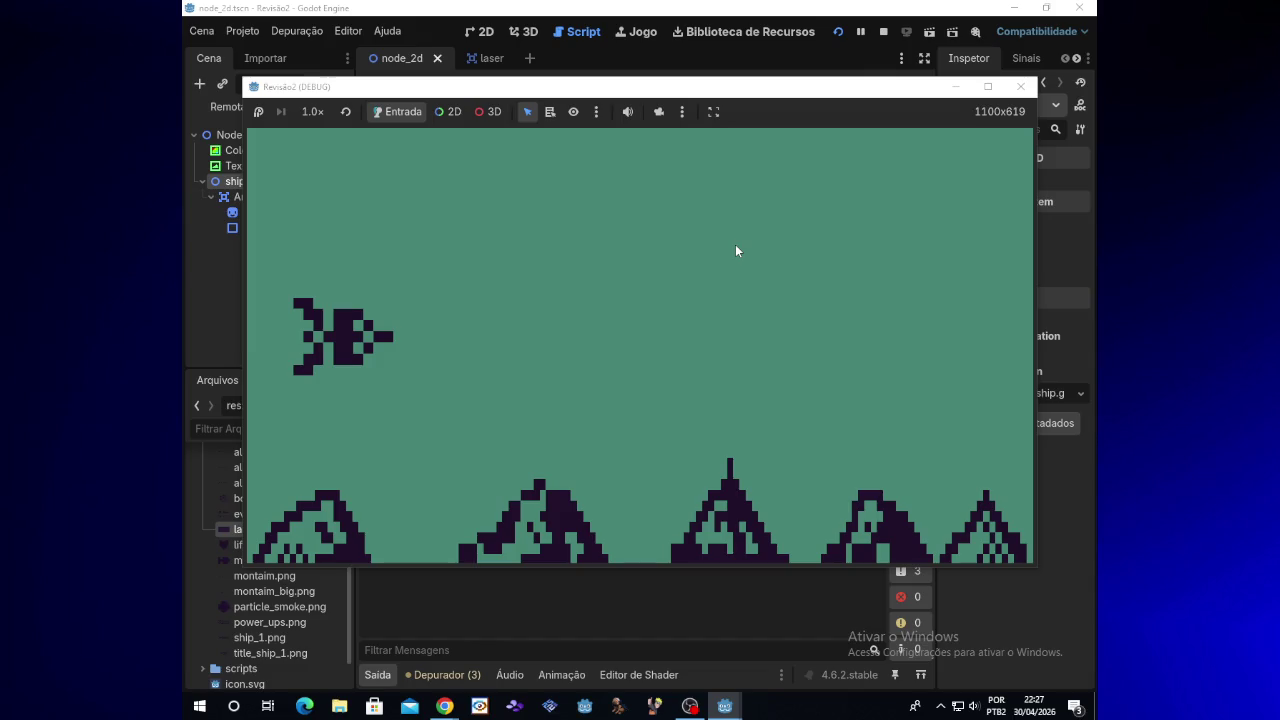
click(1020, 86)
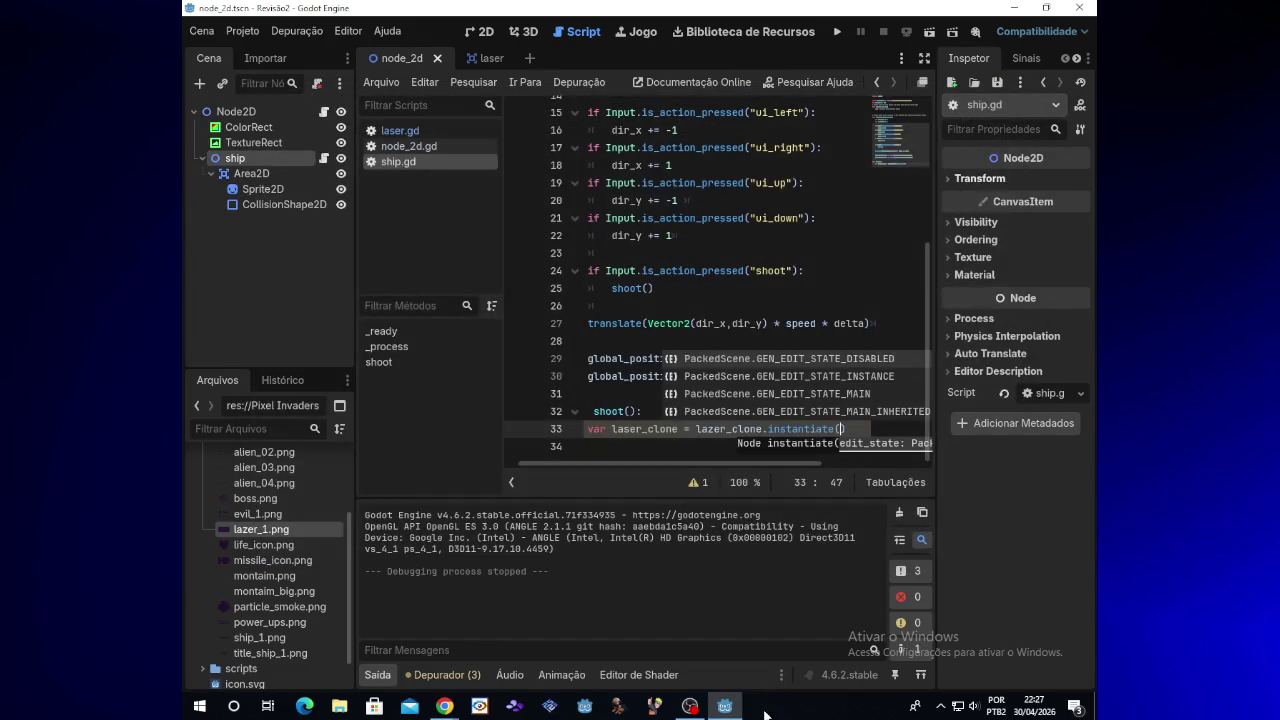
click(1012, 7)
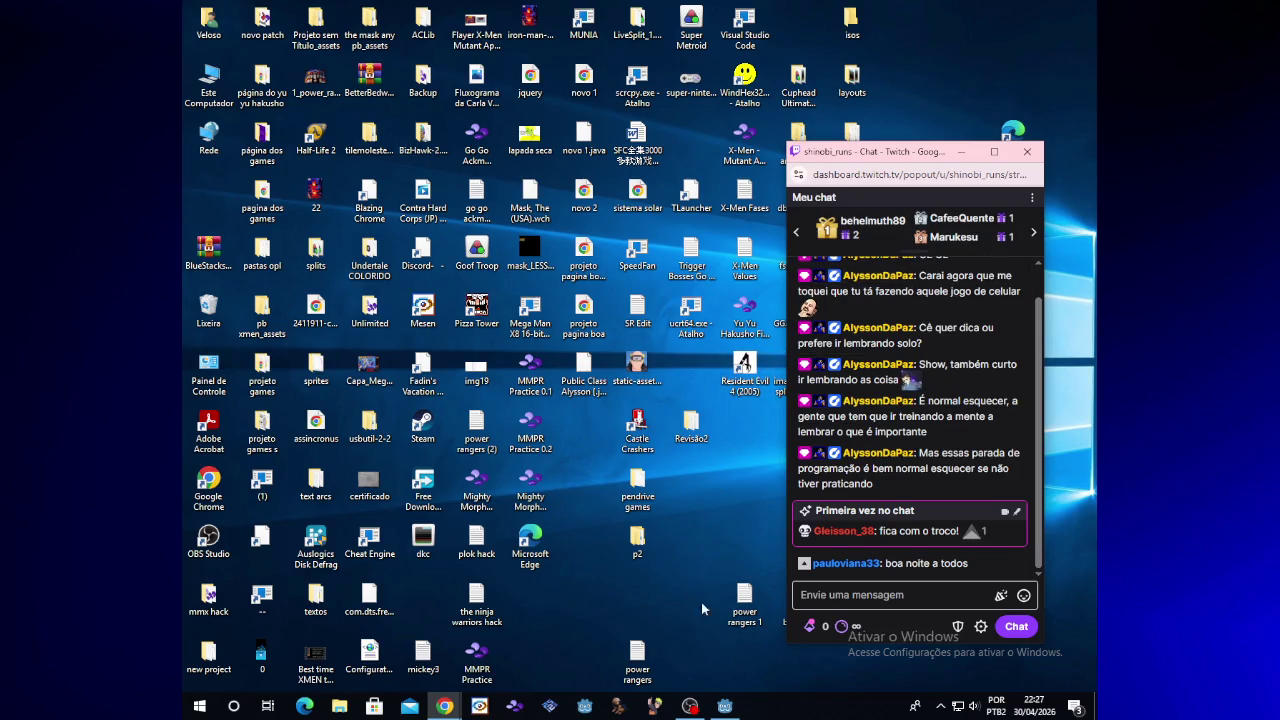
Step: Move the Twitch chat popout to the lower right and open the Revisão2 folder
mouse_move(849, 146)
mouse_down()
mouse_move(930, 167)
mouse_move(935, 135)
mouse_move(871, 137)
mouse_move(871, 512)
mouse_move(833, 93)
mouse_move(845, 101)
mouse_up()
double_click(695, 428)
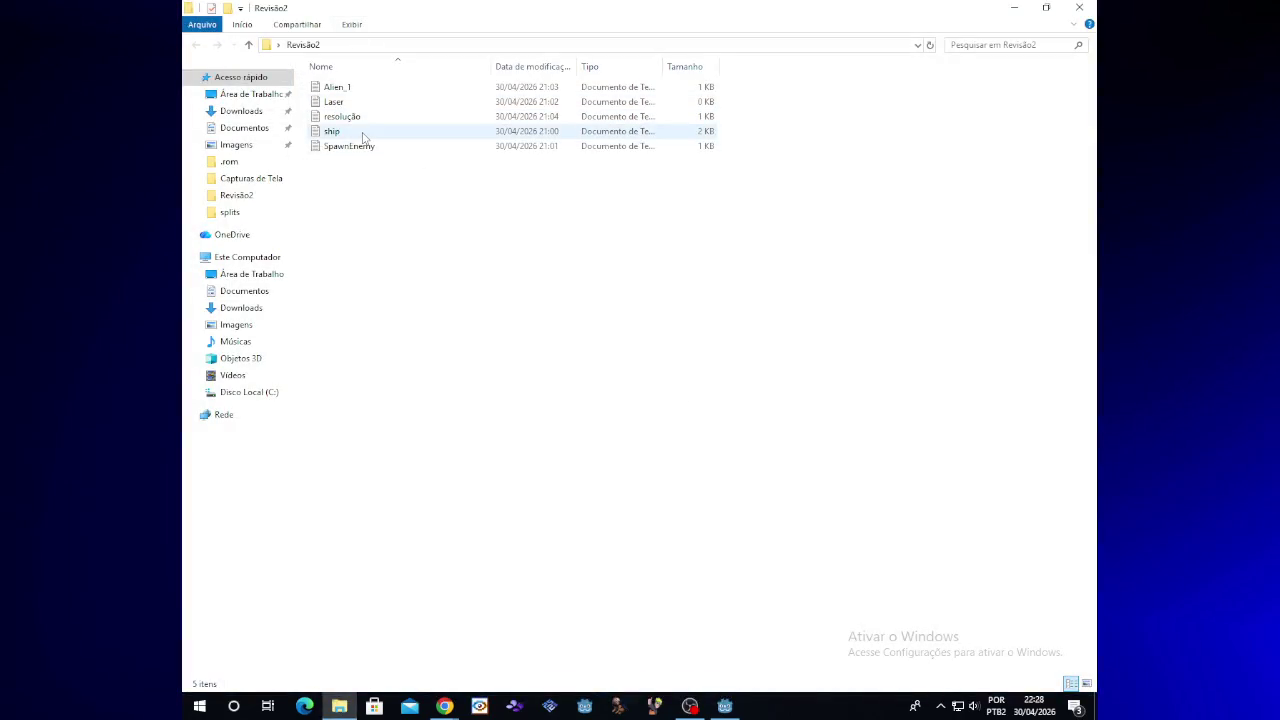
Step: Copy the get_parent().add_child(lazer_clone) line from the ship notes and return to Godot
double_click(365, 134)
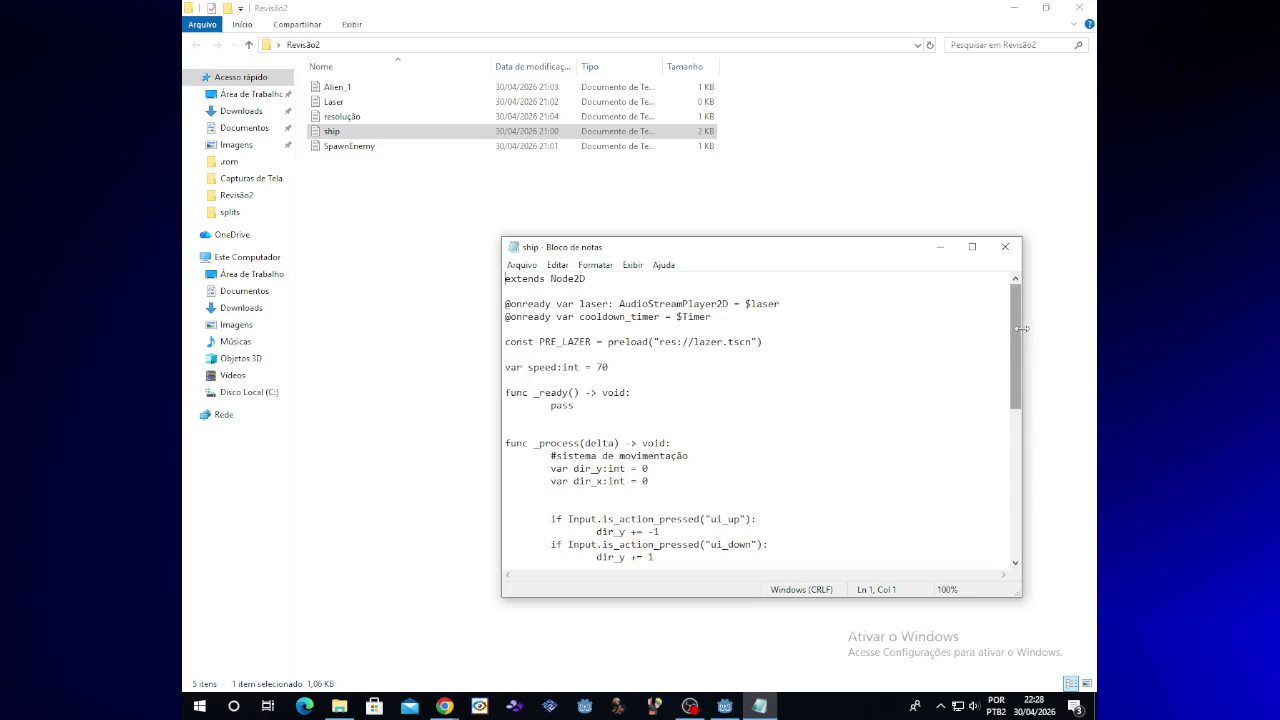
drag(1015, 348, 1009, 522)
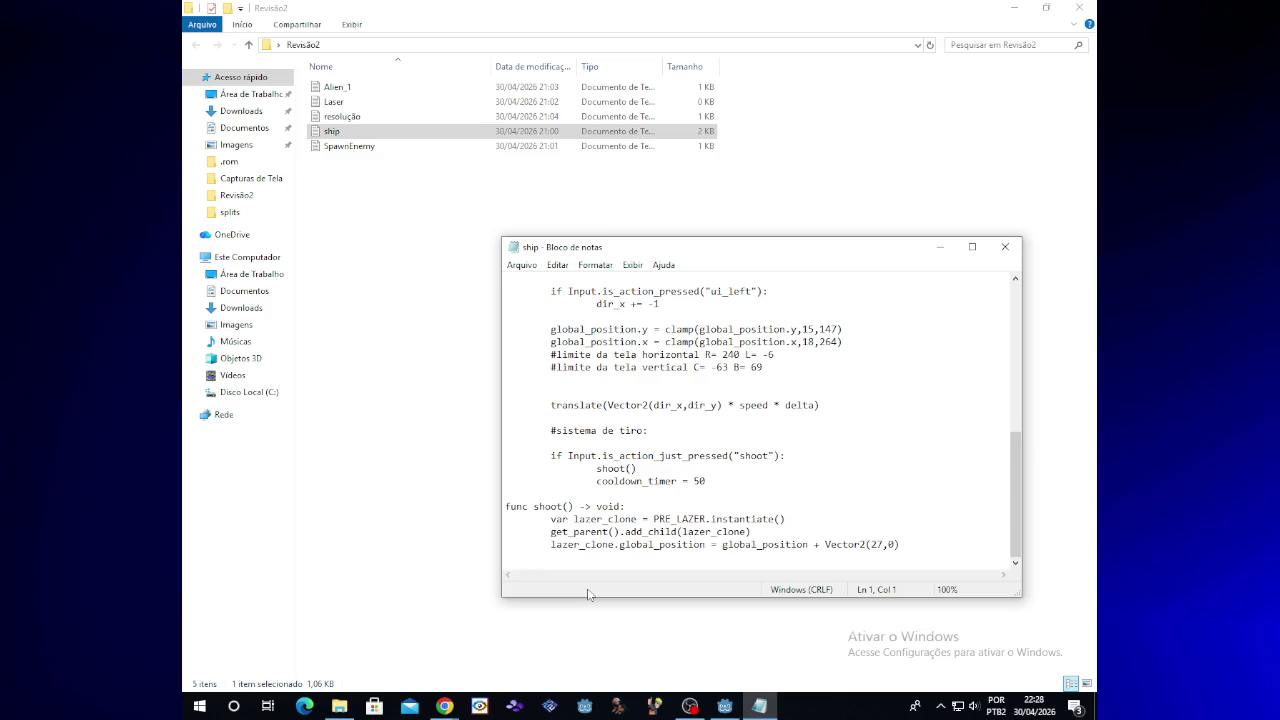
mouse_move(551, 531)
mouse_down()
mouse_move(696, 545)
mouse_move(754, 532)
mouse_up()
key(ctrl+c)
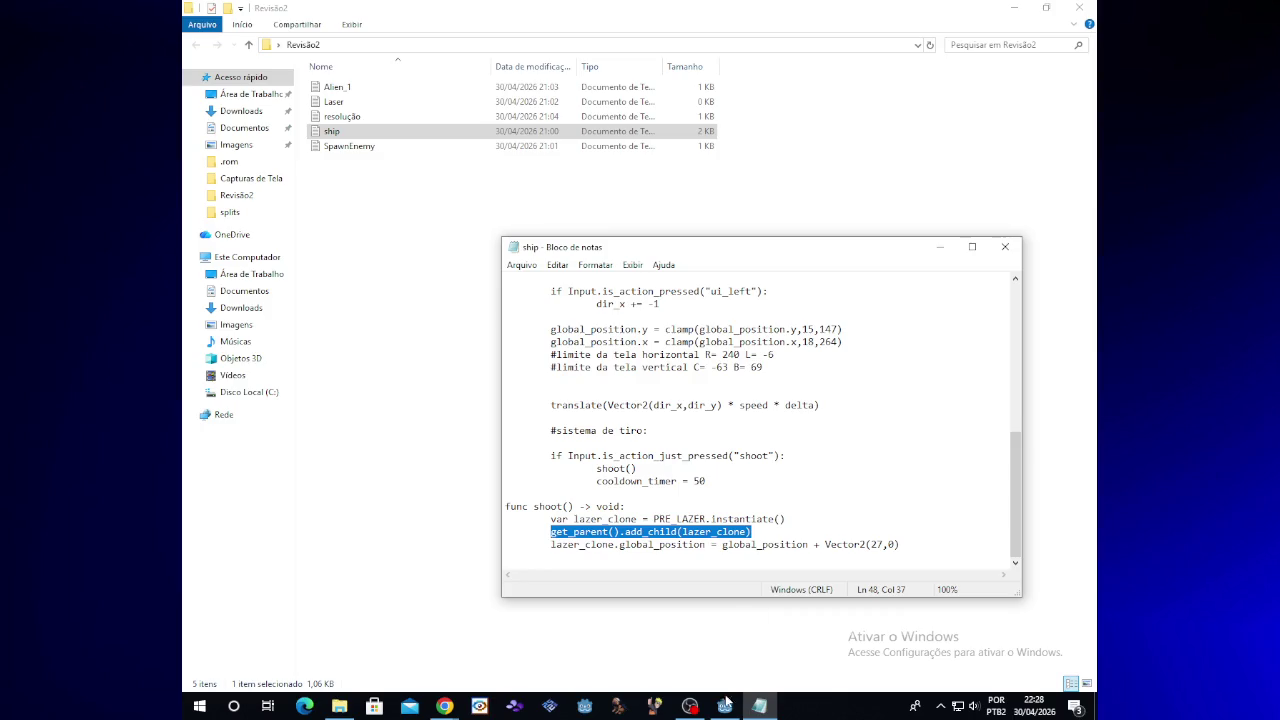
click(725, 706)
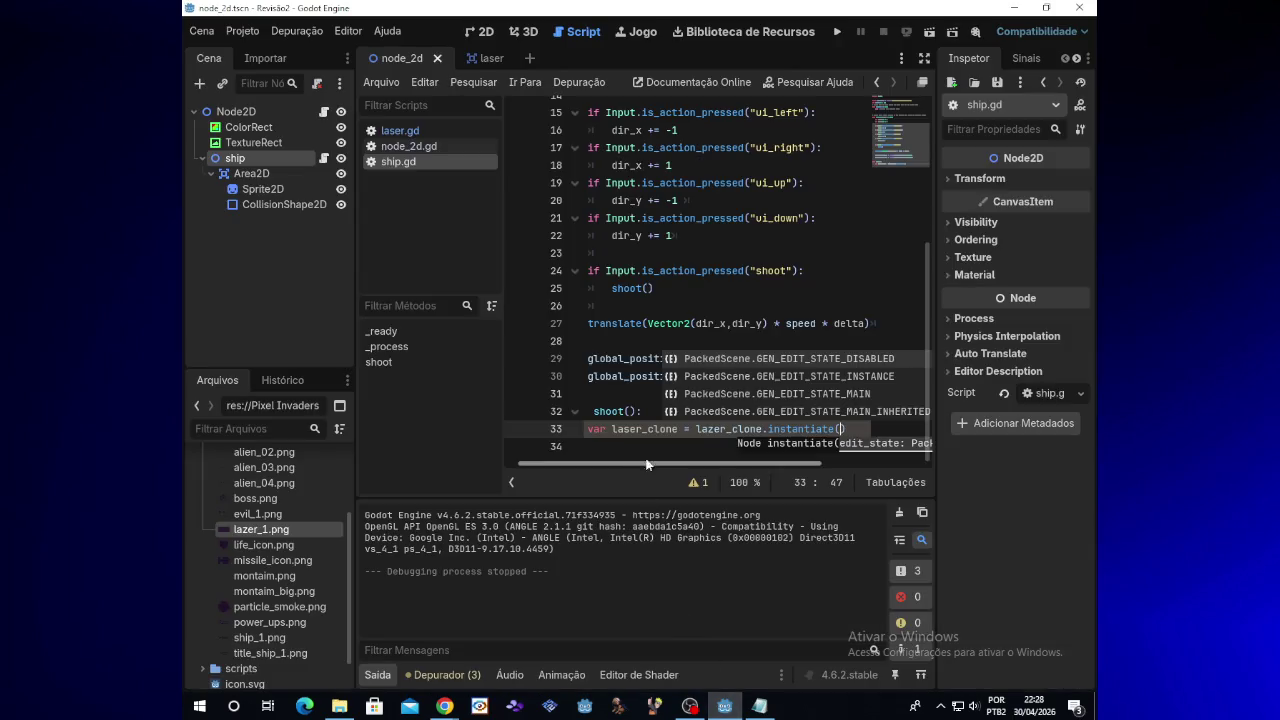
Step: Paste the add_child line as line 34, correct it to laser_clone, and run the game
click(855, 430)
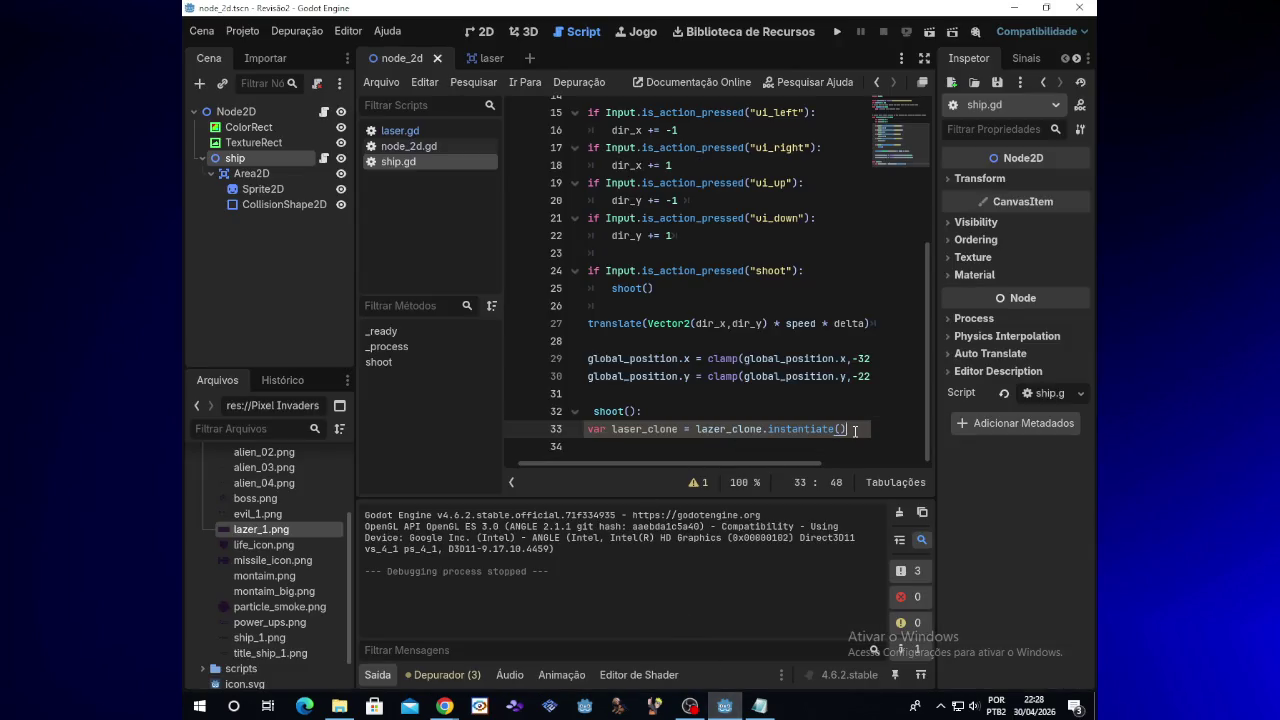
key(Return)
key(ctrl+v)
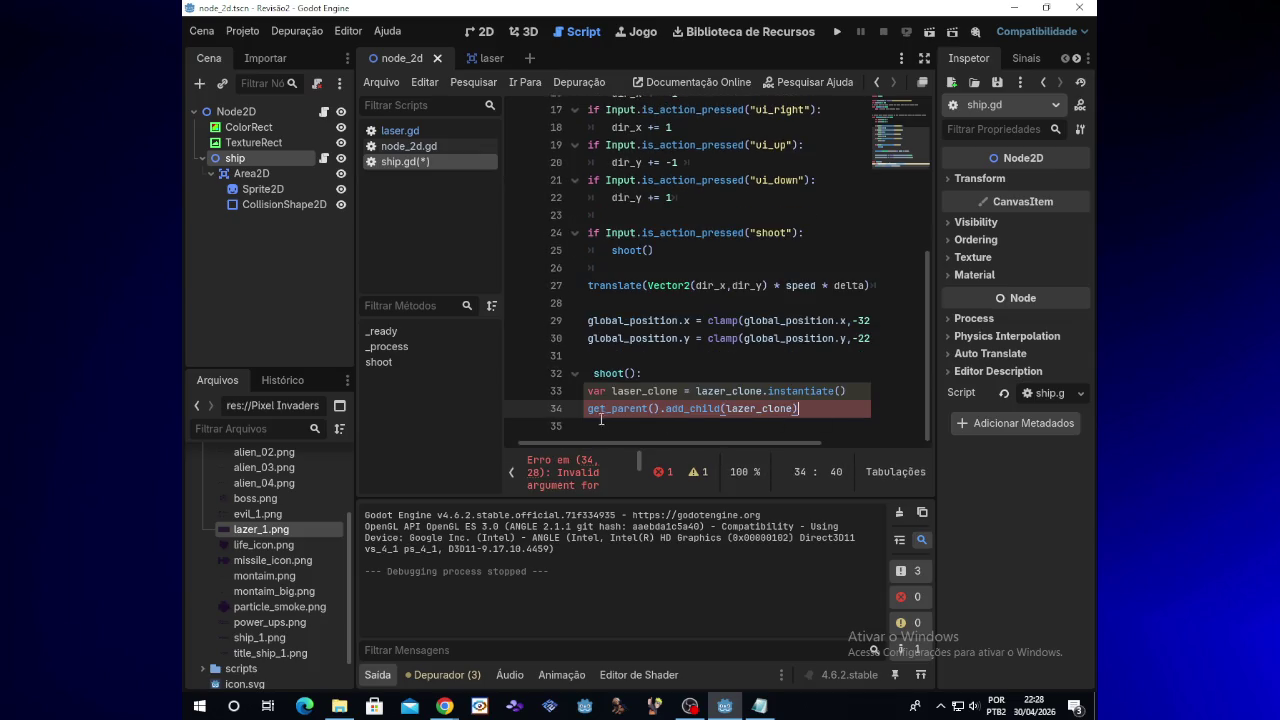
click(744, 410)
key(BackSpace)
text(s)
key(Escape)
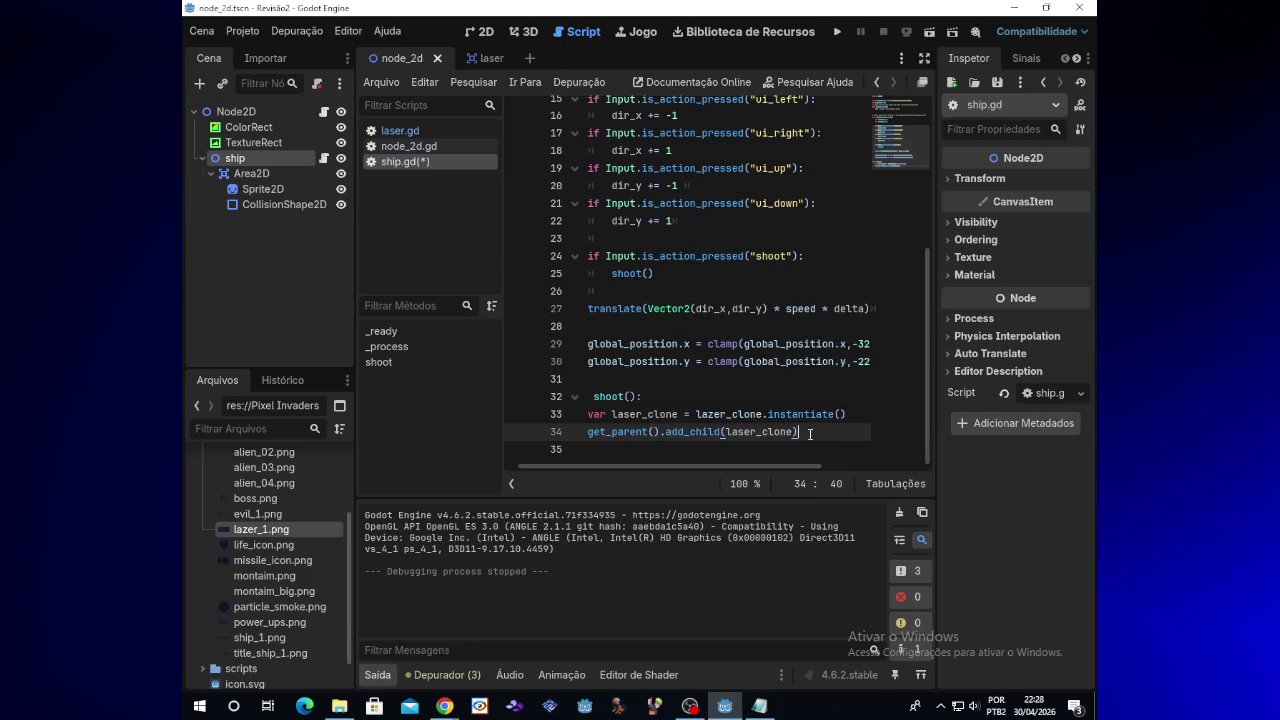
click(837, 31)
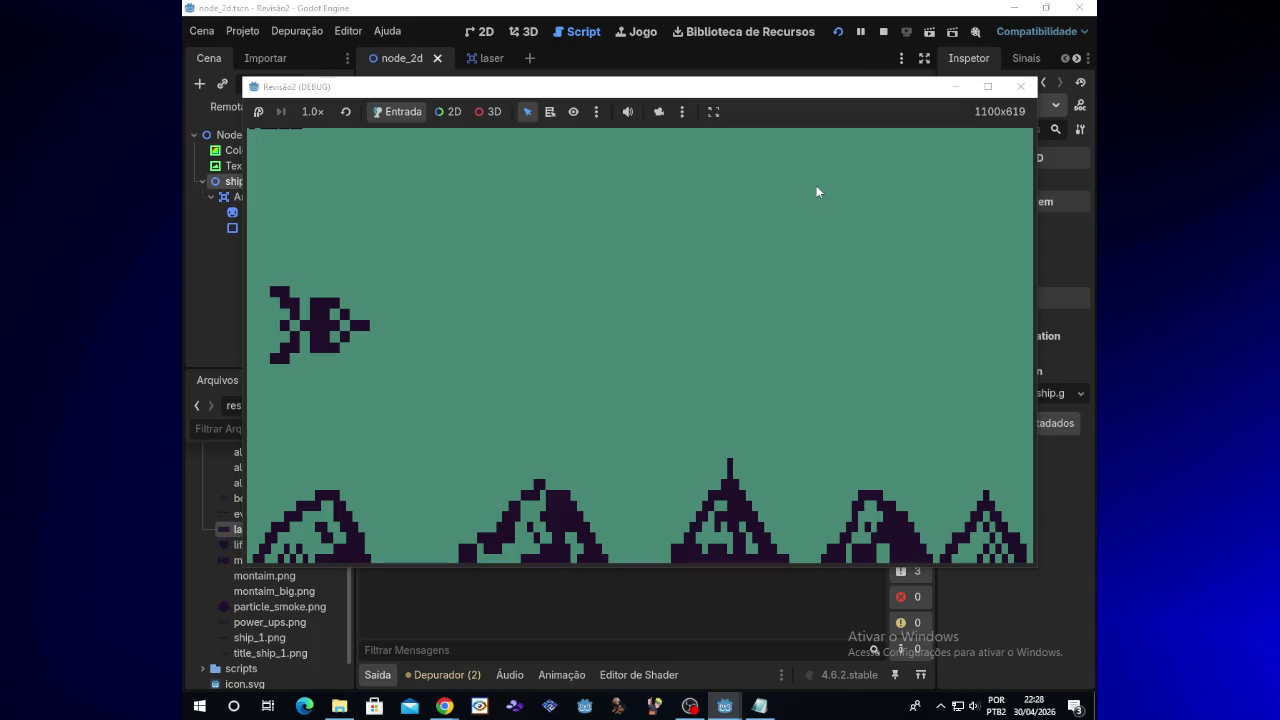
key(Right)
key(Up)
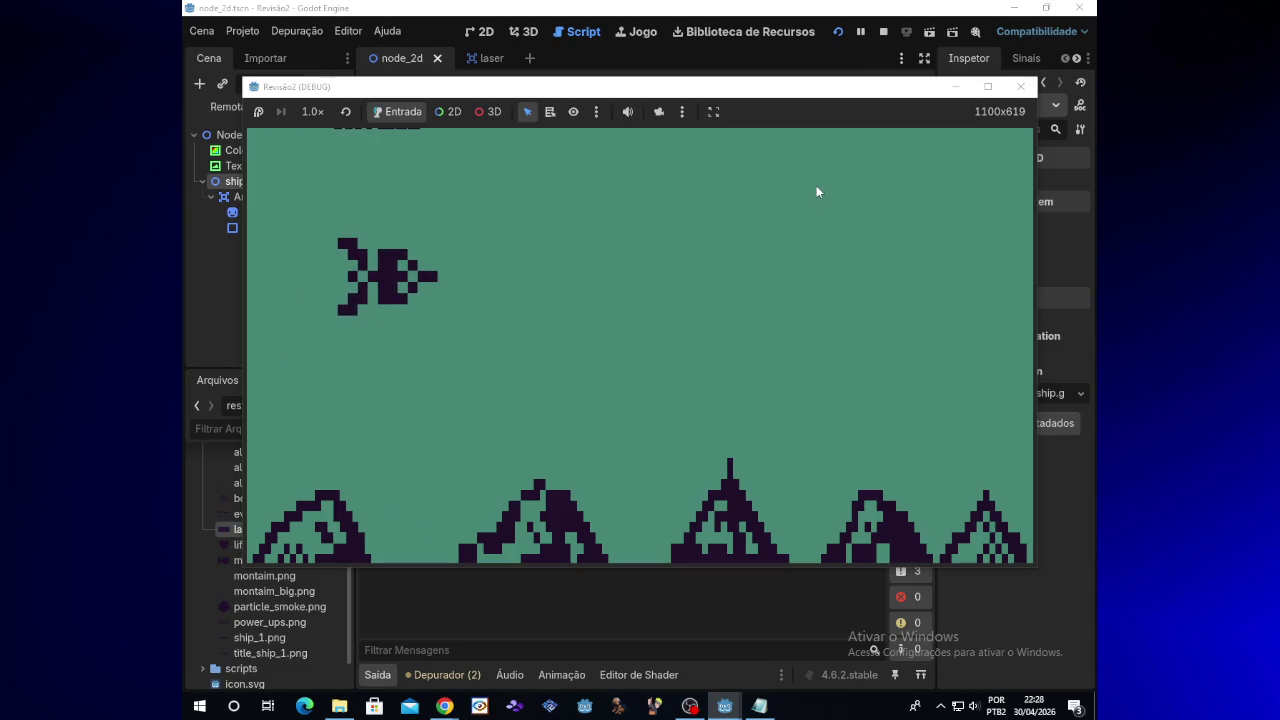
key(Right)
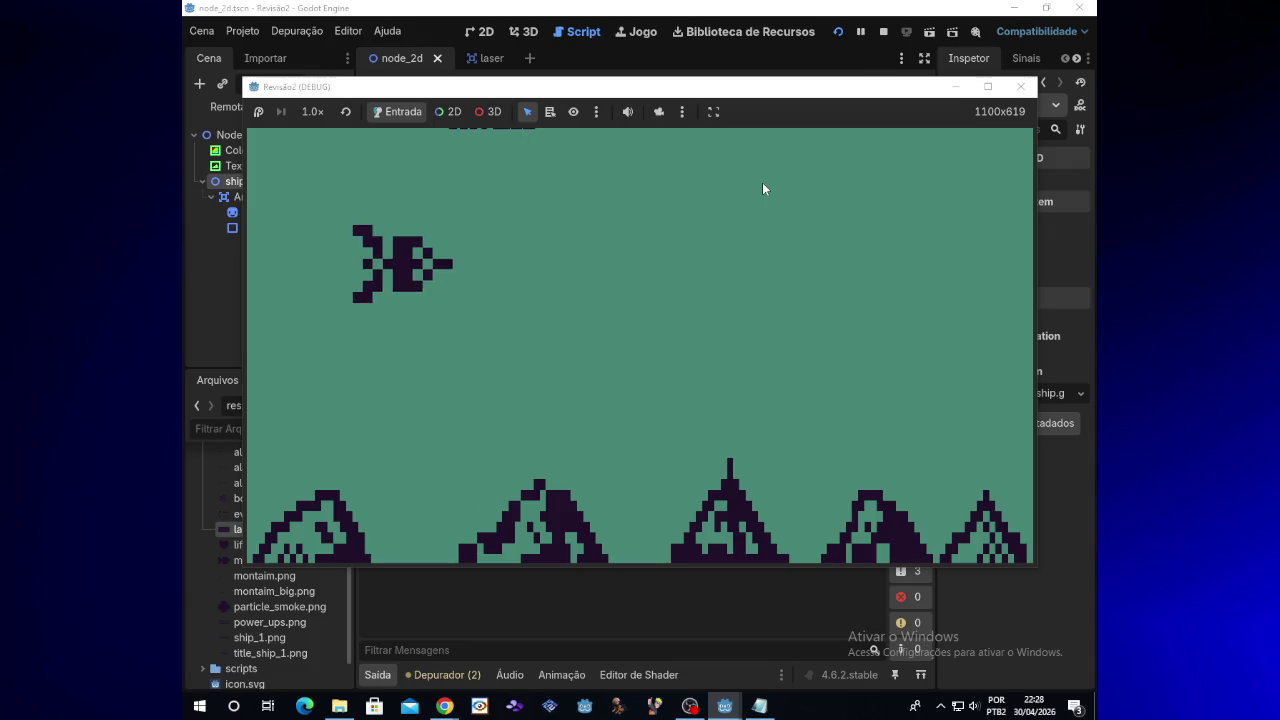
click(1016, 88)
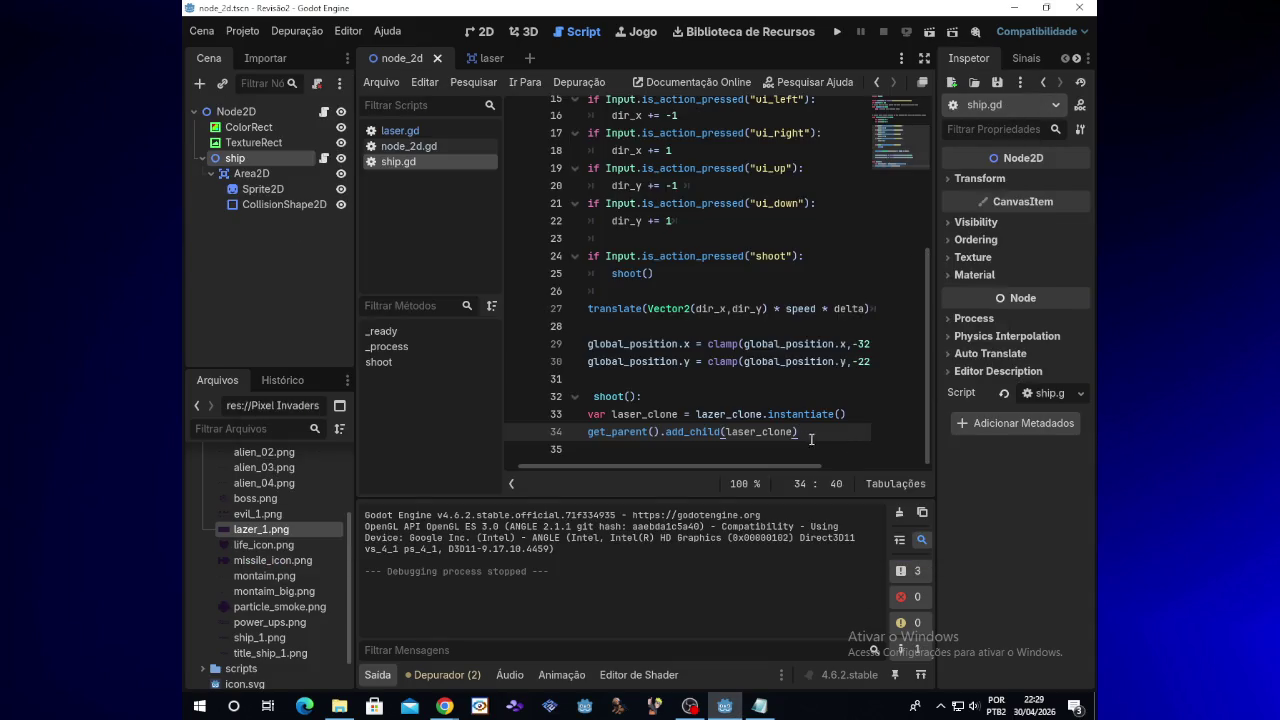
Step: Erase line 34, begin retyping it as get_parent, and close the Revisão2 folder window
key(BackSpace)
key(BackSpace)
key(BackSpace)
key(BackSpace)
key(BackSpace)
key(BackSpace)
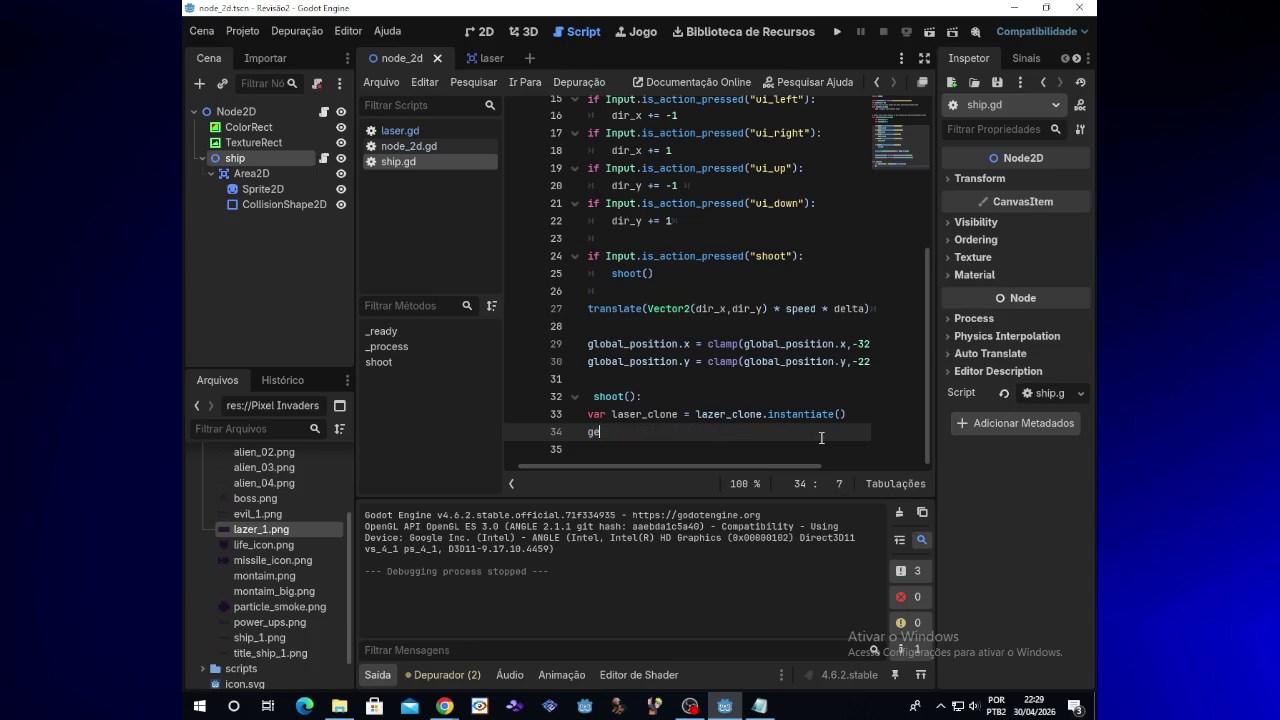
text(et)
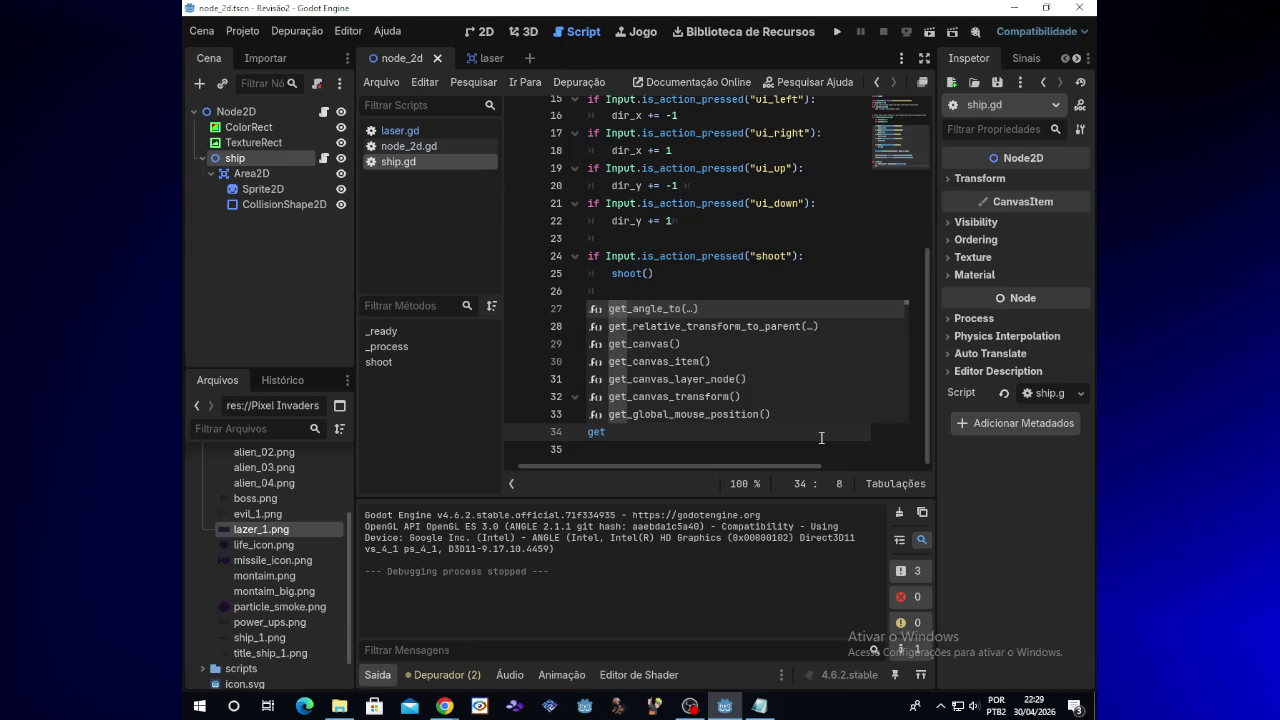
text(_parent)
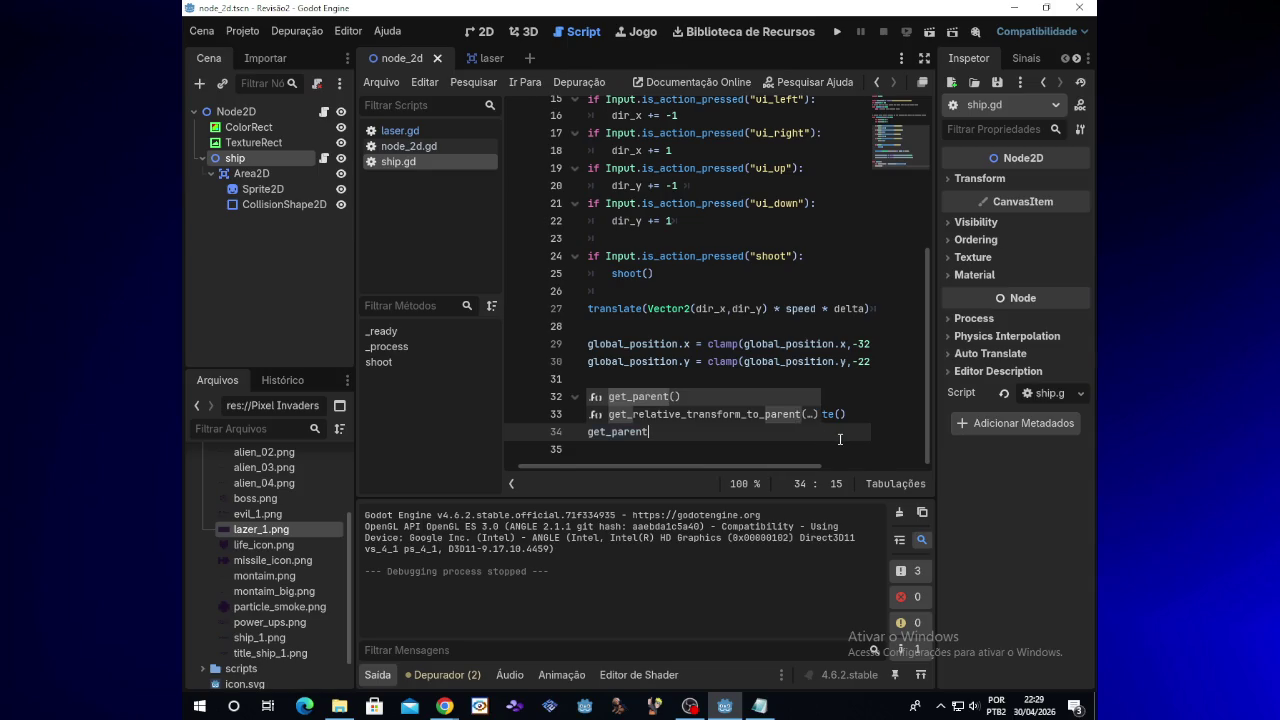
click(340, 706)
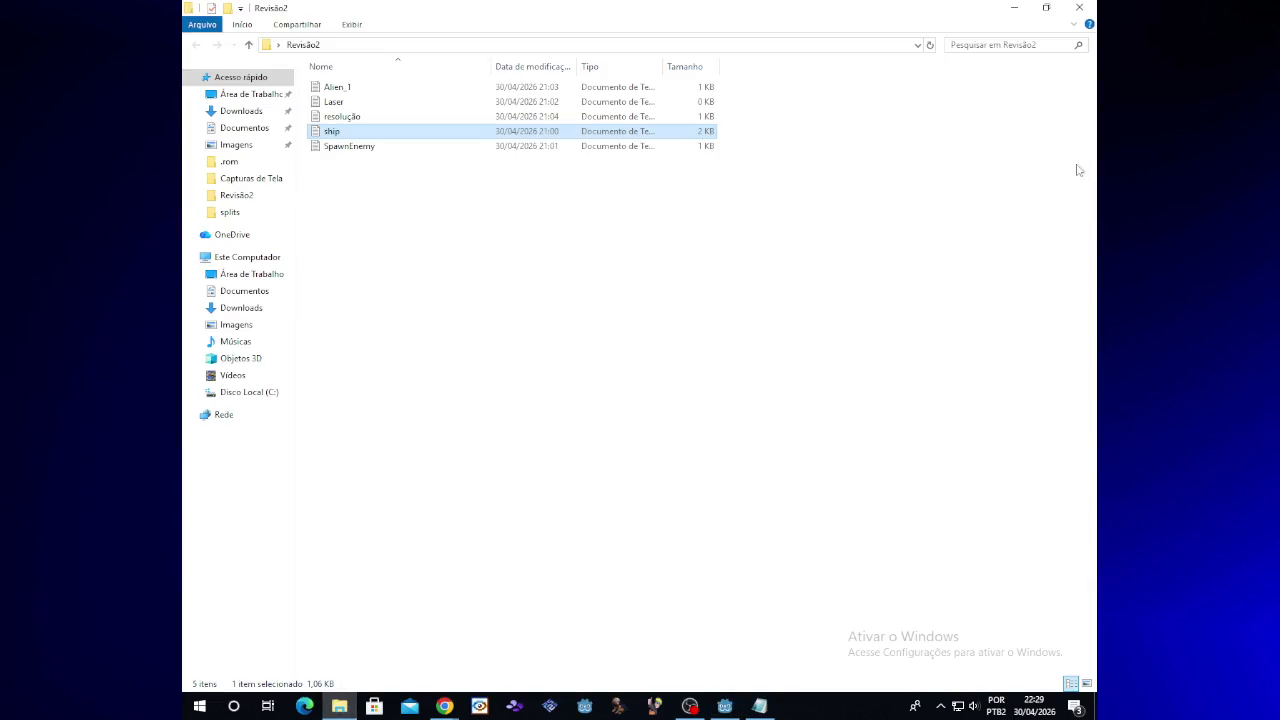
click(1095, 6)
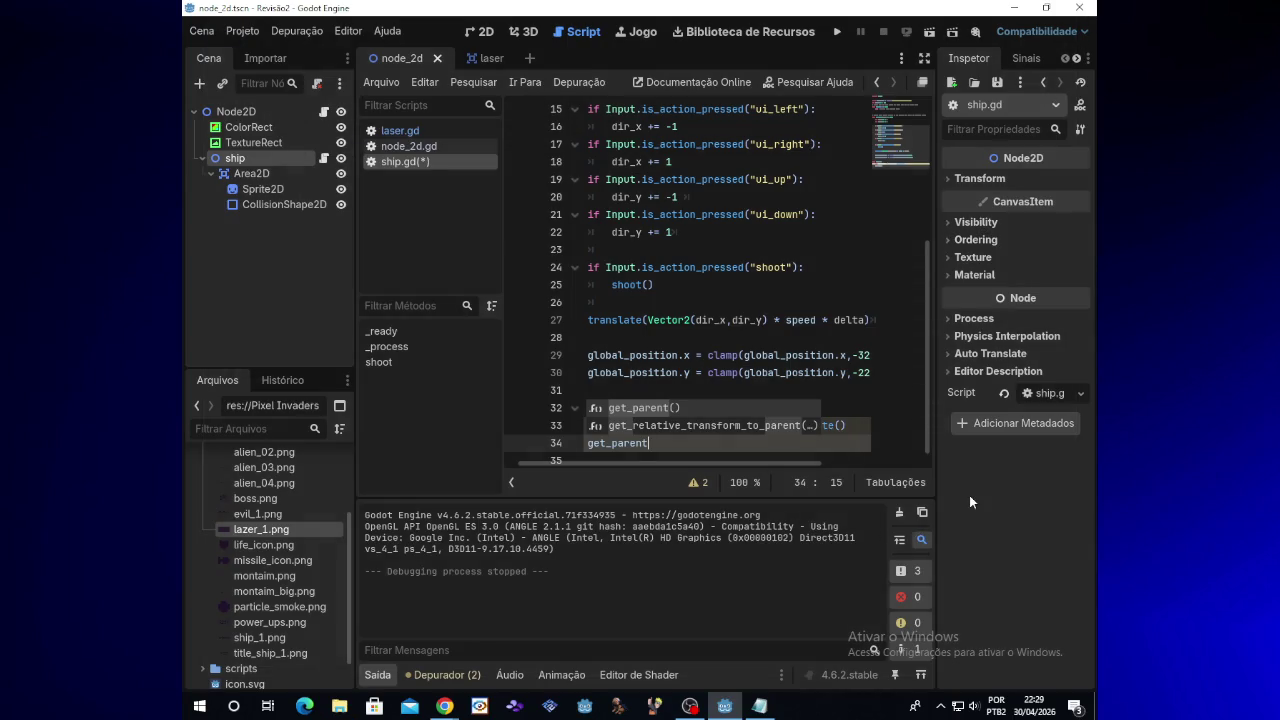
click(770, 702)
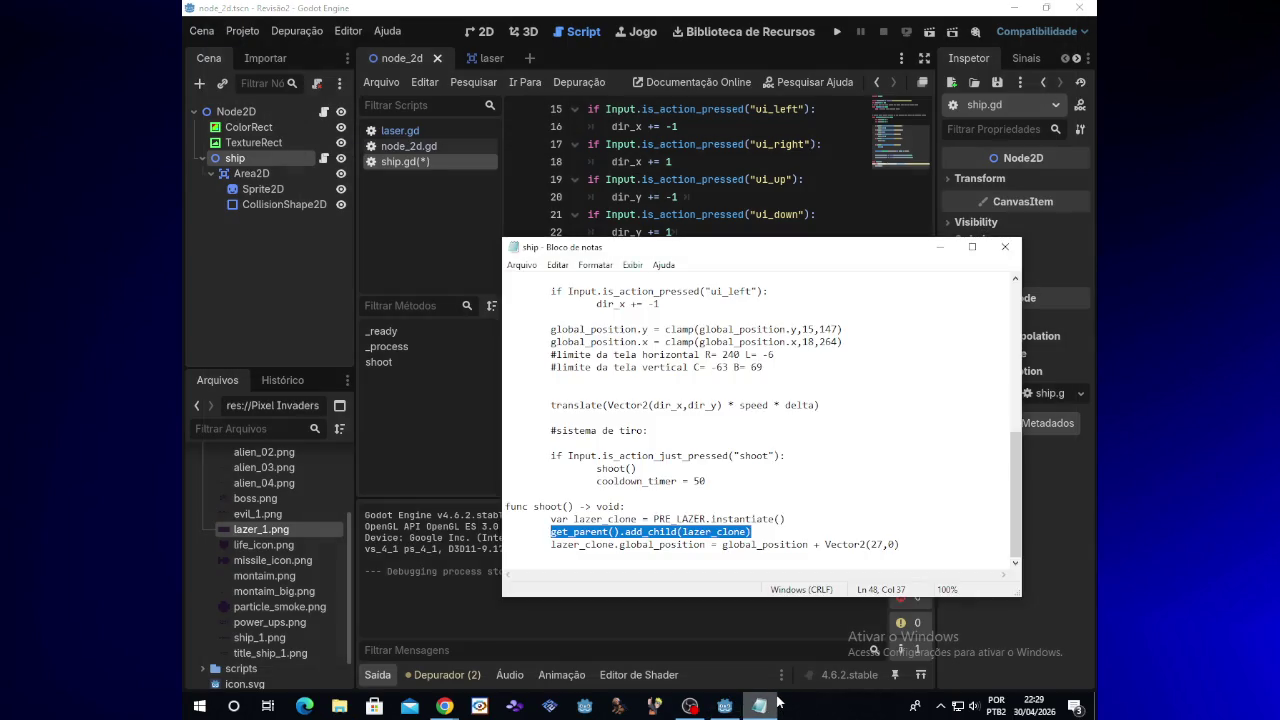
click(776, 700)
Step: Finish line 34 as get_parent().add_child(laser_clone) and start a new indented line
text(()
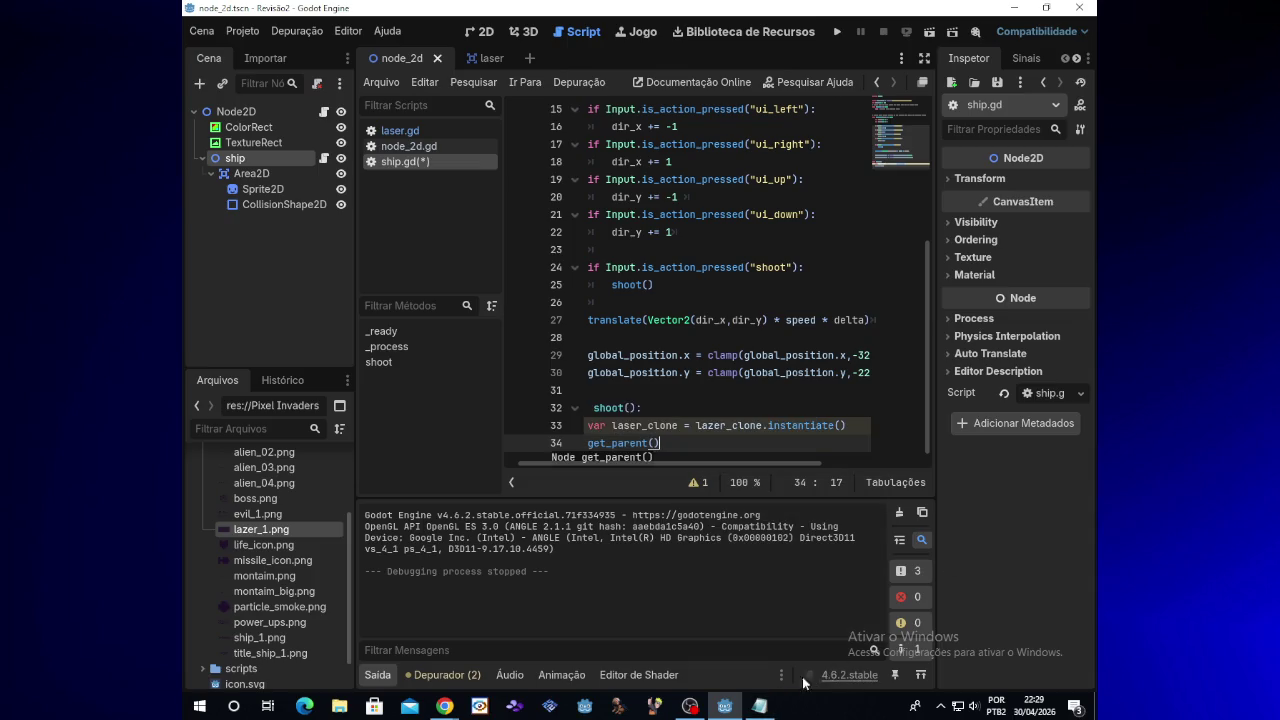
mouse_move(760, 706)
text(add)
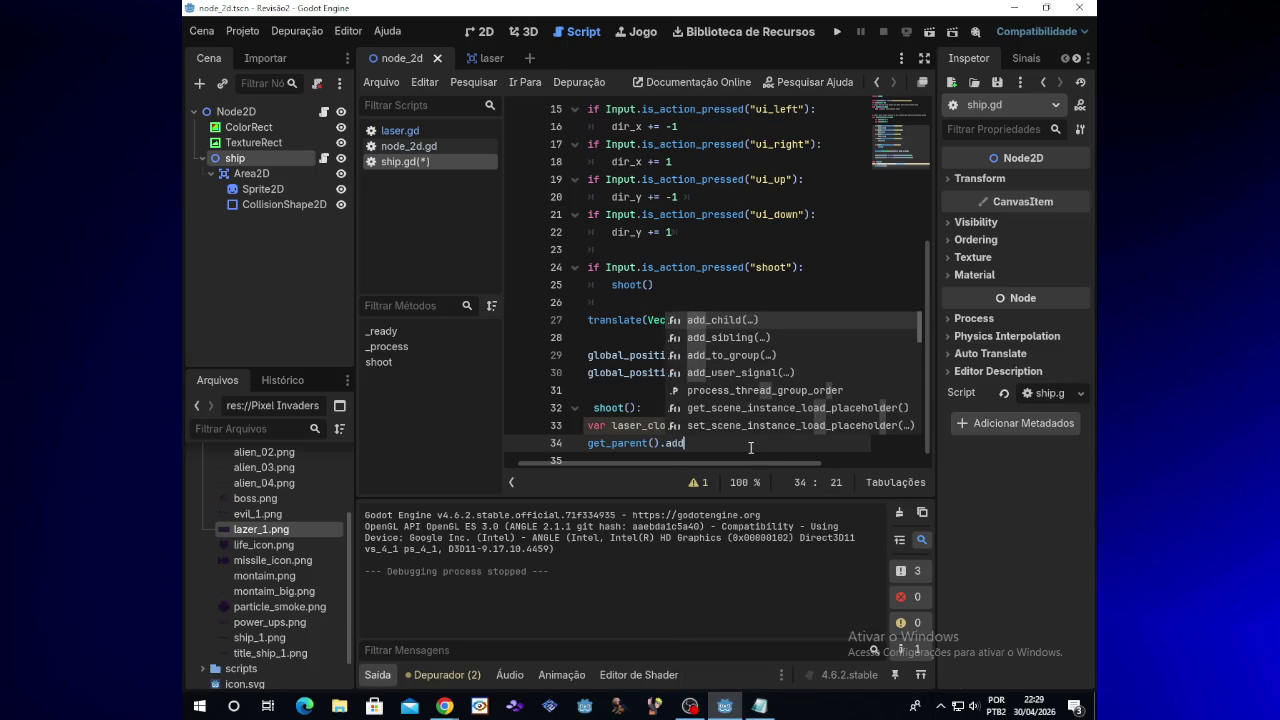
text(_ch)
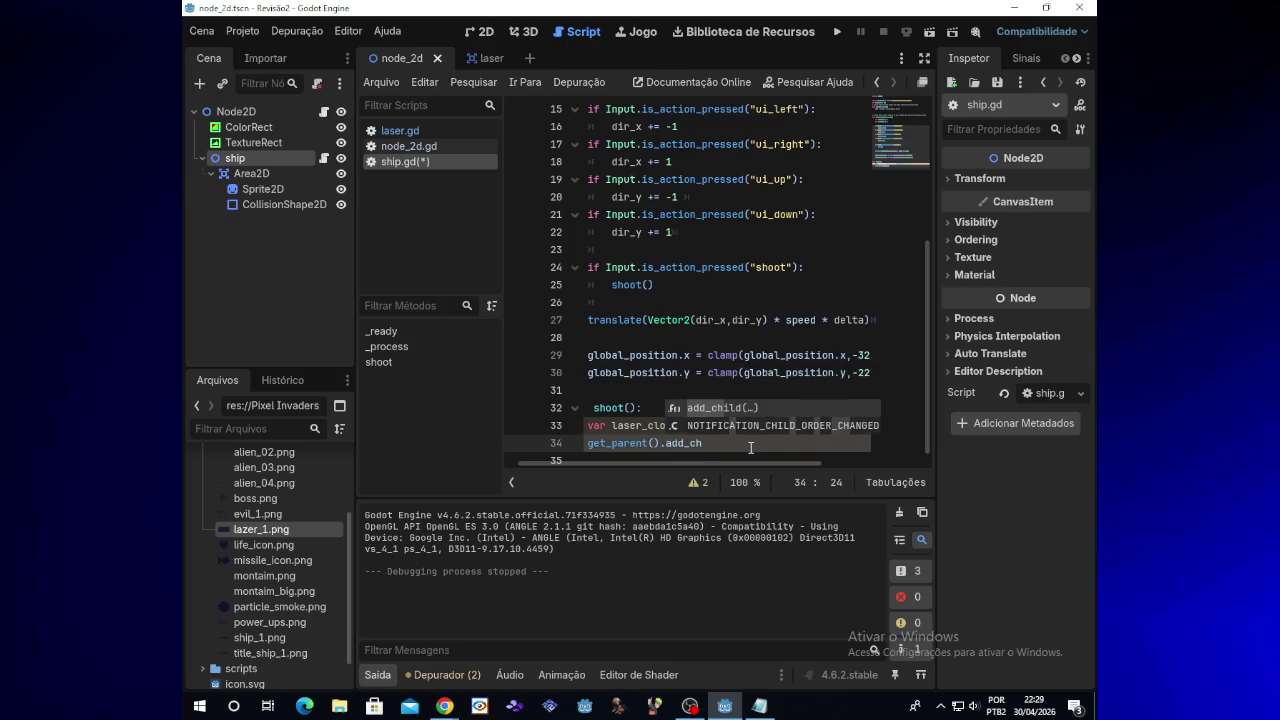
text(ild)
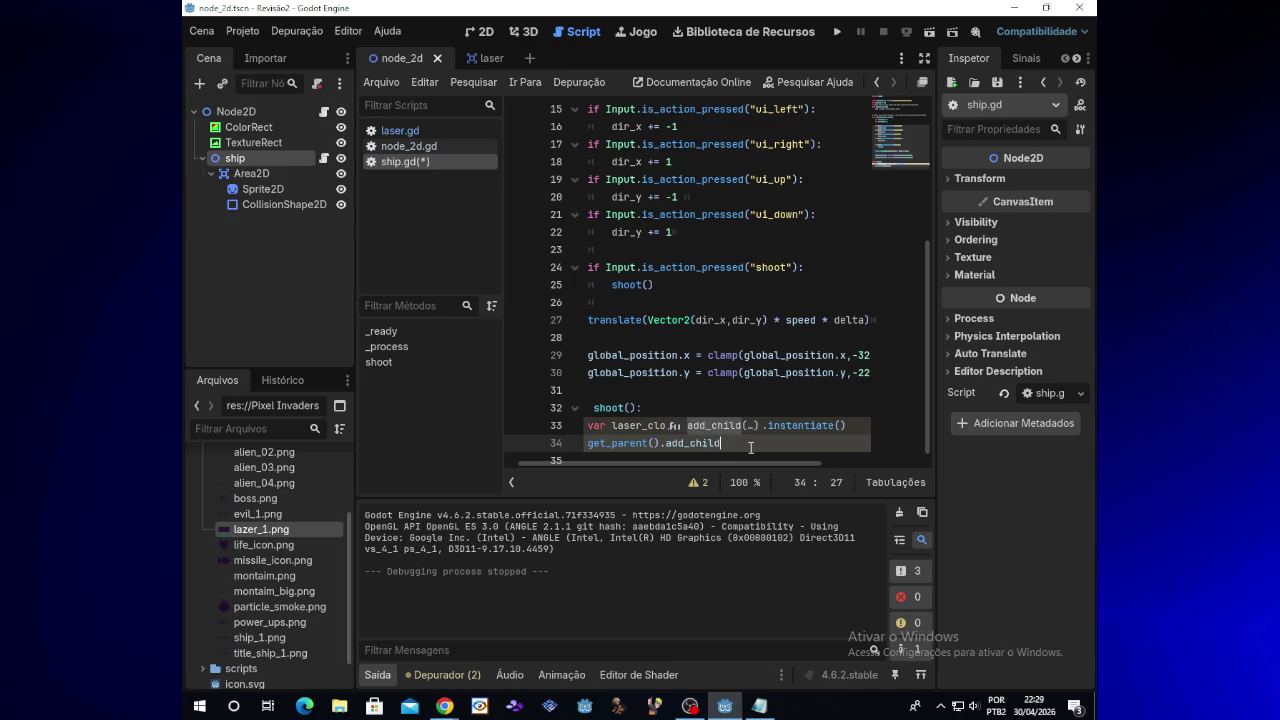
text((laser)
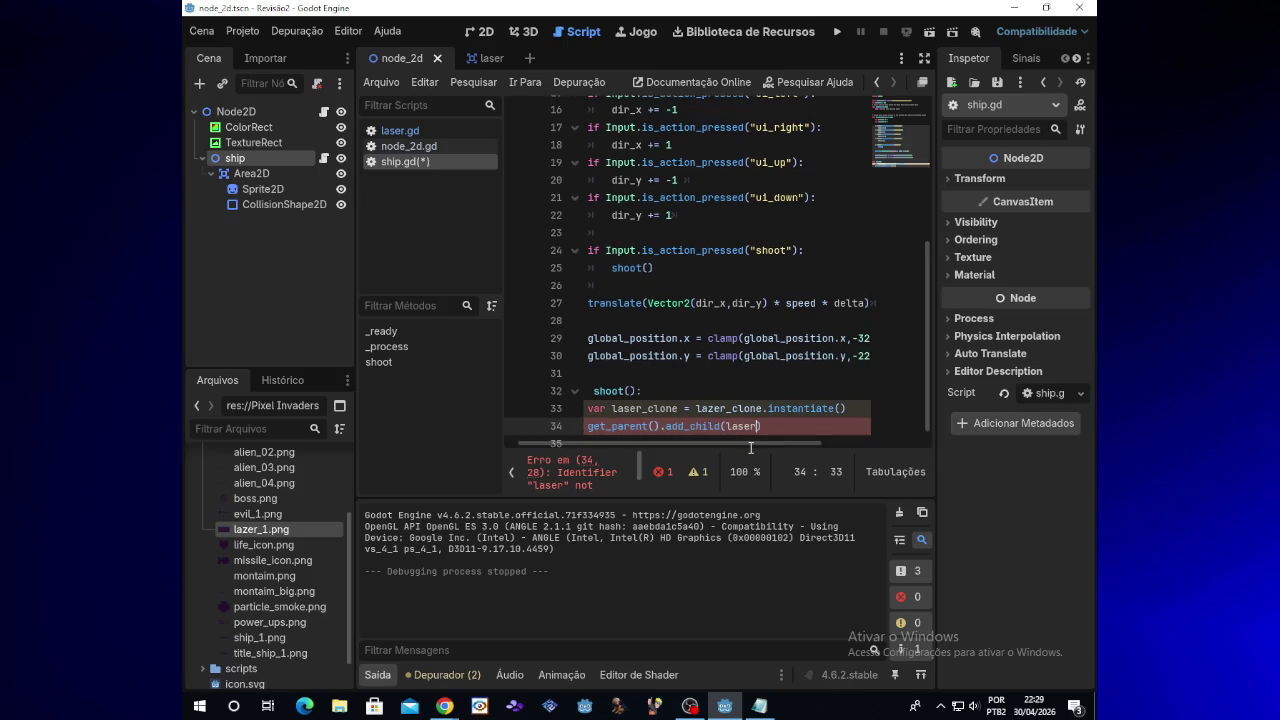
text(_cl)
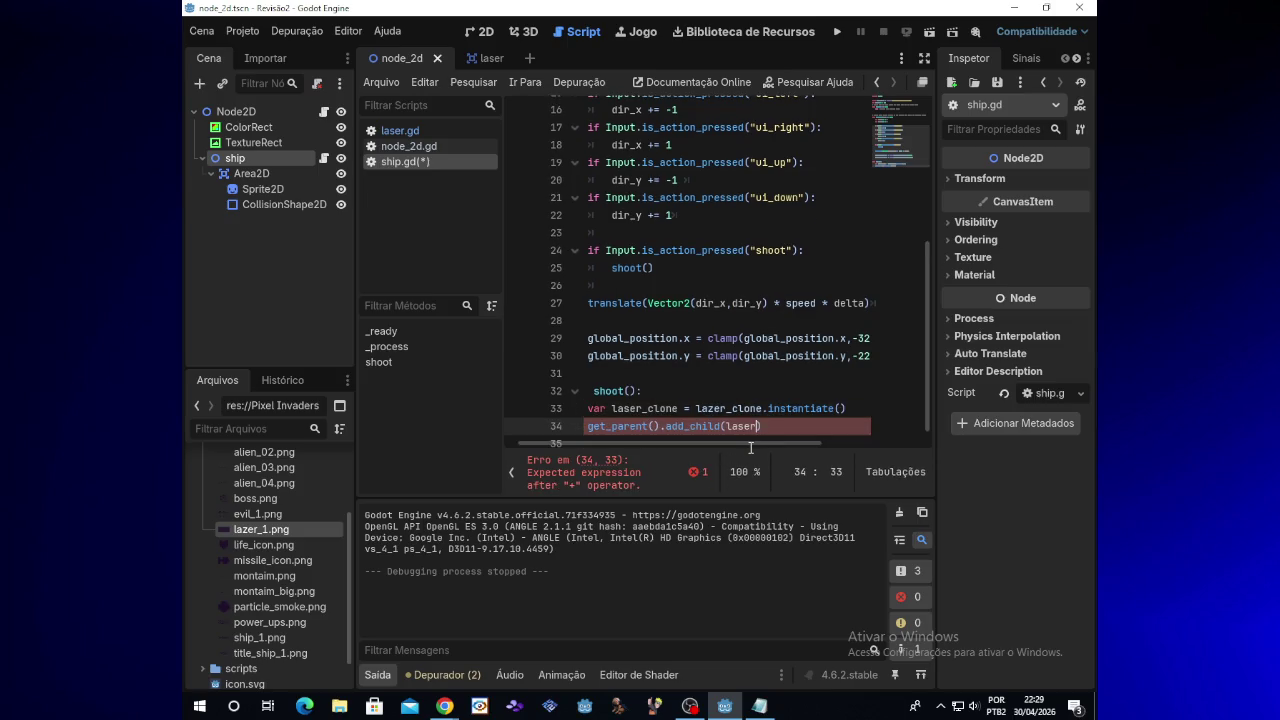
text(one)
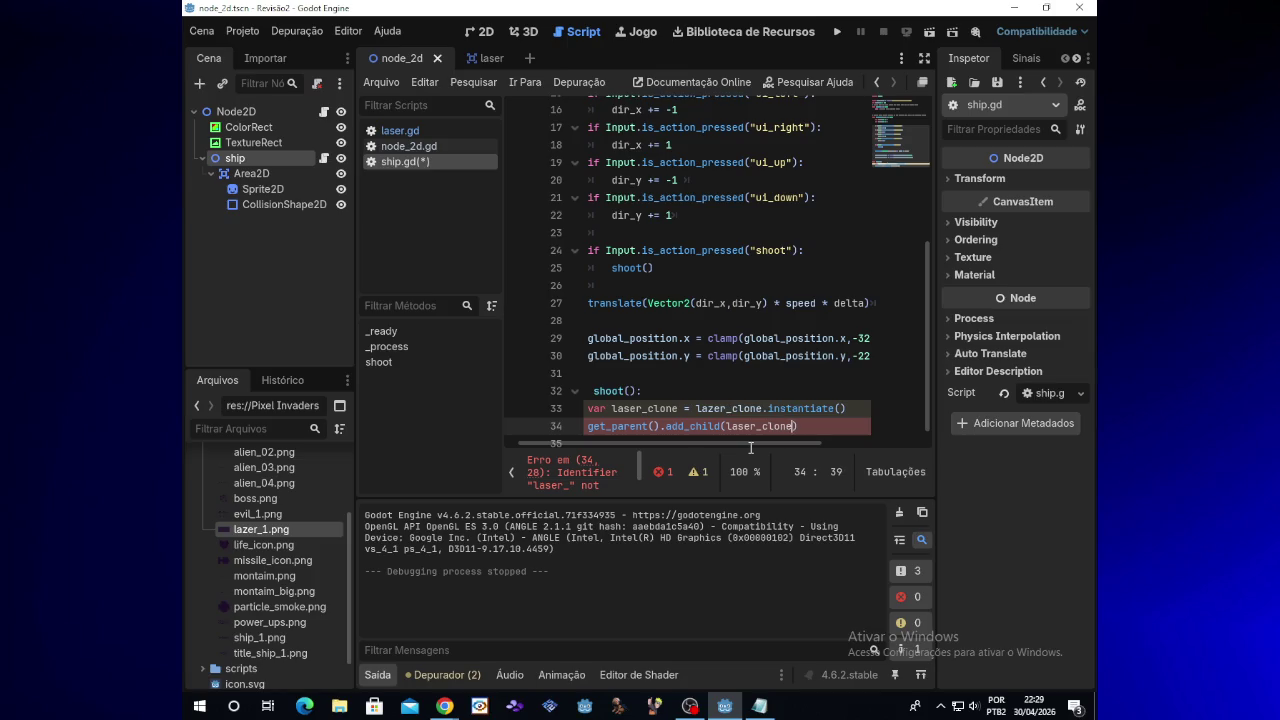
text())
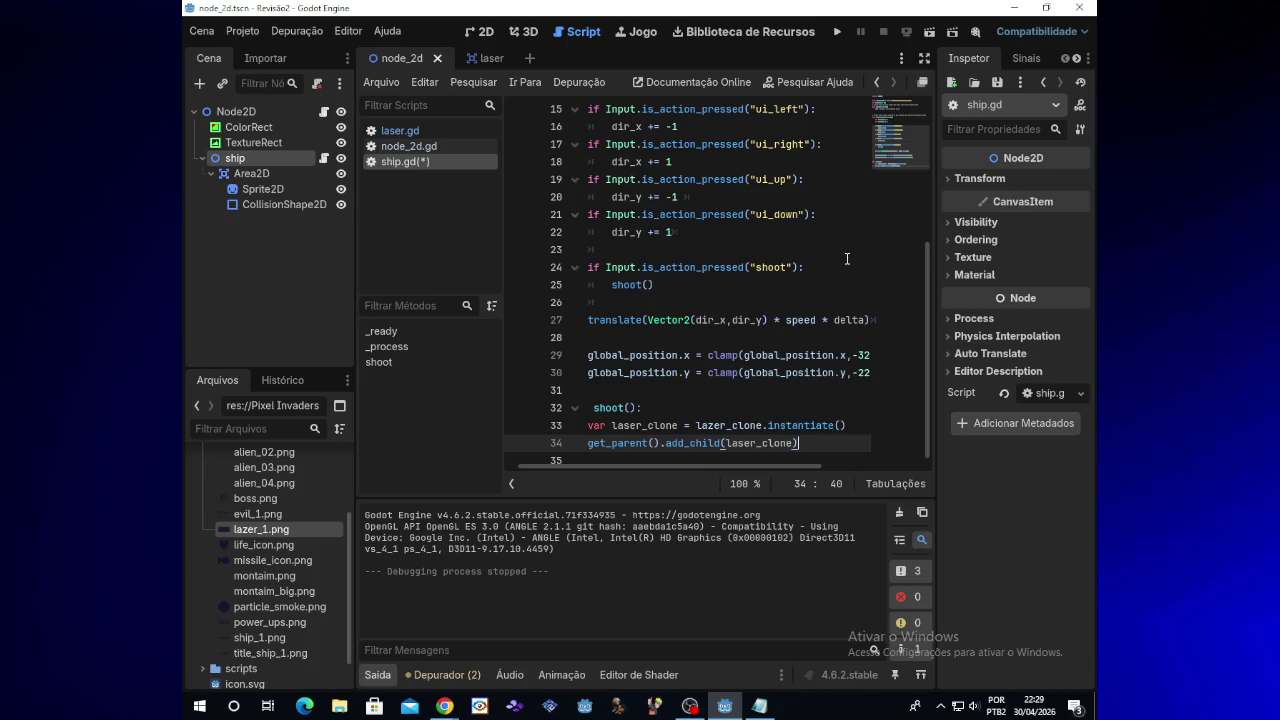
key(Return)
Step: Run the game to test shooting, then close the game window
click(837, 31)
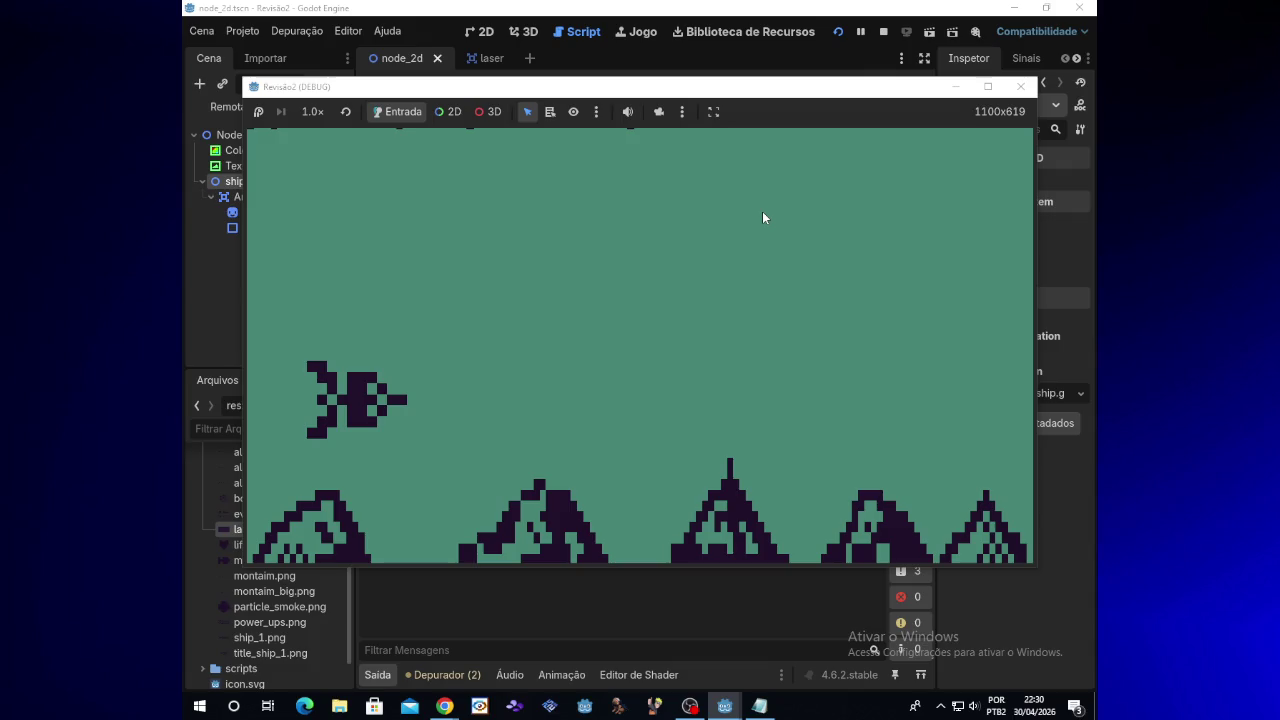
click(1020, 86)
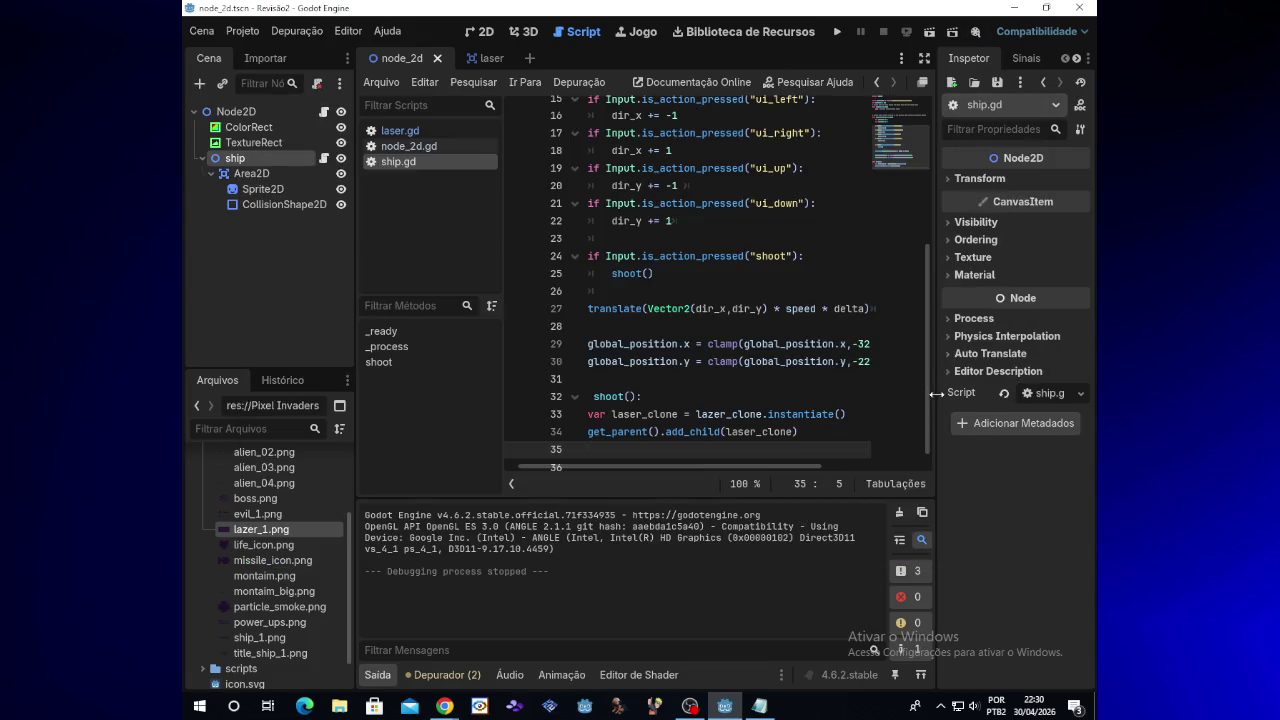
mouse_move(444, 706)
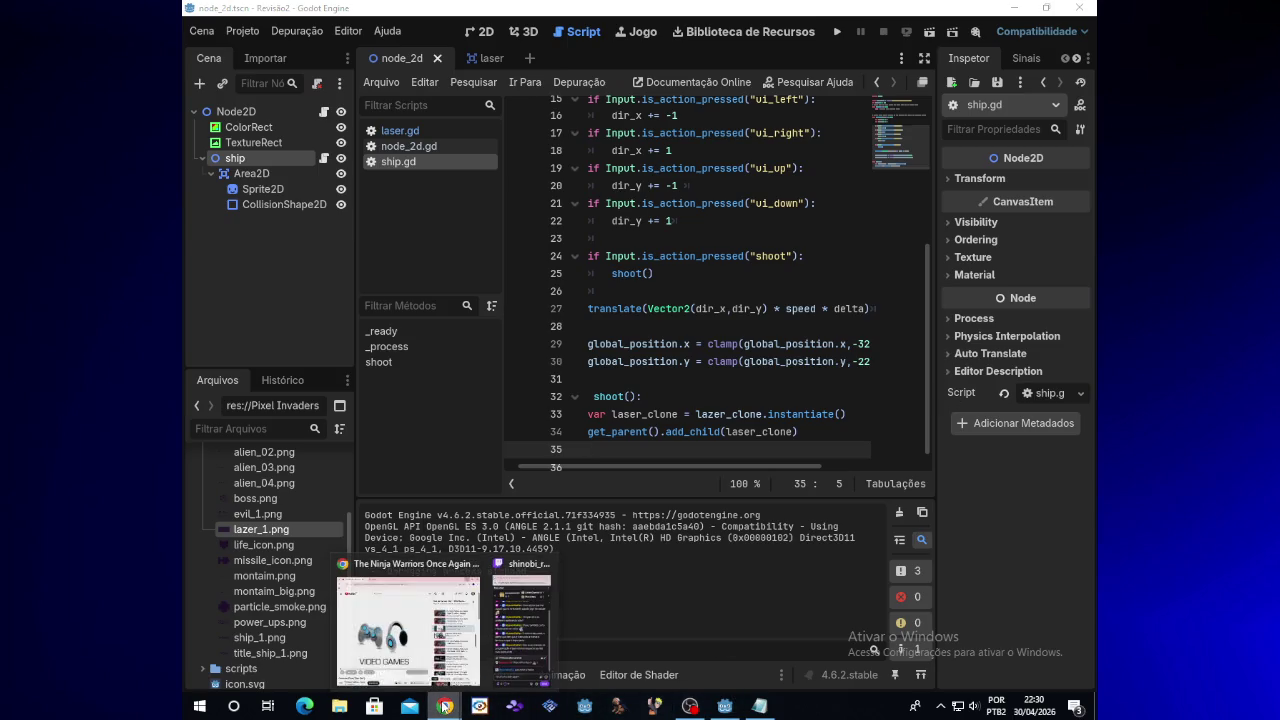
click(657, 447)
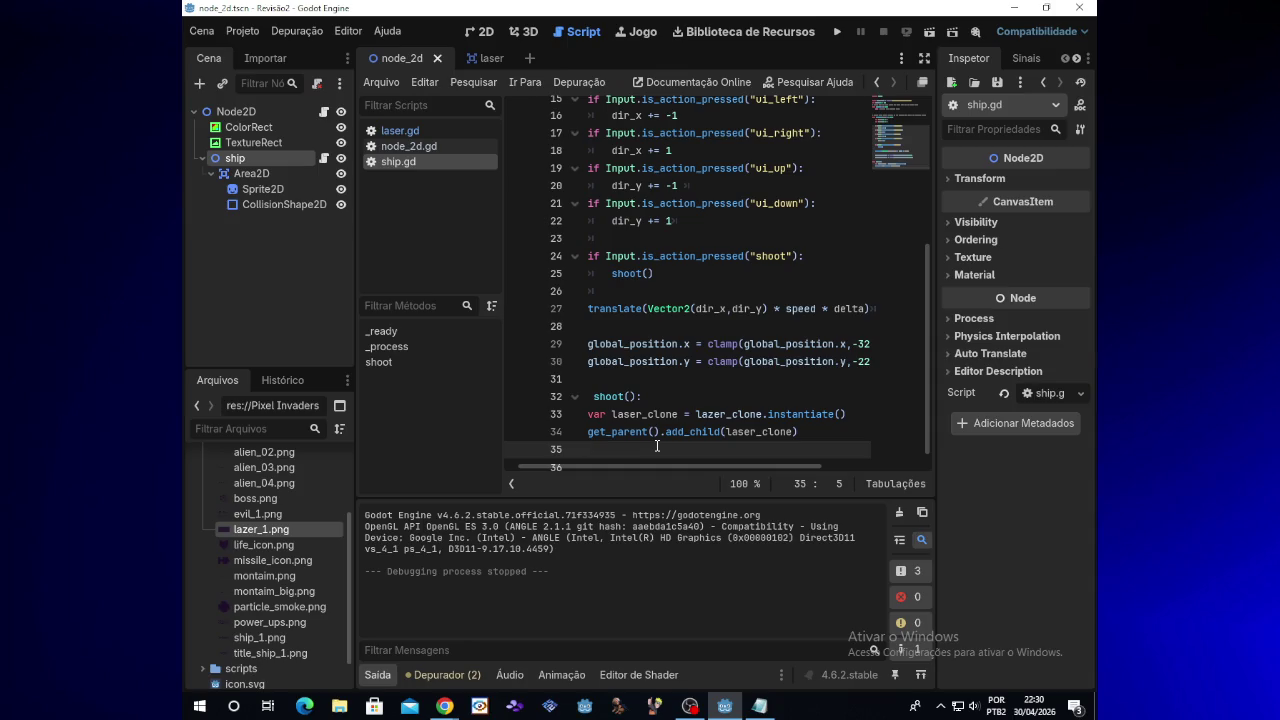
drag(695, 468, 657, 466)
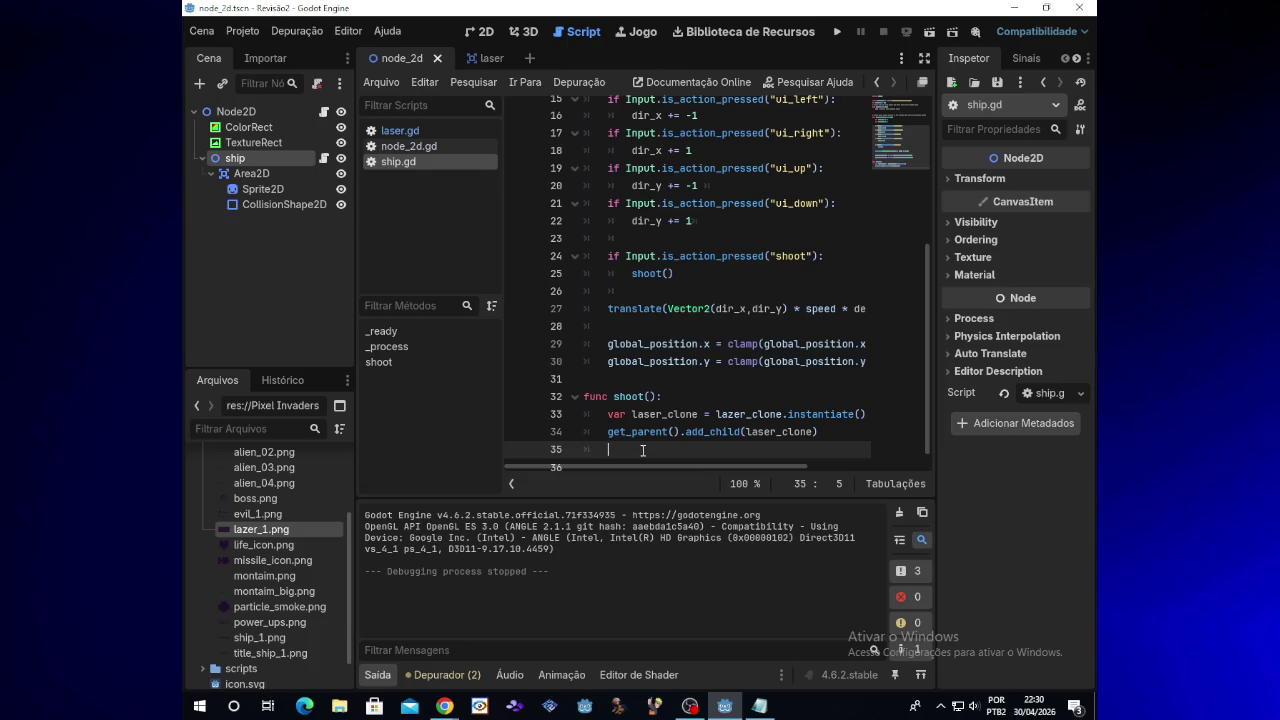
Step: On line 35, type laser_clone.global_position = using autocomplete
text(laser)
key(Escape)
text(_clone.glob)
key(Escape)
text(al)
text(_po)
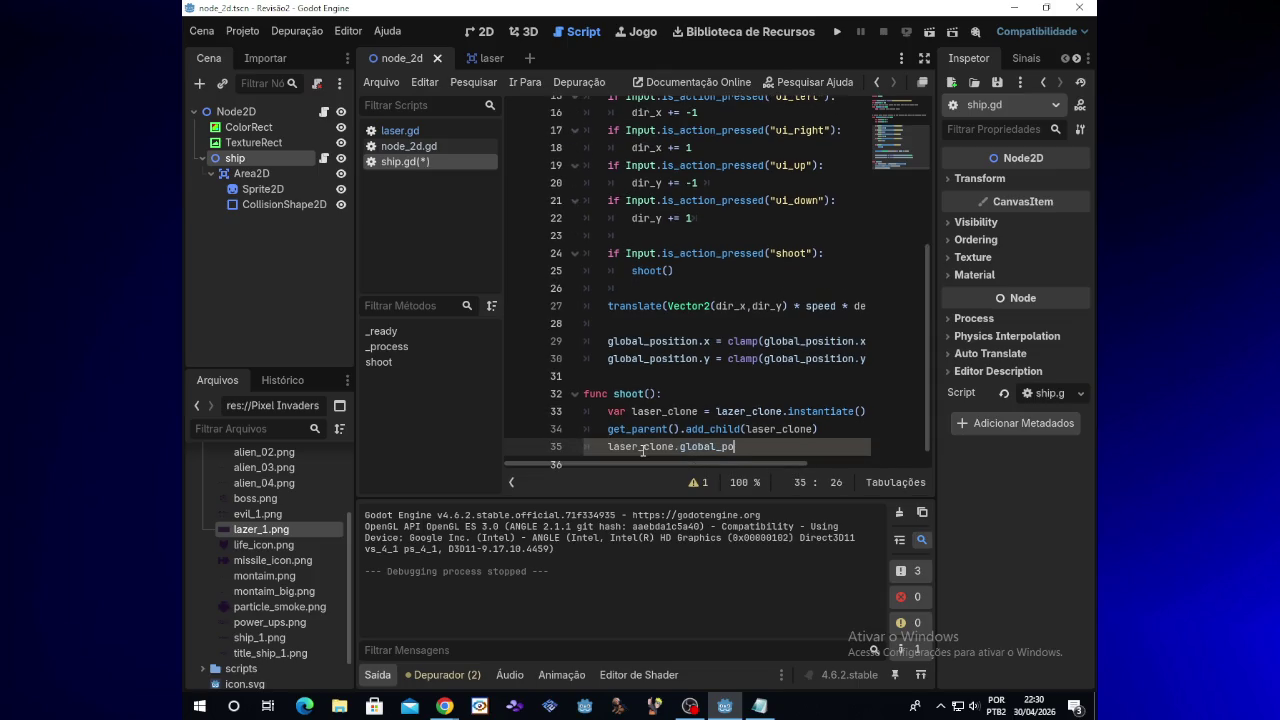
text(sition)
text( =)
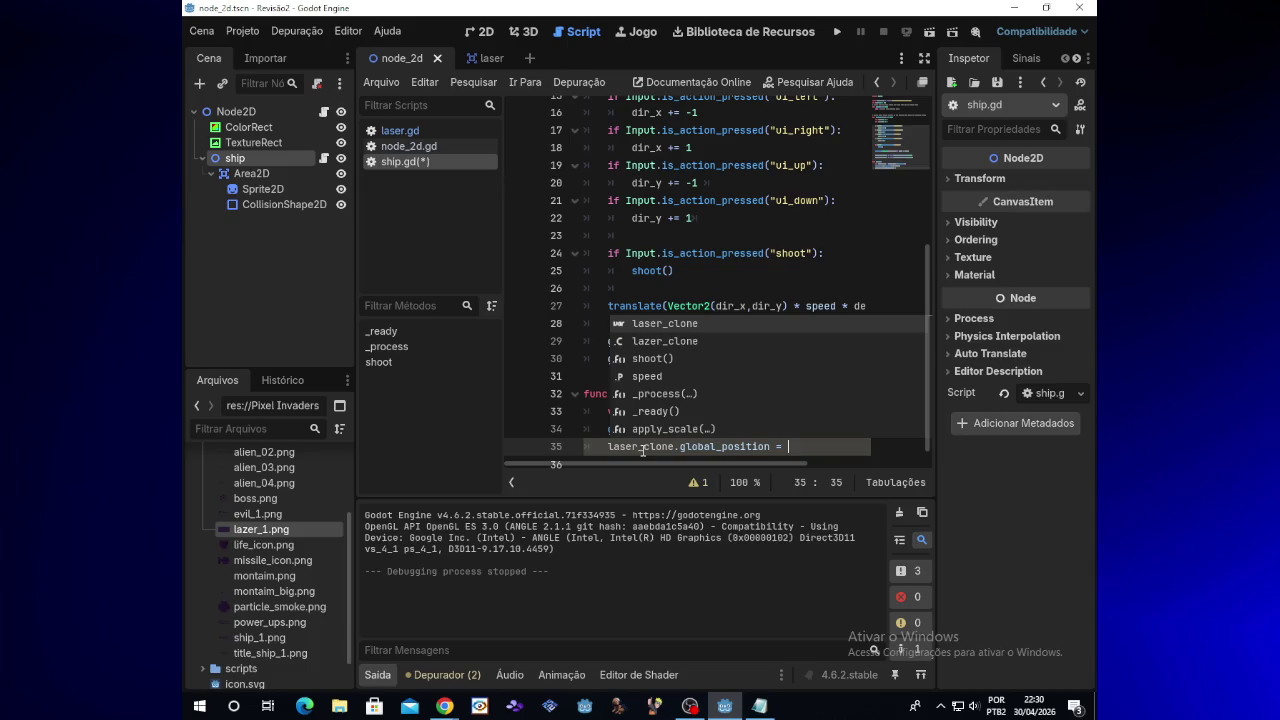
key(Escape)
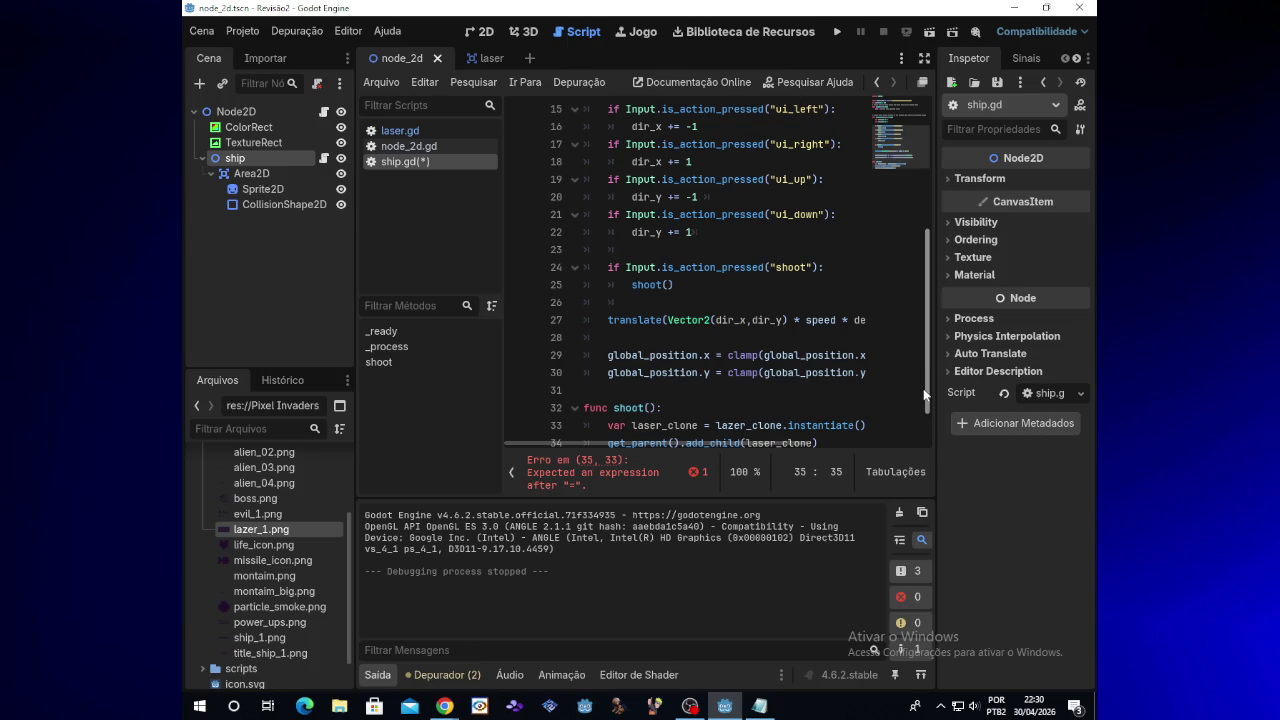
Step: Complete the assignment with global_position and run the game to test the laser
key(ctrl+space)
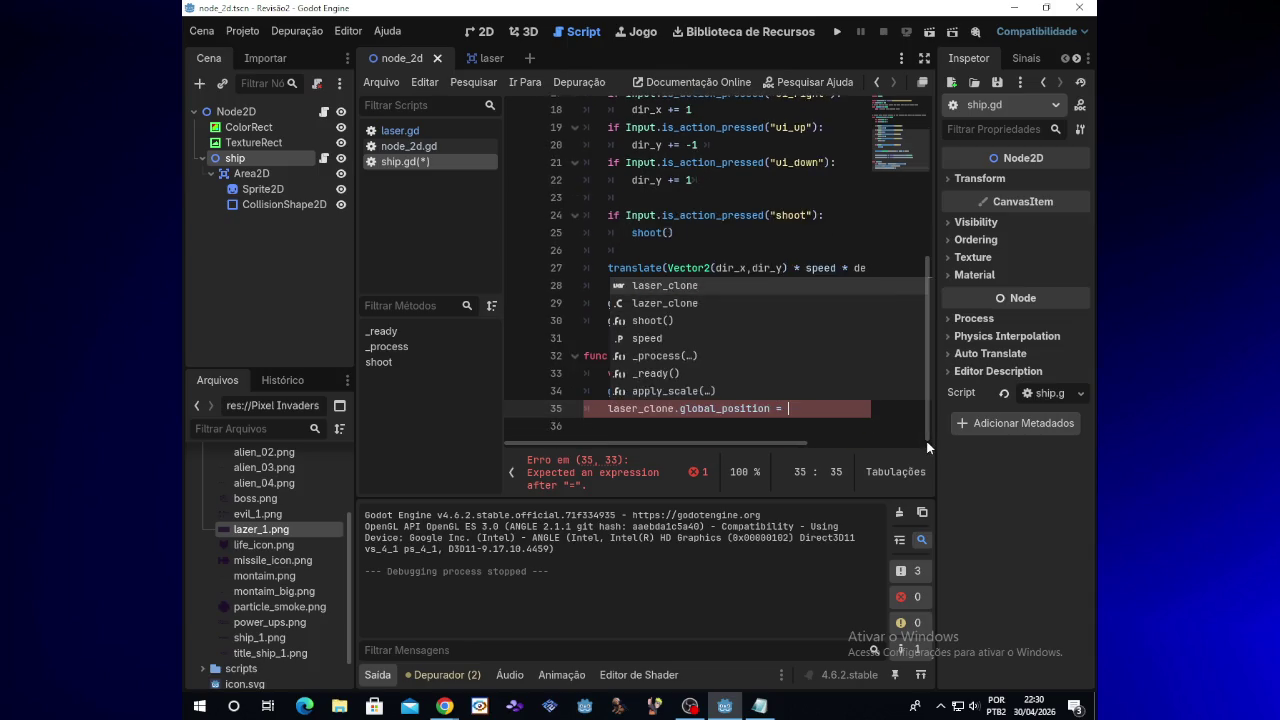
key(Escape)
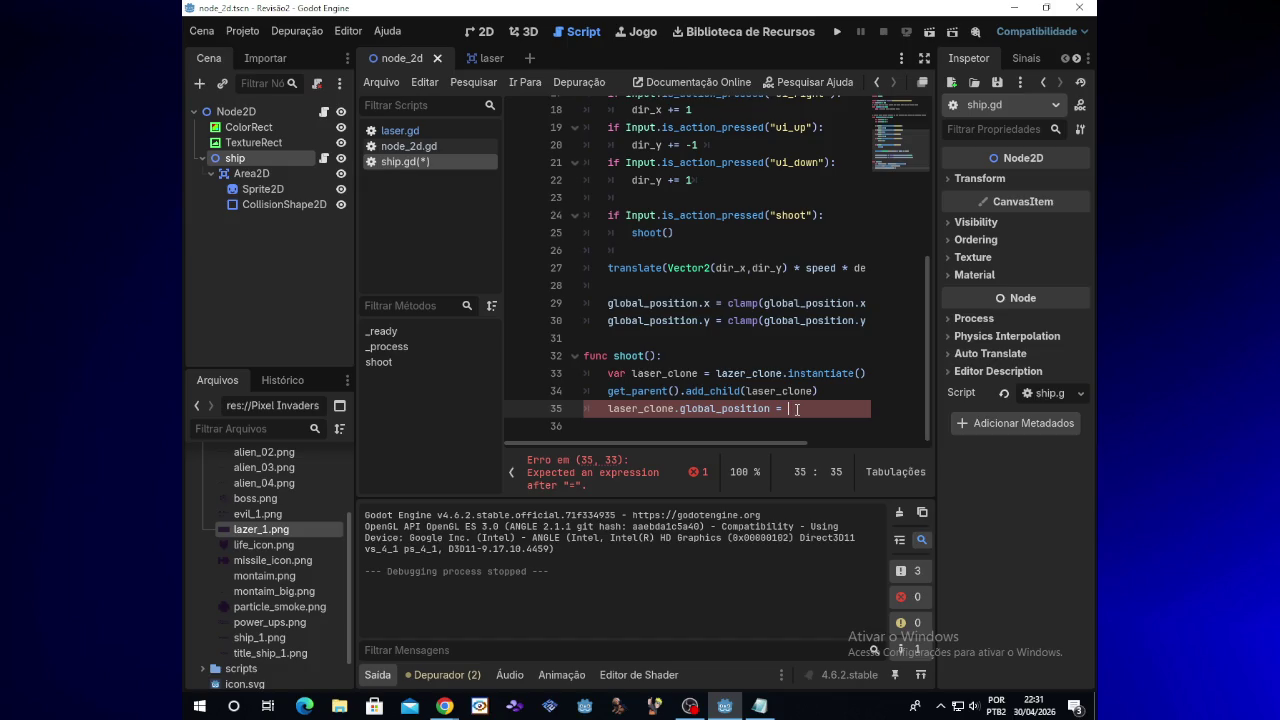
text(gcp)
text(n)
key(BackSpace)
key(BackSpace)
key(BackSpace)
text(lobal)
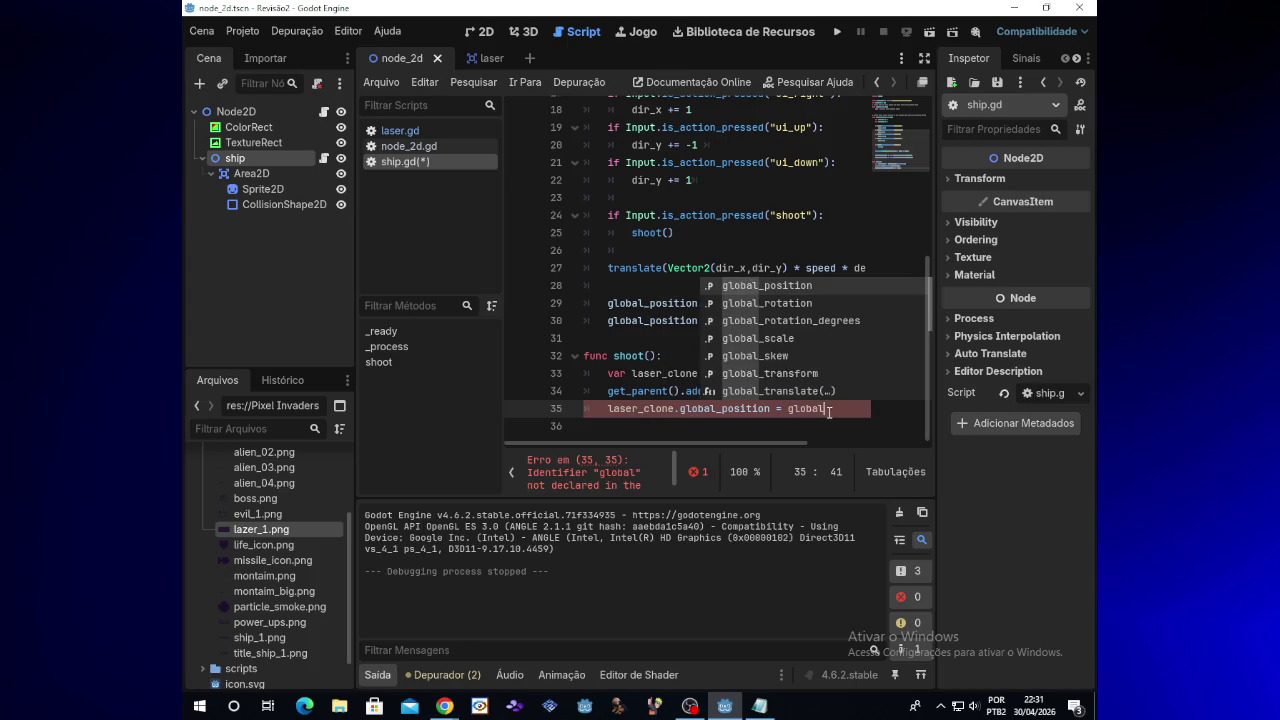
key(Escape)
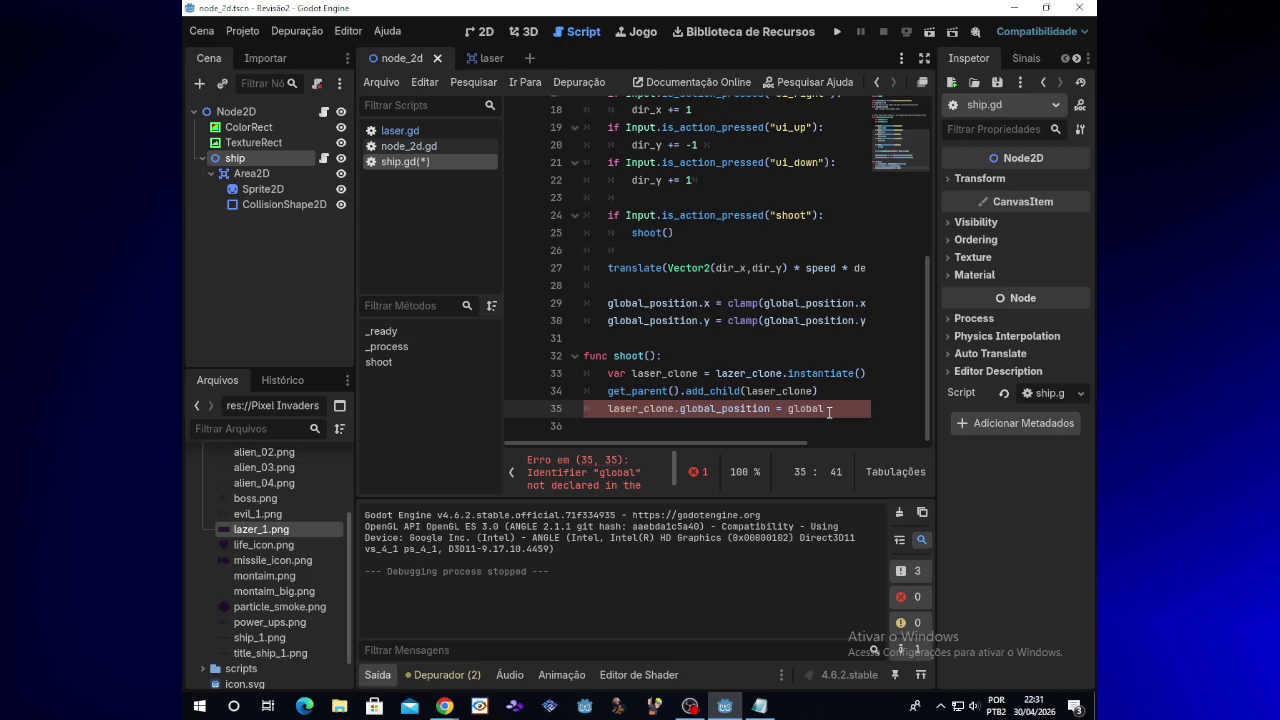
text(_po)
text(siti)
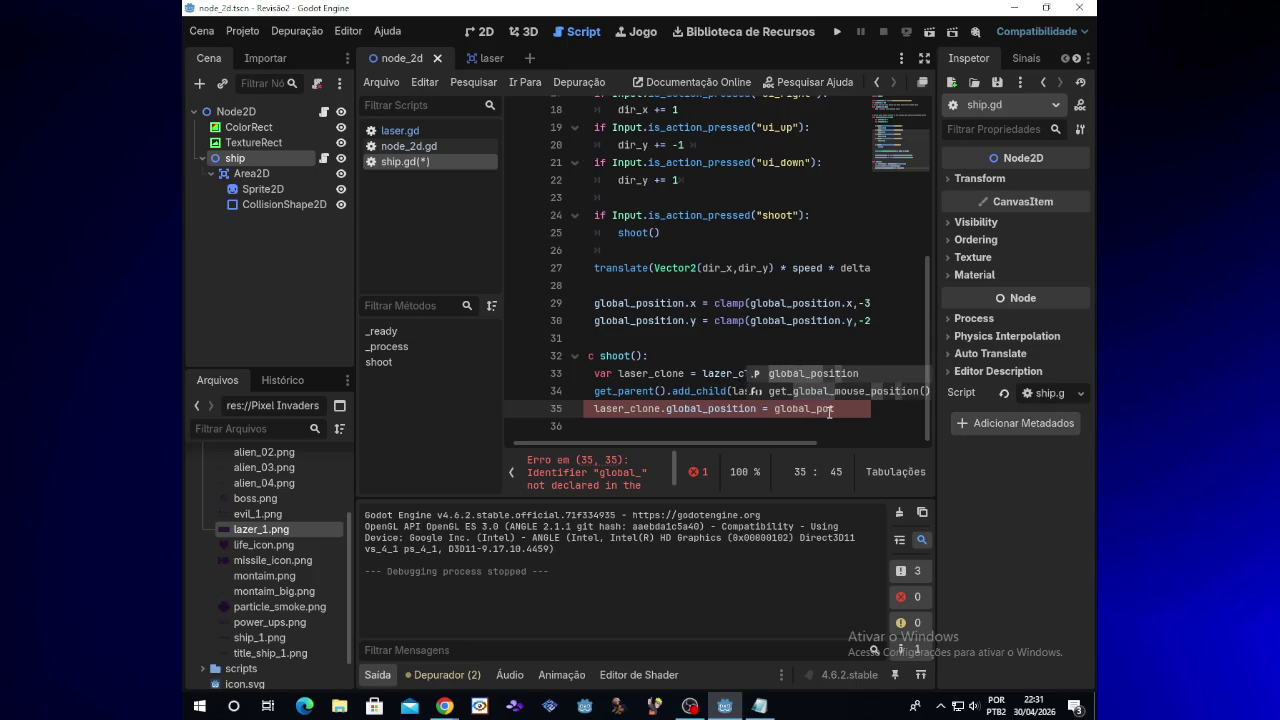
text(on)
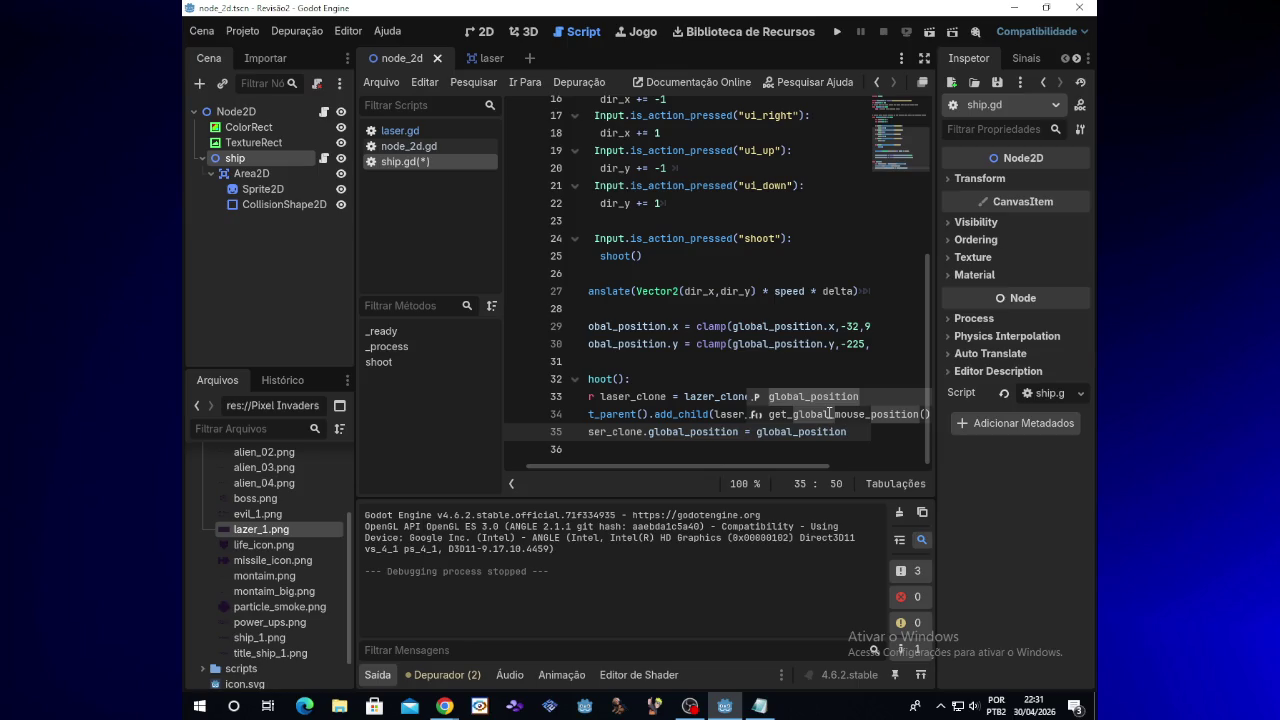
click(839, 38)
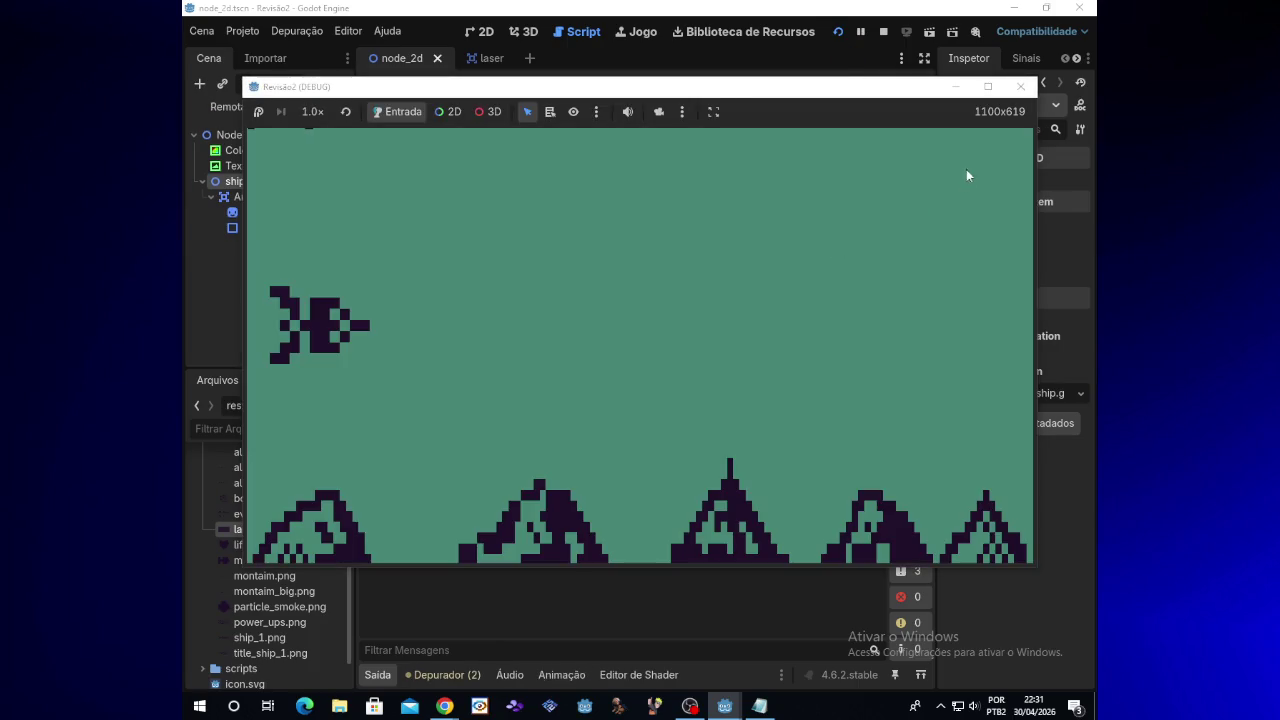
Step: Close the running game window to end the test run
click(1020, 86)
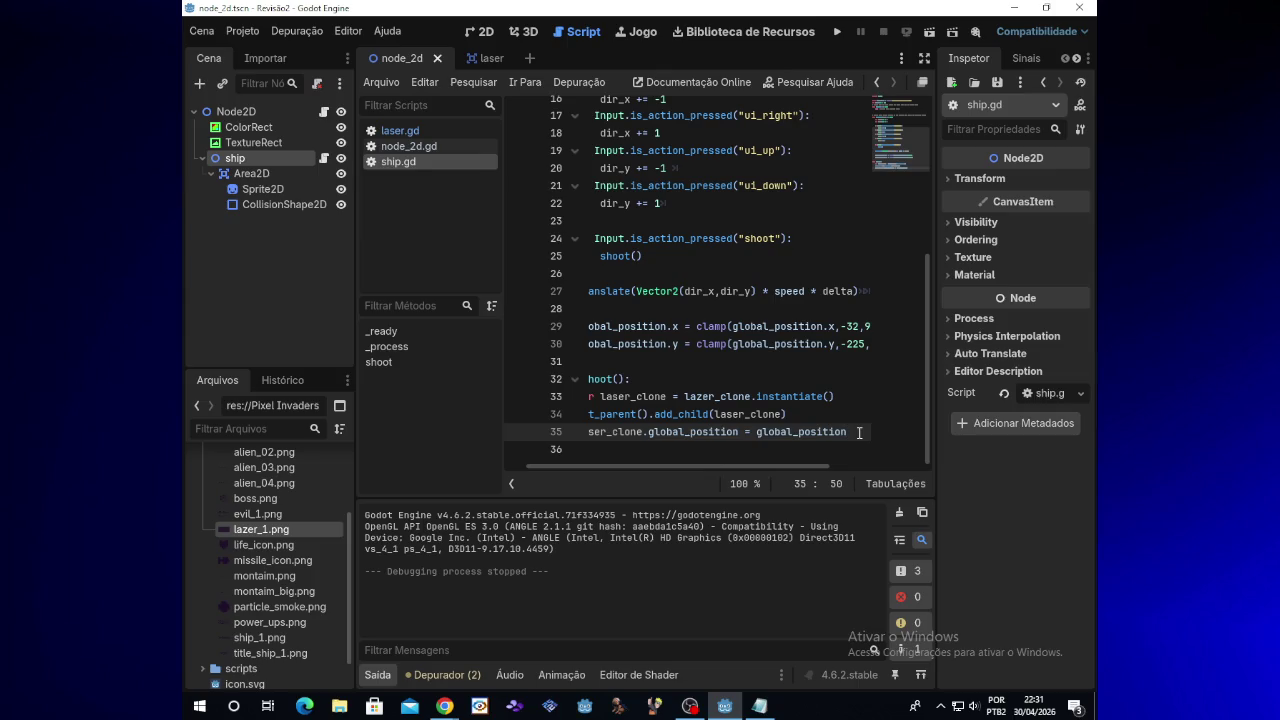
Step: Show the node_2d scene in the 2D view, zoom in, and select the ship and its Sprite2D
click(268, 116)
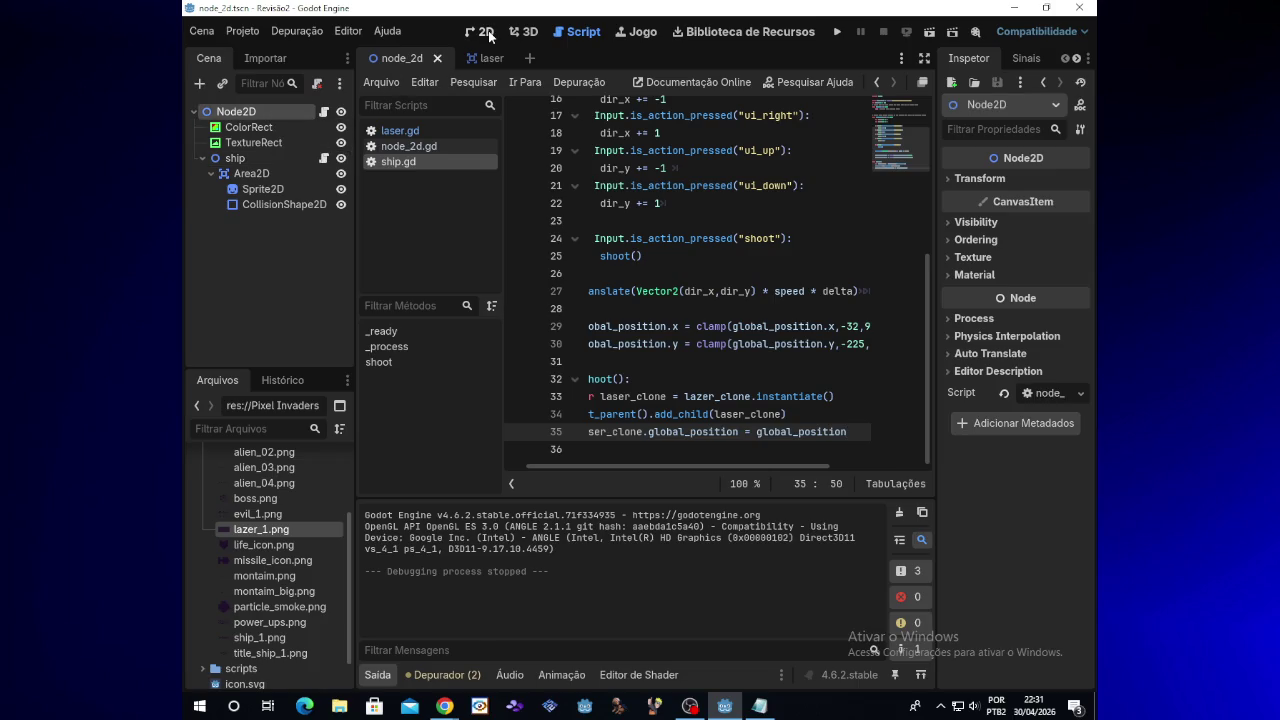
click(486, 33)
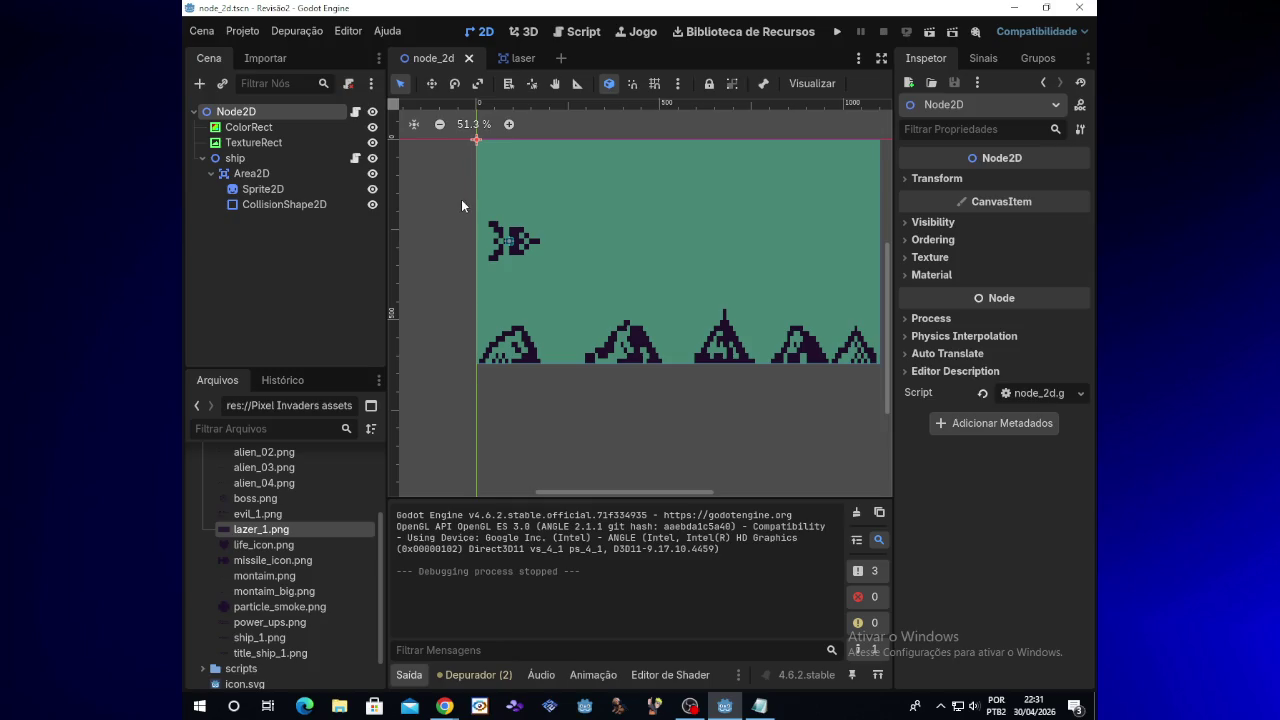
scroll(461, 199, up, 3)
click(310, 158)
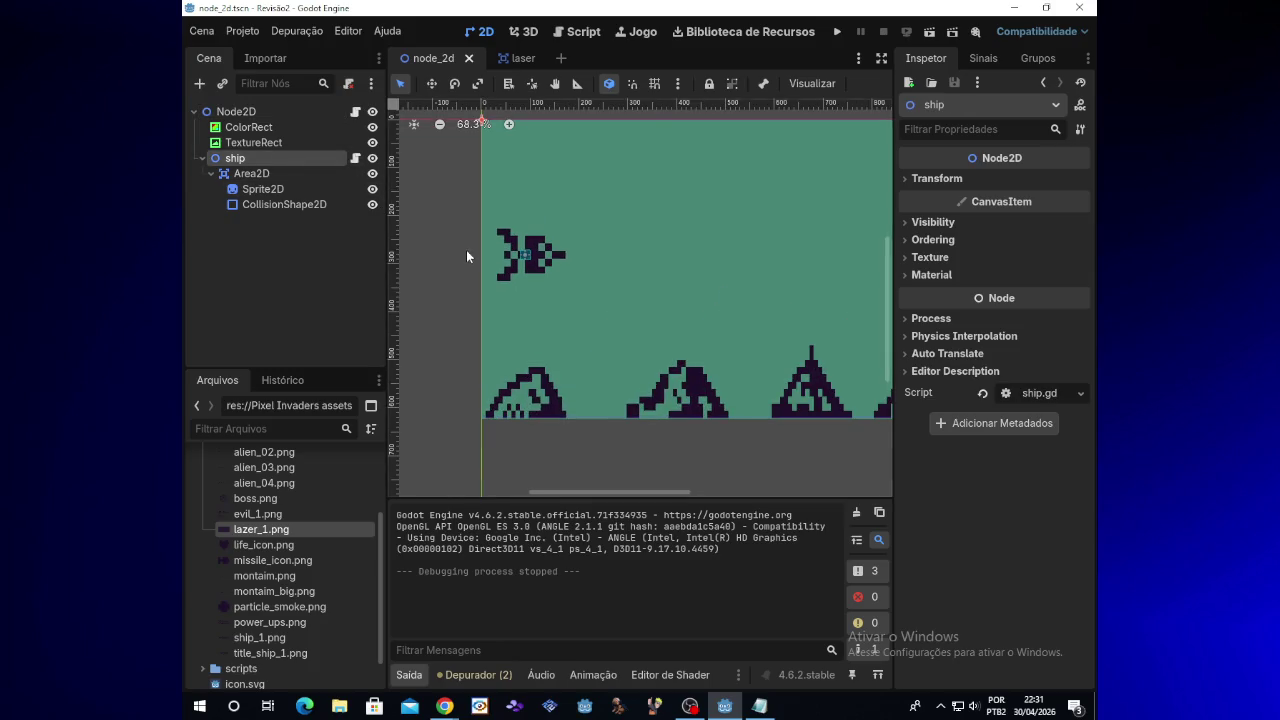
scroll(468, 254, up, 1)
drag(887, 277, 890, 248)
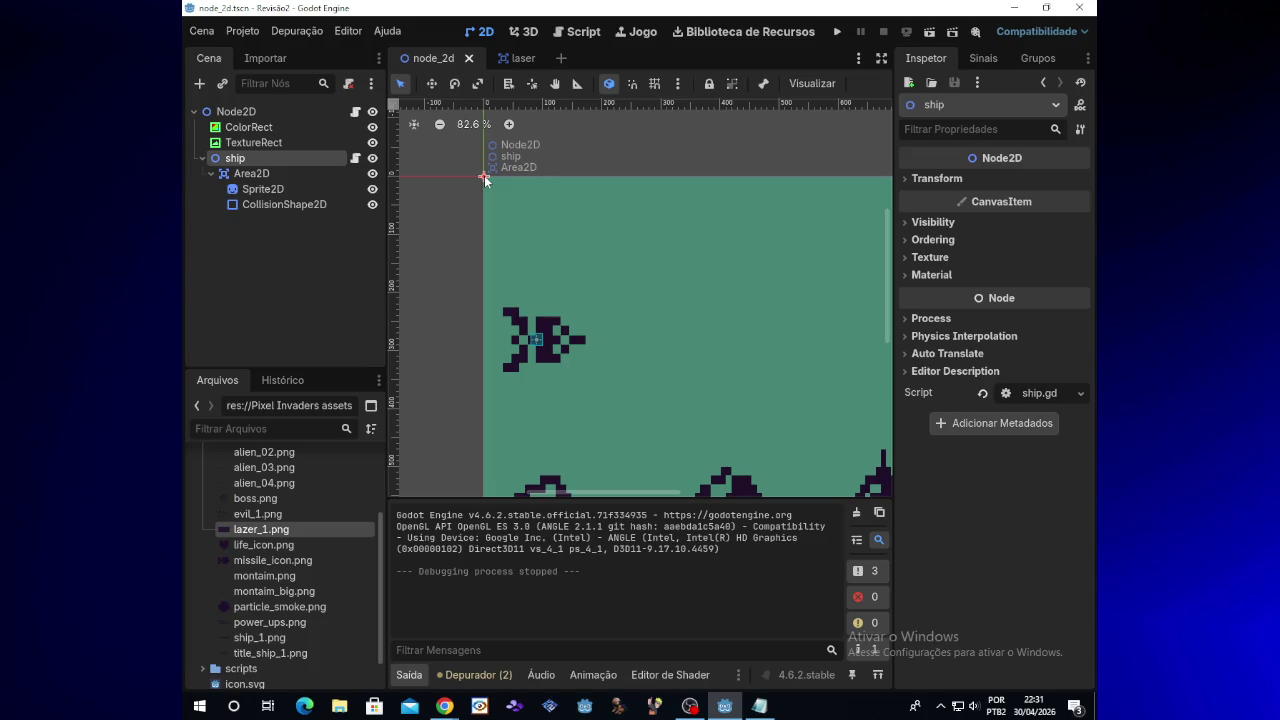
click(561, 345)
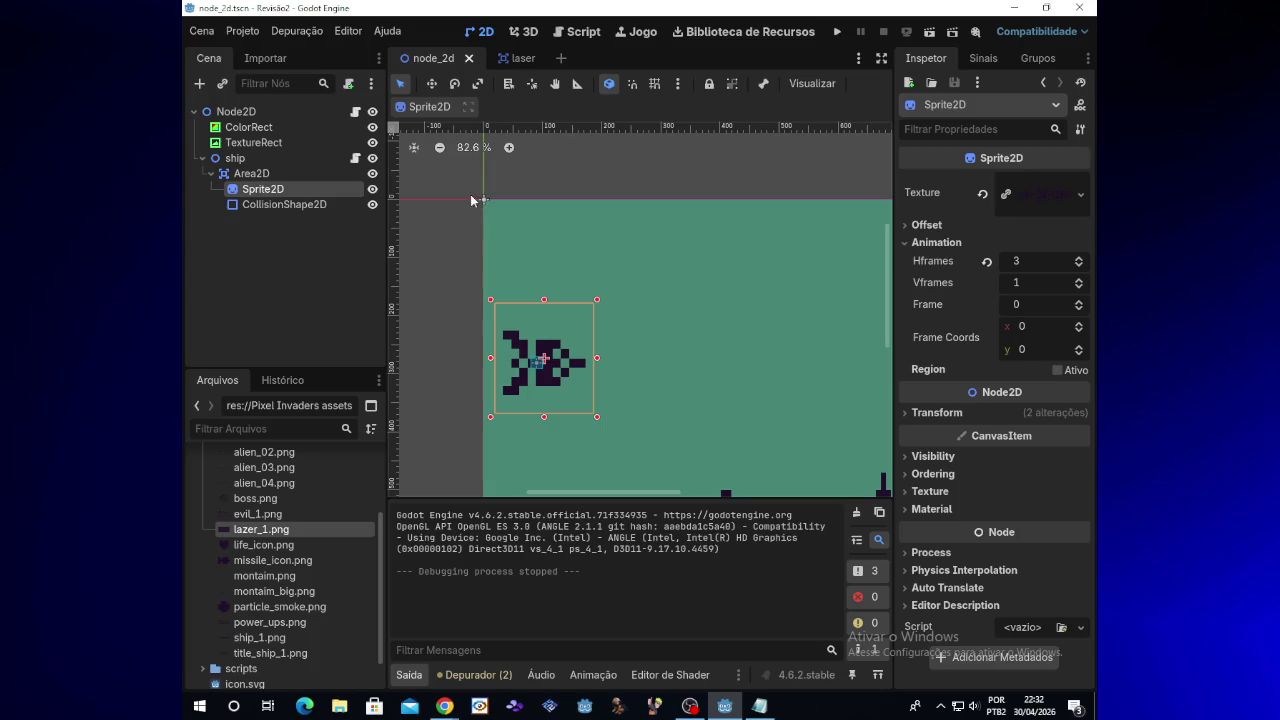
click(273, 158)
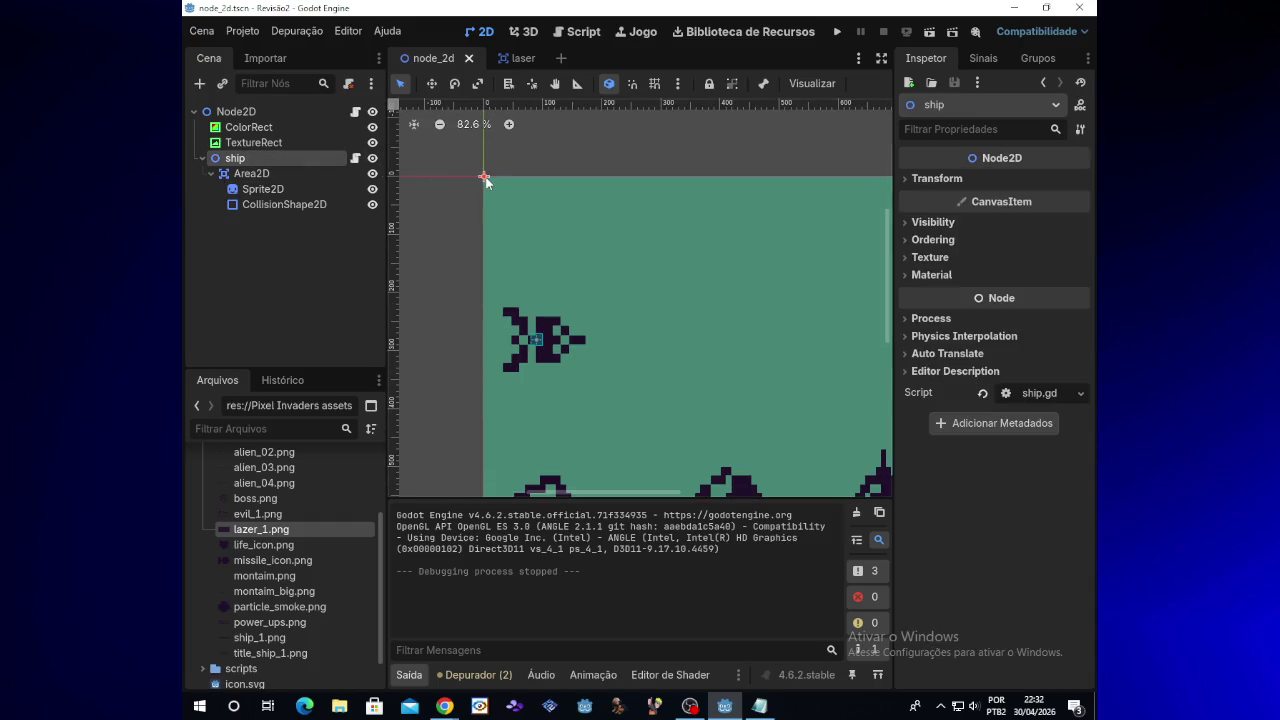
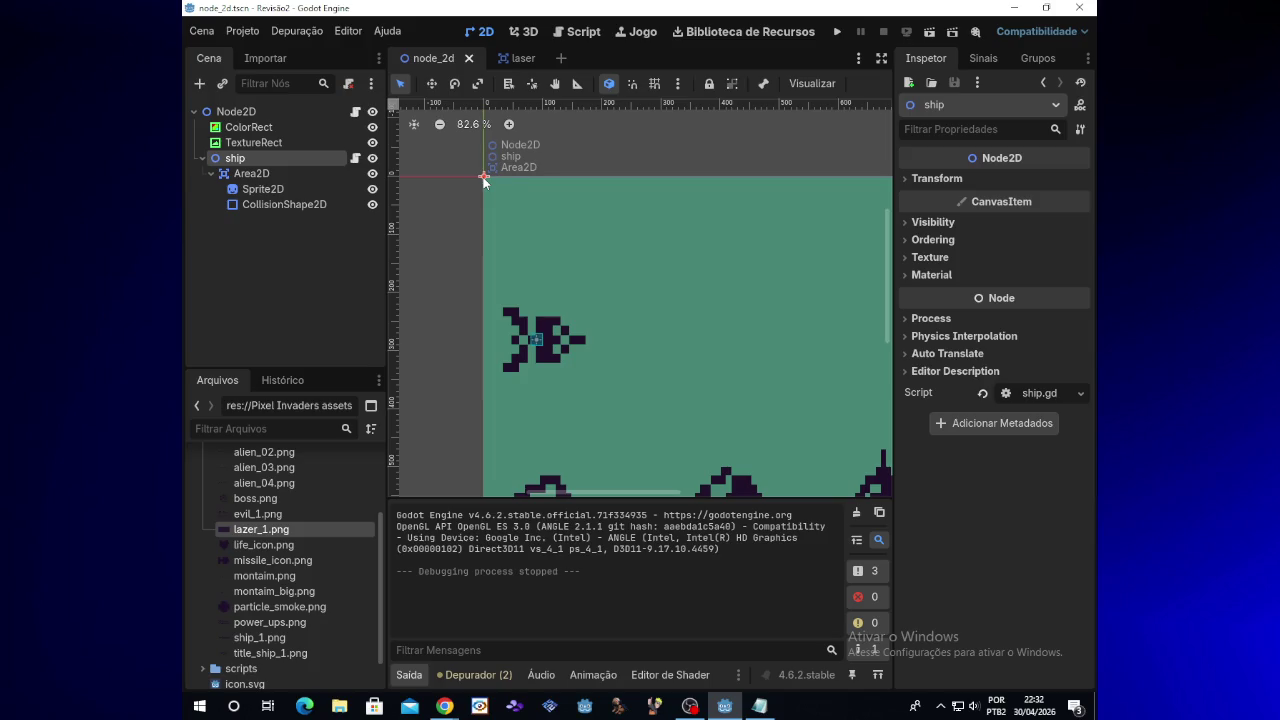
Step: Try moving and rescaling the ship and its Area2D, undoing each change with Ctrl+Z
drag(484, 180, 494, 202)
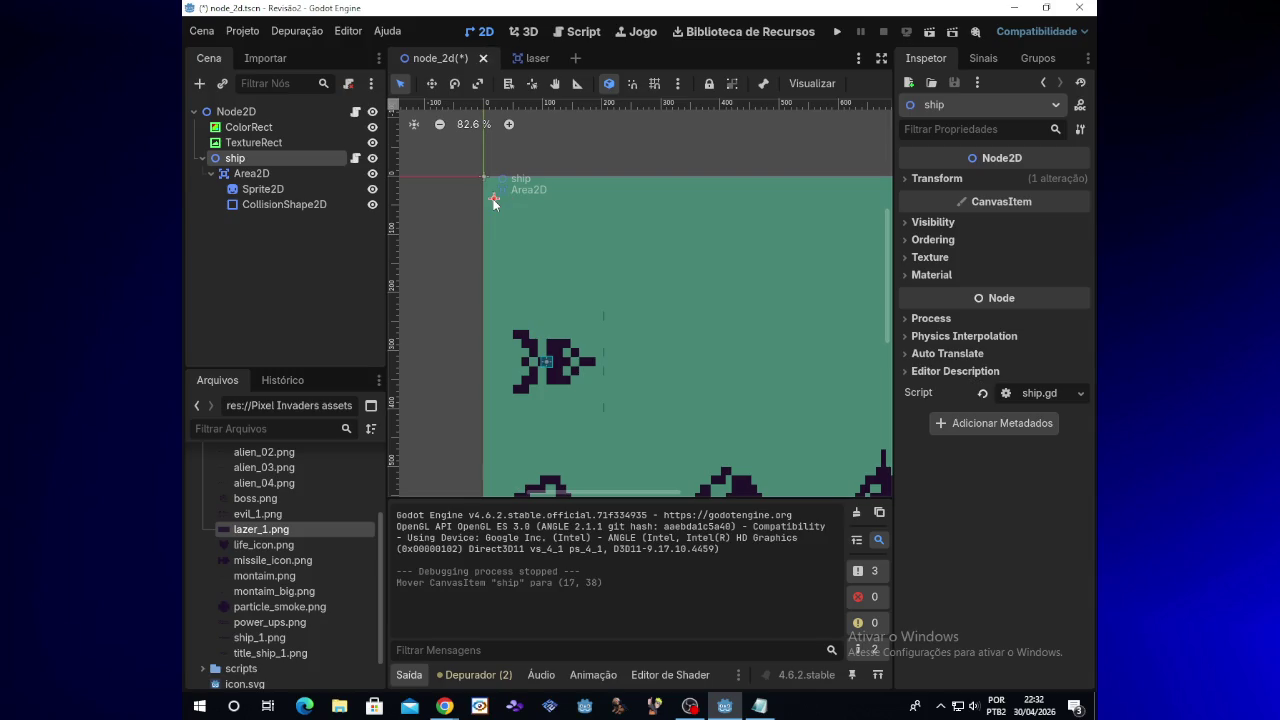
key(ctrl+z)
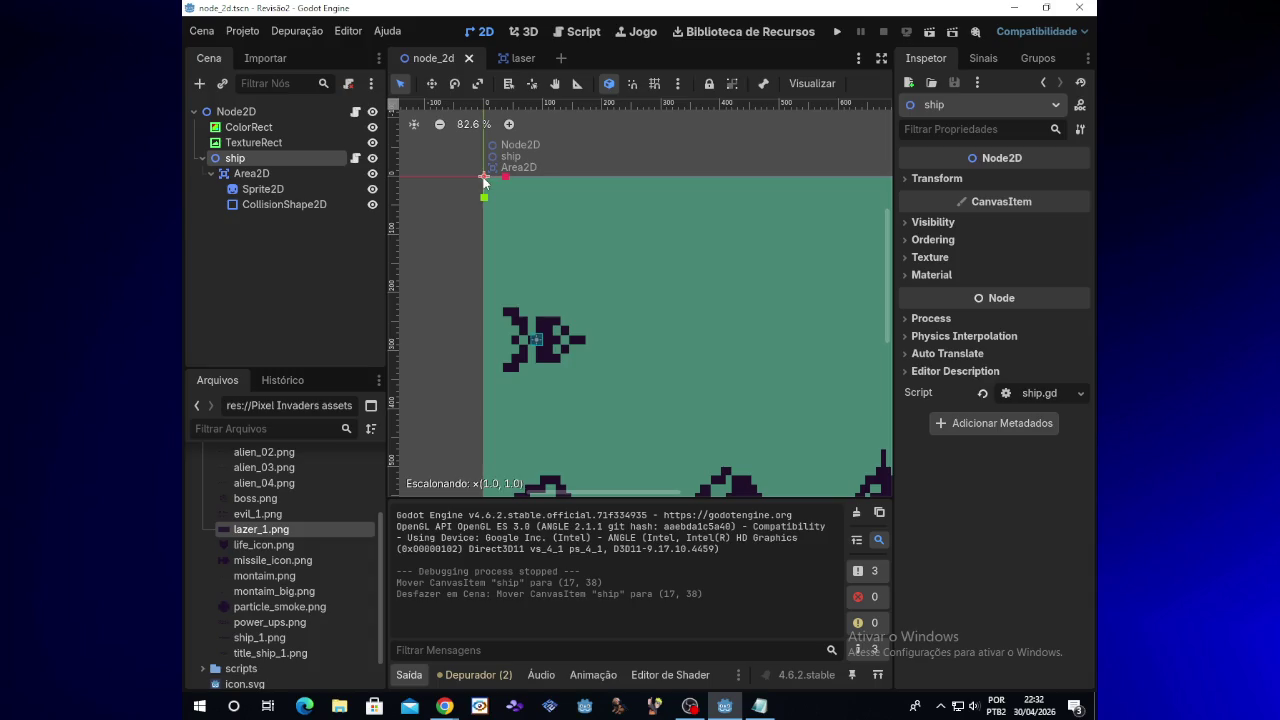
drag(484, 188, 484, 186)
key(ctrl+z)
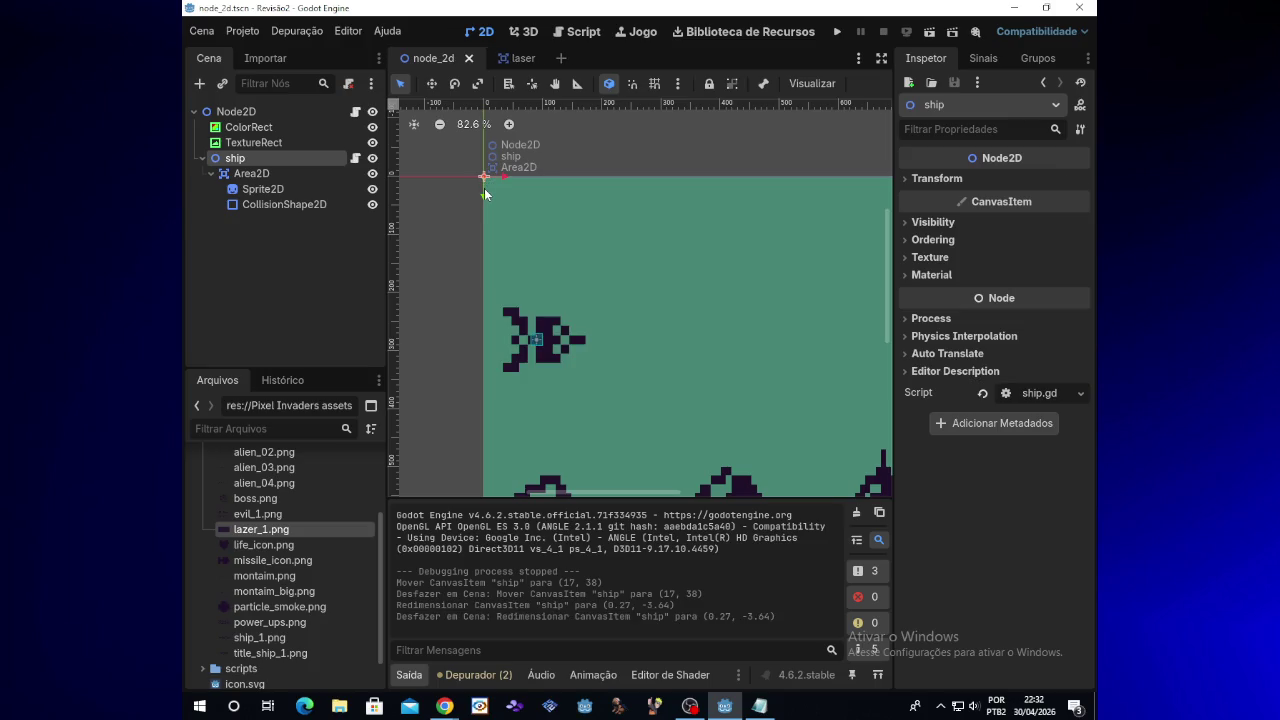
drag(485, 193, 485, 185)
key(ctrl+z)
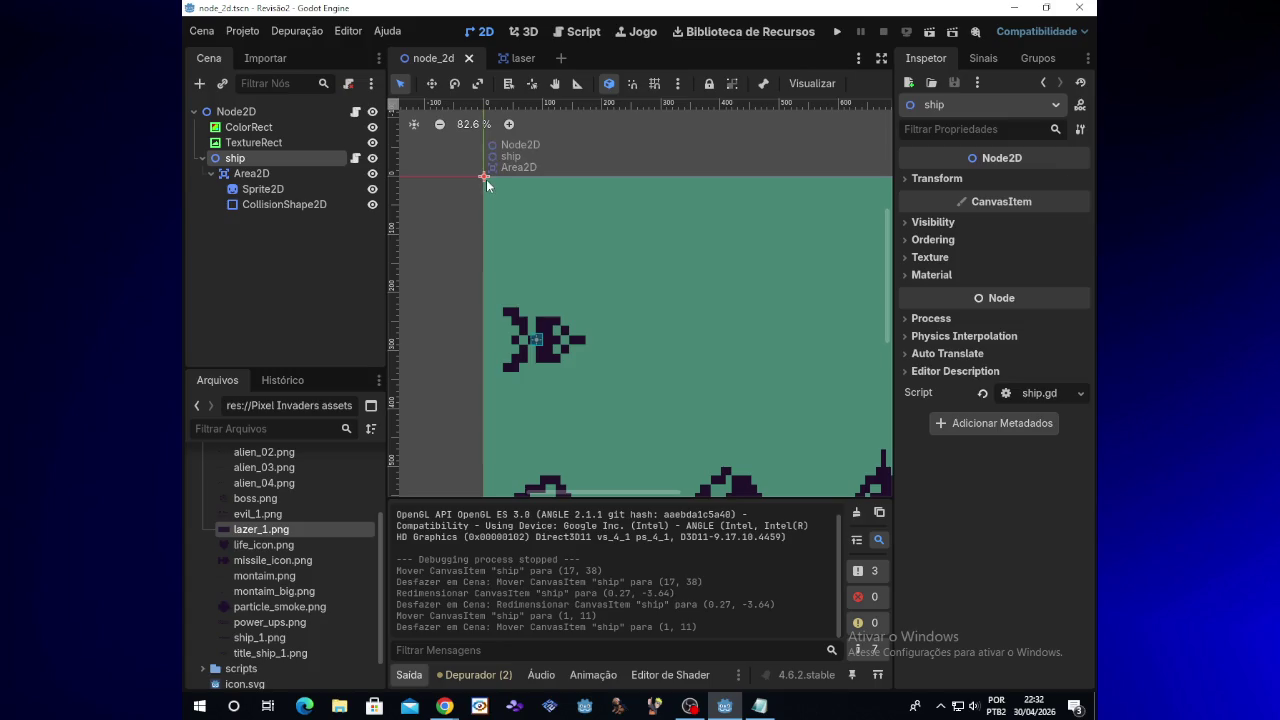
drag(485, 180, 489, 188)
key(ctrl+z)
key(ctrl+z)
key(ctrl+z)
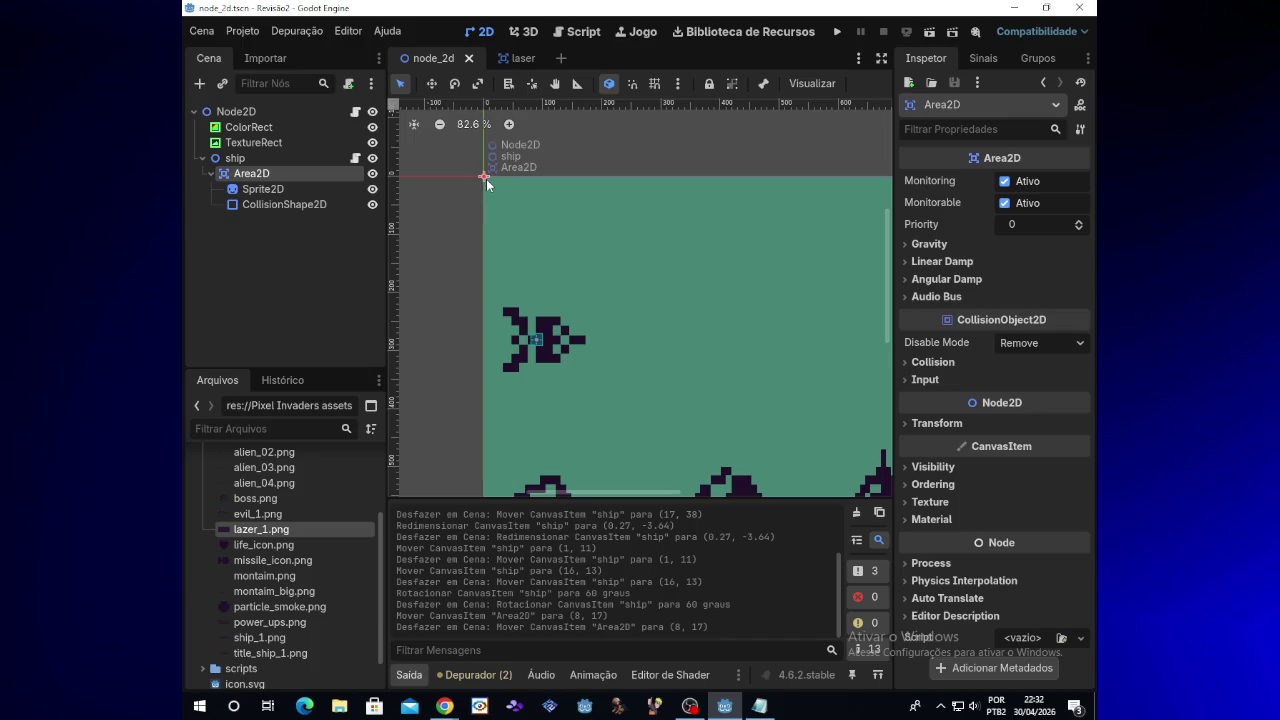
drag(506, 181, 511, 204)
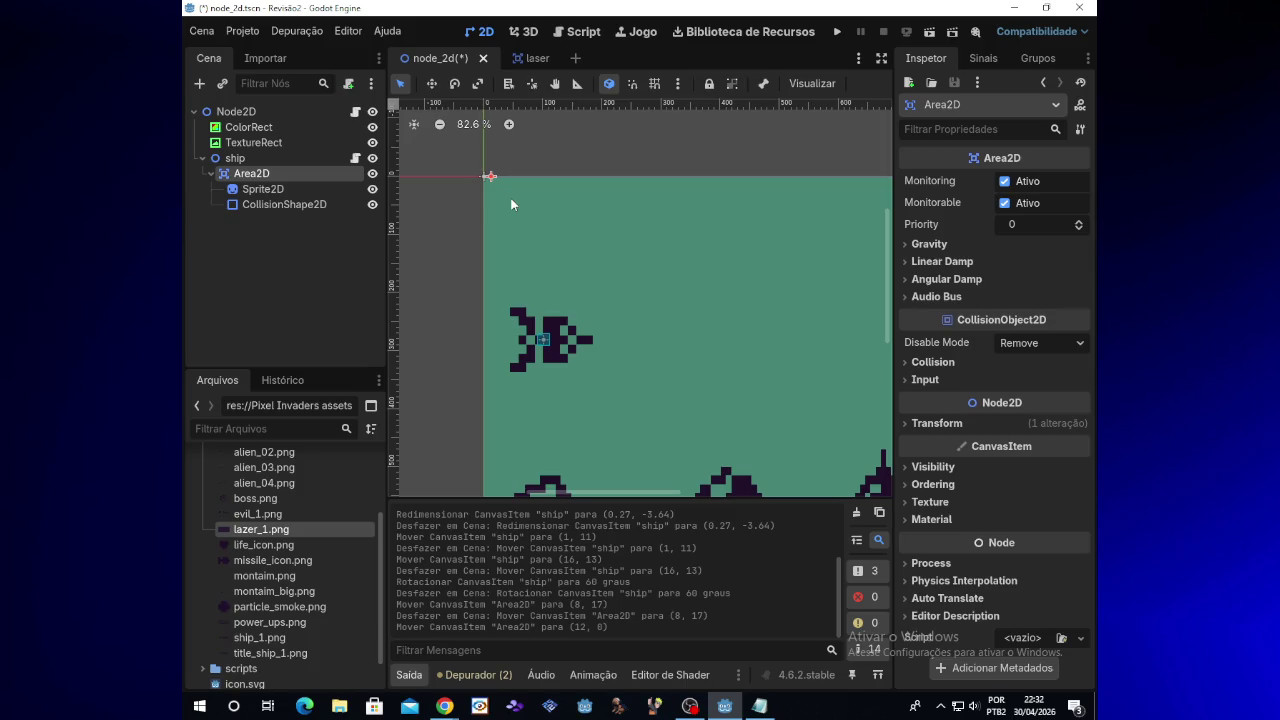
key(ctrl+z)
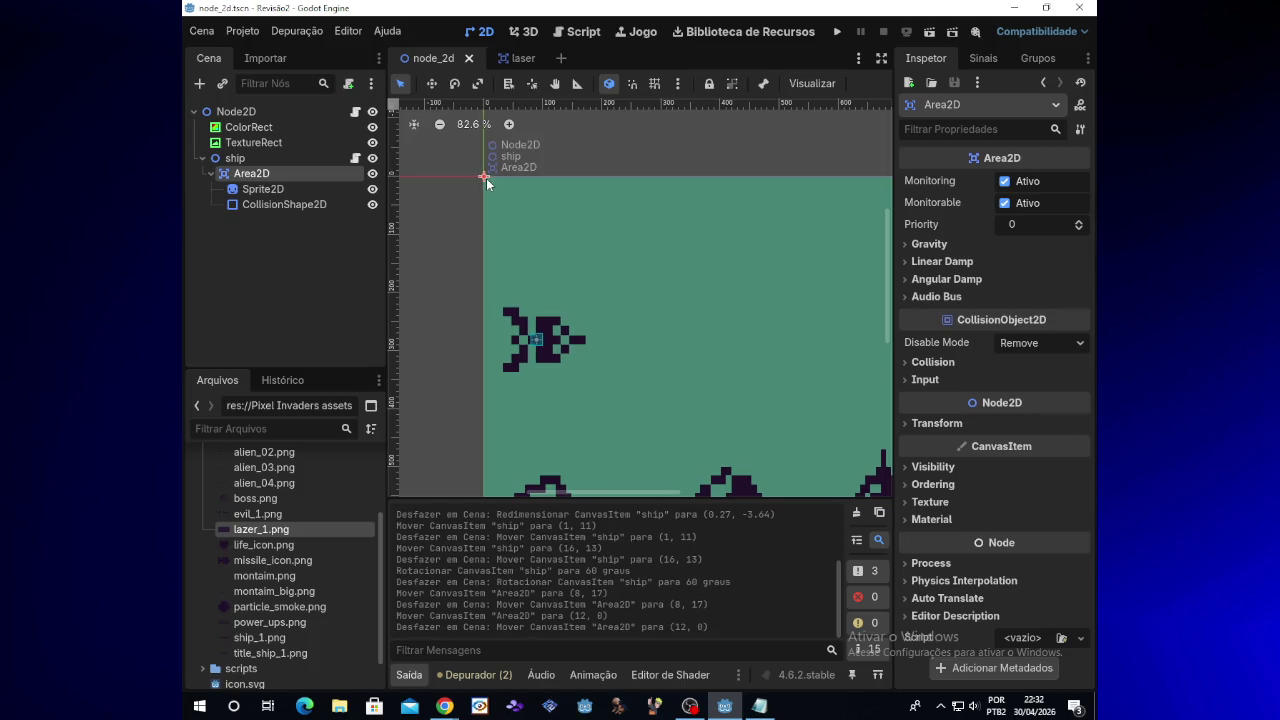
Step: Select the ship node and drag it down to (71, 272) by the mountains
click(319, 161)
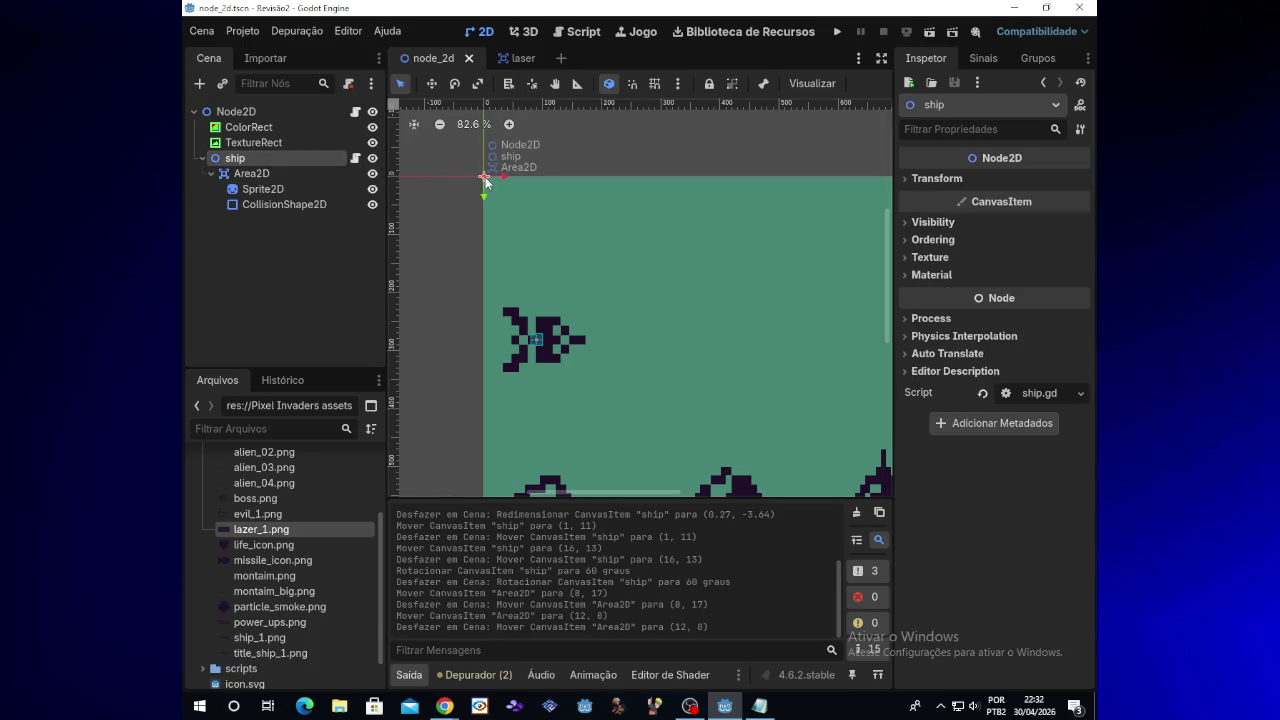
drag(485, 180, 526, 335)
click(298, 177)
scroll(563, 320, down, 3)
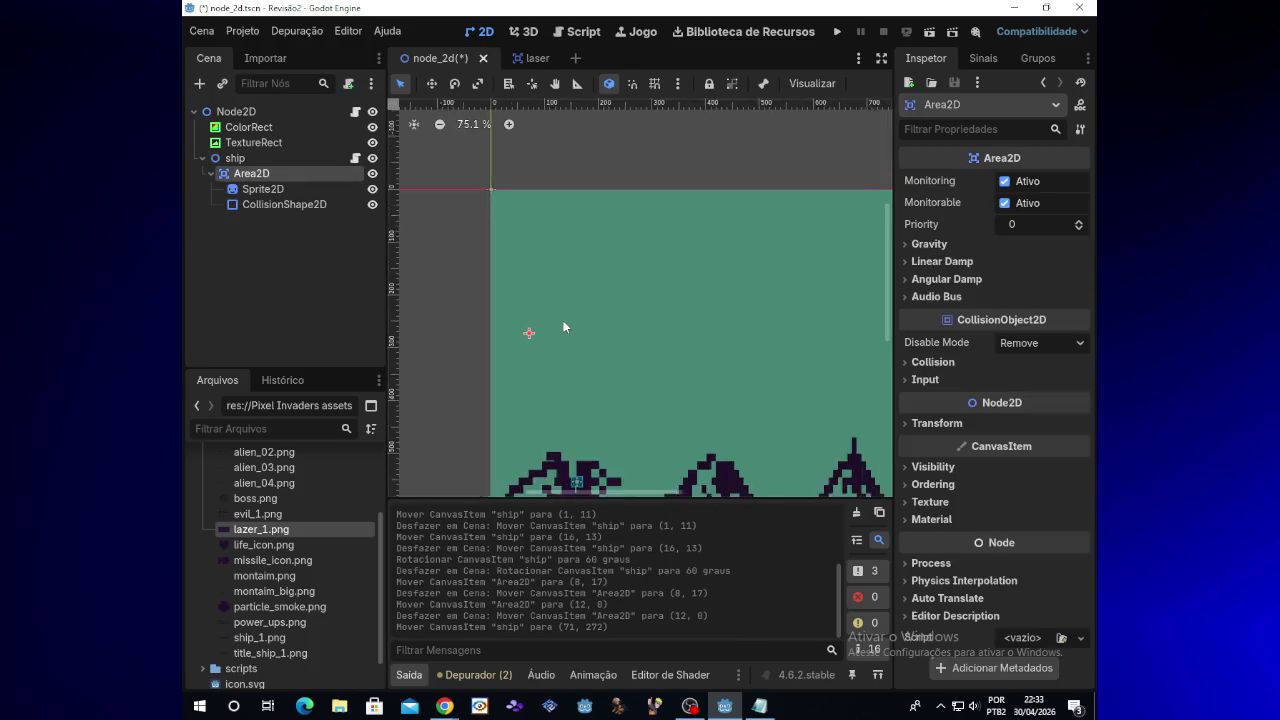
Step: Move the ship's Sprite2D up to (30, -1) and the ship to (63, 269)
click(588, 468)
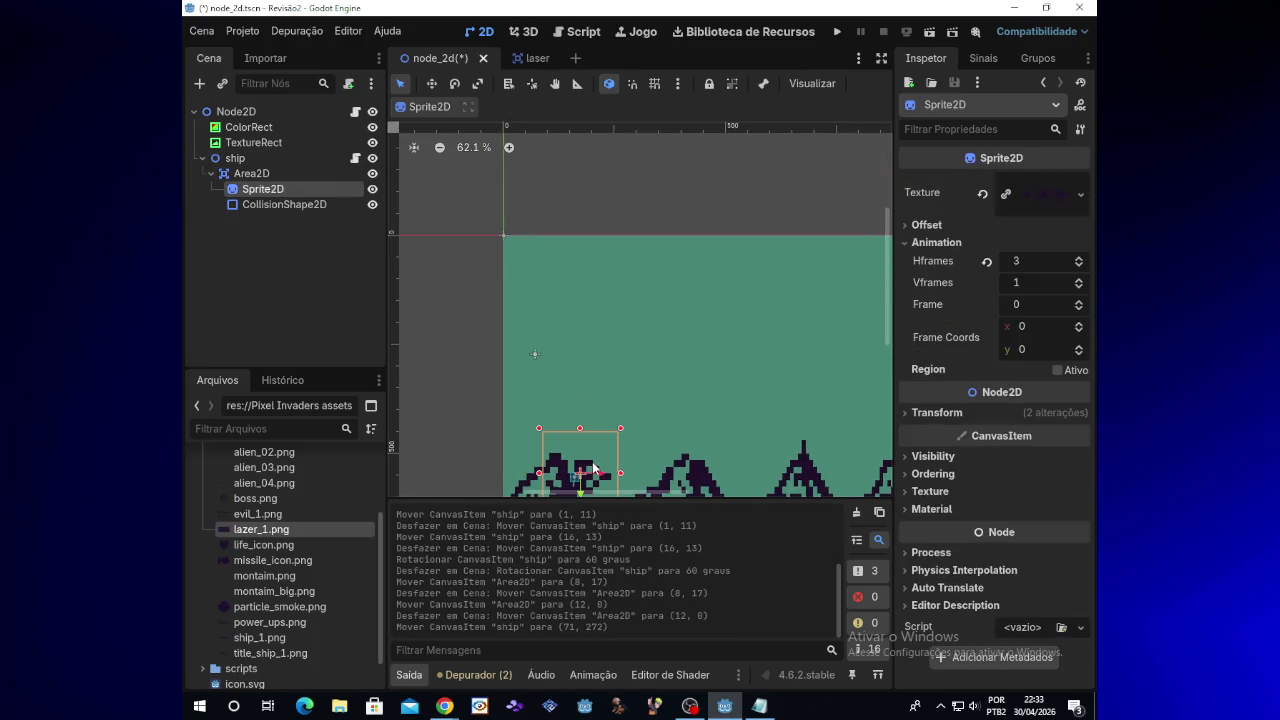
mouse_move(585, 442)
mouse_down()
mouse_move(553, 366)
mouse_move(560, 349)
mouse_up()
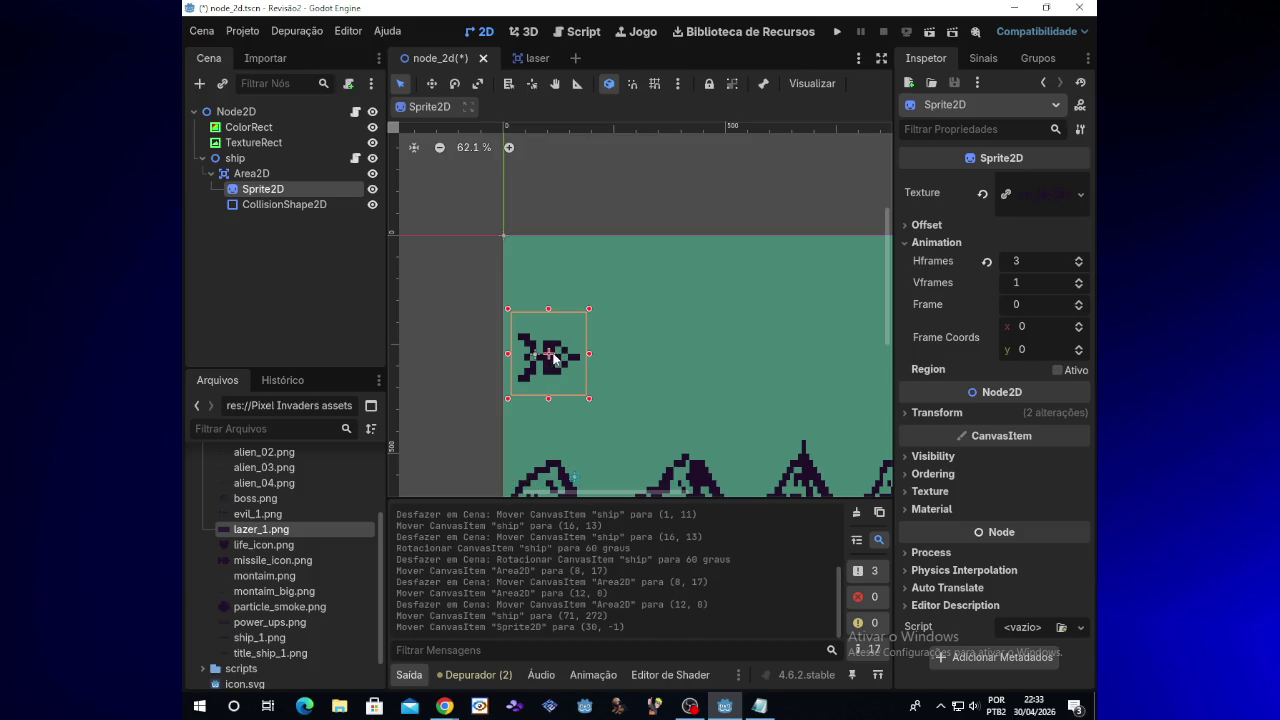
click(283, 158)
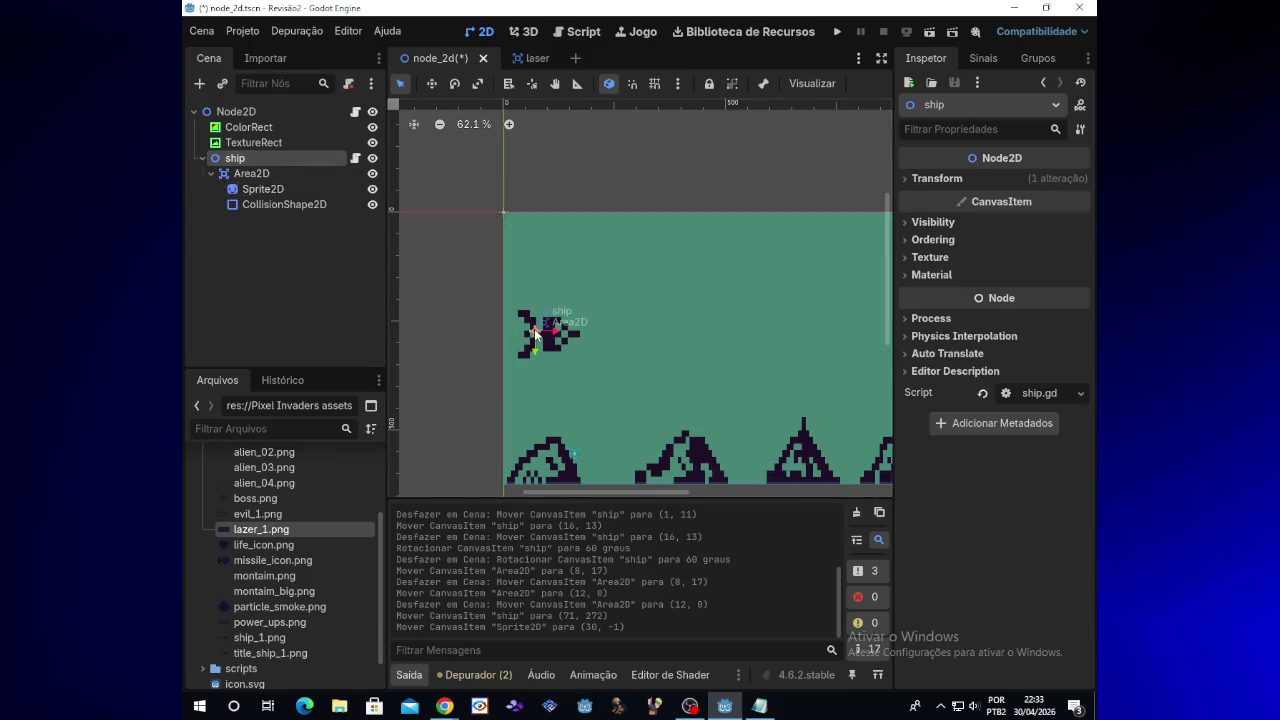
drag(535, 331, 531, 327)
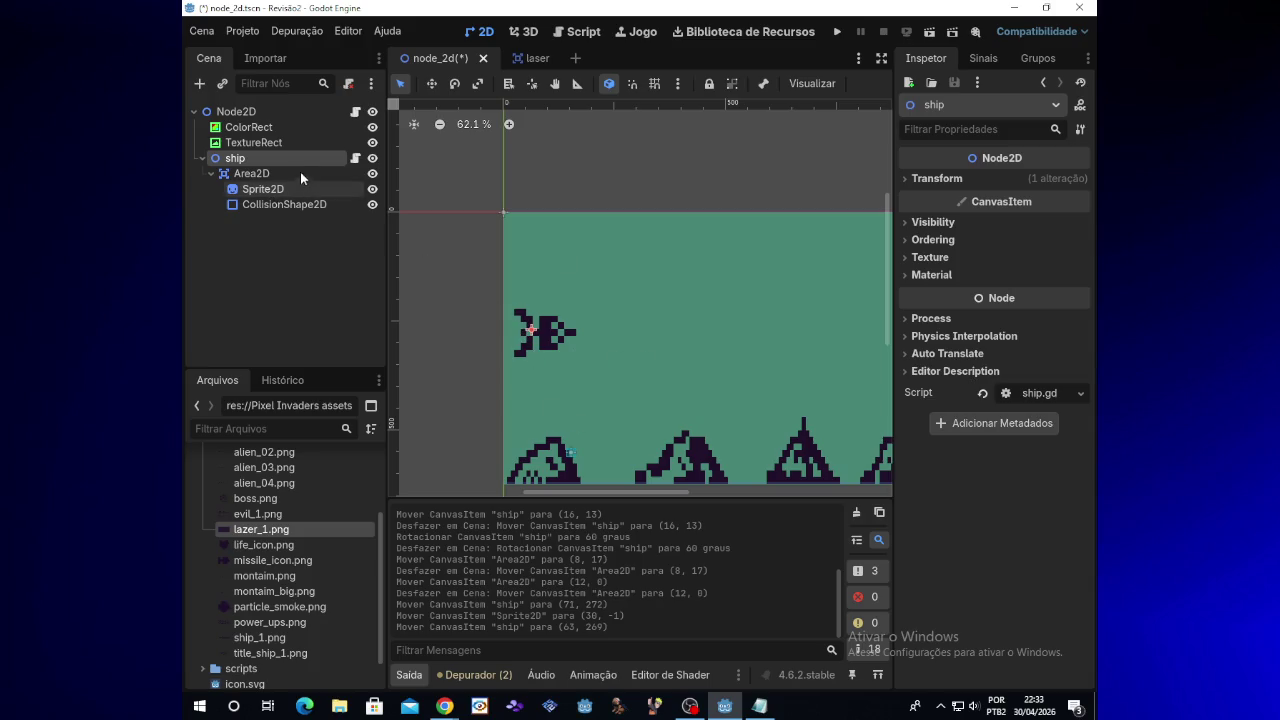
Step: Move the Area2D to (9, -6) so it lines up with the ship
click(535, 332)
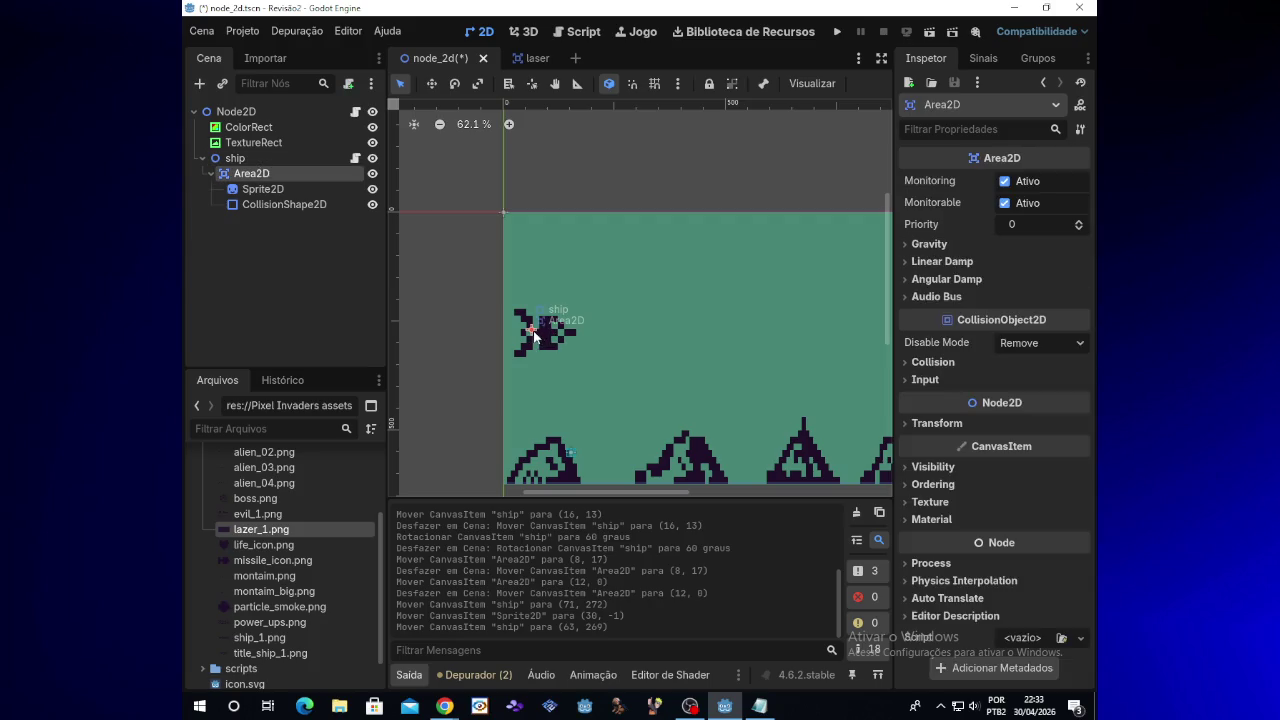
drag(538, 332, 540, 337)
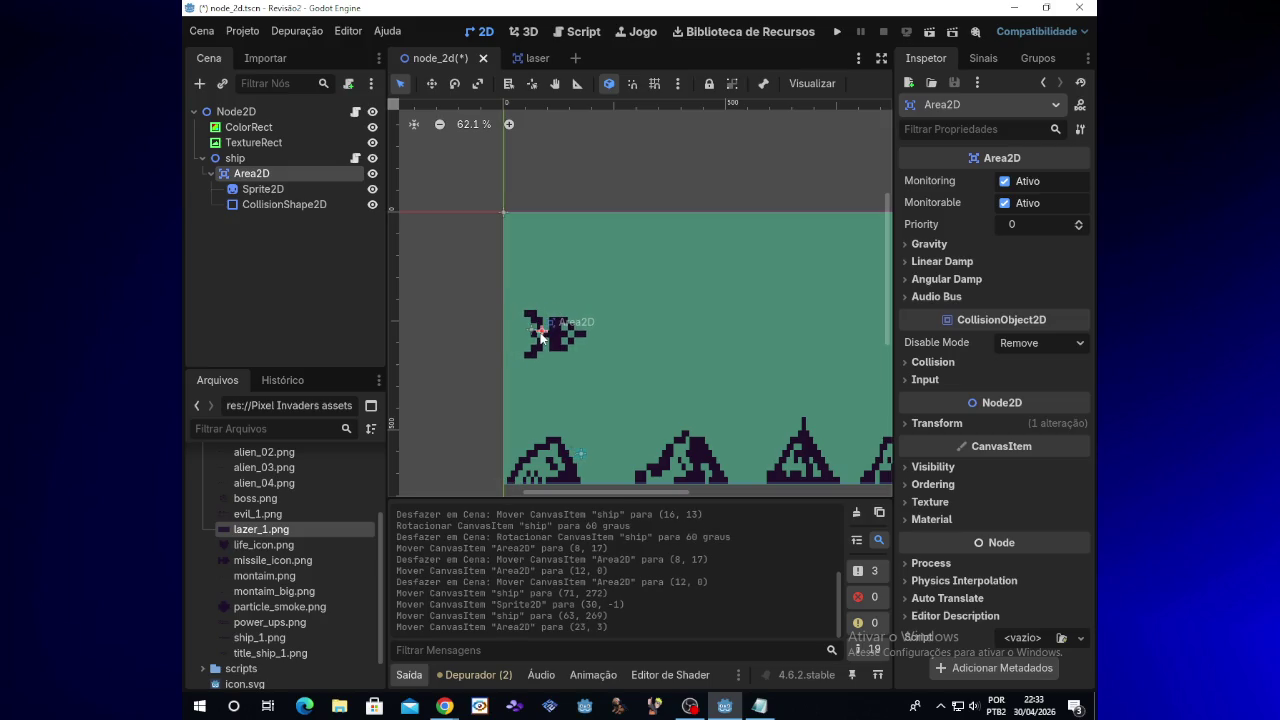
key(ctrl+z)
mouse_move(531, 330)
mouse_down()
mouse_move(541, 334)
mouse_move(525, 327)
mouse_up()
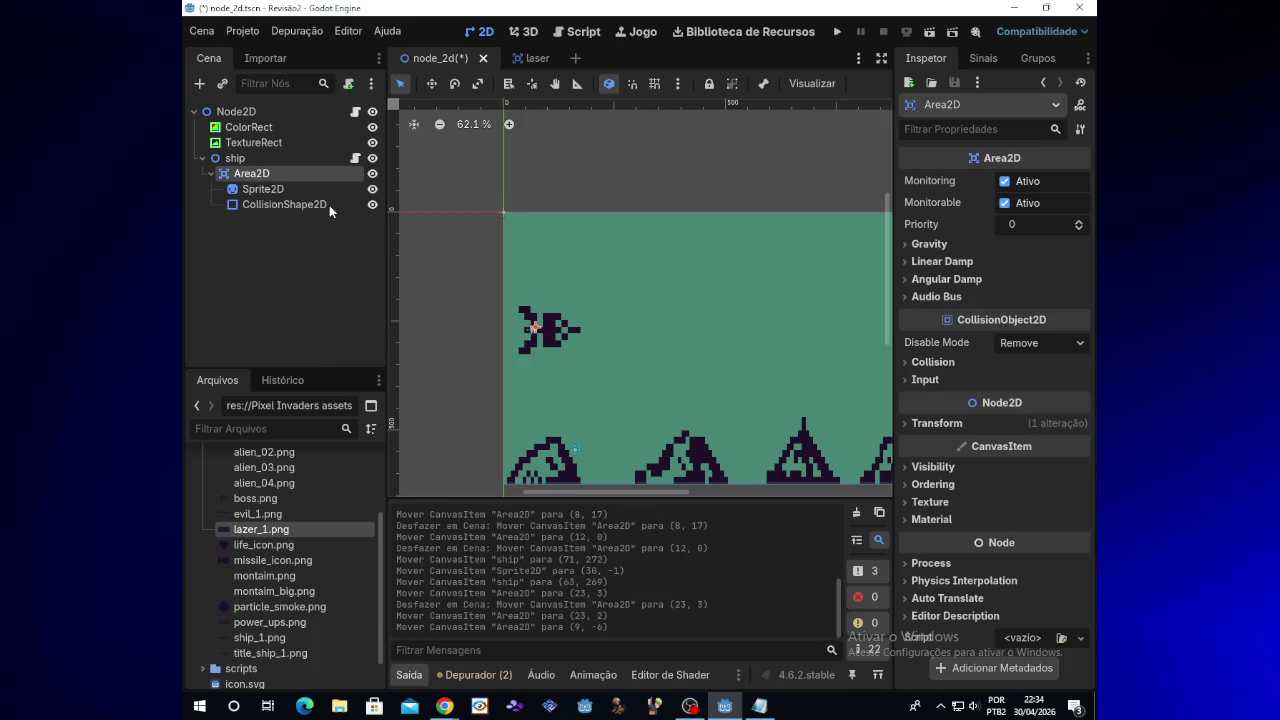
click(262, 189)
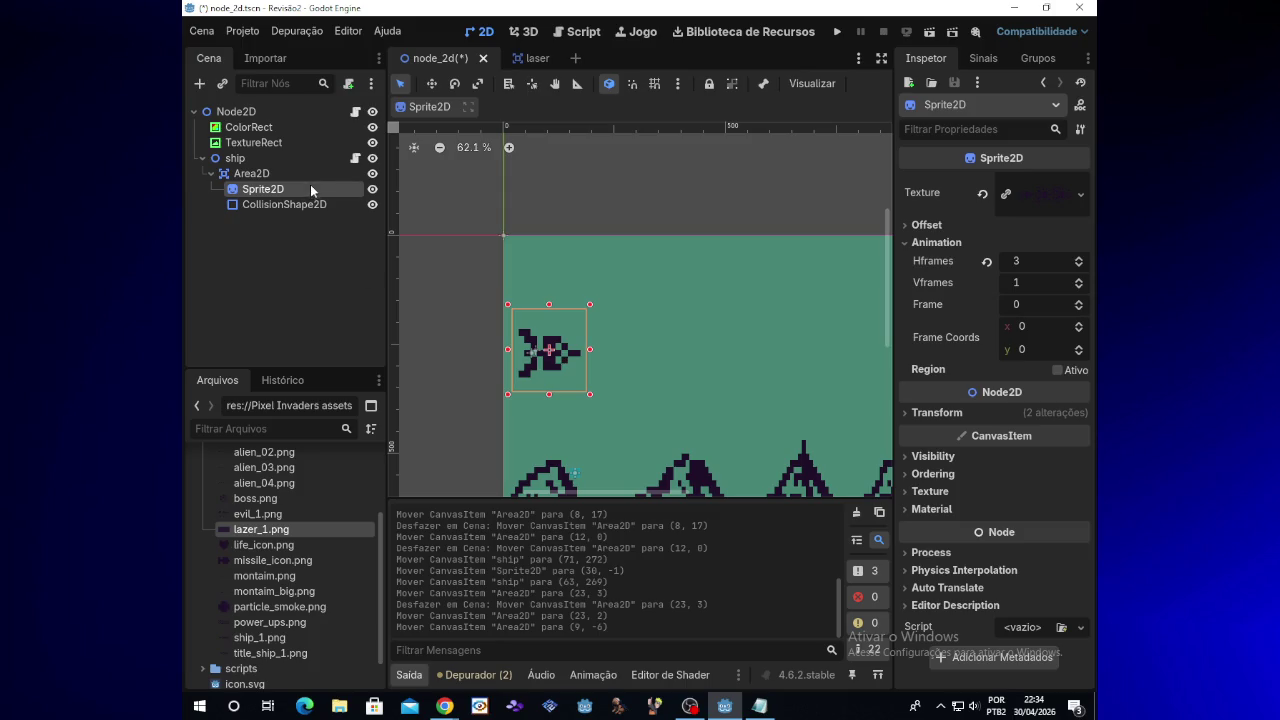
Step: Shift the Sprite2D right and move the ship to (124, 269)
click(309, 178)
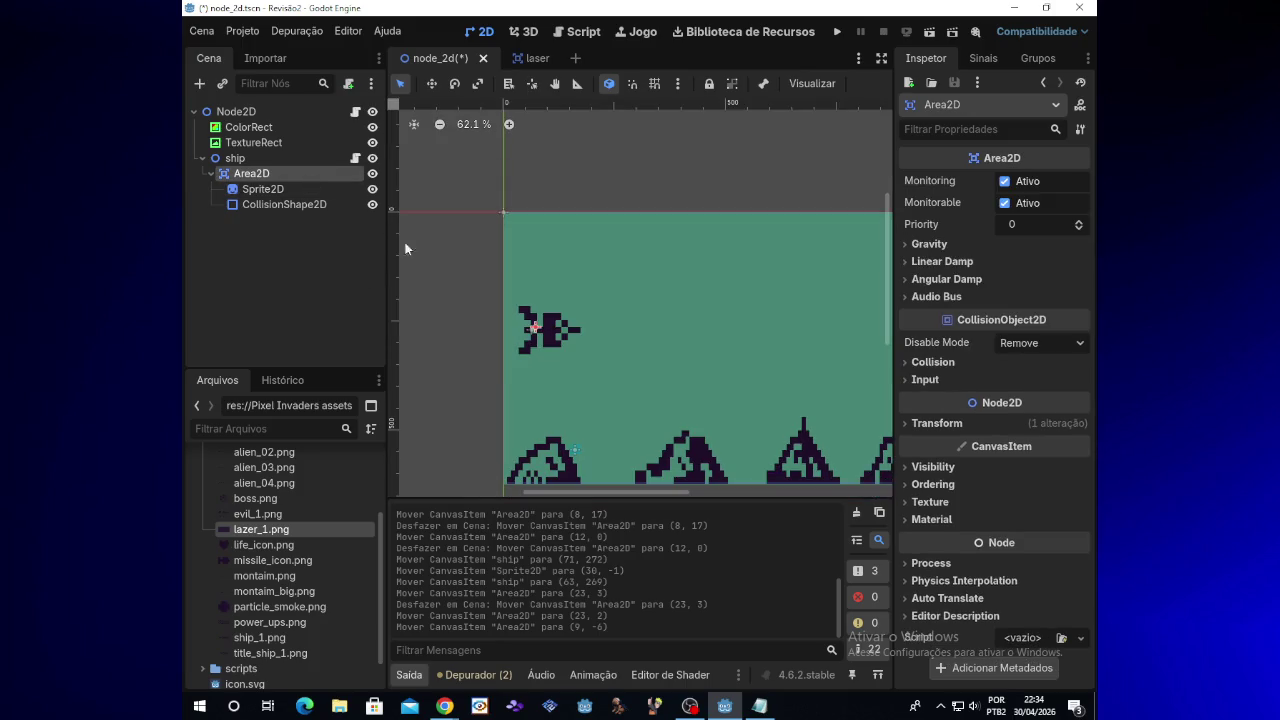
click(558, 336)
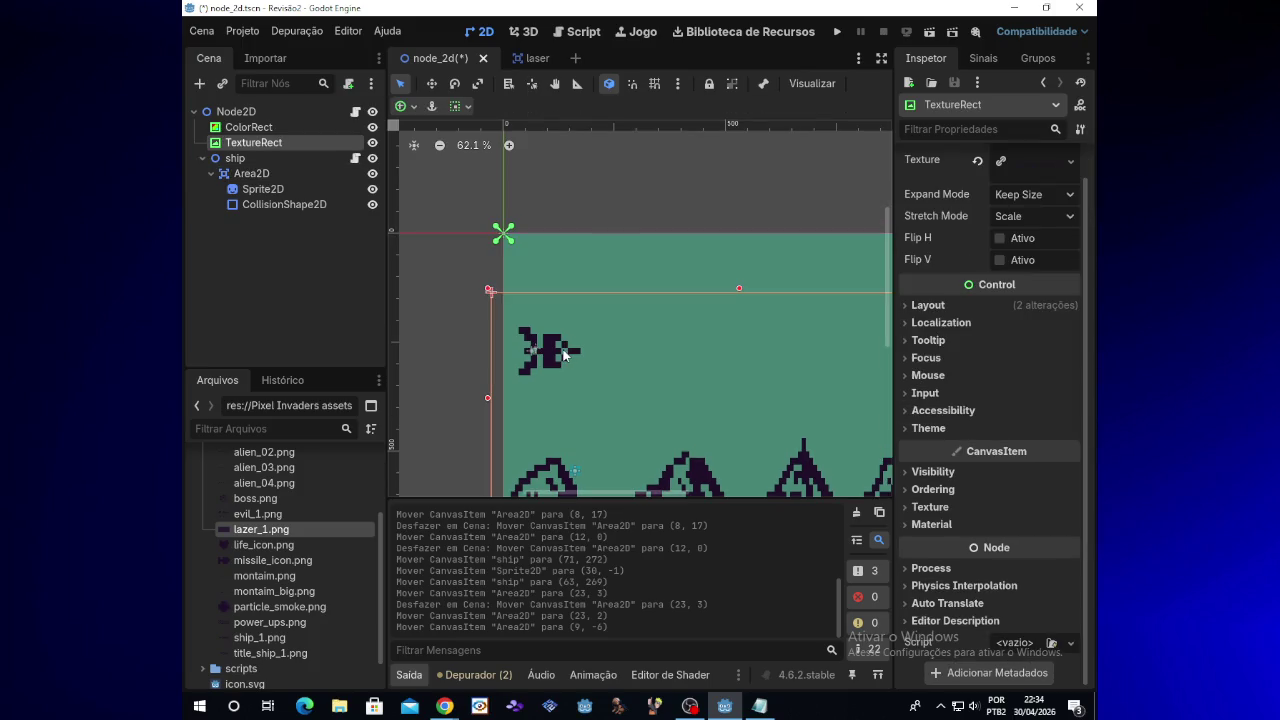
click(567, 356)
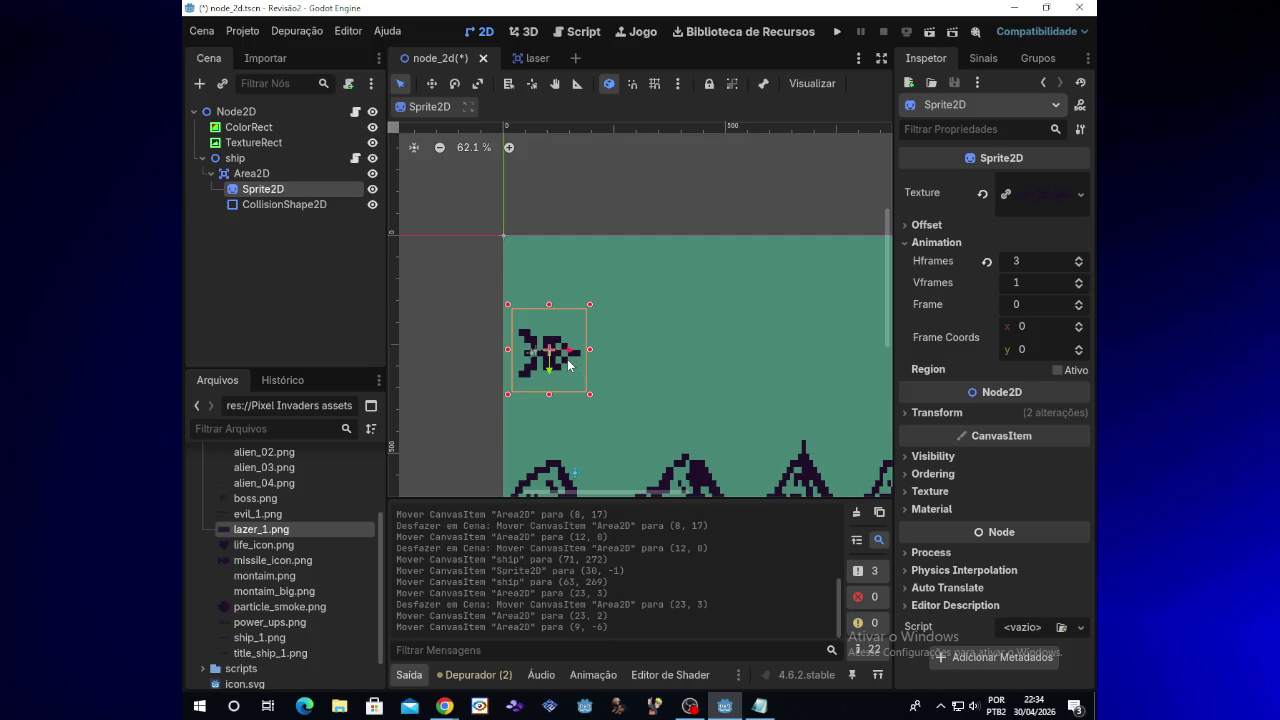
drag(594, 354, 650, 356)
key(Escape)
click(302, 158)
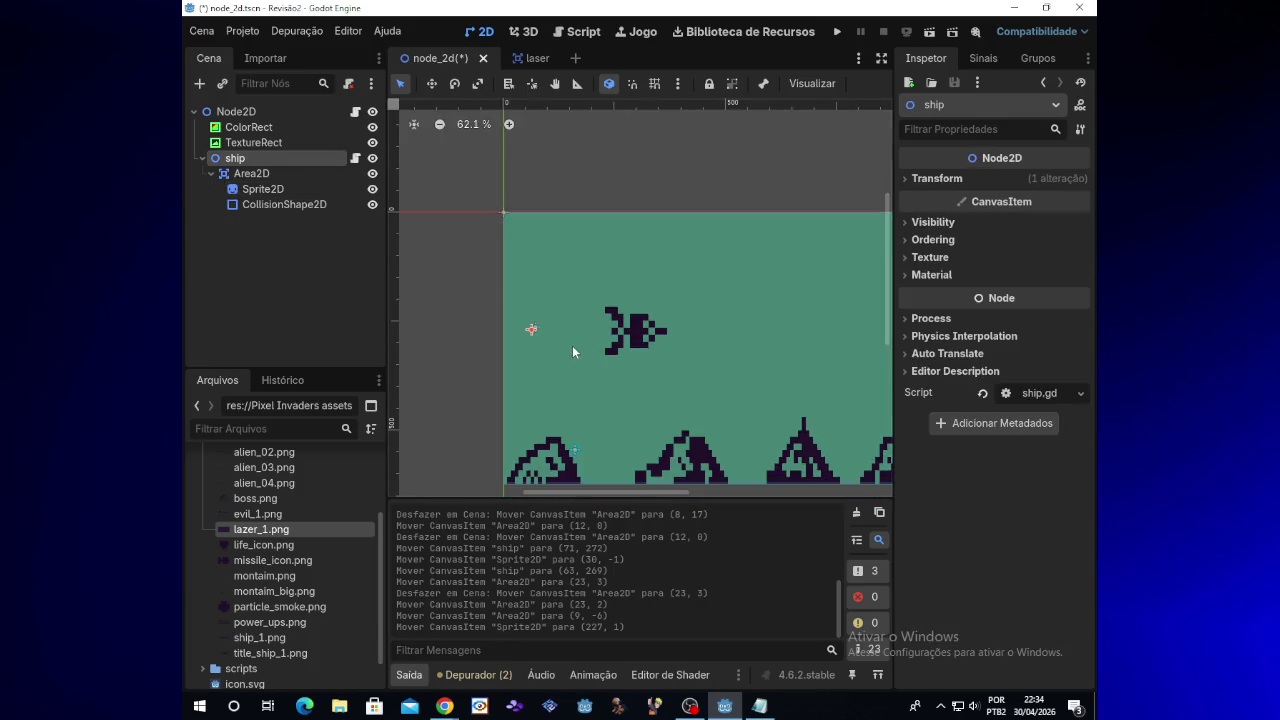
drag(533, 333, 561, 328)
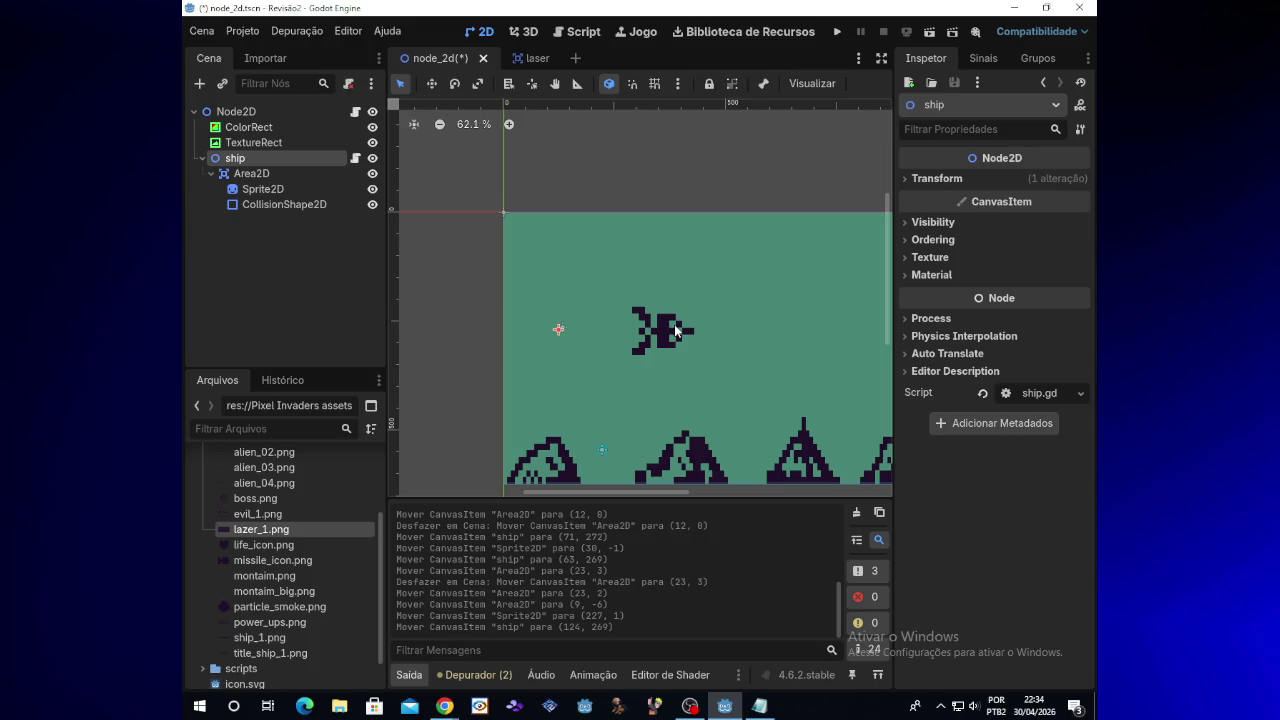
Step: Move the ship's Sprite2D back left to (-34, -1)
click(676, 330)
click(283, 158)
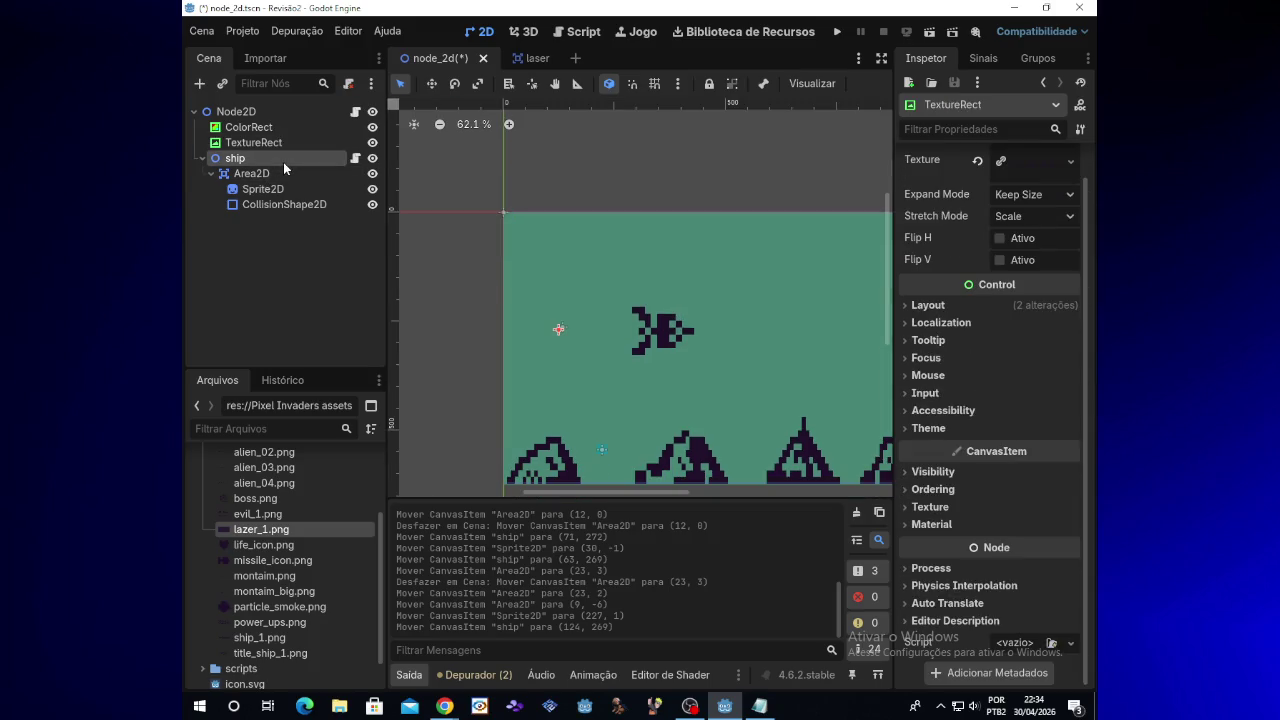
click(264, 189)
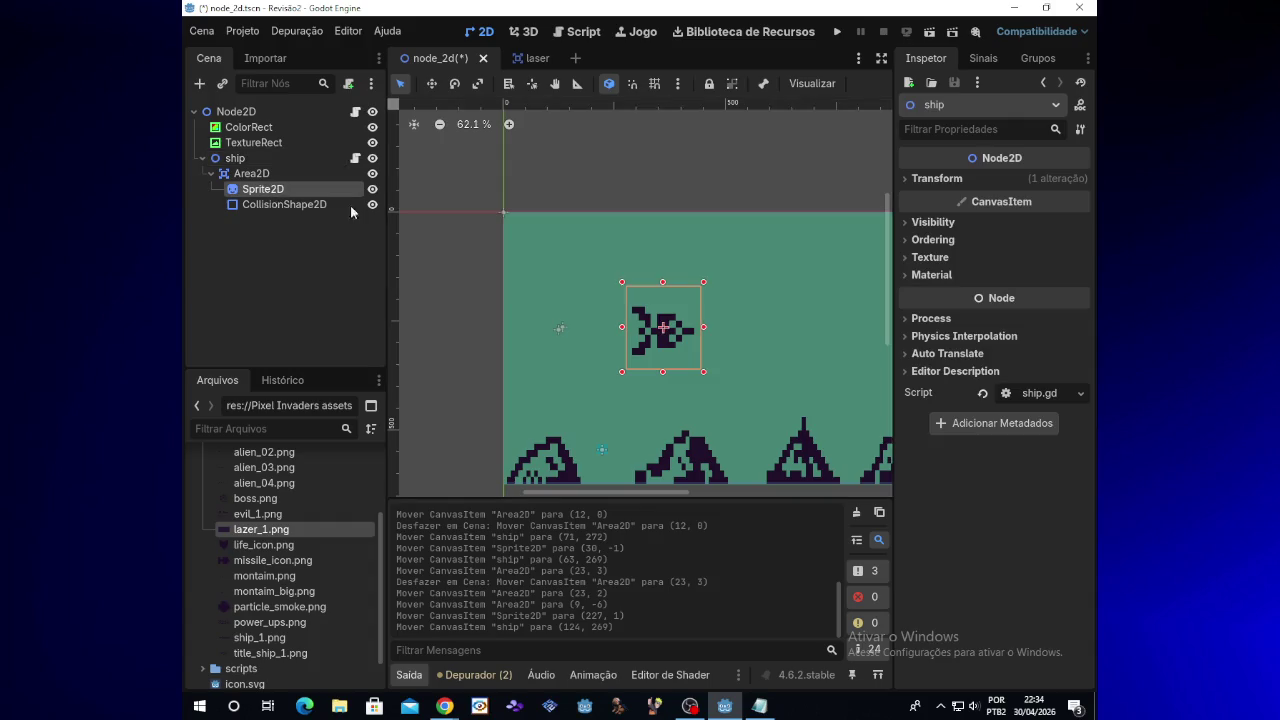
drag(678, 368, 560, 361)
Step: Check the chat window, return to Godot, and run the game to test the lasers
mouse_move(445, 705)
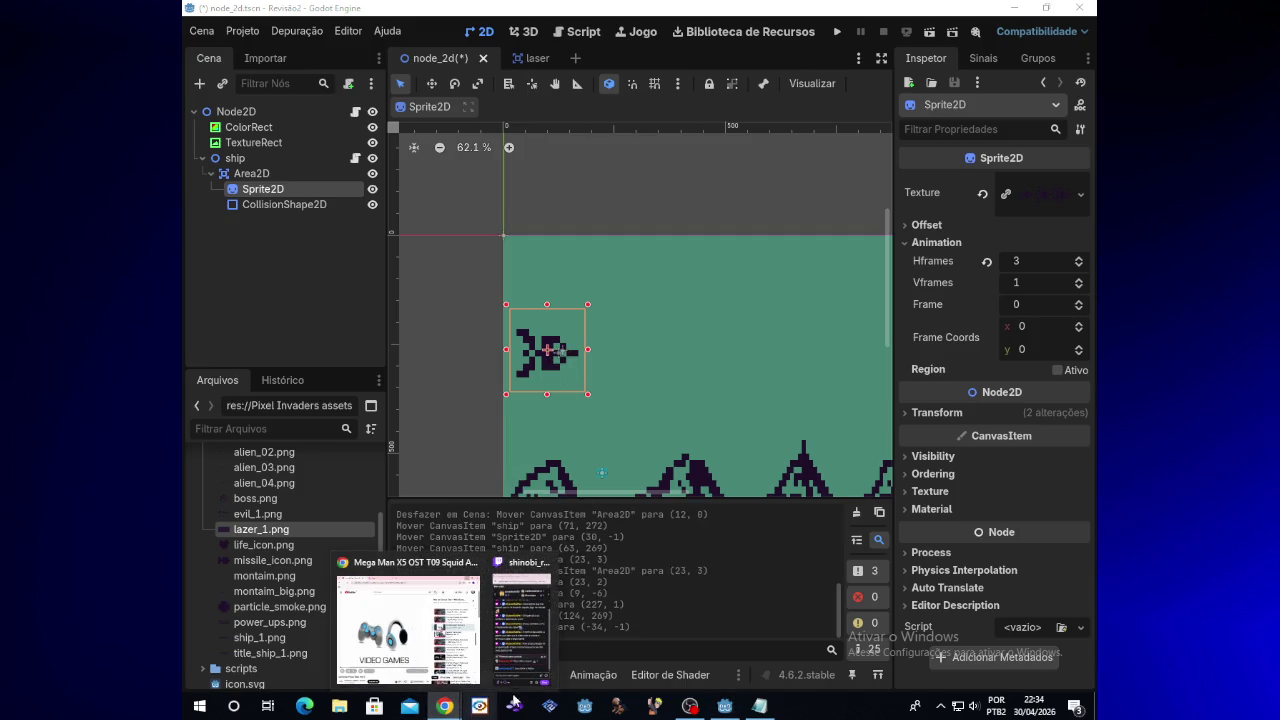
click(530, 668)
click(709, 504)
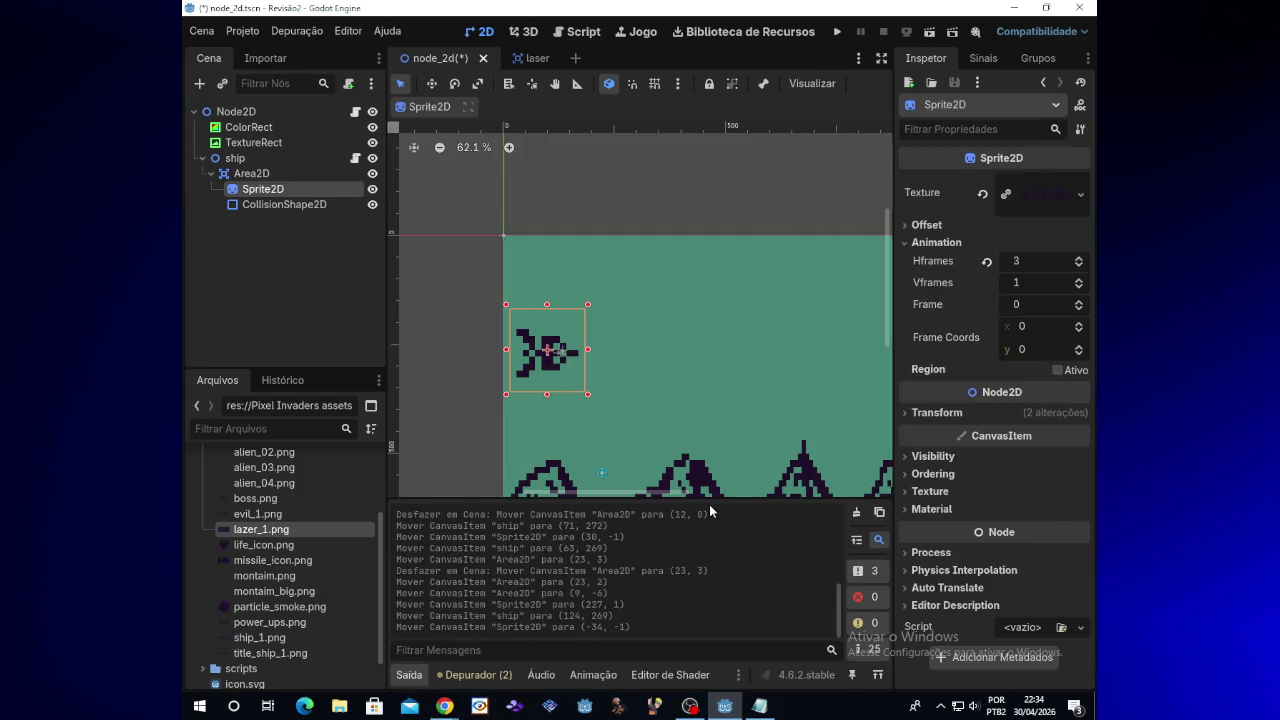
click(840, 31)
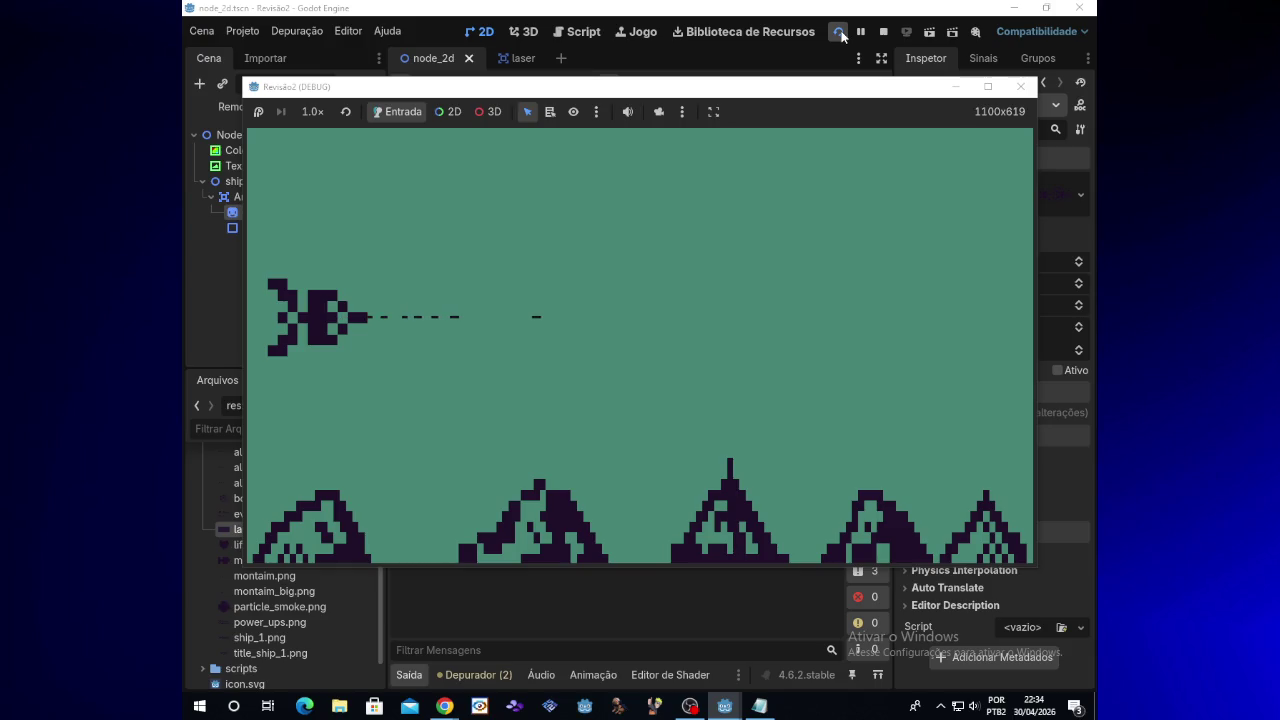
Step: Close the game window, clear the selection, and switch to the laser scene
click(1020, 86)
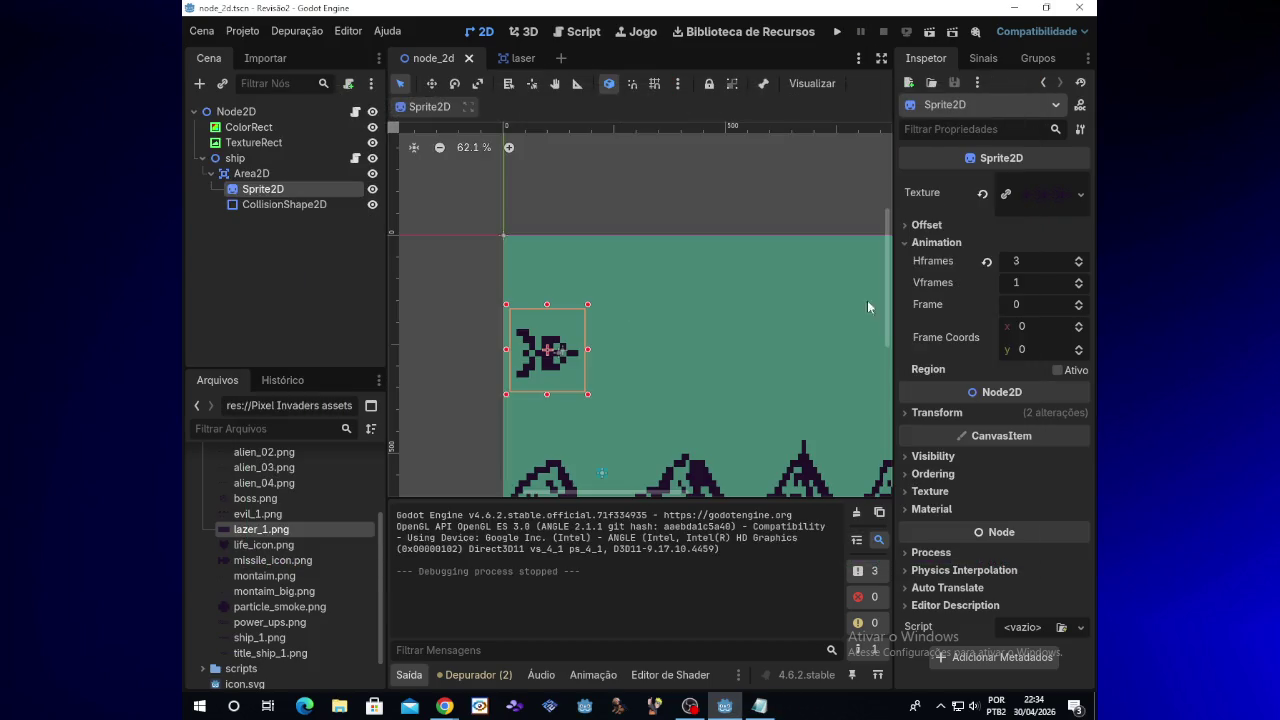
click(465, 373)
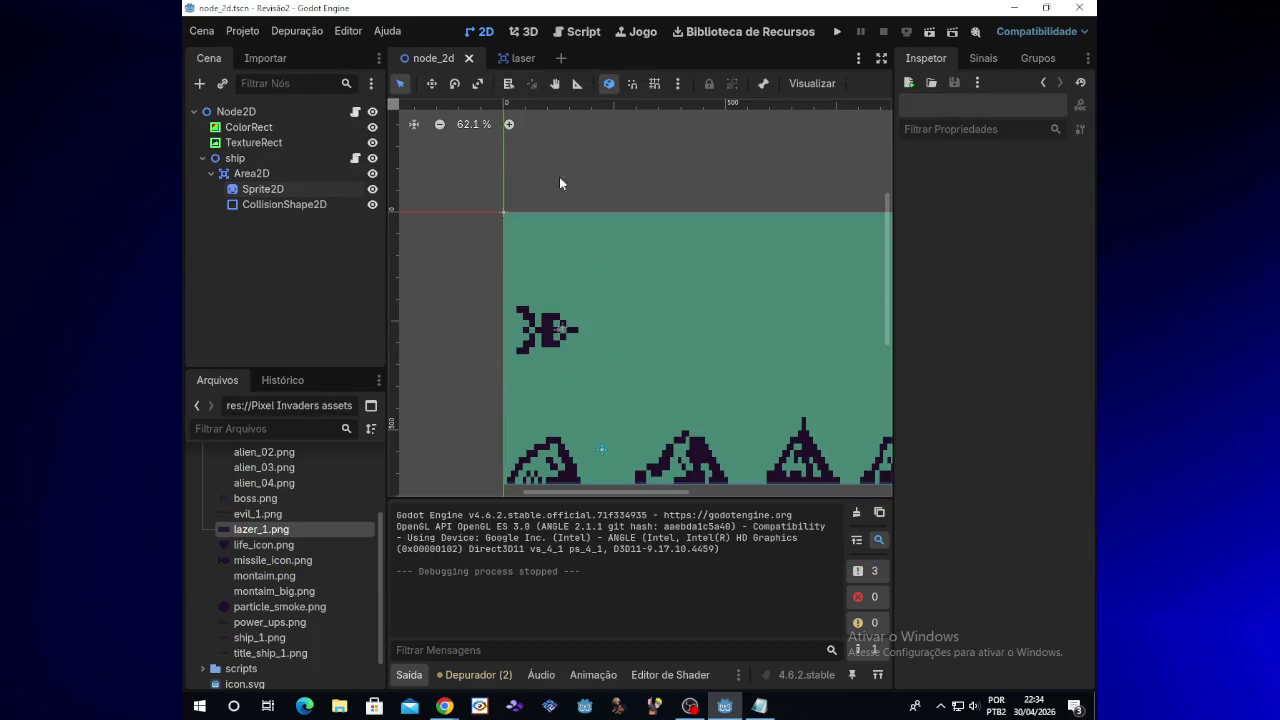
click(520, 58)
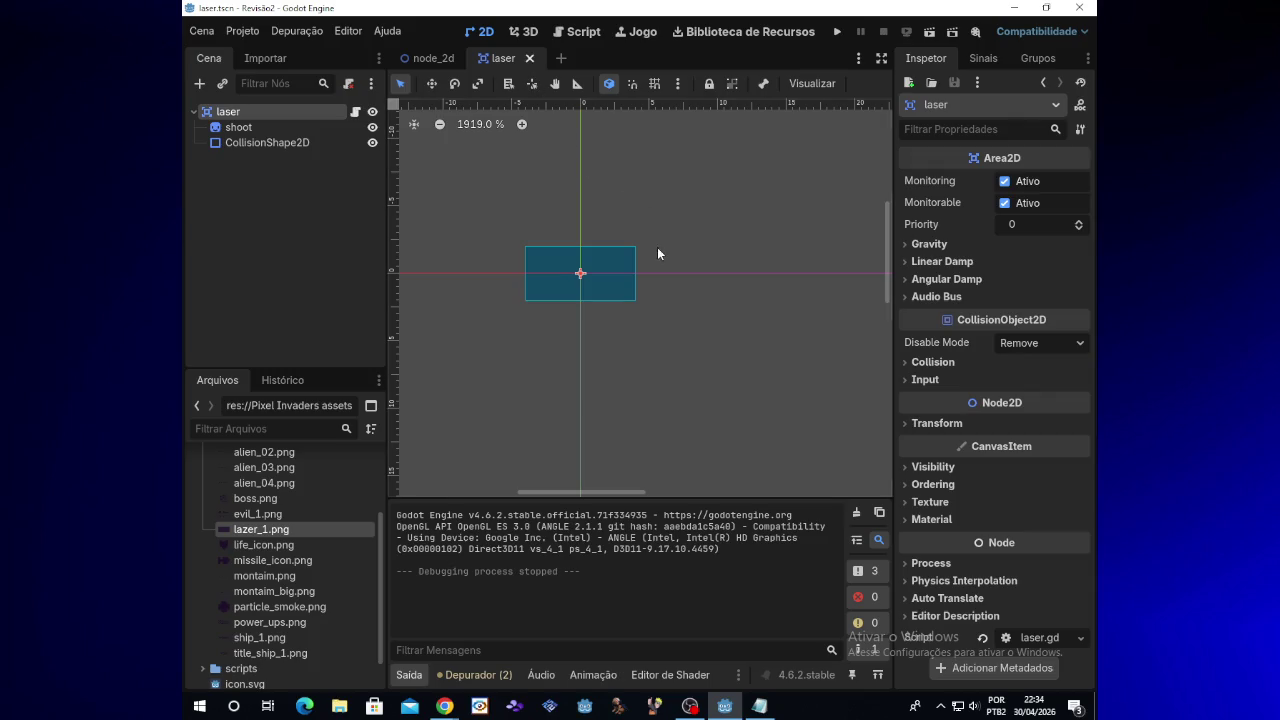
Step: Select the laser's shoot sprite and browse its Inspector sections, ending on Transform
click(628, 299)
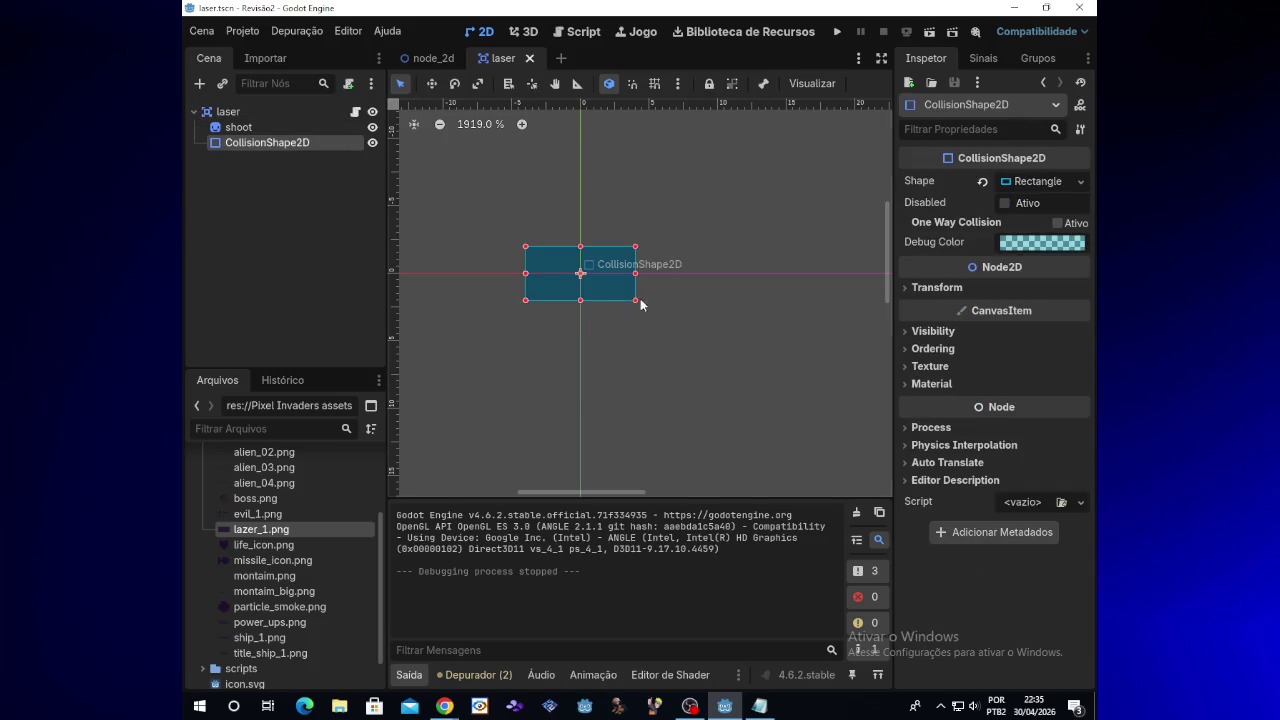
click(238, 127)
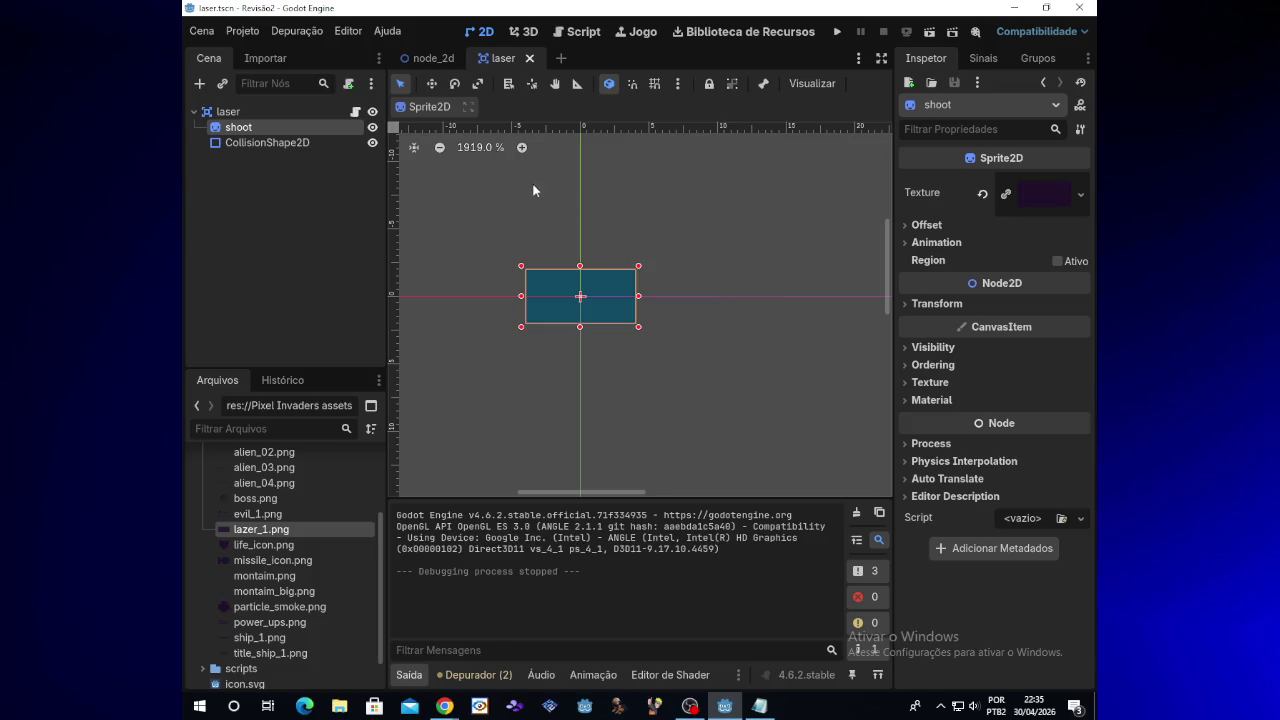
click(926, 225)
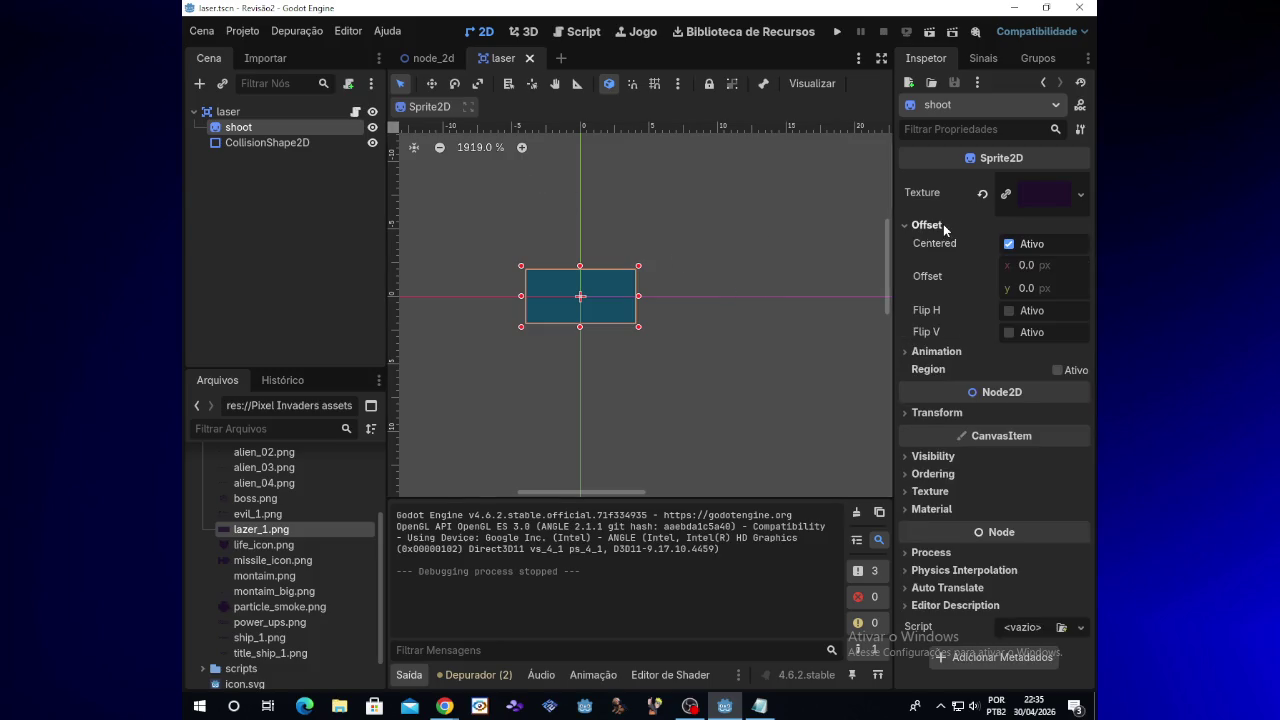
click(943, 224)
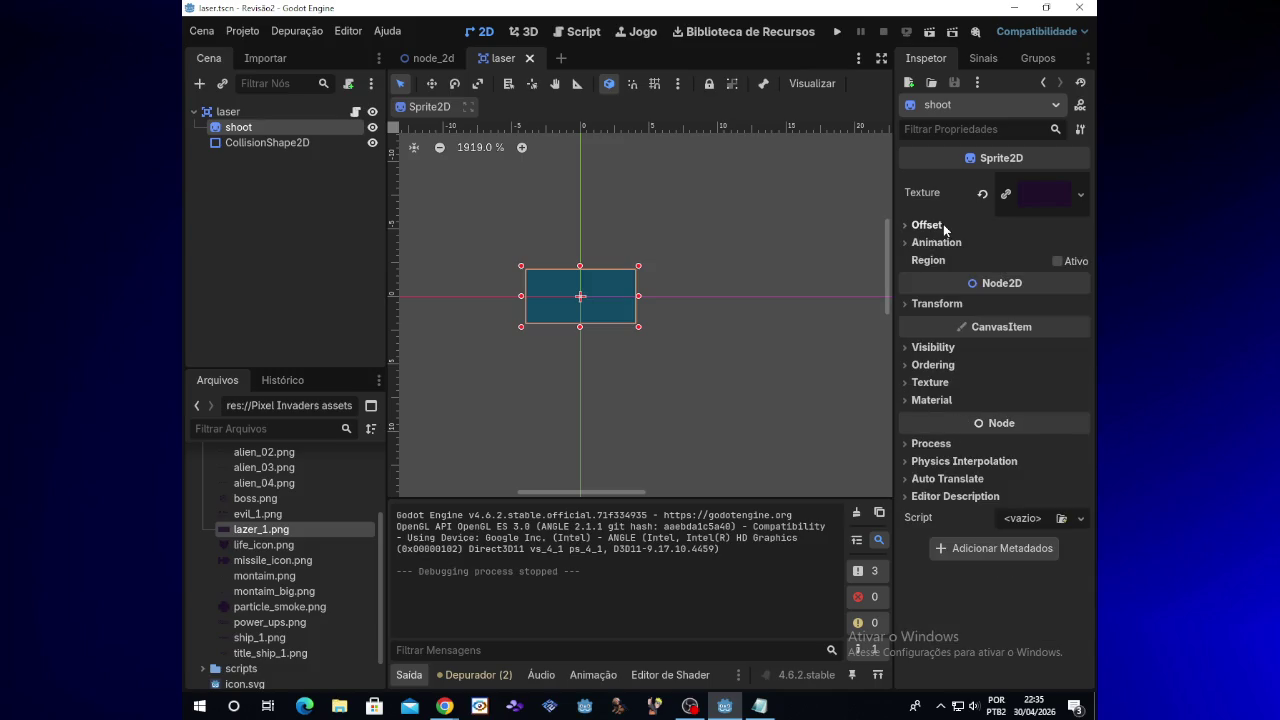
click(931, 382)
click(931, 382)
click(938, 400)
click(938, 400)
click(939, 349)
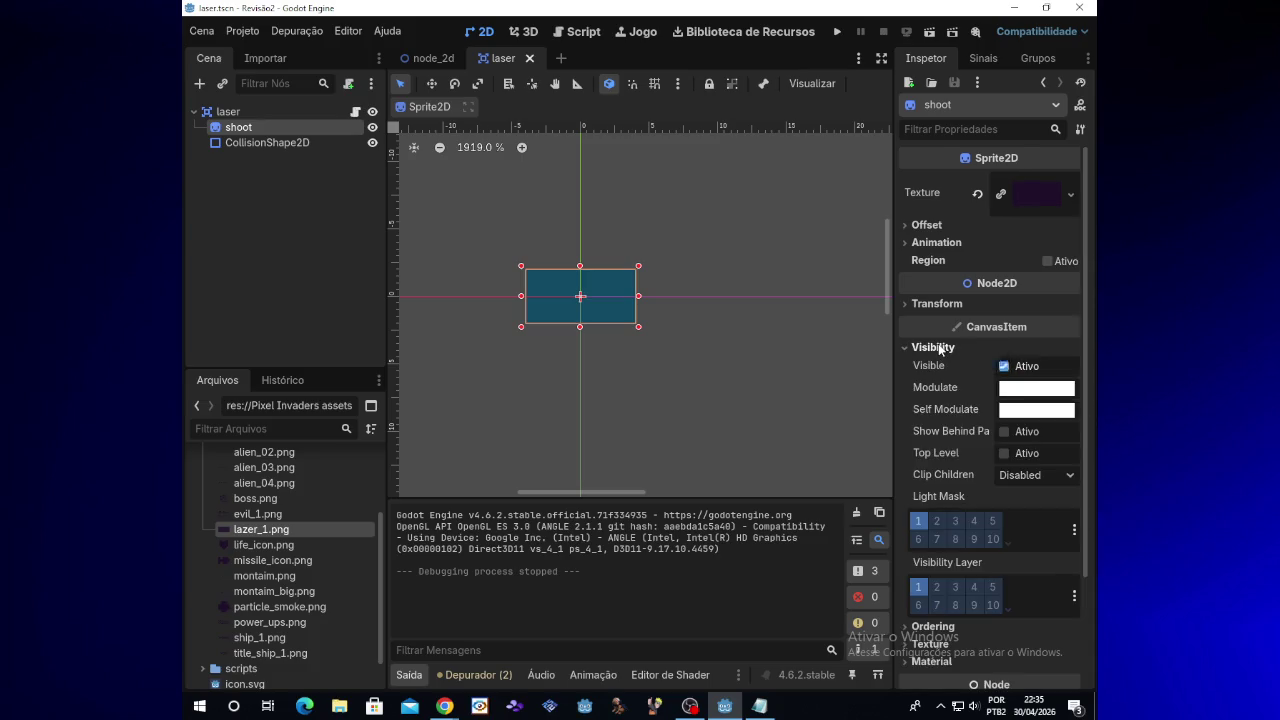
click(939, 349)
click(925, 243)
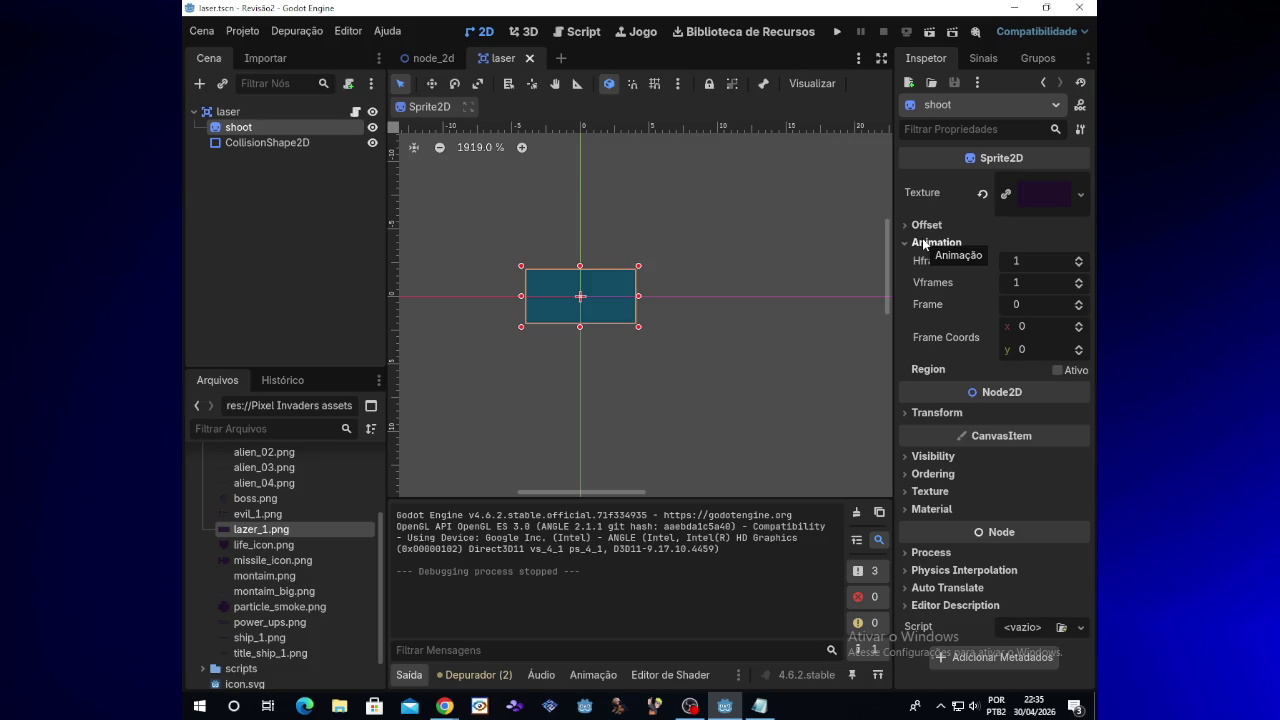
click(924, 243)
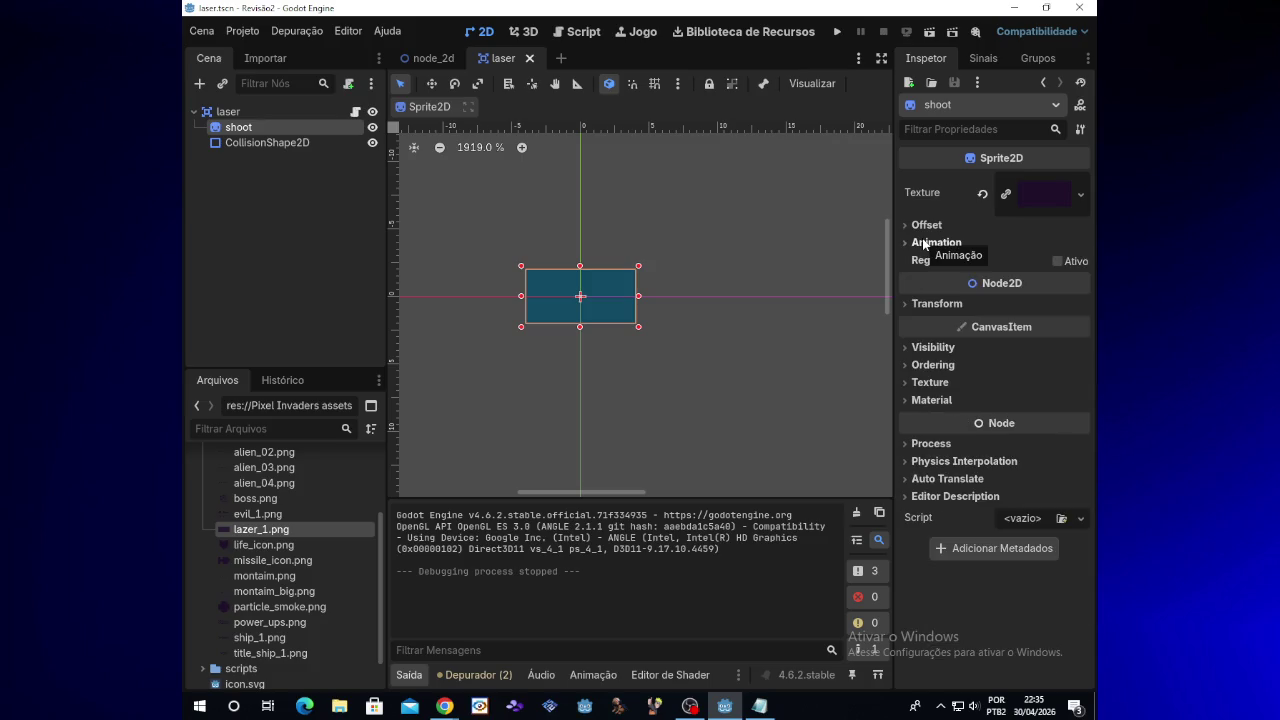
click(924, 243)
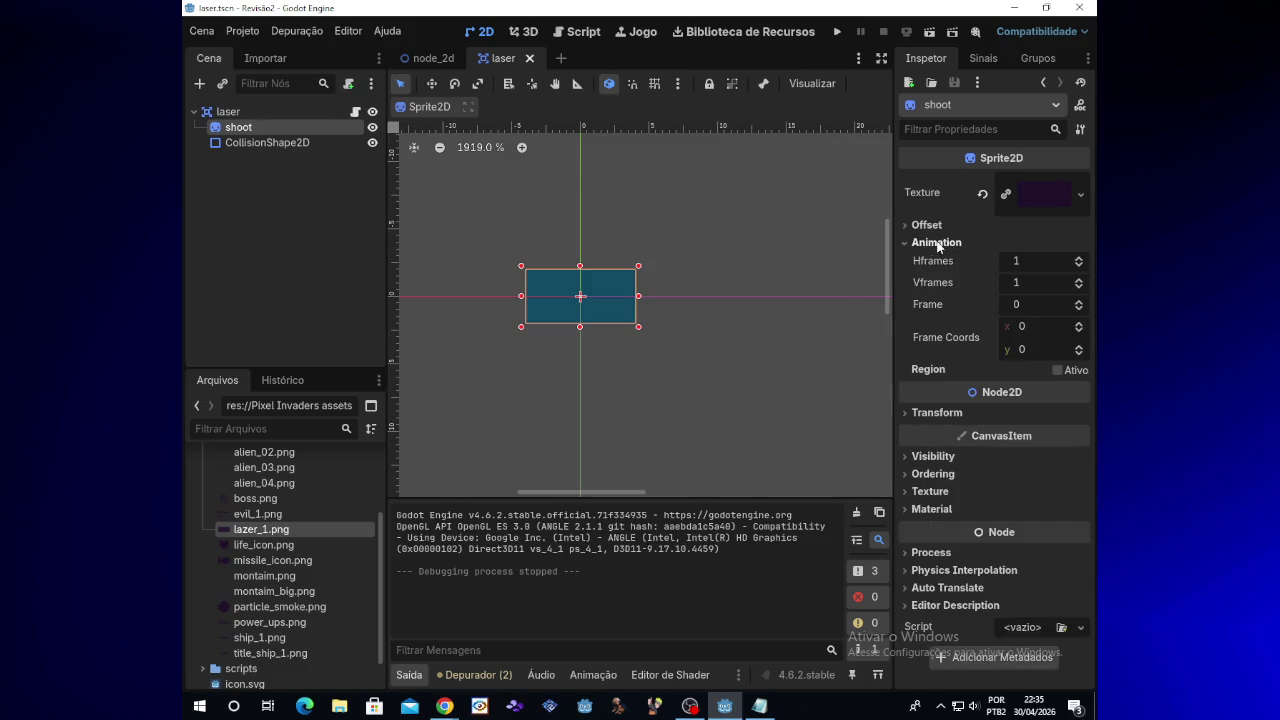
click(925, 245)
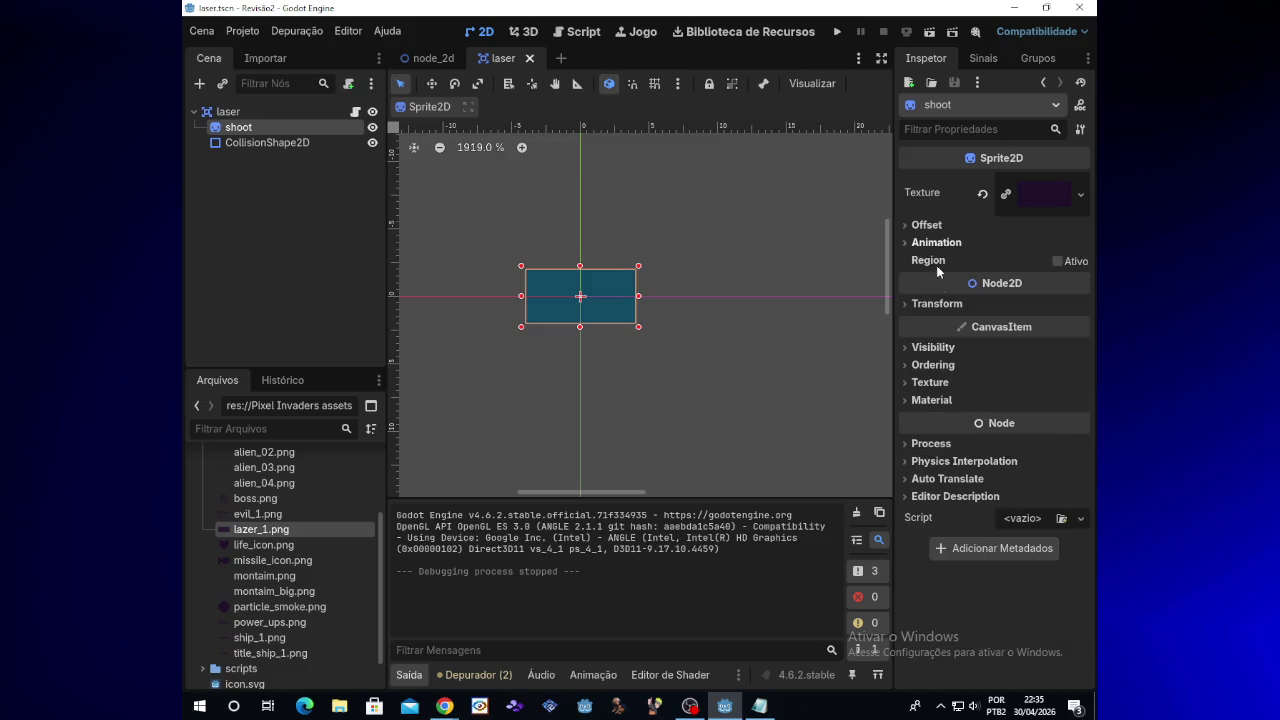
click(934, 303)
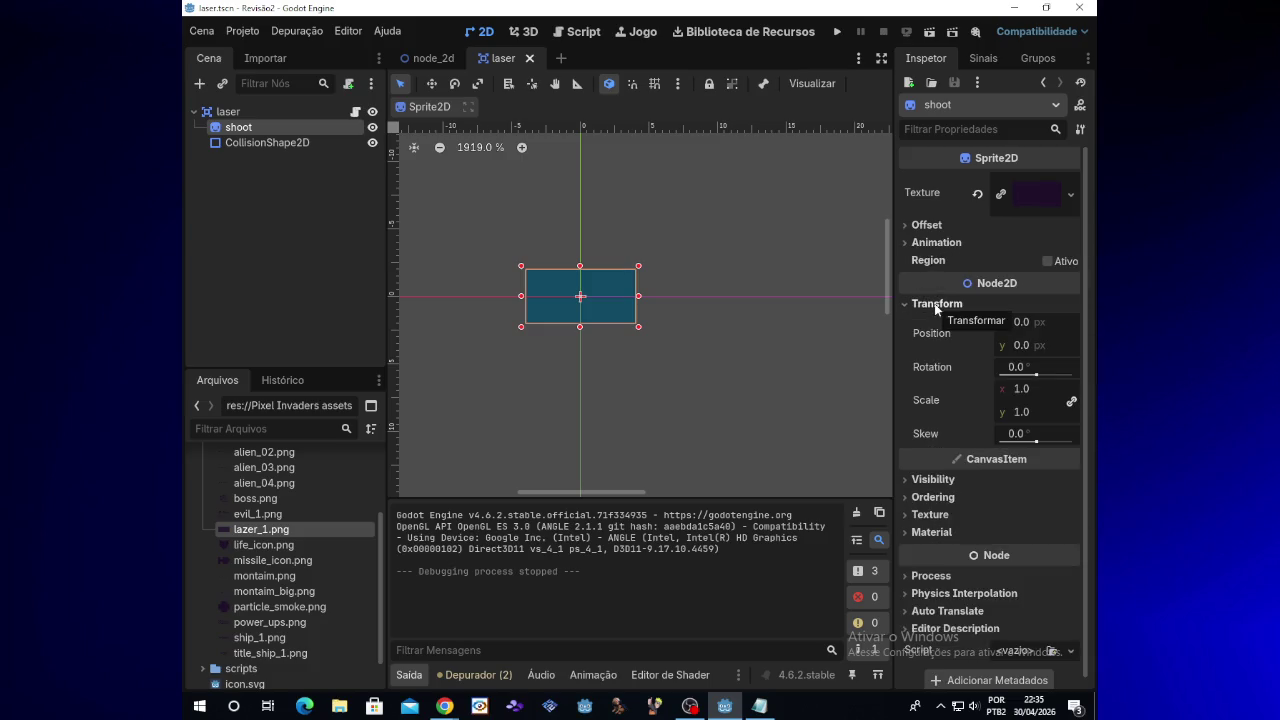
Step: Enlarge the shoot sprite from its corner handle, undoing an accidental 14.2 skew
drag(1036, 446, 1041, 447)
key(ctrl+z)
click(1025, 390)
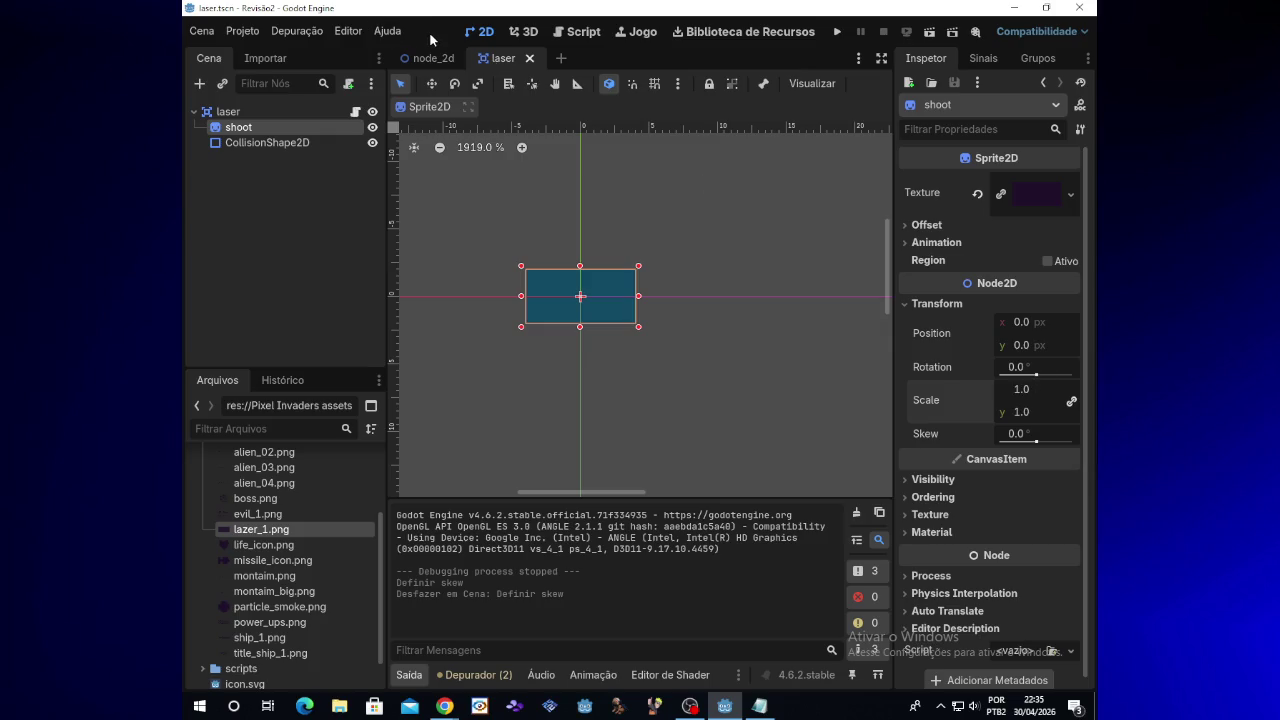
mouse_move(639, 327)
mouse_down()
mouse_move(734, 389)
mouse_move(840, 400)
mouse_move(828, 418)
mouse_up()
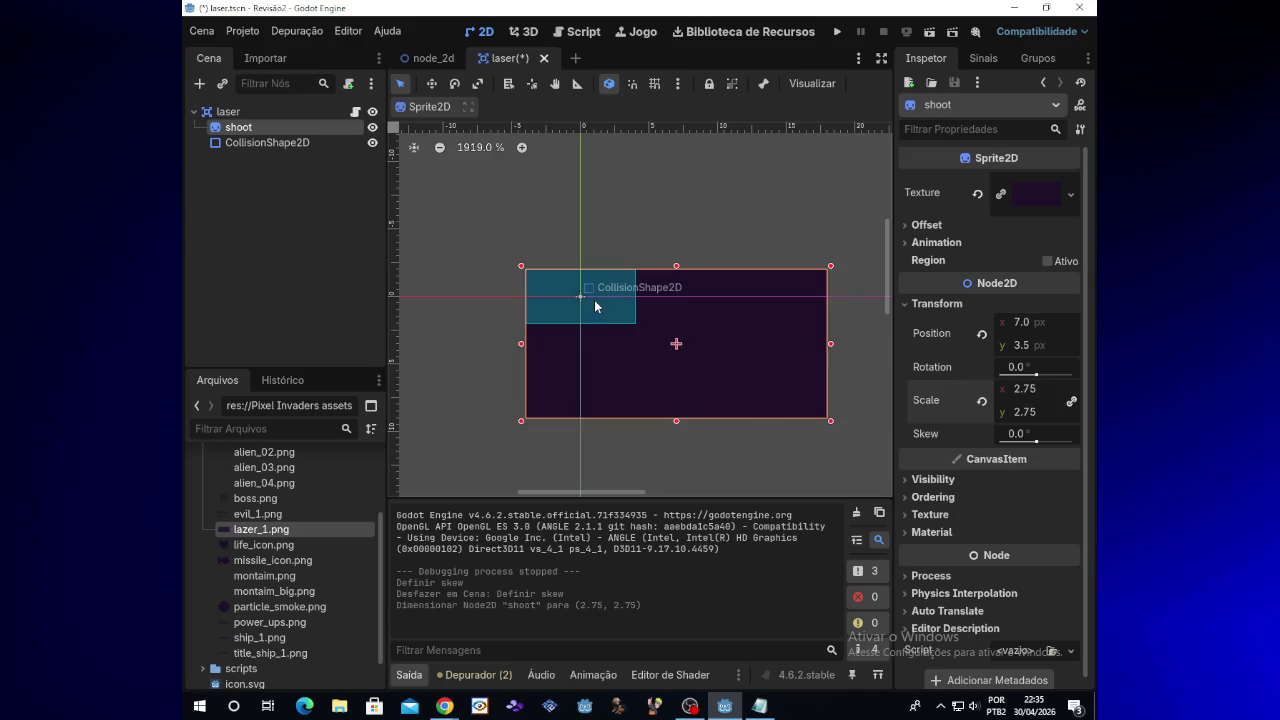
Step: Stretch the collision rectangle over the enlarged sprite and test-run the game
click(590, 288)
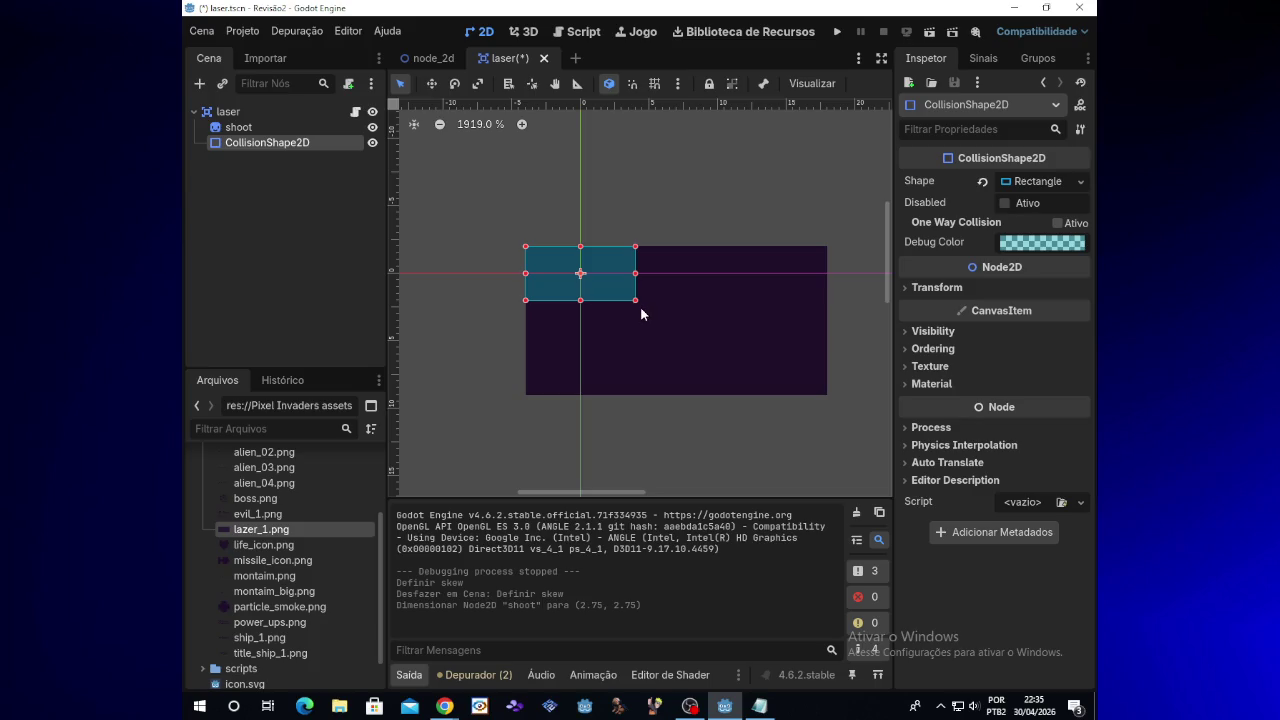
drag(640, 306, 745, 354)
drag(808, 380, 828, 394)
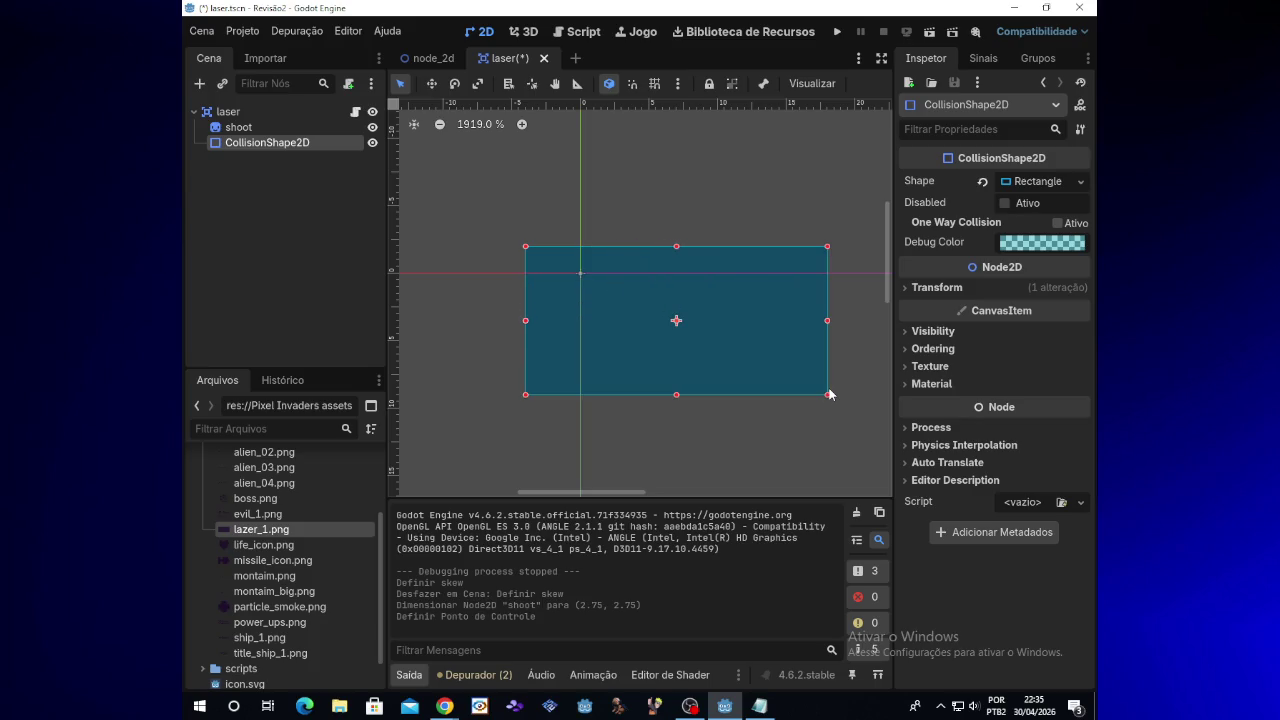
click(836, 31)
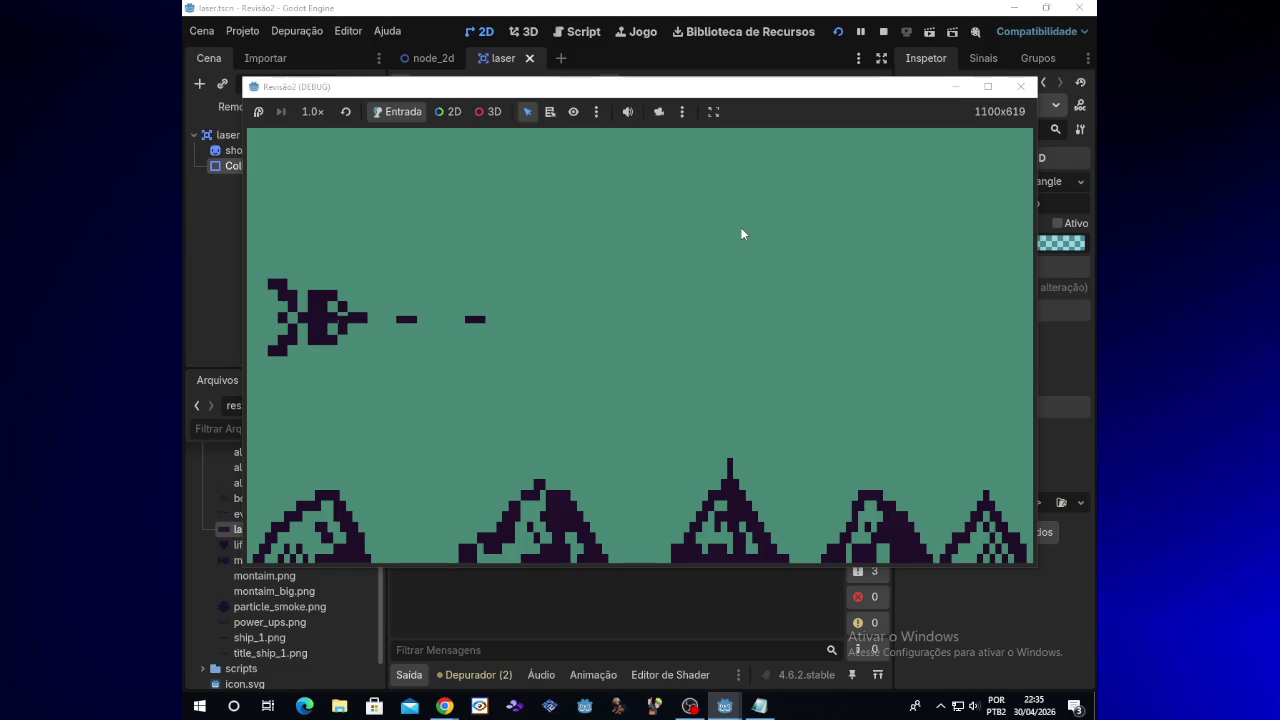
click(1020, 86)
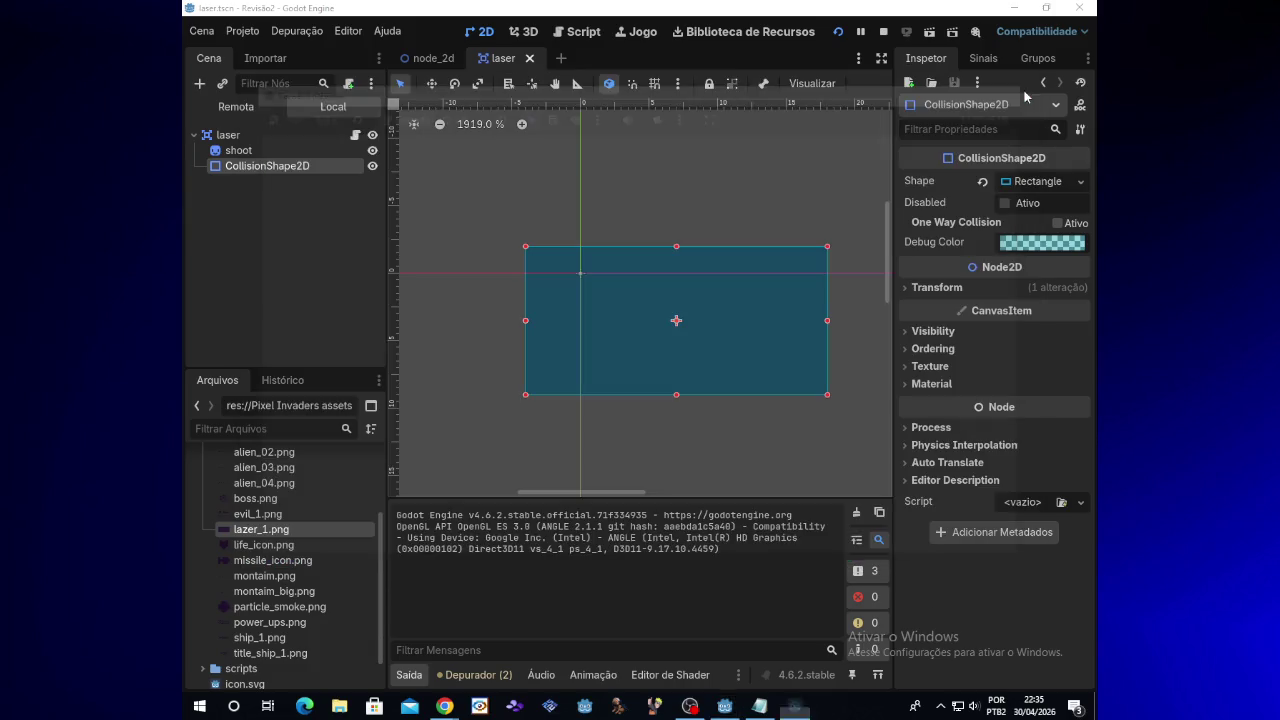
Step: Make the collision rectangle and sprite taller, reaching scale 2.75 × 3.25, then test again
drag(677, 240, 678, 220)
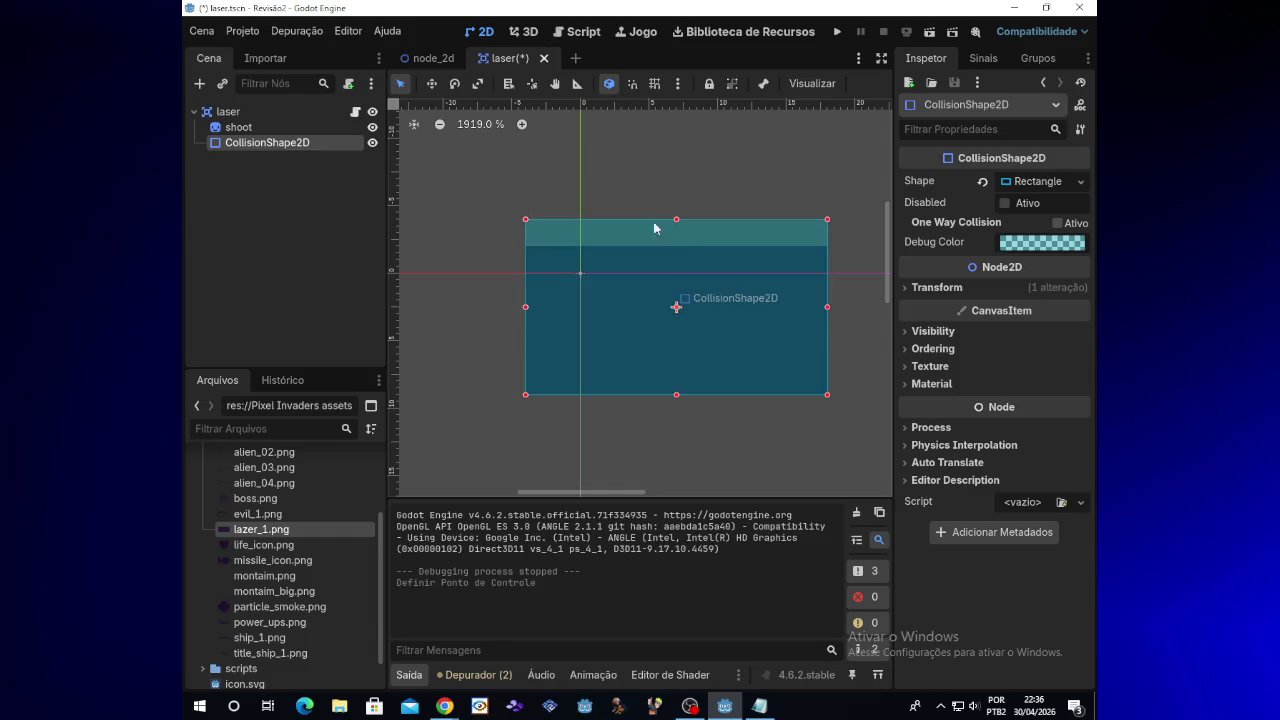
click(270, 113)
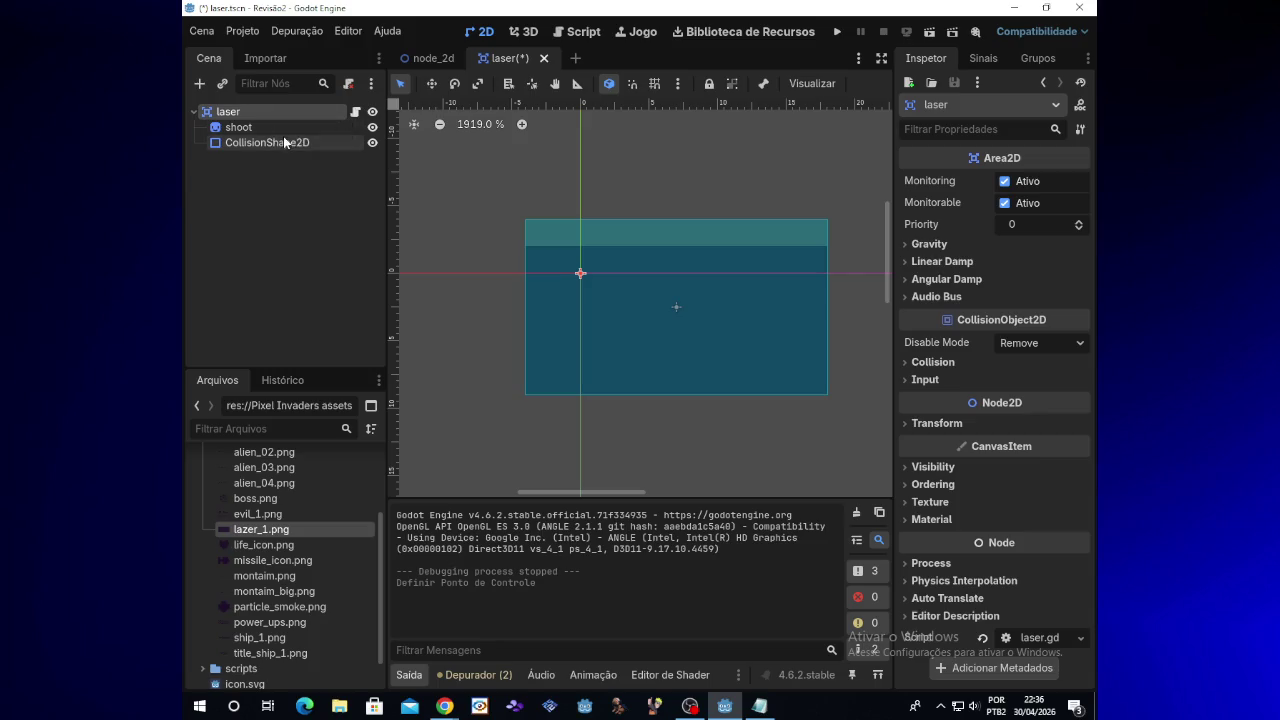
click(283, 129)
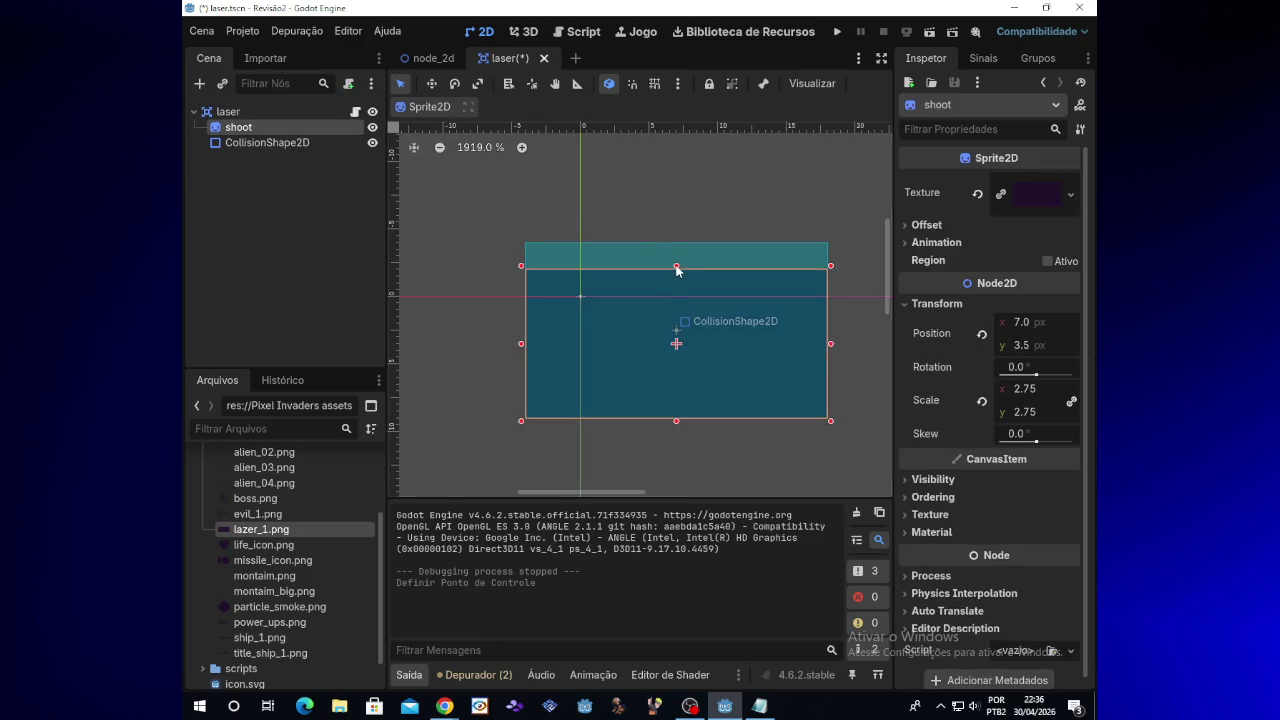
drag(676, 262, 676, 240)
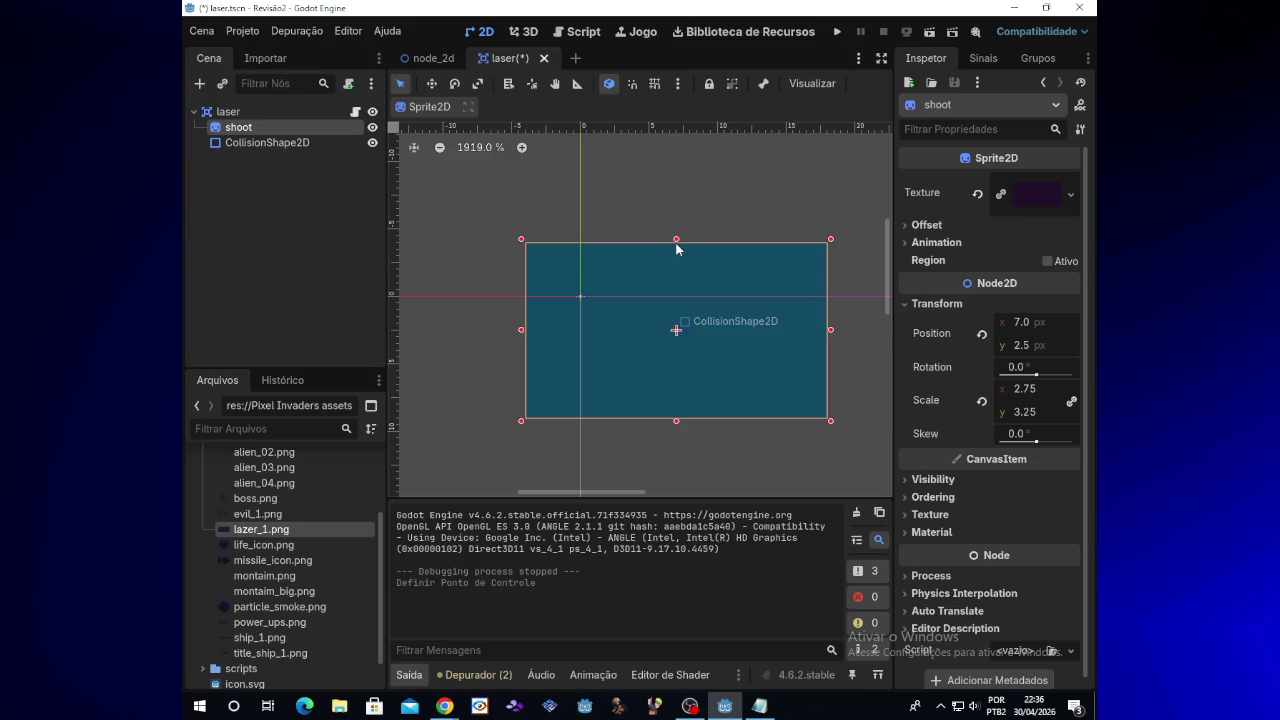
key(F5)
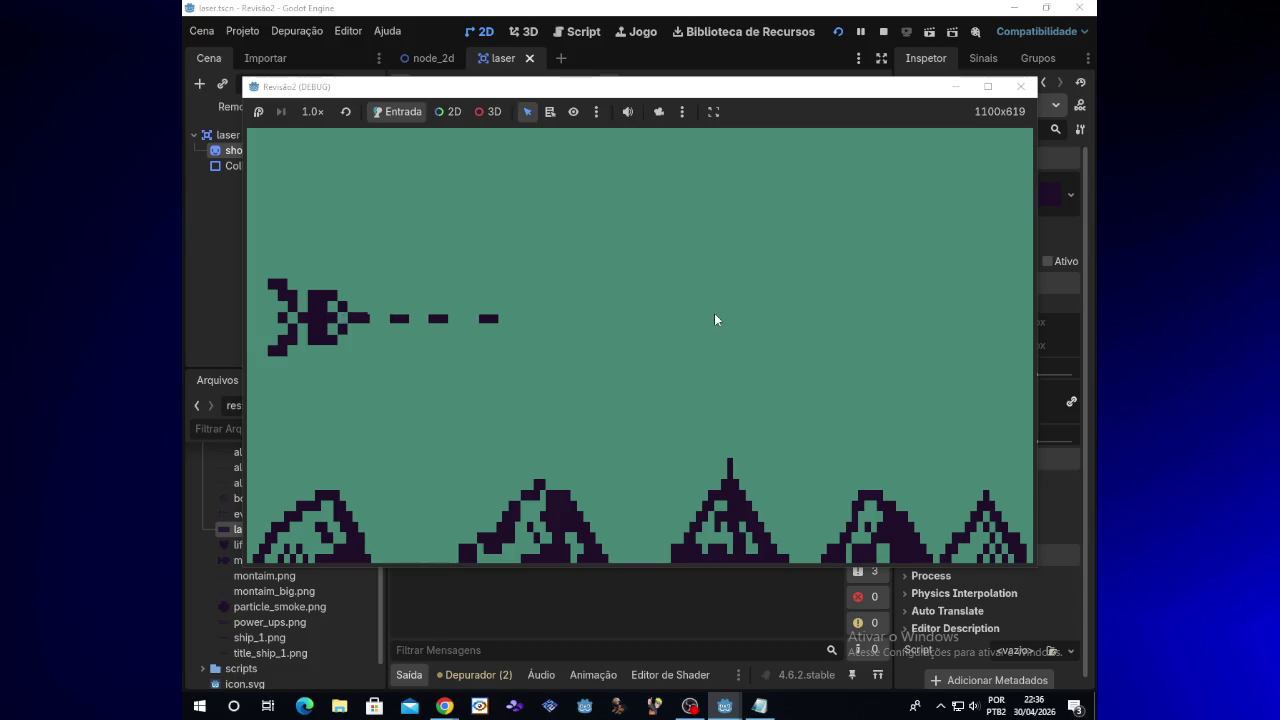
click(1020, 86)
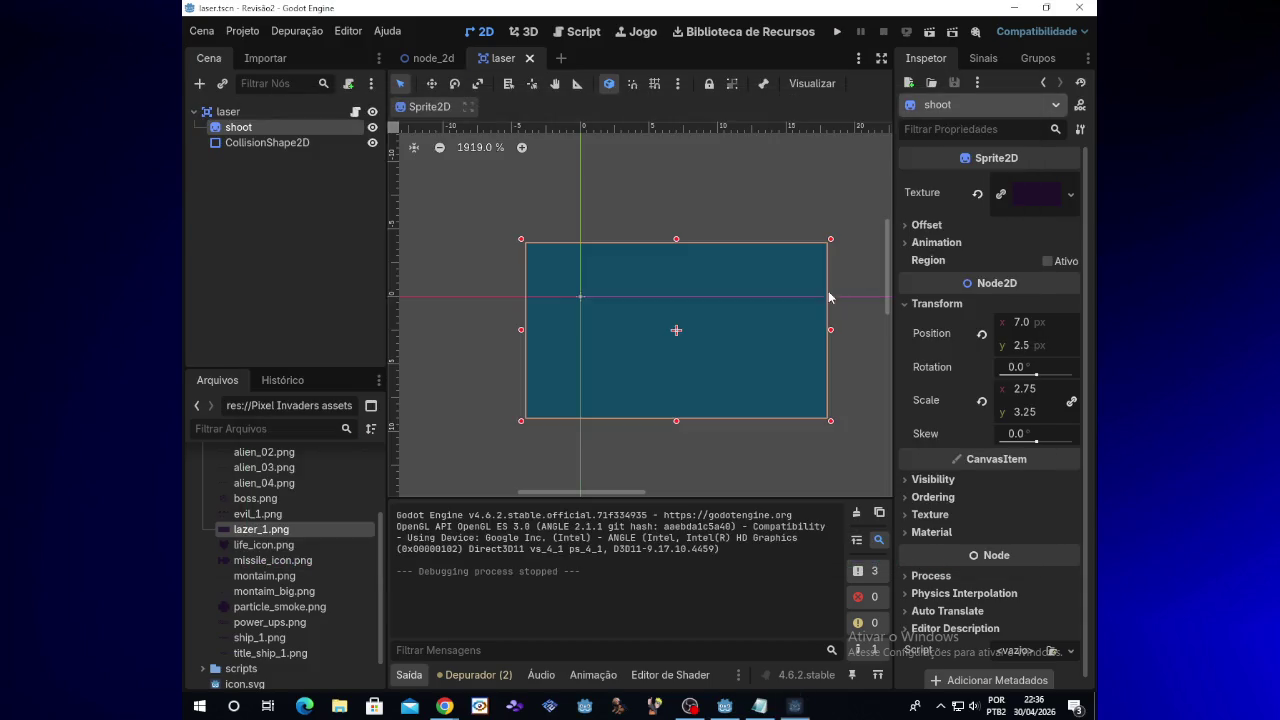
Step: Stretch the shoot sprite's top edge higher and test-run the game
drag(677, 236, 677, 199)
click(705, 250)
mouse_move(445, 706)
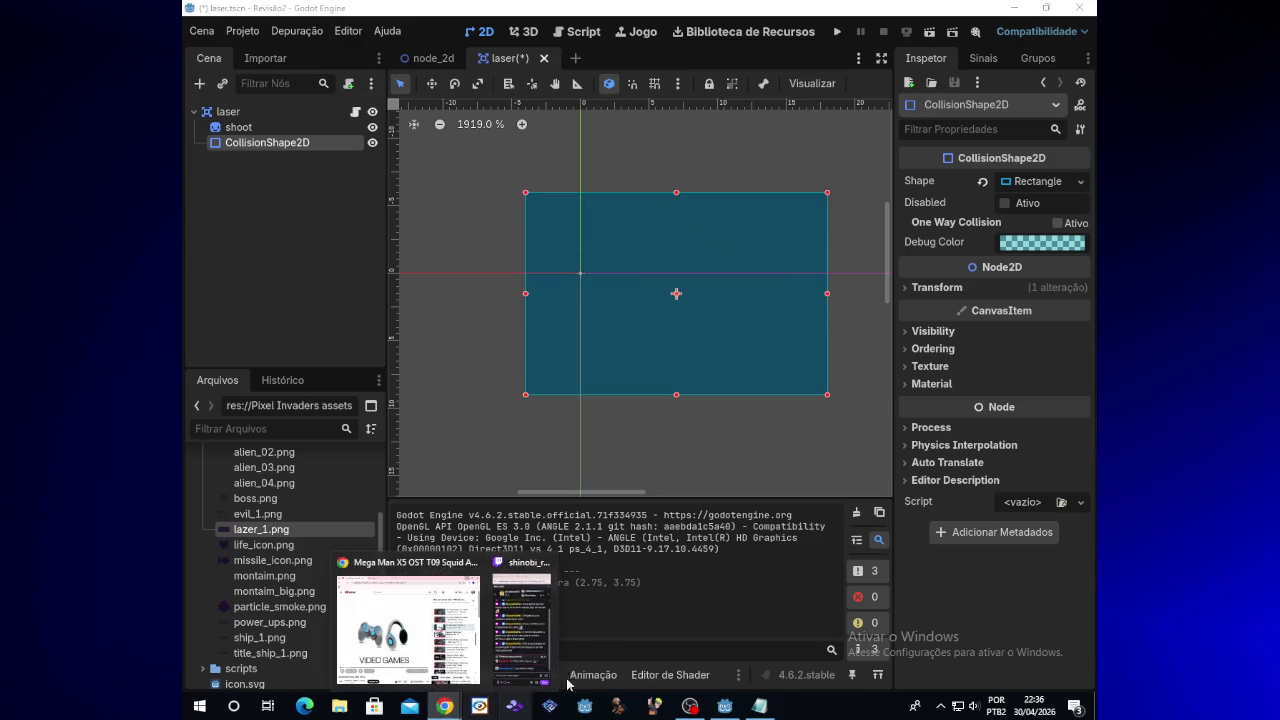
click(836, 32)
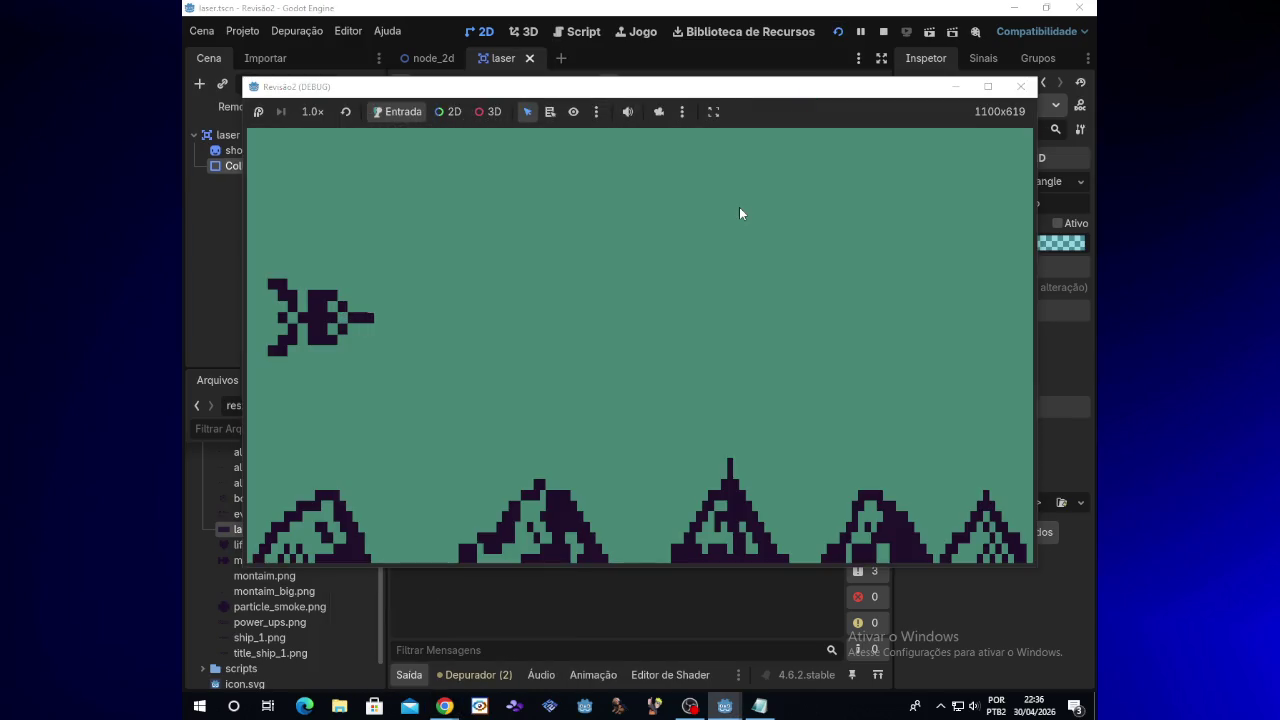
click(1020, 90)
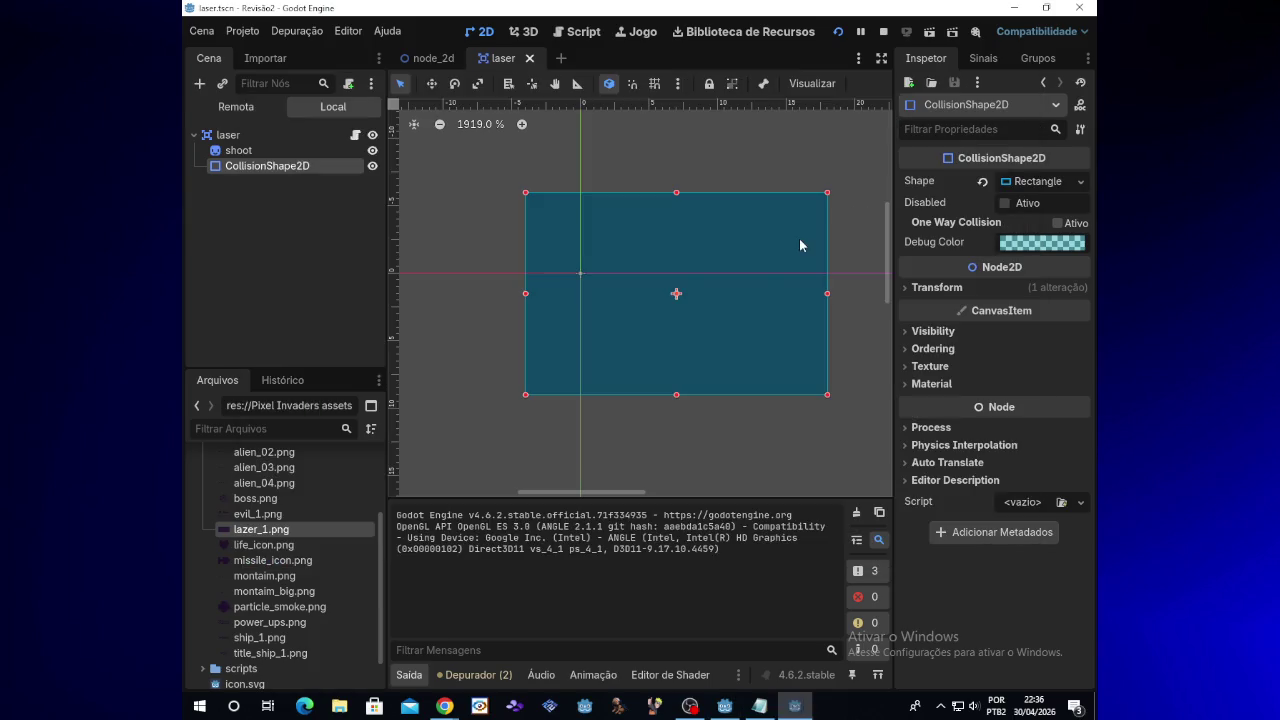
Step: Raise the collision top, stretch the sprite to scale 2.75 × 4.0, test, then open laser.gd
click(679, 189)
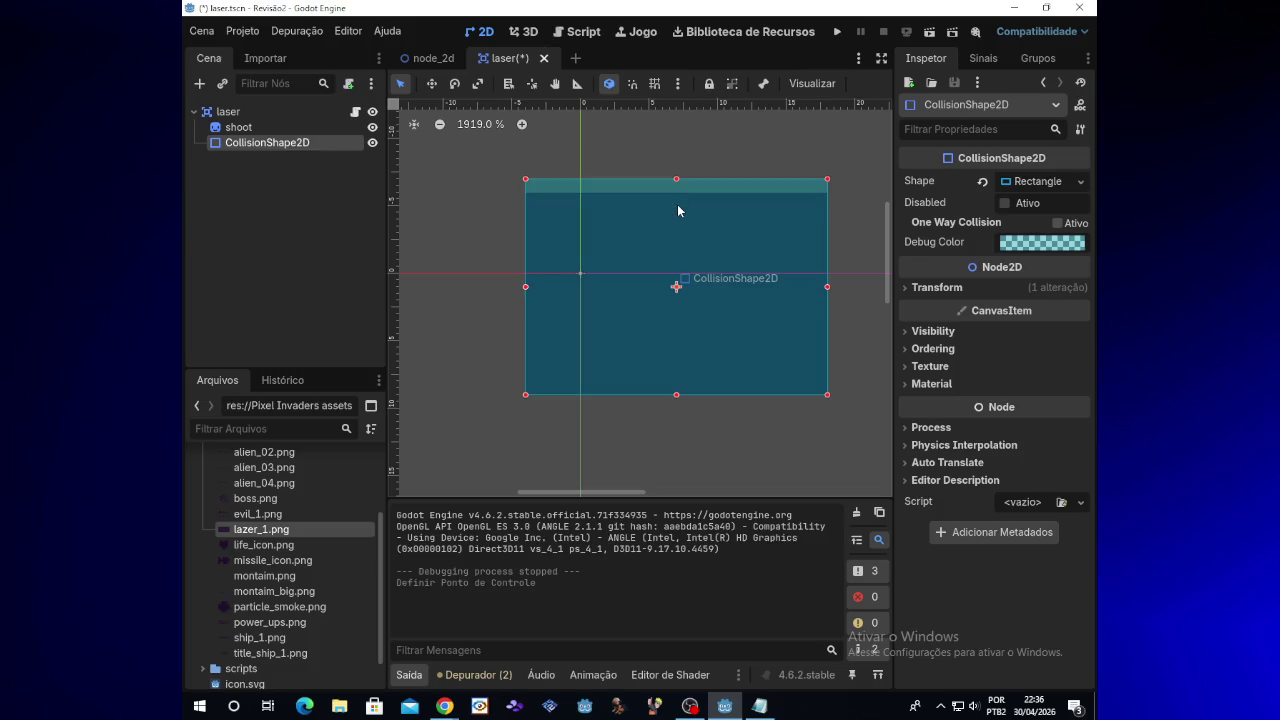
click(304, 115)
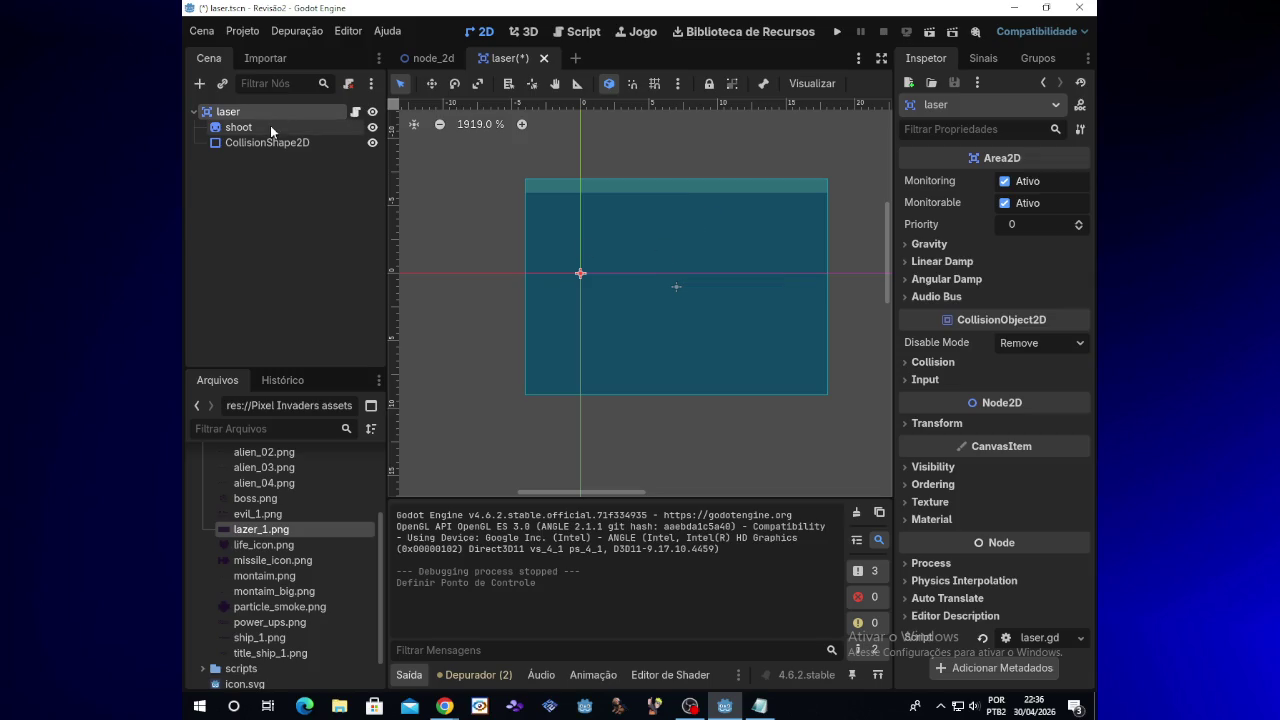
click(271, 126)
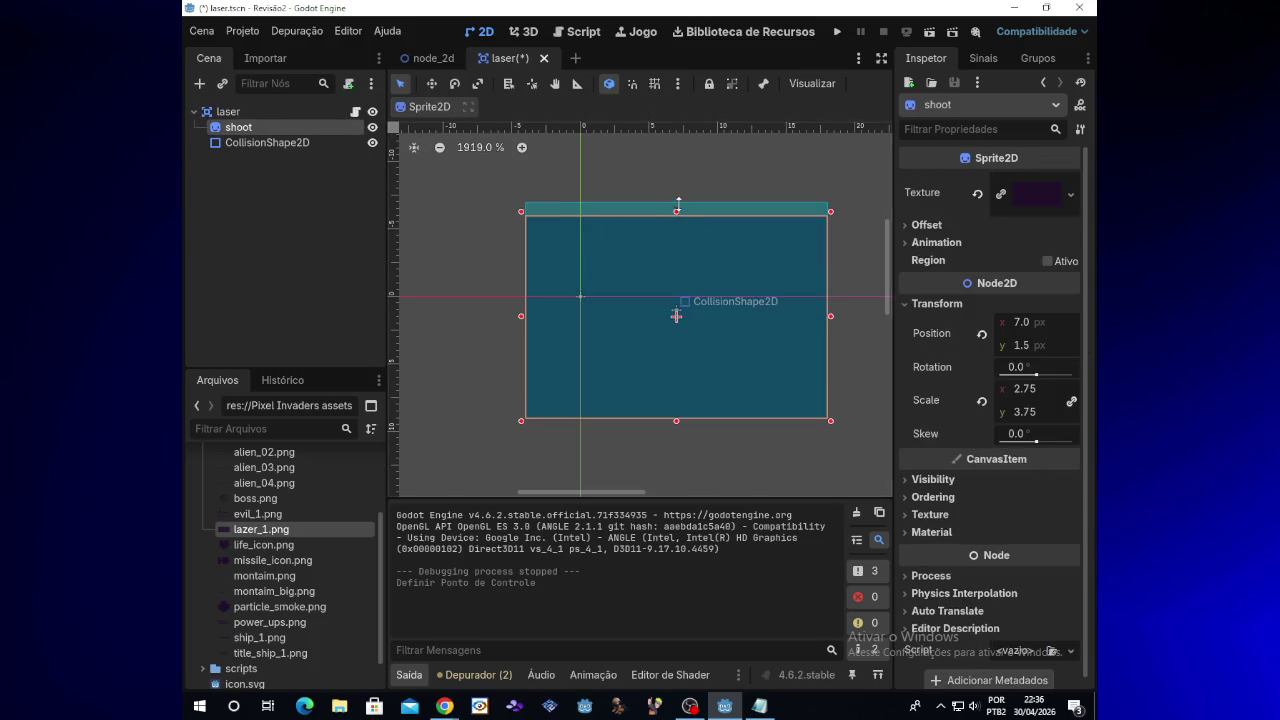
drag(679, 205, 679, 199)
click(837, 31)
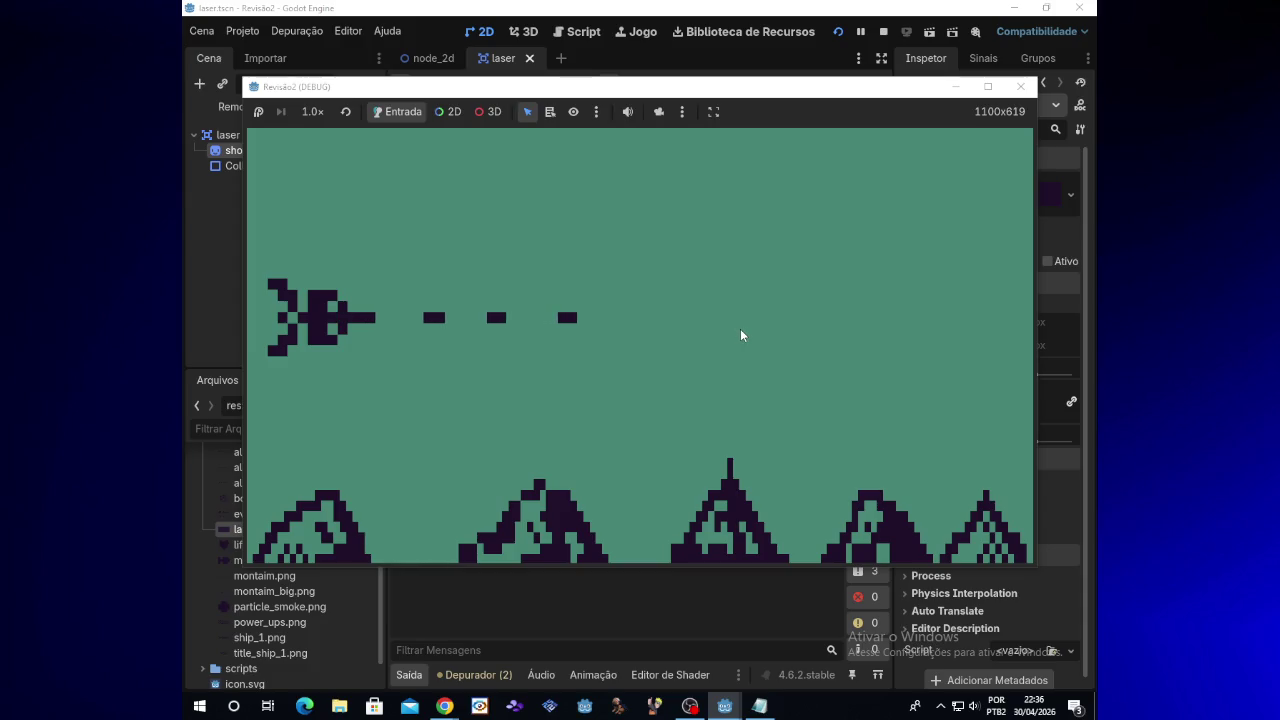
click(1024, 90)
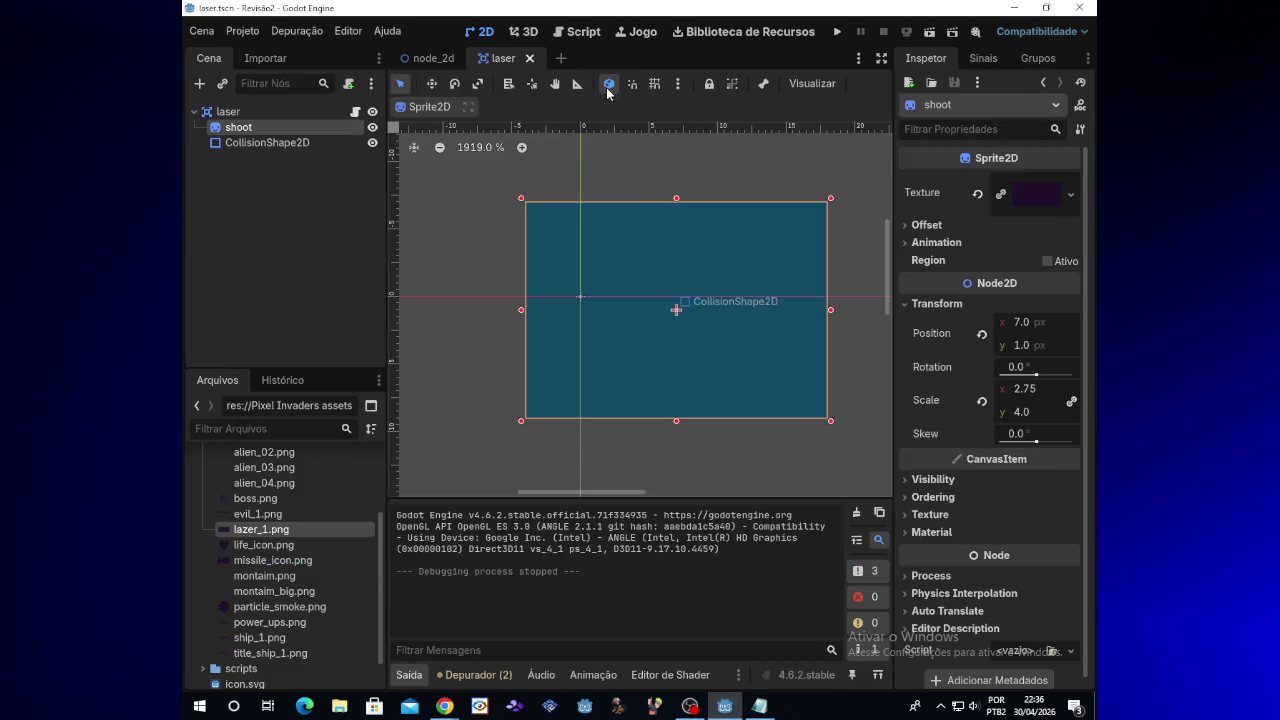
click(355, 111)
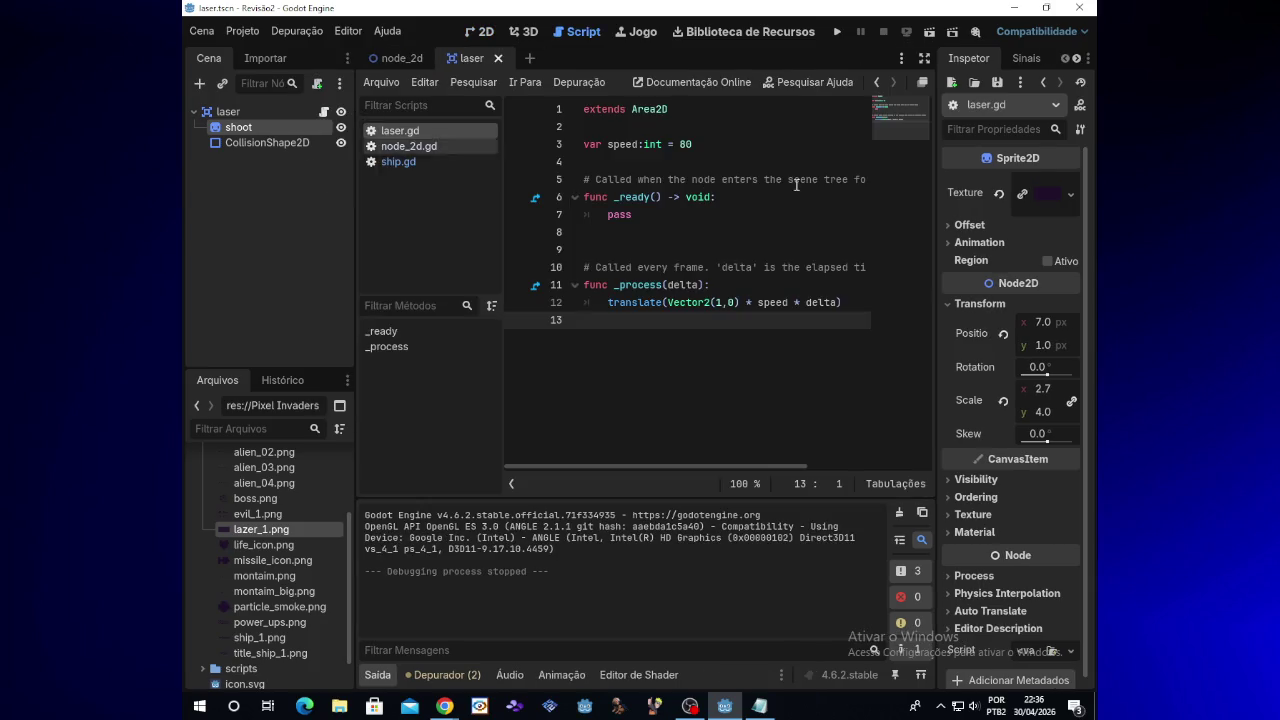
Step: Change the laser speed on line 3 from 80 to 400 and run the game
click(692, 144)
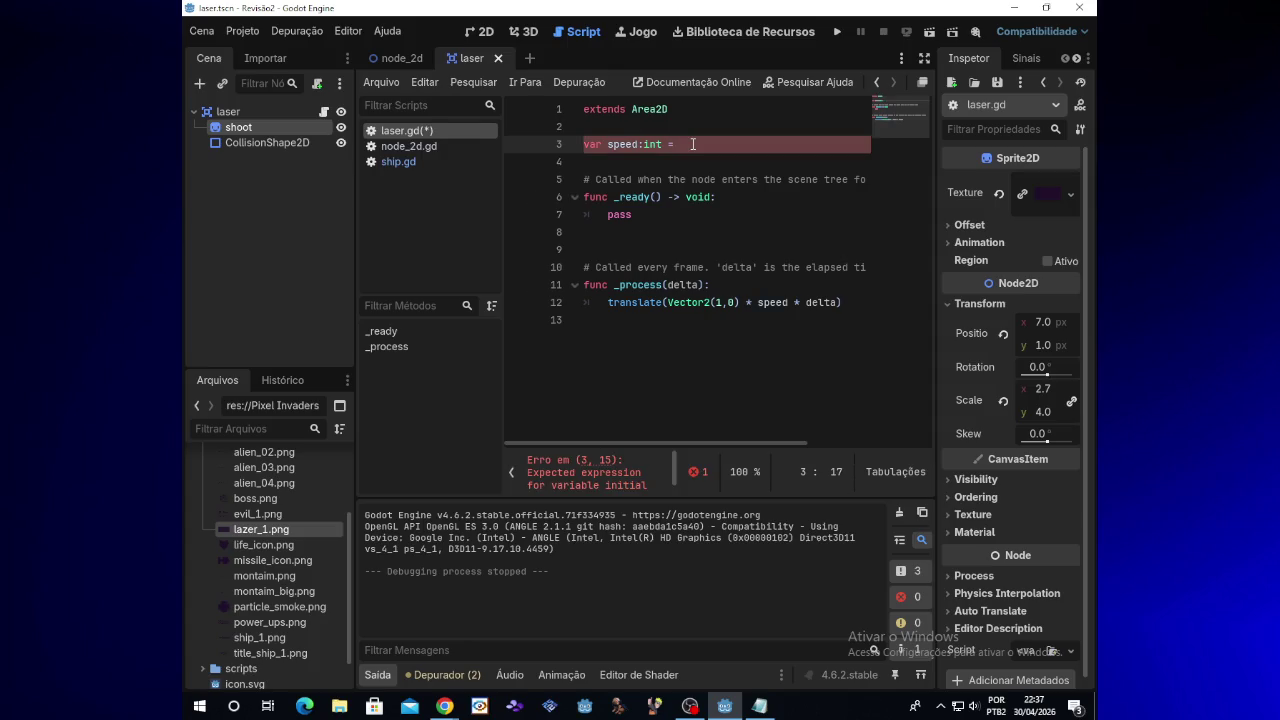
text(2)
key(BackSpace)
text(400)
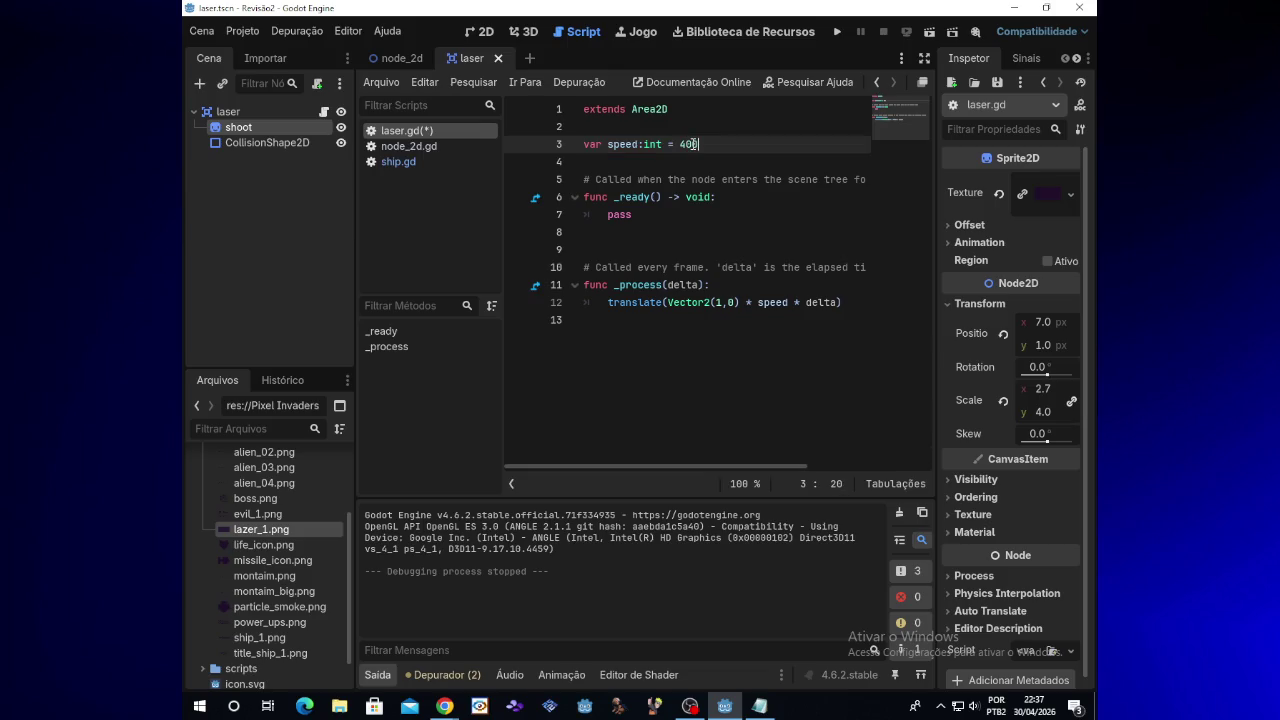
click(837, 31)
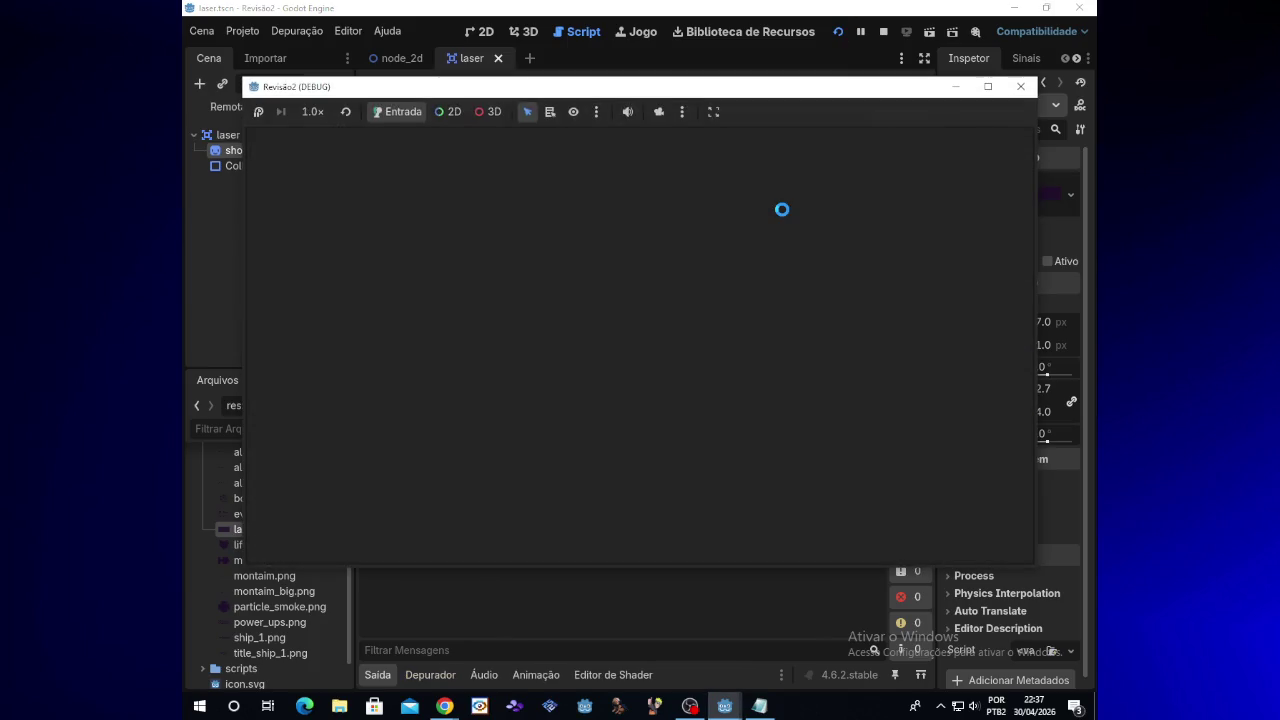
Step: Fly the ship in all directions while firing to check the faster lasers, then stop the game
key(space)
key(space)
key(space)
key(space)
key(Right)
key(Up)
key(Down)
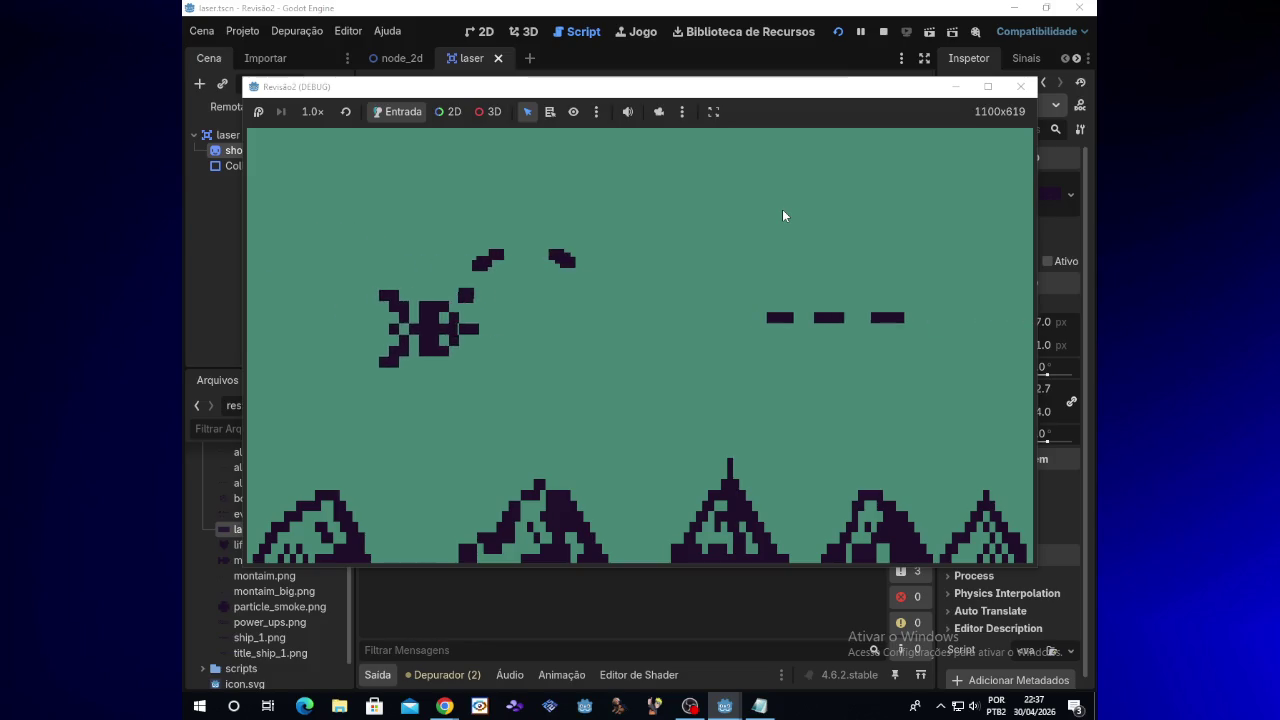
key(Left)
key(space)
key(Right)
key(Up)
key(Down)
key(Left)
key(space)
key(space)
key(space)
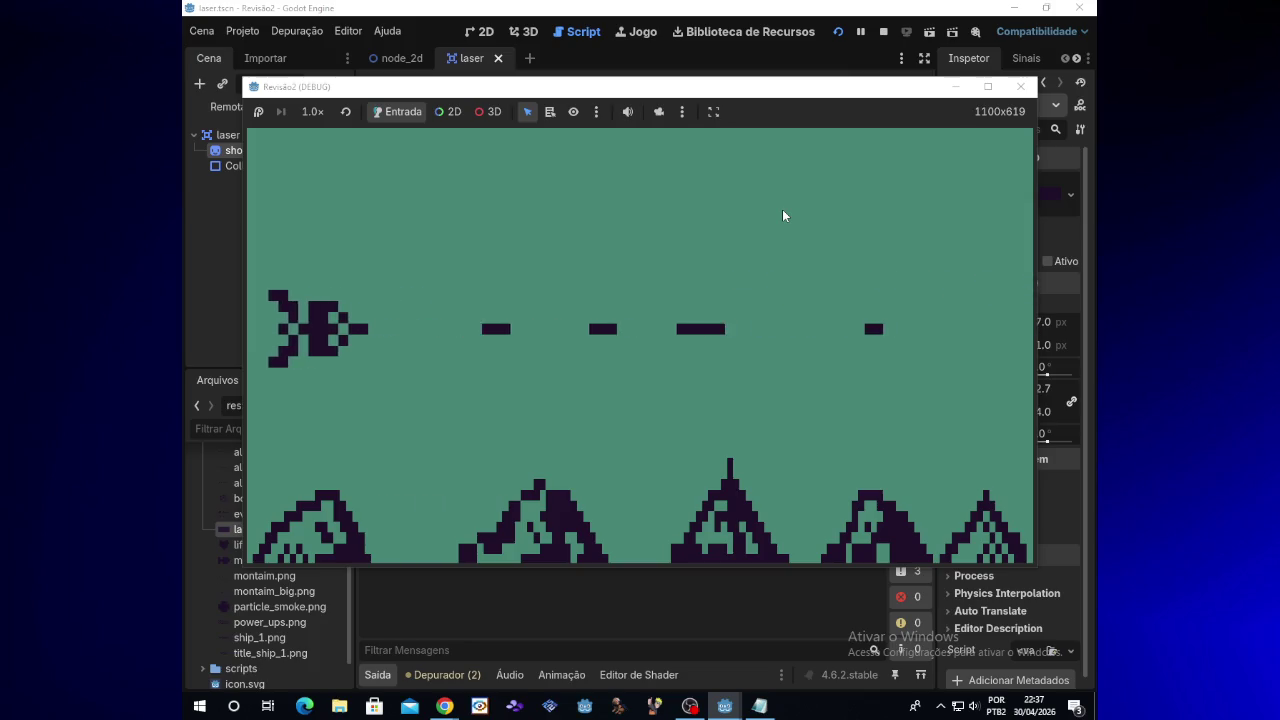
key(Up)
key(Down)
key(Down)
key(Right)
key(Left)
key(space)
key(space)
key(space)
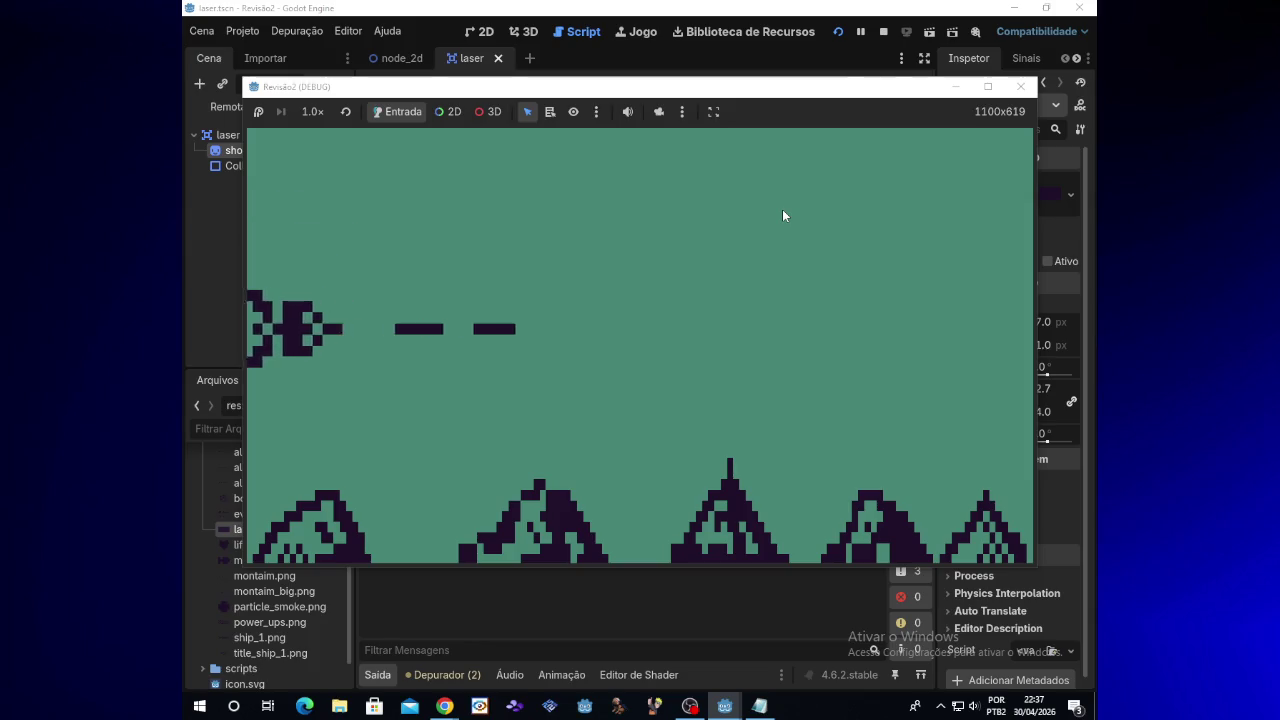
key(Right)
key(space)
key(space)
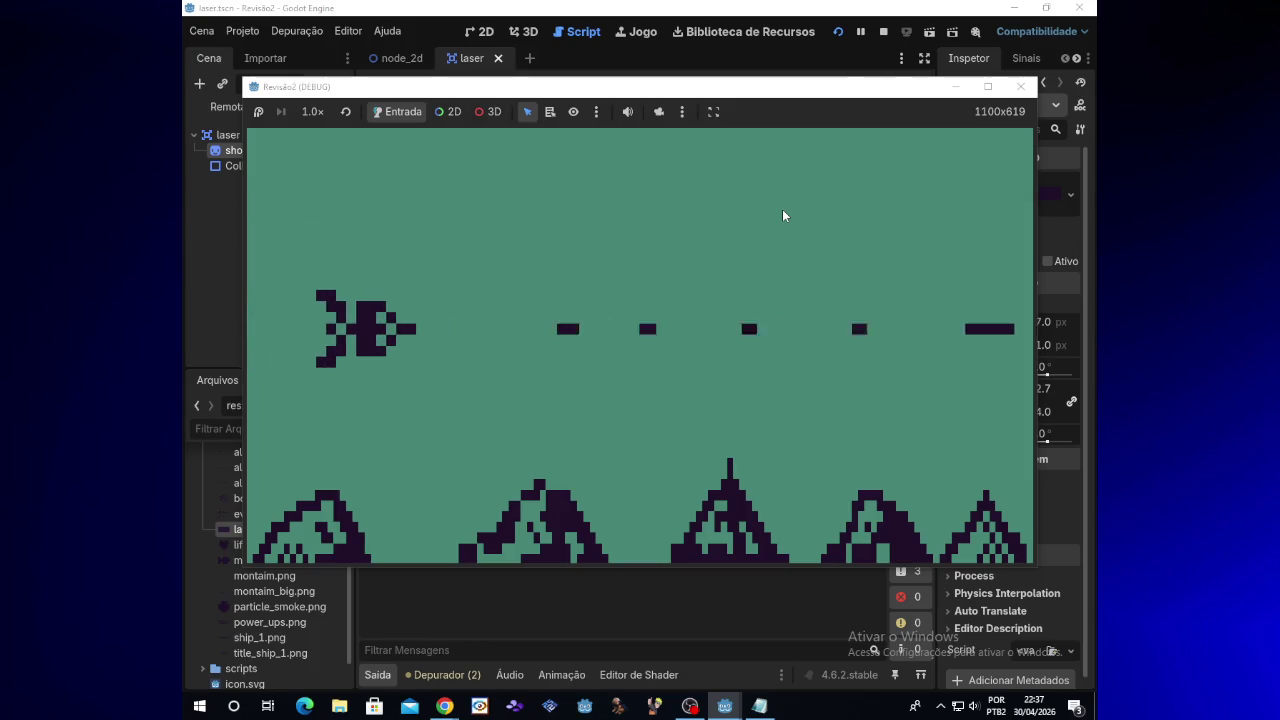
click(1020, 86)
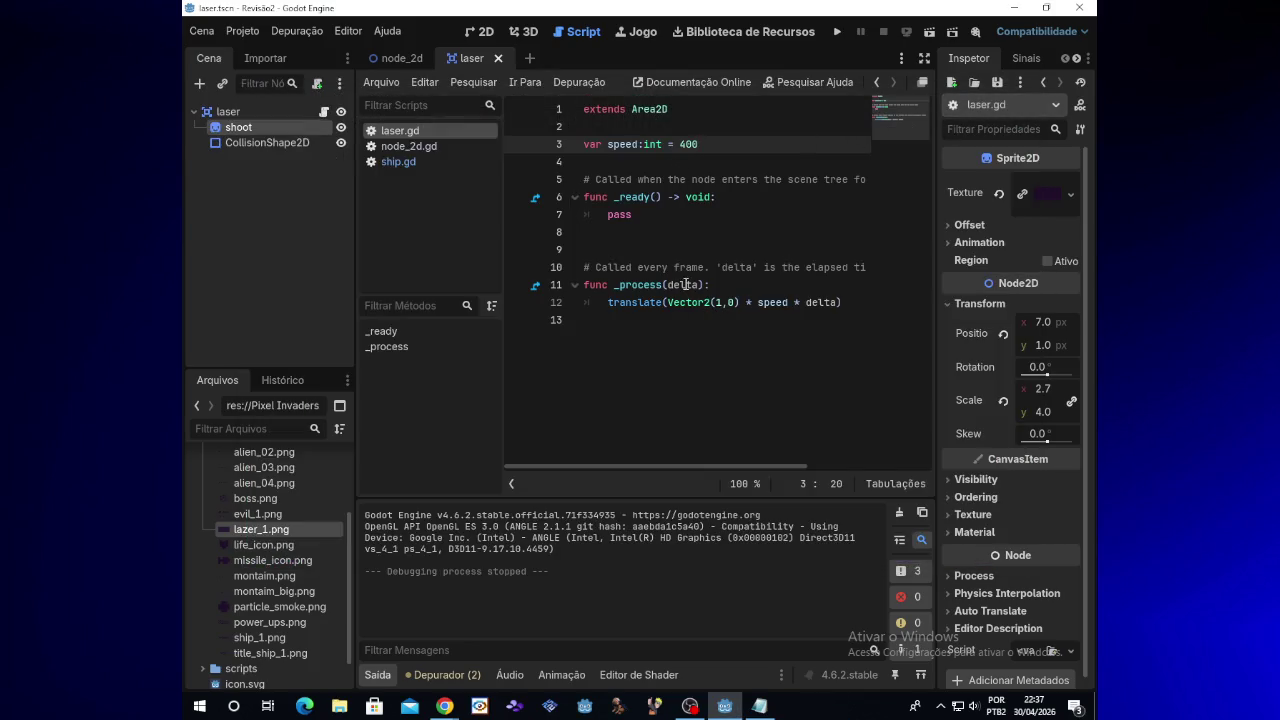
click(483, 33)
Step: Open ship.gd from the ship node in the node_2d scene
click(432, 58)
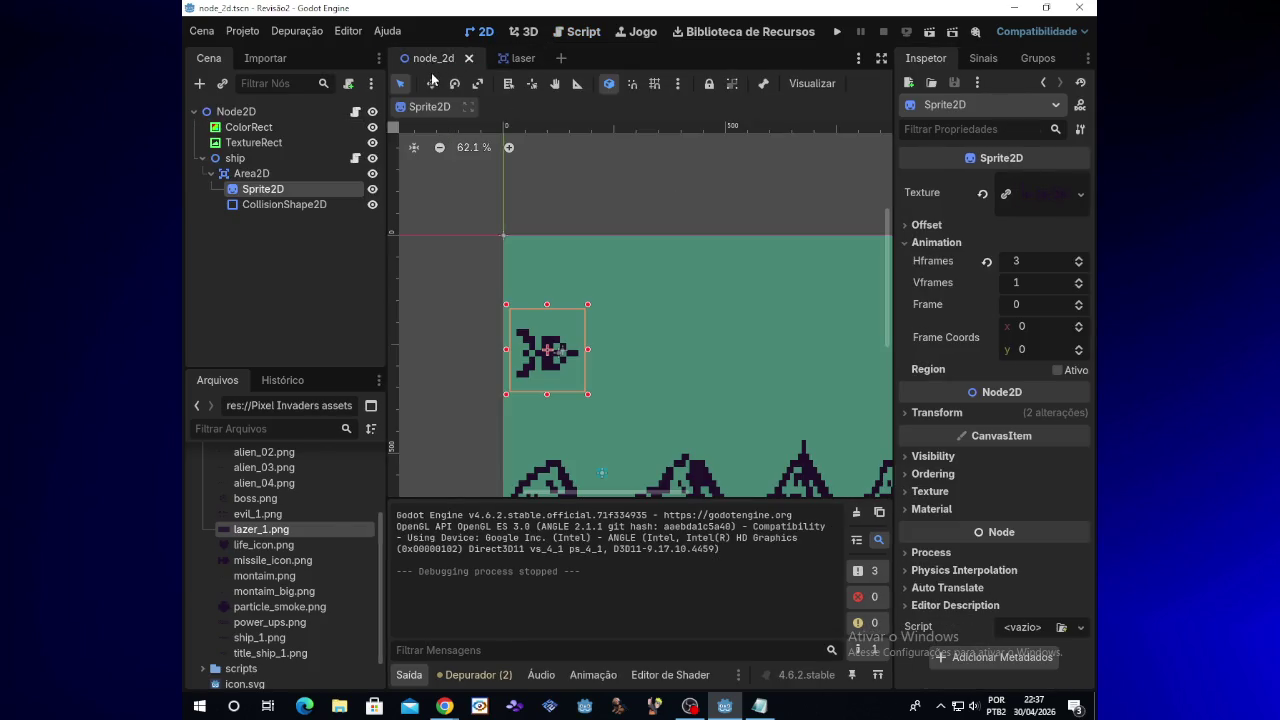
click(309, 158)
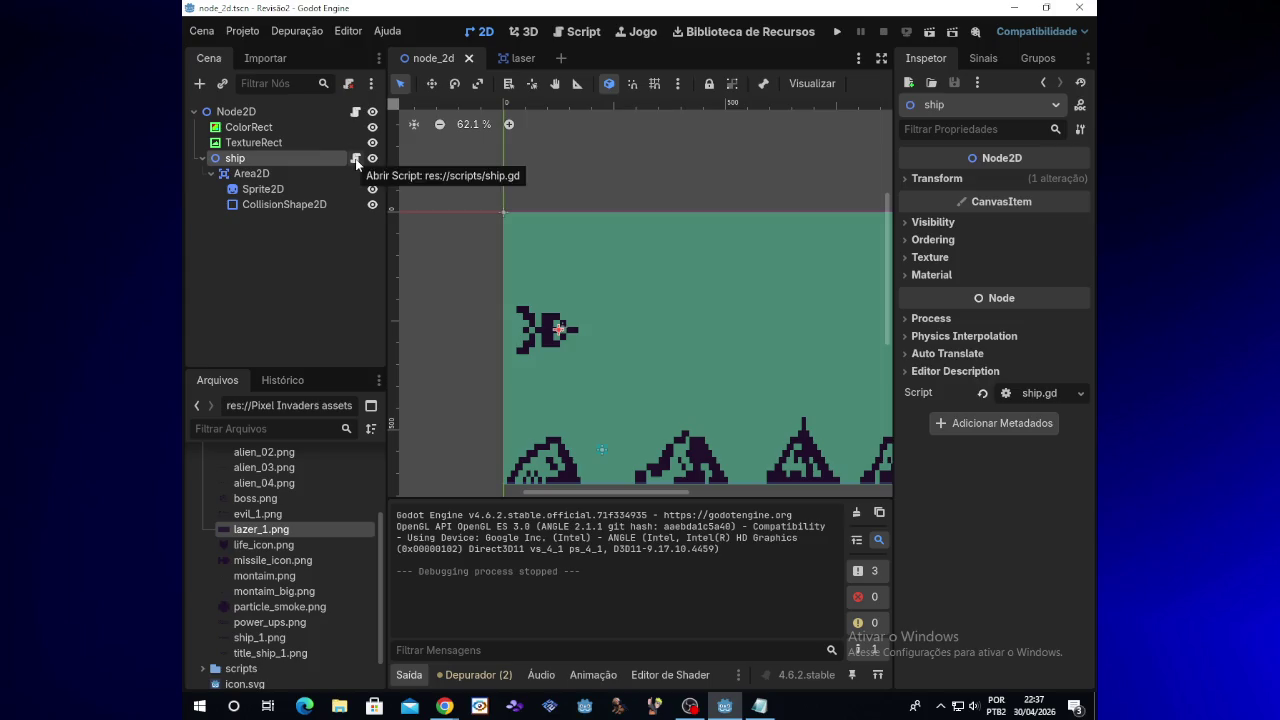
click(355, 158)
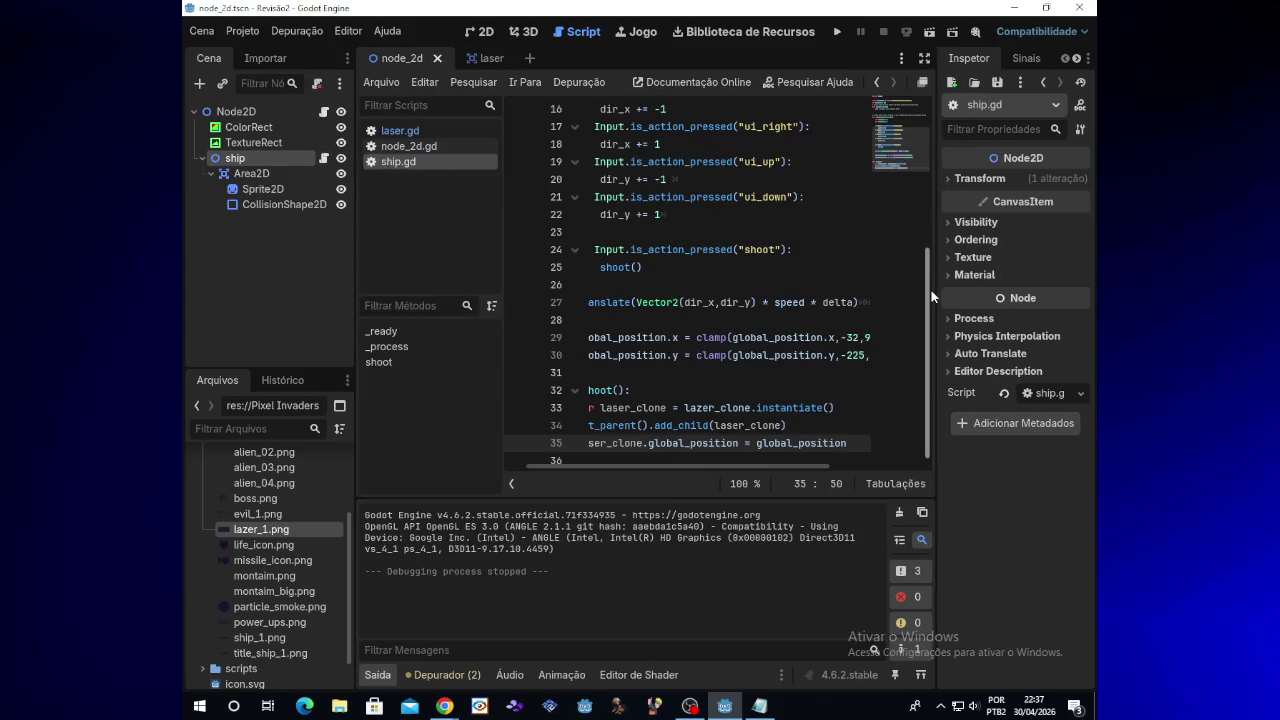
scroll(930, 288, down, 1)
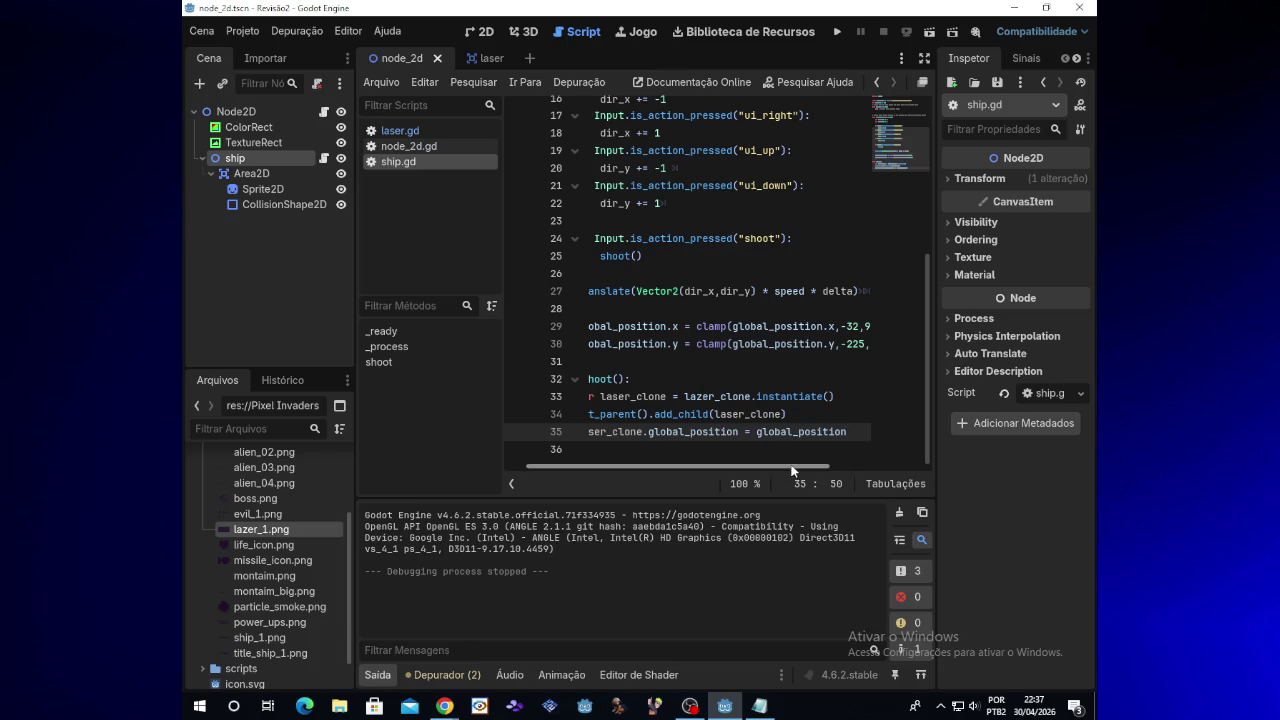
drag(796, 468, 762, 468)
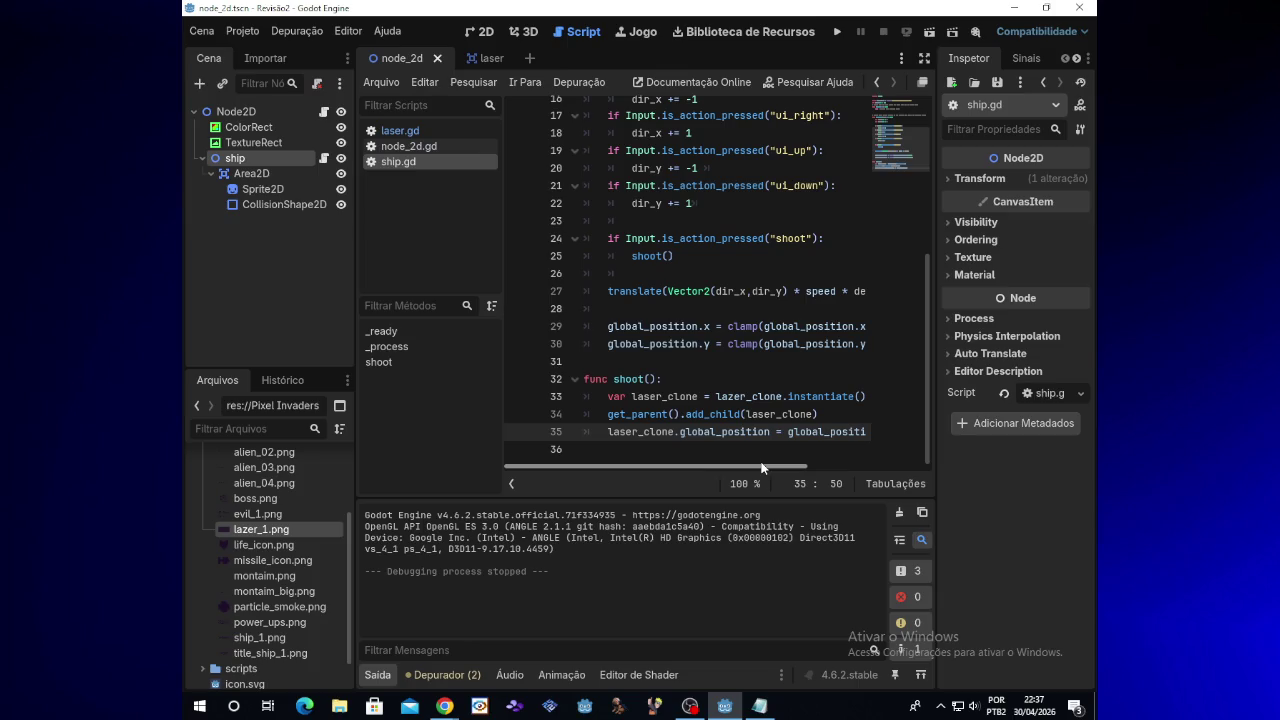
drag(761, 468, 836, 471)
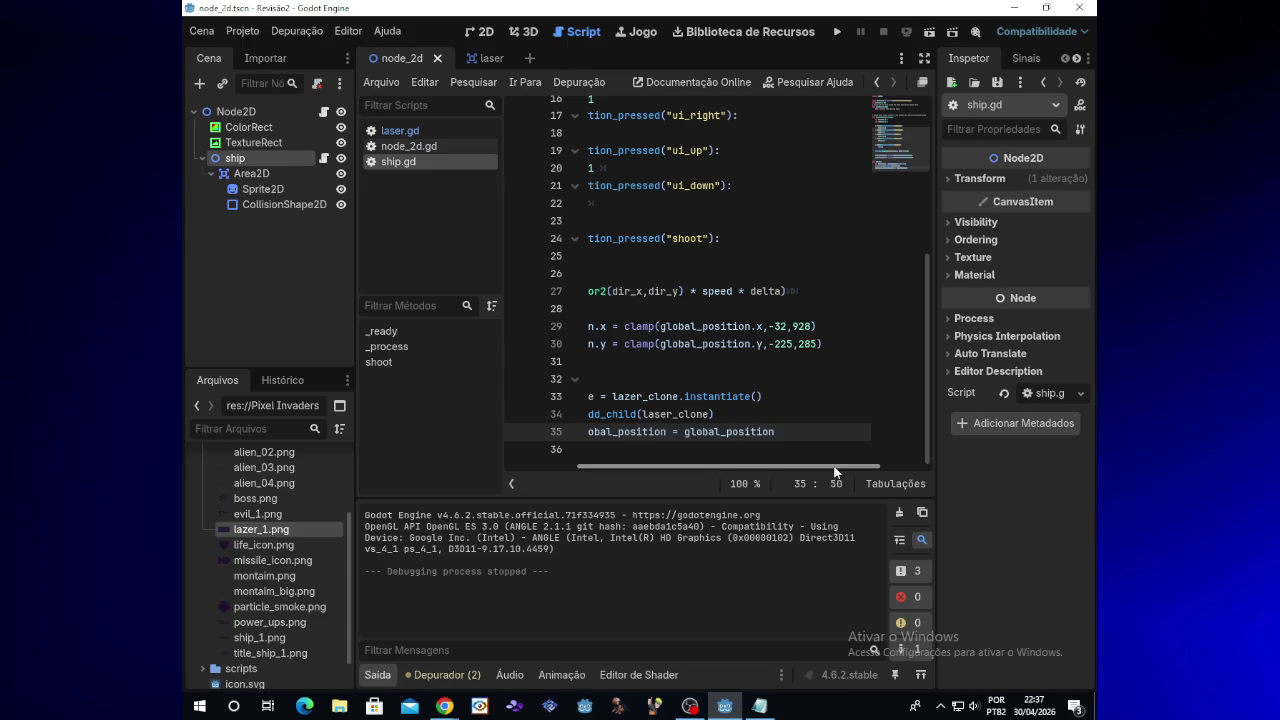
drag(836, 471, 719, 470)
Step: Move the shoot-input check from lines 24–25 to below the position clamping
drag(607, 238, 684, 257)
key(ctrl+c)
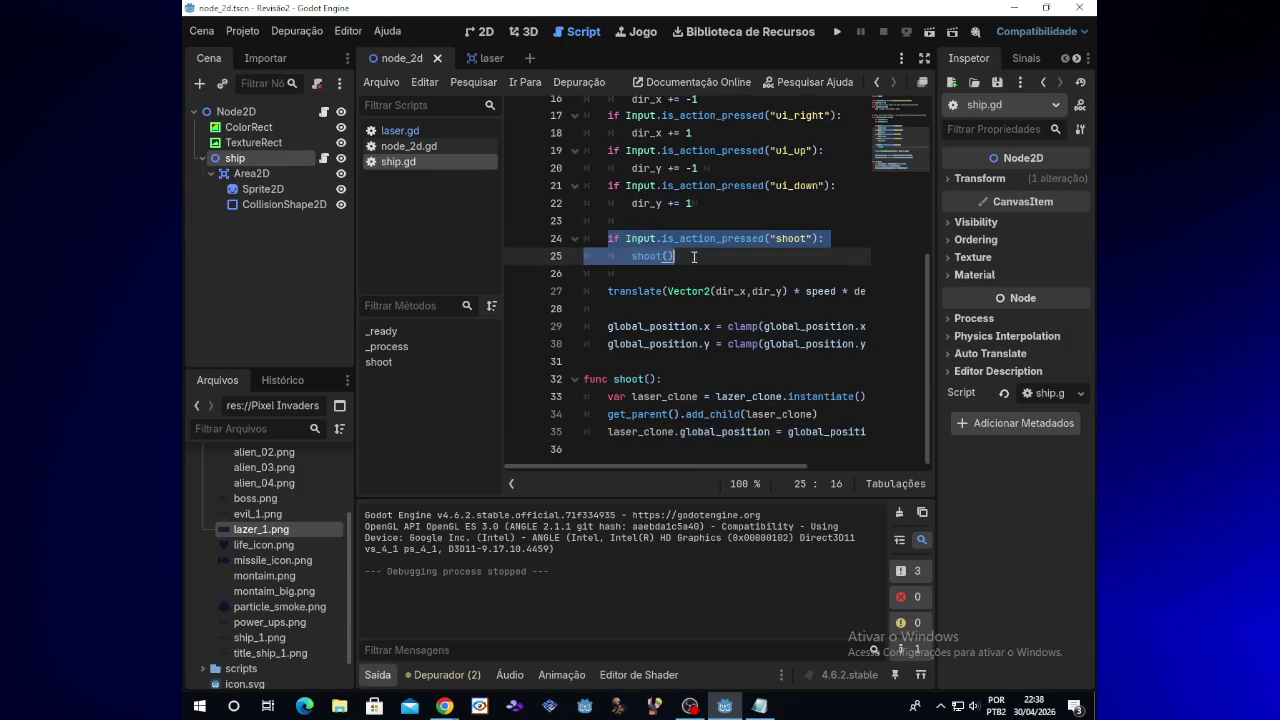
key(BackSpace)
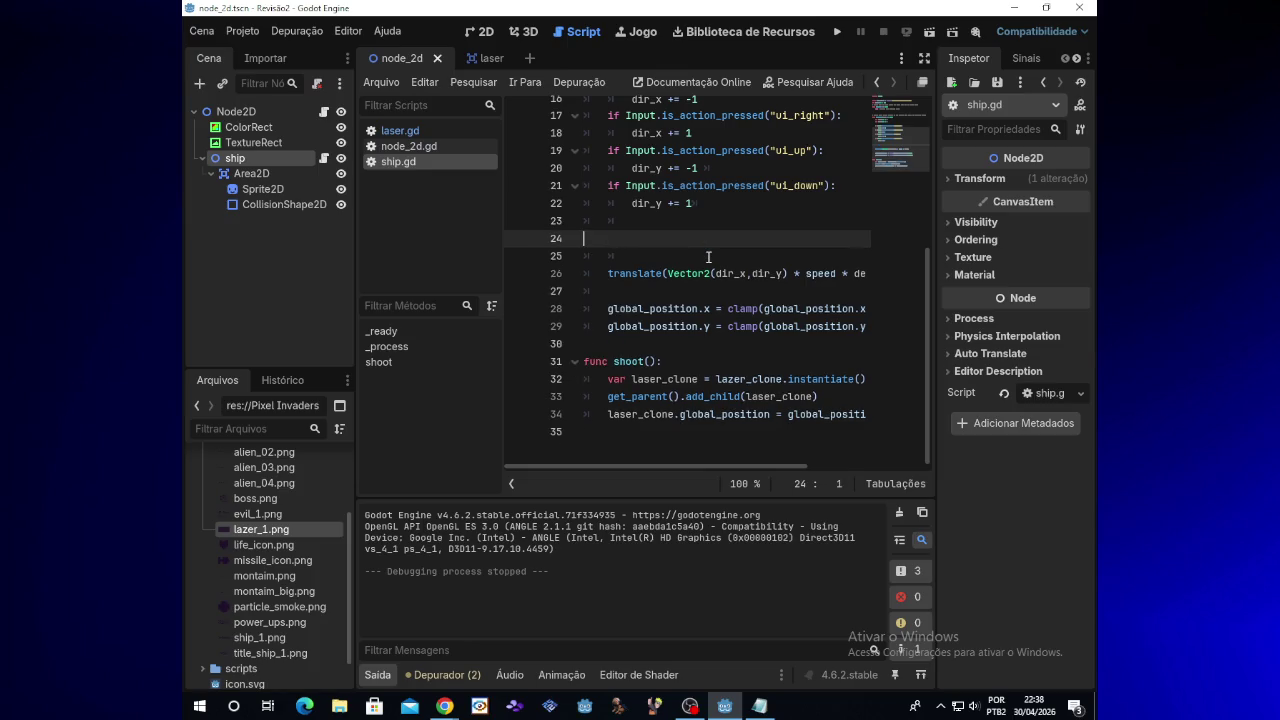
key(BackSpace)
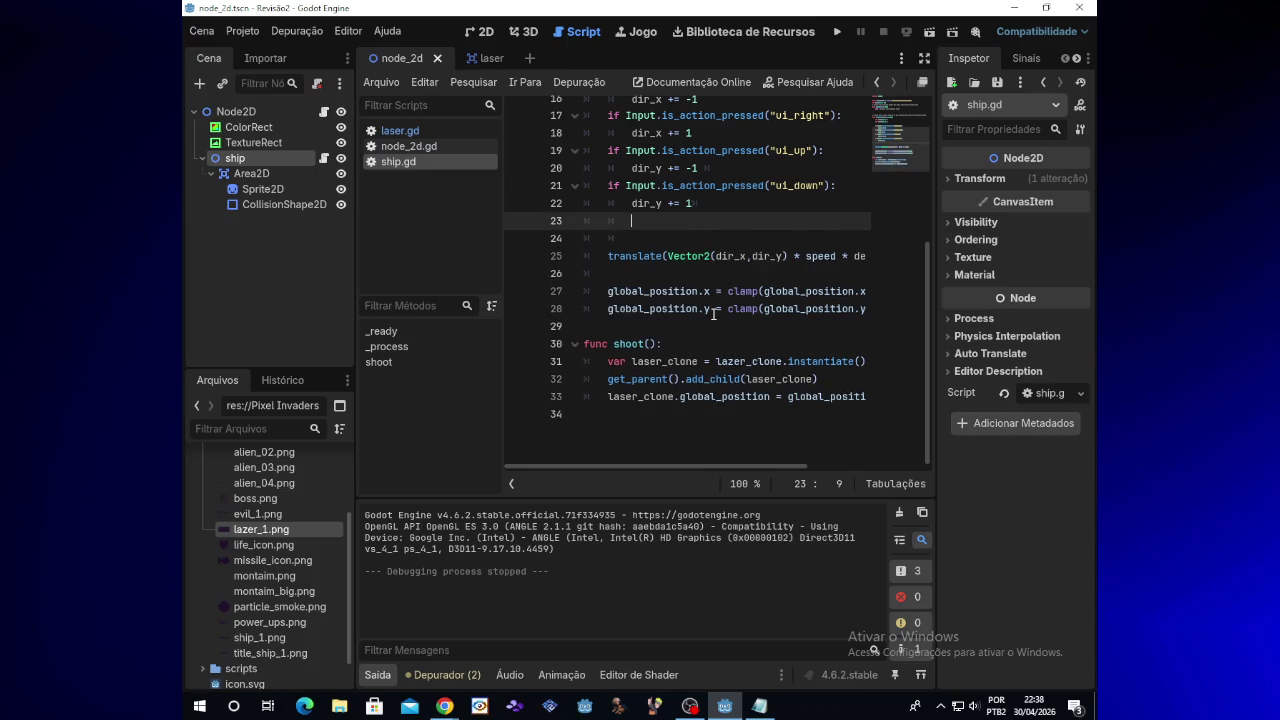
click(712, 307)
click(718, 320)
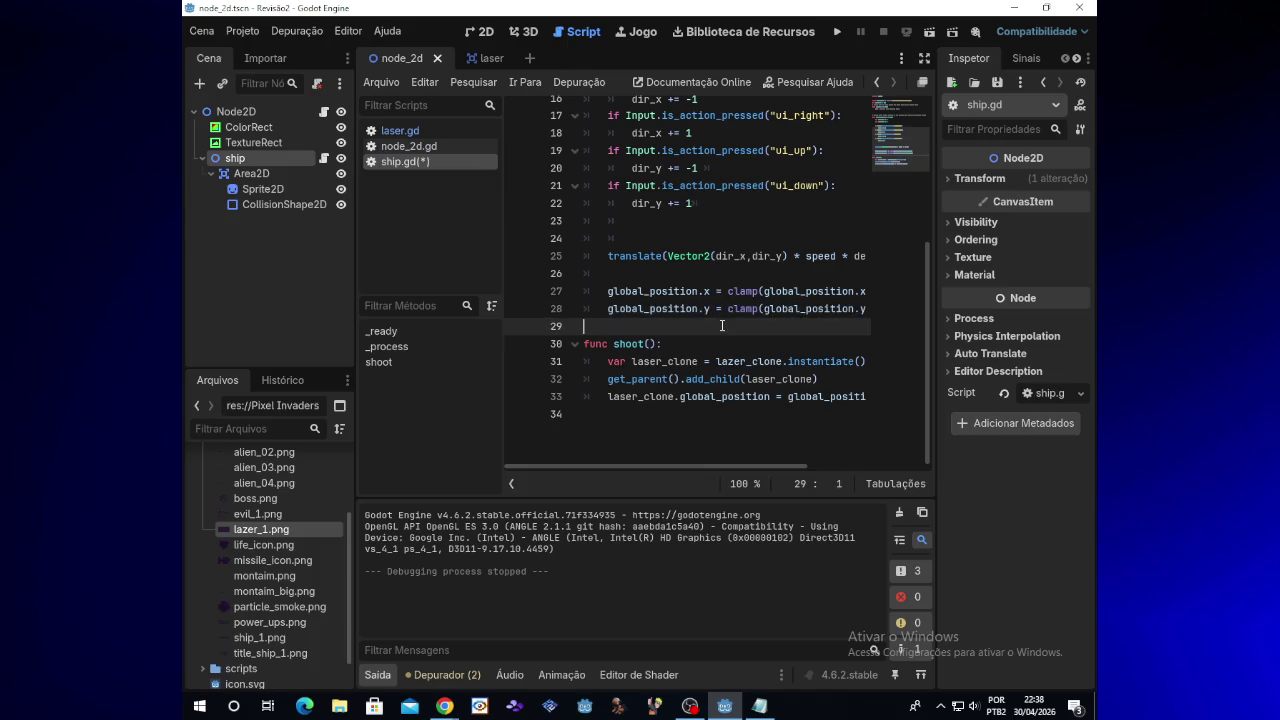
key(Return)
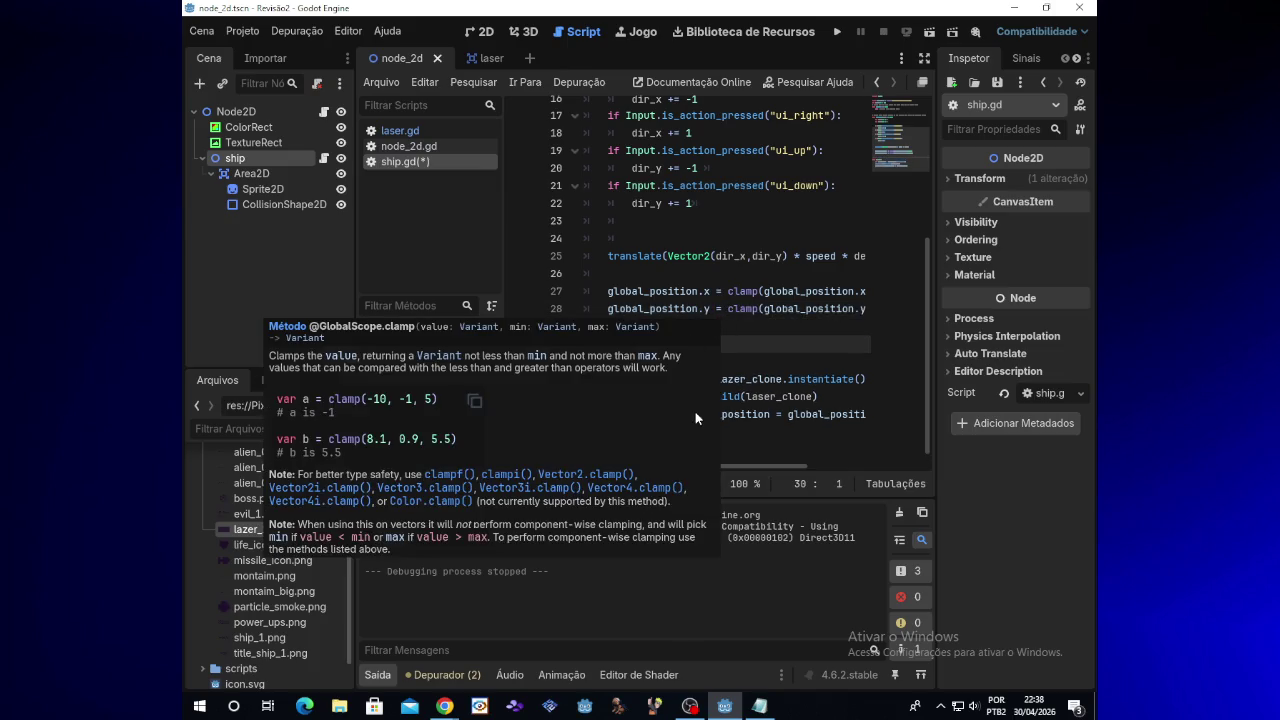
key(Return)
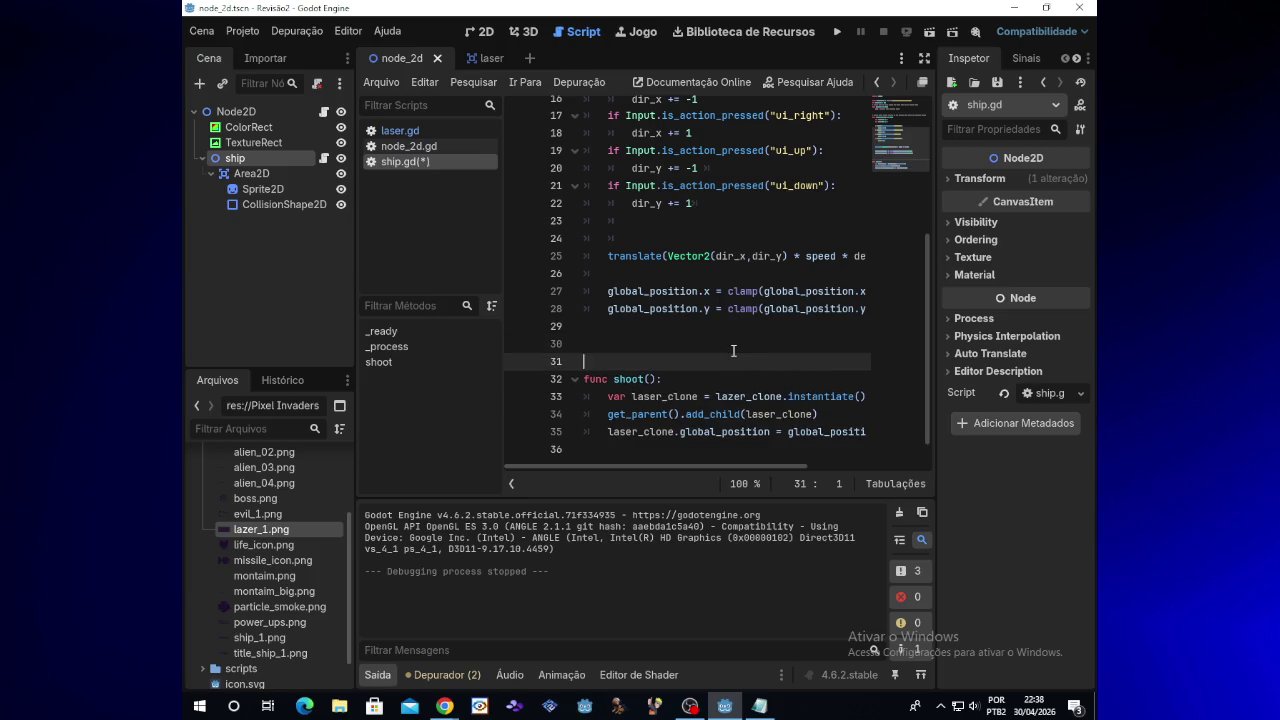
click(736, 344)
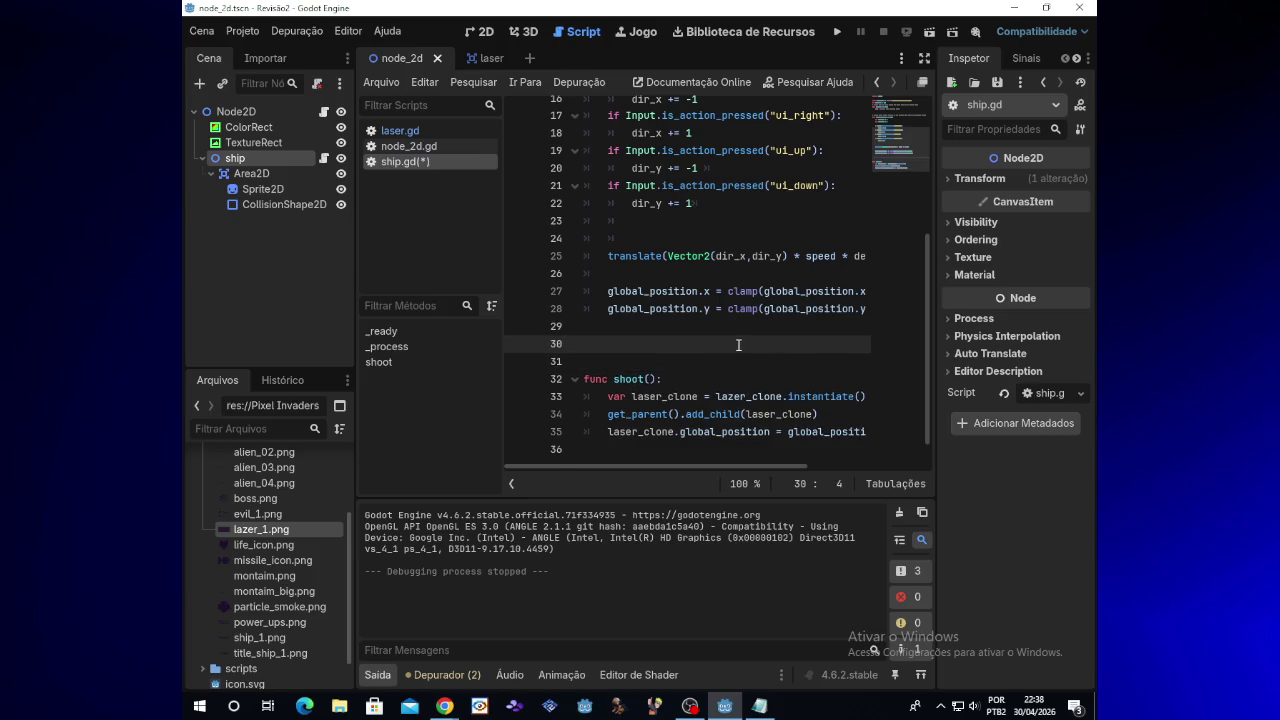
key(ctrl+v)
Step: Re-indent the moved shoot check on line 30 with Tab and test-run the game
click(838, 32)
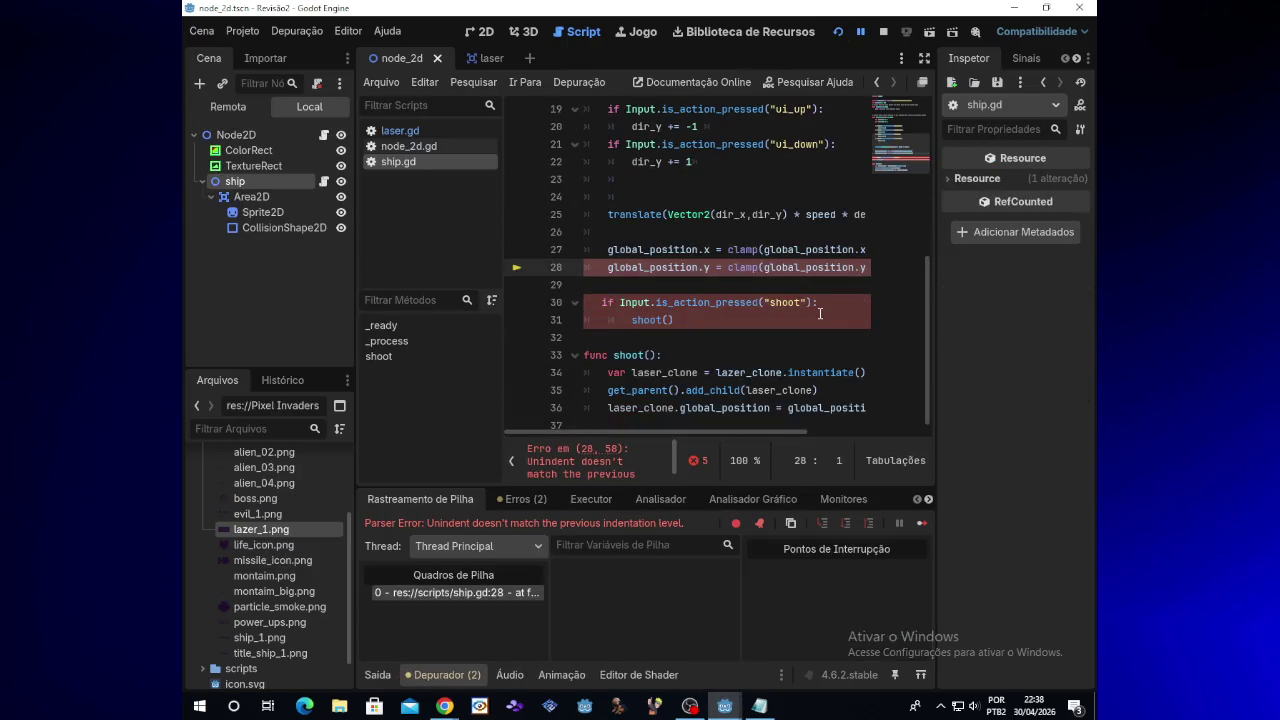
click(605, 303)
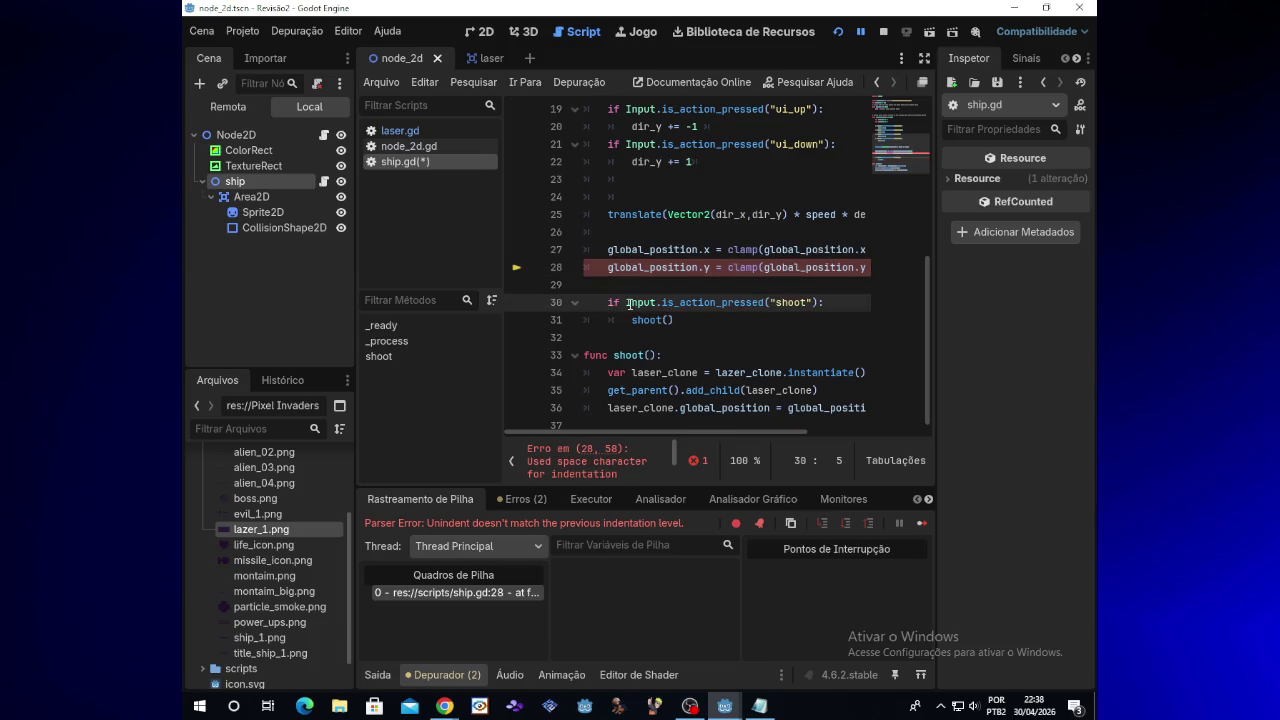
key(BackSpace)
key(BackSpace)
key(BackSpace)
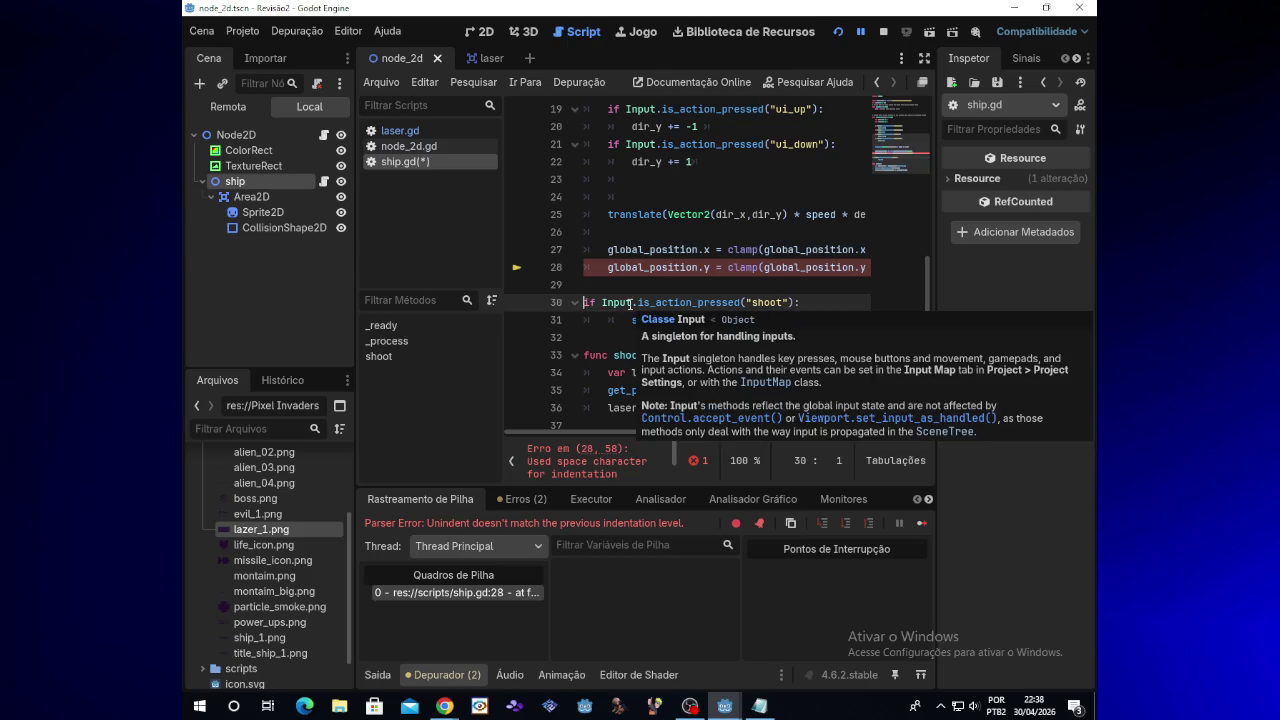
key(Tab)
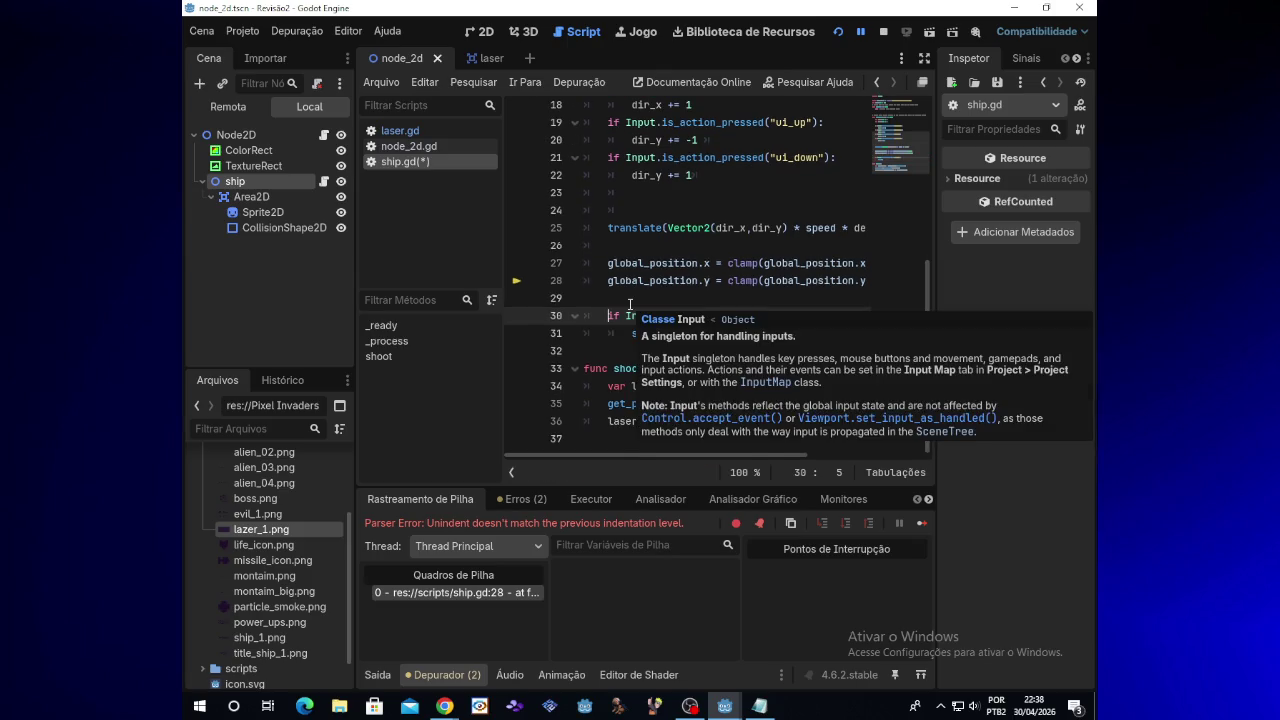
click(842, 32)
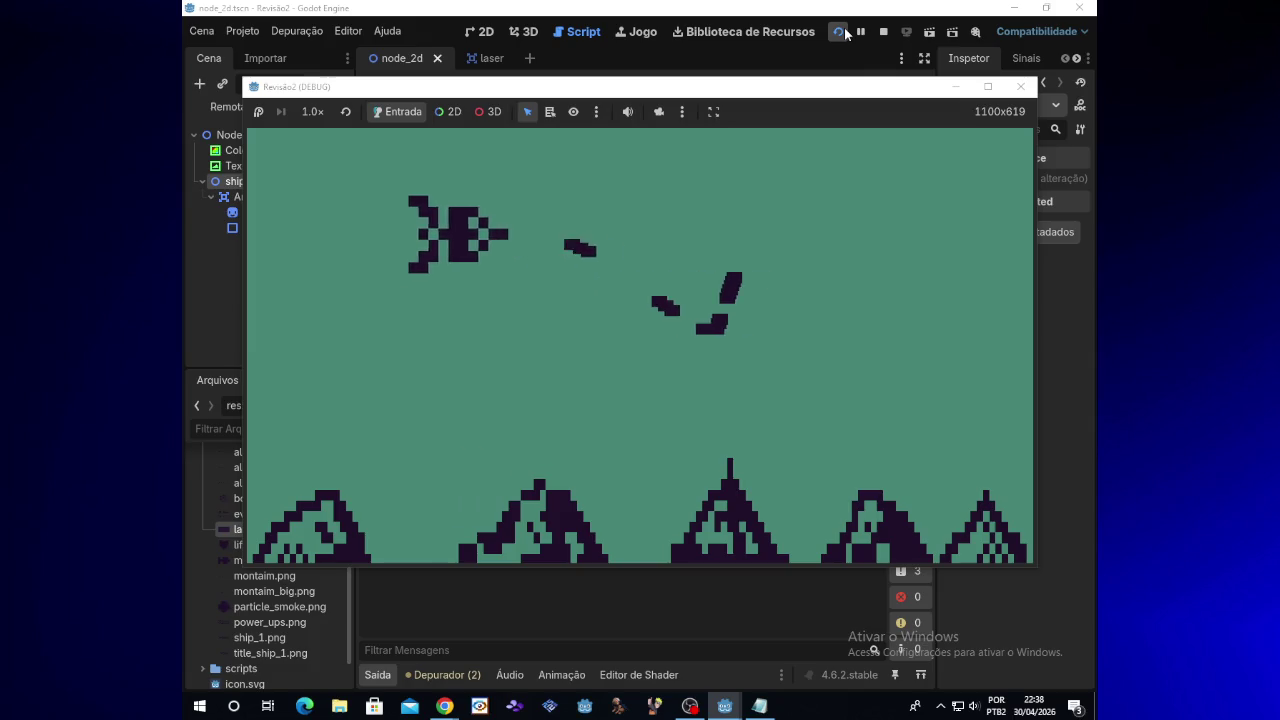
click(1020, 86)
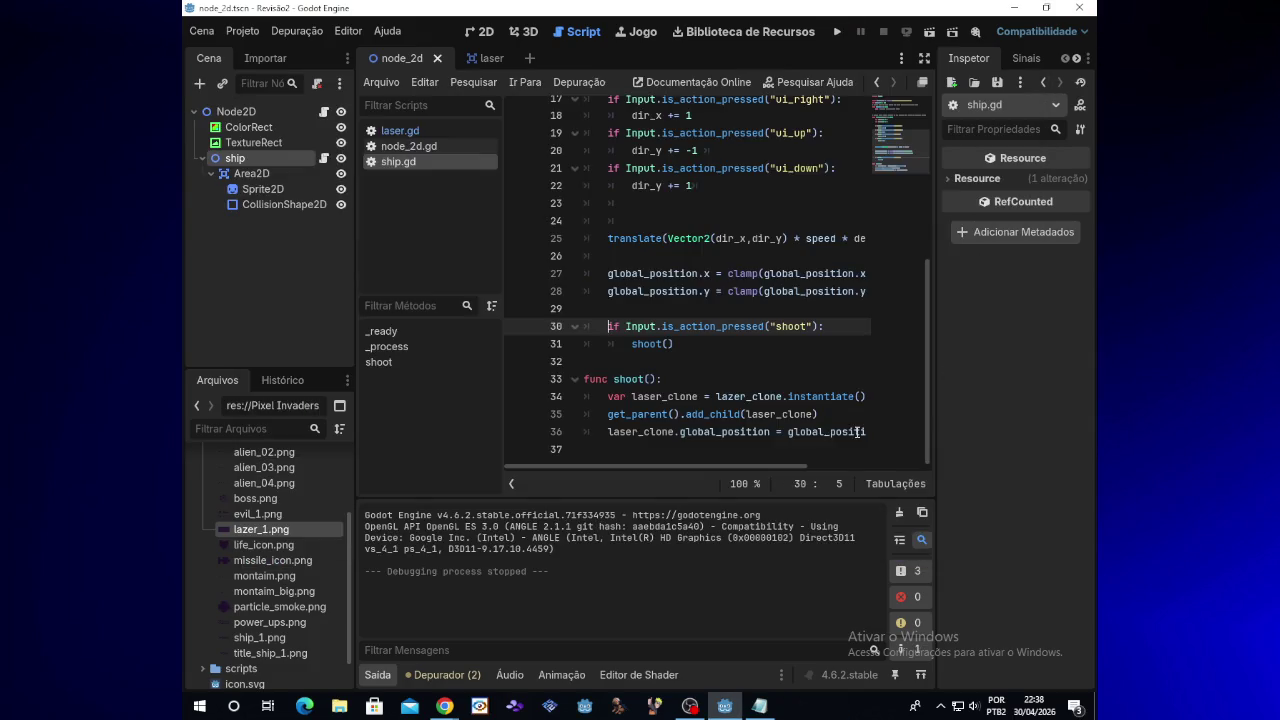
Step: Move the shoot if-block in ship.gd above the translate() movement code
shift+click(733, 321)
key(shift+Down)
key(BackSpace)
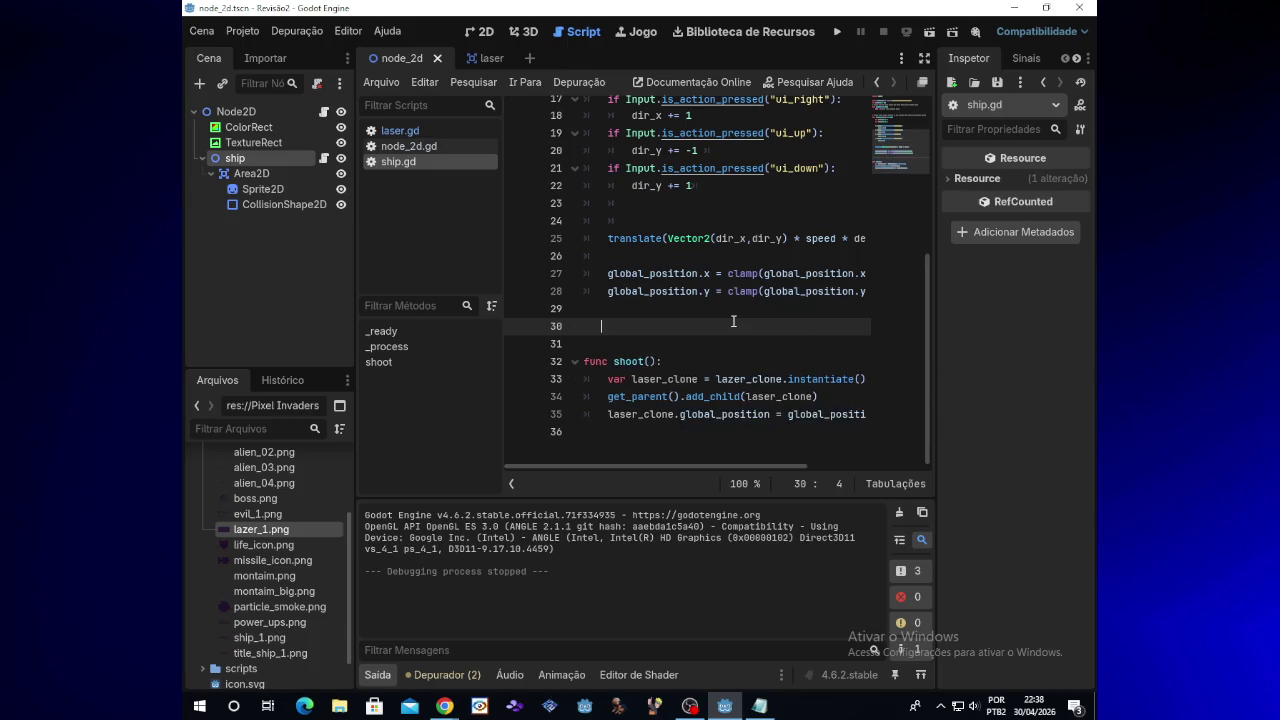
key(ctrl+z)
key(ctrl+z)
key(ctrl+z)
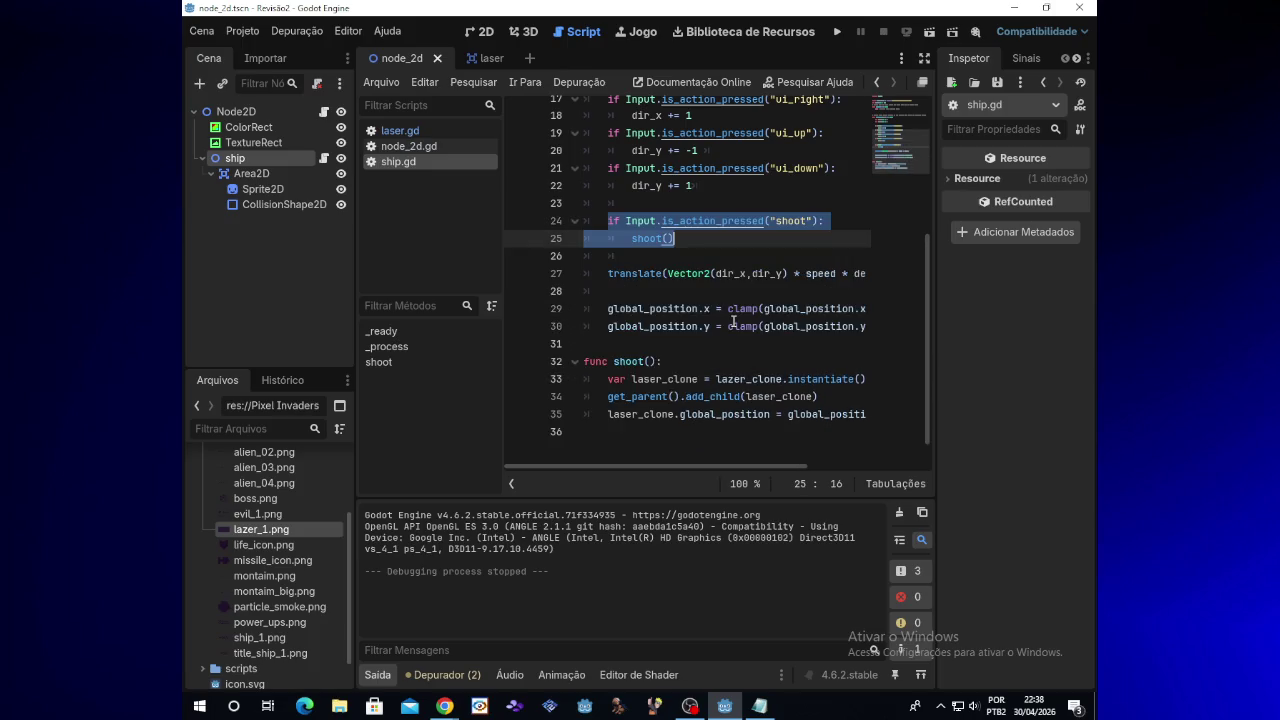
click(703, 238)
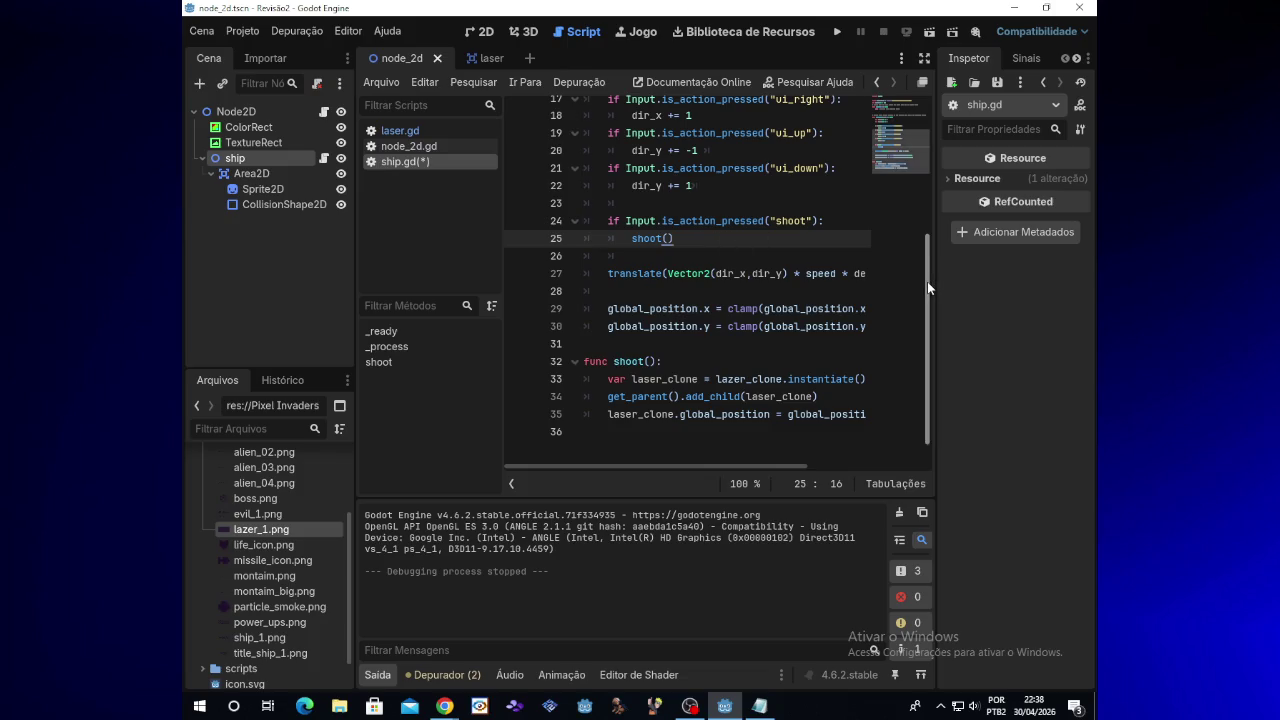
Step: Start adding an offset to line 35's laser position assignment with a '+' operator
scroll(797, 461, up, 1)
scroll(787, 467, right, 1)
scroll(787, 467, left, 1)
scroll(923, 391, down, 1)
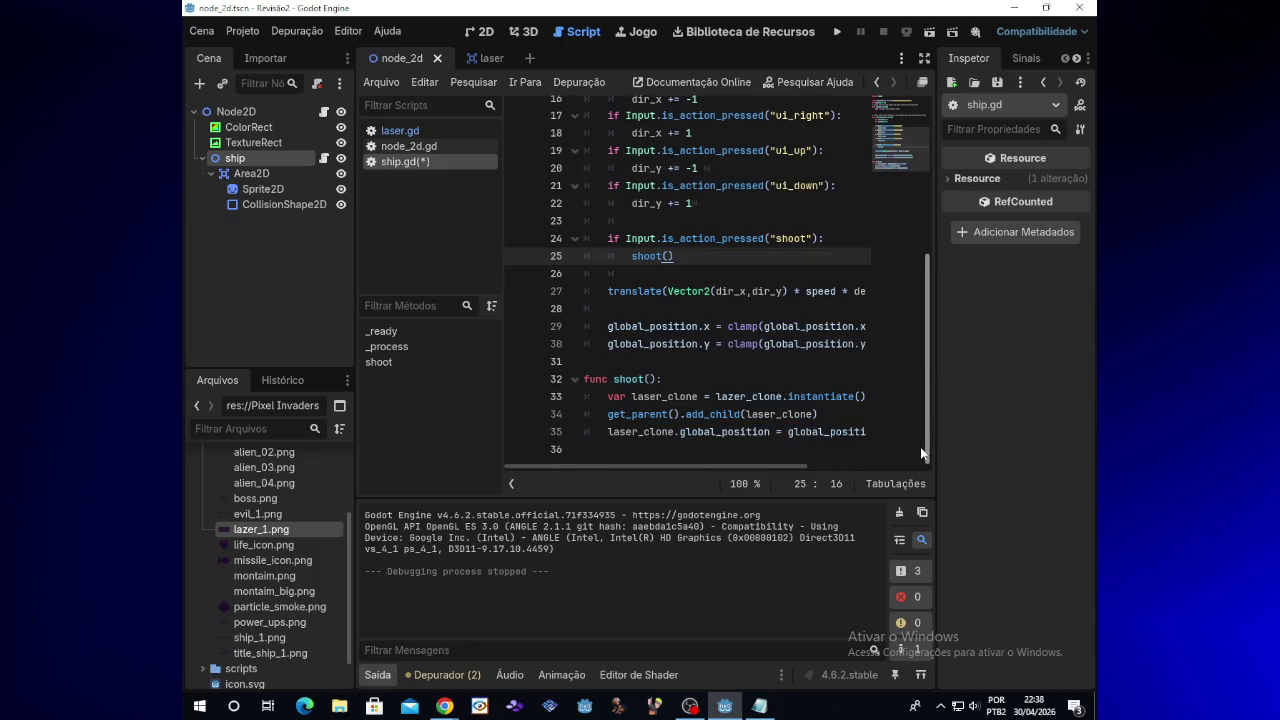
scroll(845, 464, right, 2)
scroll(865, 467, right, 1)
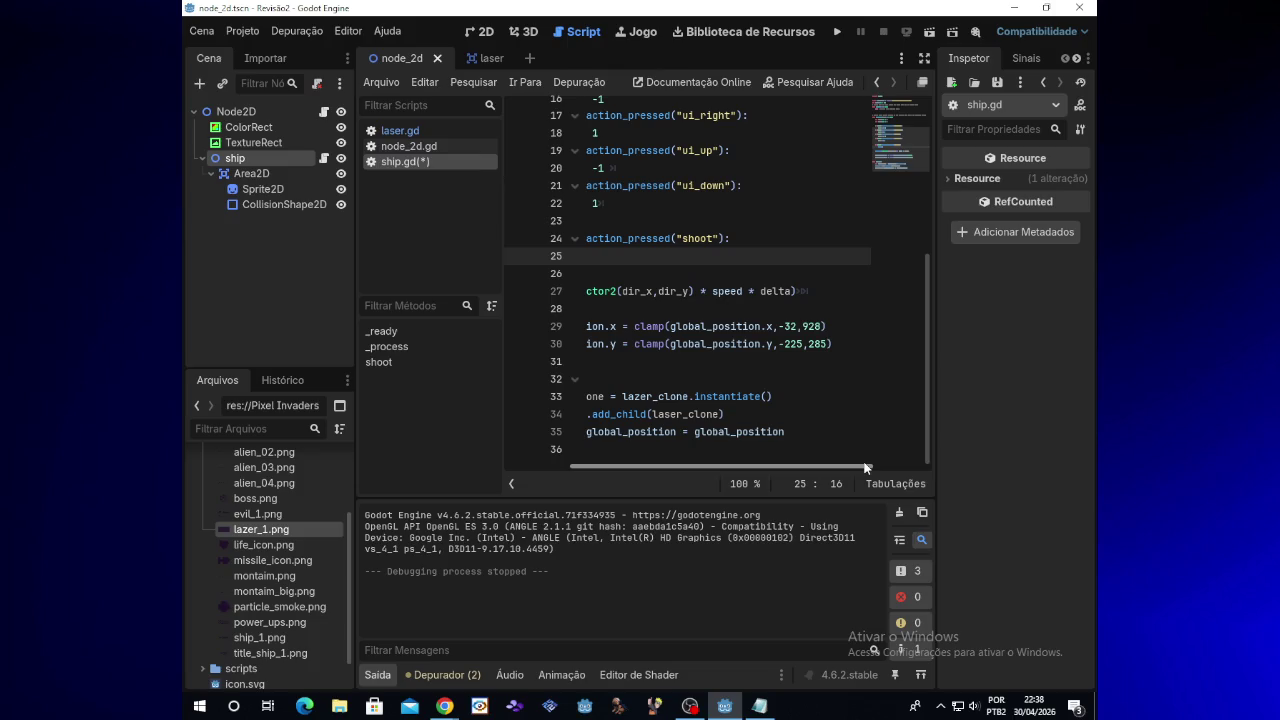
scroll(865, 467, left, 1)
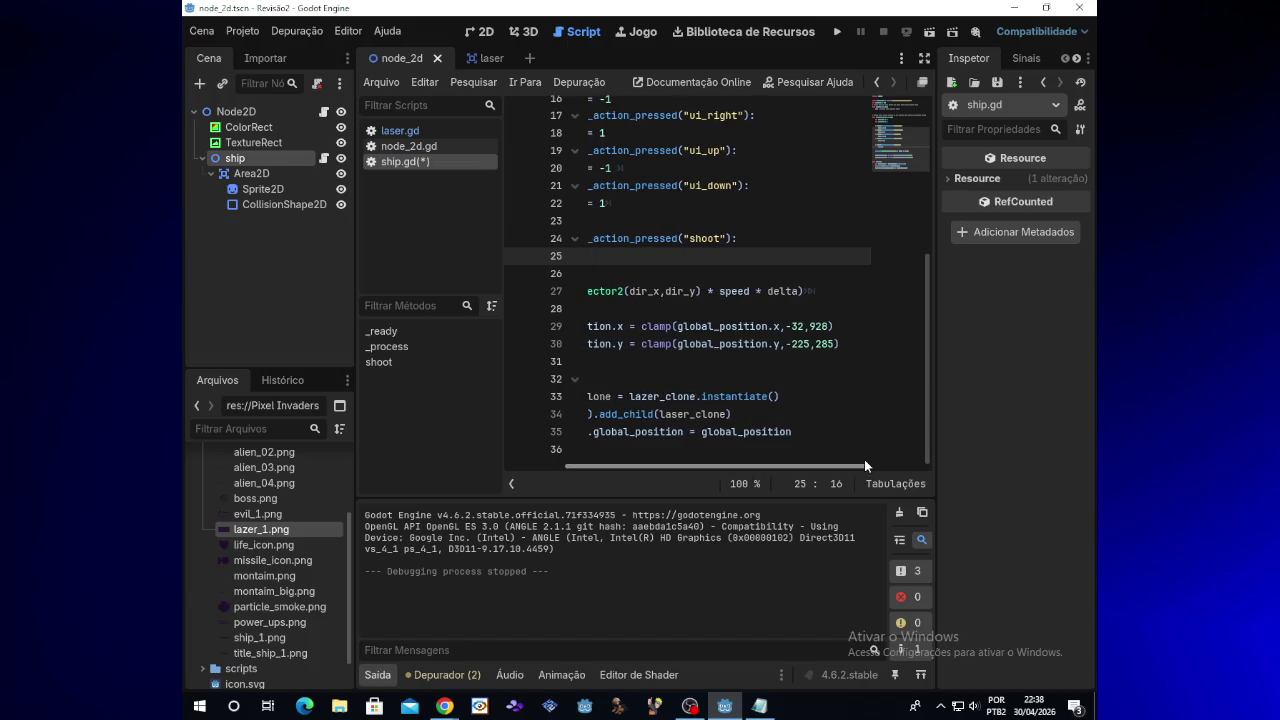
drag(864, 465, 840, 467)
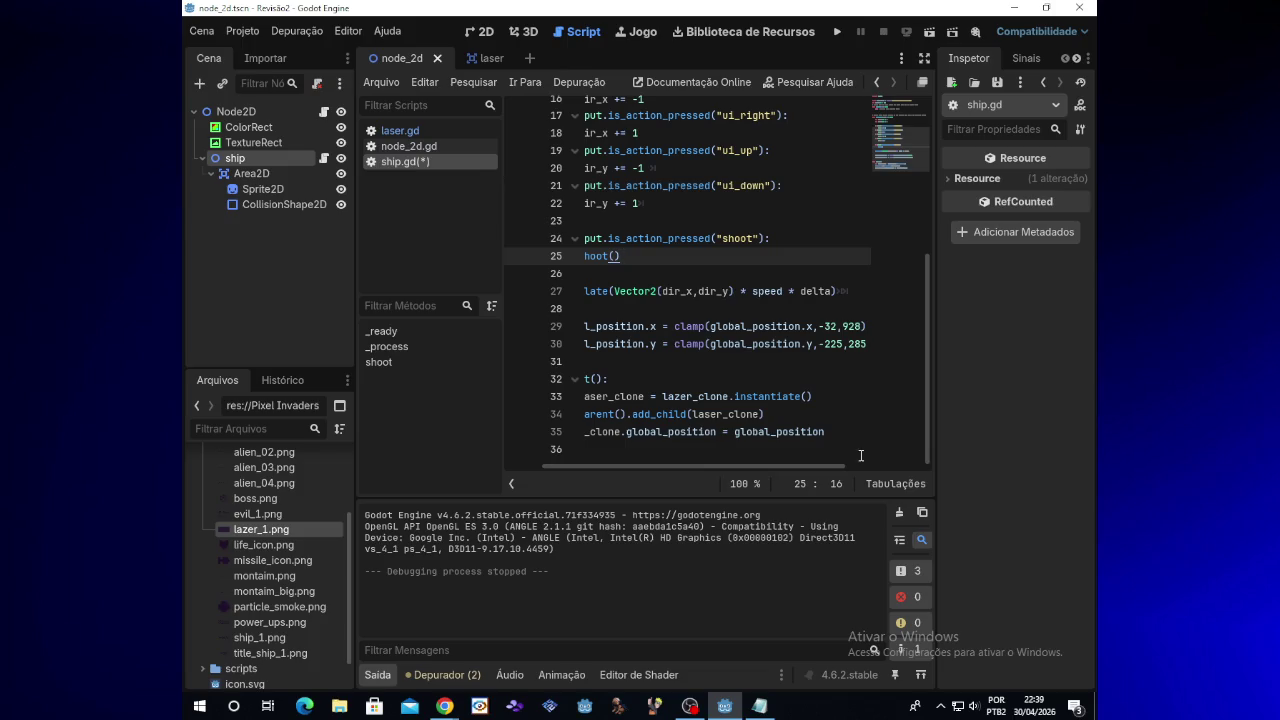
scroll(858, 465, right, 2)
click(808, 440)
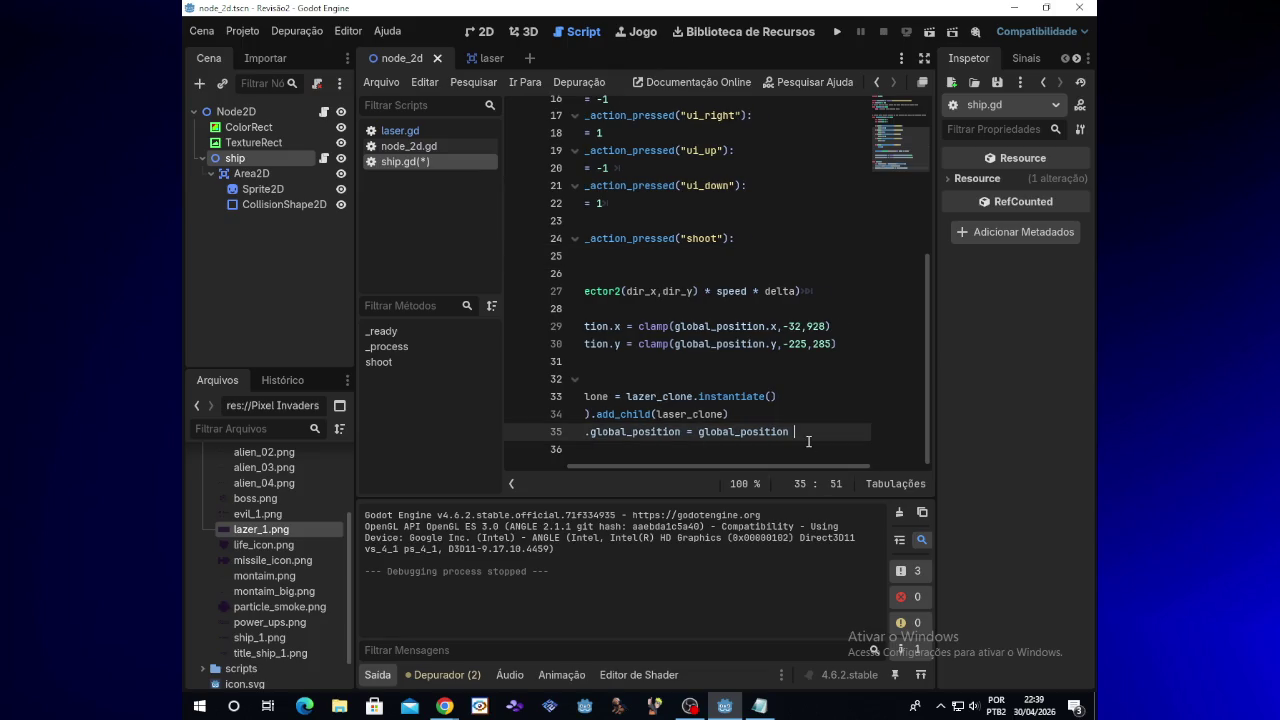
key(ctrl+space)
key(Escape)
text(+)
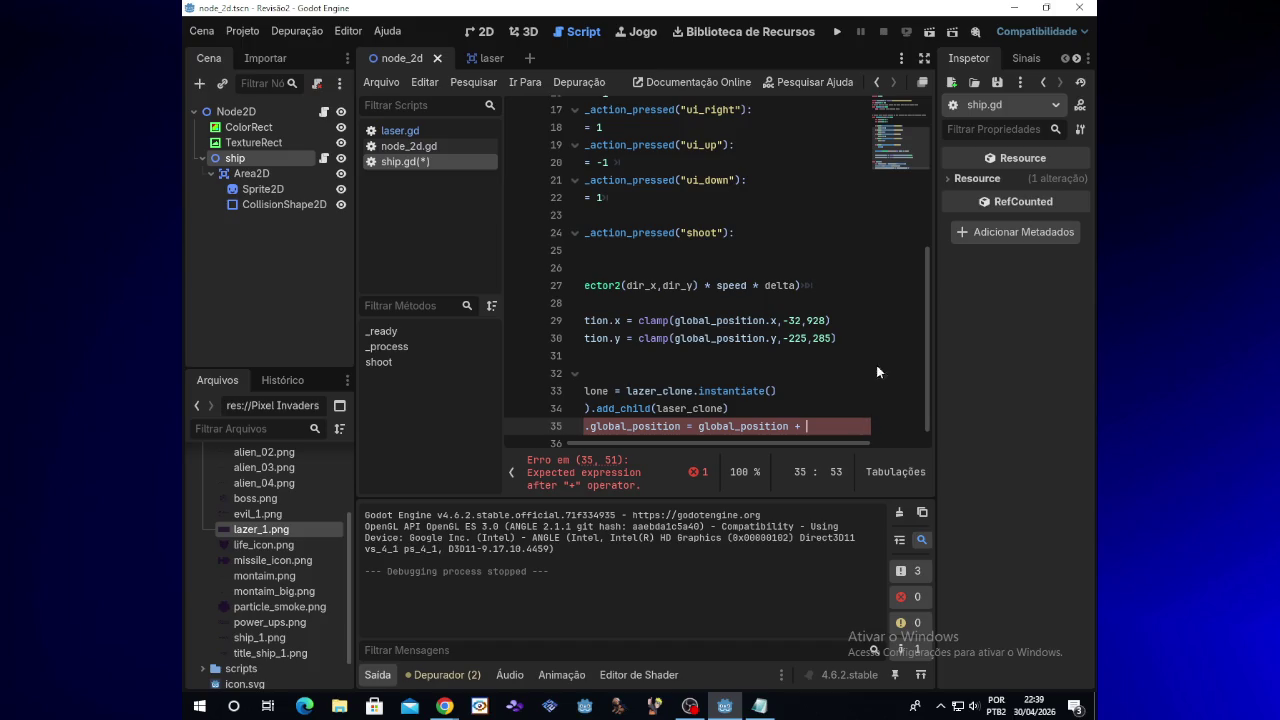
scroll(686, 441, left, 3)
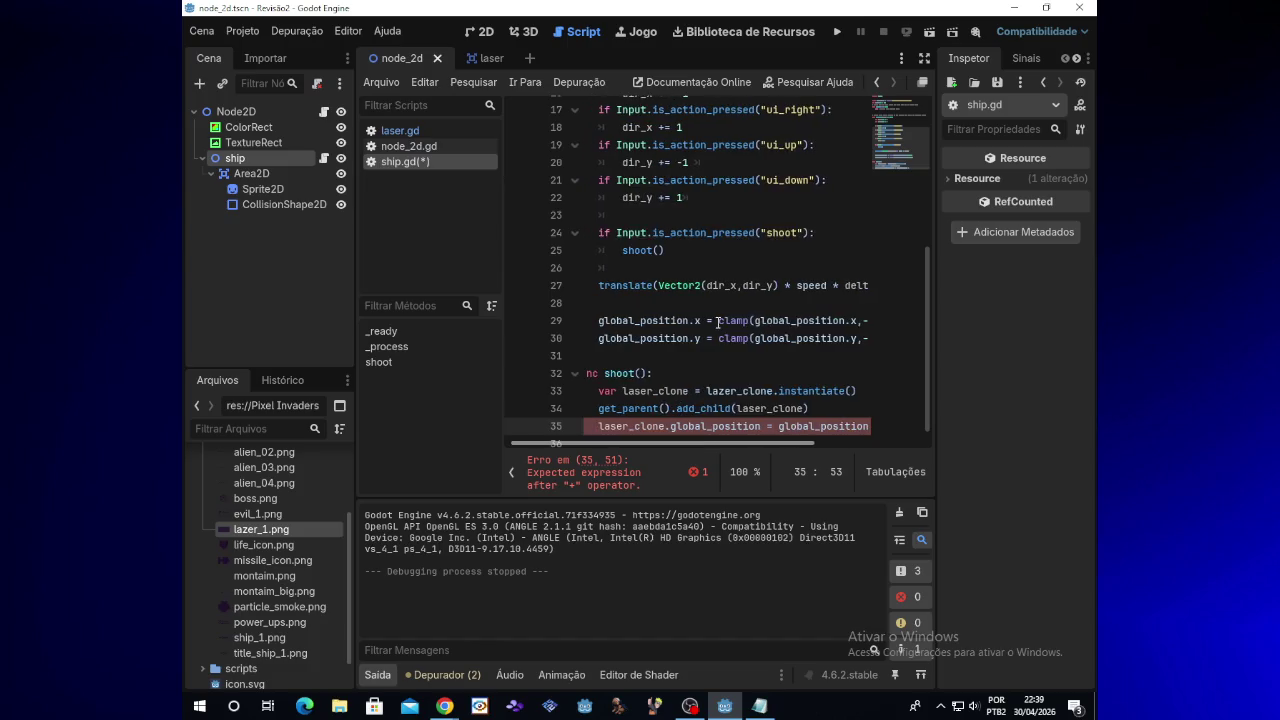
Step: Change is_action_pressed to is_action_just_pressed on line 24 so each press fires once
click(708, 234)
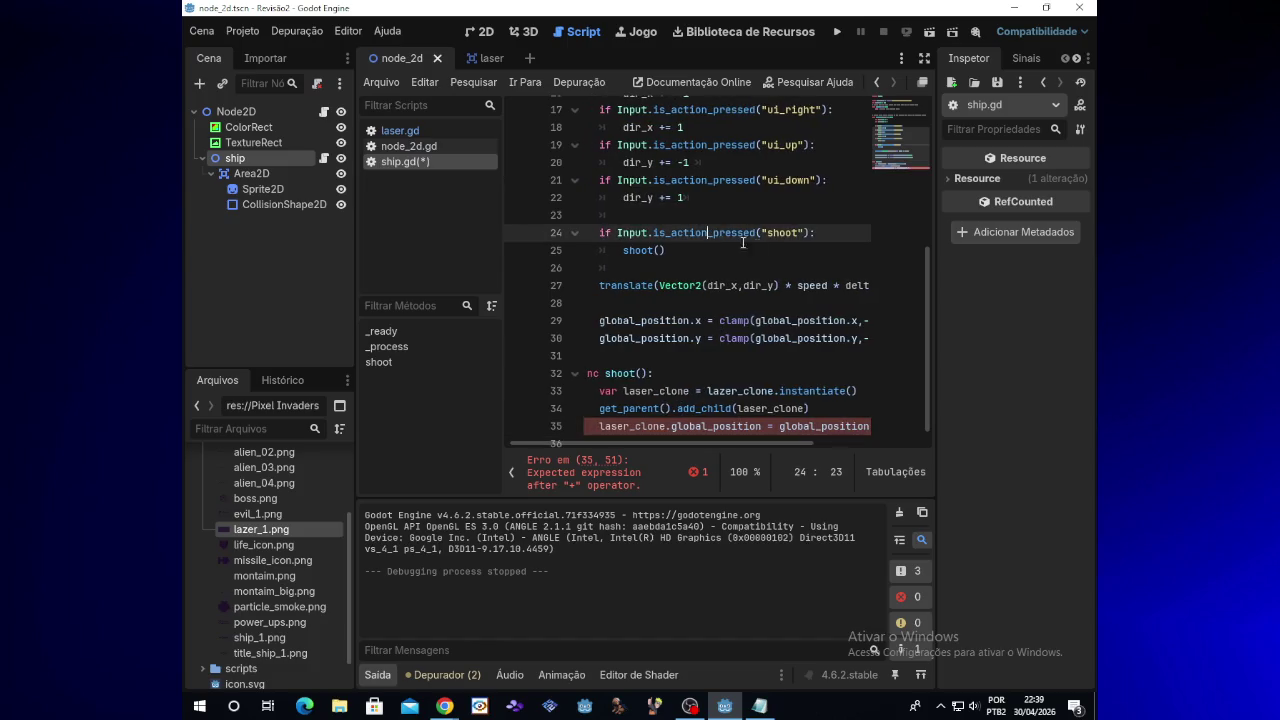
text(\=)
key(BackSpace)
key(BackSpace)
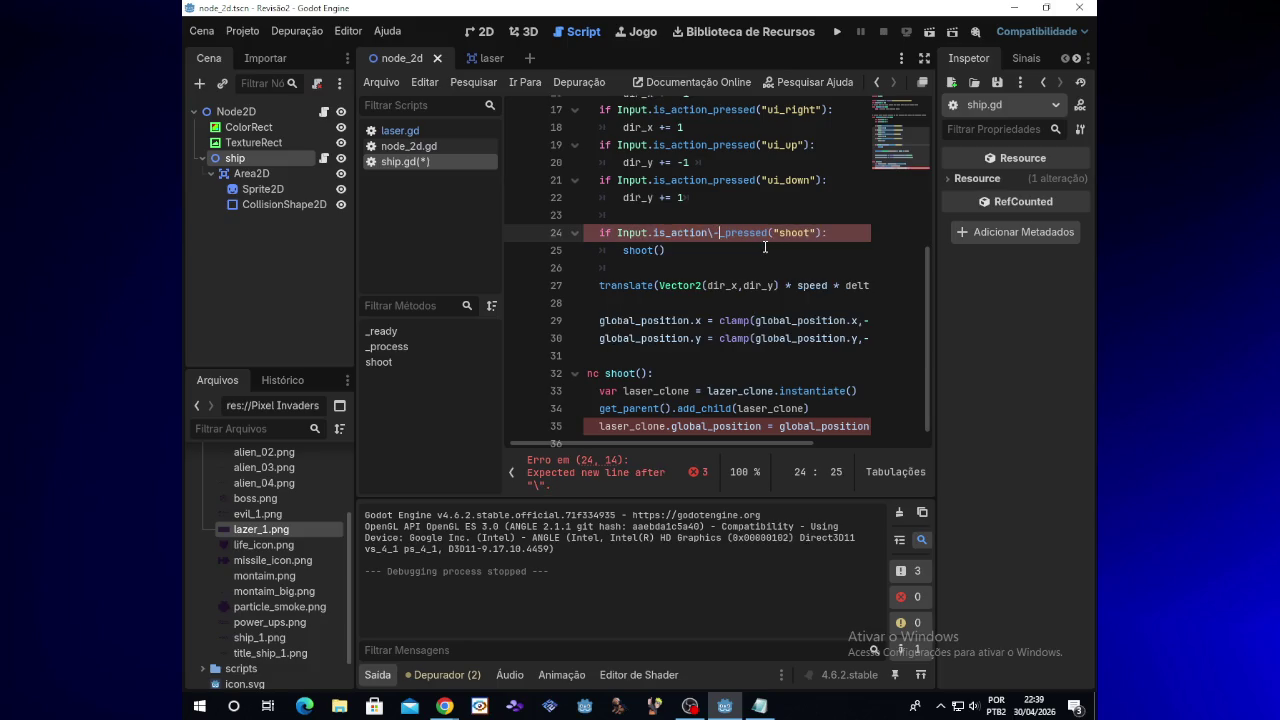
text(_)
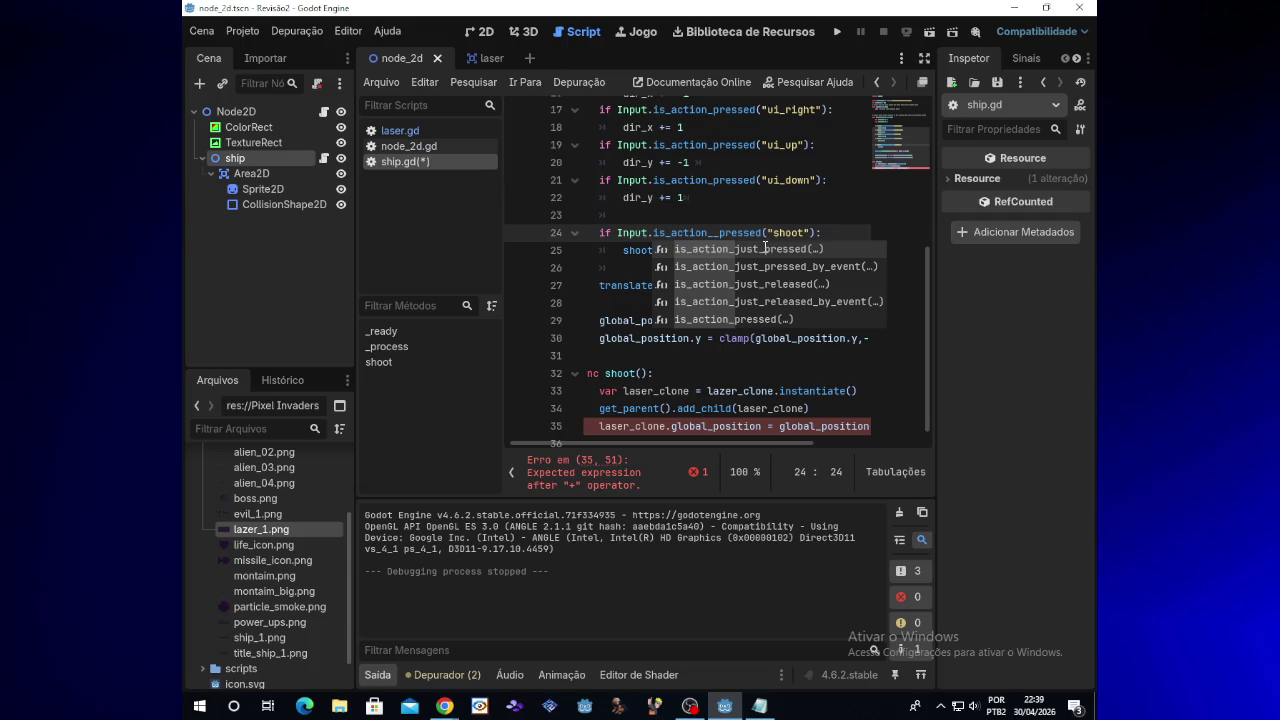
text(just)
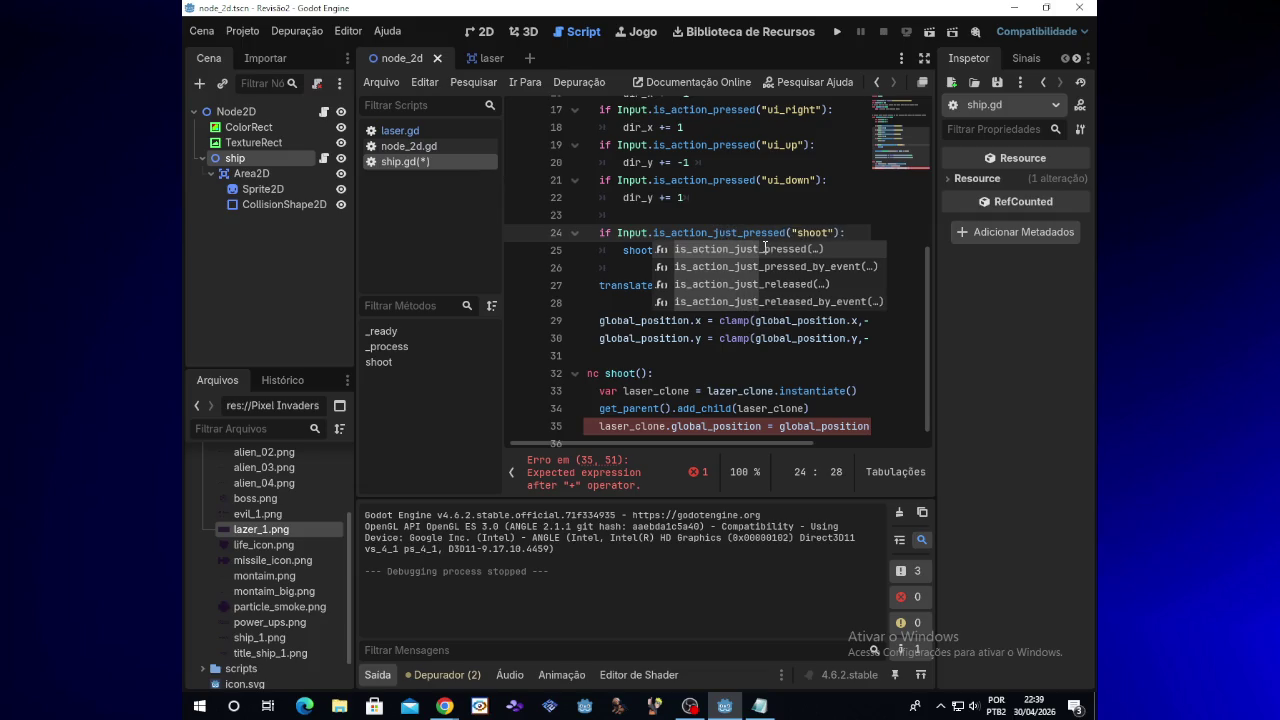
click(815, 396)
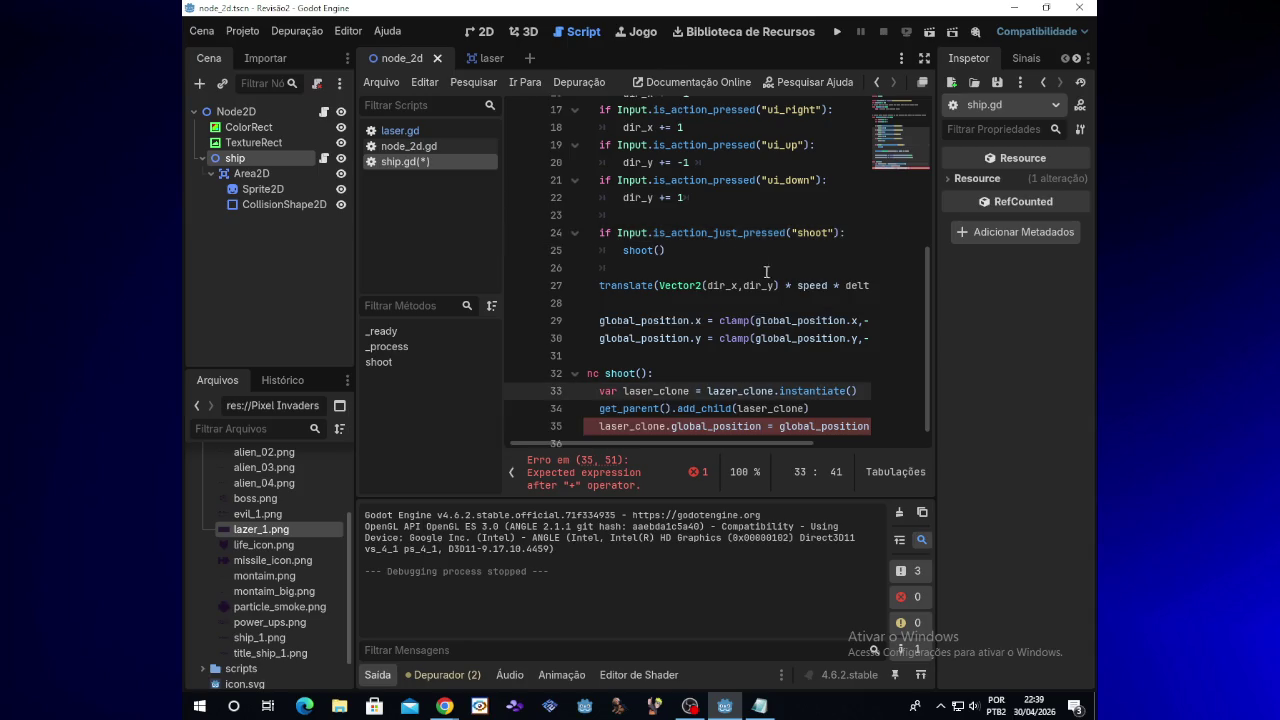
scroll(769, 409, down, 1)
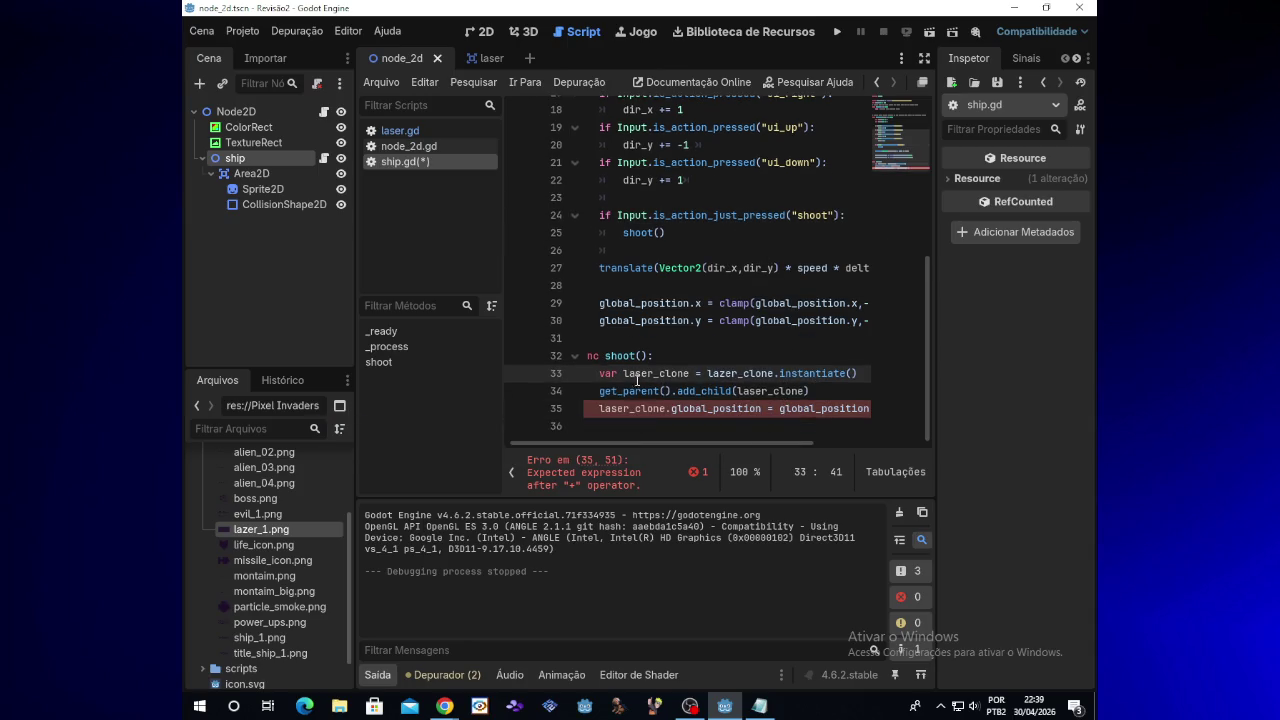
drag(812, 449, 866, 449)
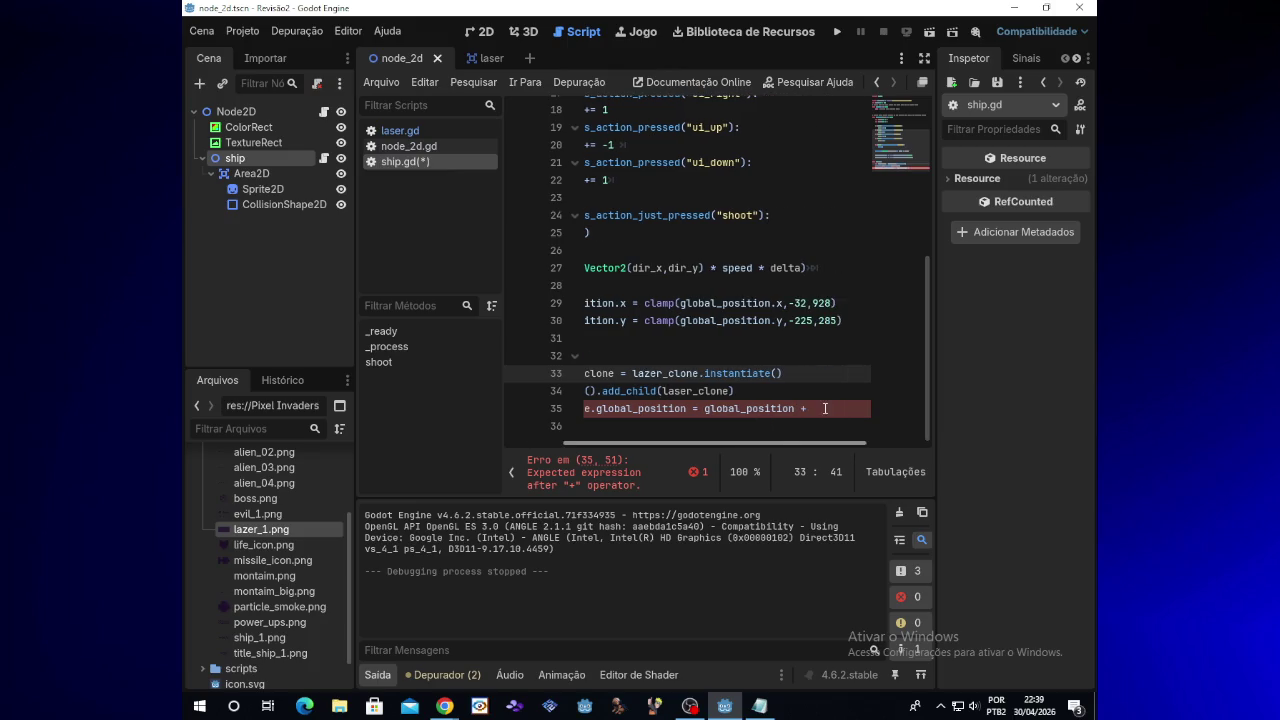
click(816, 406)
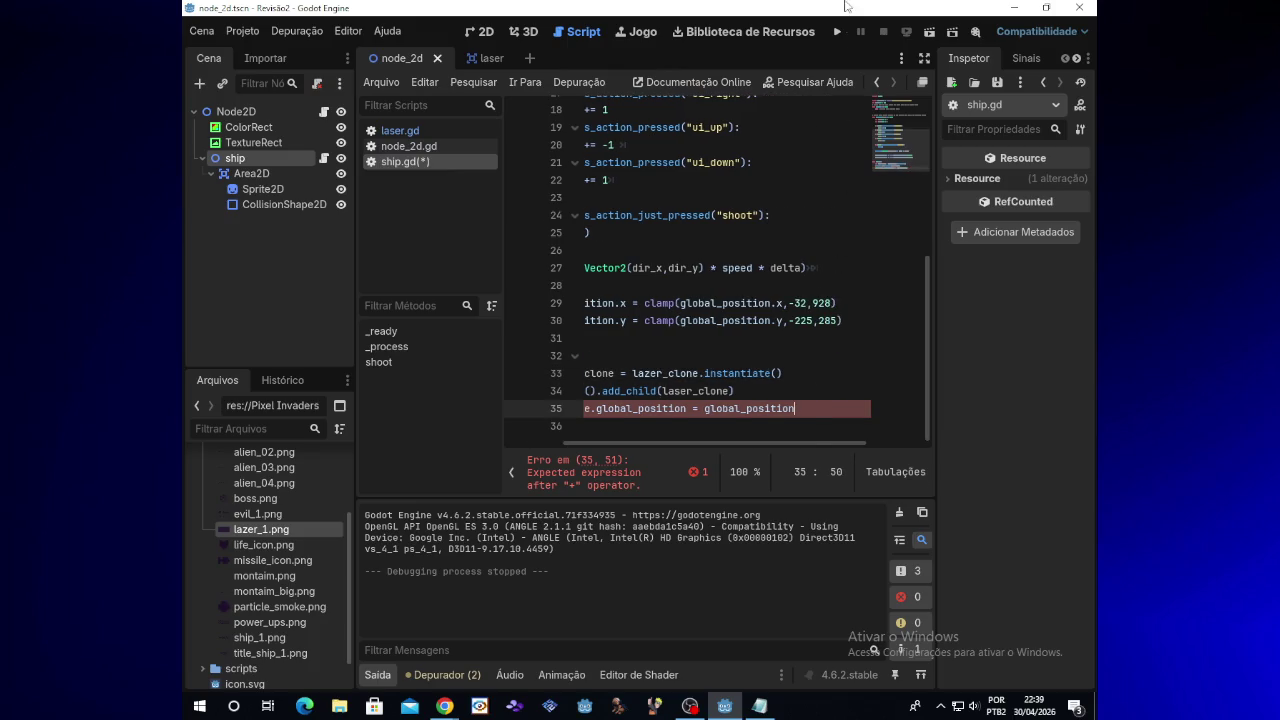
Step: Run the game with F5, fly the ship with the arrow keys while firing lasers with space, then close it
key(F5)
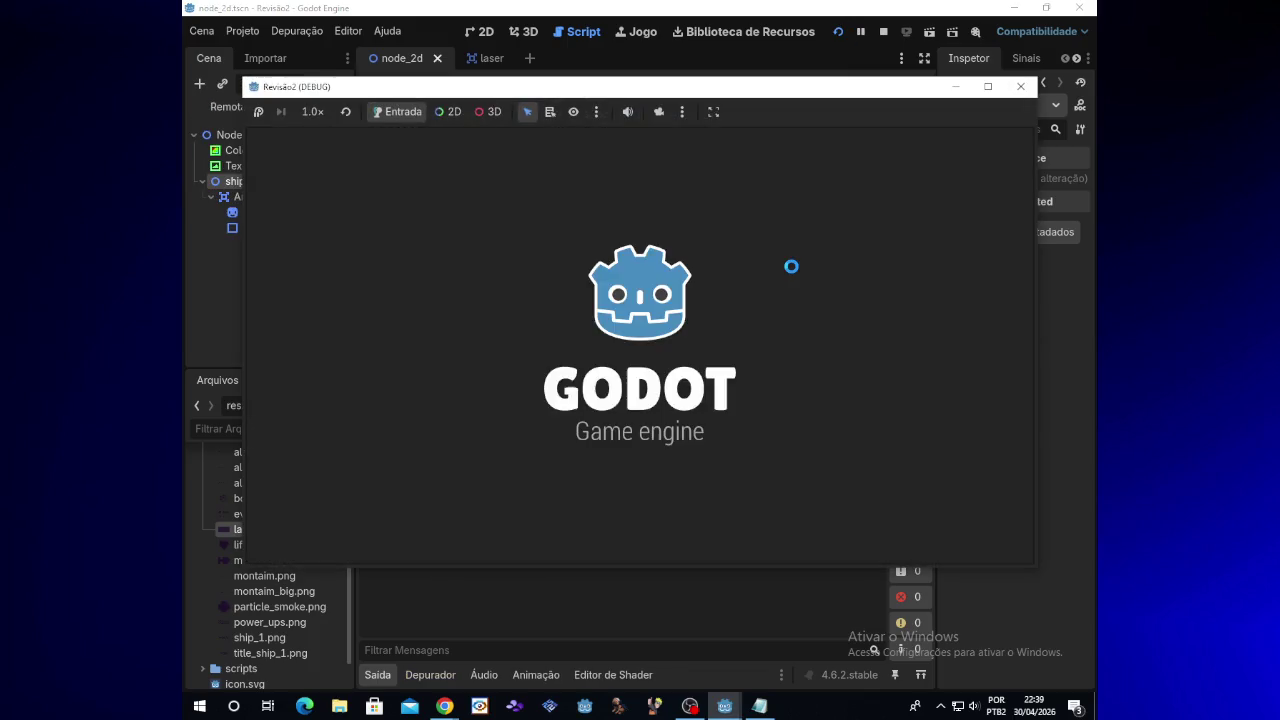
key(space)
key(space)
key(Down)
key(space)
key(Right)
key(space)
key(Left)
key(space)
key(Up)
key(space)
key(Down)
key(Right)
key(space)
key(Left)
key(Up)
key(Down)
key(Up)
key(space)
key(Right)
key(Down)
key(space)
key(Left)
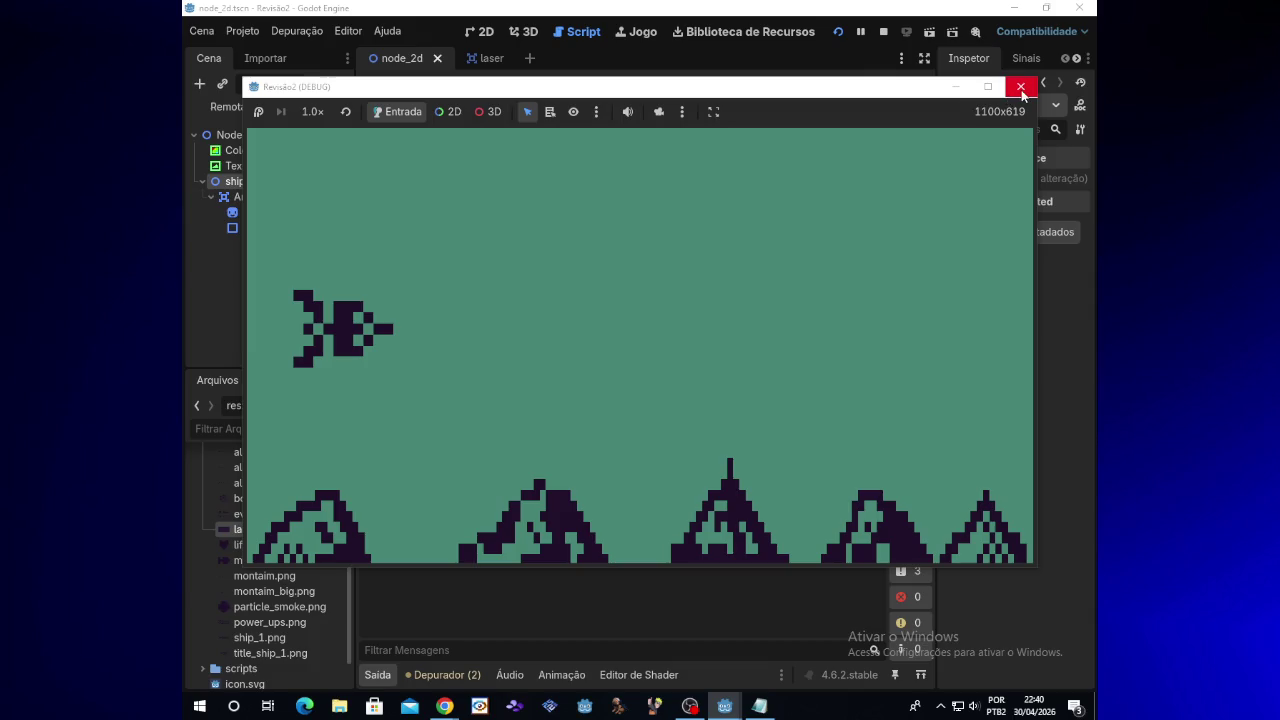
click(1021, 88)
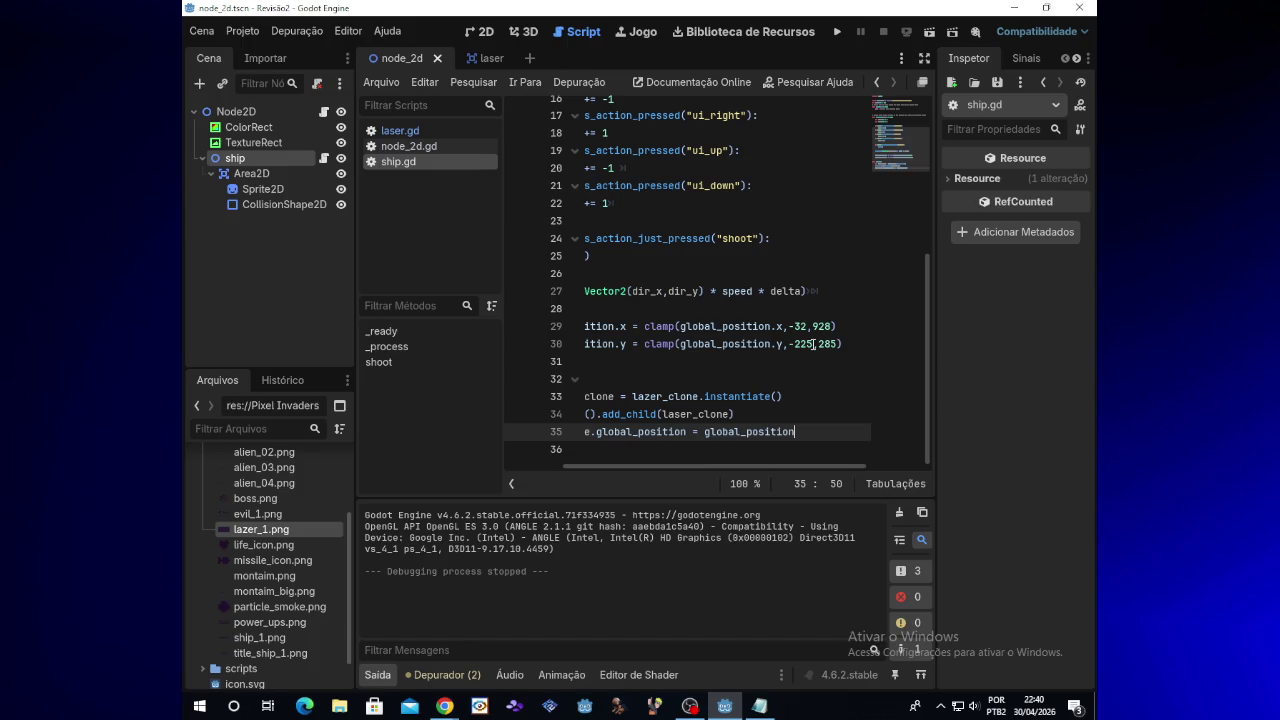
Step: Change the y clamp minimum on line 30 from -225 to 200 and run the project
click(813, 344)
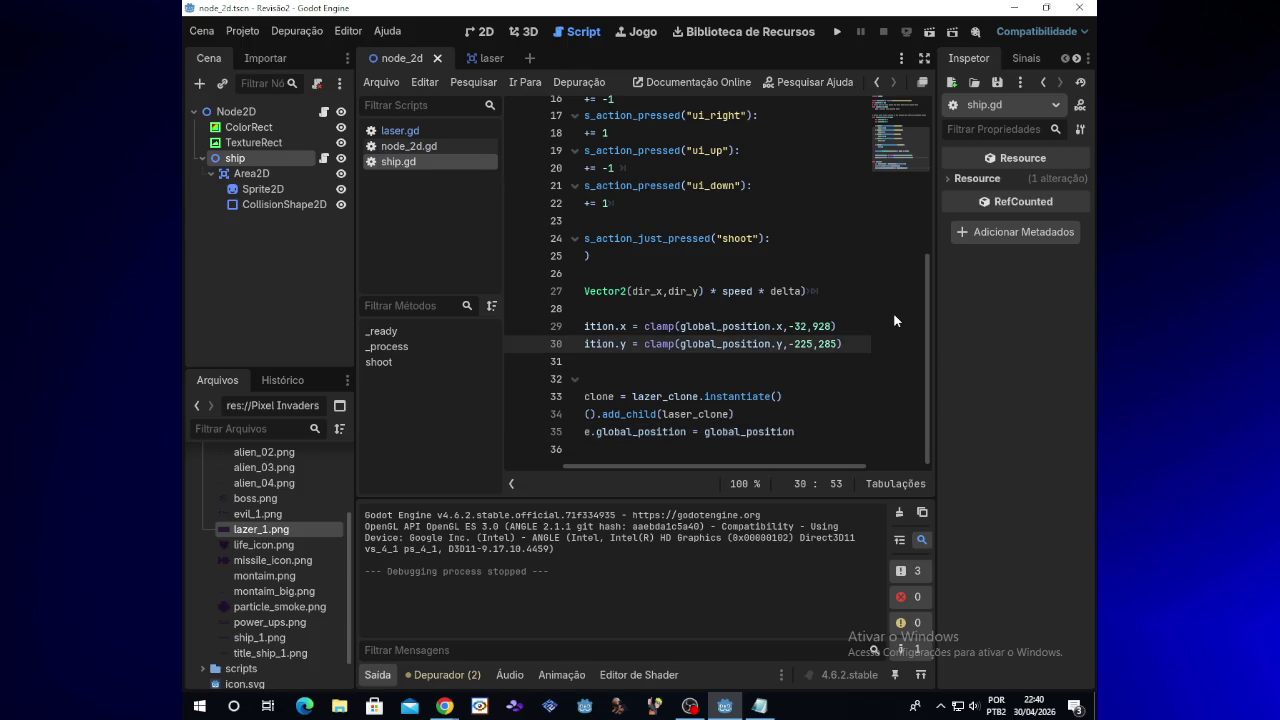
key(BackSpace)
key(BackSpace)
key(BackSpace)
text(200)
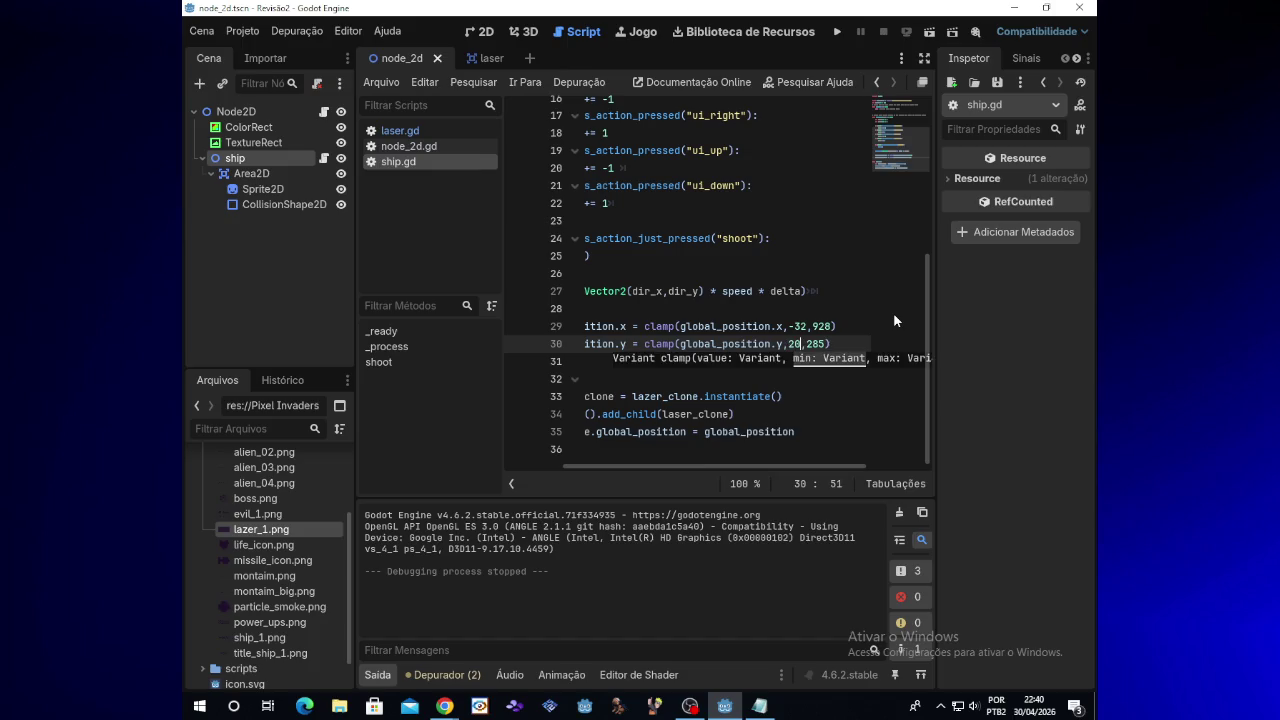
click(840, 32)
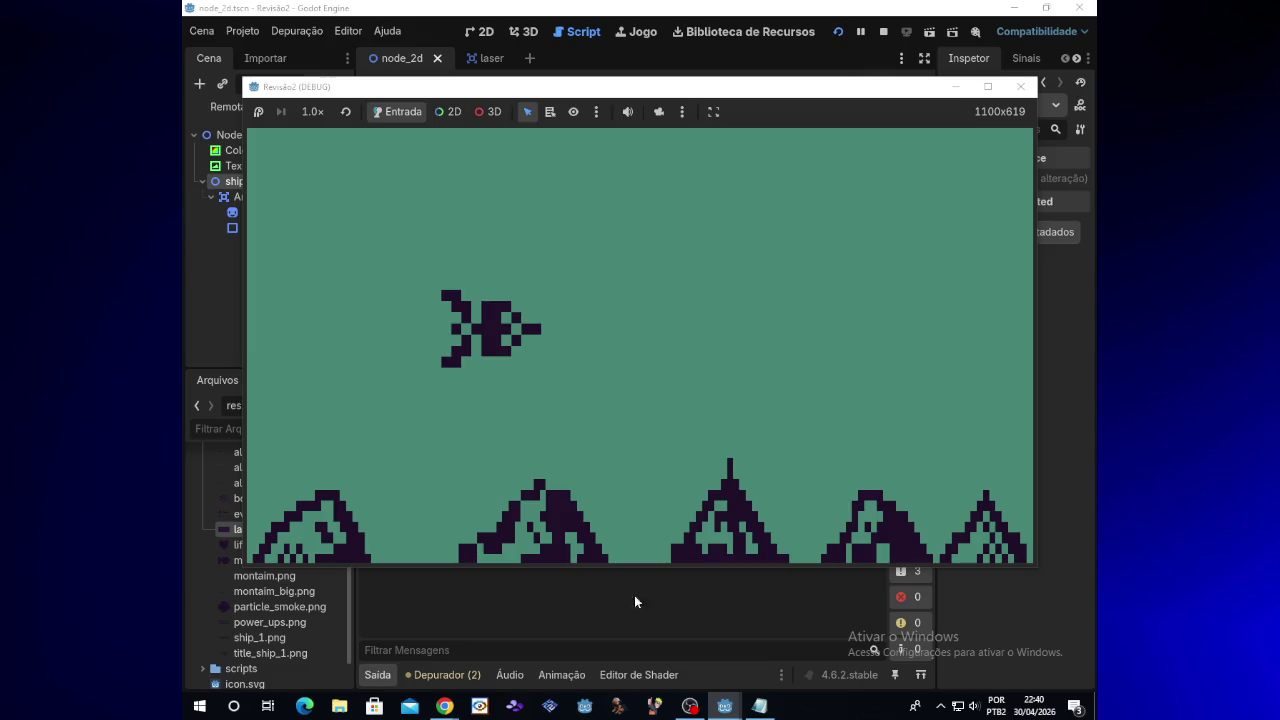
Step: Bring the Chrome window forward, then minimize it to return to Godot
mouse_move(444, 706)
click(410, 620)
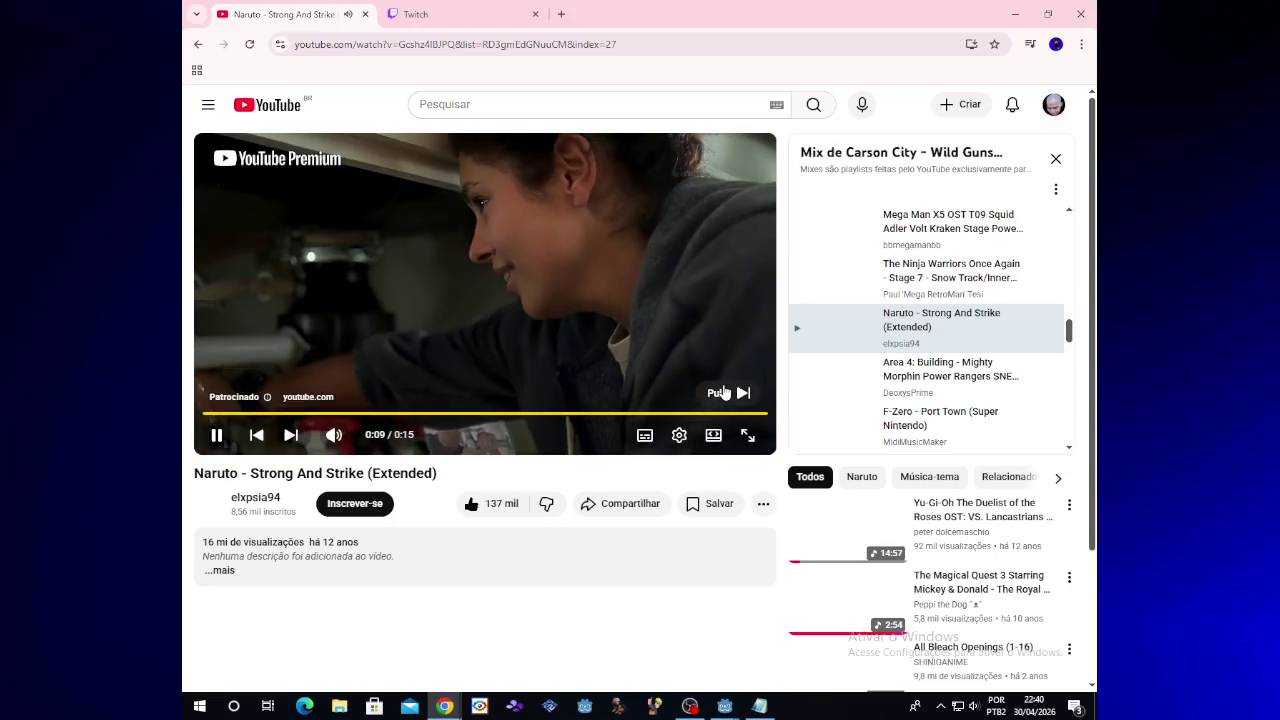
click(1026, 7)
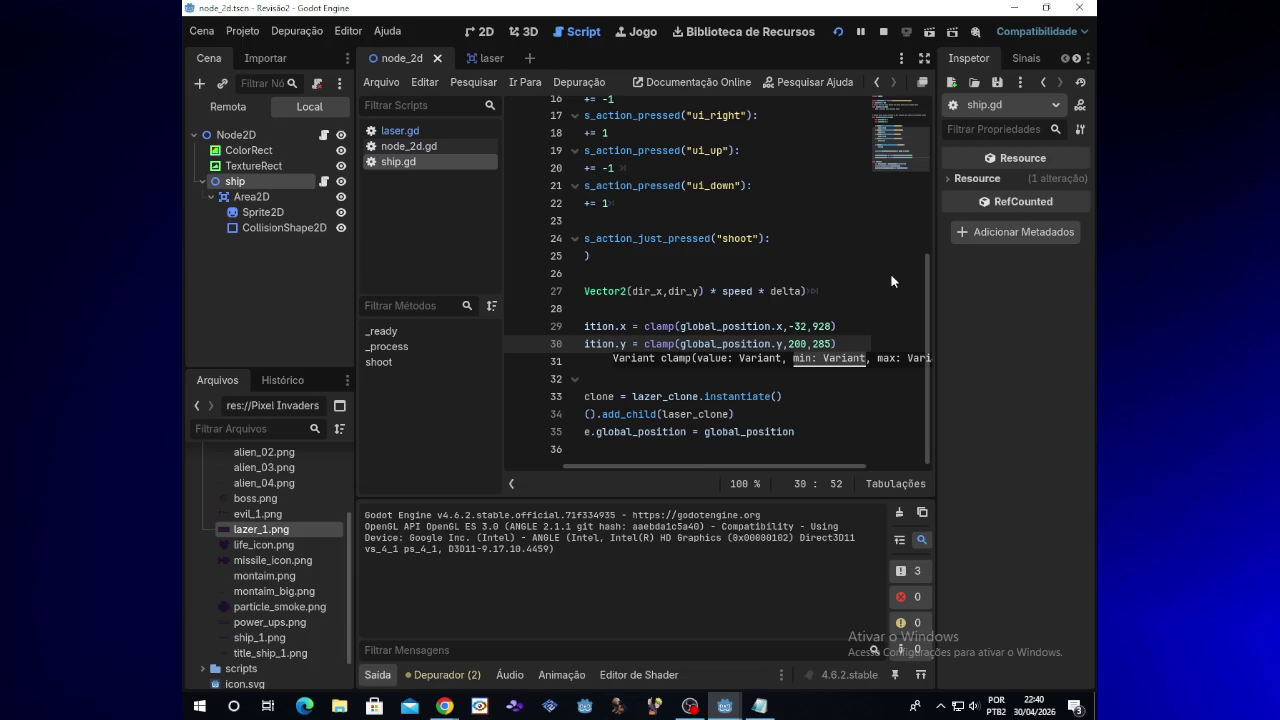
Step: Set the y clamp minimum to -0 and test-run the game
key(BackSpace)
key(BackSpace)
key(BackSpace)
text(-225)
key(BackSpace)
key(BackSpace)
key(BackSpace)
text(200)
key(BackSpace)
key(BackSpace)
key(BackSpace)
text(0)
click(838, 32)
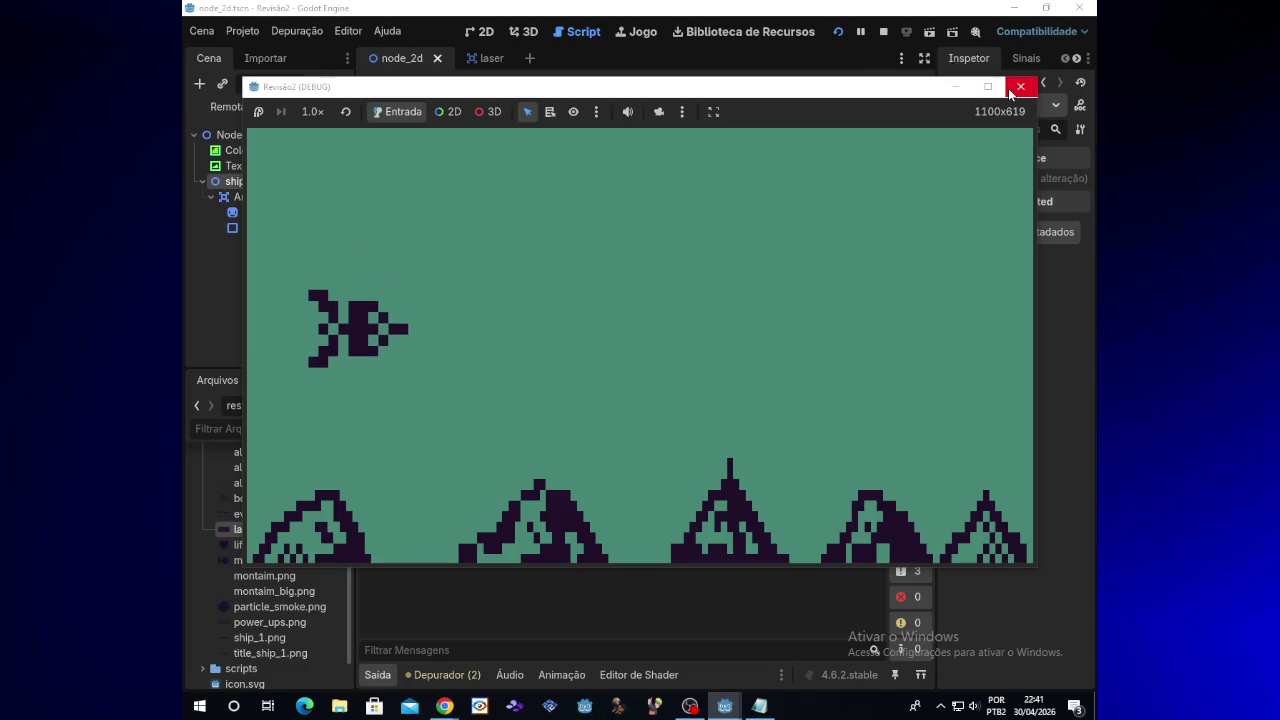
click(1010, 90)
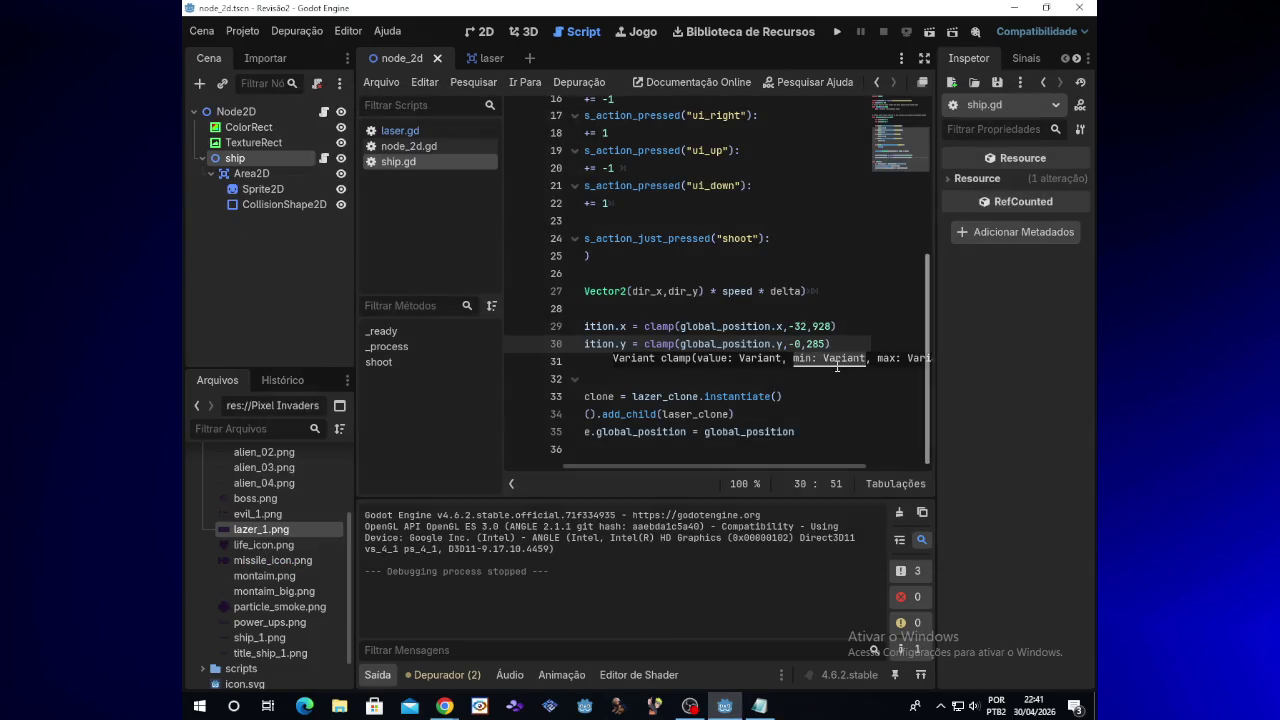
Step: Replace the 285 vertical maximum and test-run the game again
text())
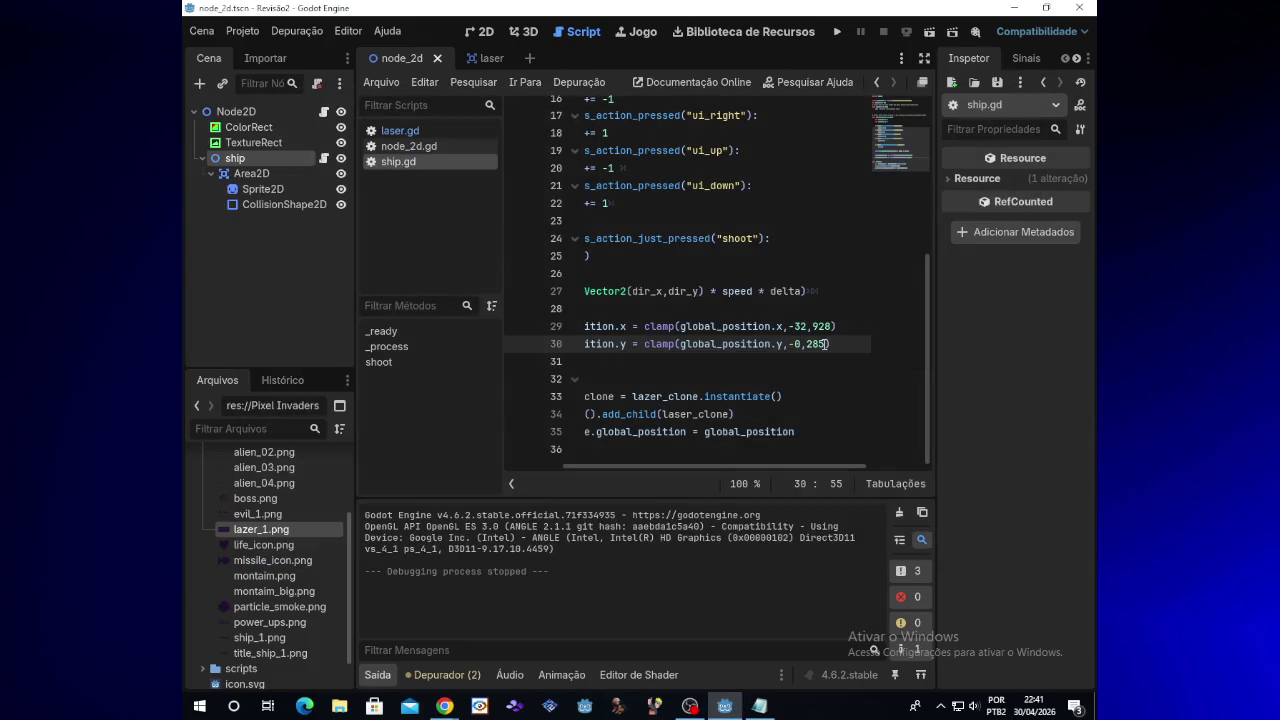
key(BackSpace)
key(BackSpace)
key(BackSpace)
text(20)
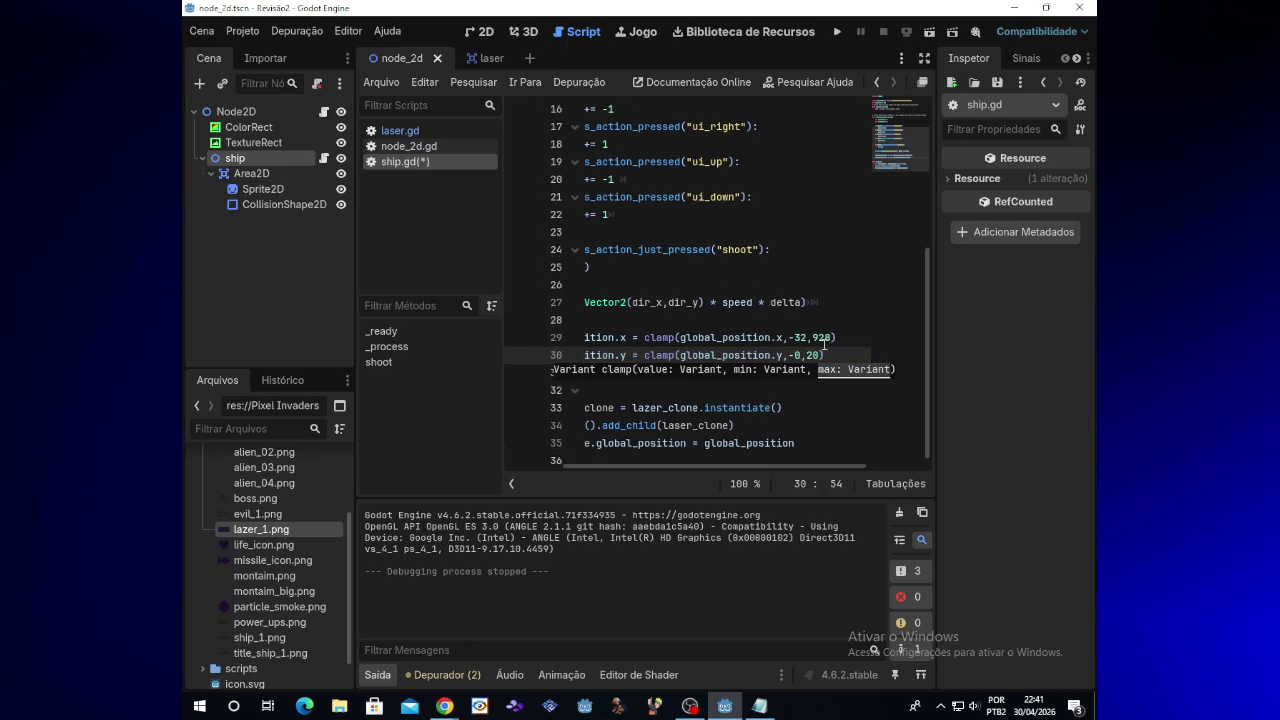
click(838, 32)
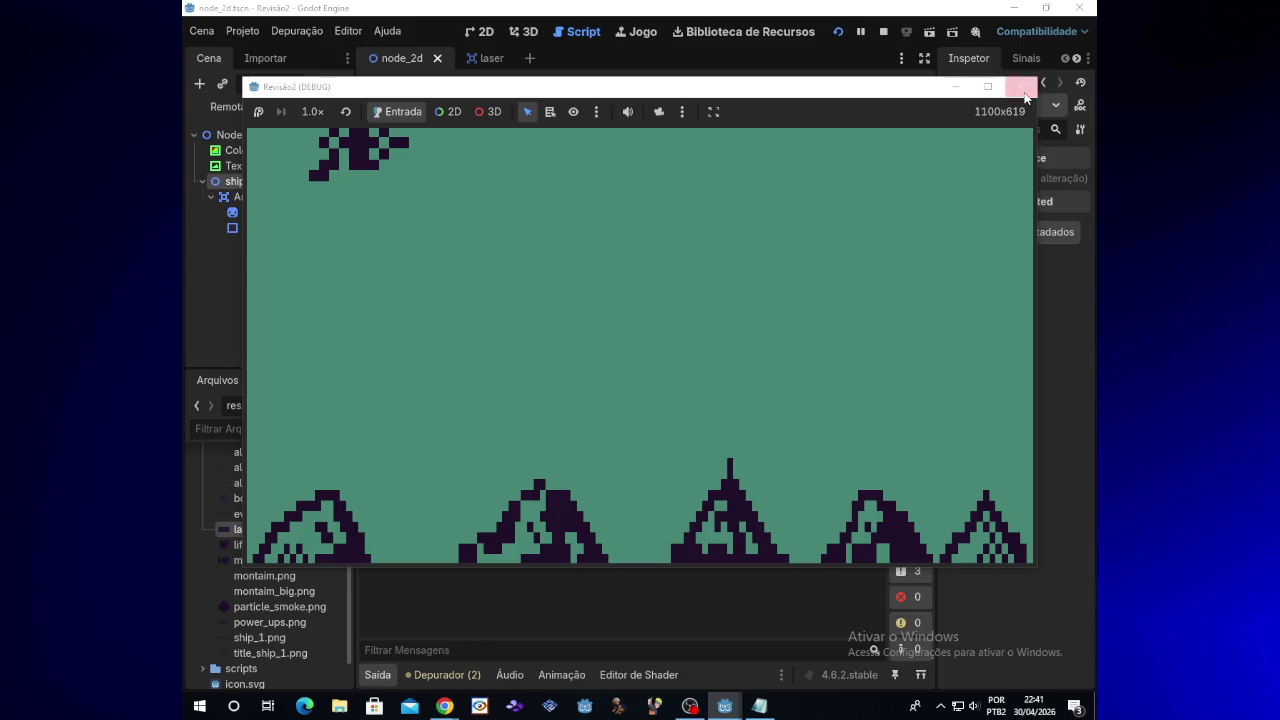
click(1020, 86)
Step: Set the vertical clamp maximum to 500 and test-run the game
click(821, 356)
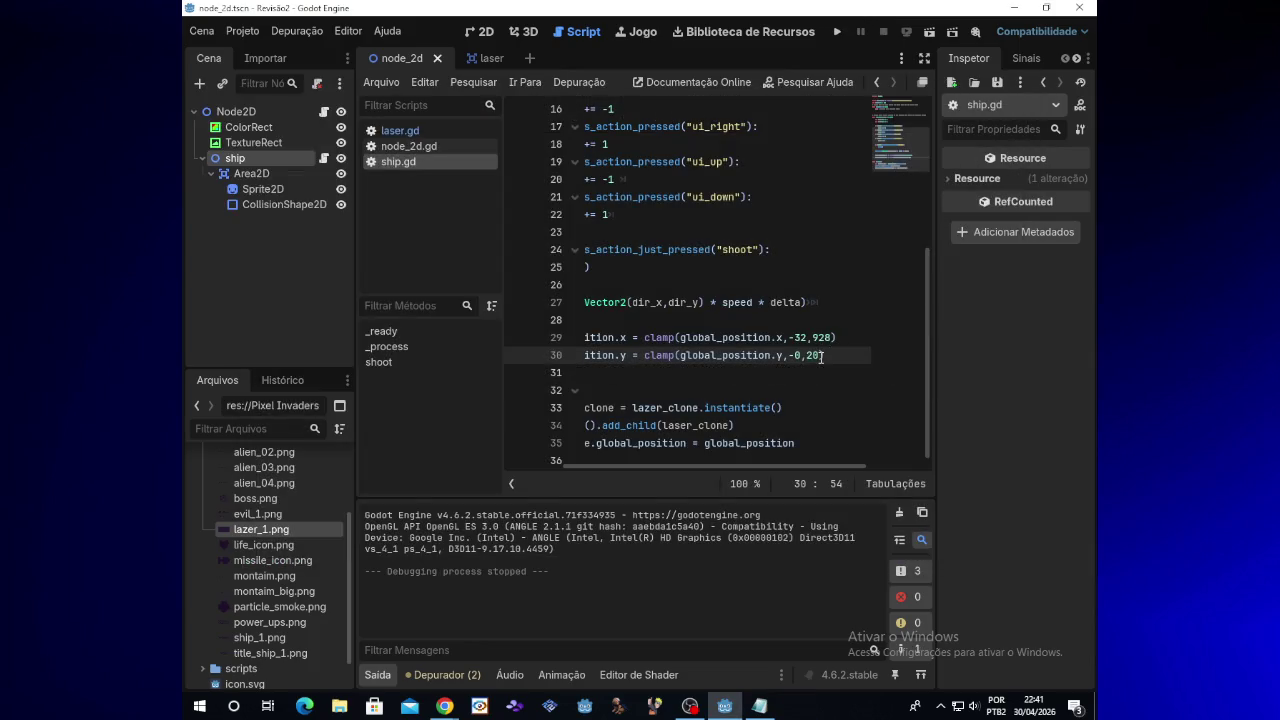
text(-)
key(BackSpace)
text(00)
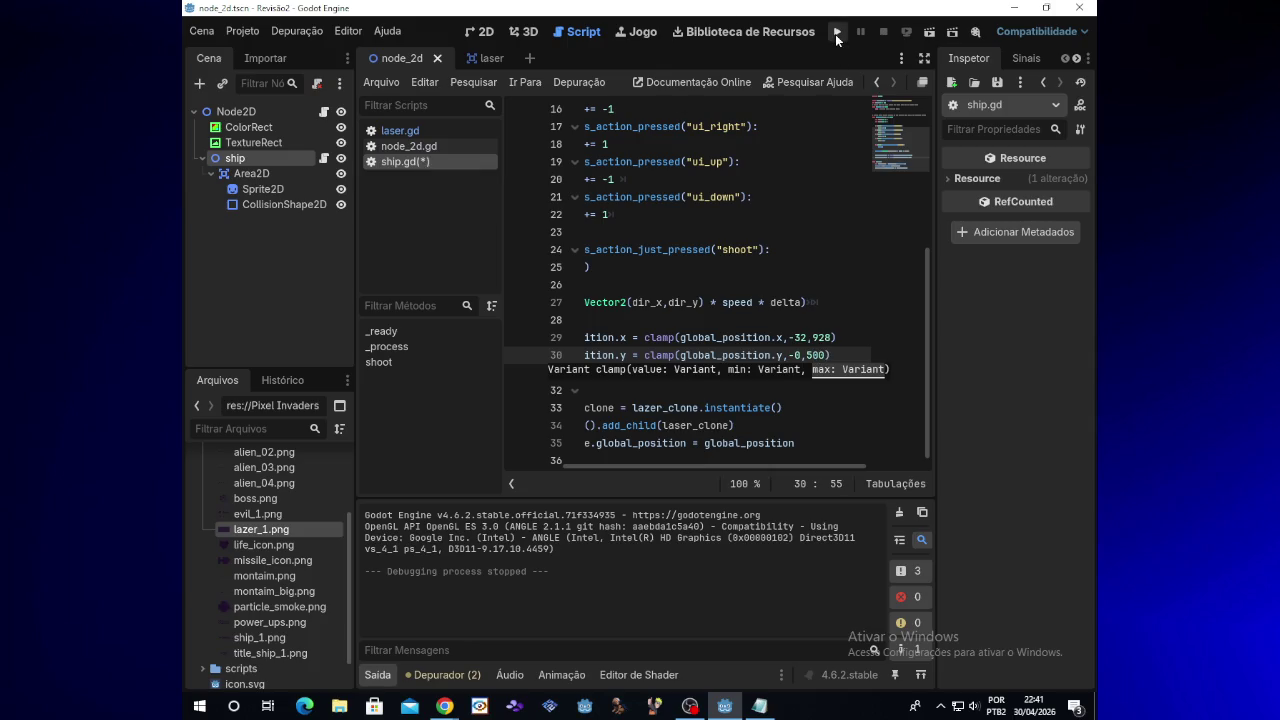
click(836, 33)
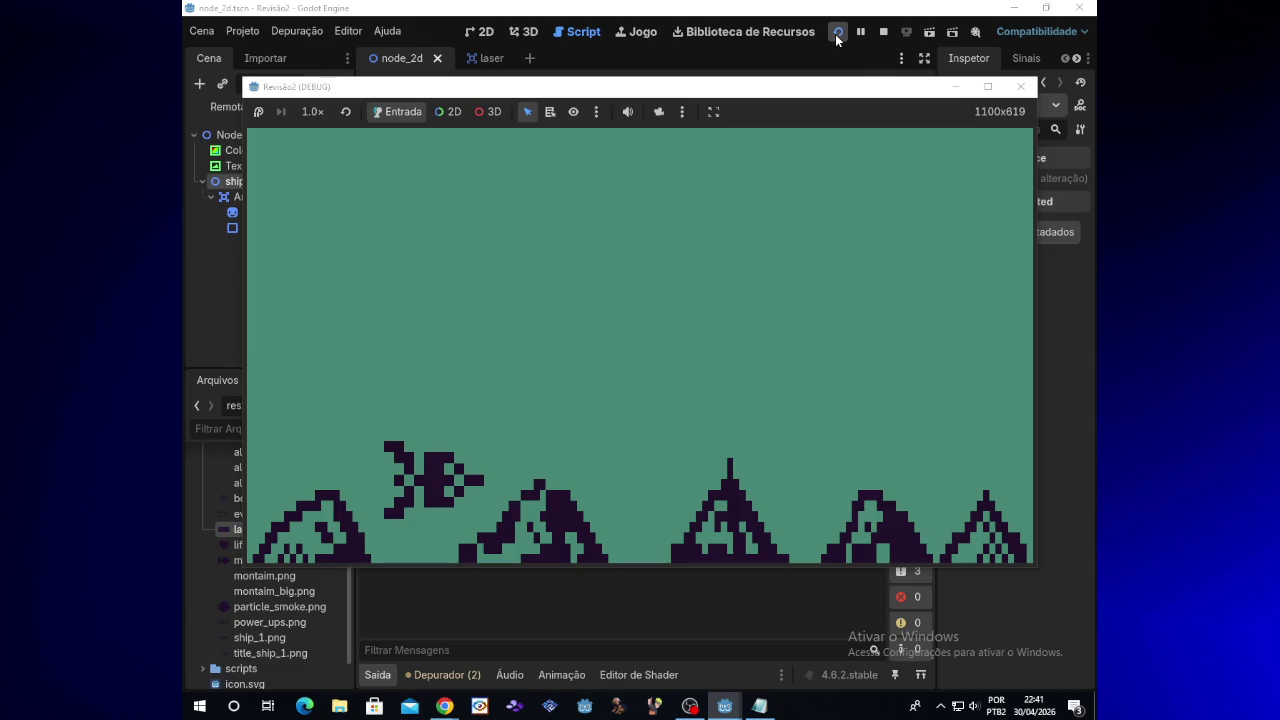
click(1020, 86)
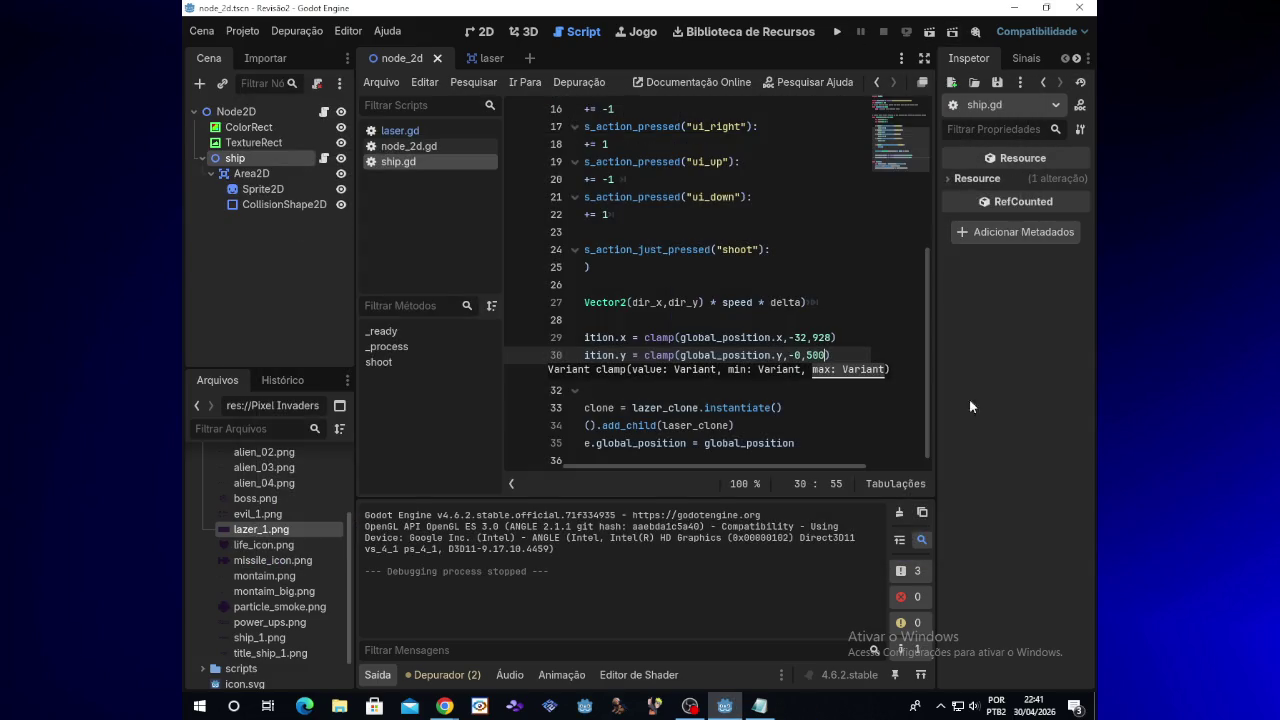
Step: Raise the vertical maximum to 600 and test-run the game twice
key(BackSpace)
key(BackSpace)
key(BackSpace)
text(600)
click(839, 32)
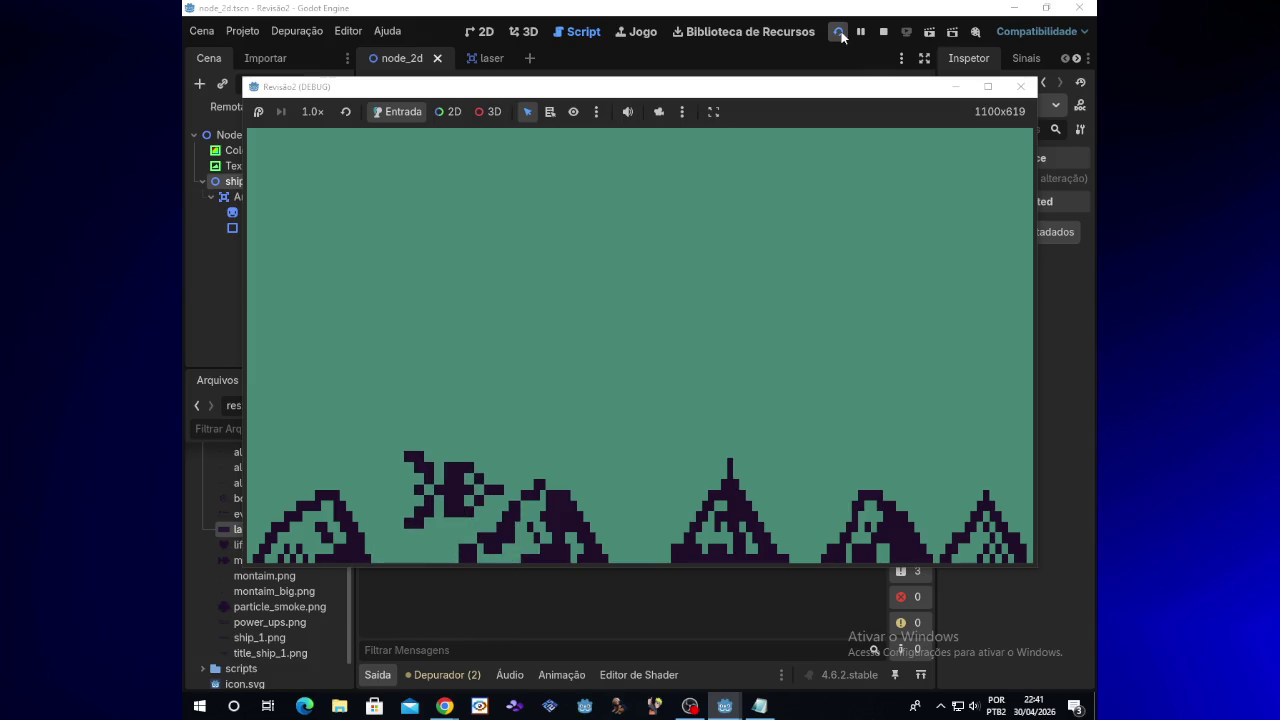
mouse_move(455, 708)
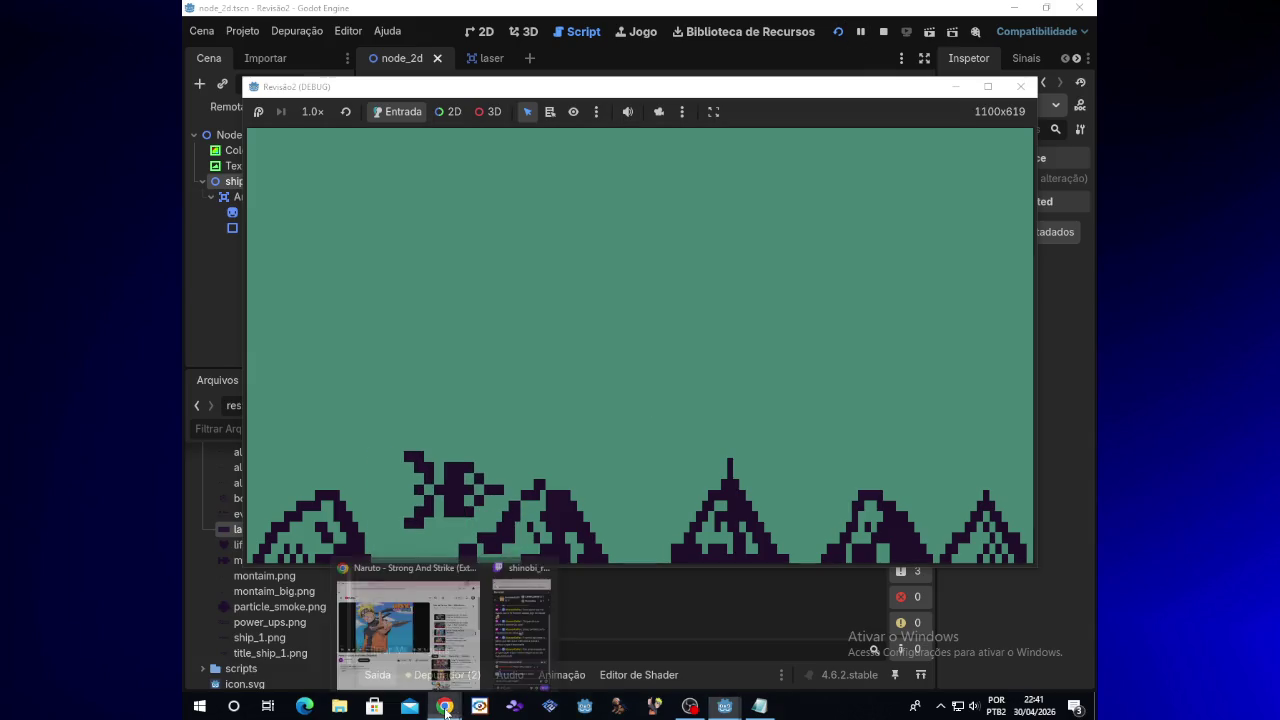
click(1020, 86)
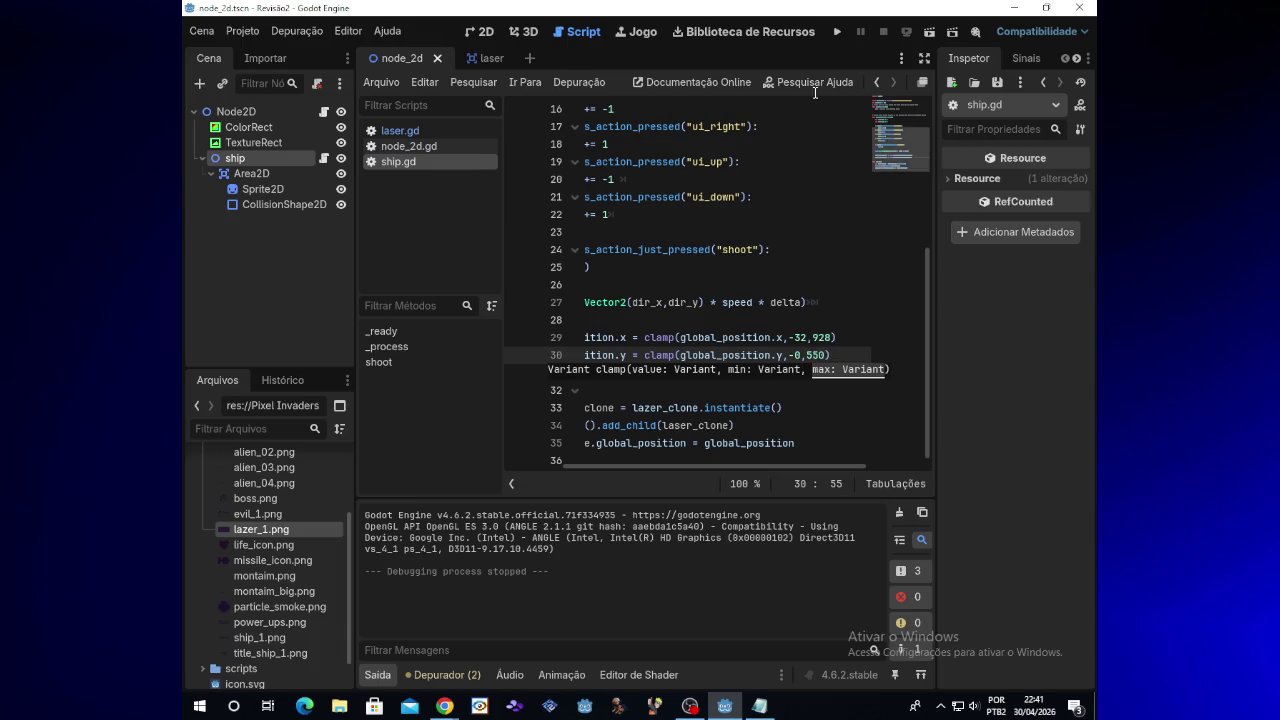
click(838, 32)
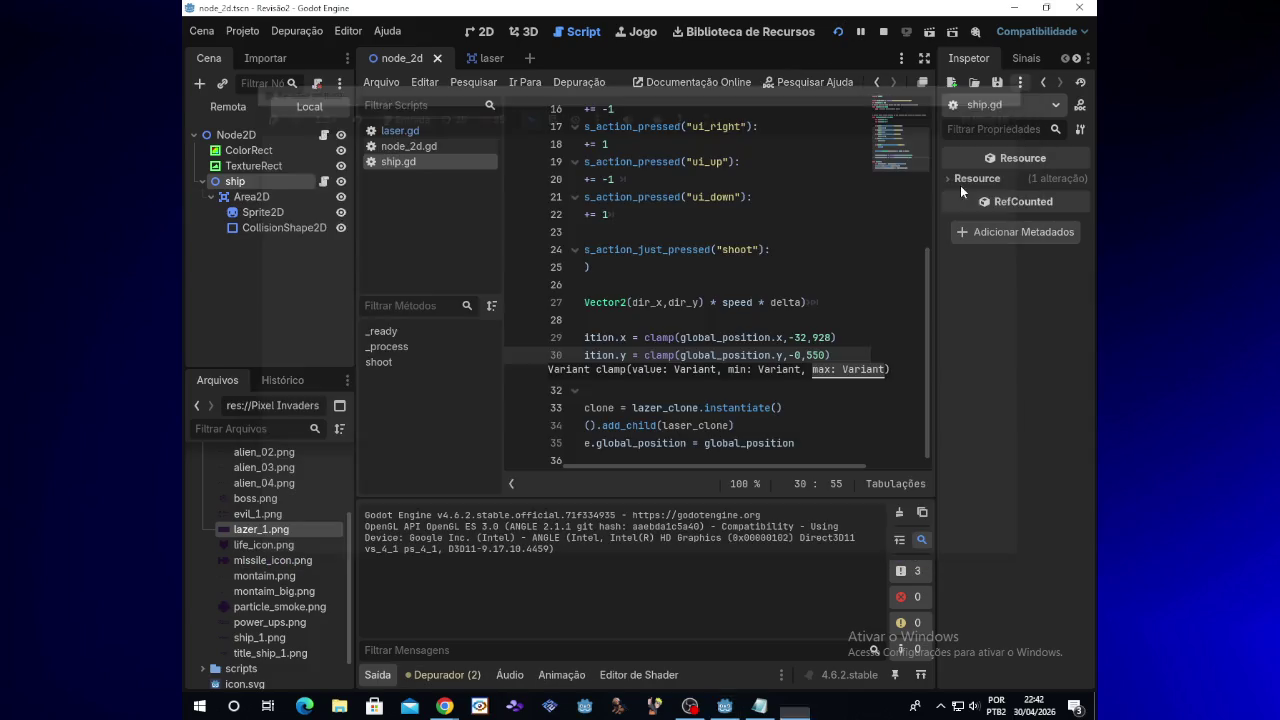
click(1020, 86)
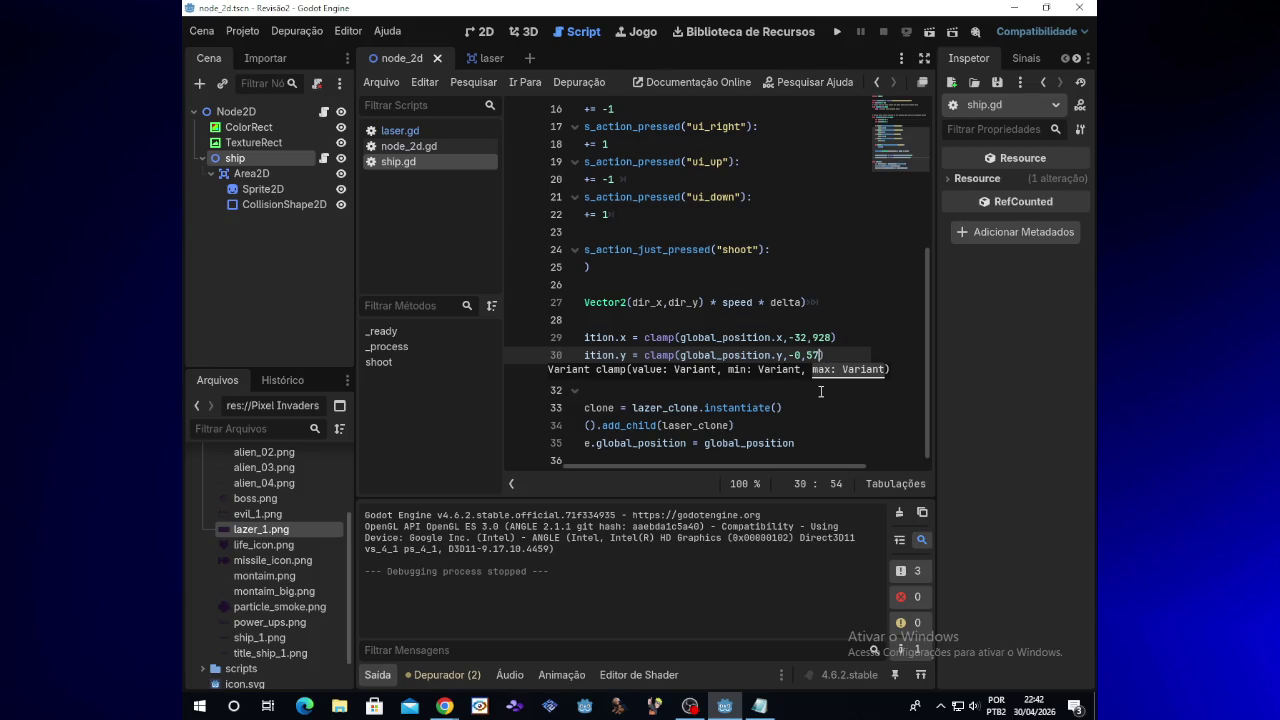
Step: Settle the vertical maximum at 563 through test runs, then start deleting the -0 minimum
text(6-)
click(838, 33)
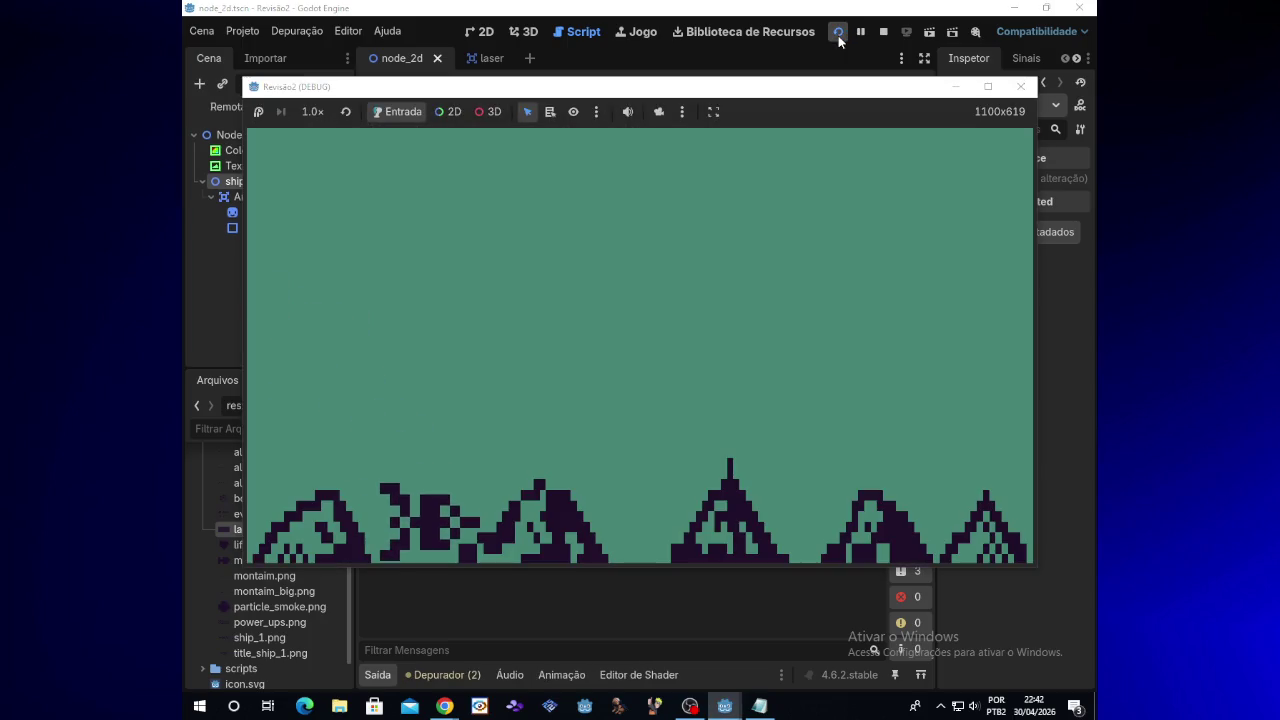
click(1020, 86)
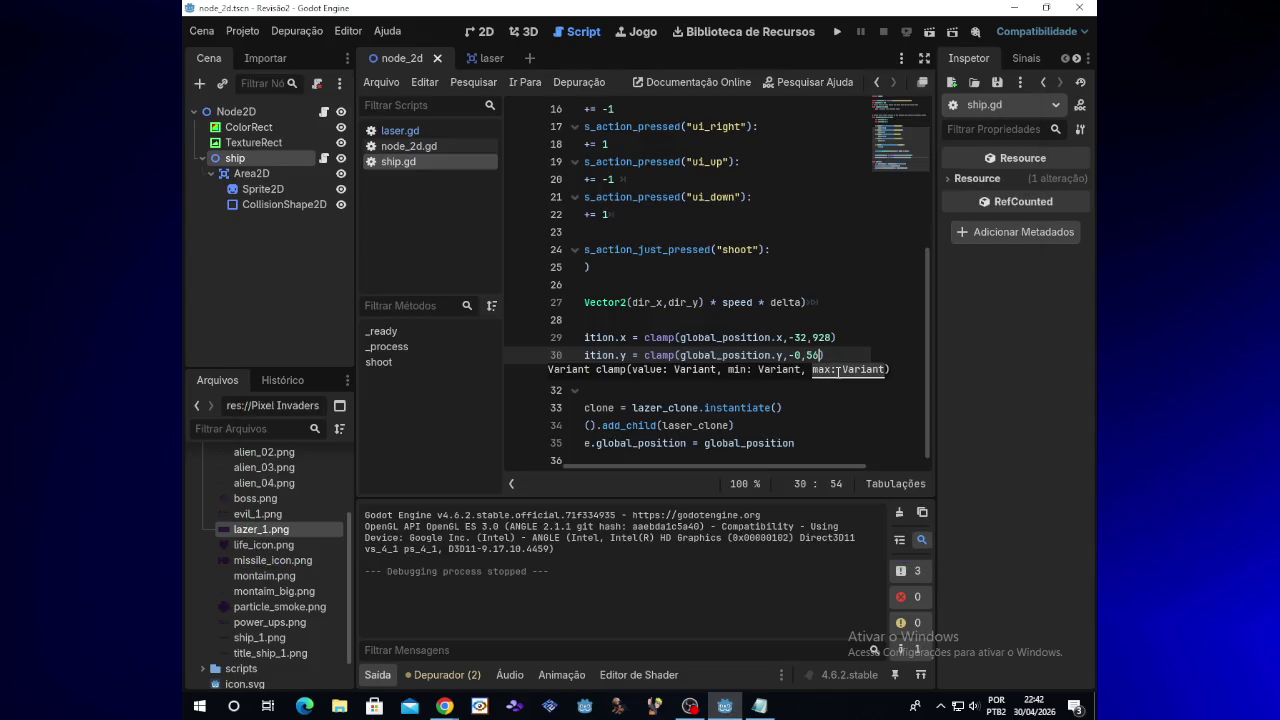
text(3)
click(838, 37)
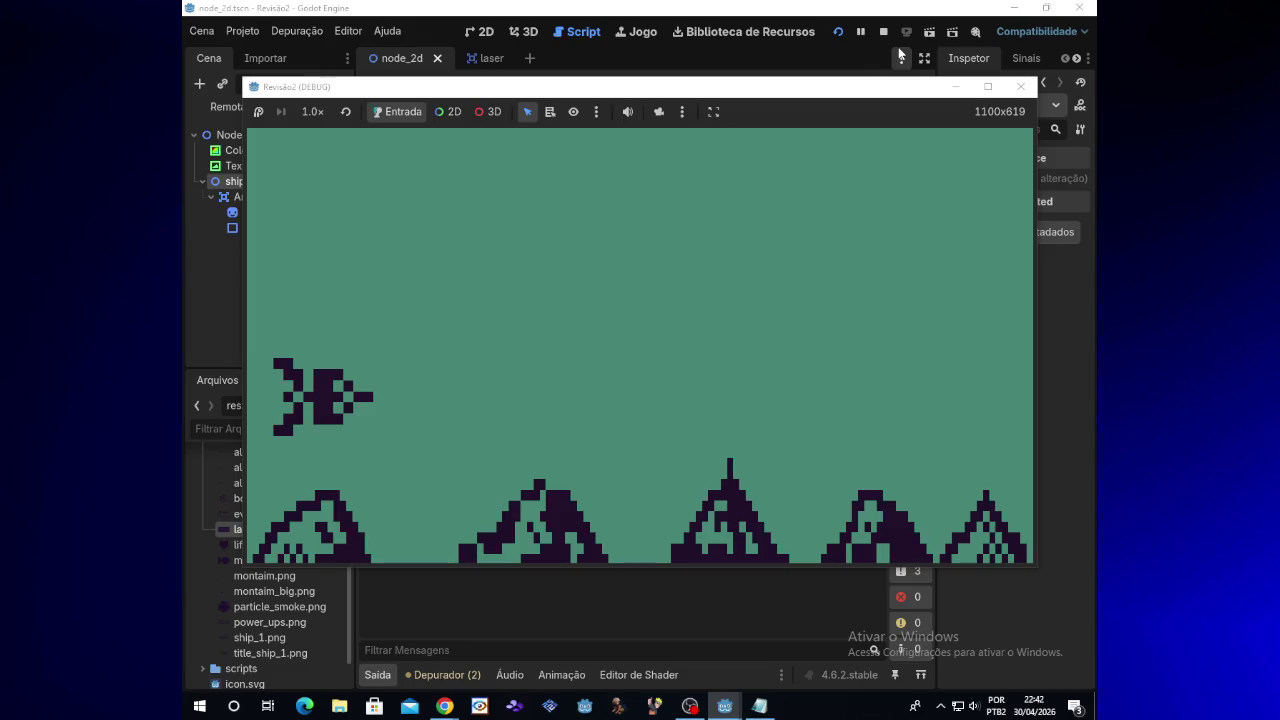
click(1020, 86)
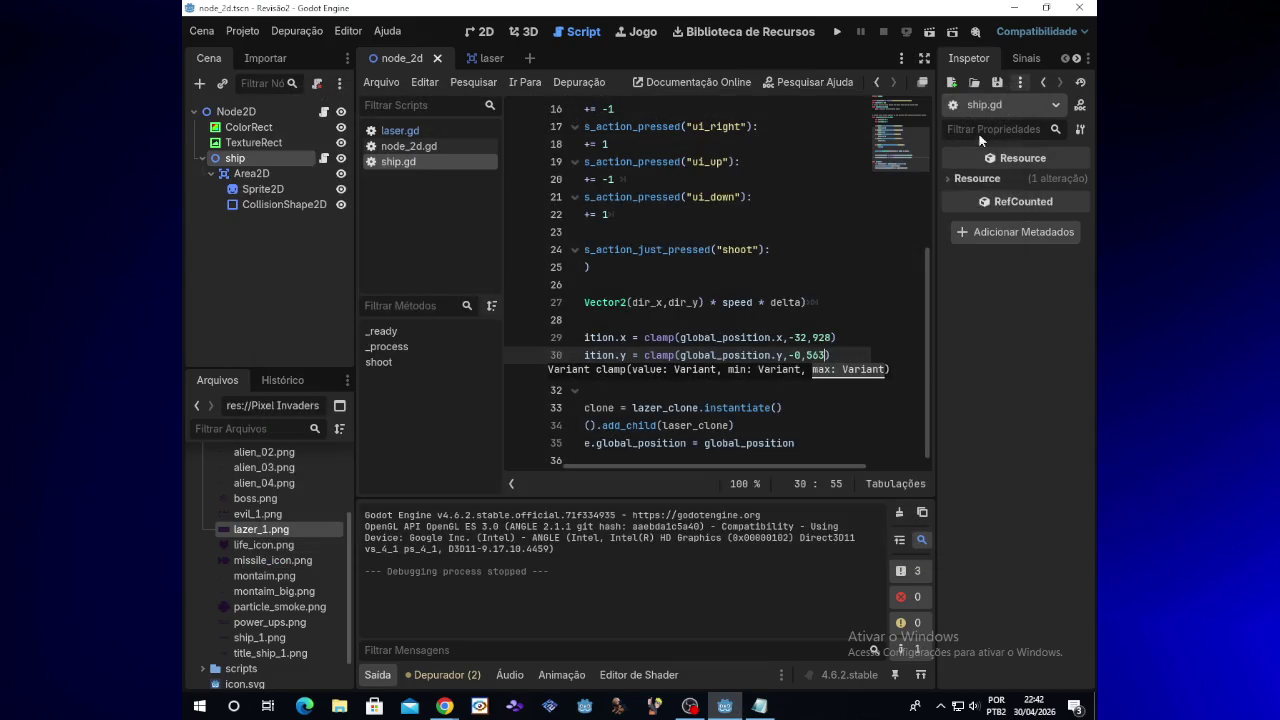
click(800, 355)
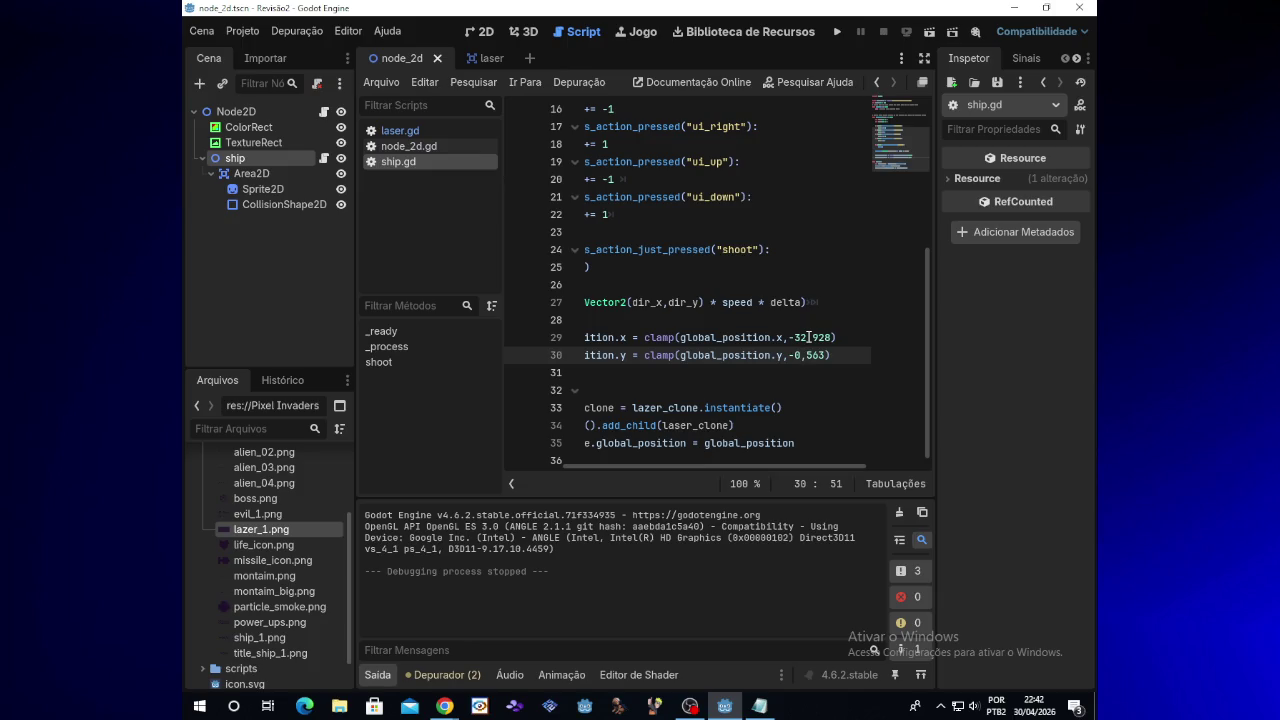
key(BackSpace)
key(BackSpace)
Step: Try a vertical minimum of 36, then change it to 50 and run the game
text(3)
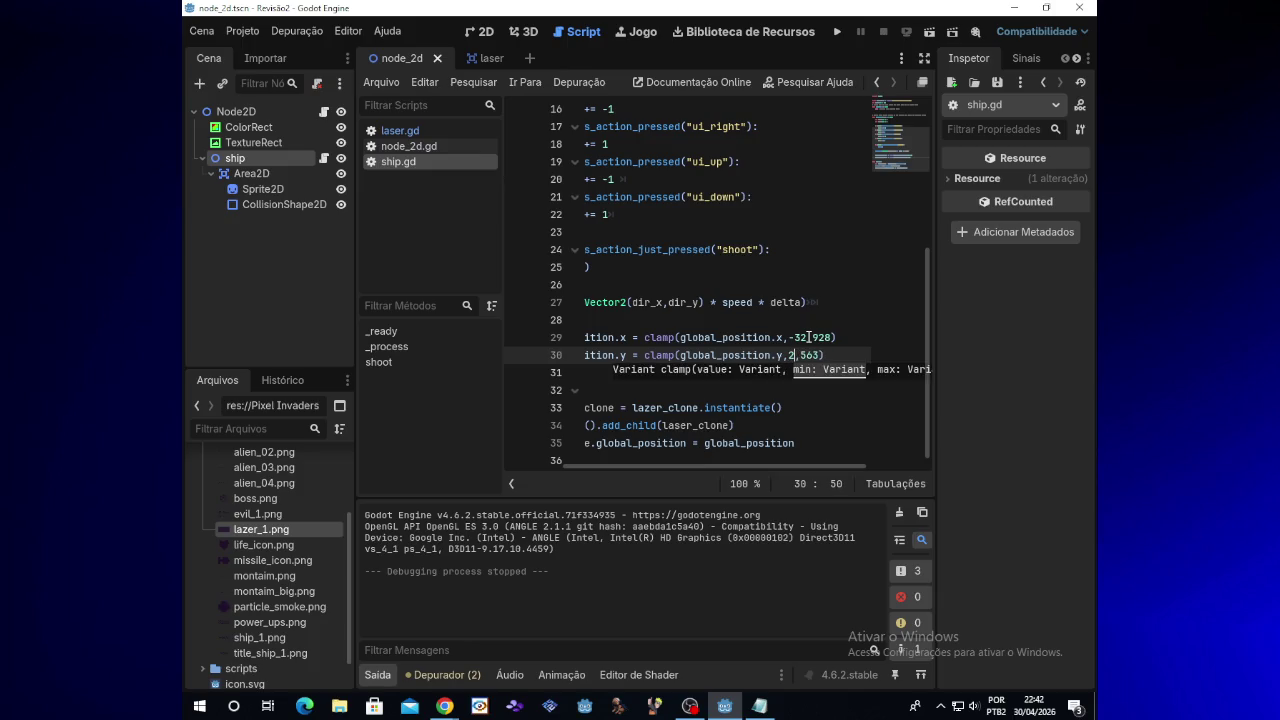
text(6)
click(836, 32)
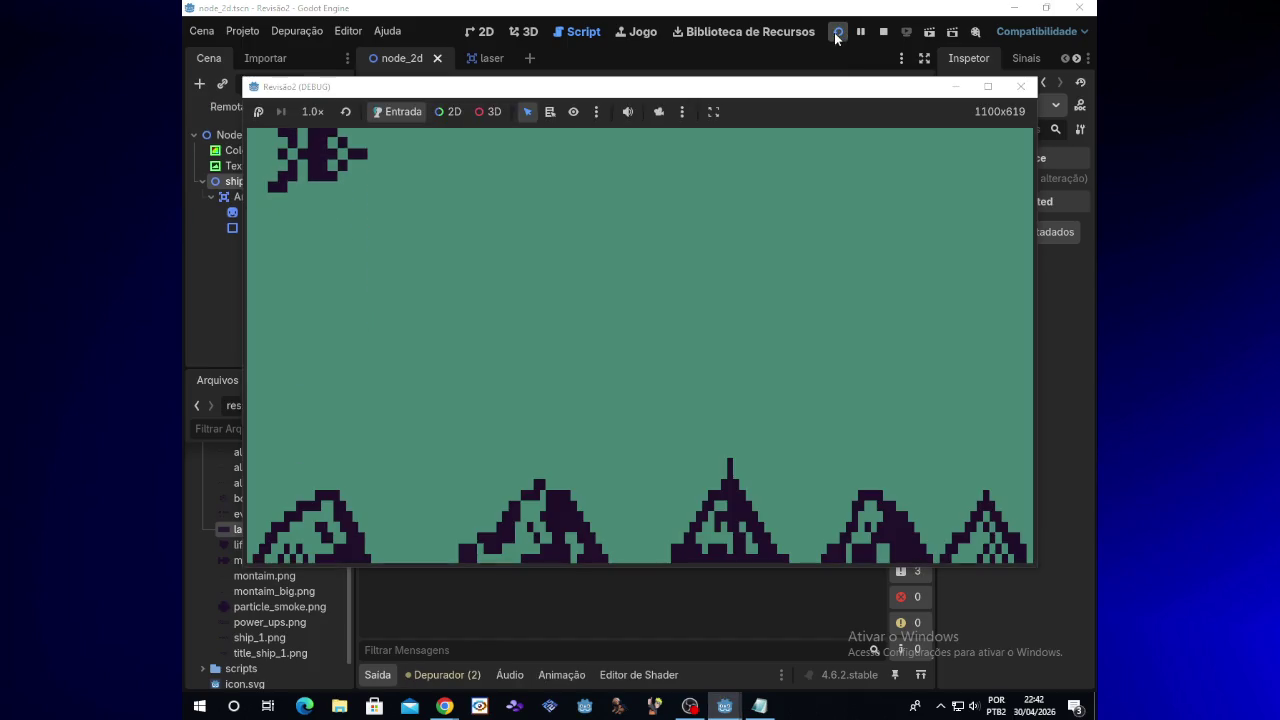
click(1020, 86)
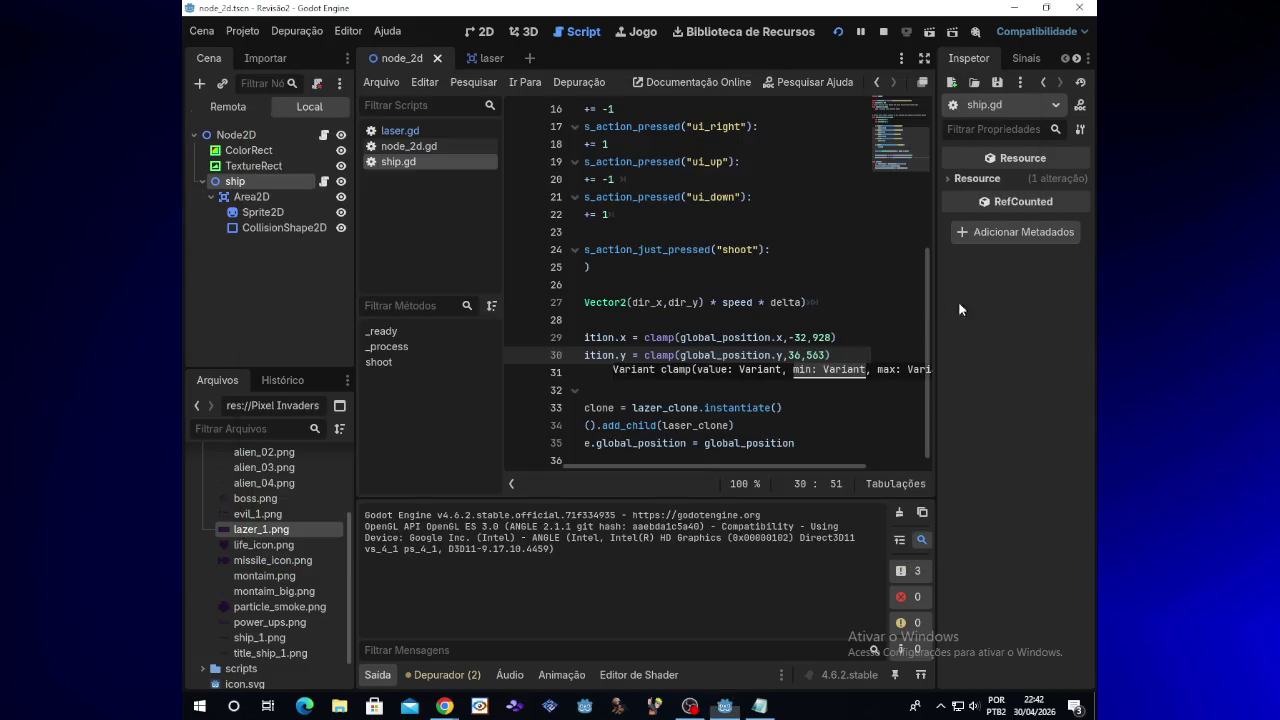
key(BackSpace)
key(BackSpace)
text(50)
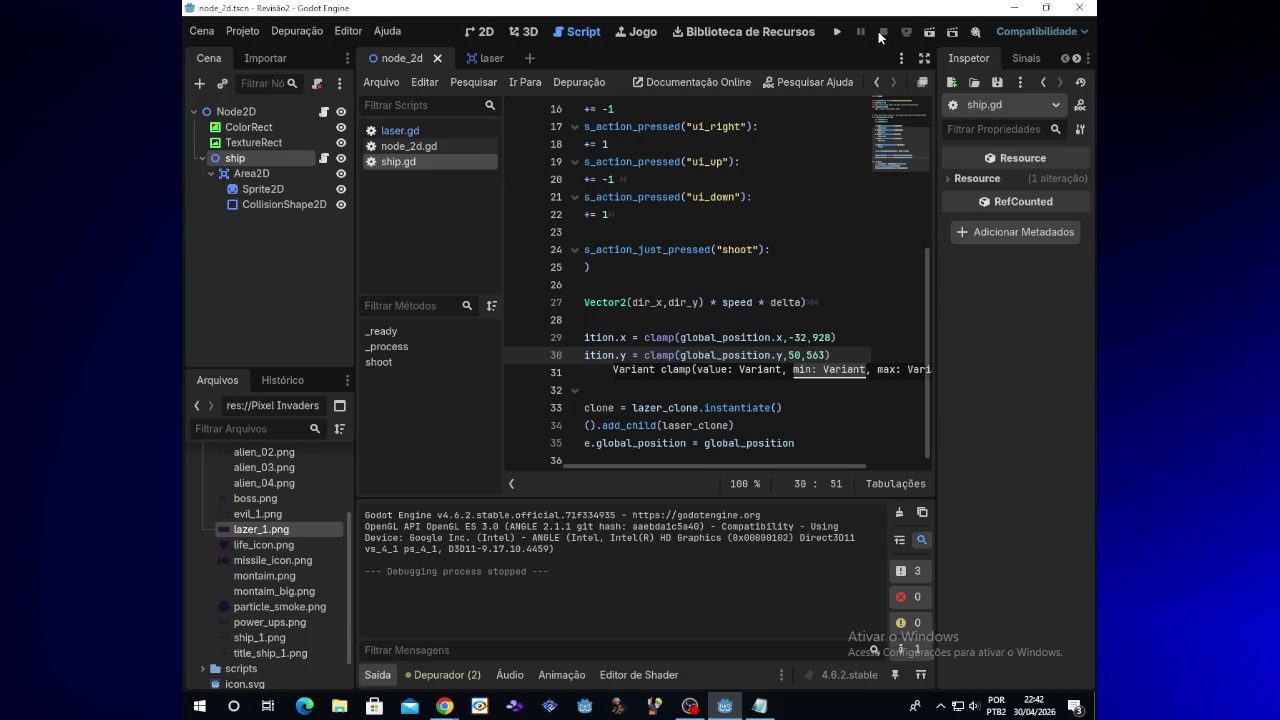
click(838, 32)
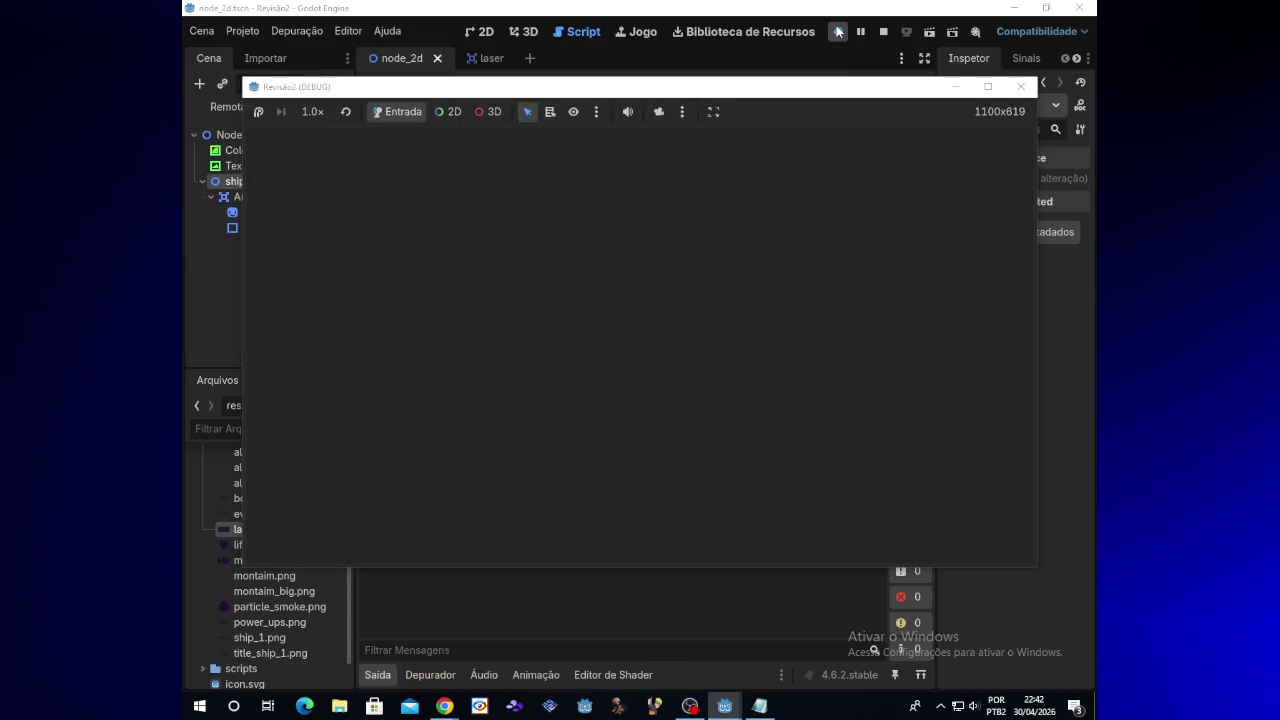
Step: Fly the ship to the top, bottom and sides to check the 50–563 limits, then close the game
key(Up)
key(Right)
key(Left)
key(Right)
key(Left)
key(Down)
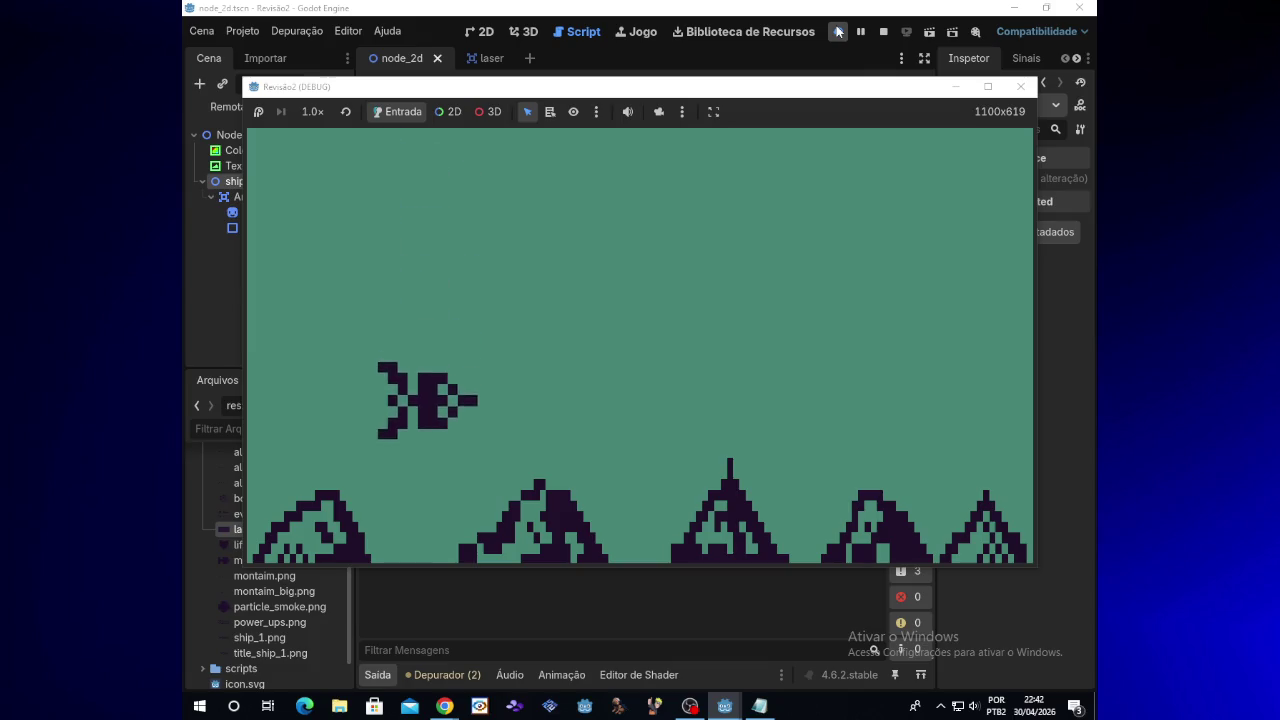
key(Down)
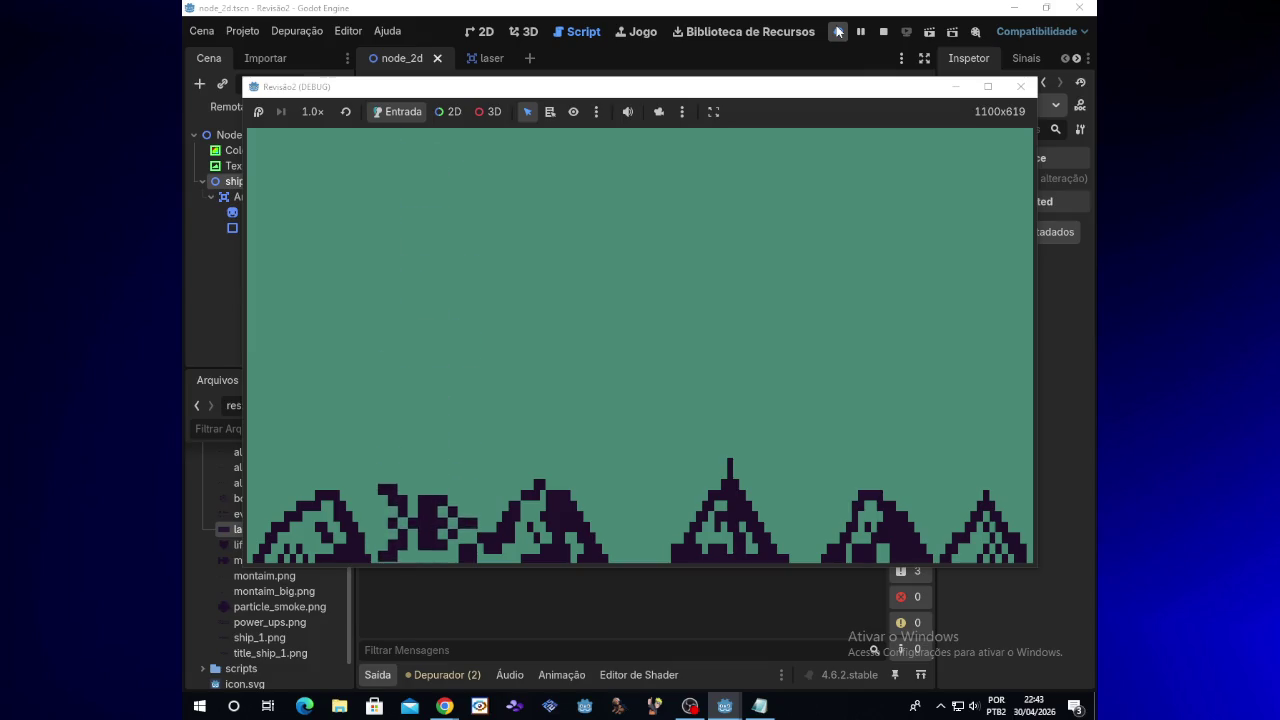
key(Up)
key(Left)
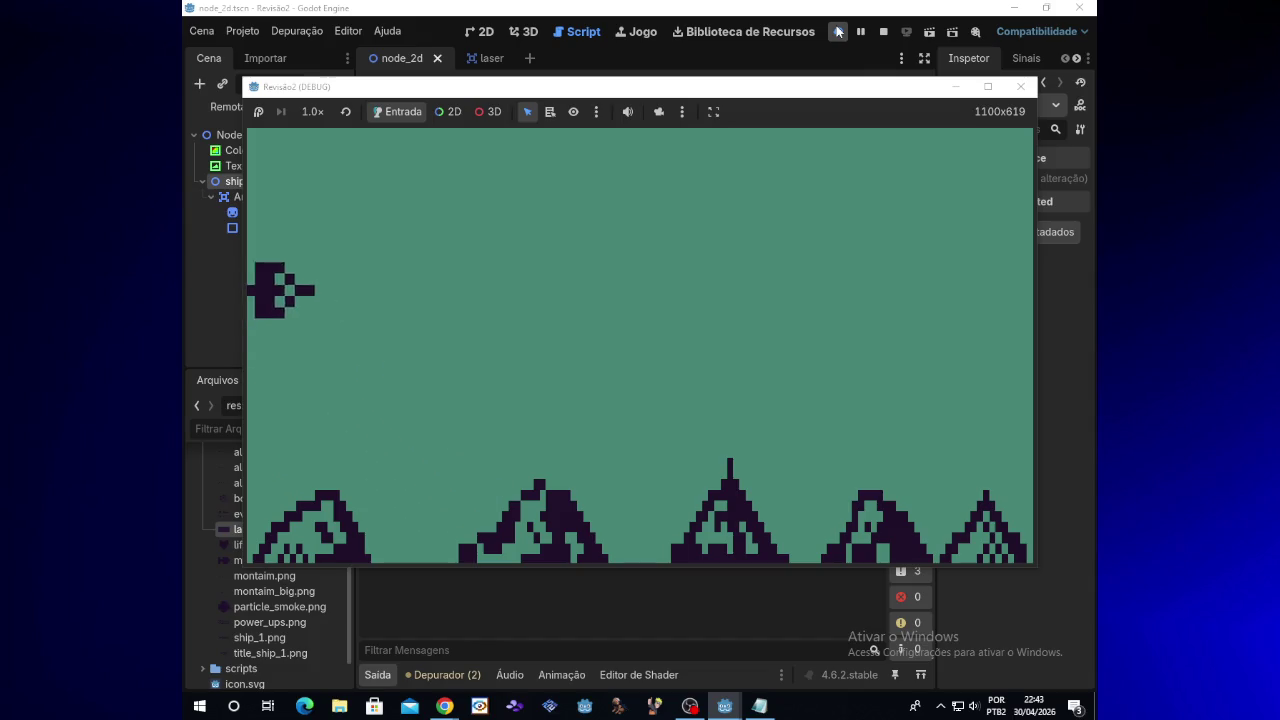
key(Right)
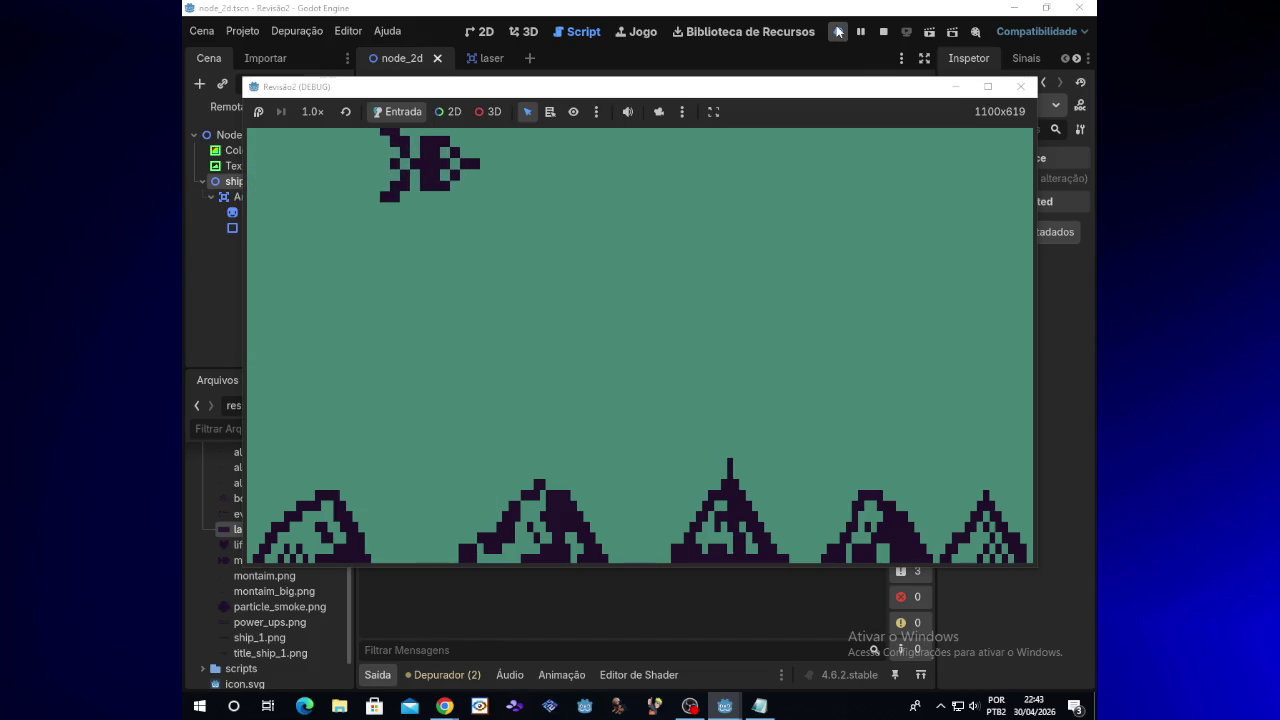
click(1020, 86)
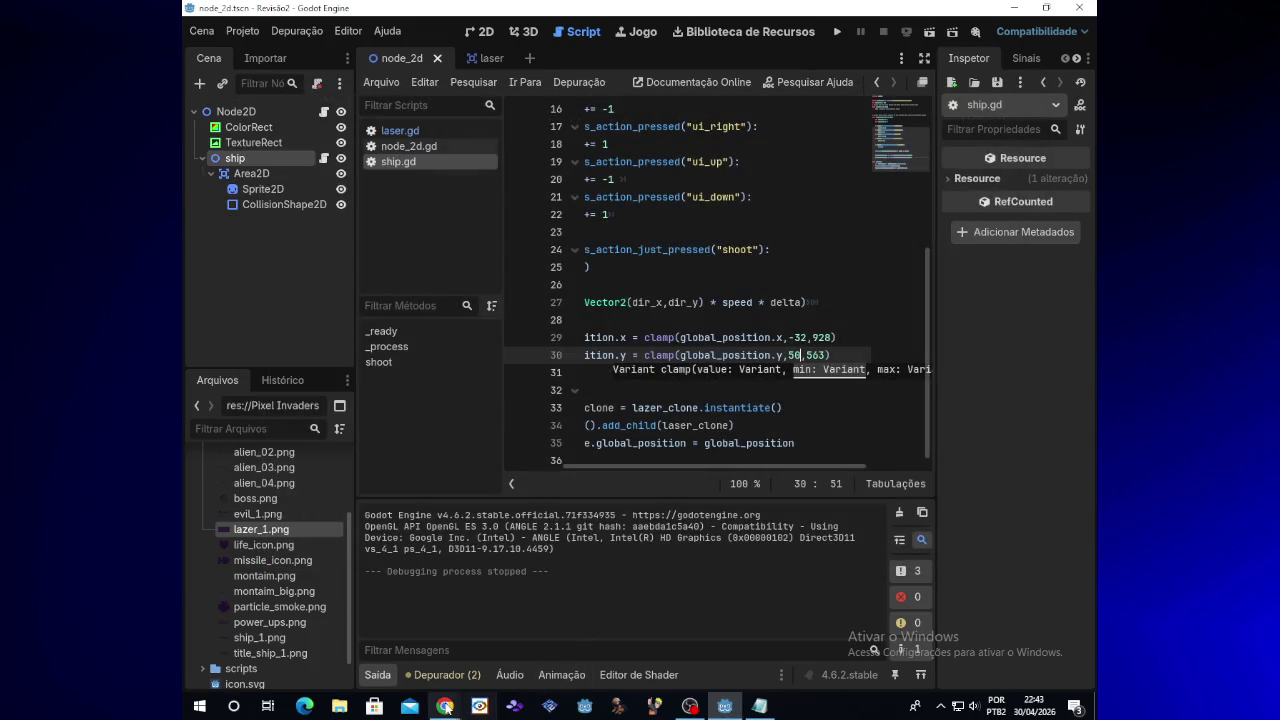
Step: Begin changing the horizontal minimum on line 29 from -32 to 32
mouse_move(446, 709)
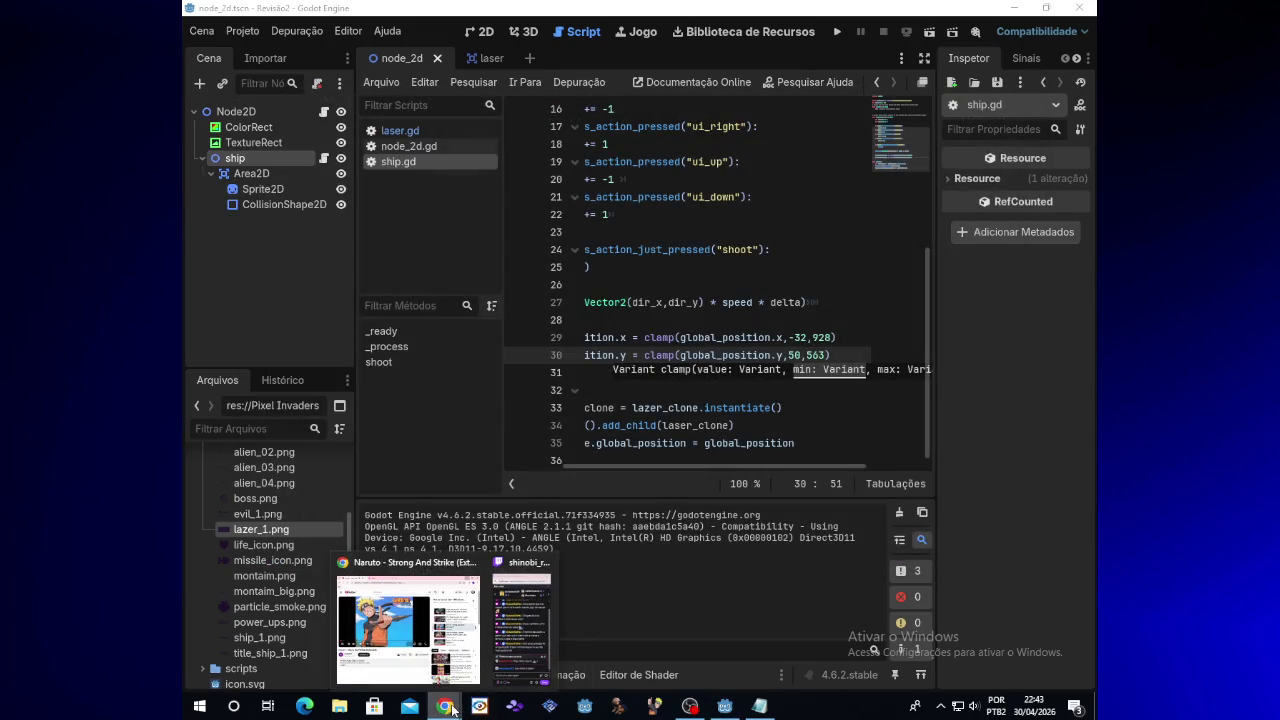
click(828, 354)
click(809, 340)
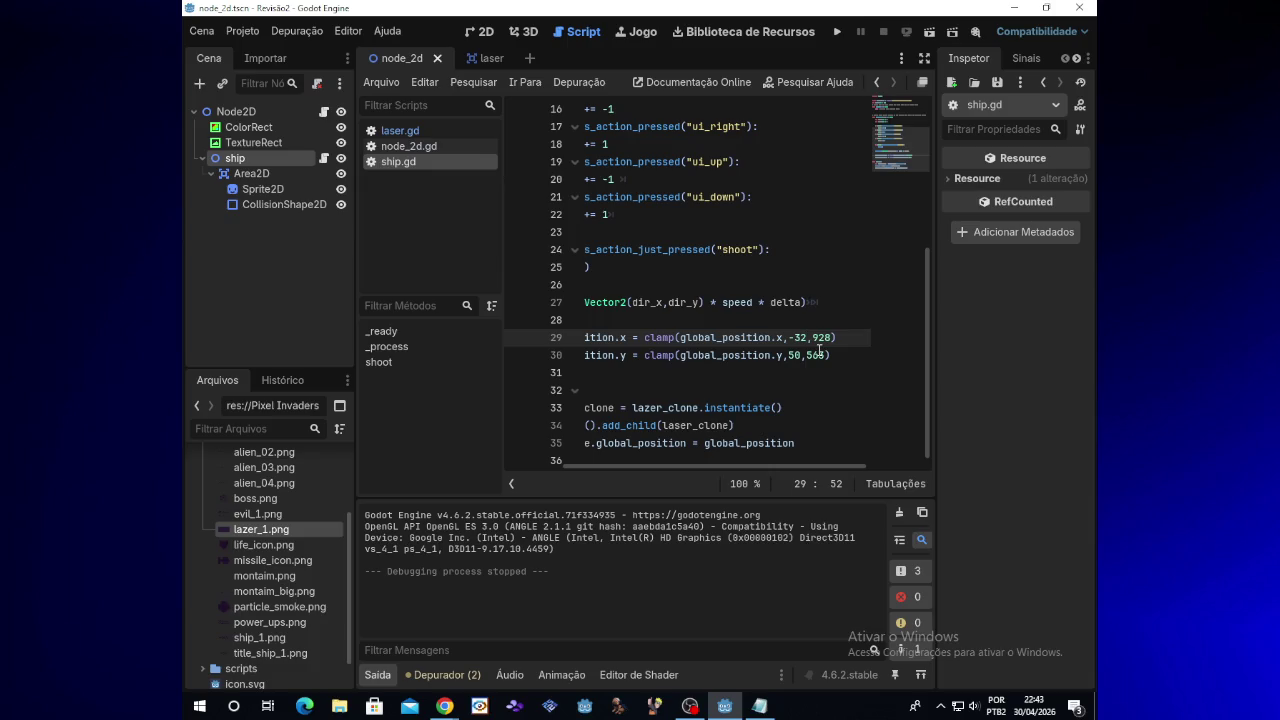
key(BackSpace)
key(BackSpace)
key(BackSpace)
Step: Test-run the game, flying the ship to the left edge to check the horizontal limit
text(32)
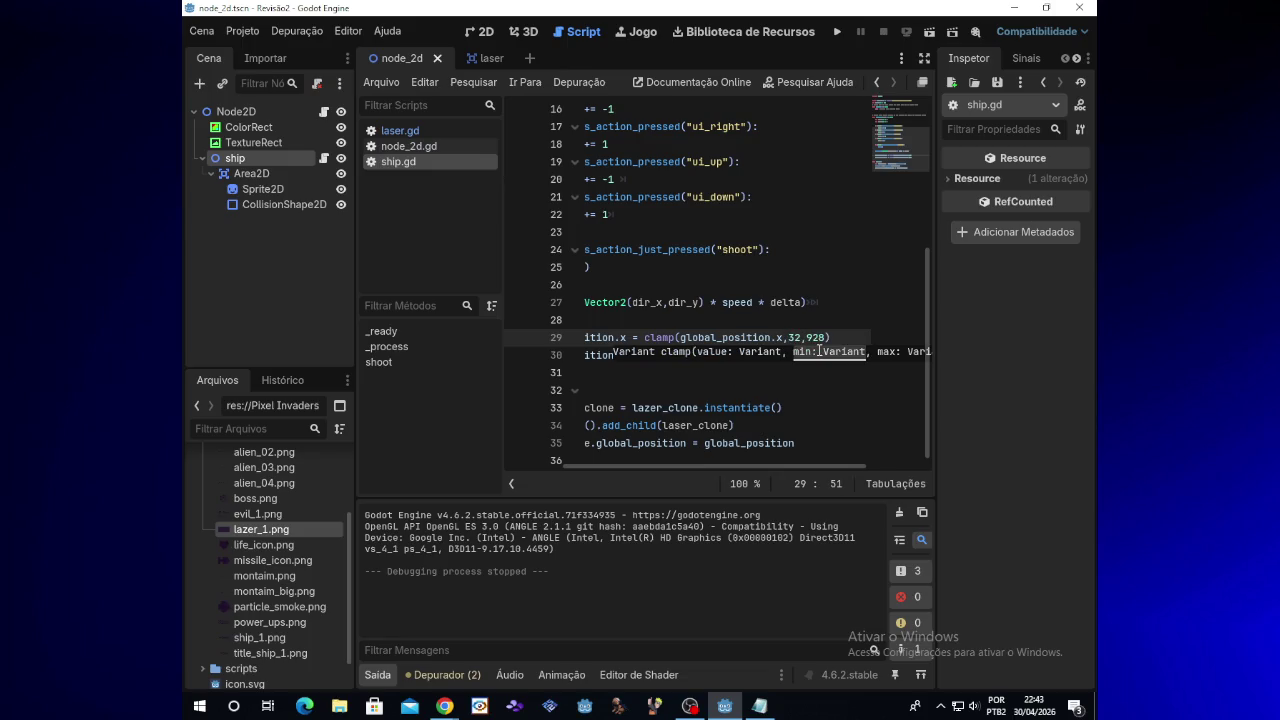
click(841, 34)
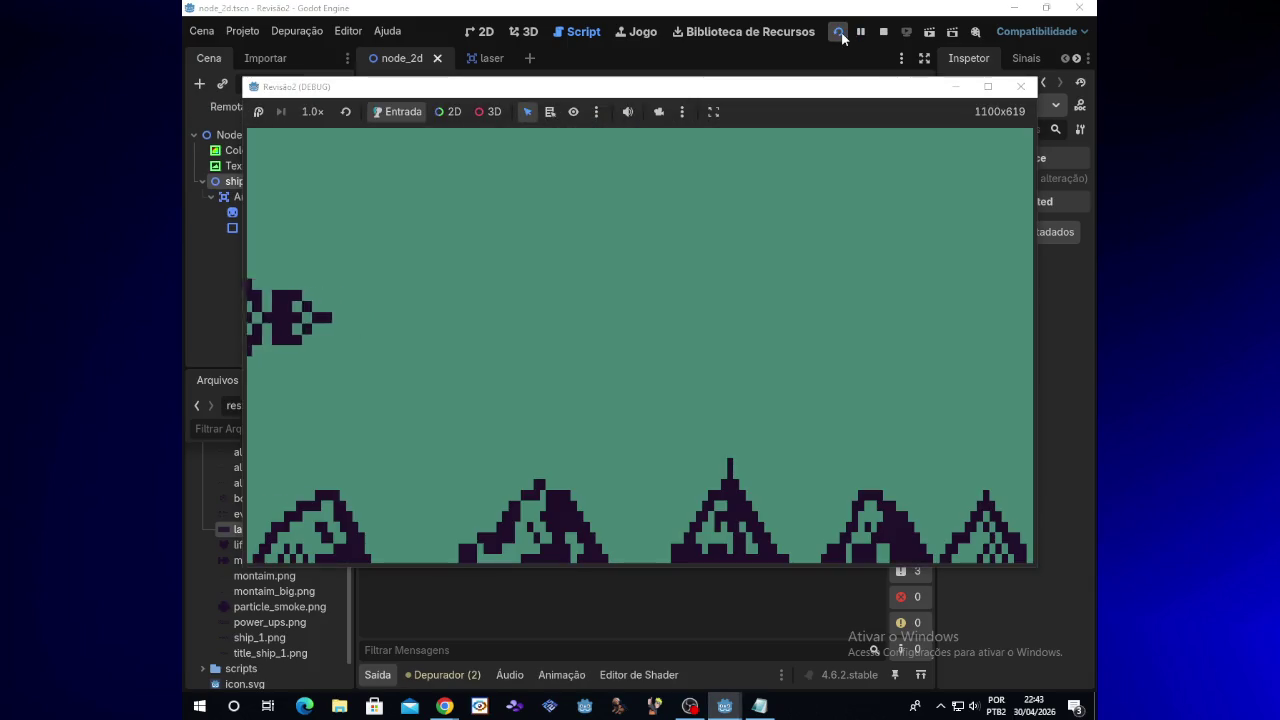
key(Left)
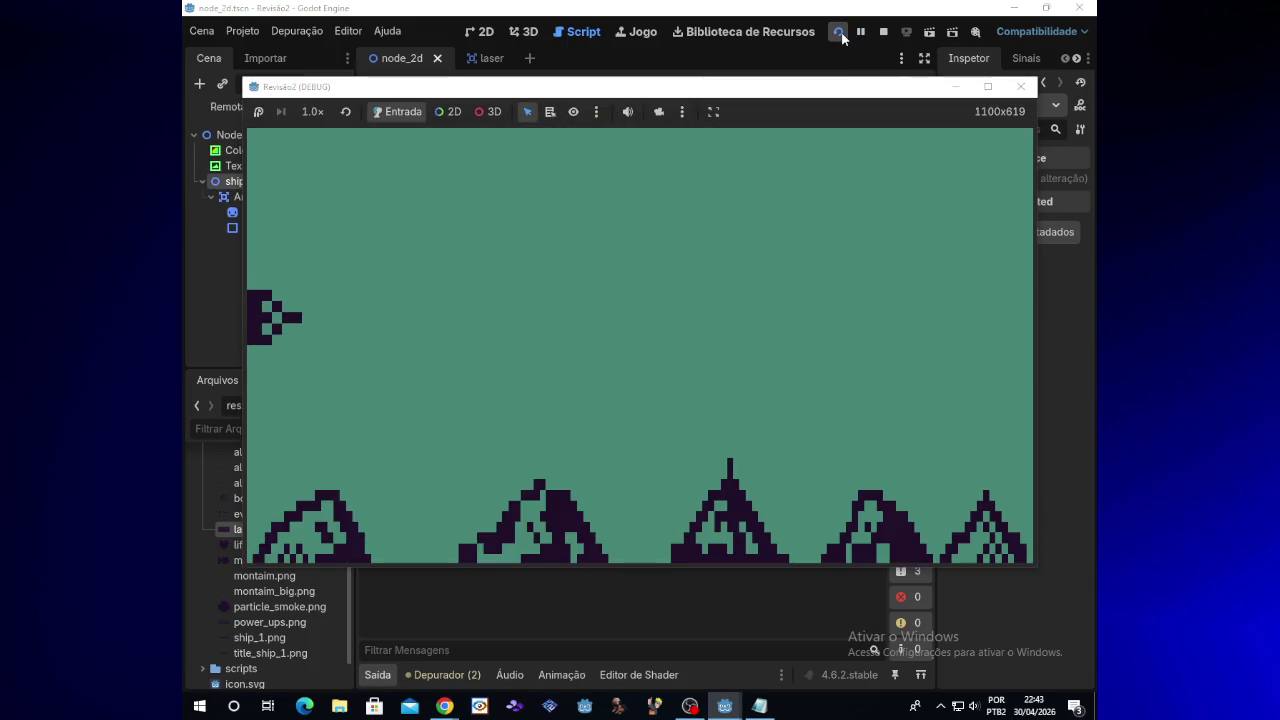
key(Right)
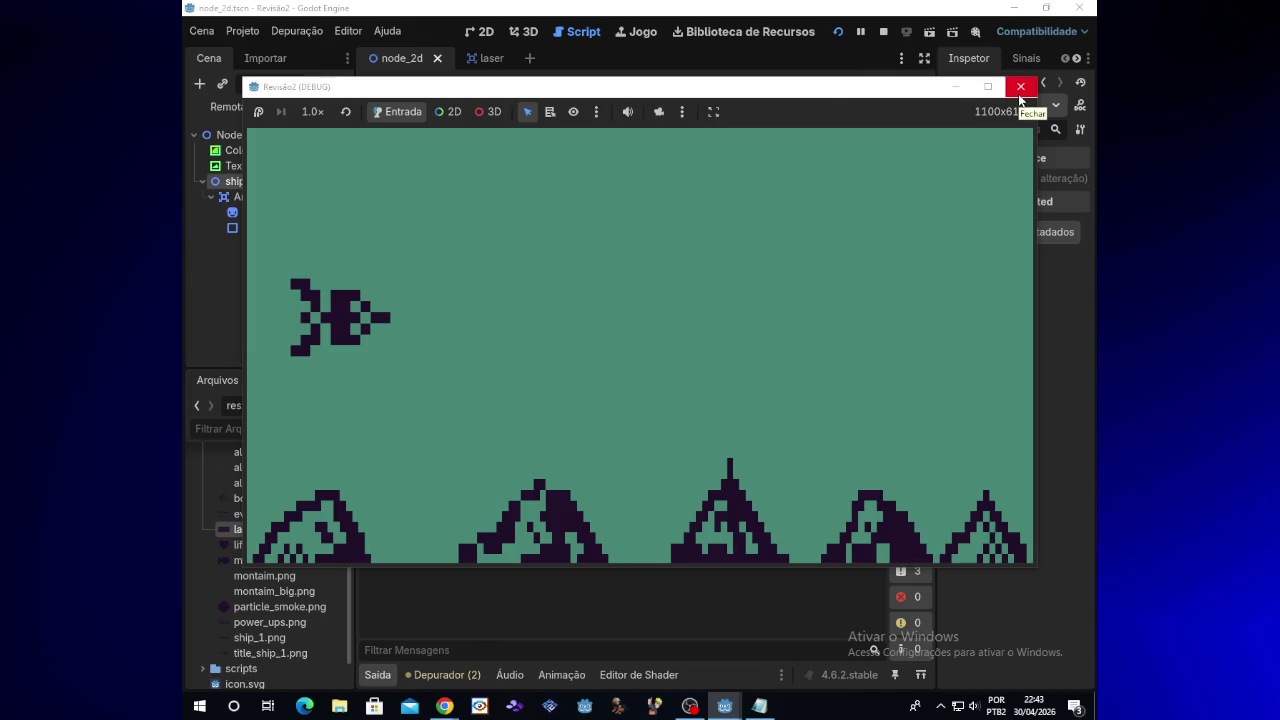
click(1020, 87)
Step: Try a different horizontal clamp minimum on line 29 and run the game to check it
key(BackSpace)
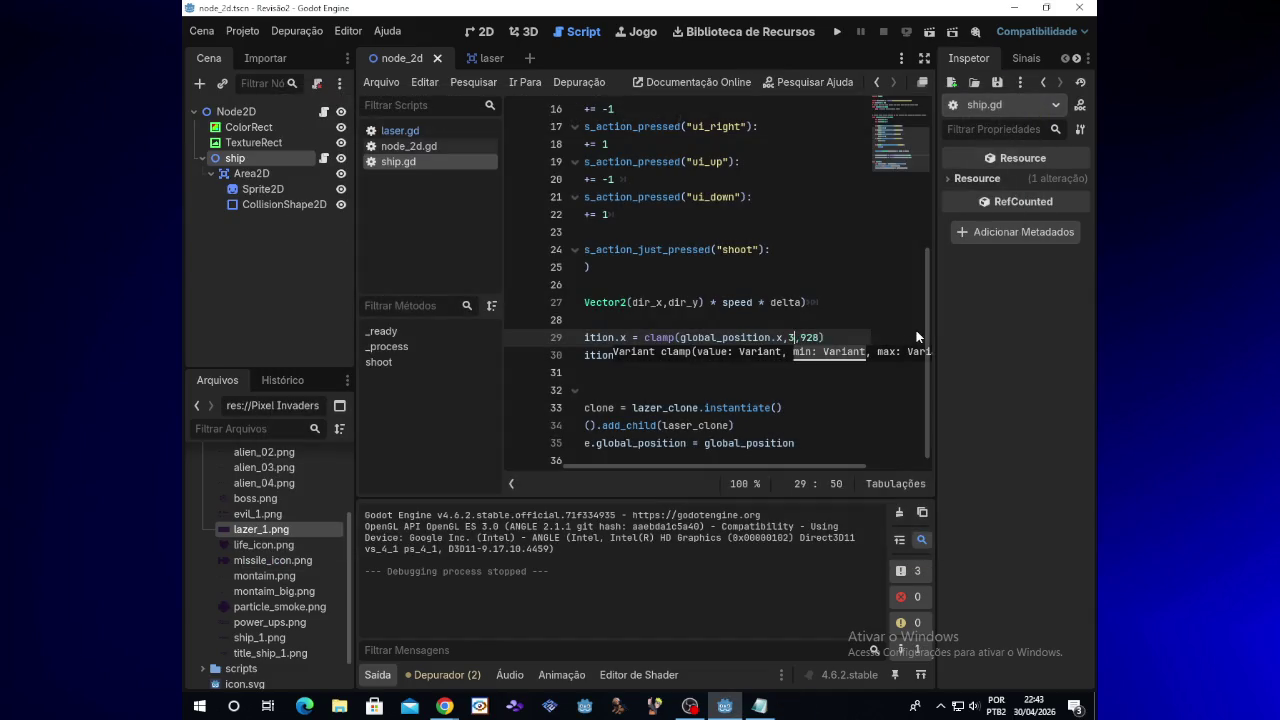
key(BackSpace)
text(0)
key(BackSpace)
text(53)
click(837, 32)
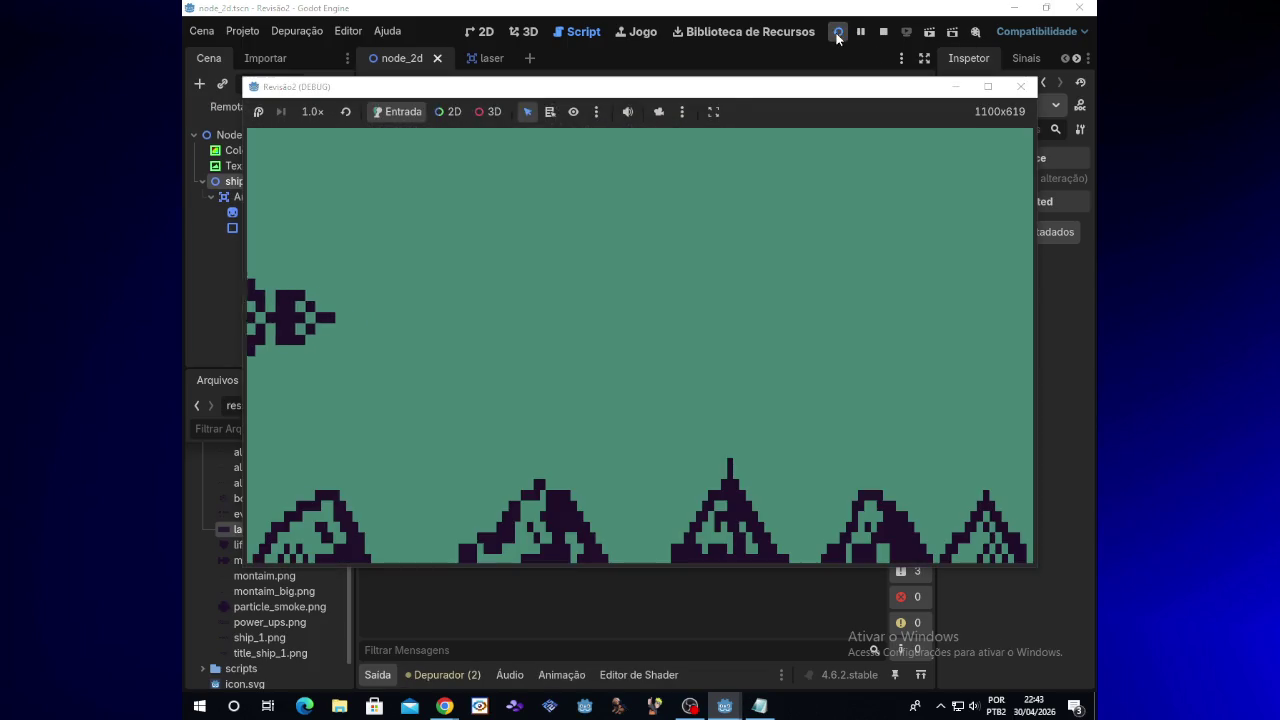
click(1020, 86)
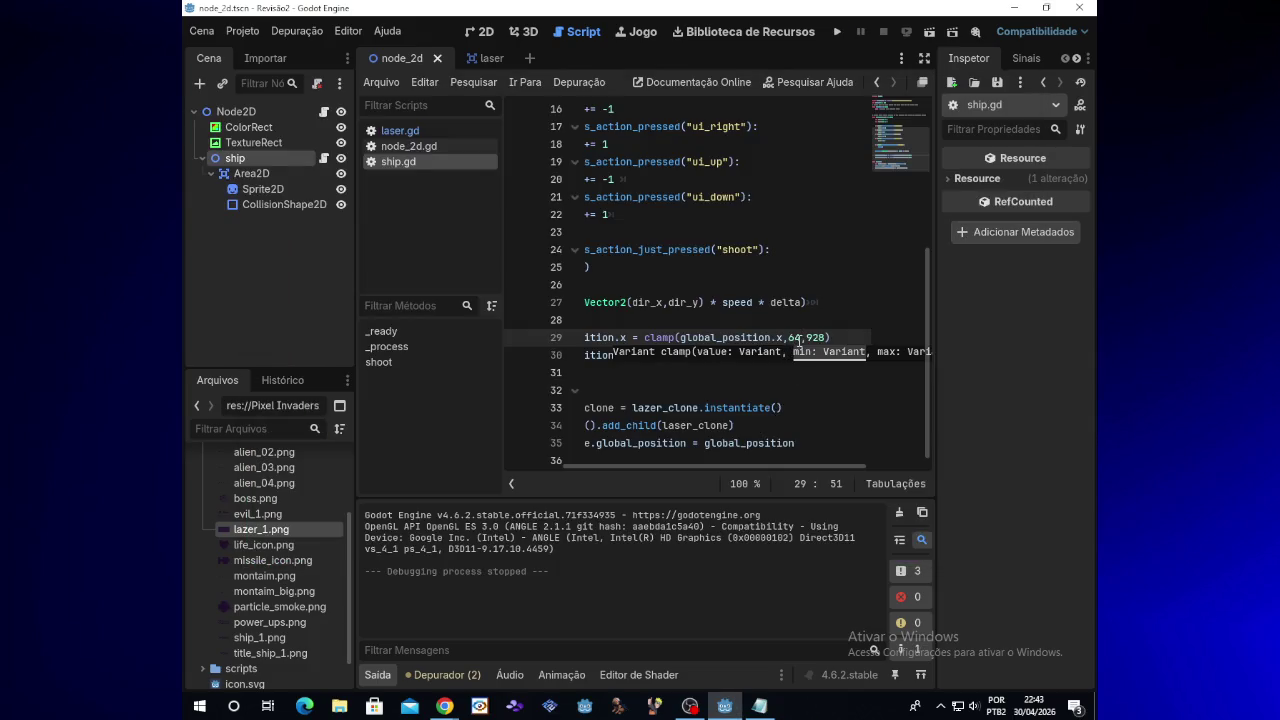
Step: Try a -9 clamp minimum and test the ship against the left edge
key(BackSpace)
text(0)
key(BackSpace)
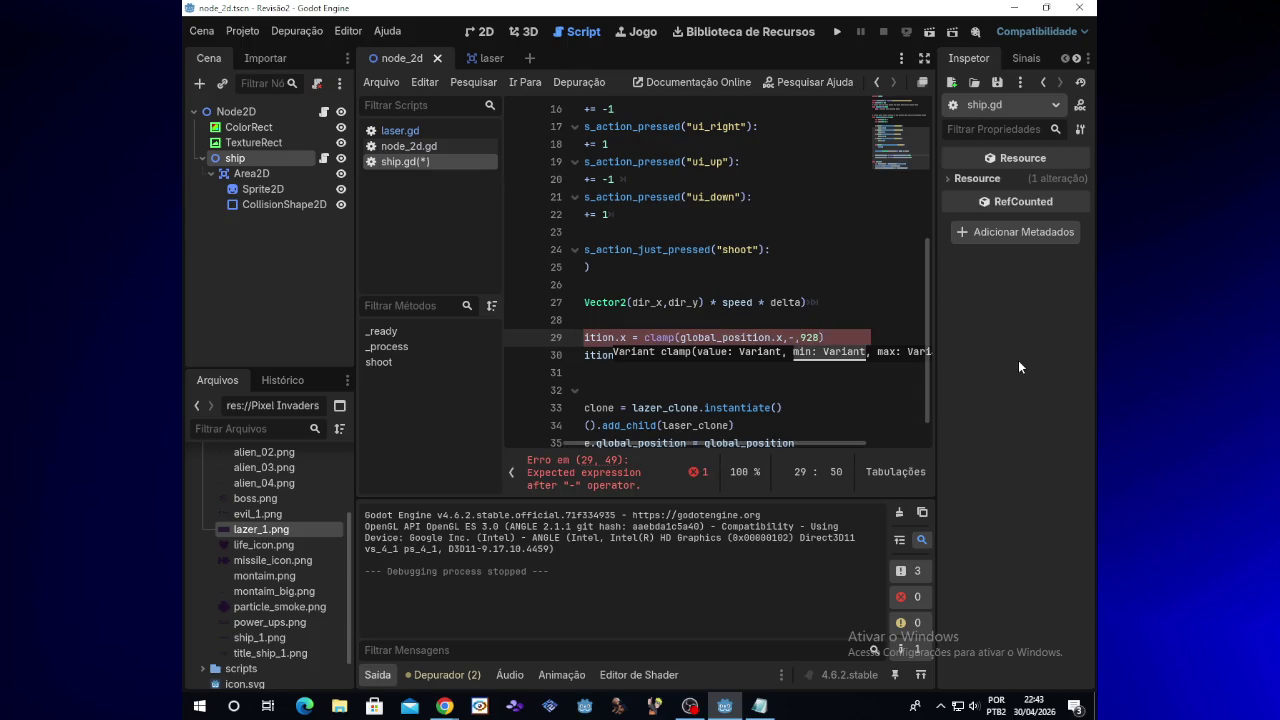
text(9)
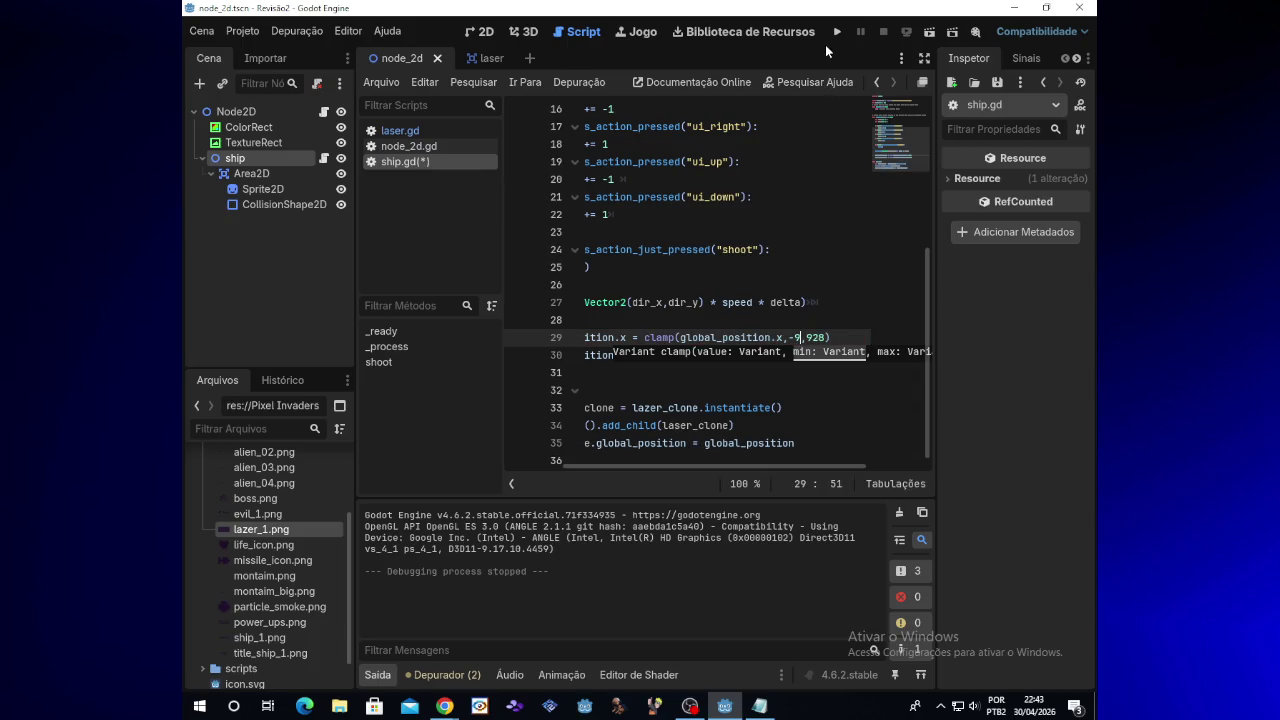
click(837, 30)
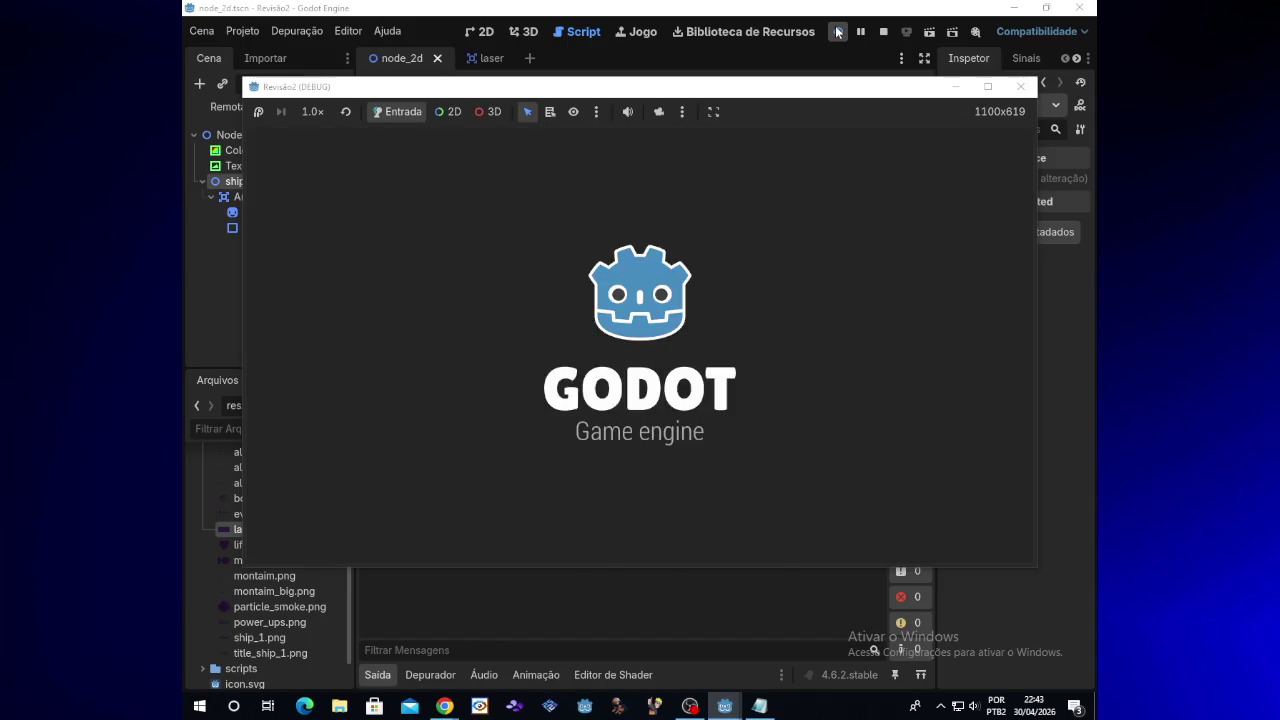
key(Left)
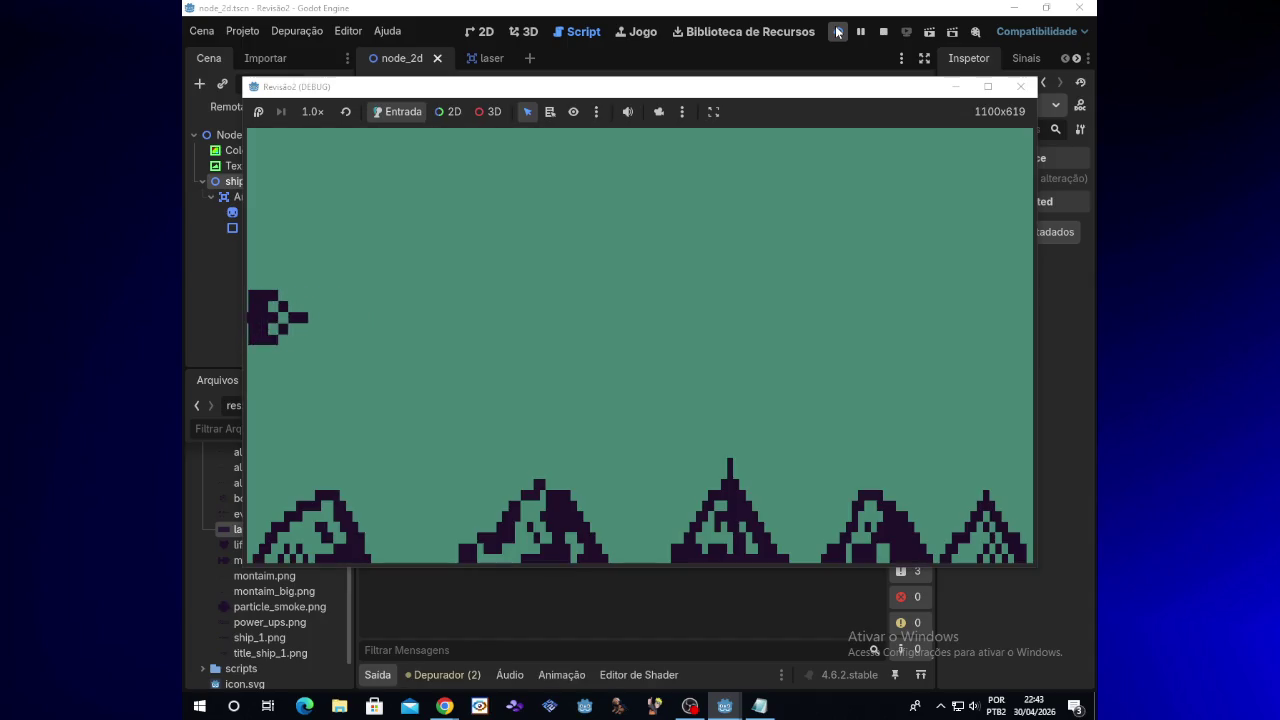
key(Right)
click(1020, 86)
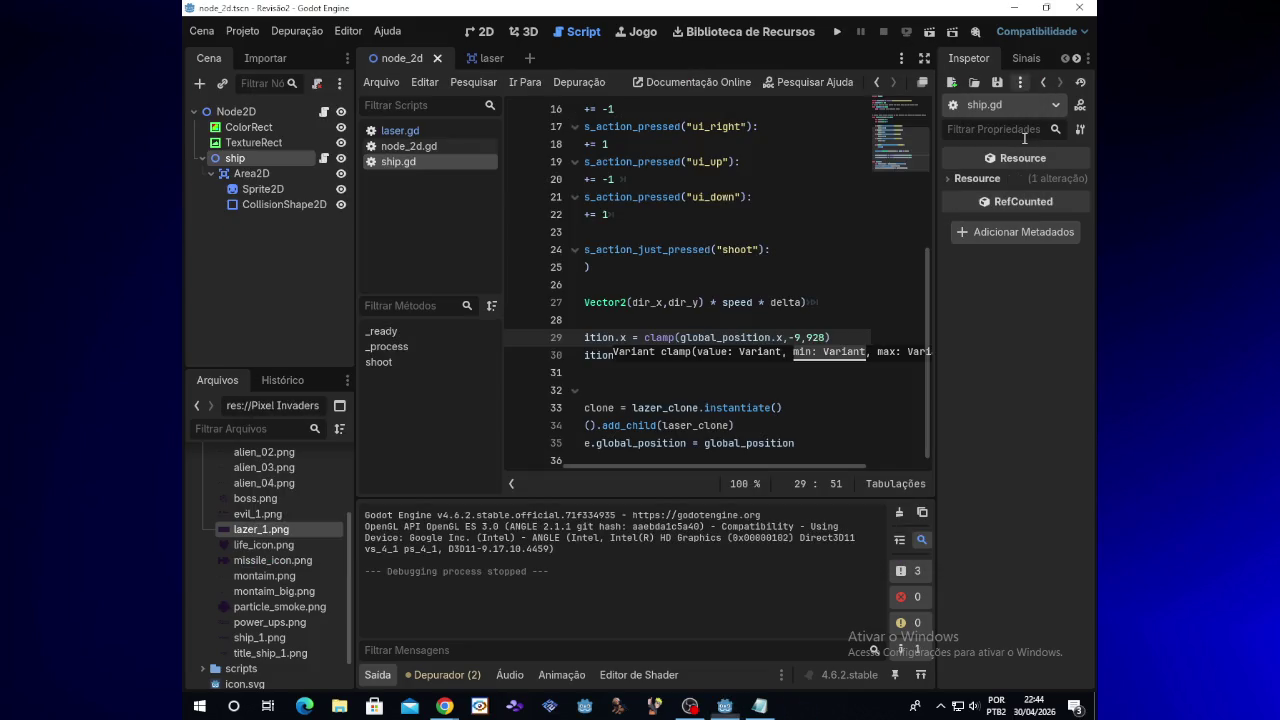
Step: Change the clamp minimum to 100 and test-run the game
key(BackSpace)
text(100)
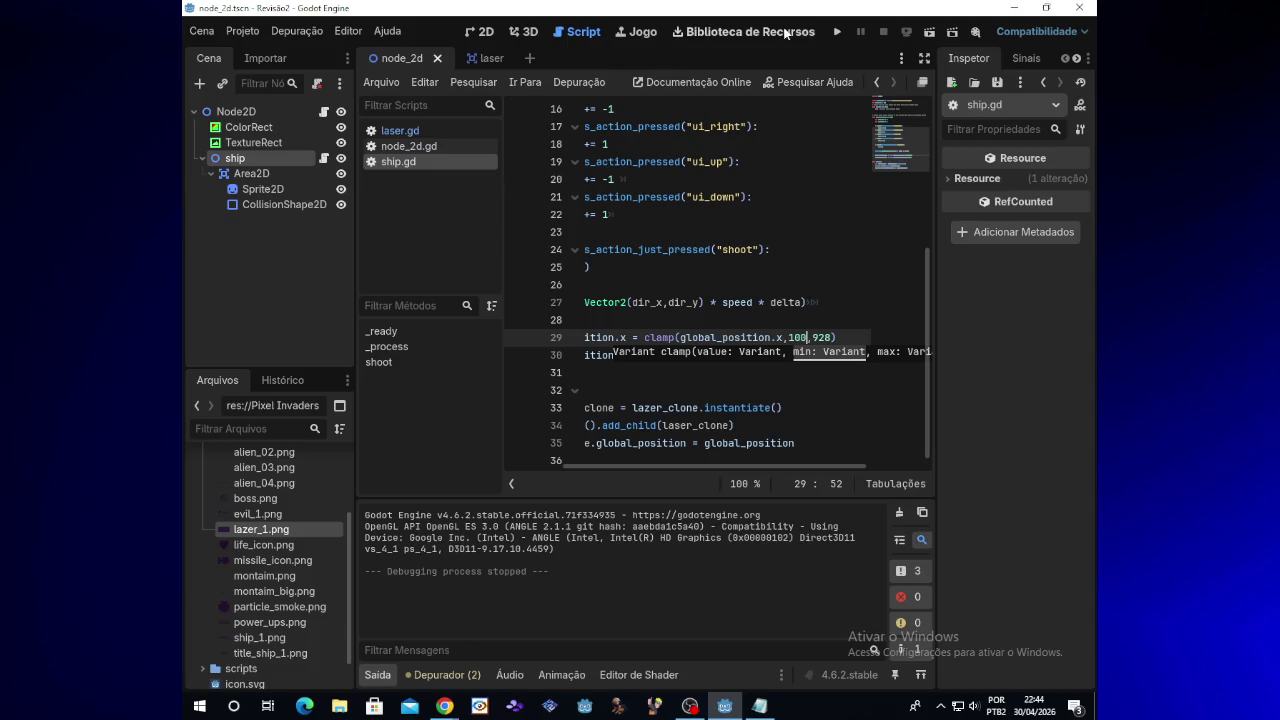
click(838, 32)
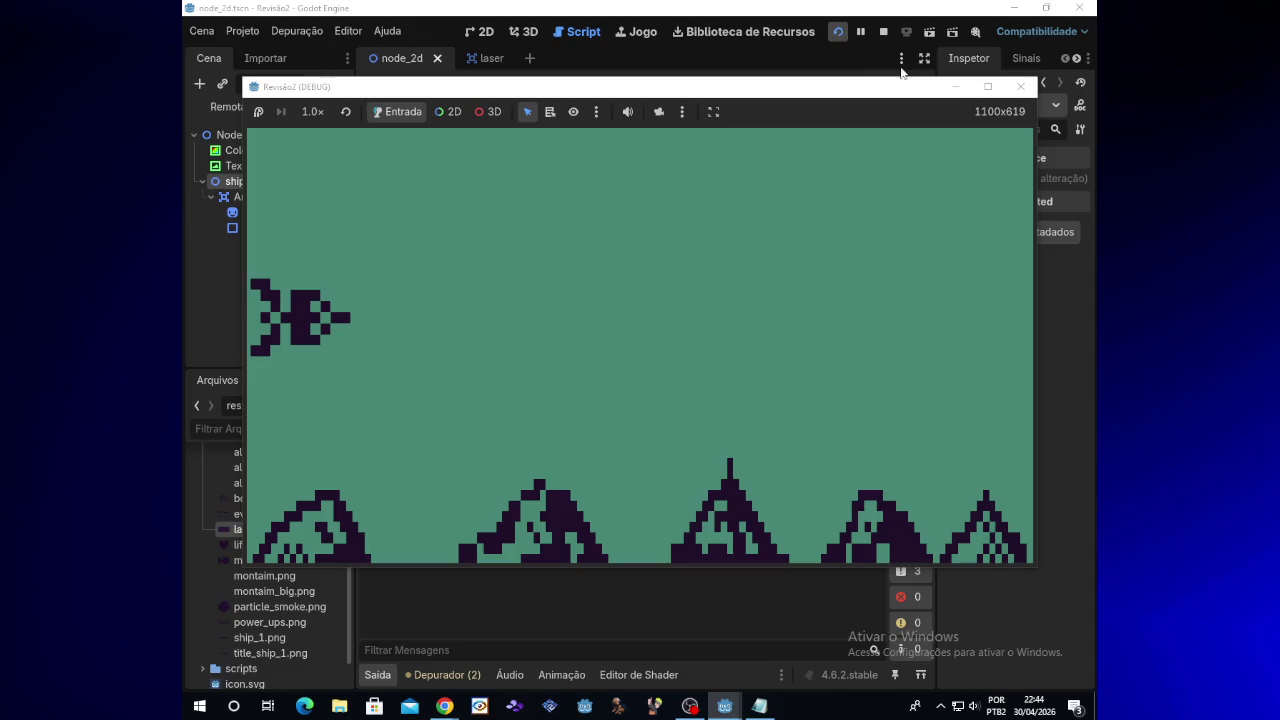
click(1032, 90)
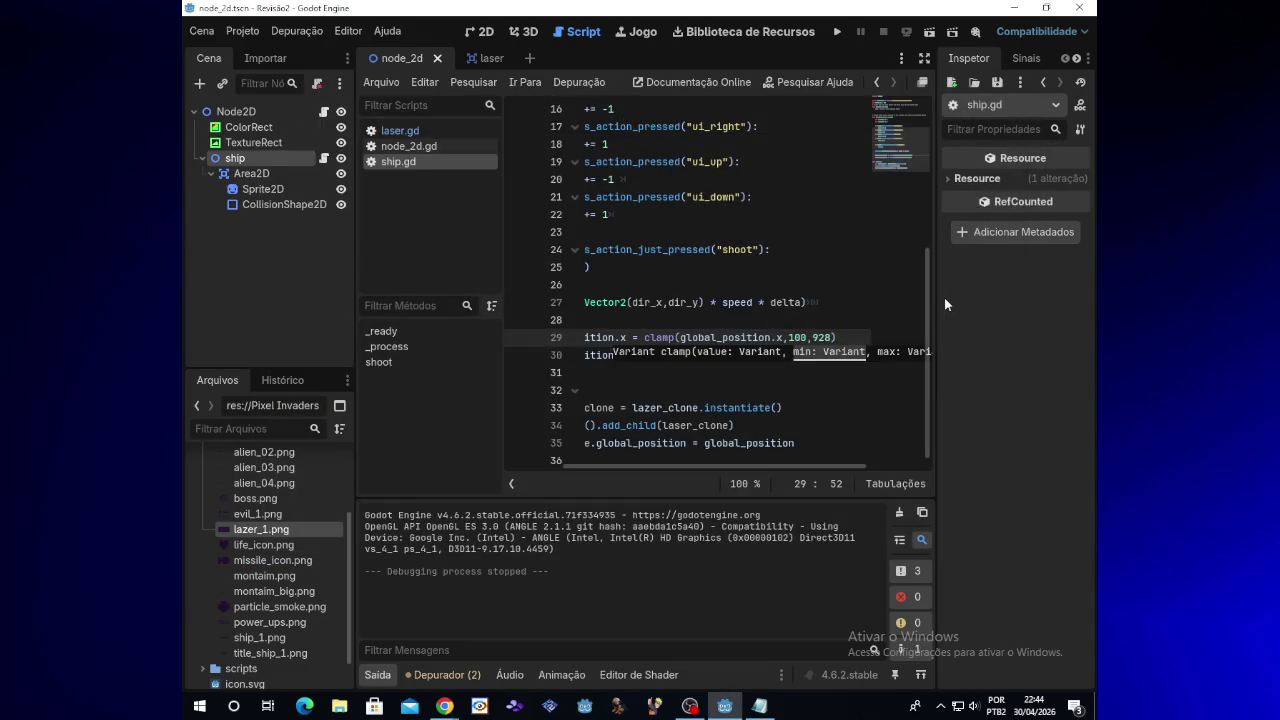
Step: Set the clamp minimum to 90 and run the game
key(BackSpace)
key(BackSpace)
key(BackSpace)
text(0)
key(BackSpace)
text(90)
click(840, 32)
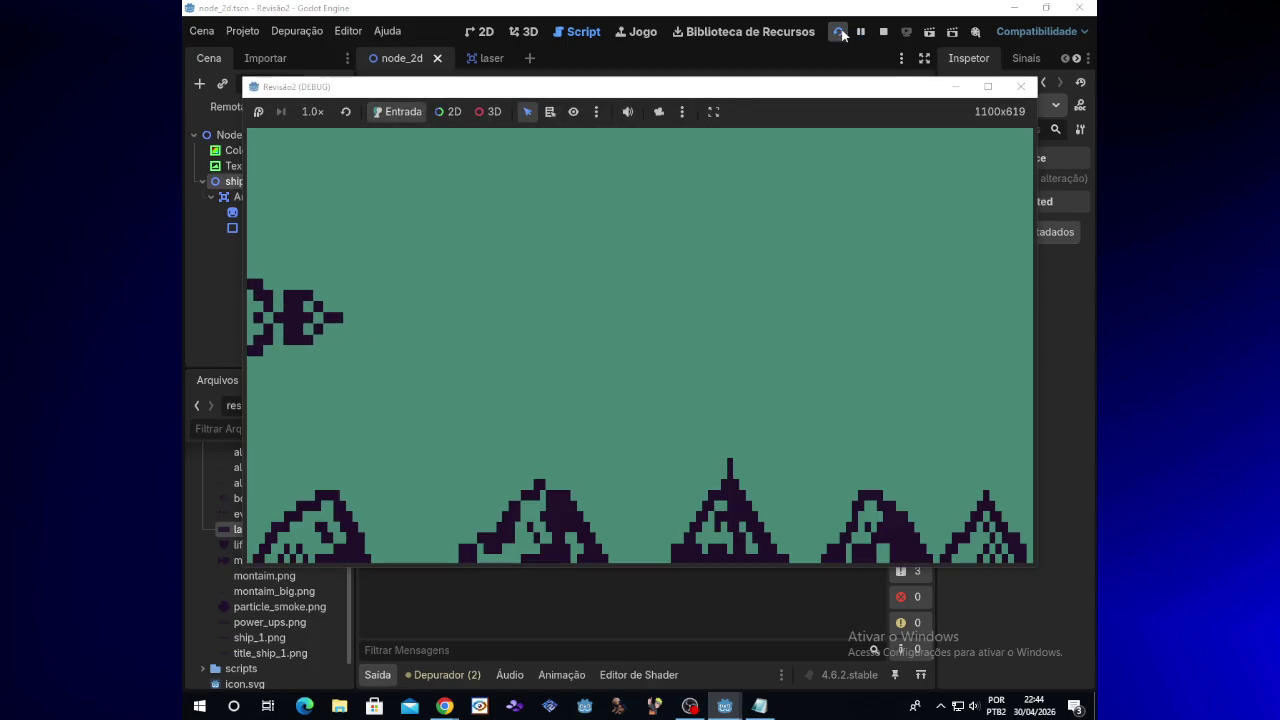
Step: Fly the ship around the screen to verify the 90-pixel left limit, then stop the game
key(Up)
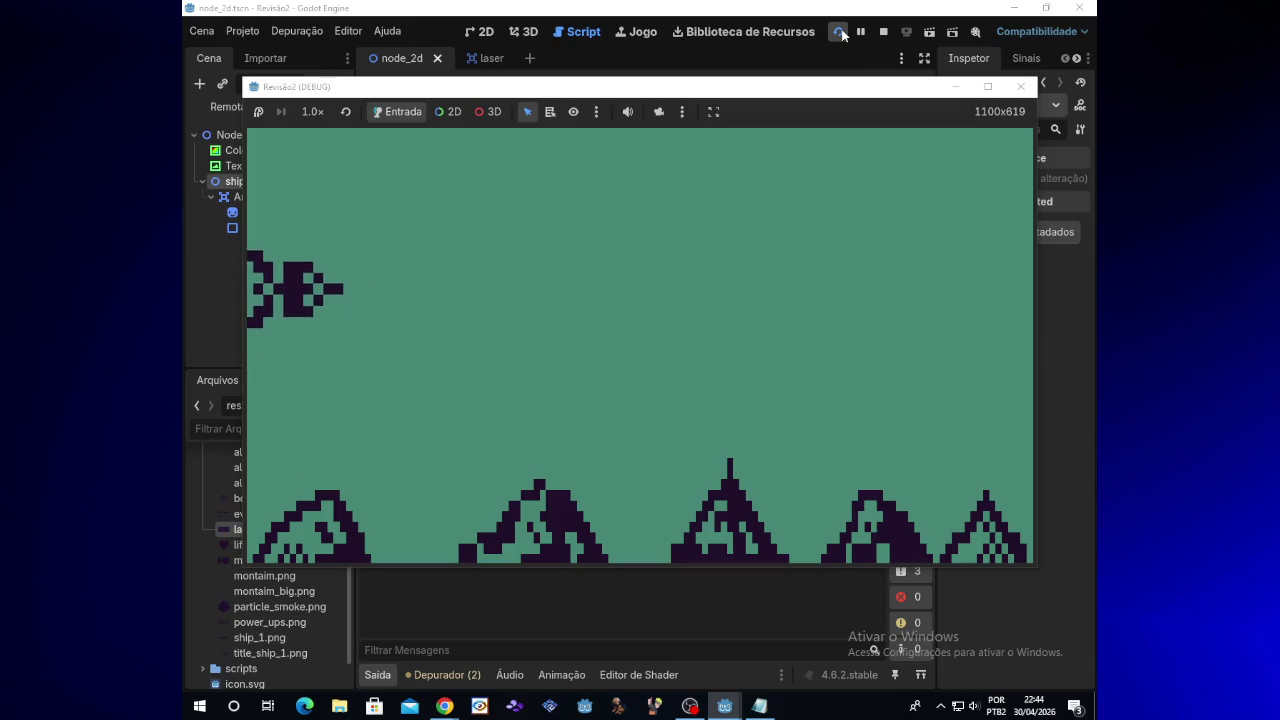
key(Right)
key(Left)
key(Down)
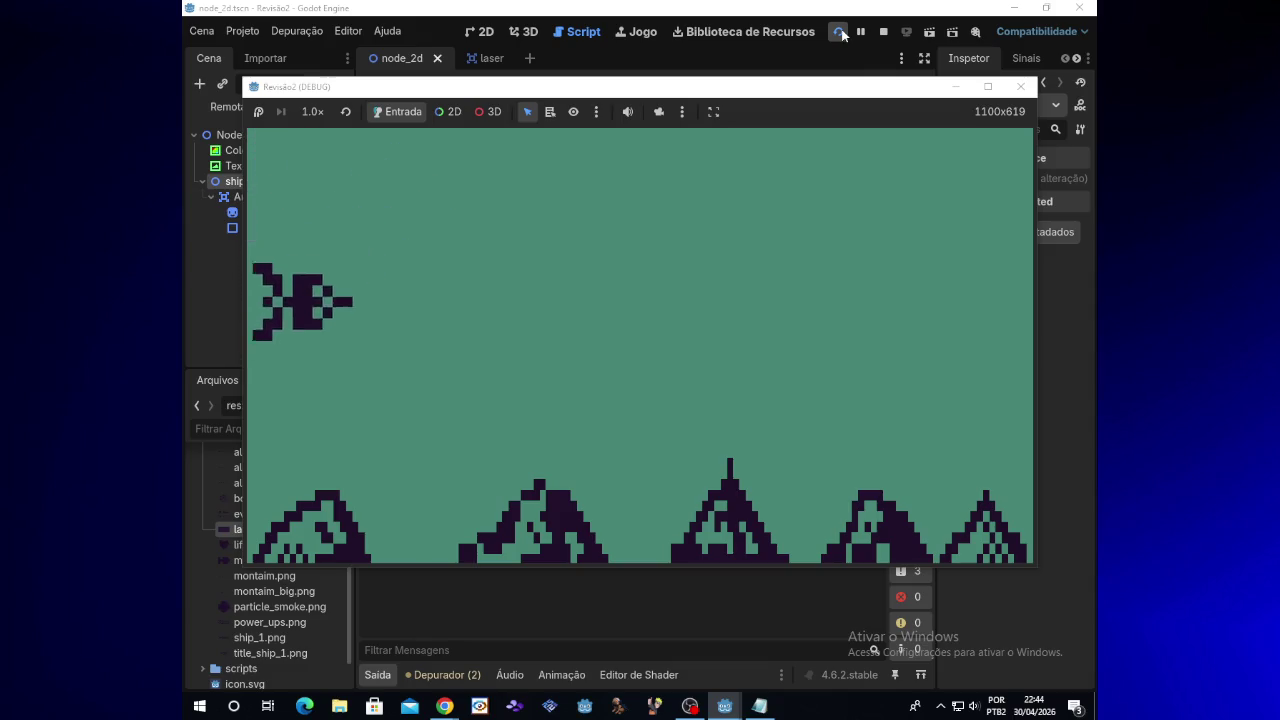
key(Right)
key(Up)
key(Left)
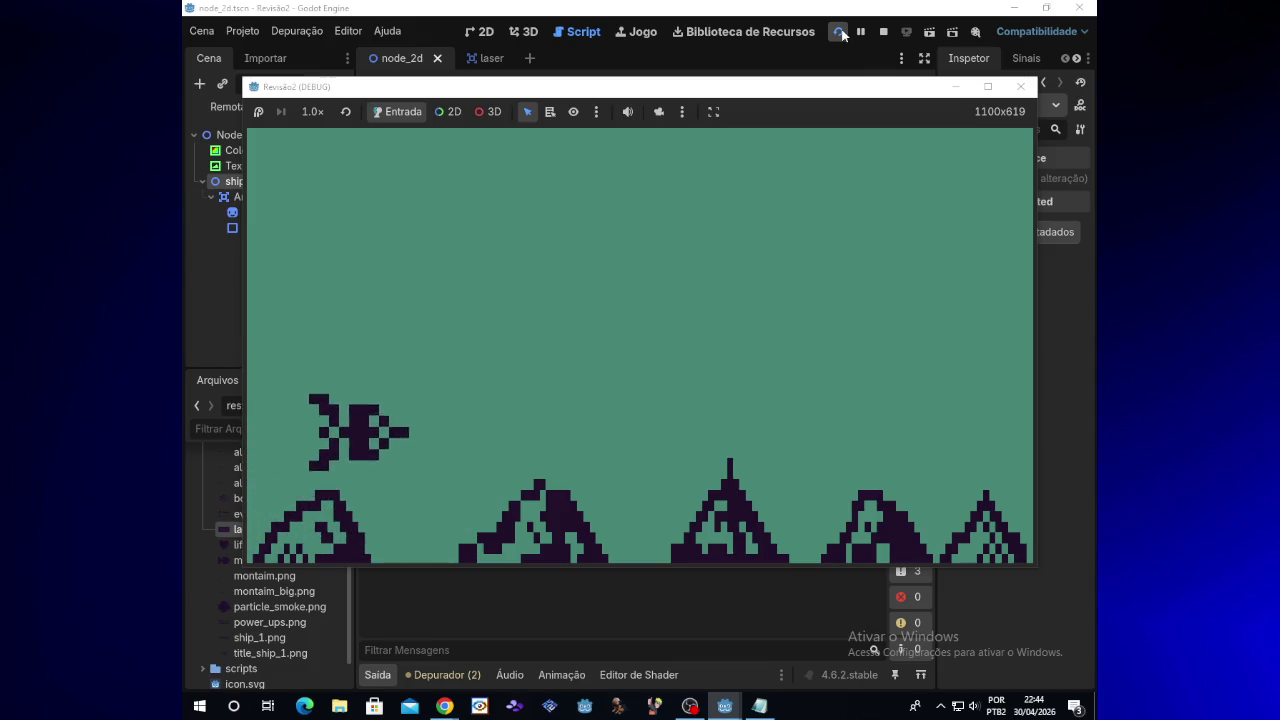
key(Right)
key(Right)
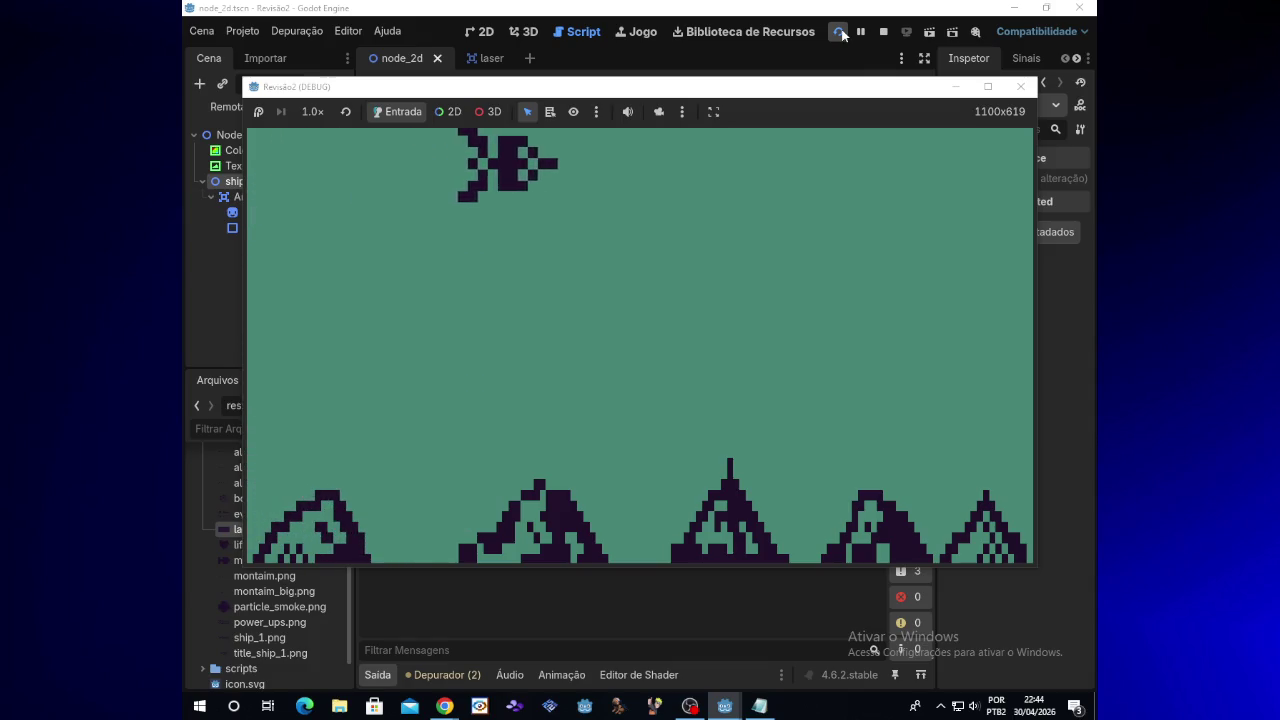
key(Down)
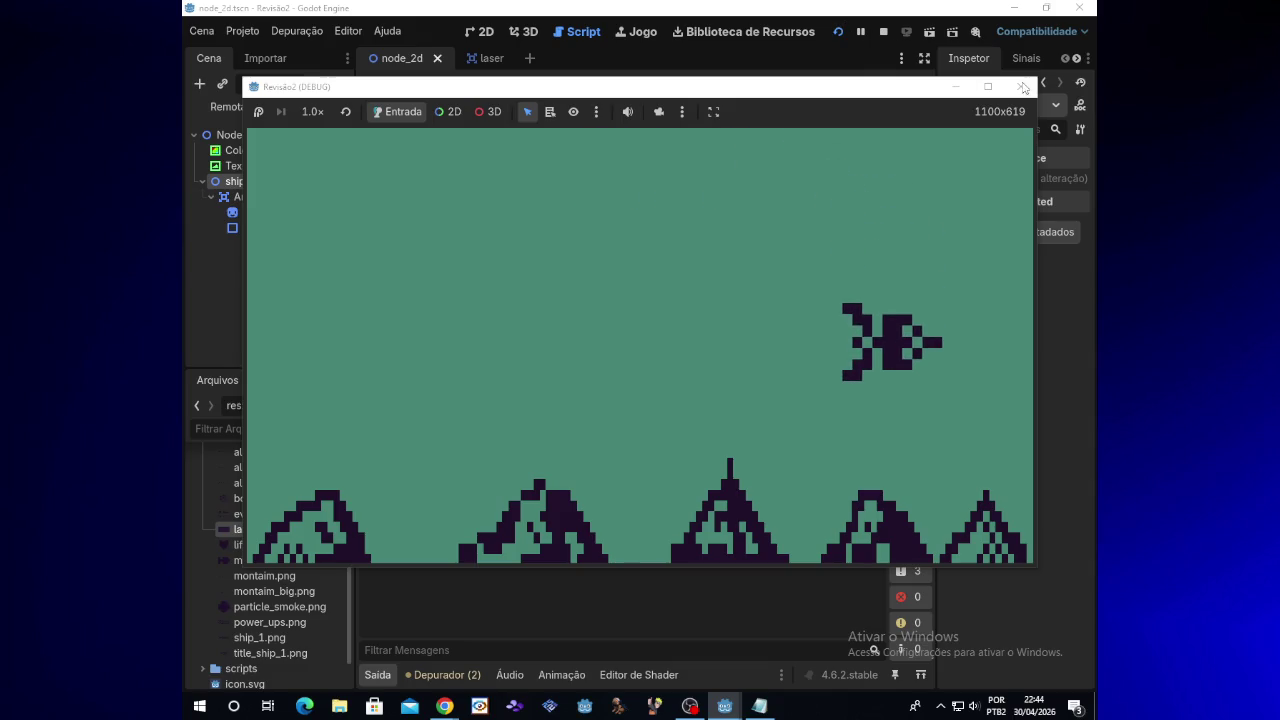
click(1020, 86)
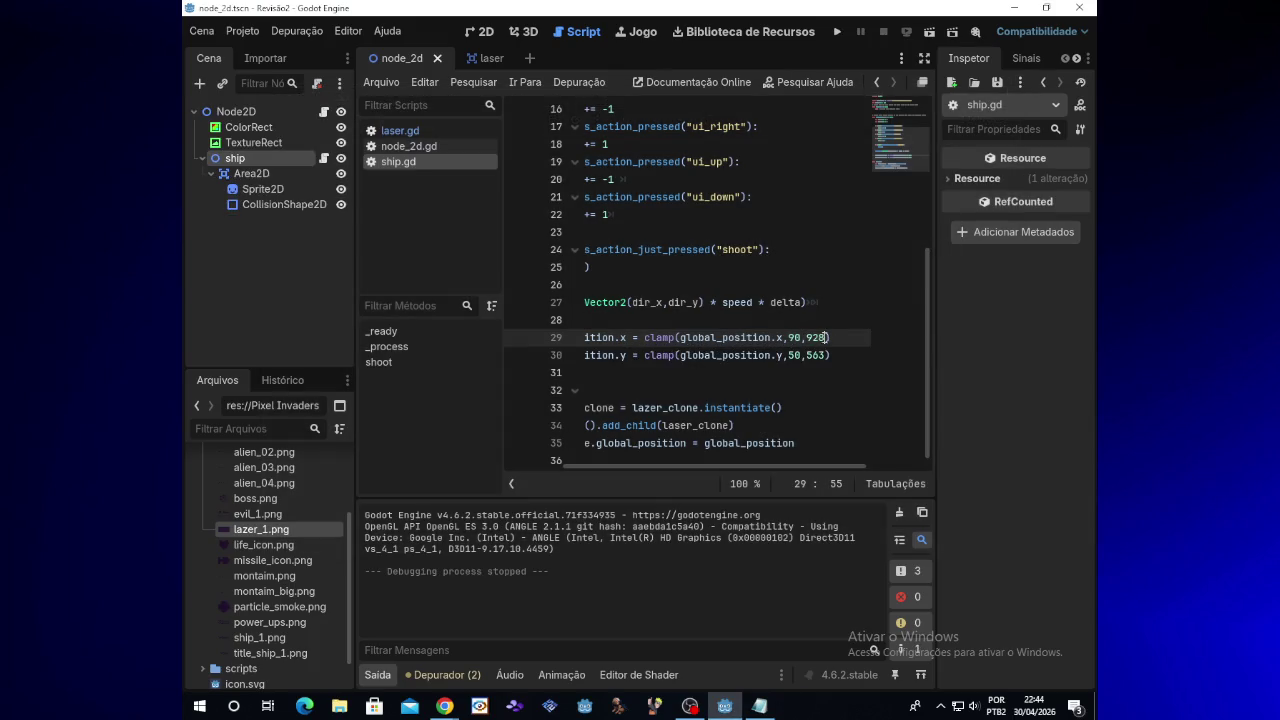
Step: Raise the 928 clamp maximum and test-fly the ship toward the right edge
key(BackSpace)
key(BackSpace)
text(000)
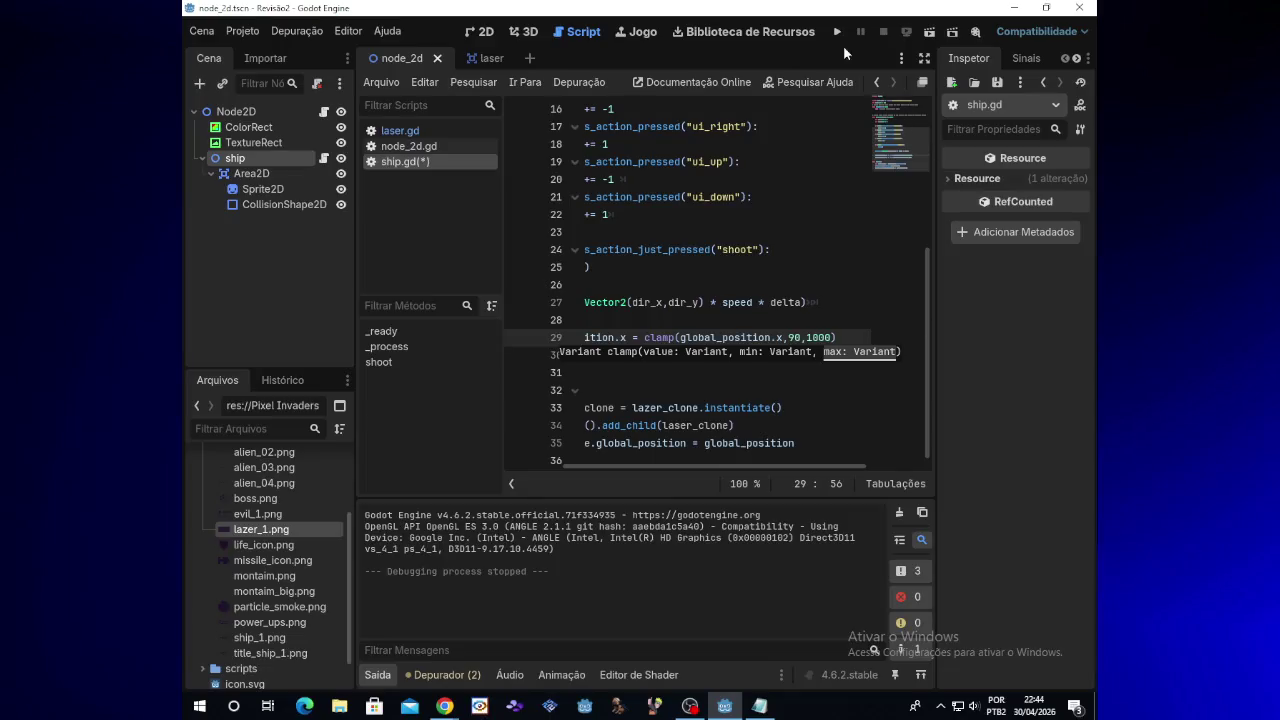
click(837, 34)
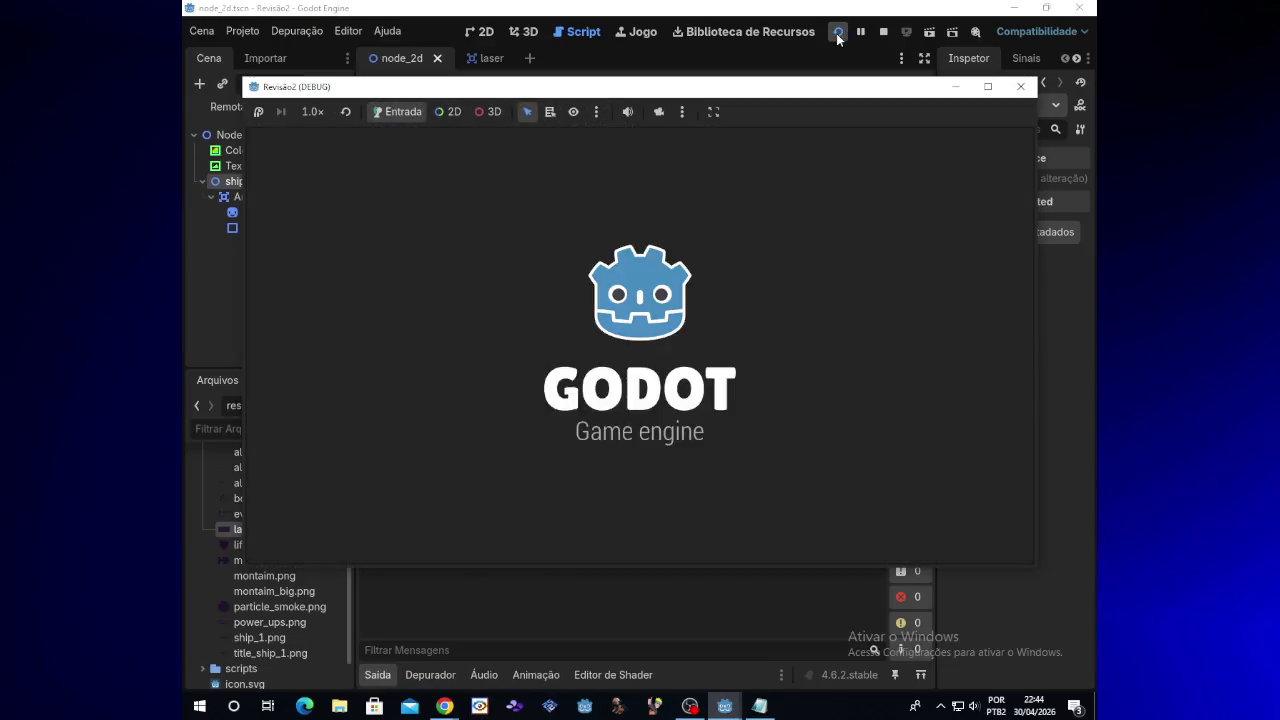
key(Up)
key(Right)
key(Down)
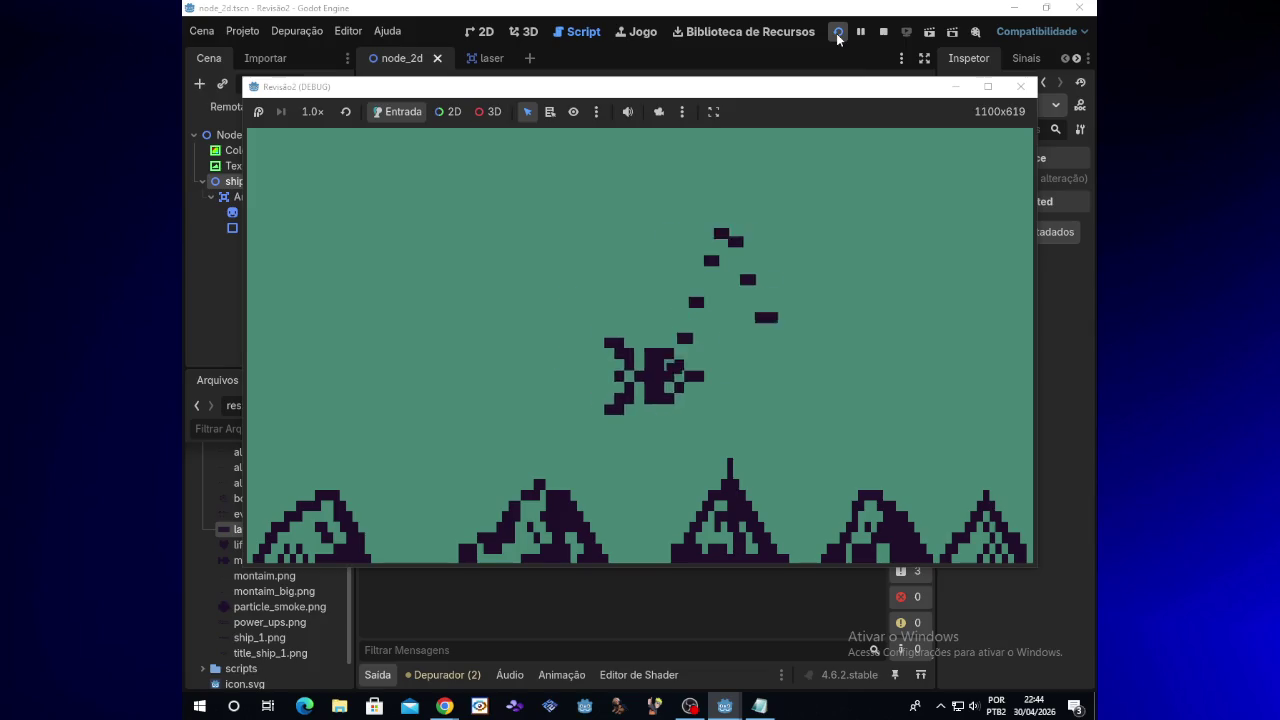
key(Up)
key(Right)
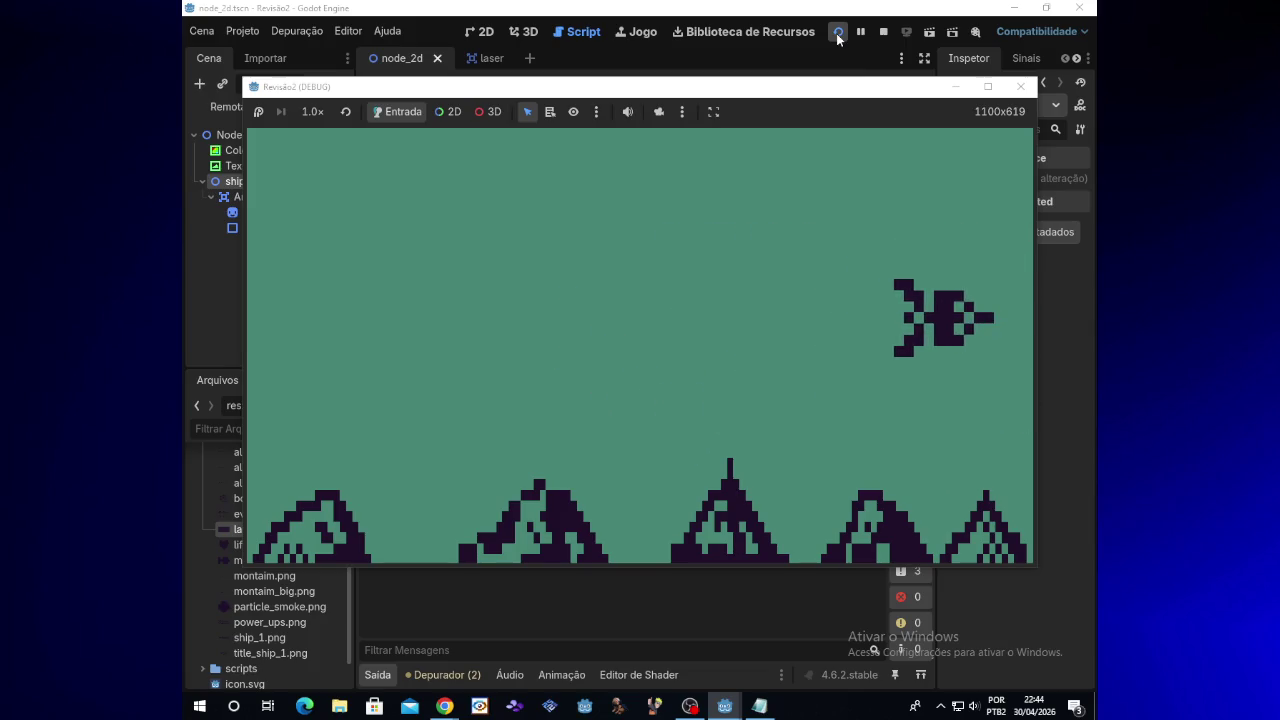
click(1020, 86)
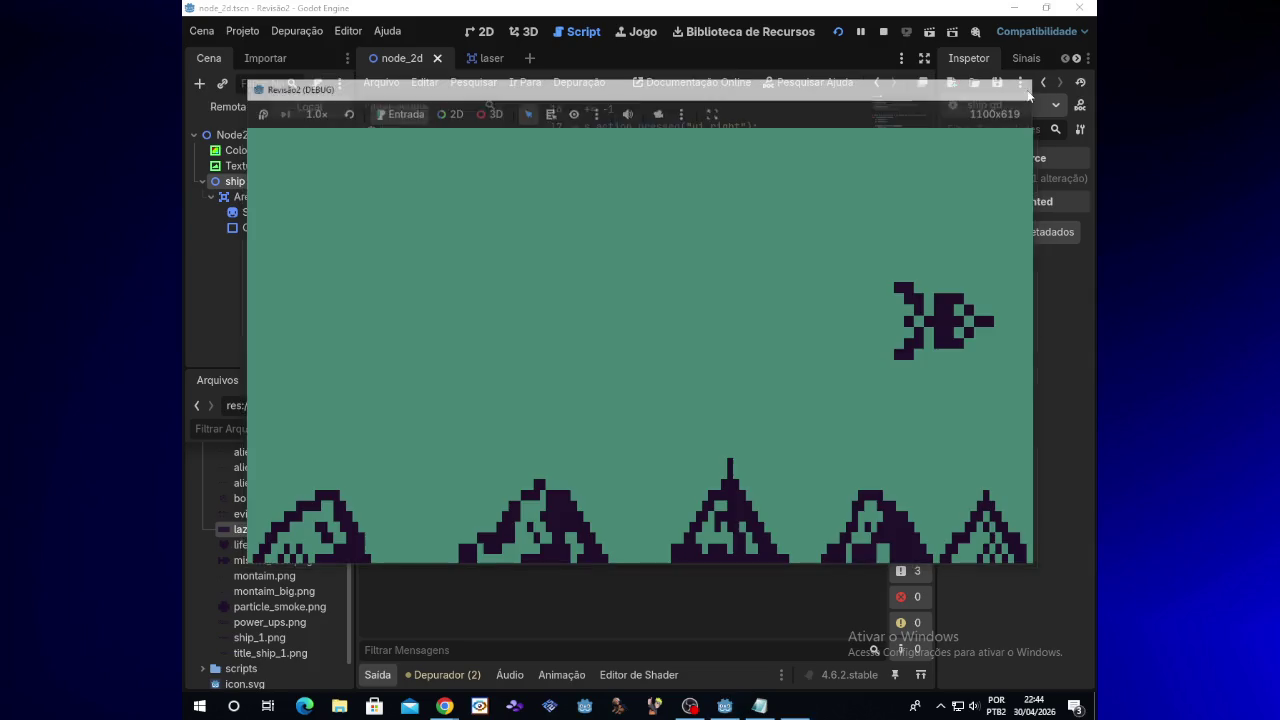
Step: Set the clamp maximum to 1200 and run the game to check it
click(831, 341)
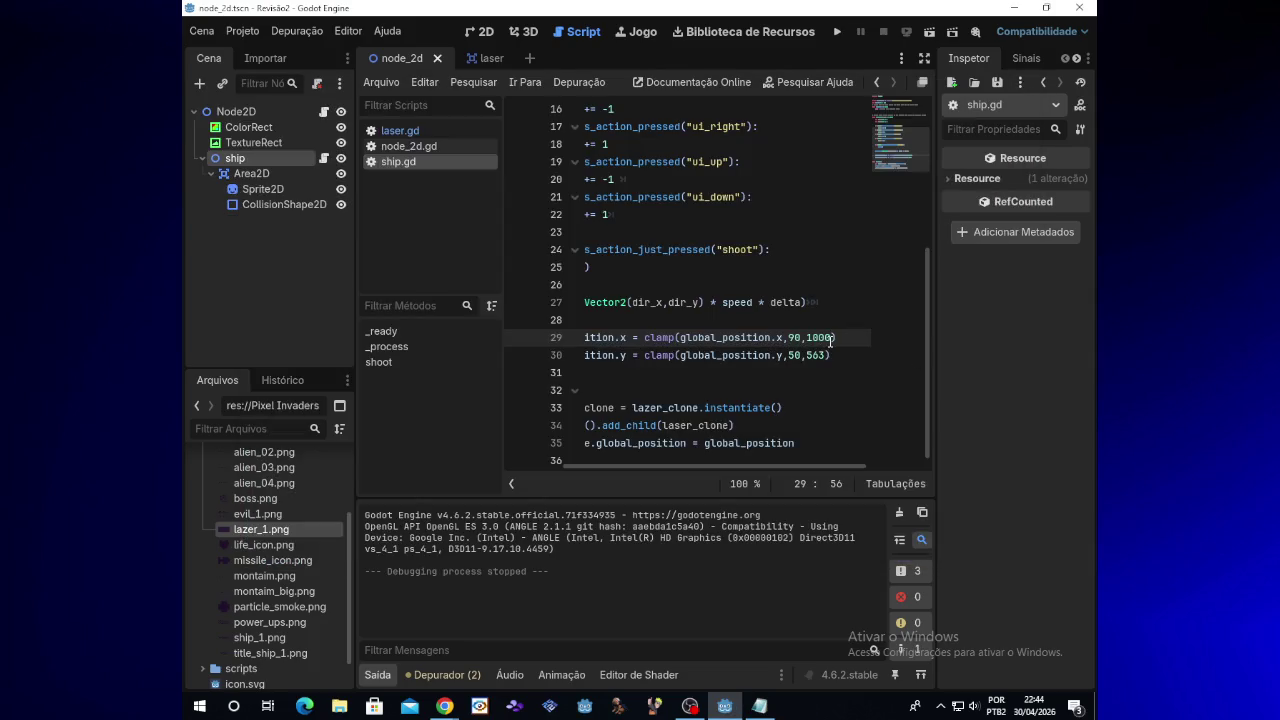
text(00)
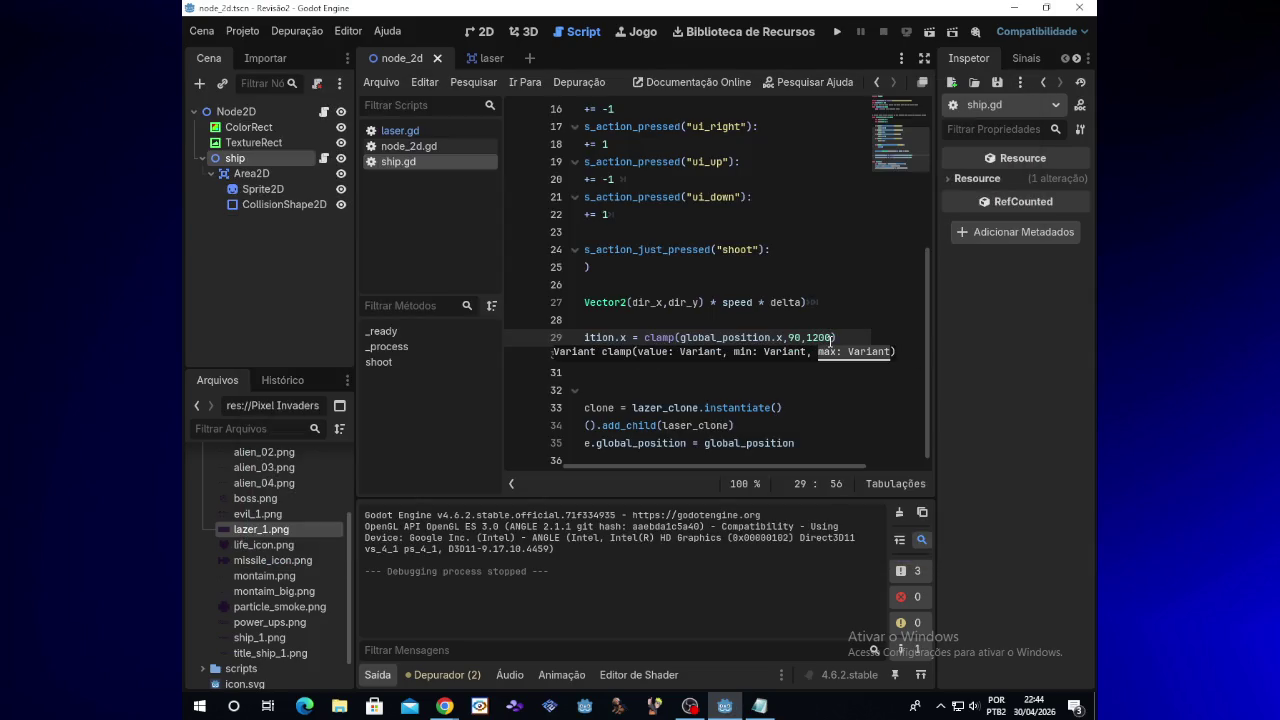
click(837, 32)
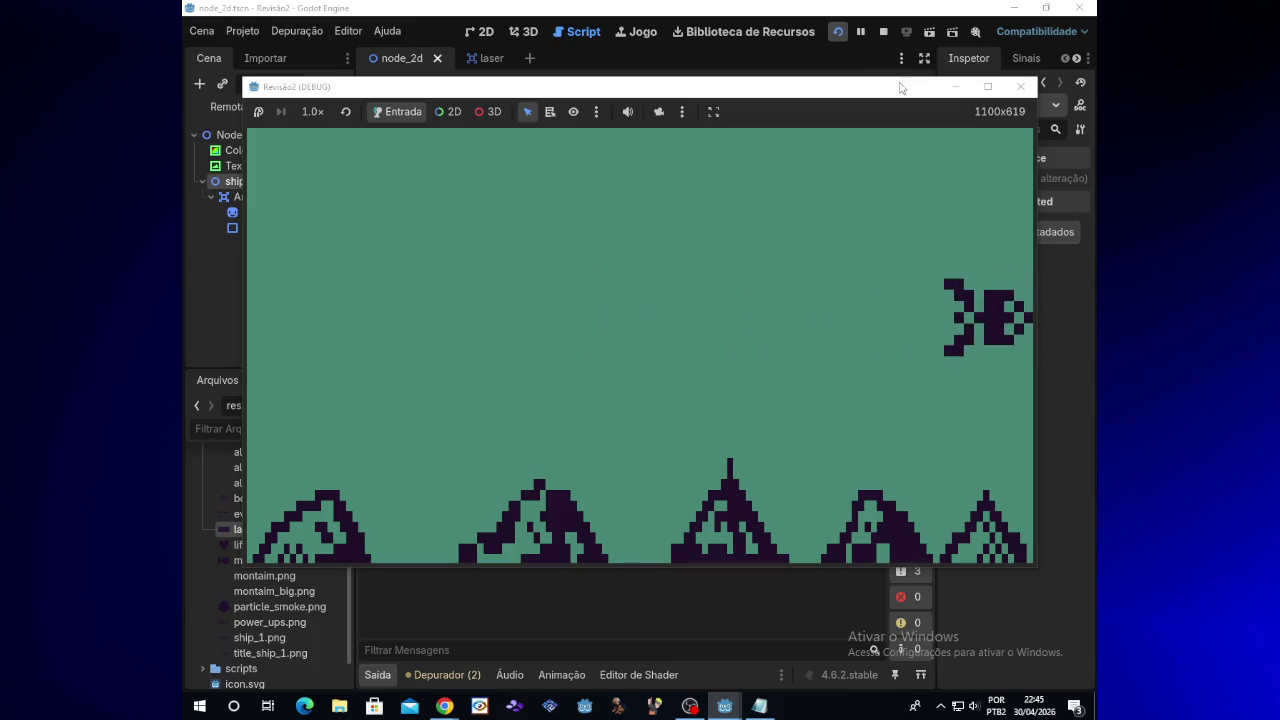
click(1020, 86)
Step: Change the clamp maximum to 1050 and test-run the game
key(BackSpace)
key(BackSpace)
key(BackSpace)
text(050)
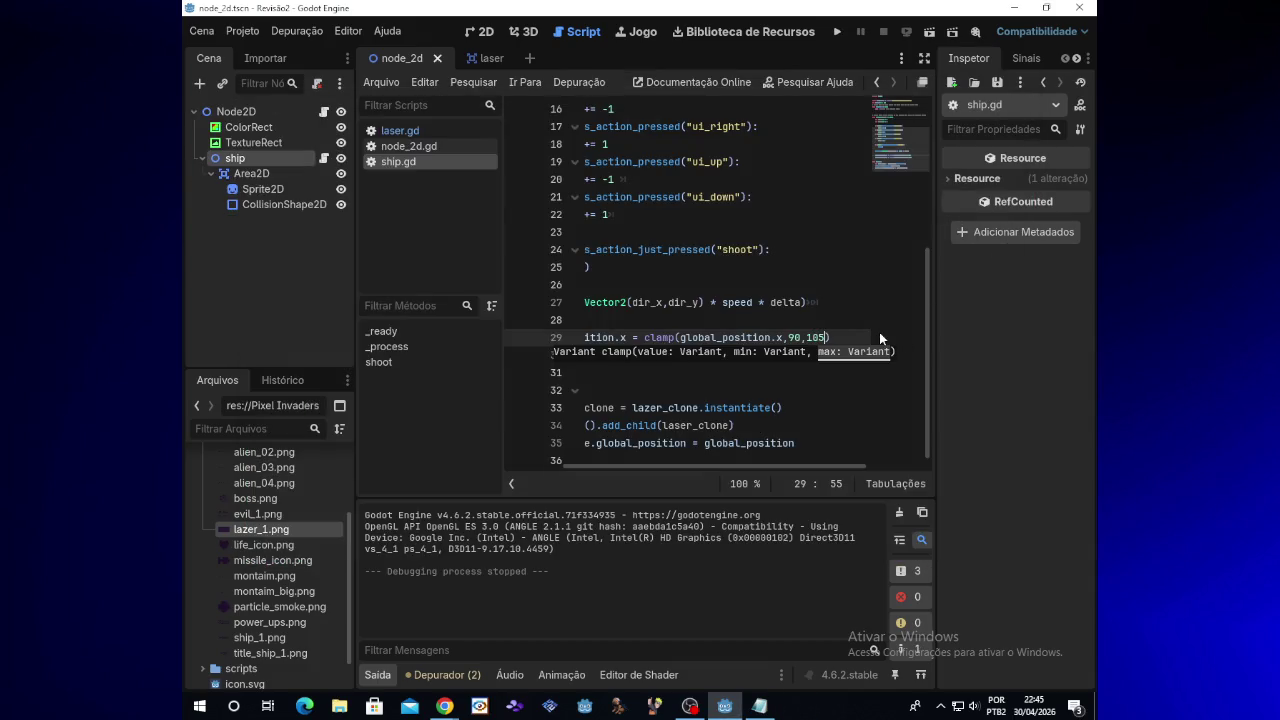
click(836, 32)
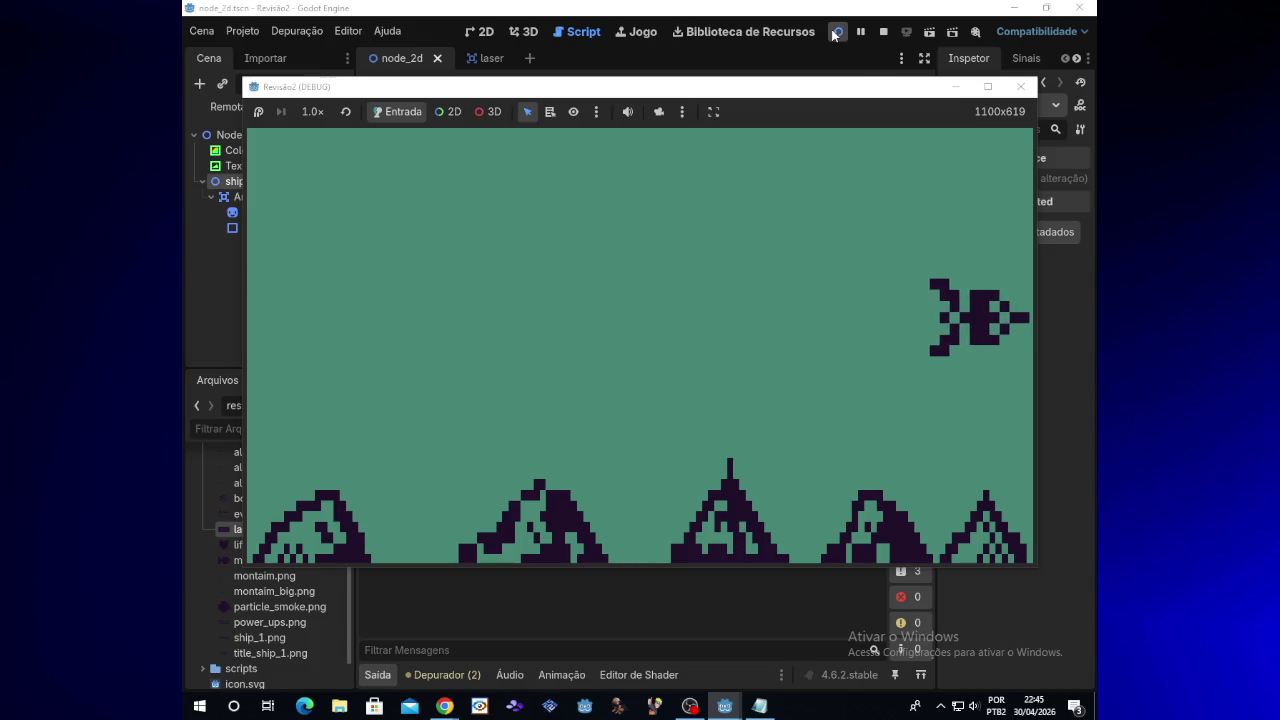
click(1020, 86)
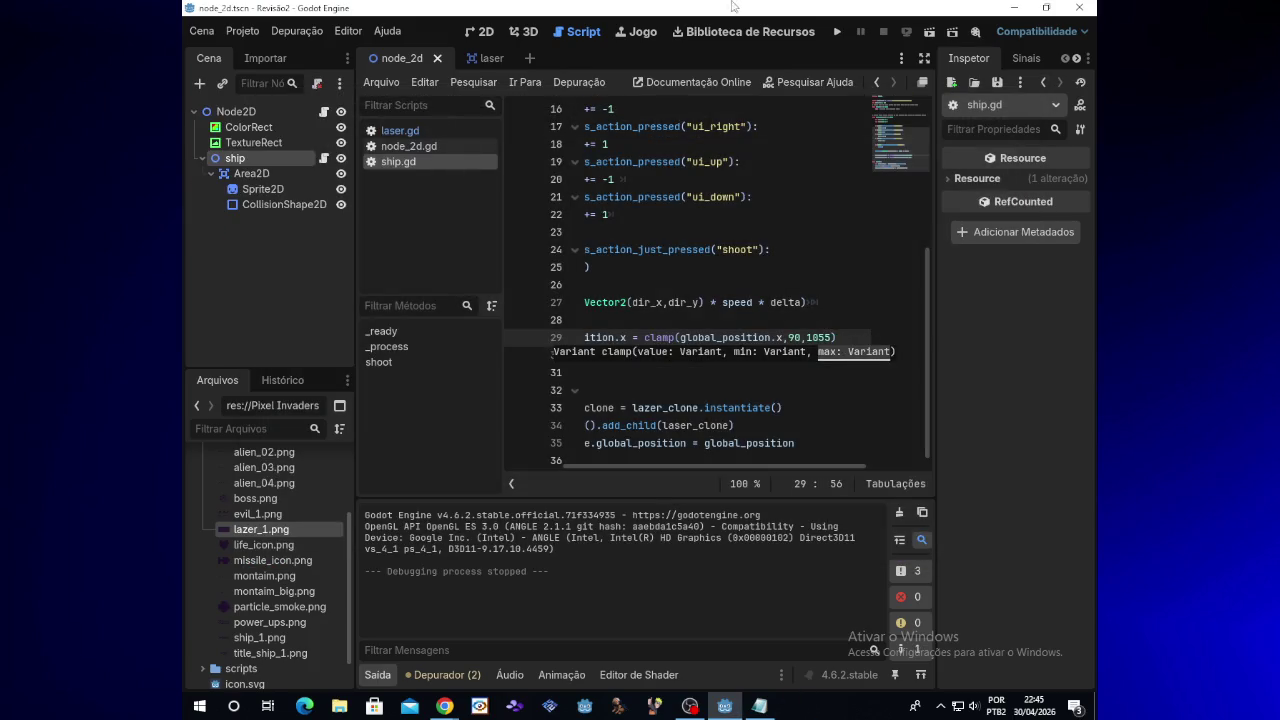
Step: Run the game again and fly the ship around, including the top-left corner
click(838, 32)
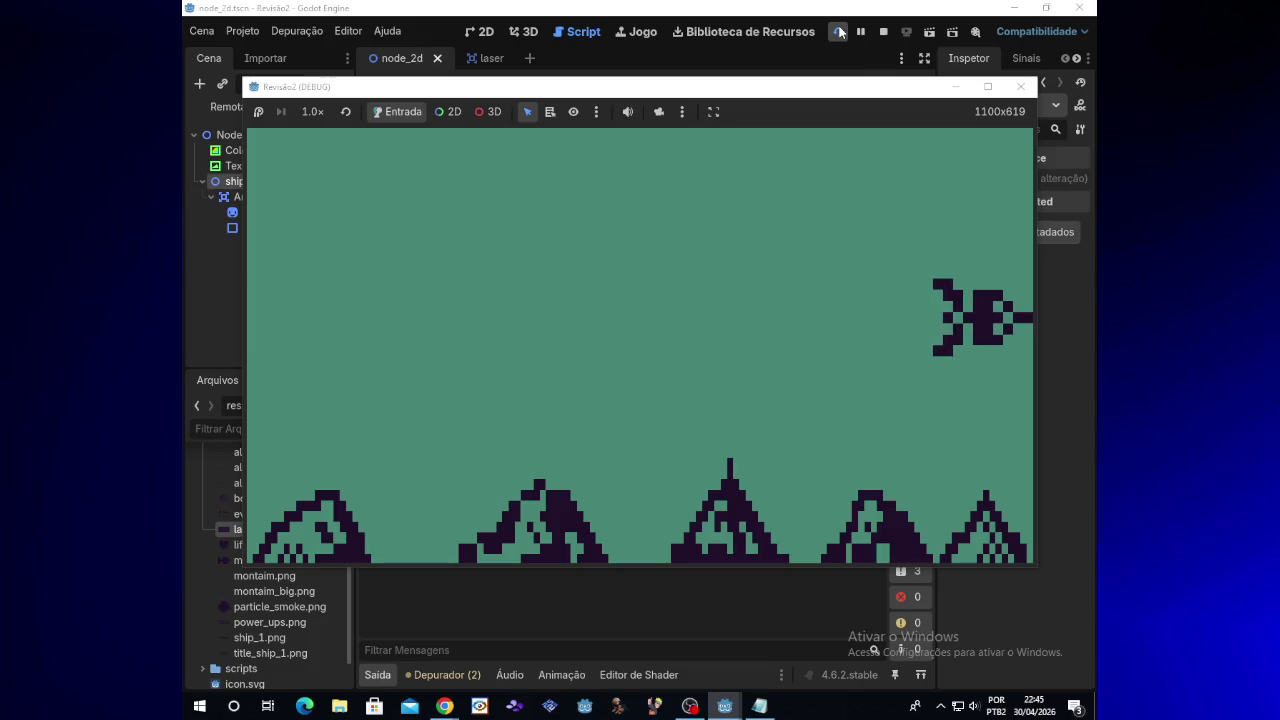
key(Up)
key(Left)
key(Down)
key(Down)
key(Left)
key(Up)
key(Left)
key(Right)
Step: Fire streams of lasers while moving the ship up and down, then stop the game
key(Down)
key(space)
key(Up)
key(Down)
key(Up)
key(Down)
key(Left)
key(Up)
key(Up)
key(Down)
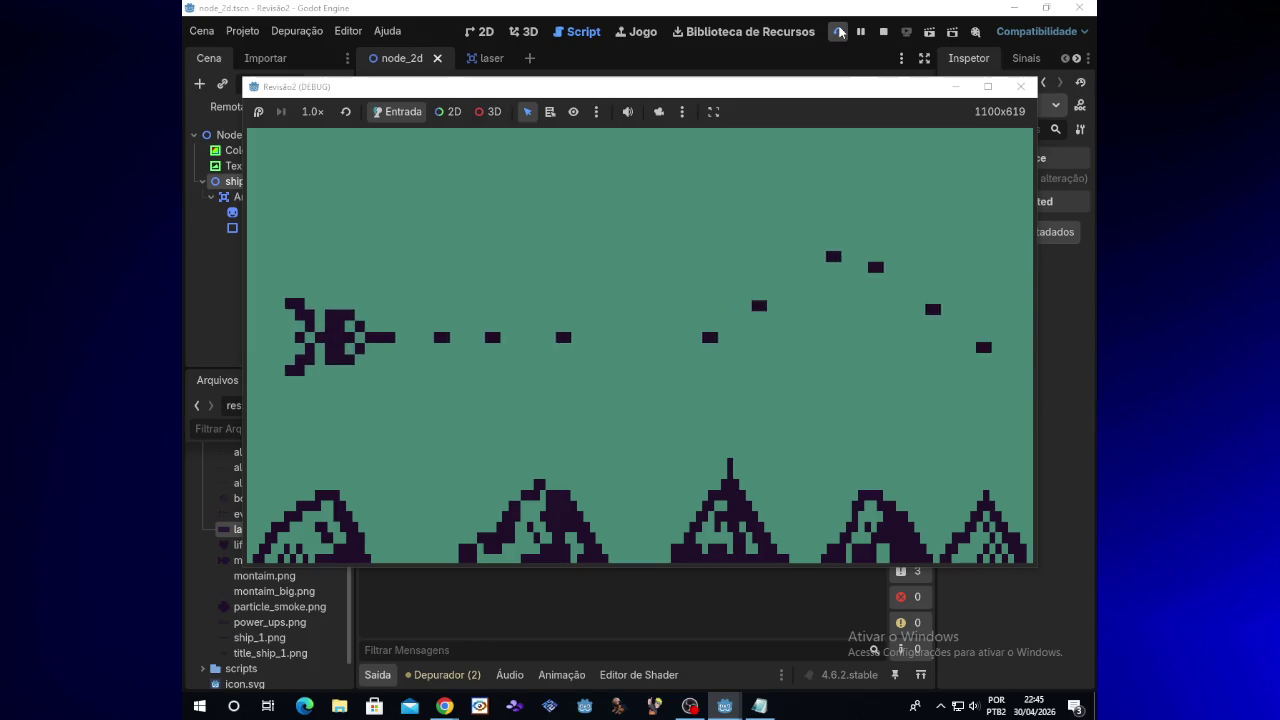
key(Up)
key(Down)
key(Up)
key(Down)
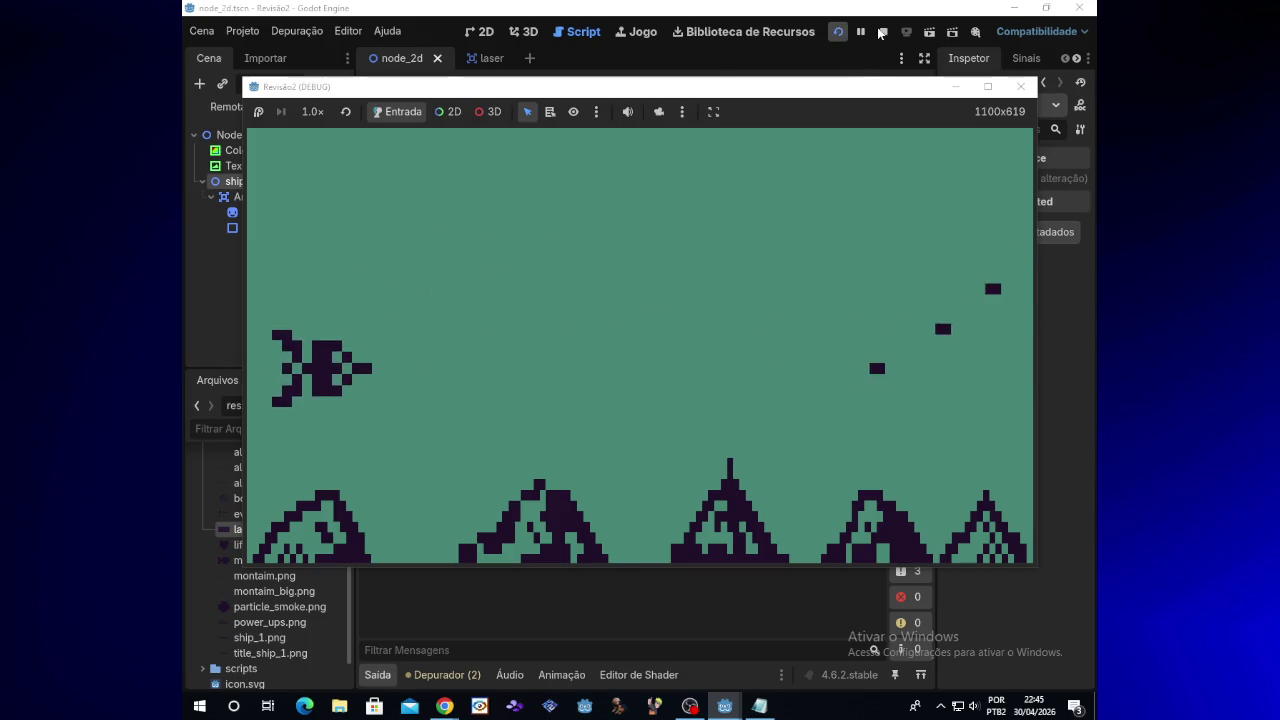
click(1021, 87)
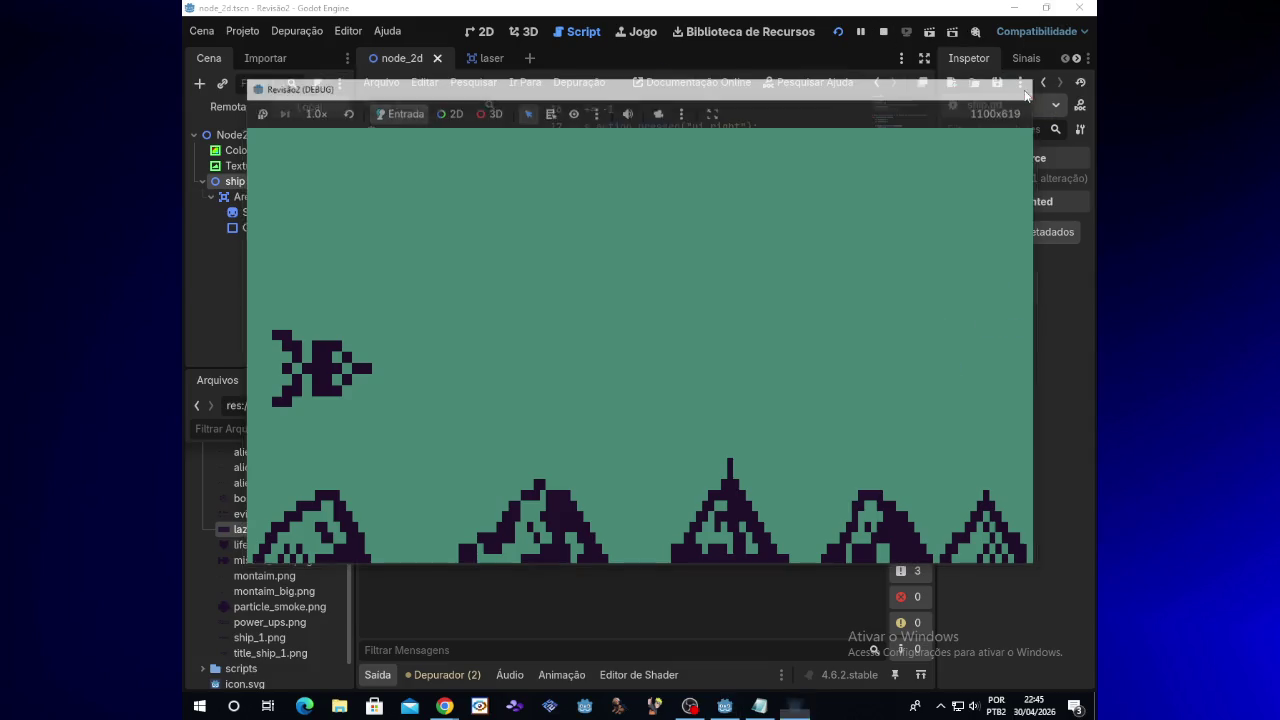
scroll(930, 435, down, 1)
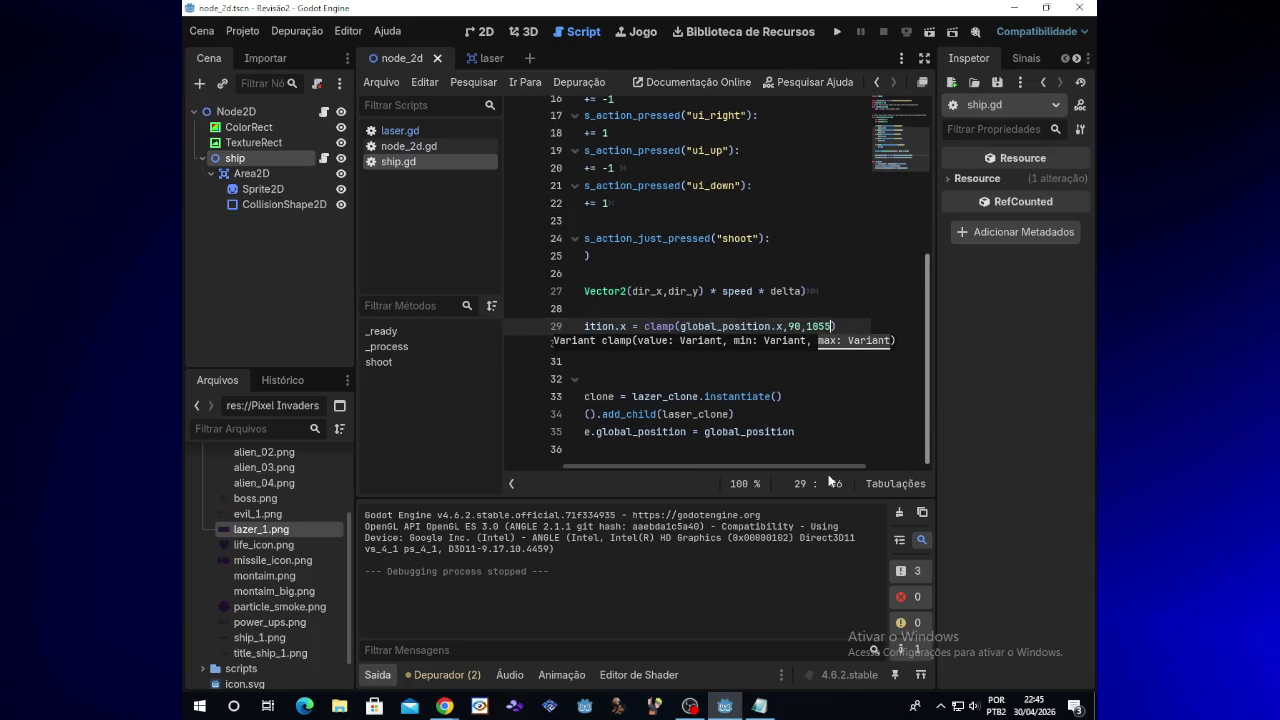
Step: Start appending a '+' offset after global_position at the end of line 35
mouse_move(790, 469)
mouse_down()
mouse_move(761, 467)
mouse_move(807, 461)
mouse_up()
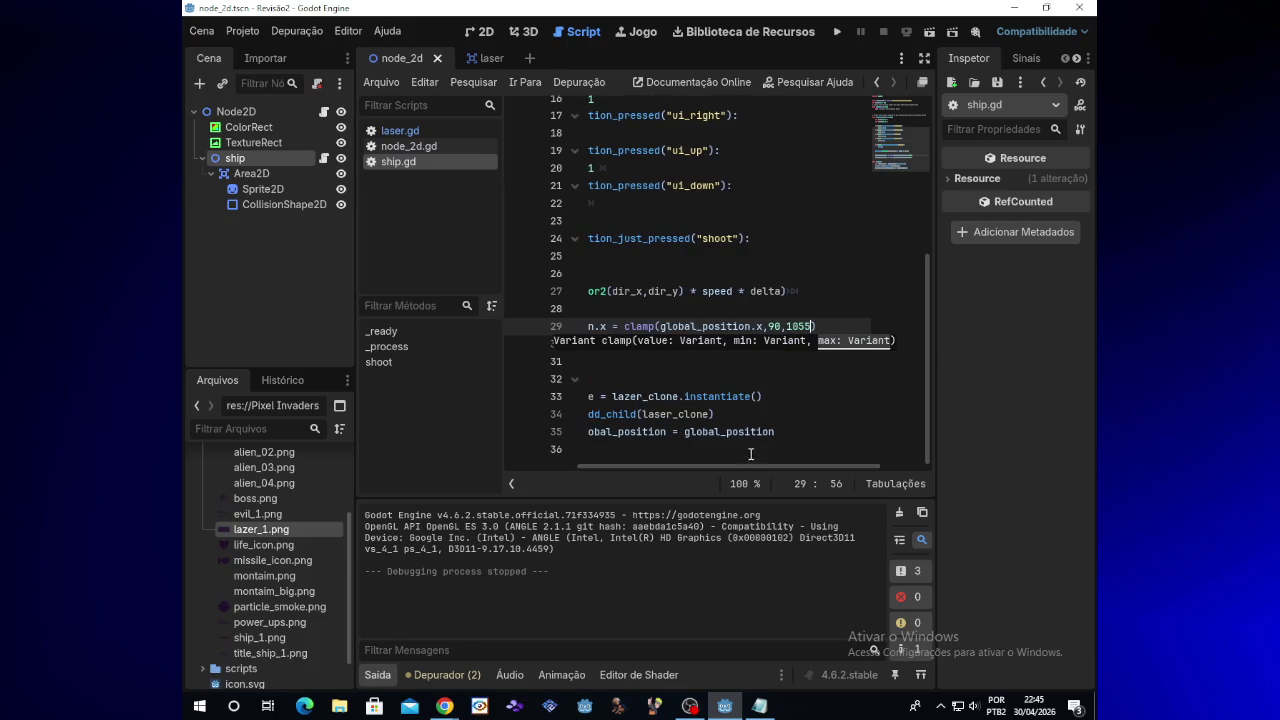
mouse_move(760, 466)
mouse_down()
mouse_move(690, 463)
mouse_move(732, 463)
mouse_up()
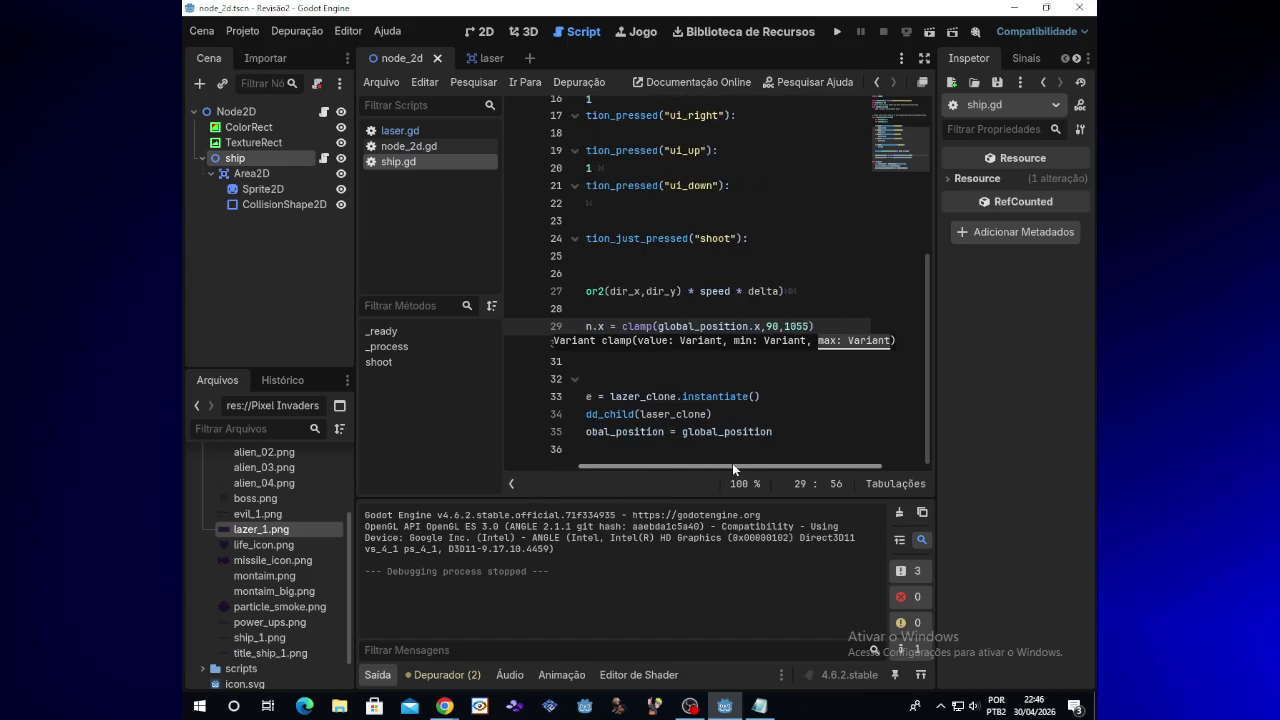
click(737, 432)
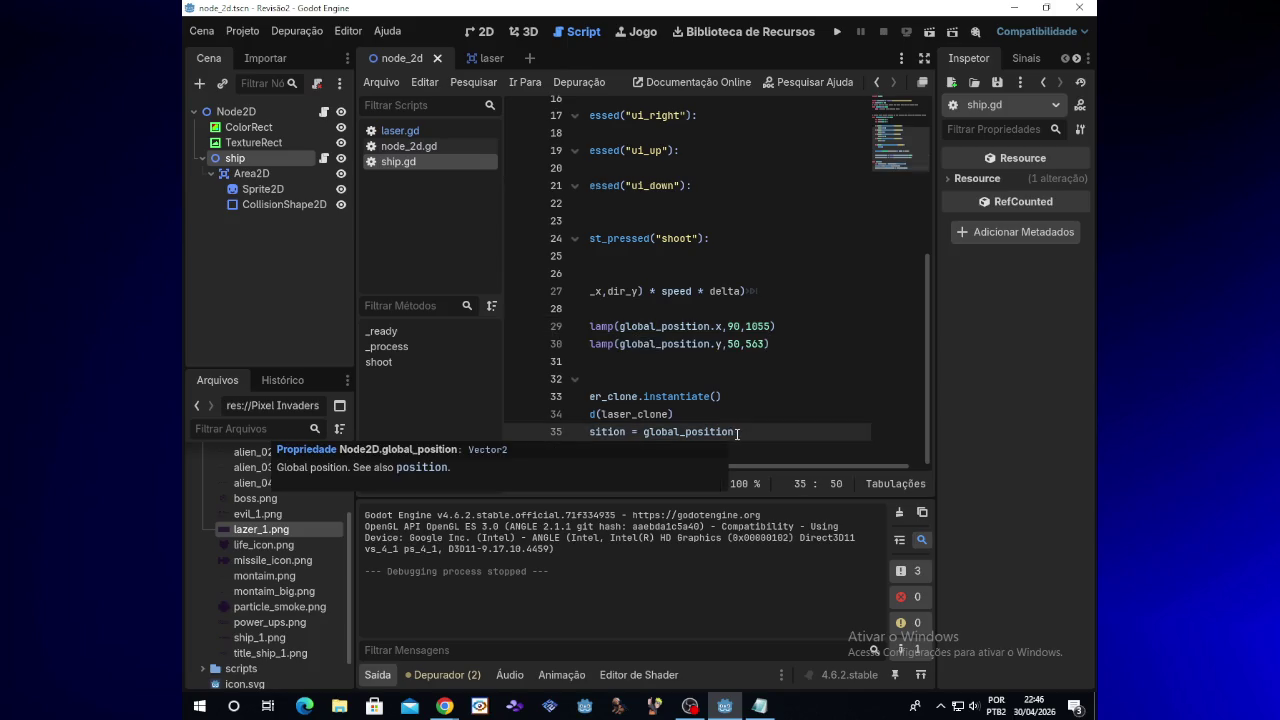
text(+ )
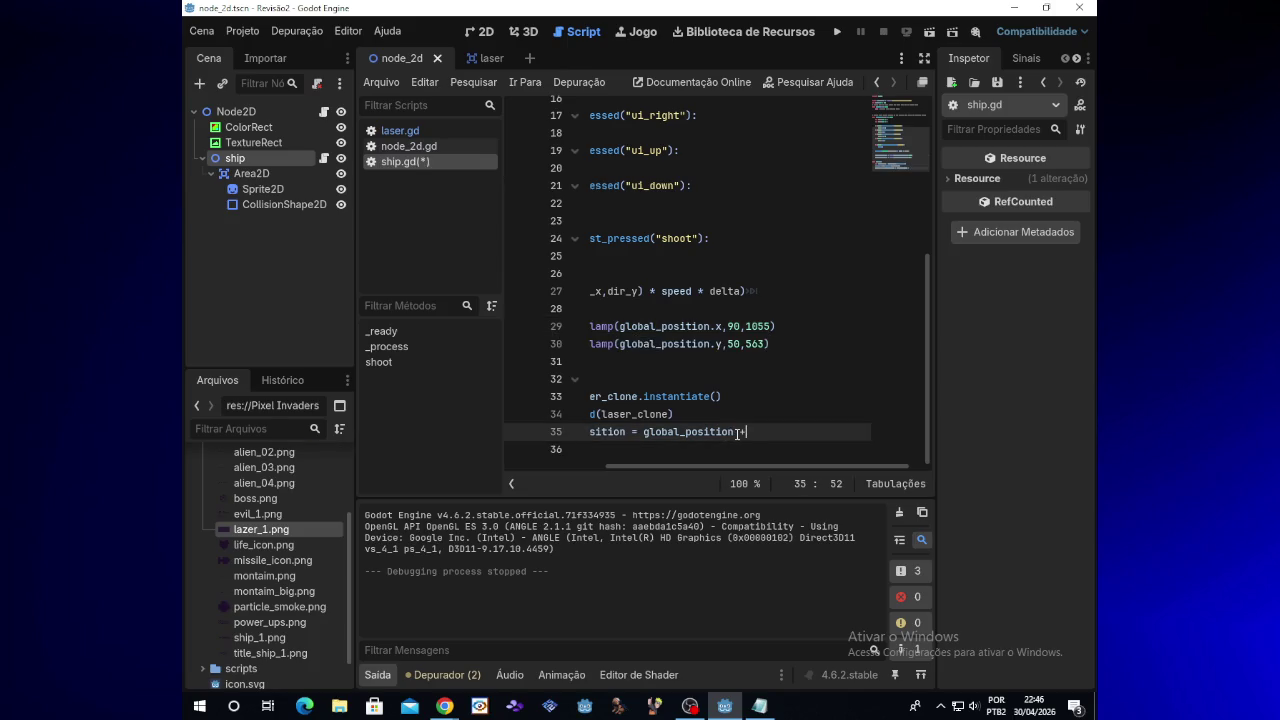
text(()
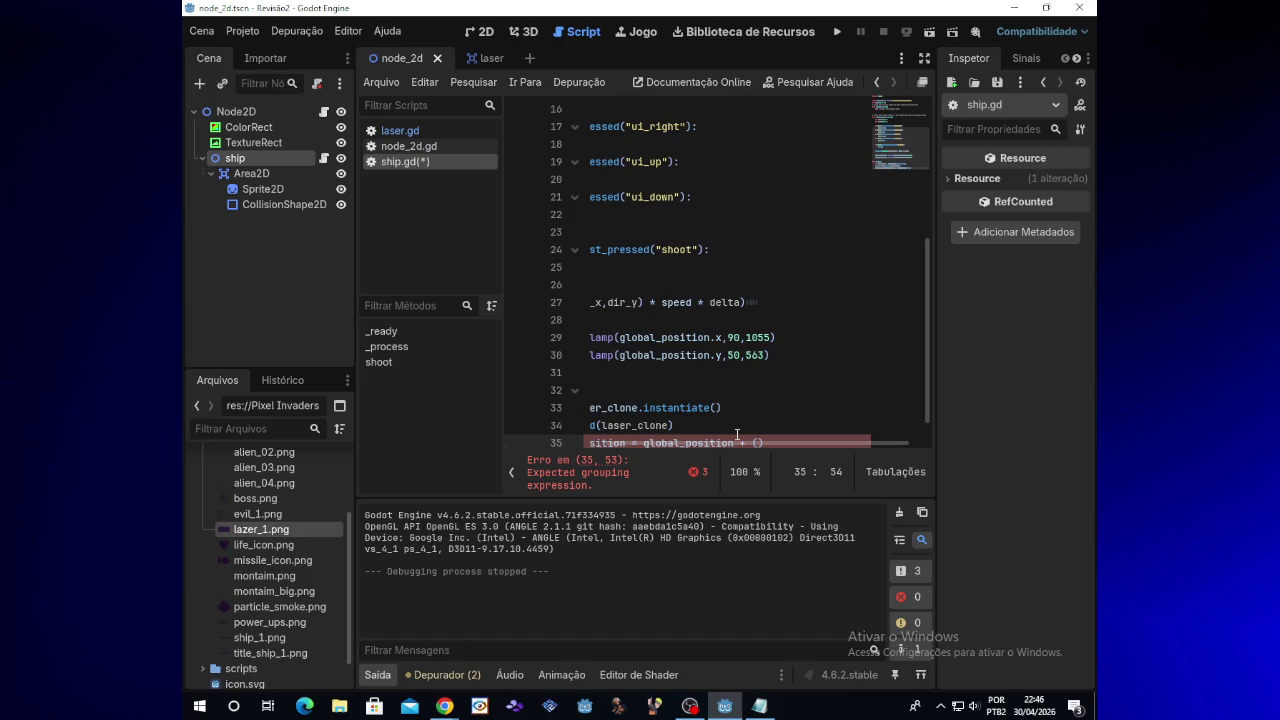
key(Right)
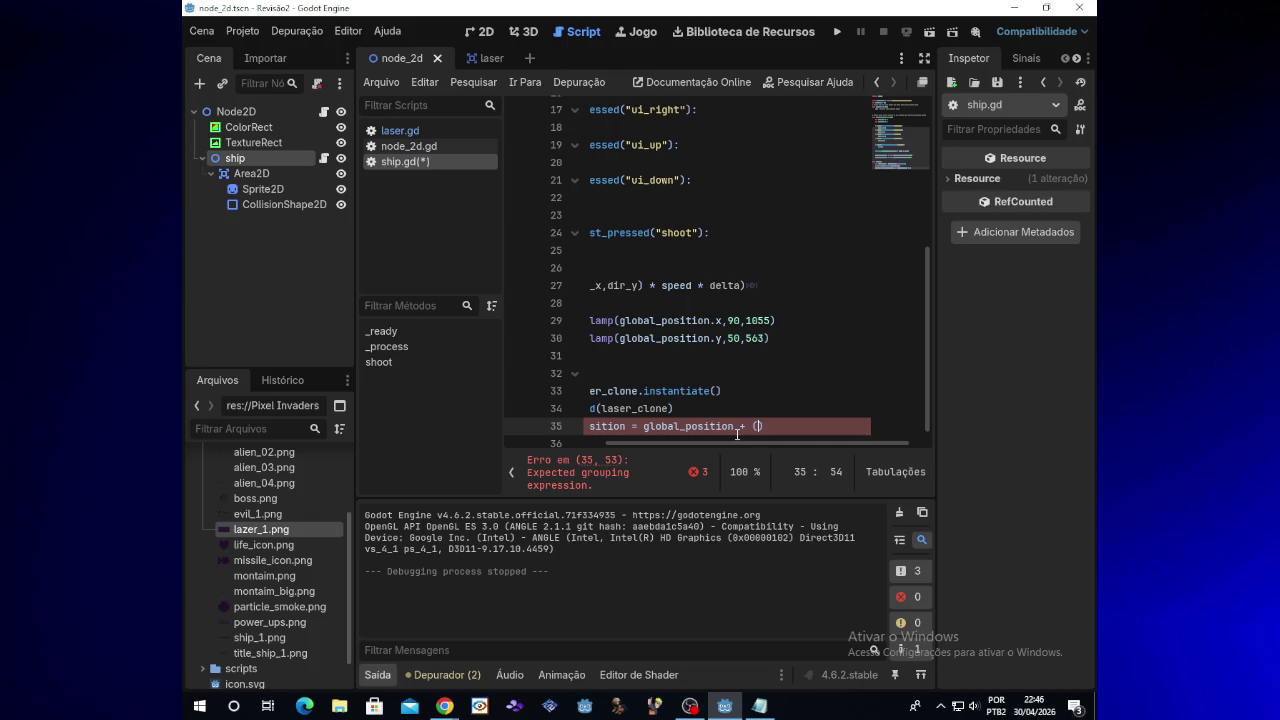
Step: Add Vector2( to the offset, checking the reference script in Notepad before closing it
text(CV)
key(BackSpace)
key(BackSpace)
text(V)
key(BackSpace)
key(Right)
text(V)
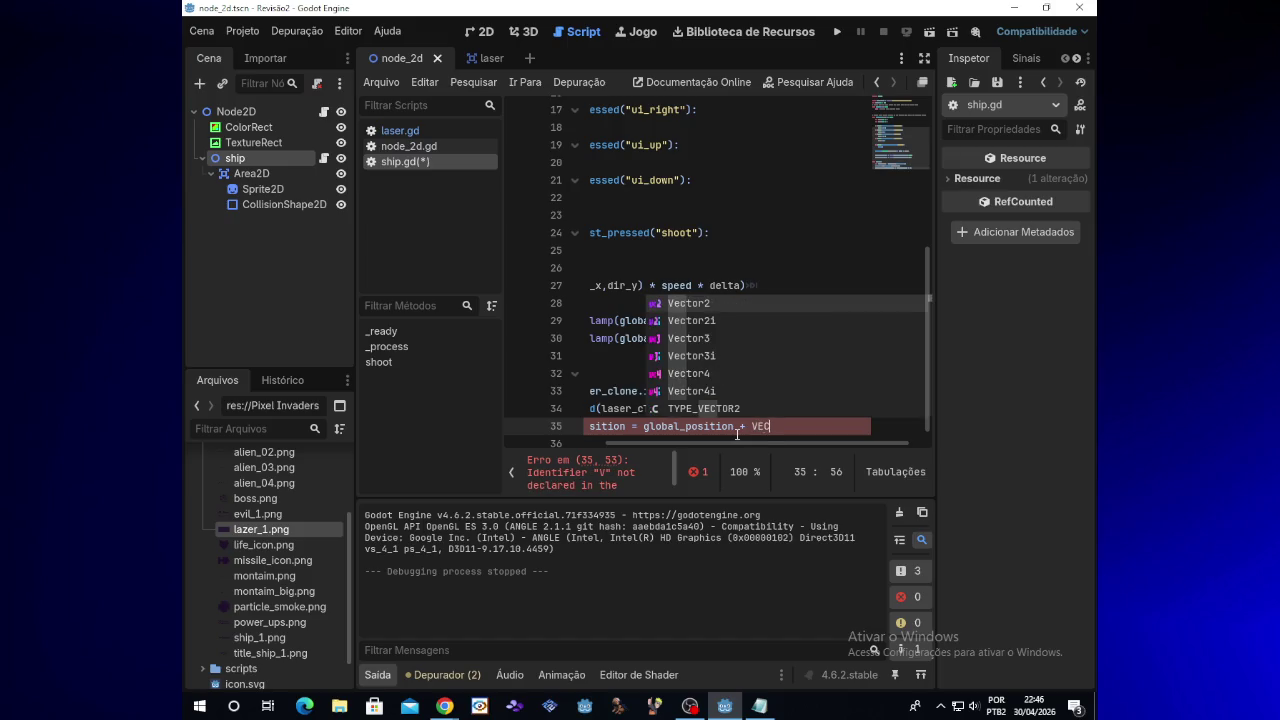
text(ecto)
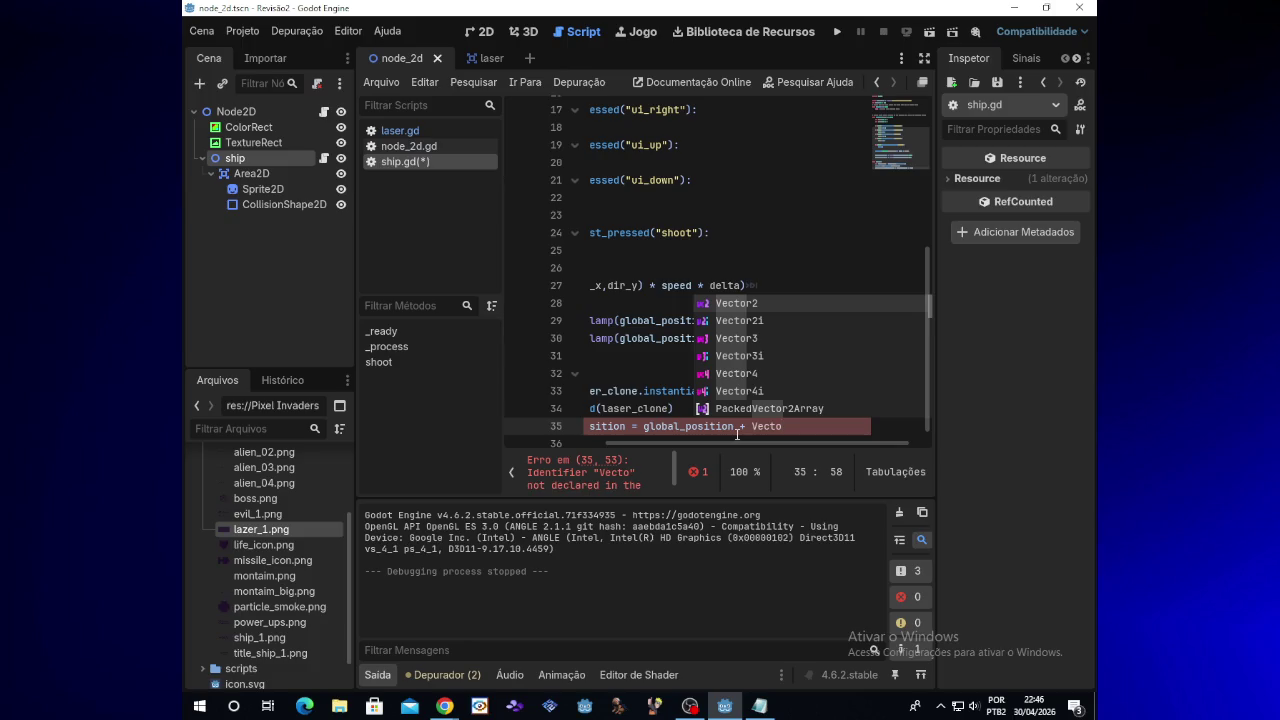
text(r2(2)
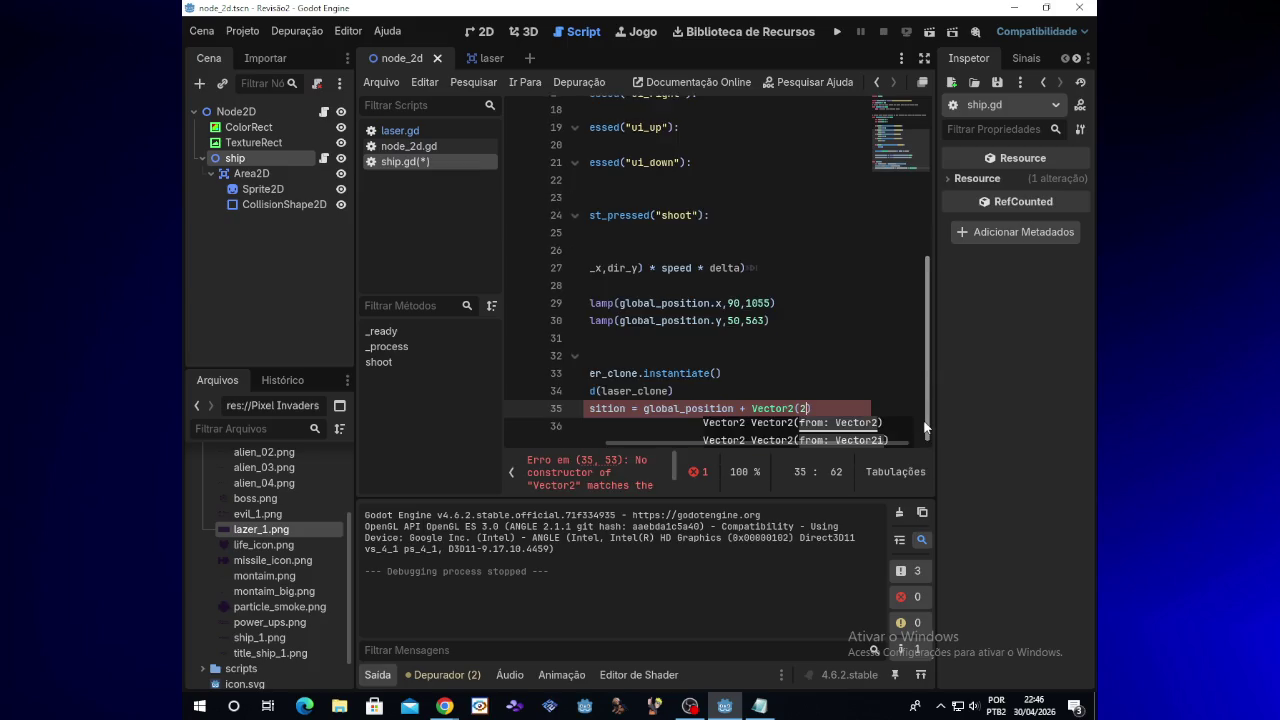
click(802, 408)
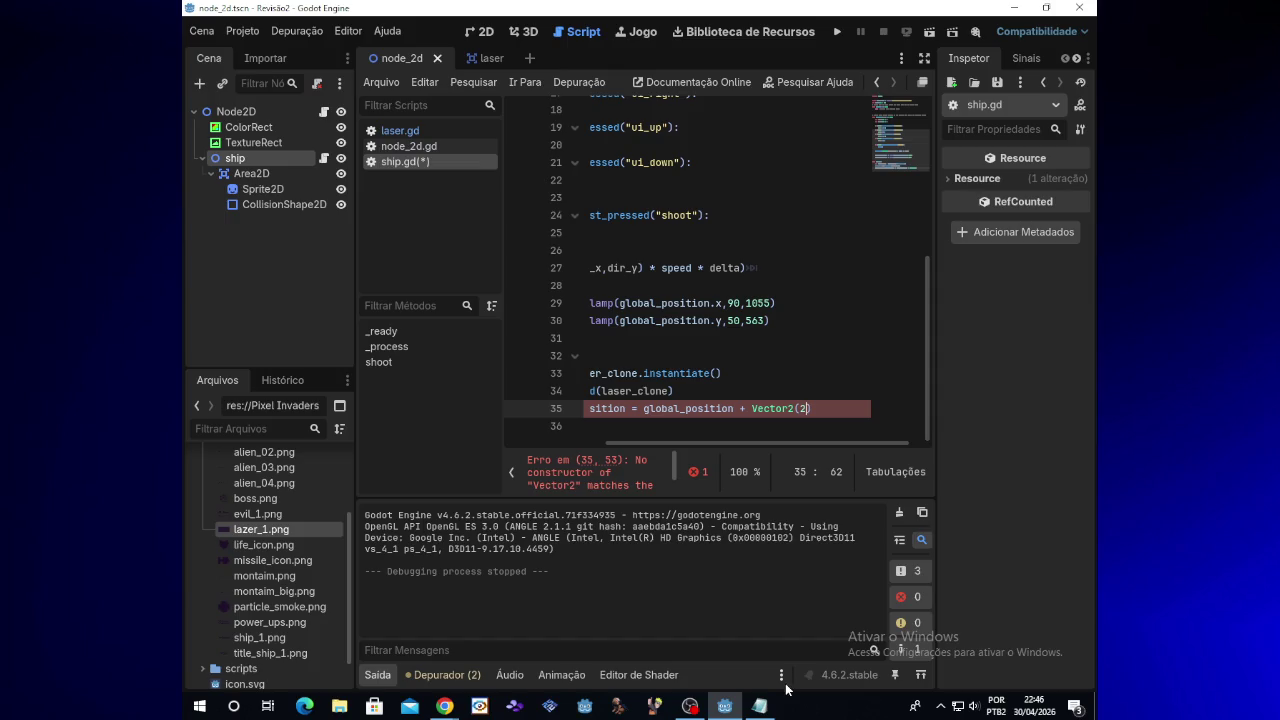
click(759, 706)
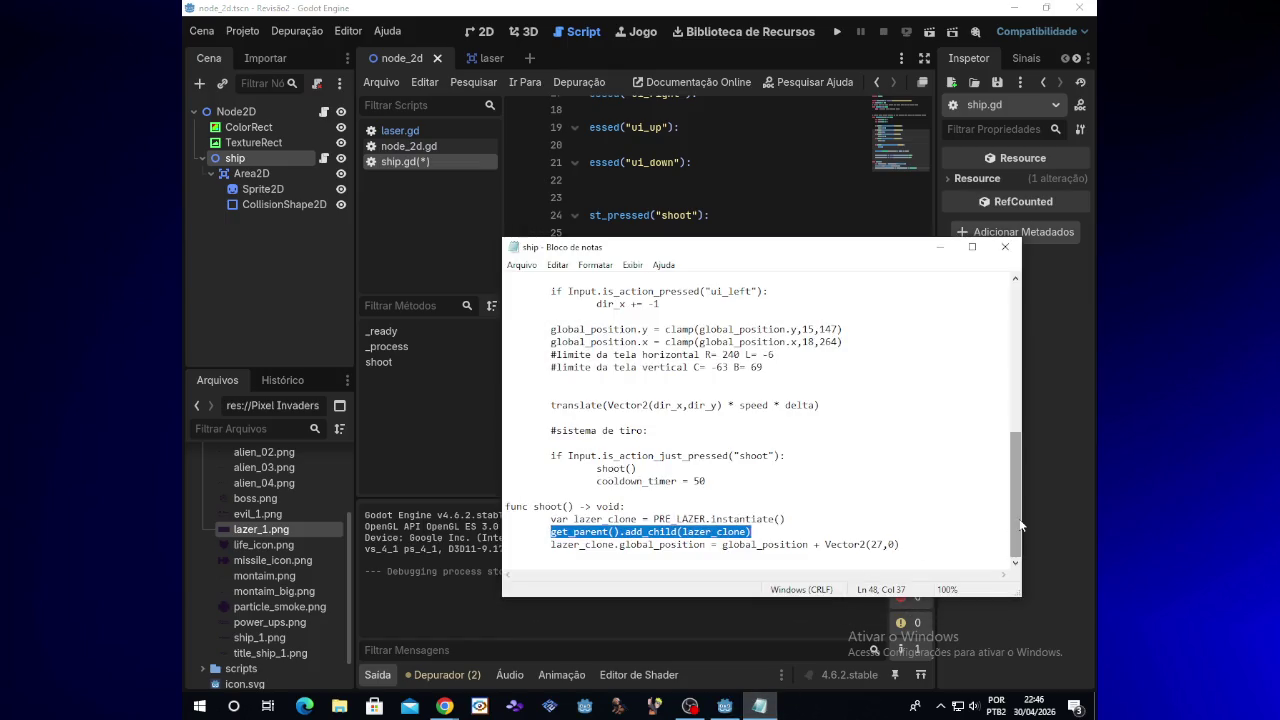
click(1003, 250)
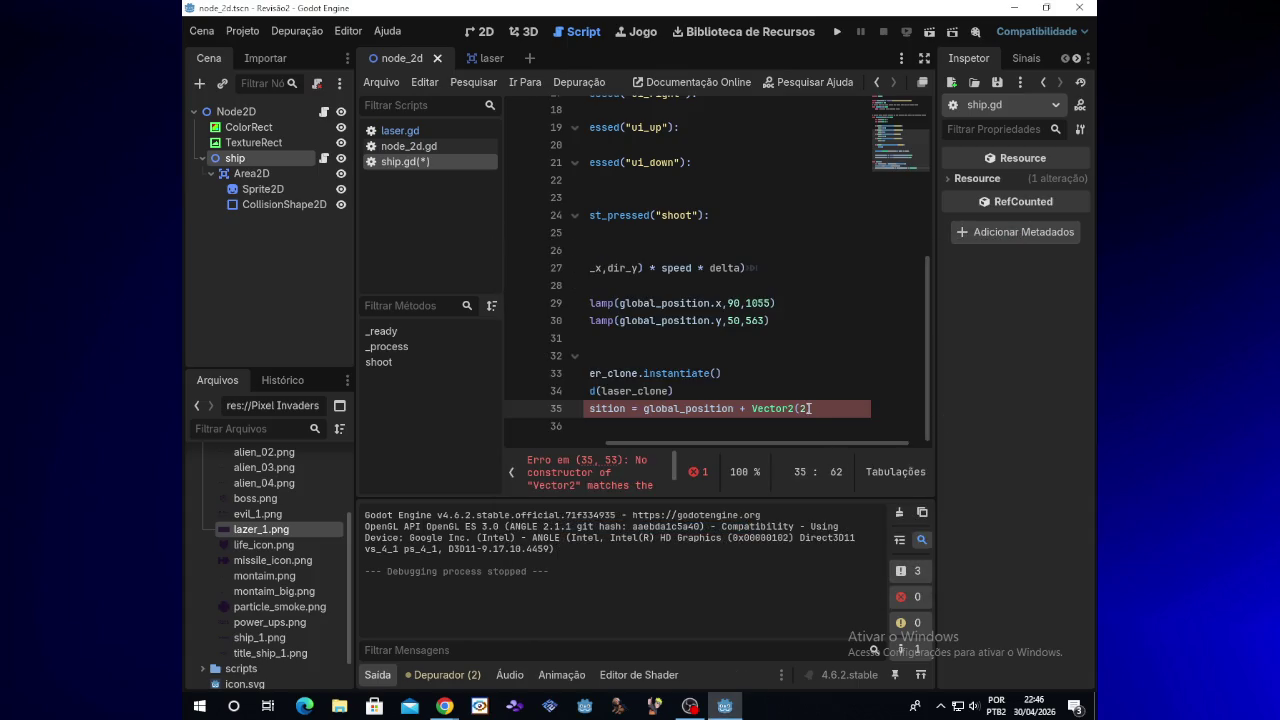
Step: Complete the offset as Vector2(2,0) and test firing lasers
text(,0)
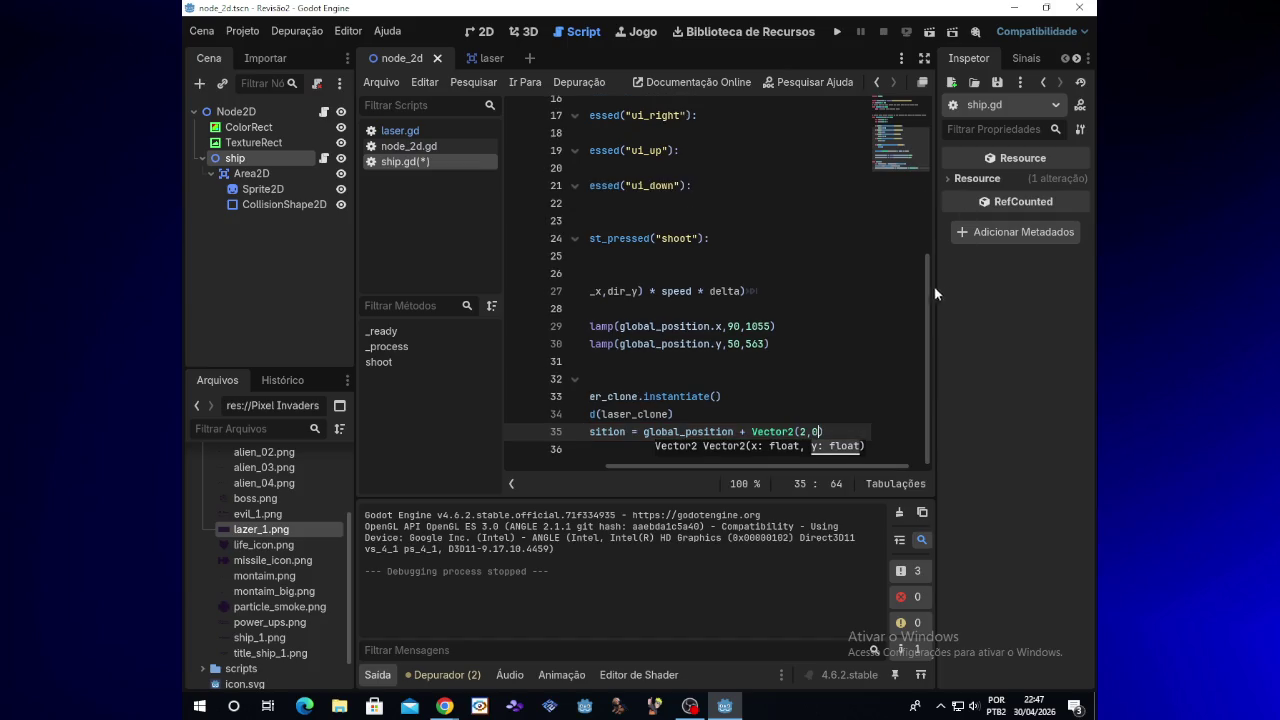
click(804, 431)
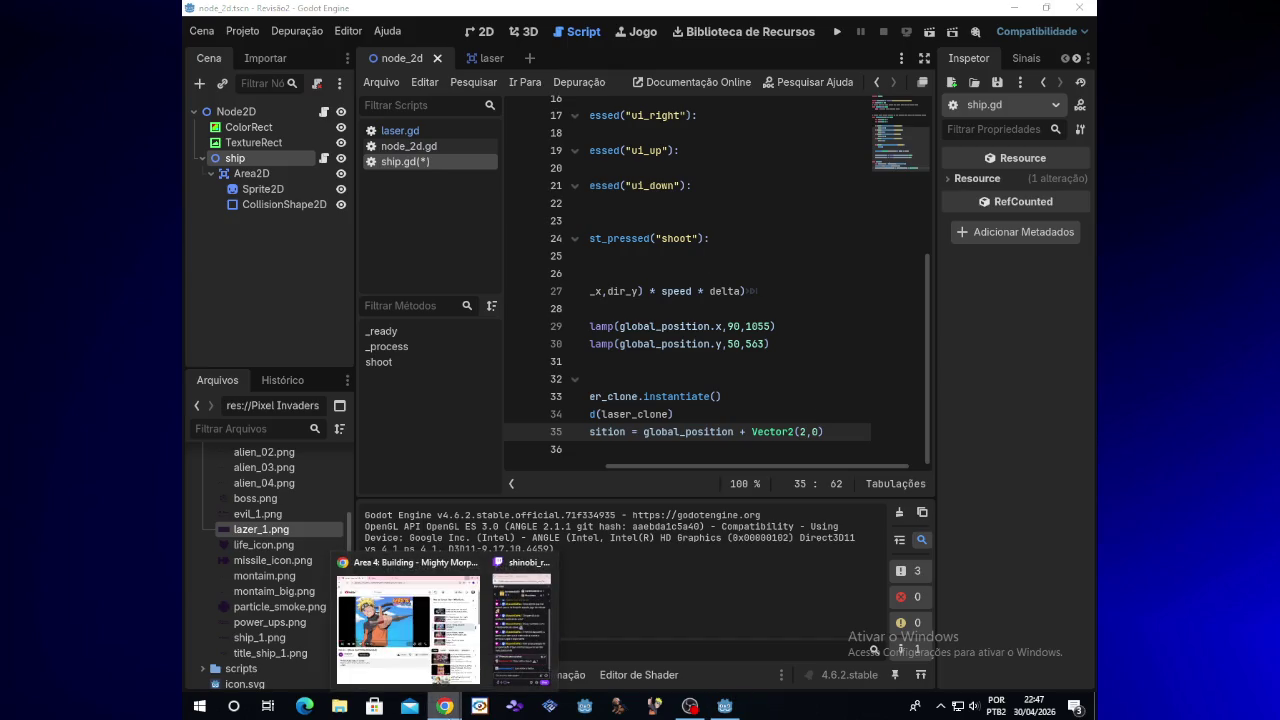
click(839, 33)
key(space)
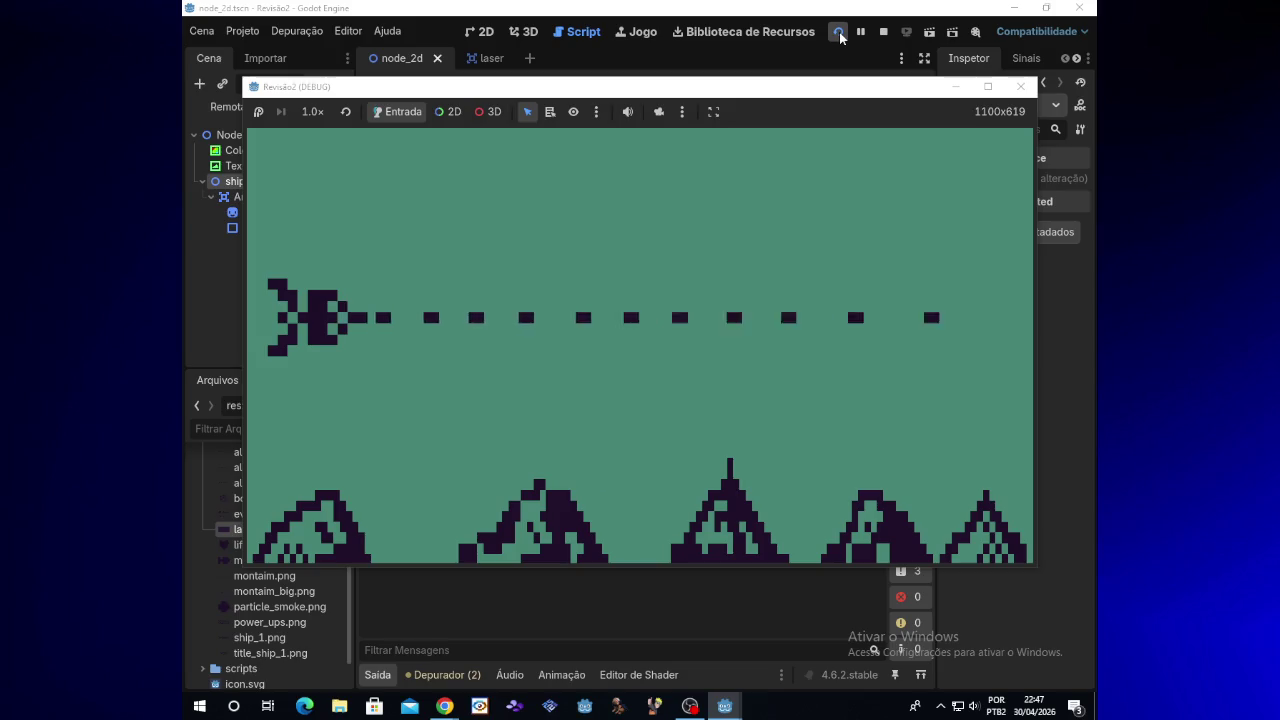
click(1020, 86)
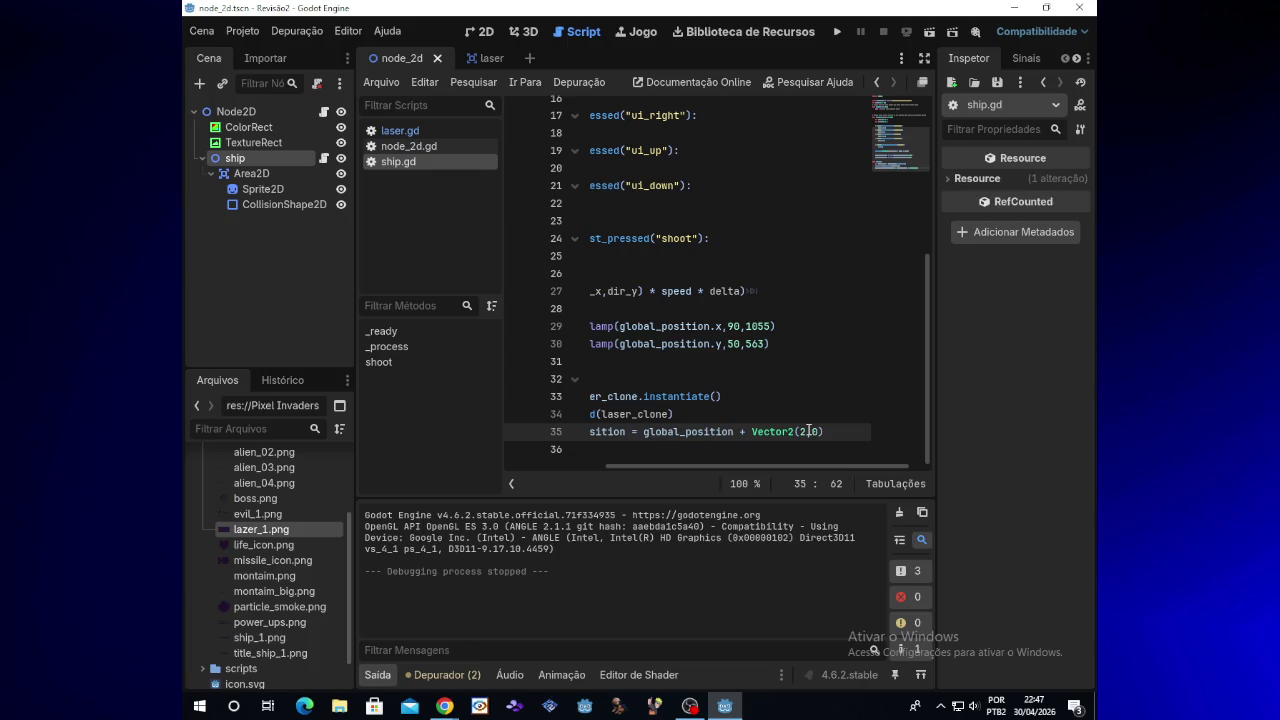
Step: Change the x offset to 50 and run the game again
key(BackSpace)
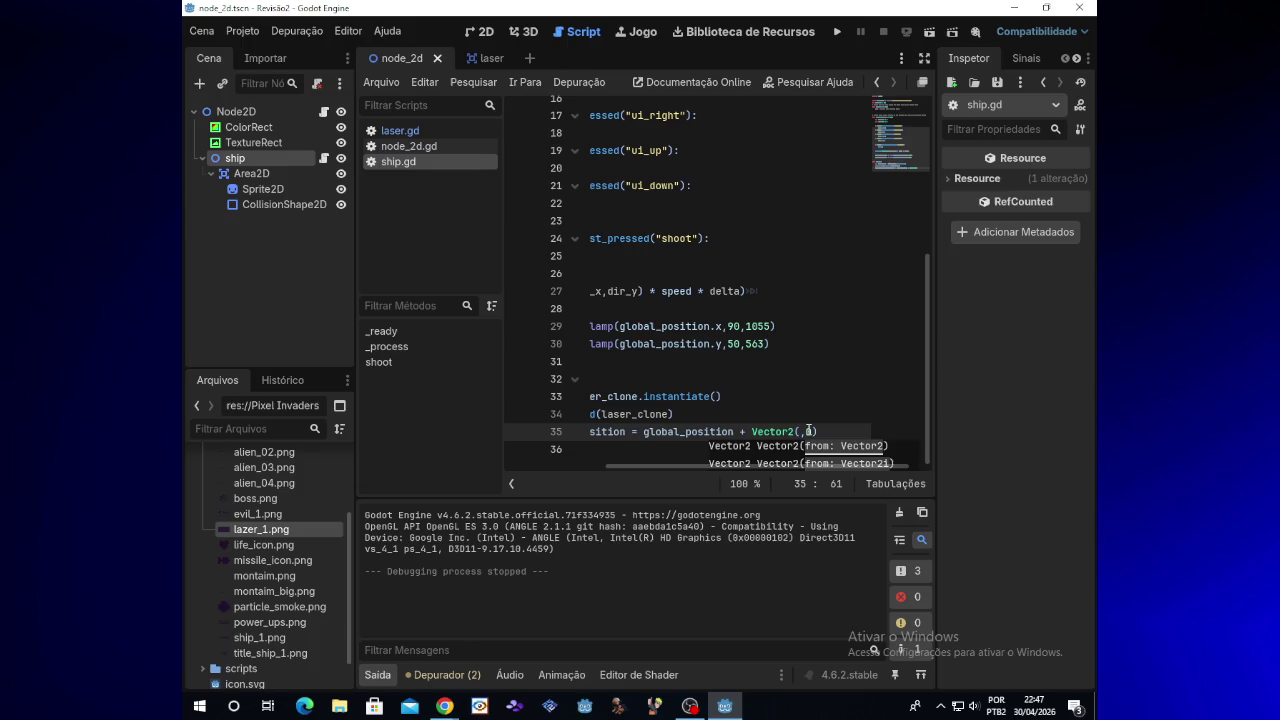
text(50)
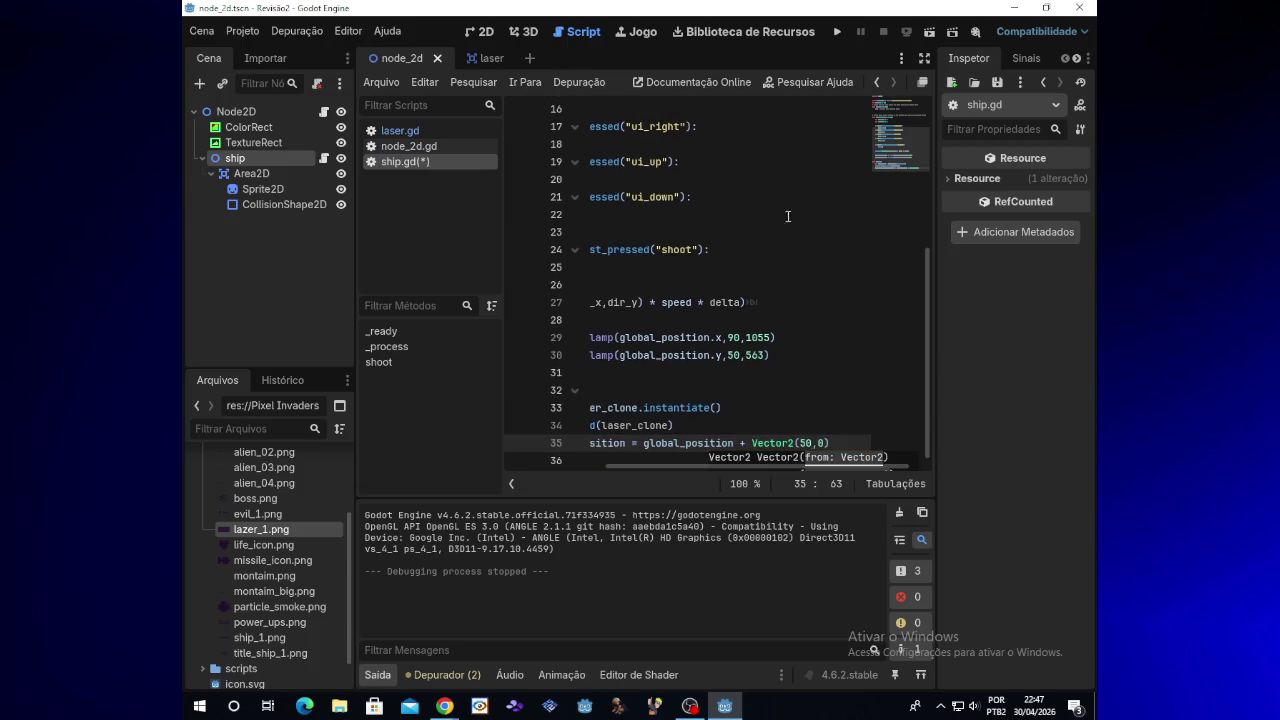
click(837, 34)
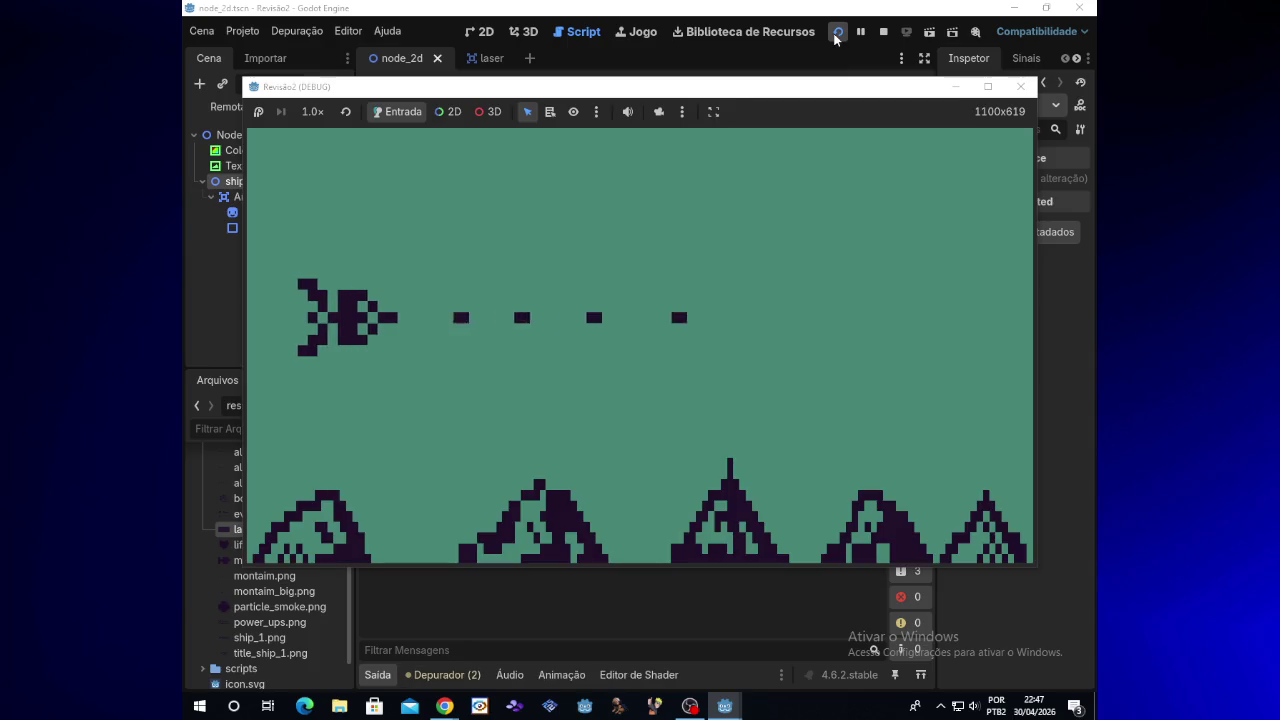
Step: Fly the ship all around the screen, down to the bottom-left and along the bottom
key(Right)
key(Up)
key(Down)
key(Down)
key(Left)
key(Up)
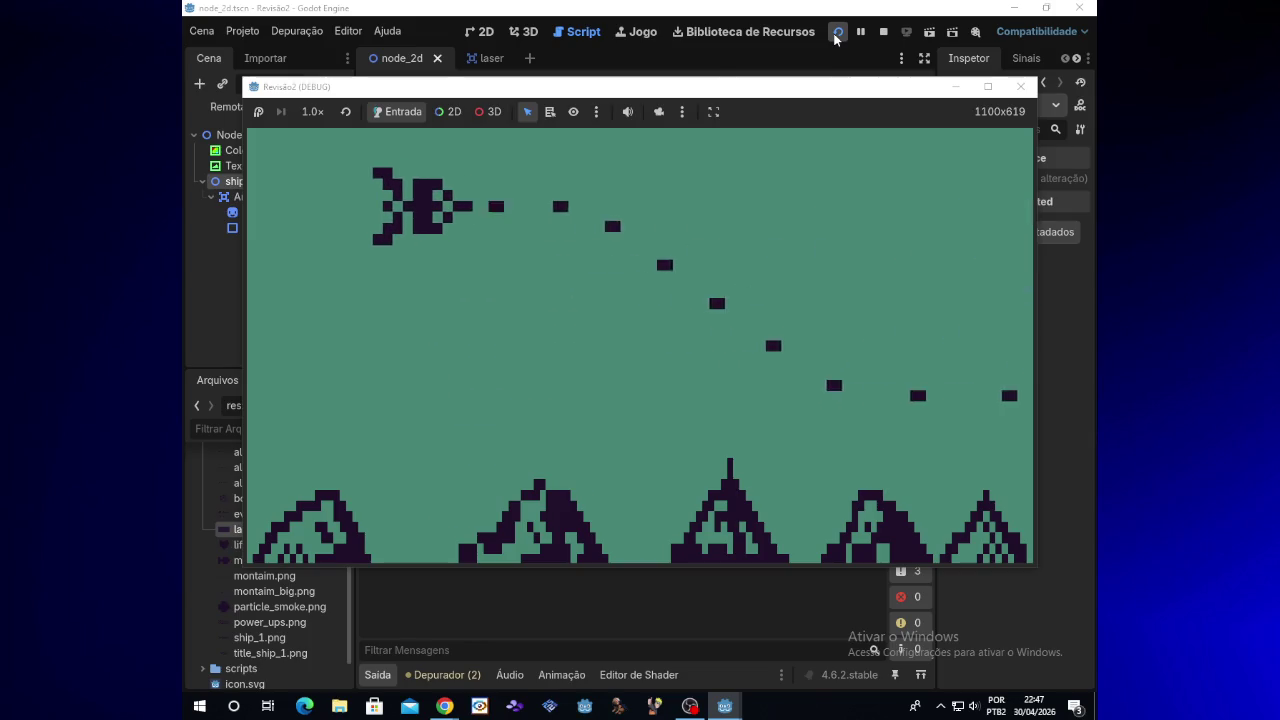
key(Down)
key(Up)
key(Left)
key(Up)
key(Left)
key(Down)
key(Right)
key(Left)
key(Up)
key(Up)
key(Left)
key(Down)
key(Right)
key(Left)
key(Right)
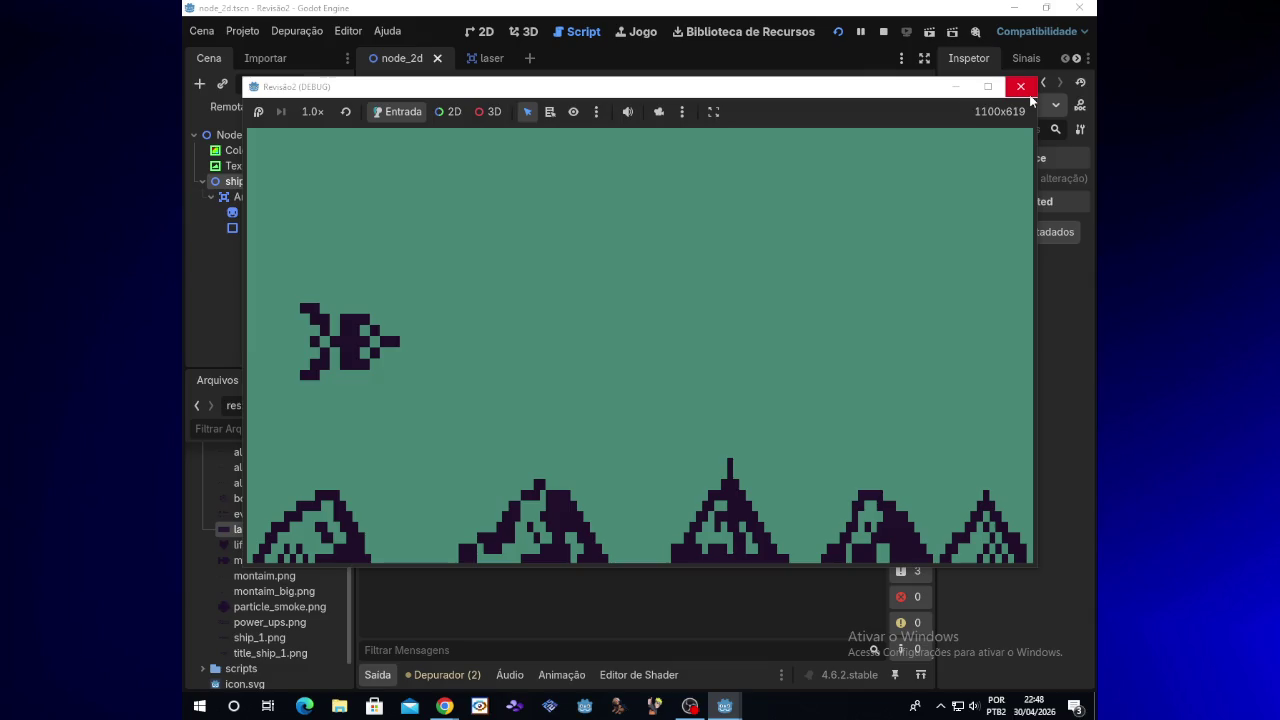
Step: Fire lasers while moving up and down, stop the game, and create a new empty scene
key(Down)
key(space)
key(Up)
key(Up)
key(Down)
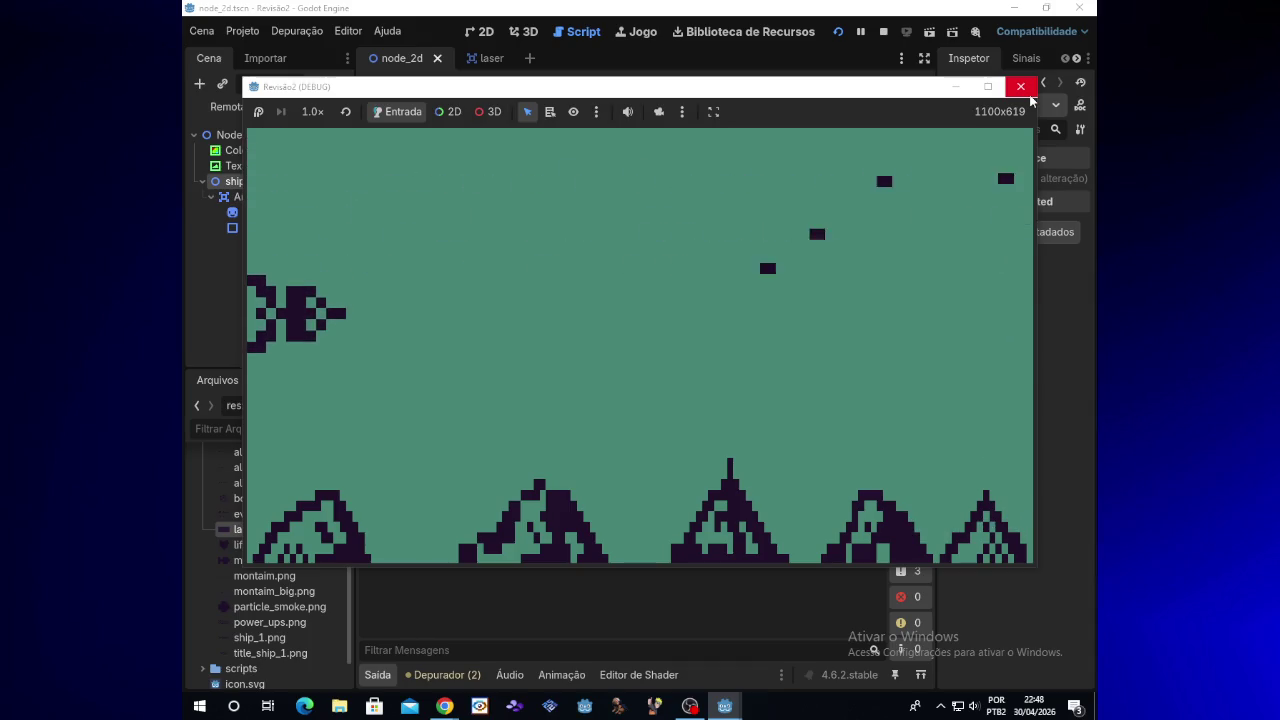
click(1029, 94)
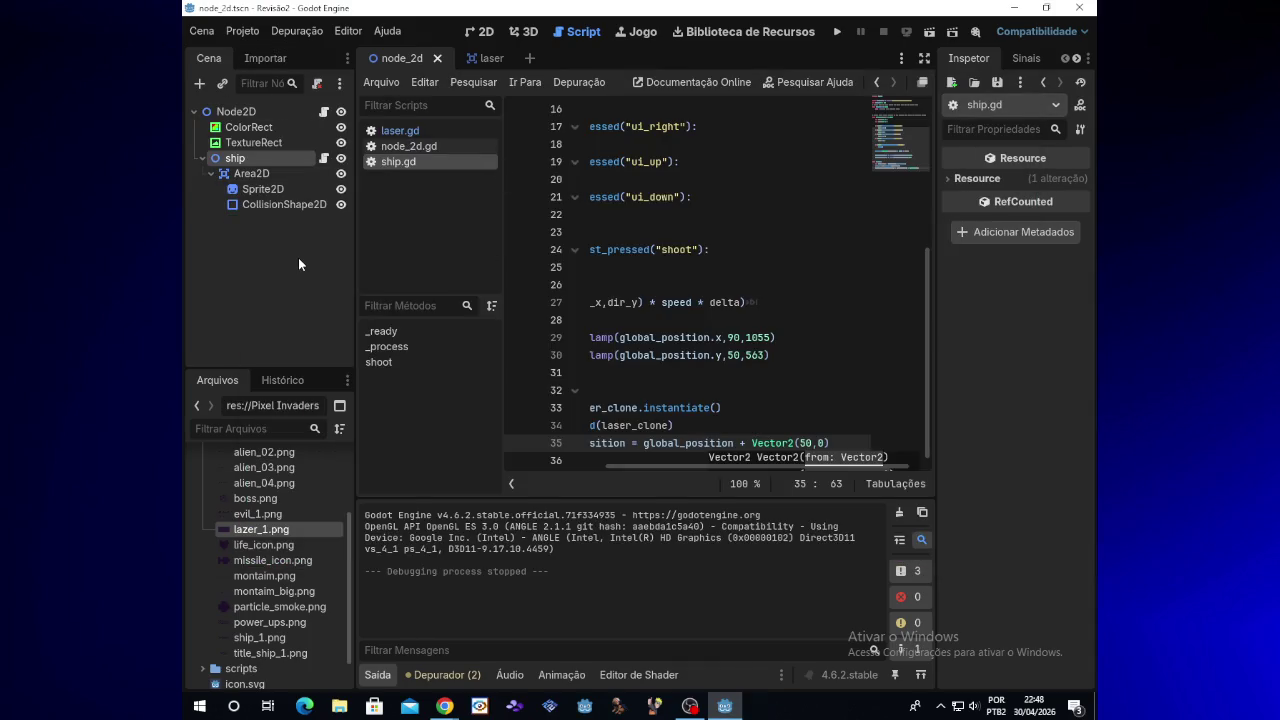
click(532, 57)
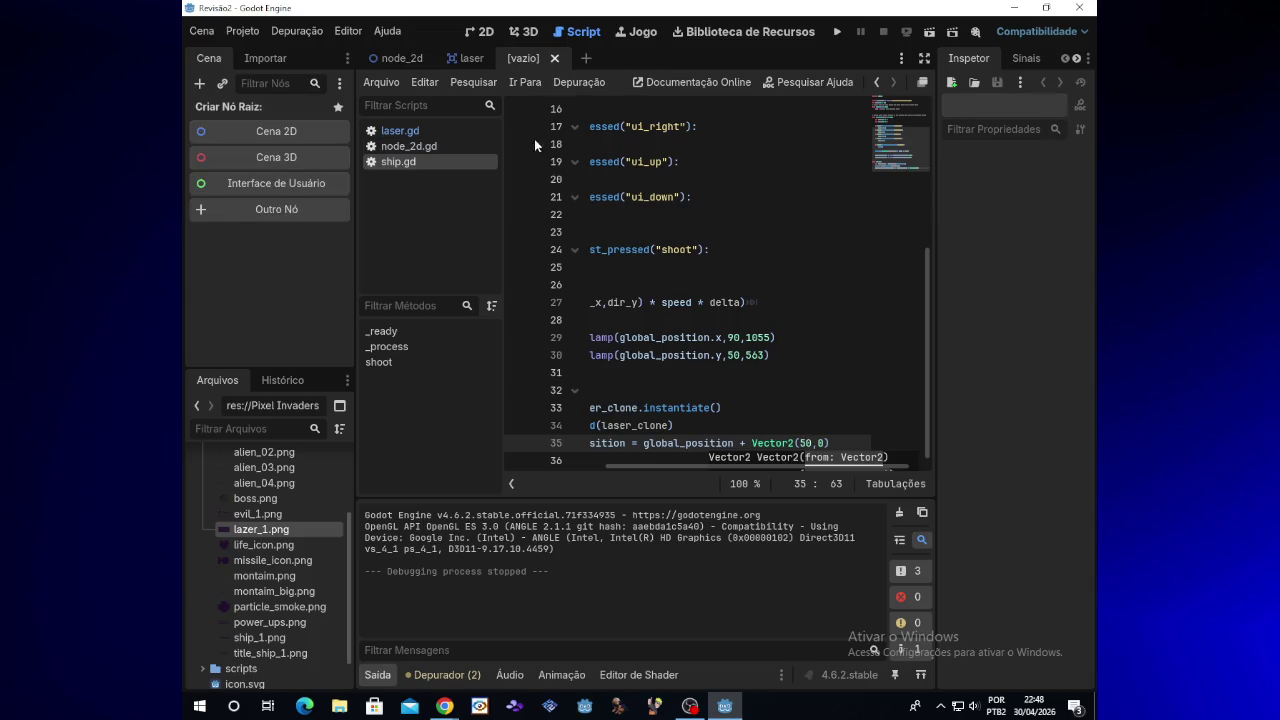
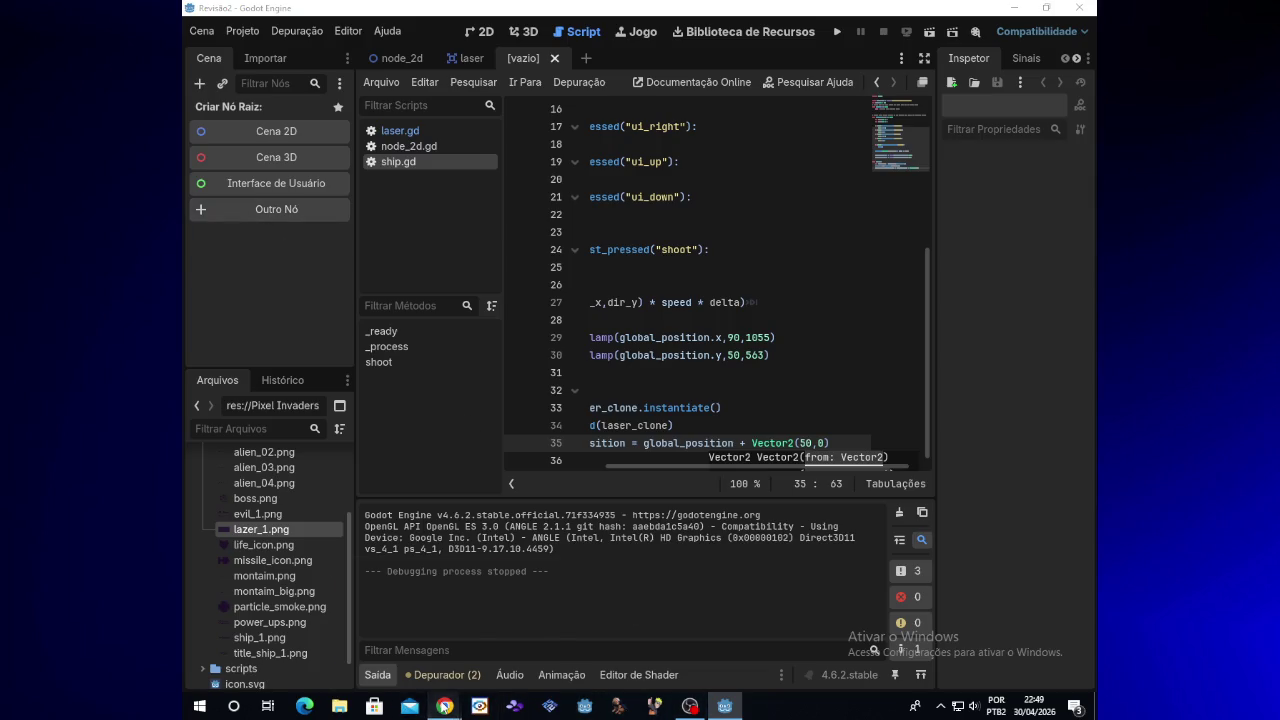
Step: Run the game, fly the ship around while firing bullets, then stop it
mouse_move(453, 699)
key(Tab)
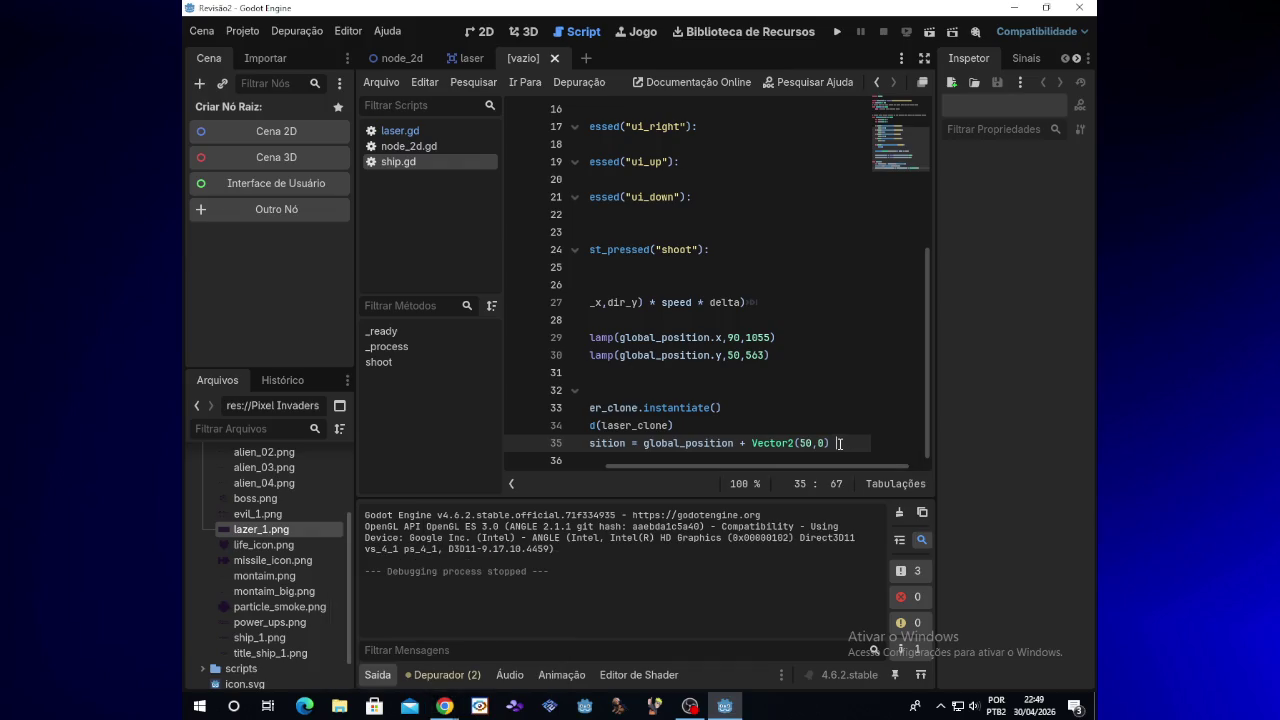
click(835, 33)
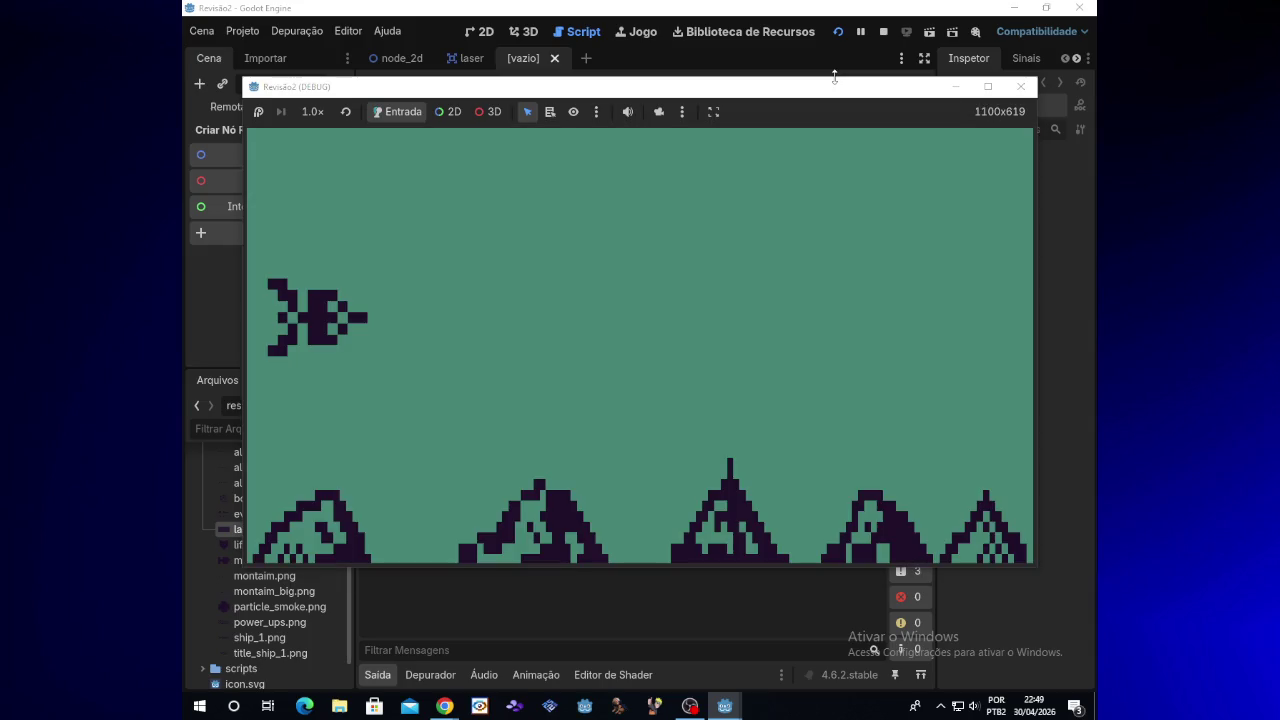
key(space)
key(Down)
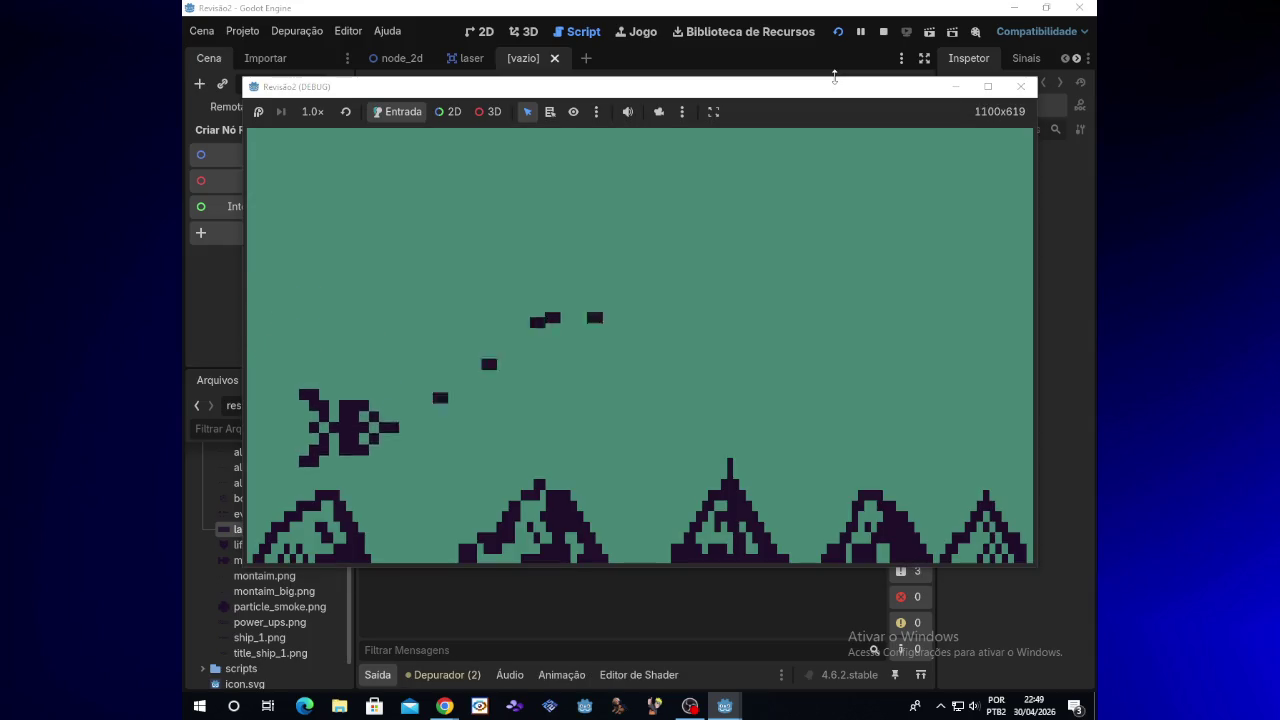
key(Up)
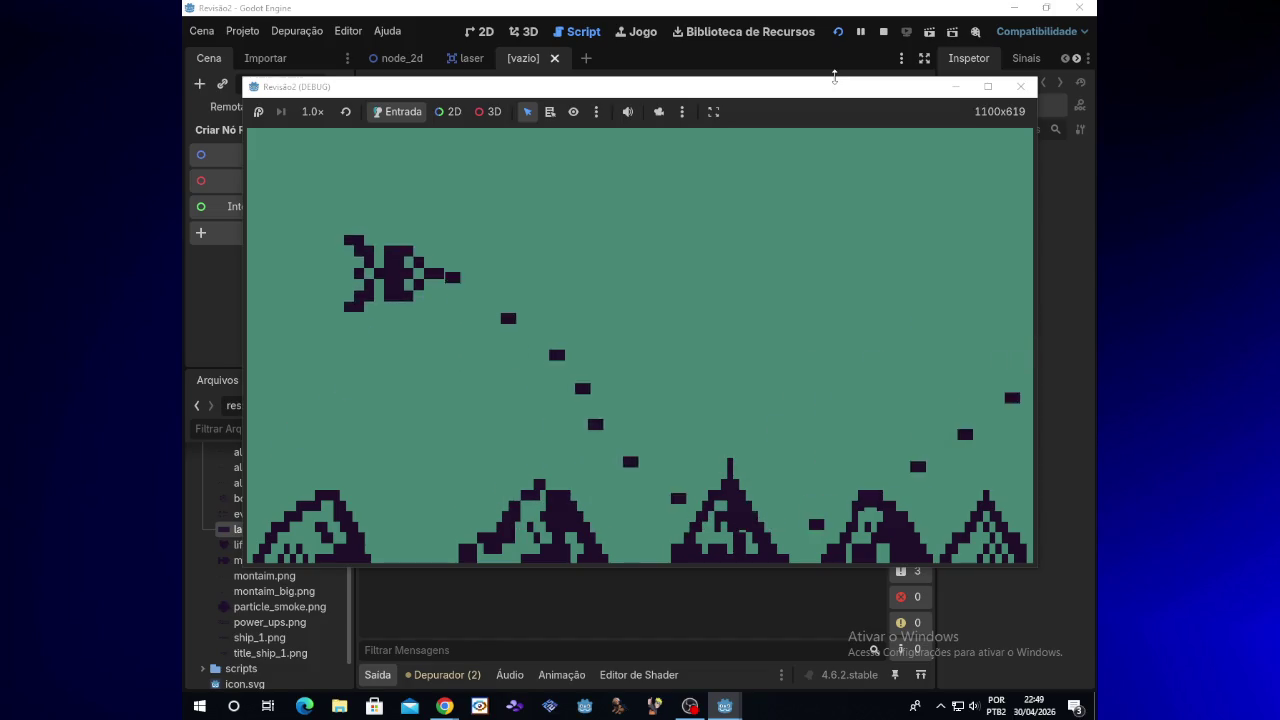
key(Right)
key(Down)
key(Up)
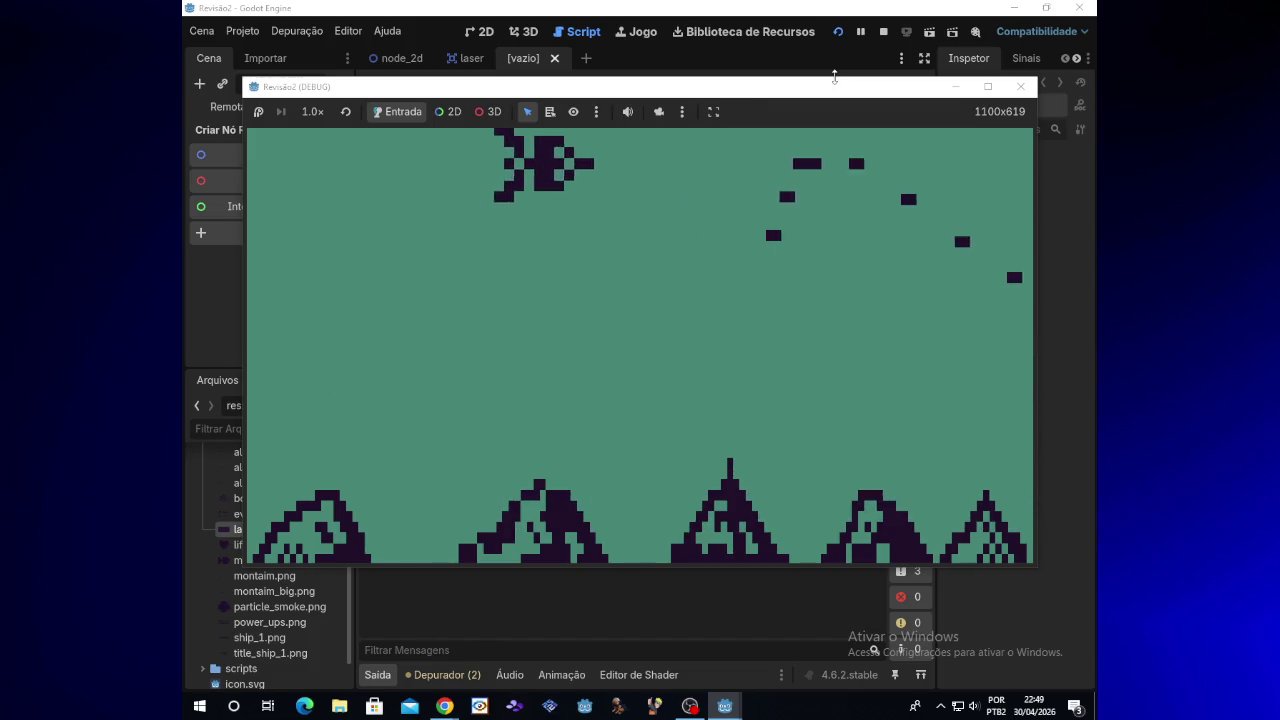
key(Down)
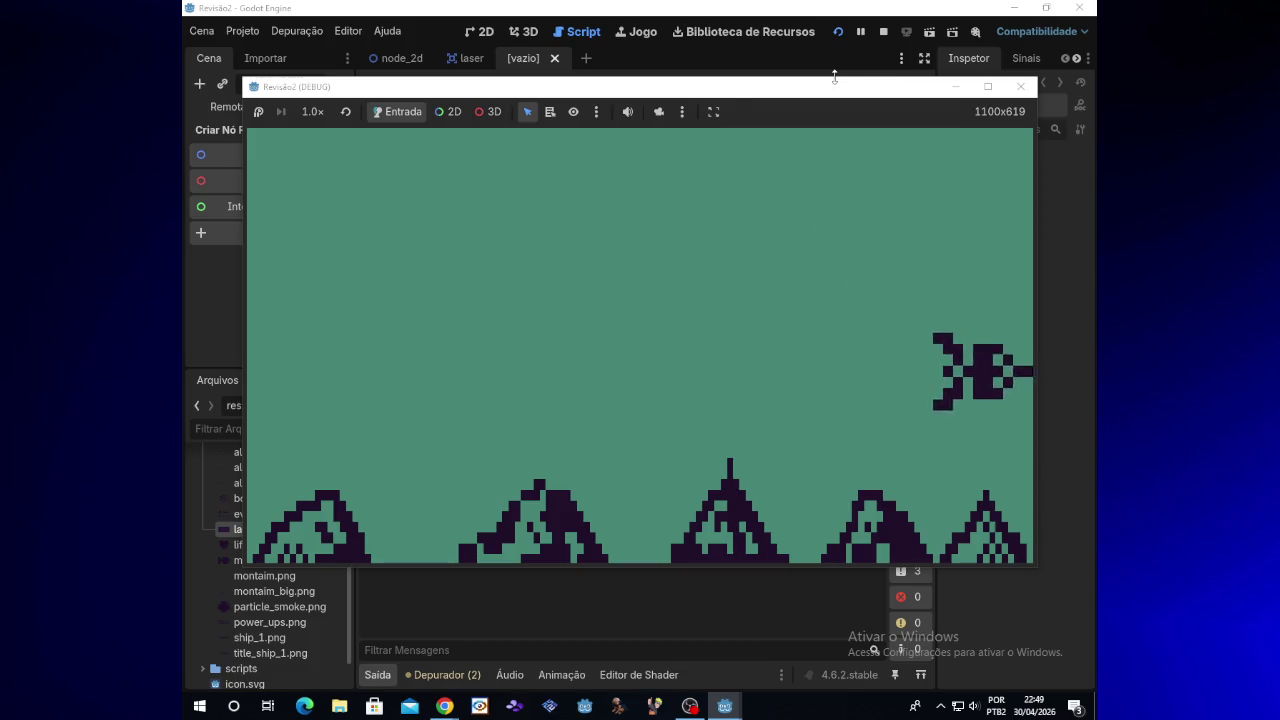
key(Left)
key(Up)
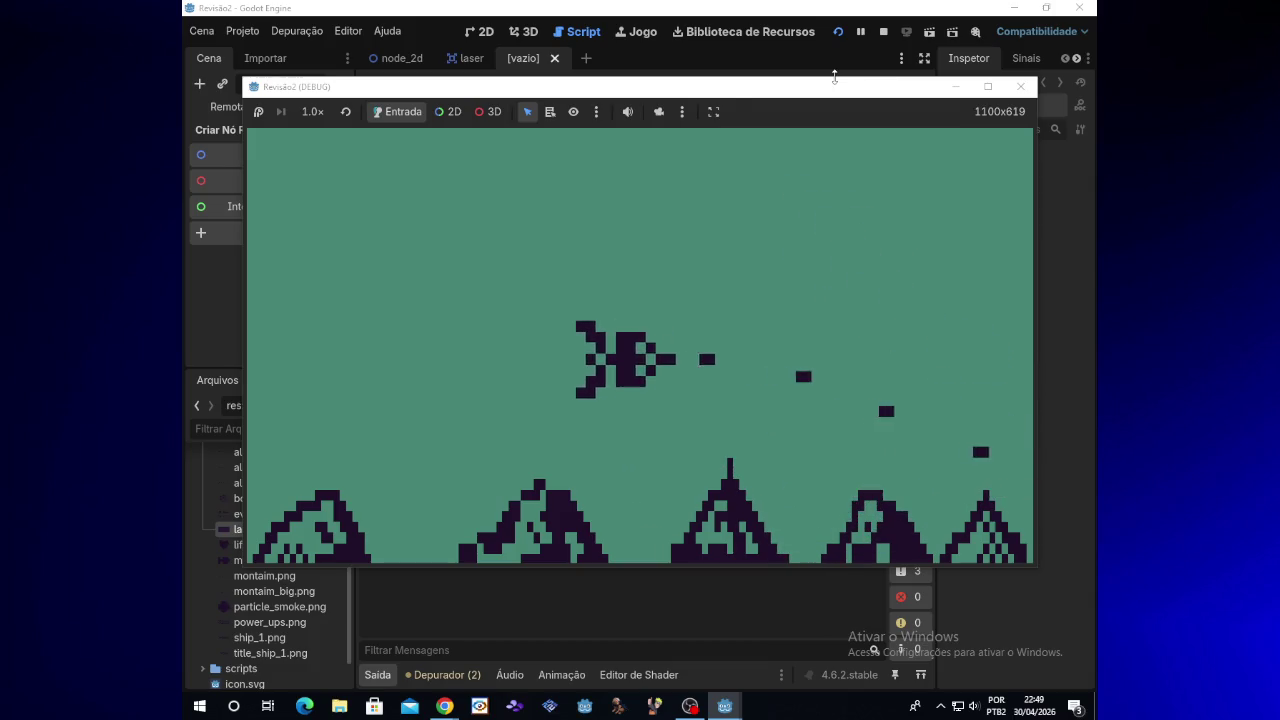
key(Down)
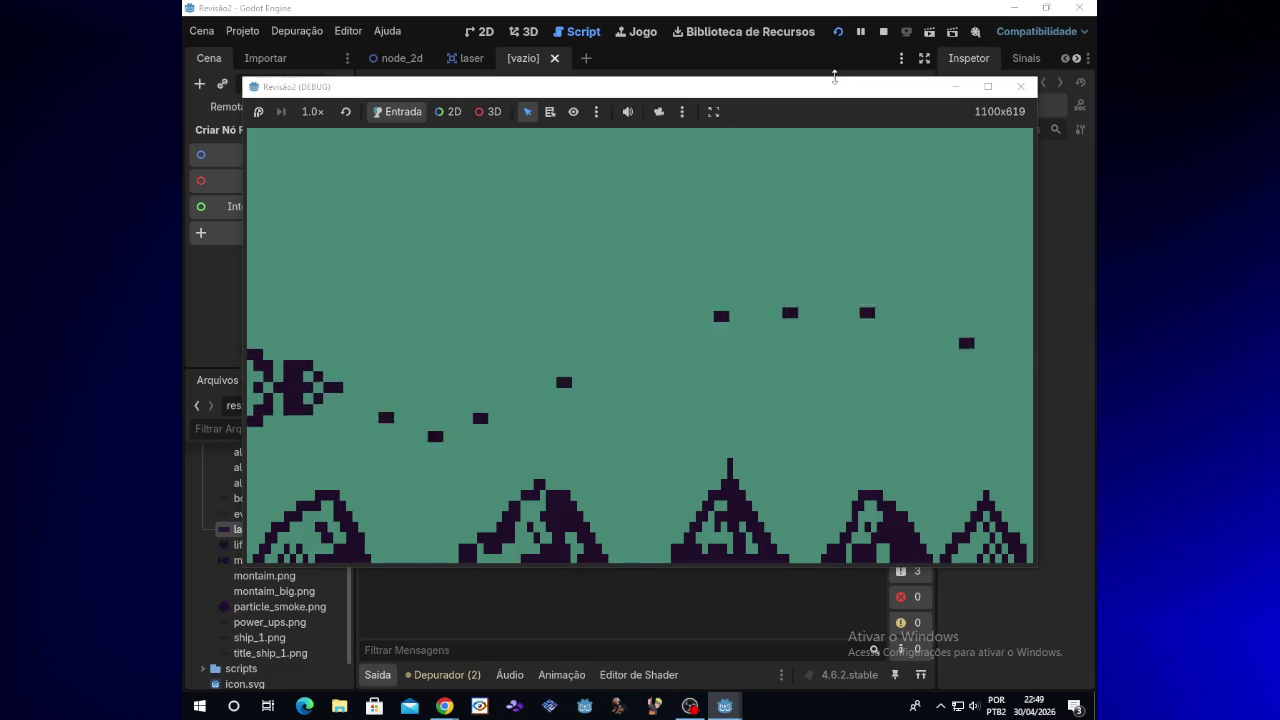
key(Up)
key(Right)
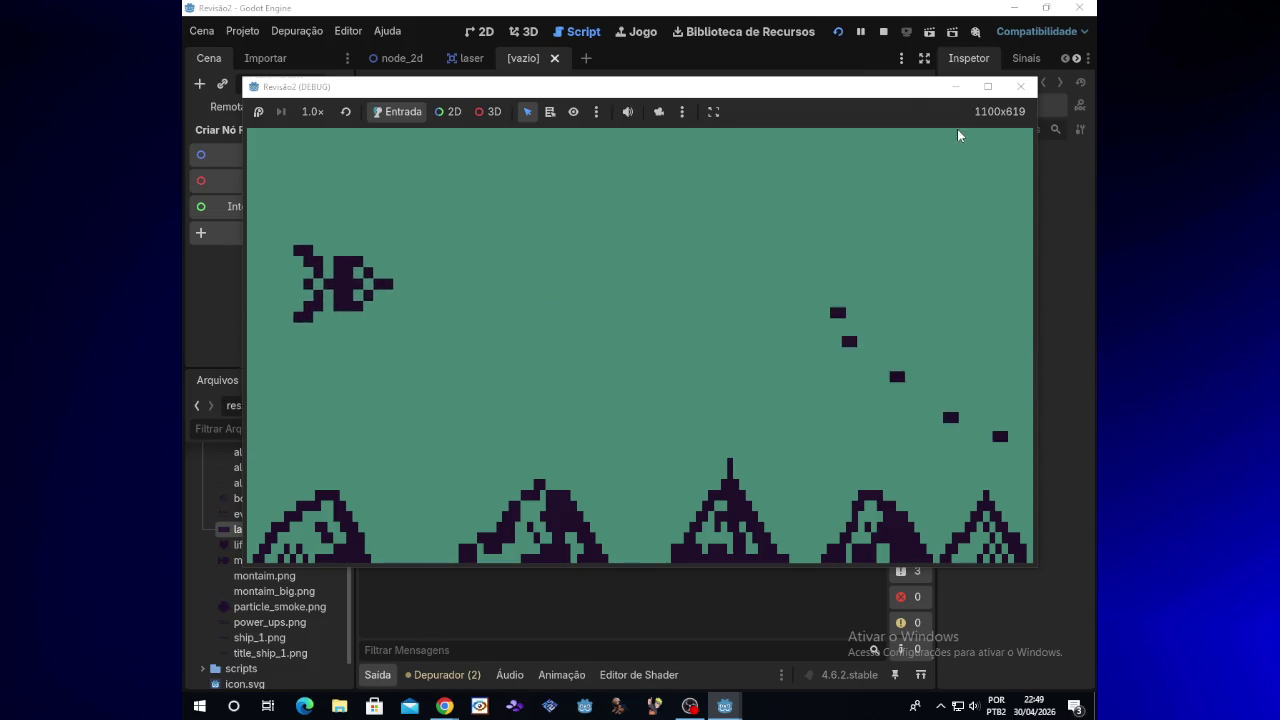
click(1020, 87)
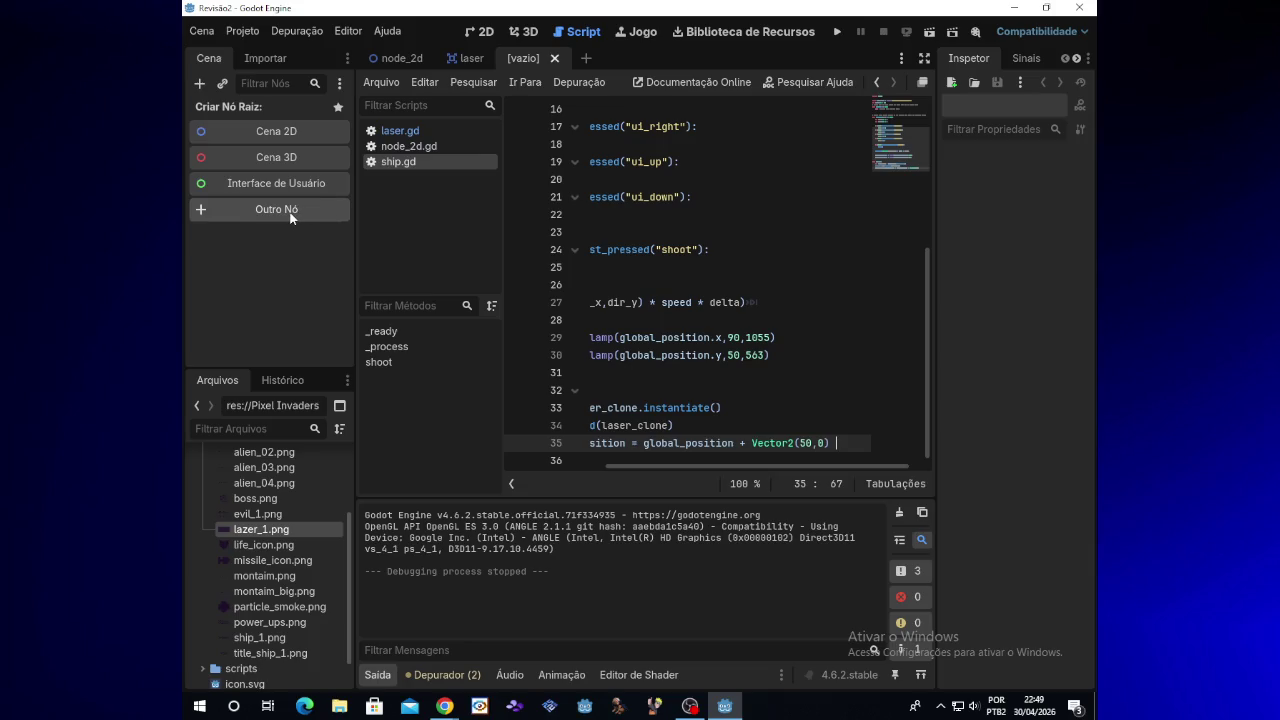
Step: Create a new scene with an Area2D root node by searching 'Ar'
click(292, 218)
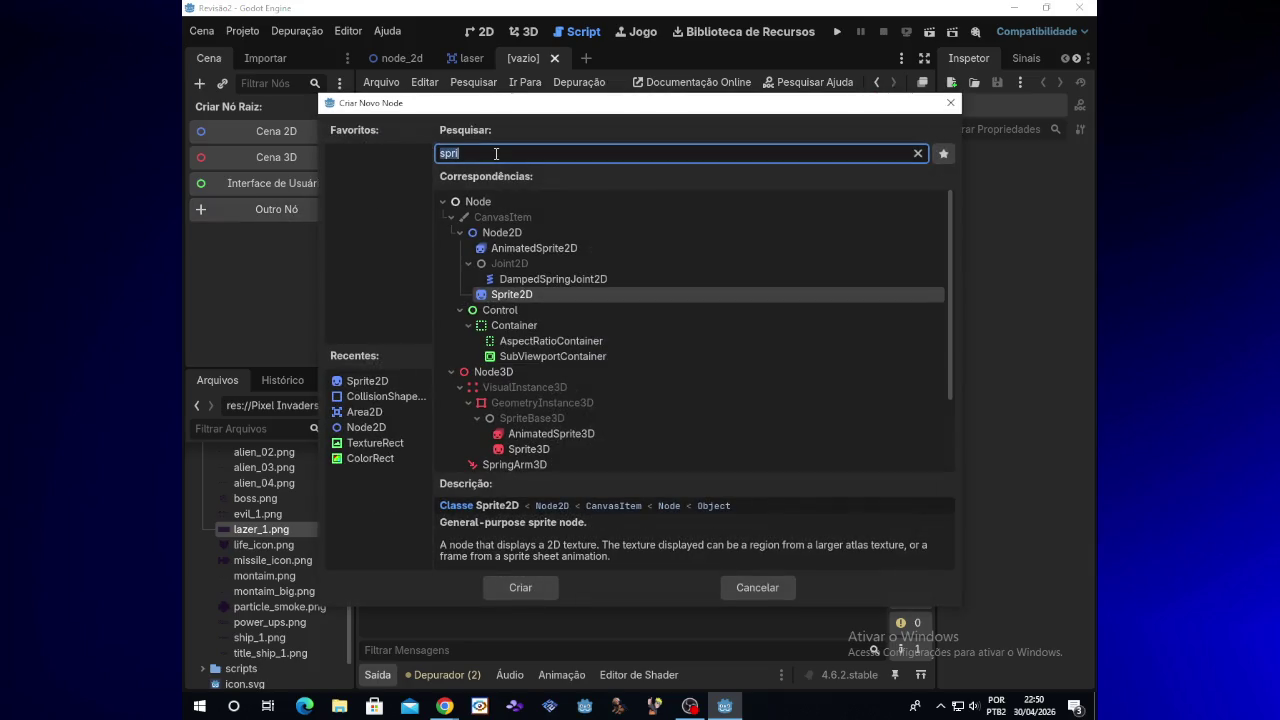
key(Up)
key(Up)
key(Up)
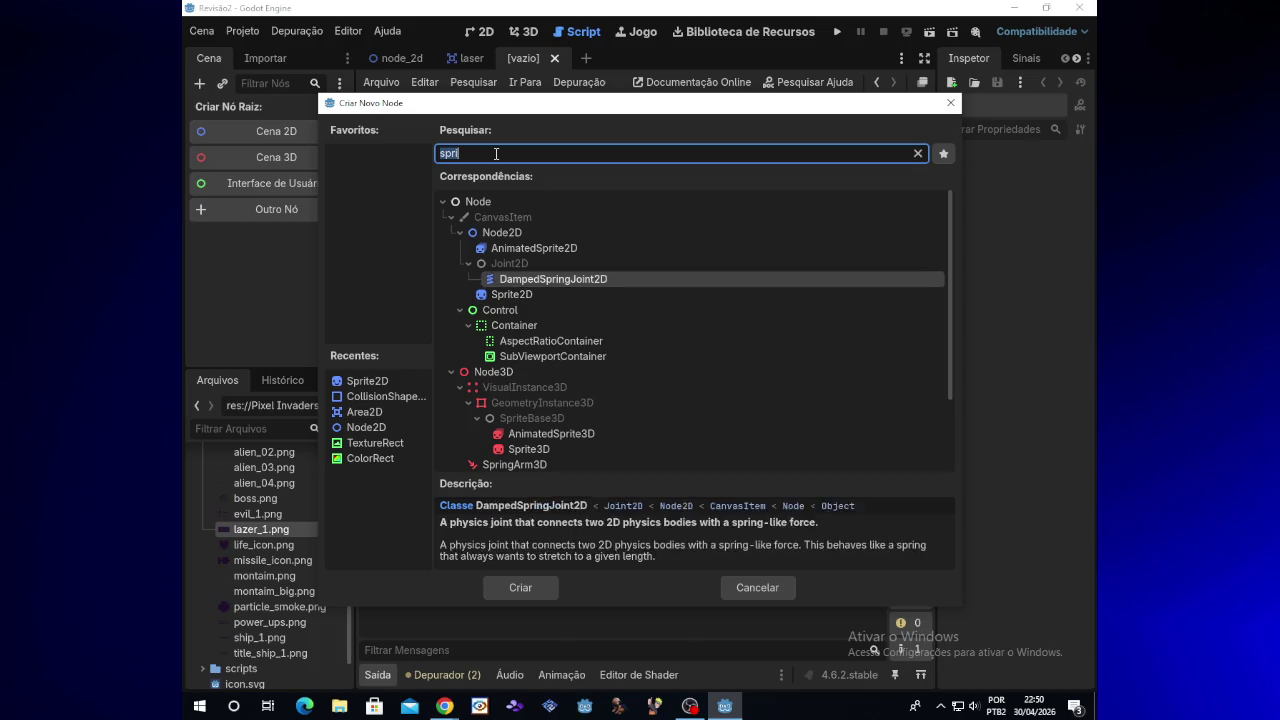
key(Up)
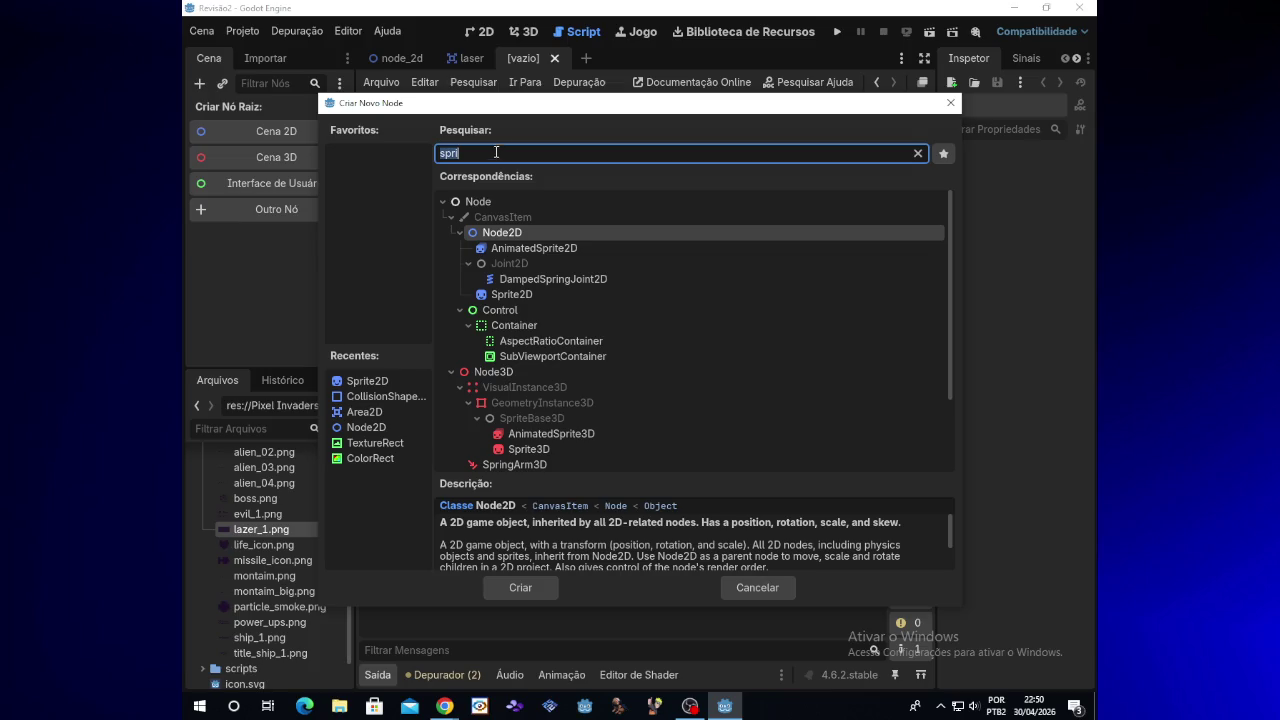
scroll(528, 349, down, 3)
scroll(530, 352, up, 3)
key(BackSpace)
text(Ar)
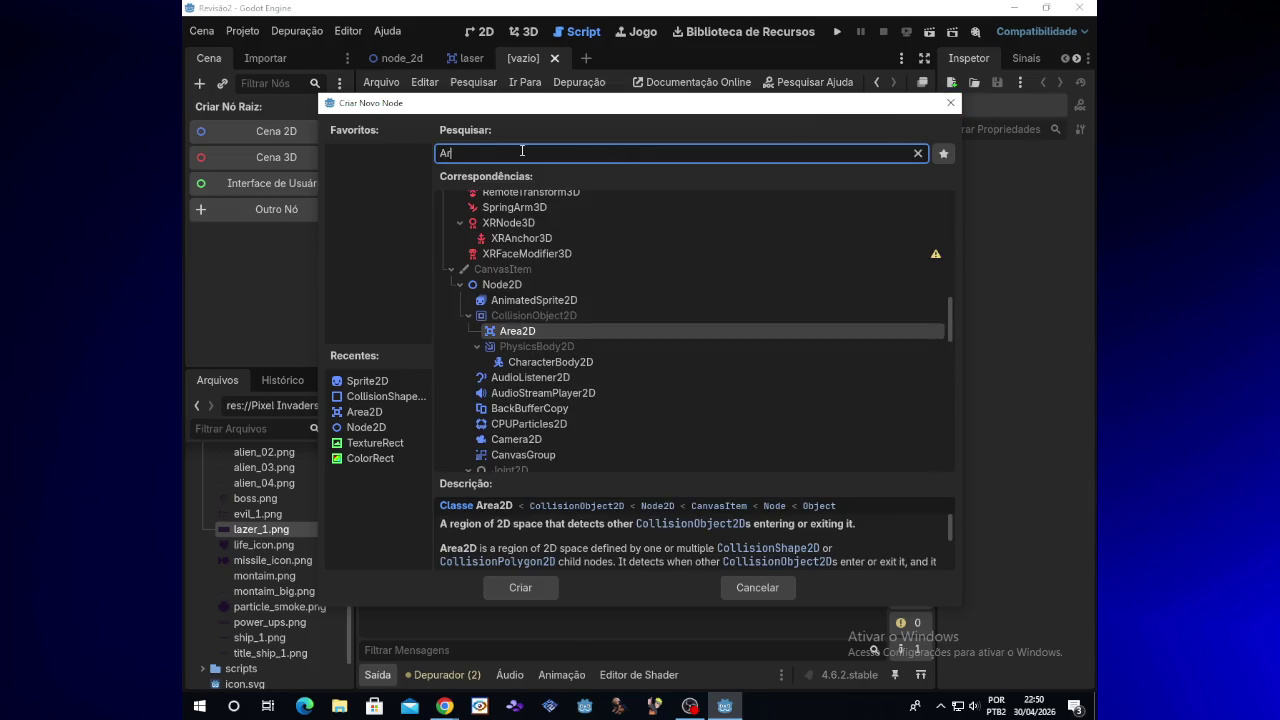
key(Return)
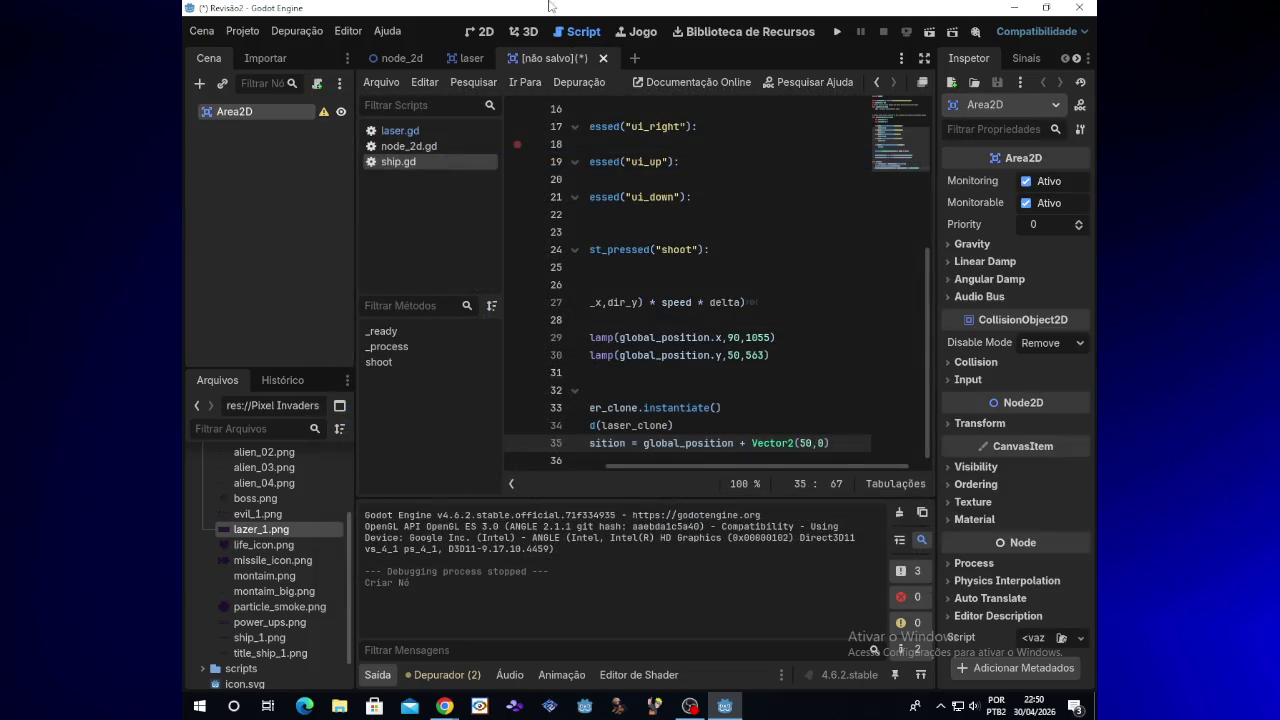
Step: Add an AnimatedSprite2D child node to the Area2D
right_click(280, 113)
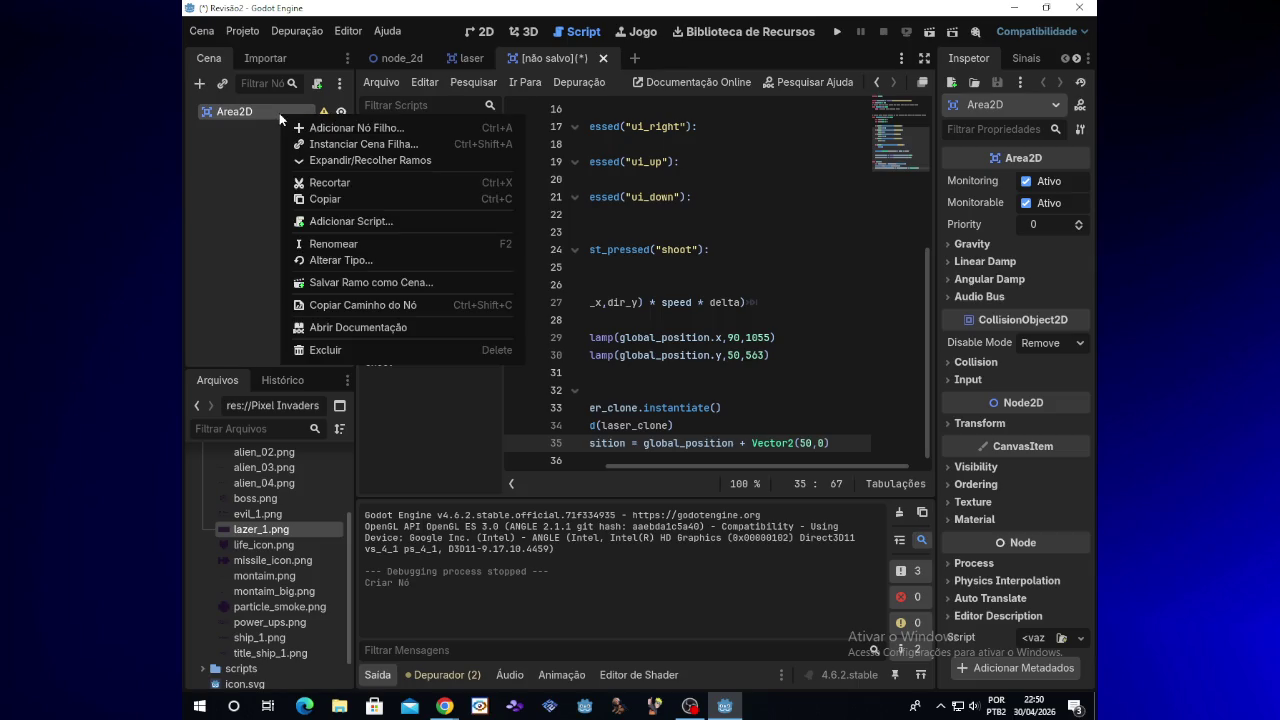
click(349, 128)
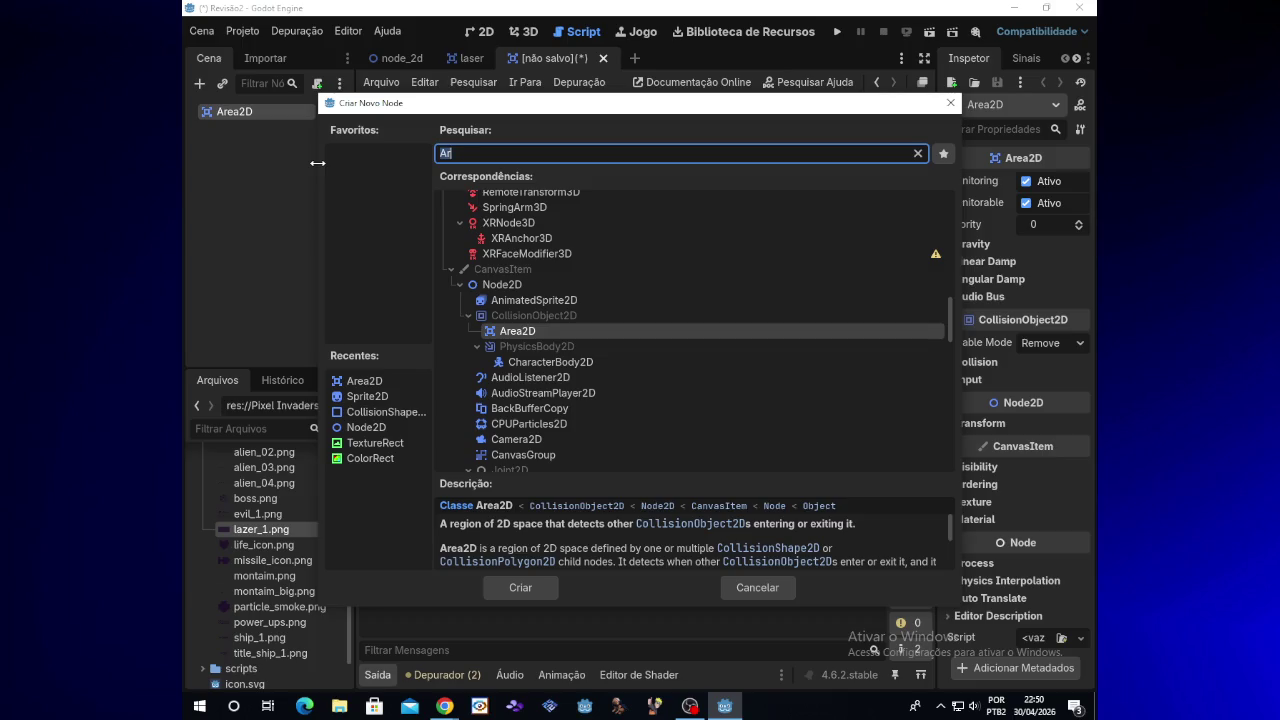
click(503, 153)
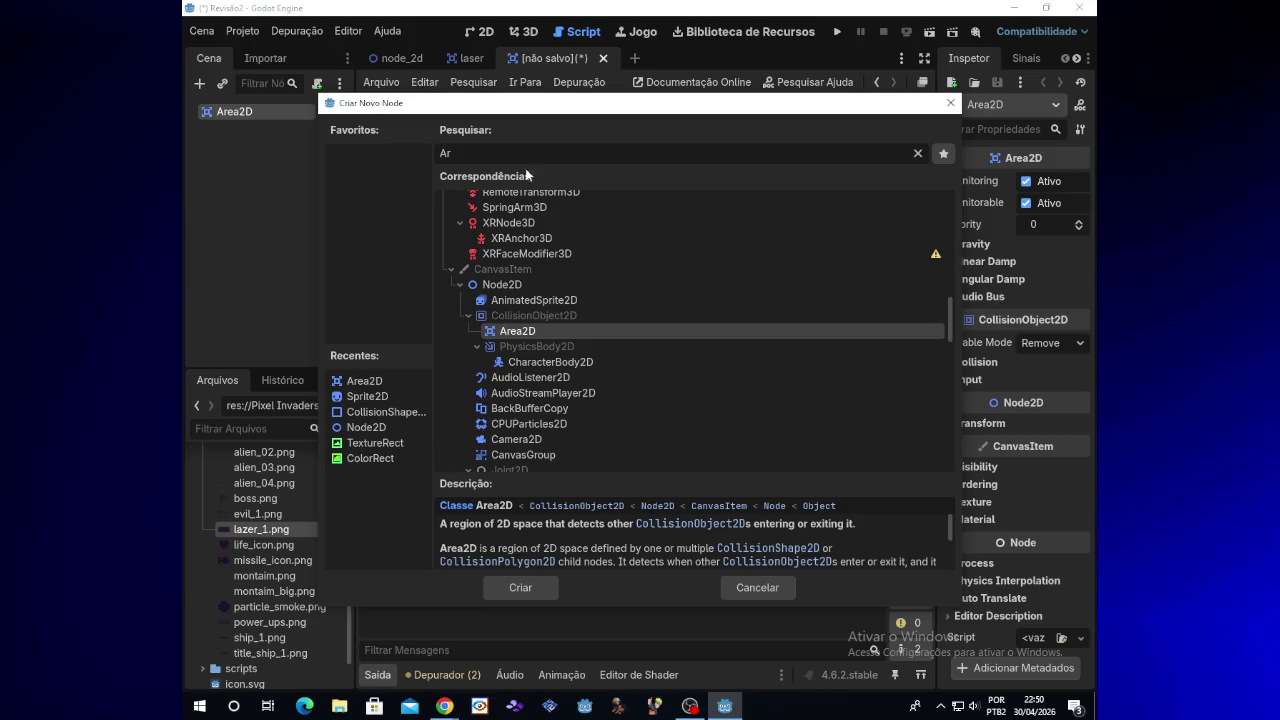
key(Escape)
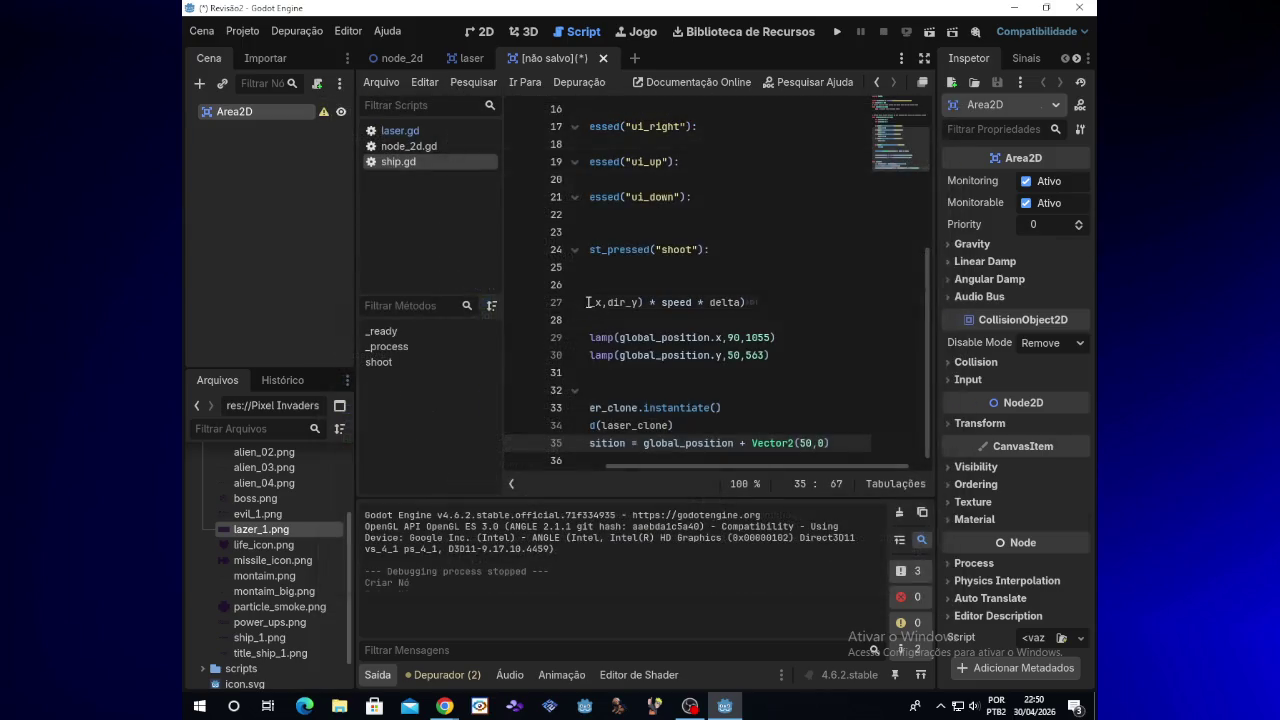
Step: Add a CollisionShape2D child node to the Area2D, then select the AnimatedSprite2D
right_click(258, 111)
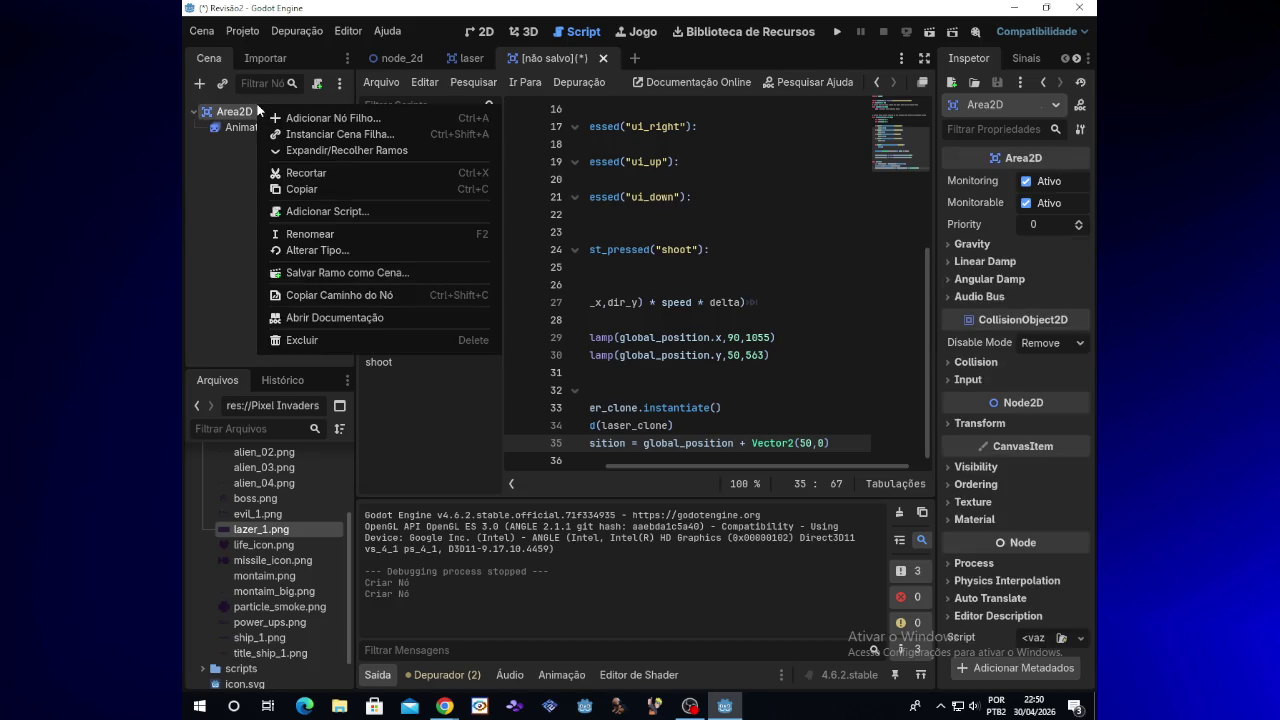
click(308, 112)
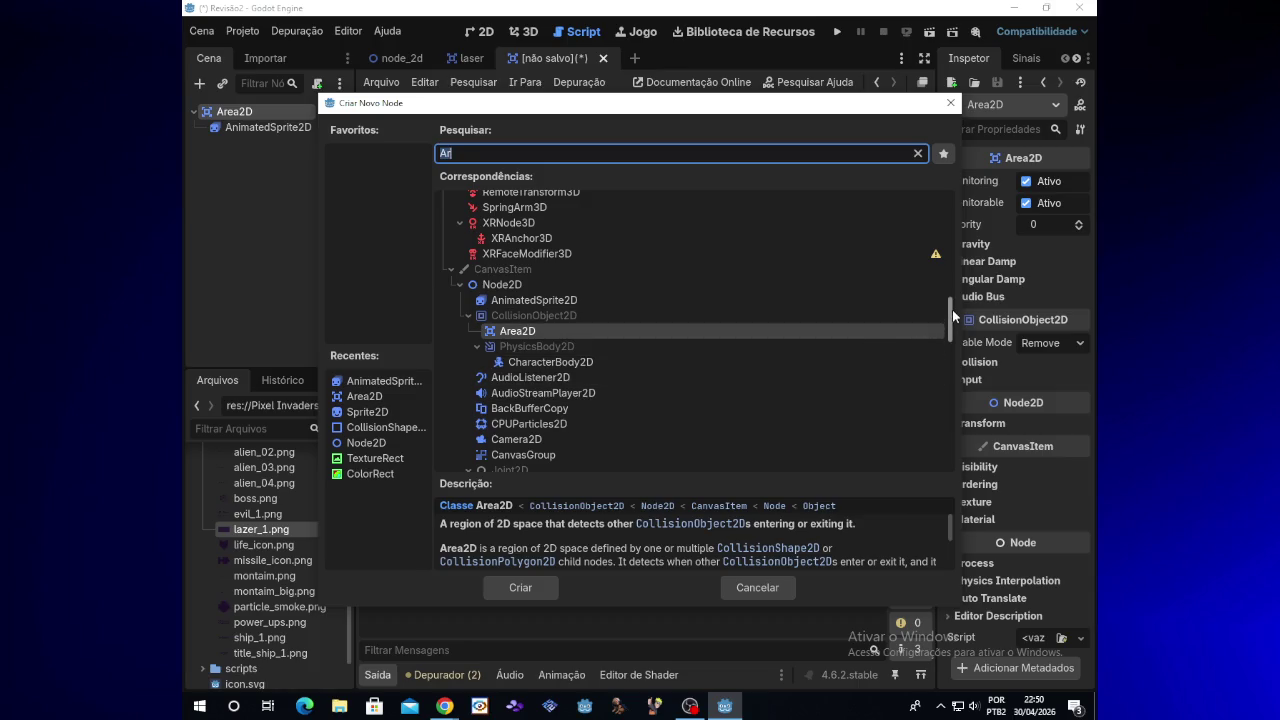
drag(952, 317, 951, 337)
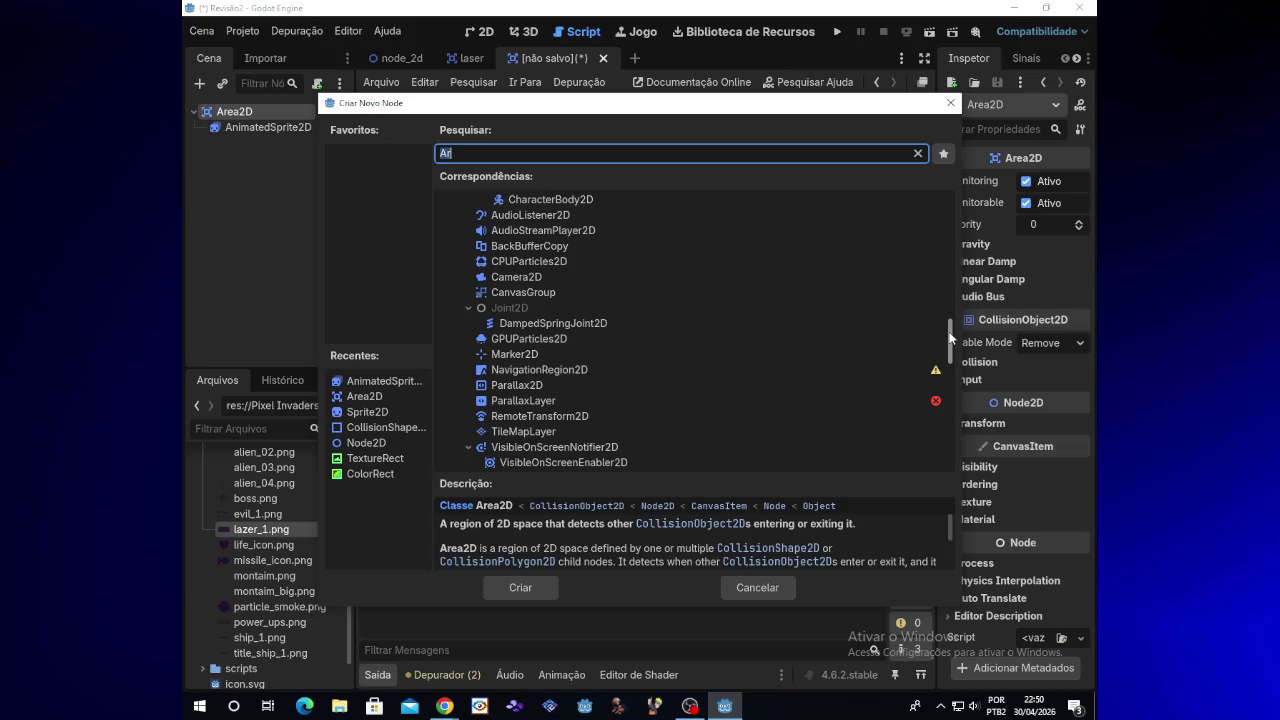
double_click(366, 425)
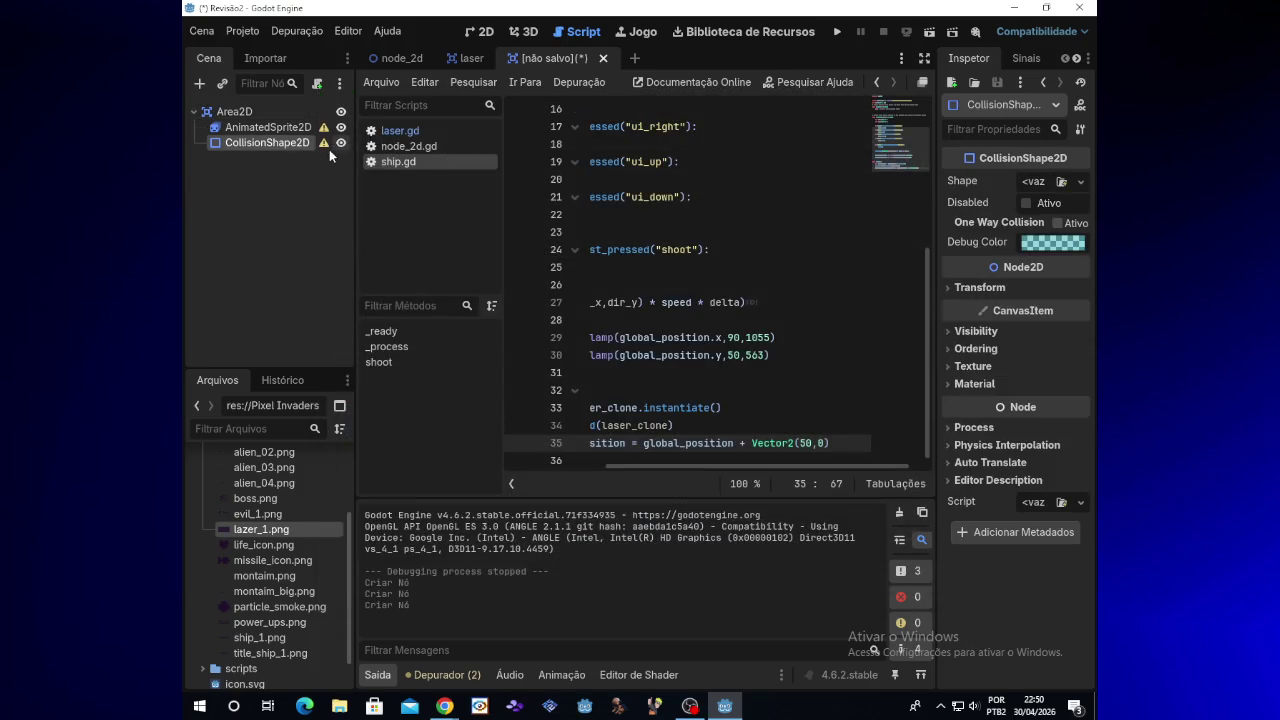
click(289, 127)
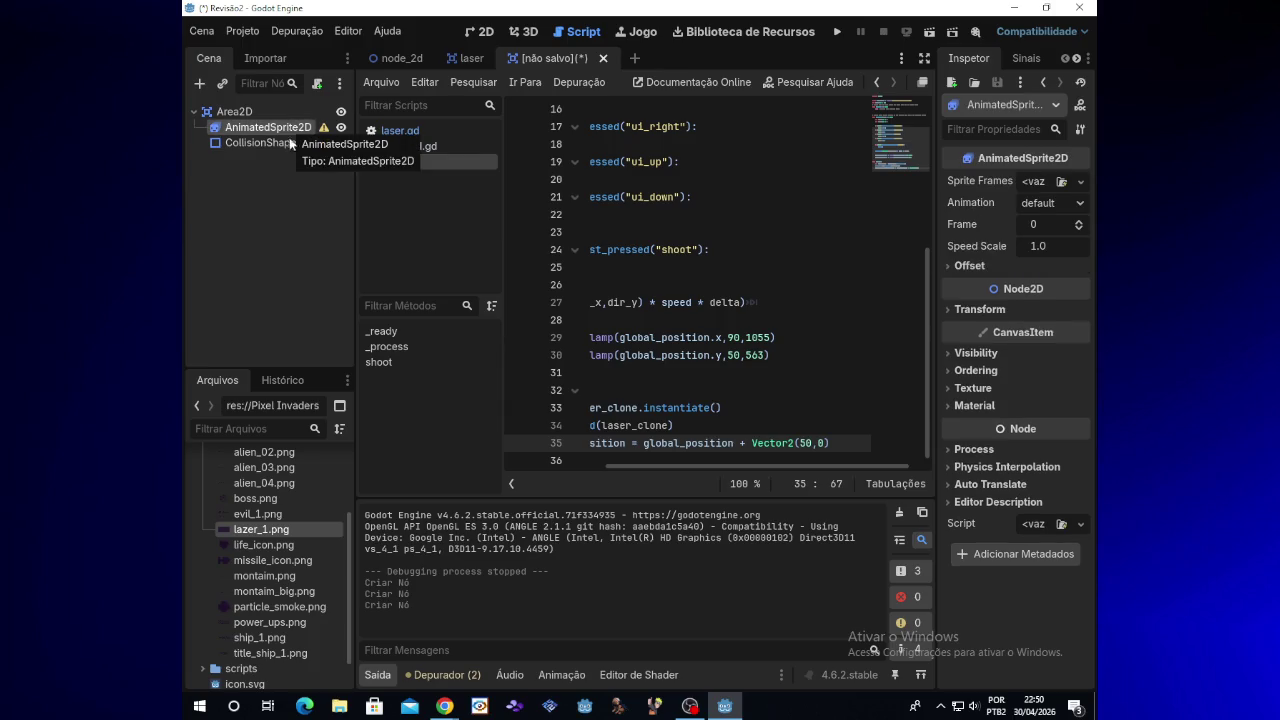
Step: Give the AnimatedSprite2D a new SpriteFrames resource
click(1083, 183)
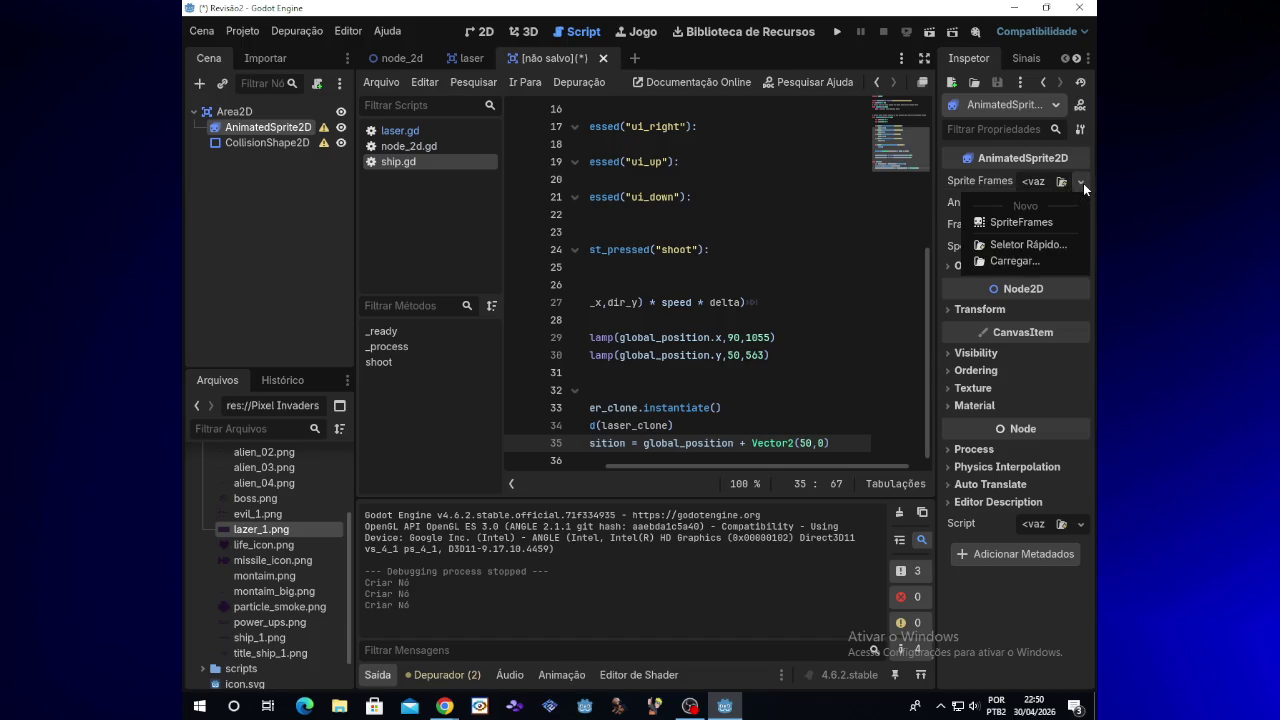
click(1030, 222)
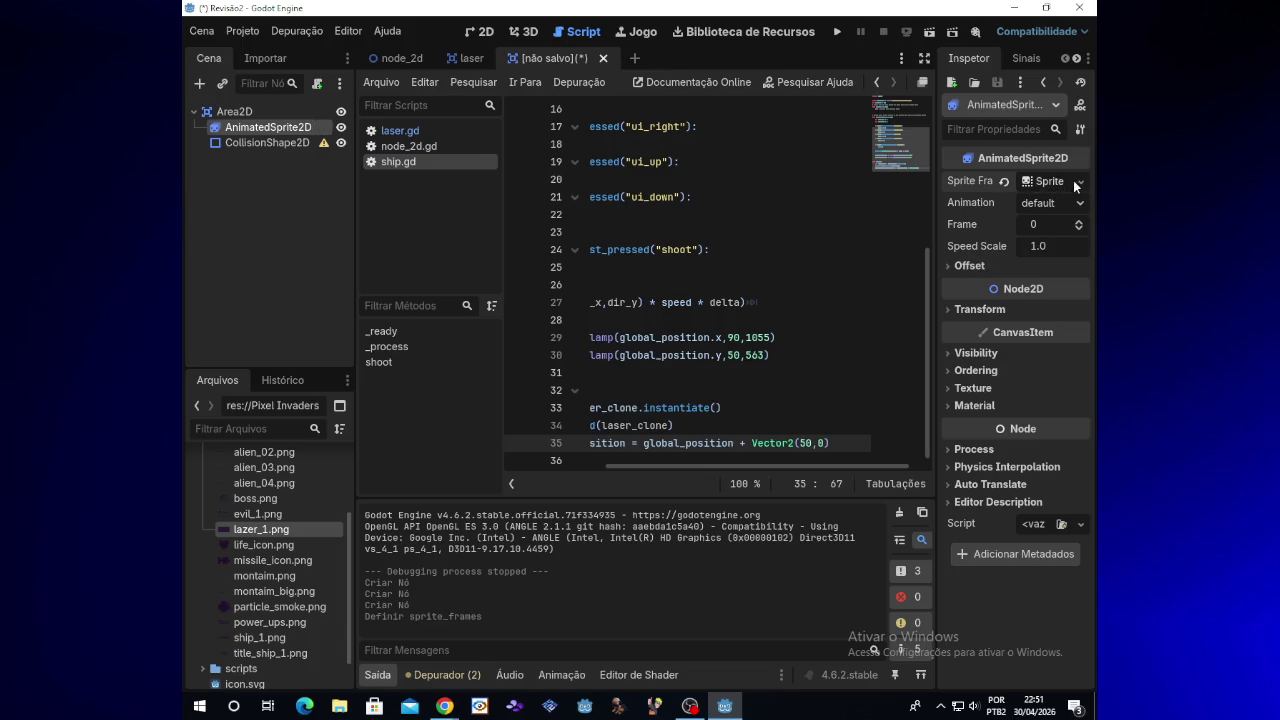
click(1077, 182)
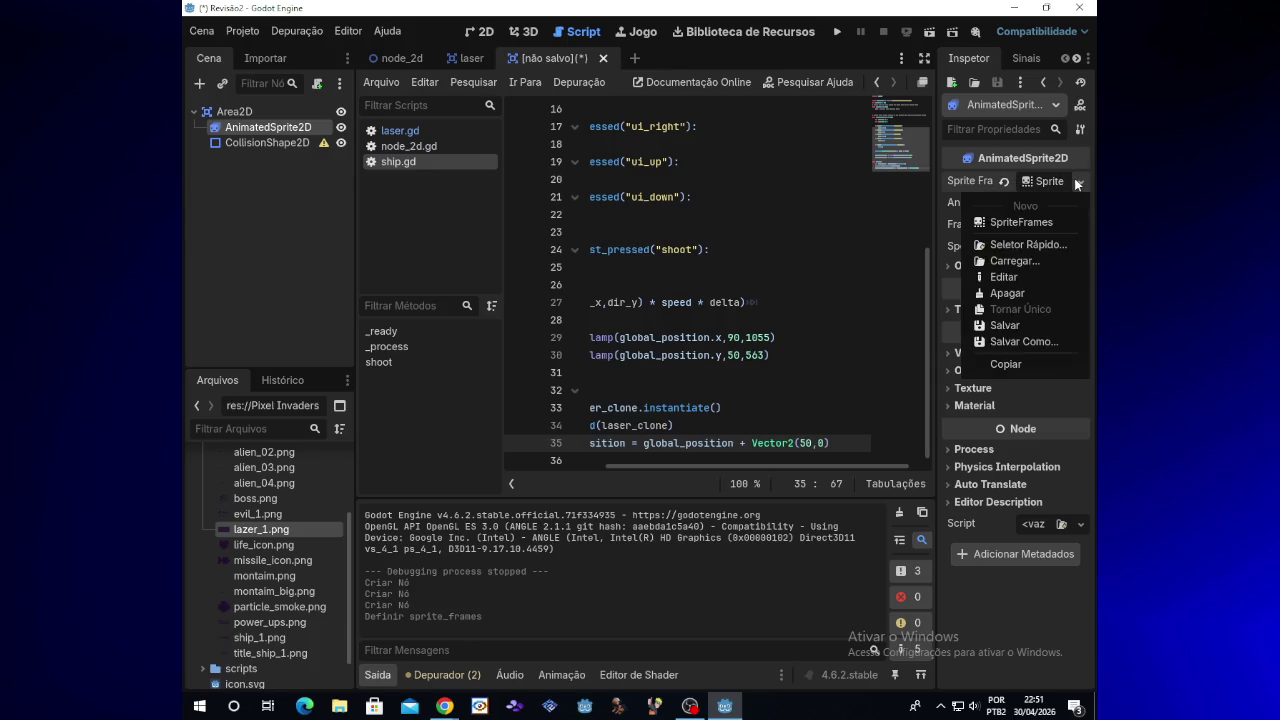
click(1077, 183)
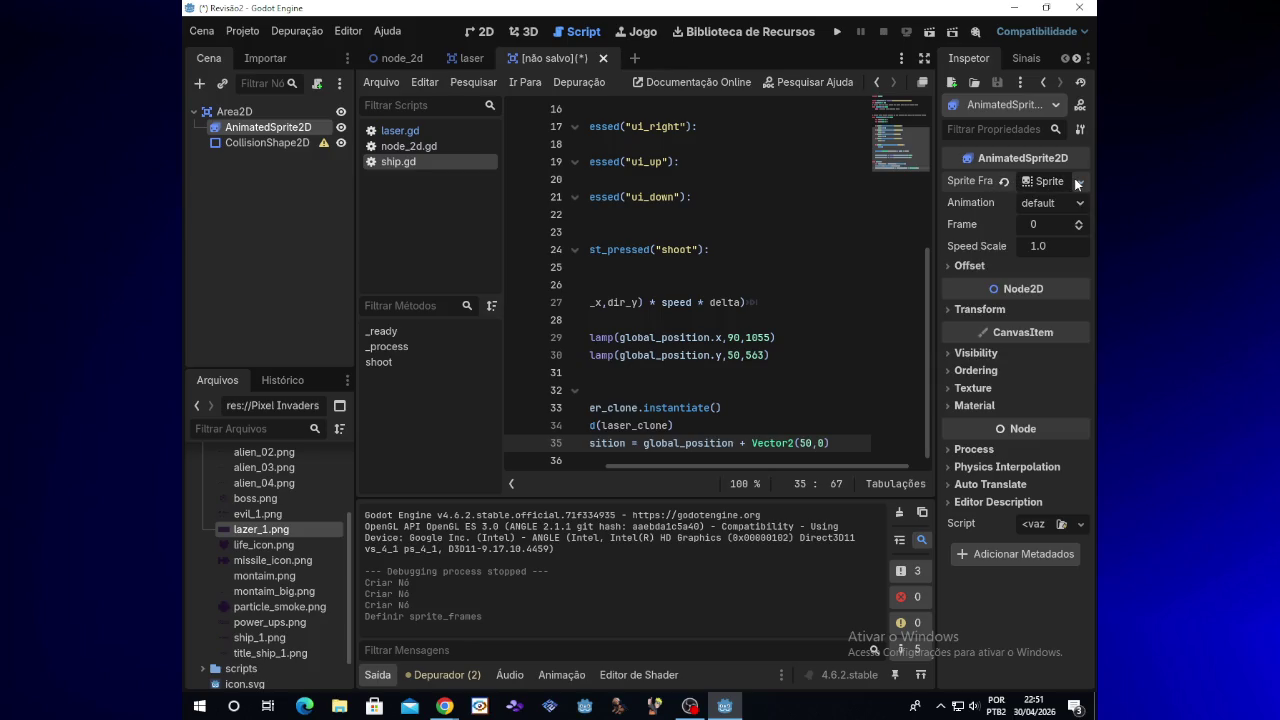
Step: Open the SpriteFrames editor and choose Add Frames from Sprite Sheet
click(1050, 181)
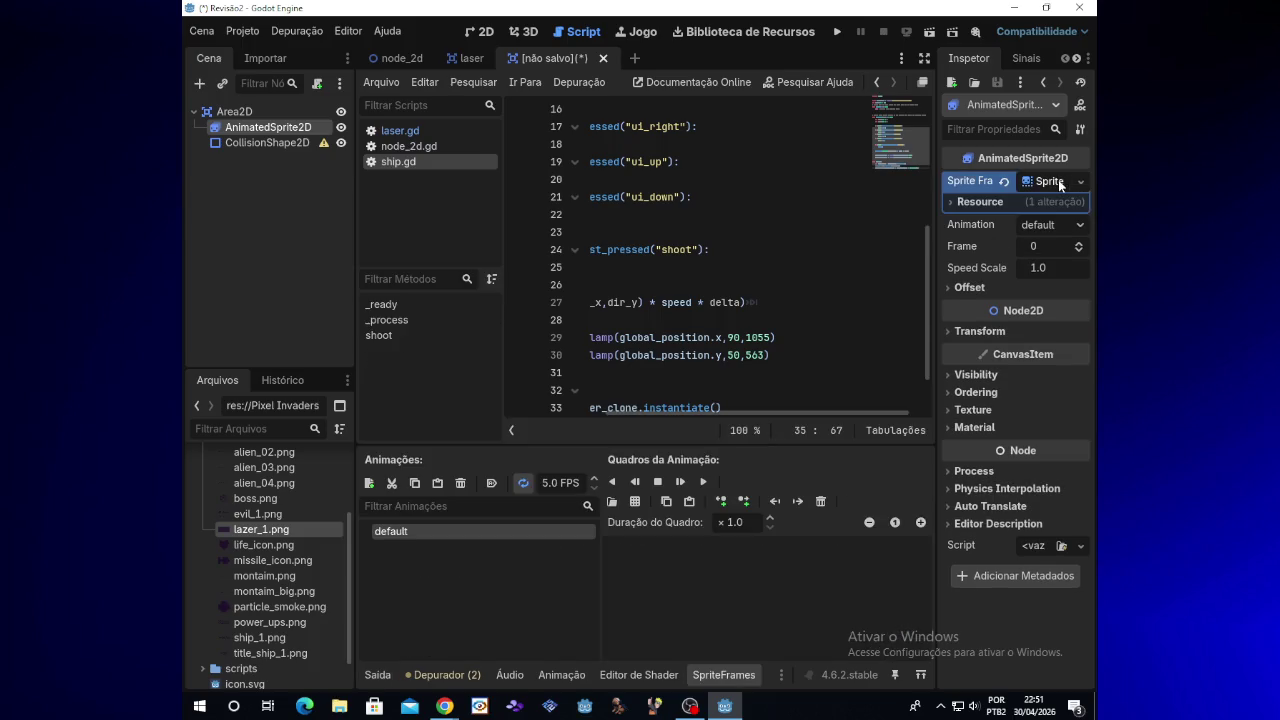
click(1063, 201)
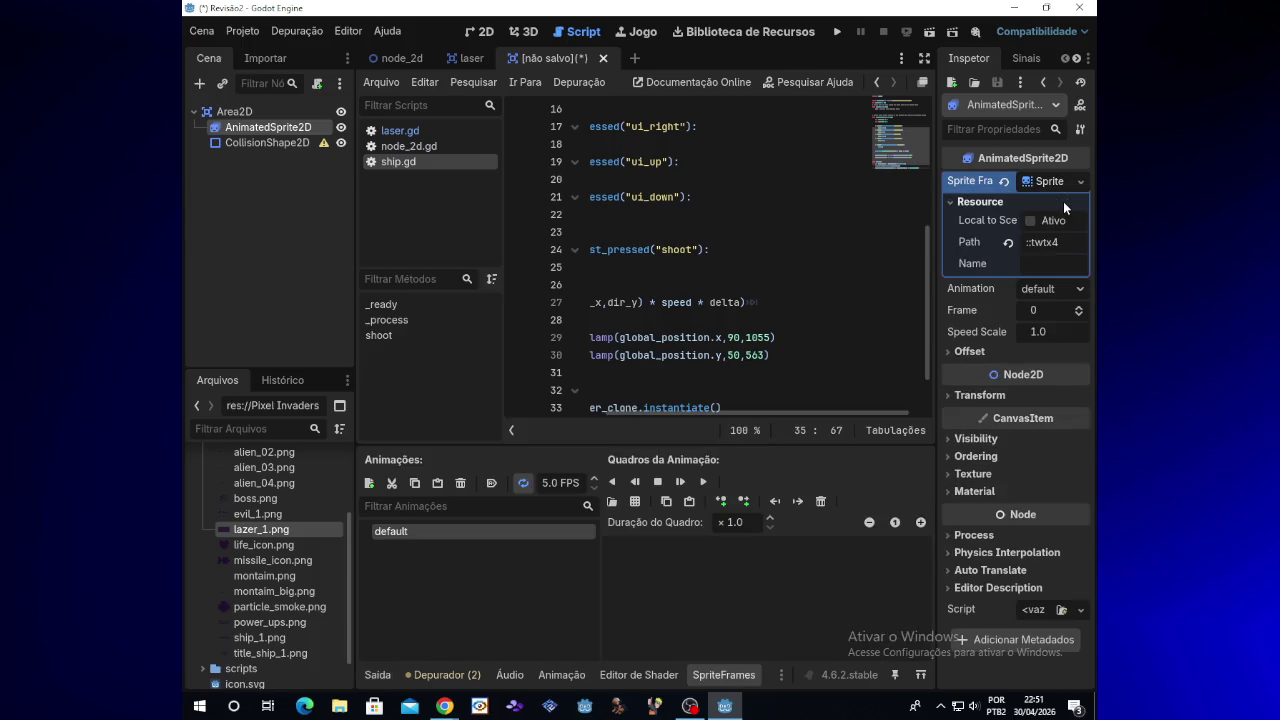
click(1045, 202)
click(1045, 202)
click(1056, 203)
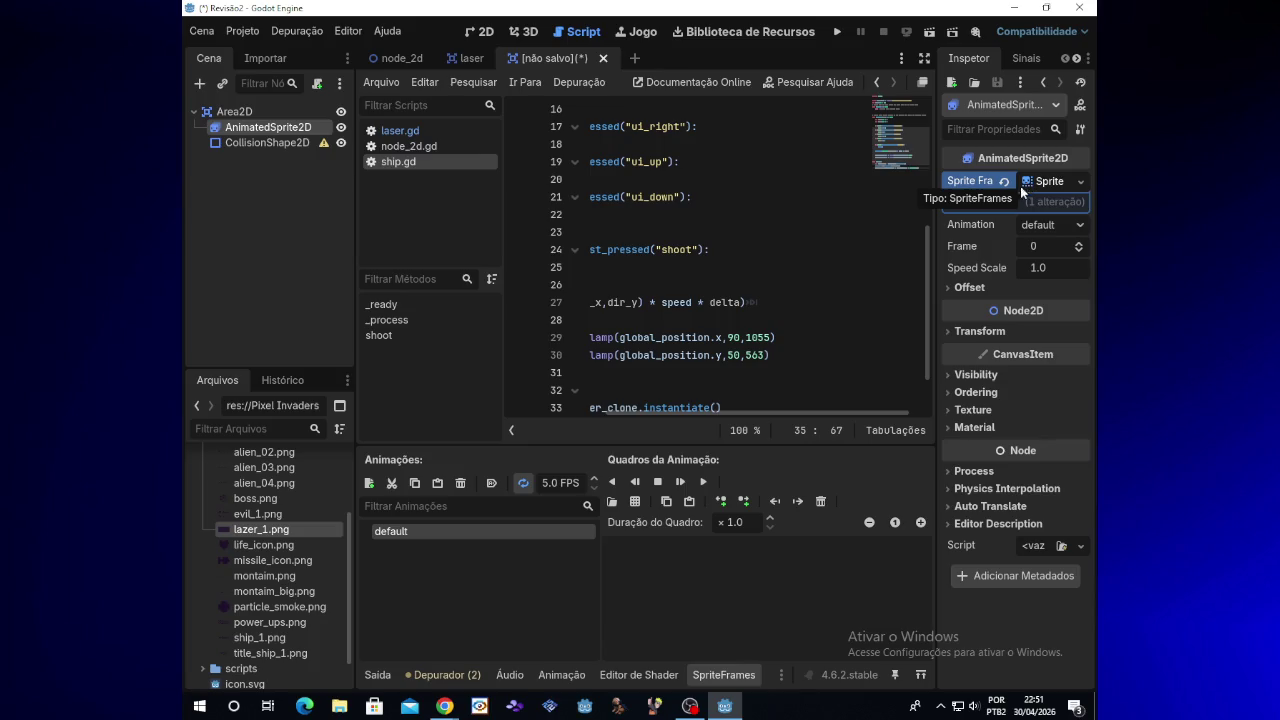
click(633, 502)
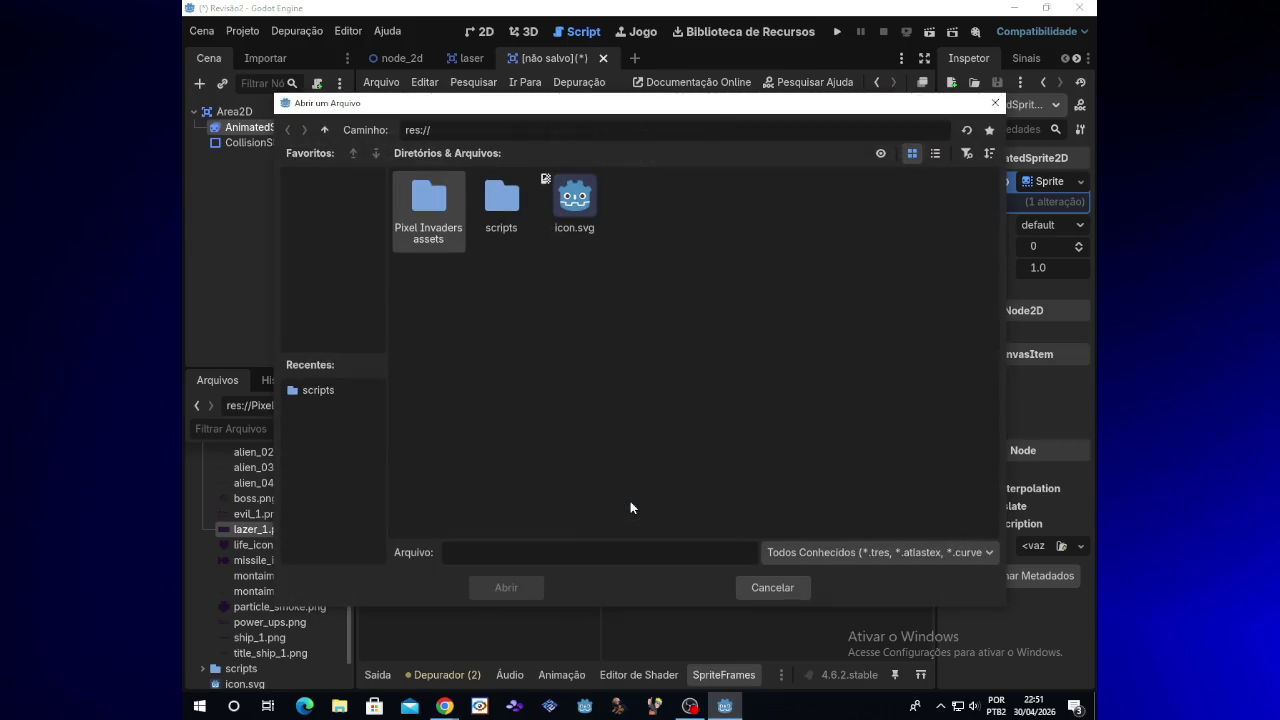
Step: Open the Pixel Invaders assets folder and pick evil_1.png as the sprite sheet
double_click(428, 205)
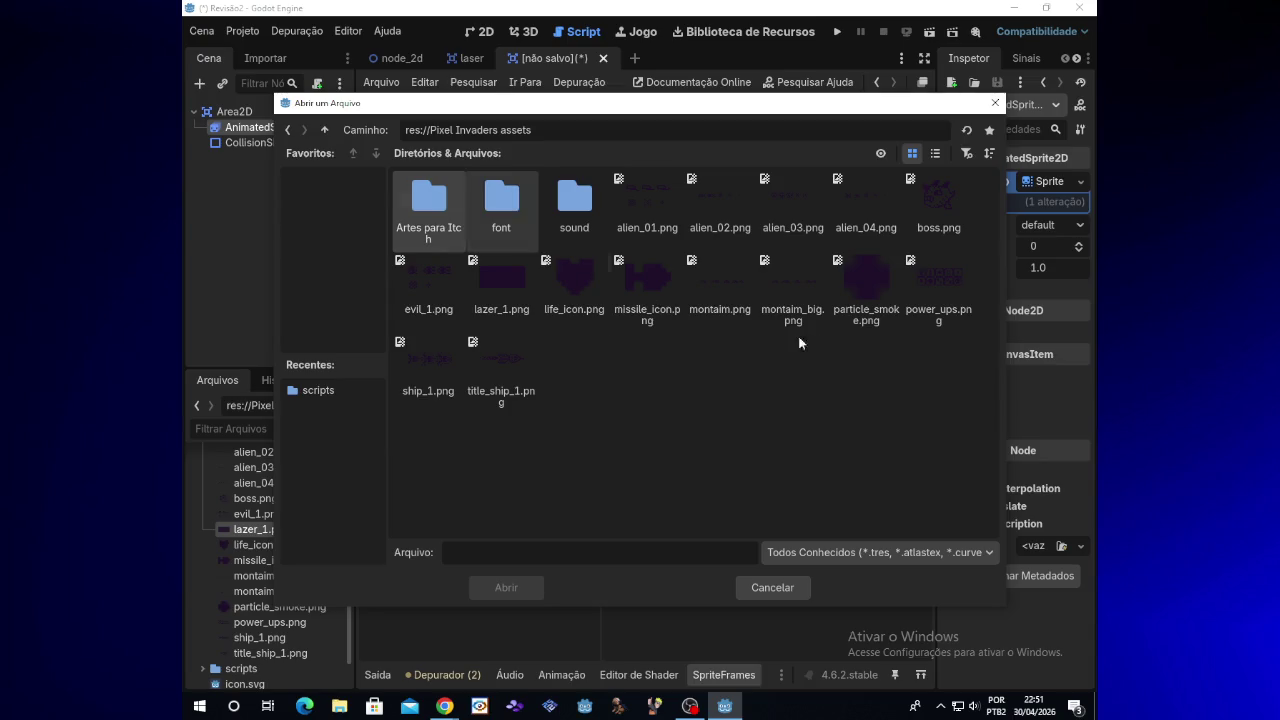
drag(777, 108, 713, 226)
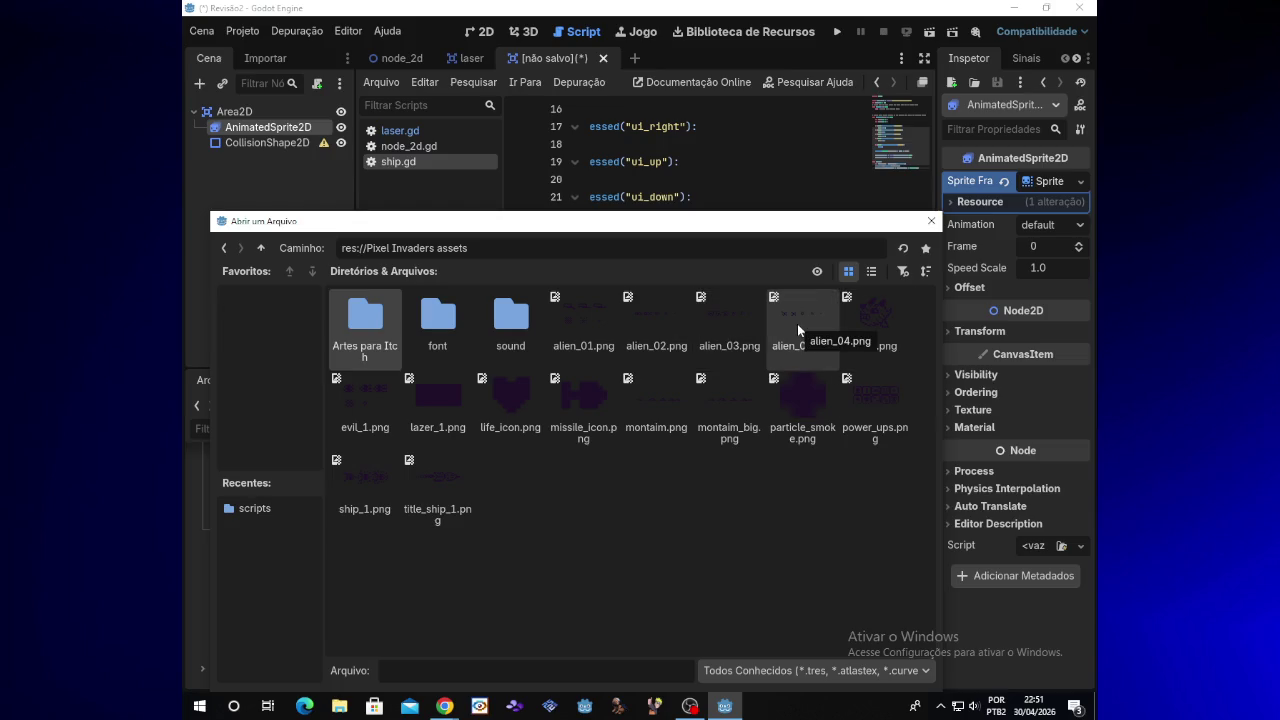
double_click(373, 427)
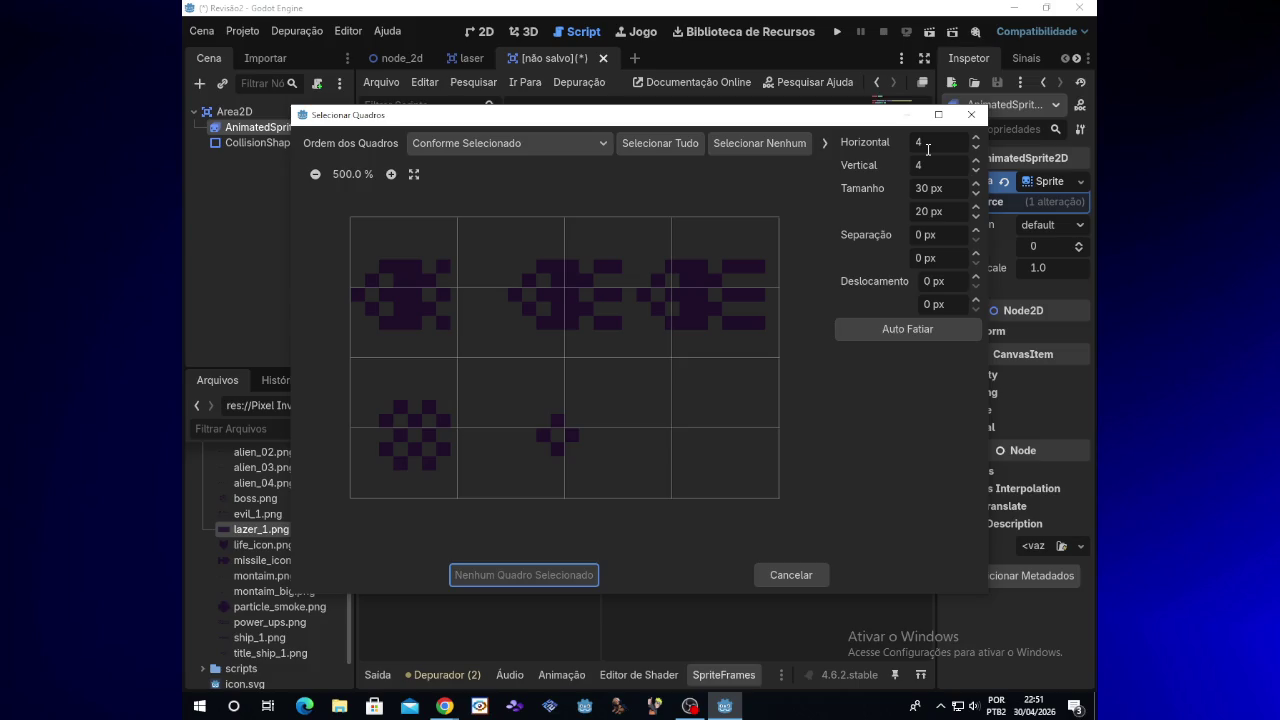
Step: Slice the sprite sheet into 3 horizontal by 2 vertical frames
click(928, 143)
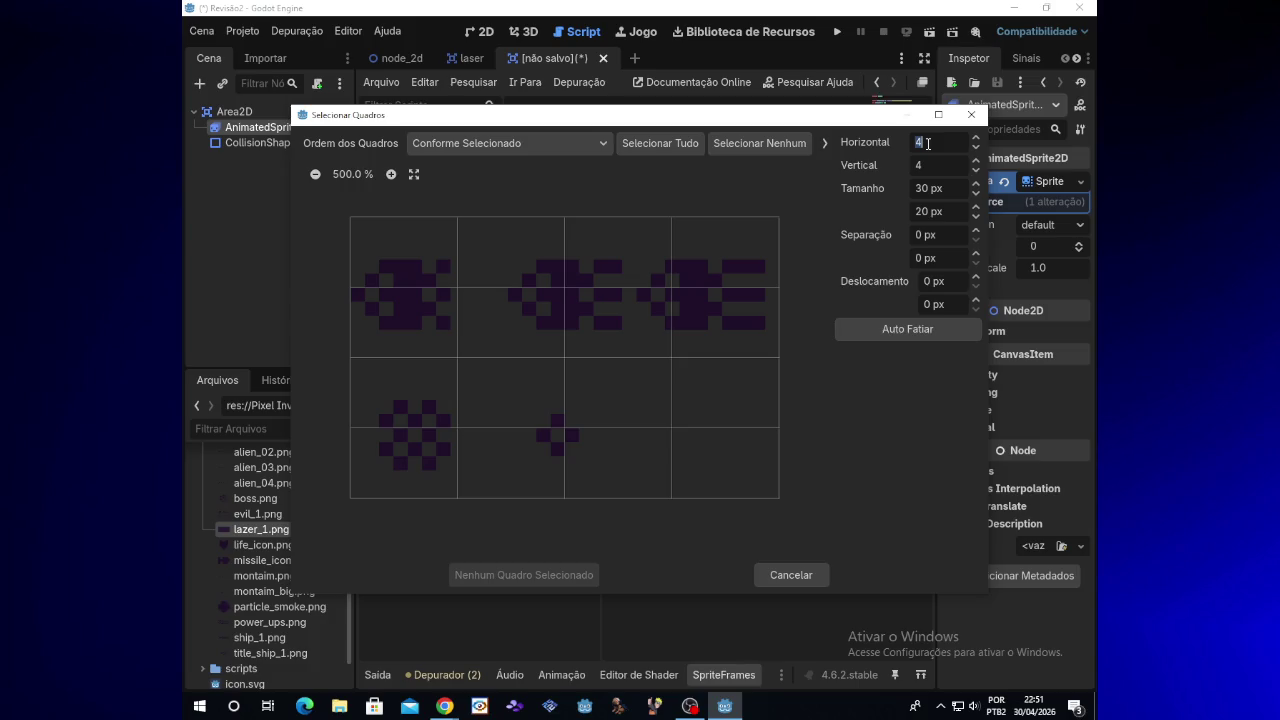
key(BackSpace)
text(3)
click(936, 171)
text(2)
key(Return)
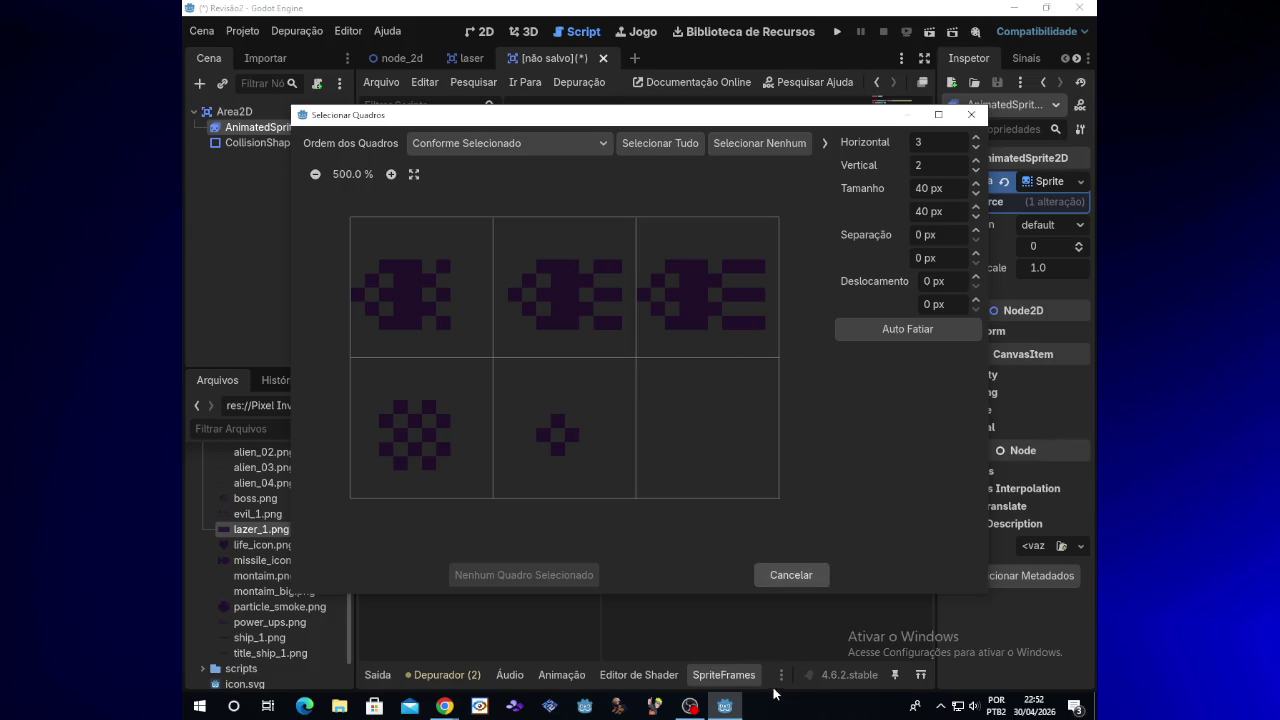
Step: Add the three top-row alien frames to the default animation, then bring up the browser
click(432, 318)
click(545, 308)
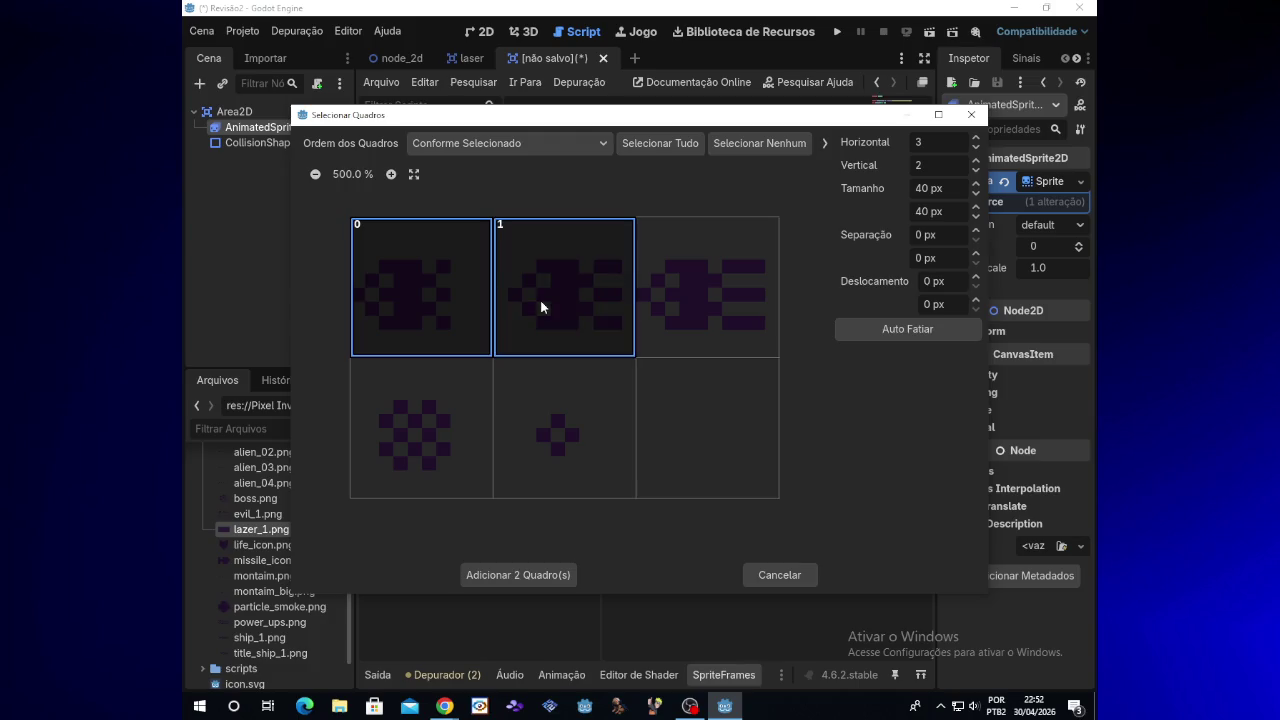
click(674, 292)
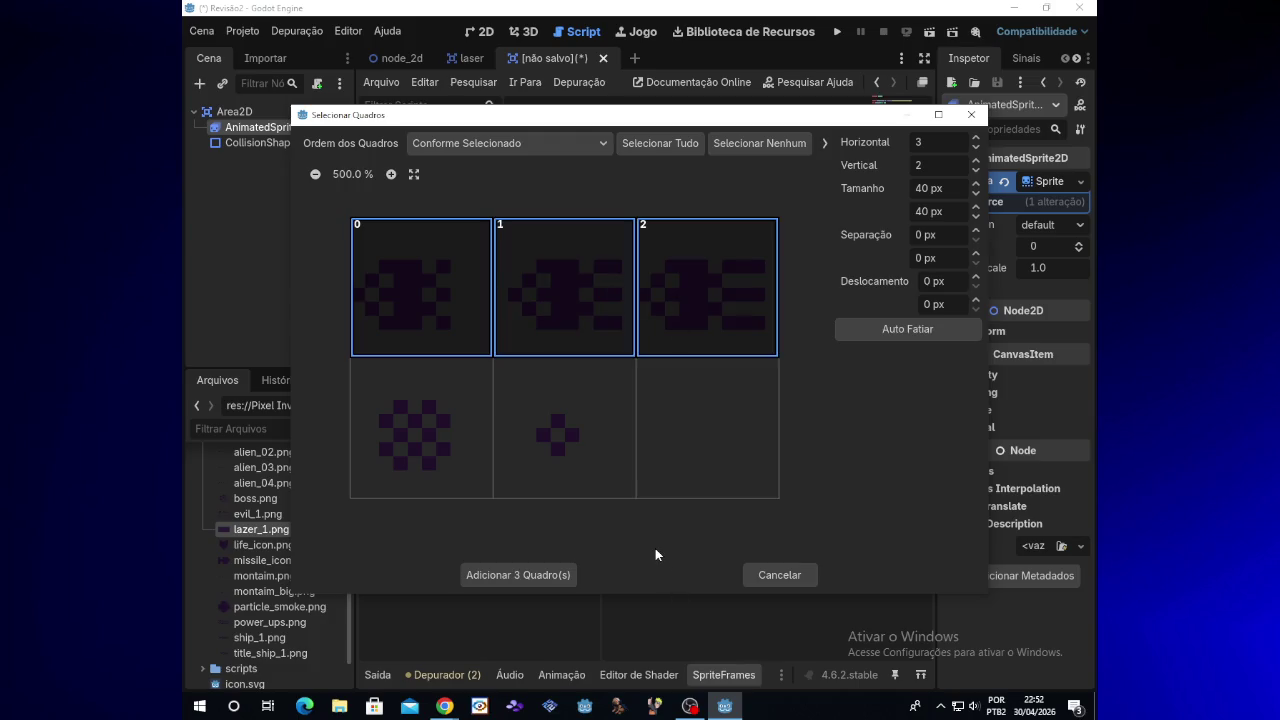
click(527, 574)
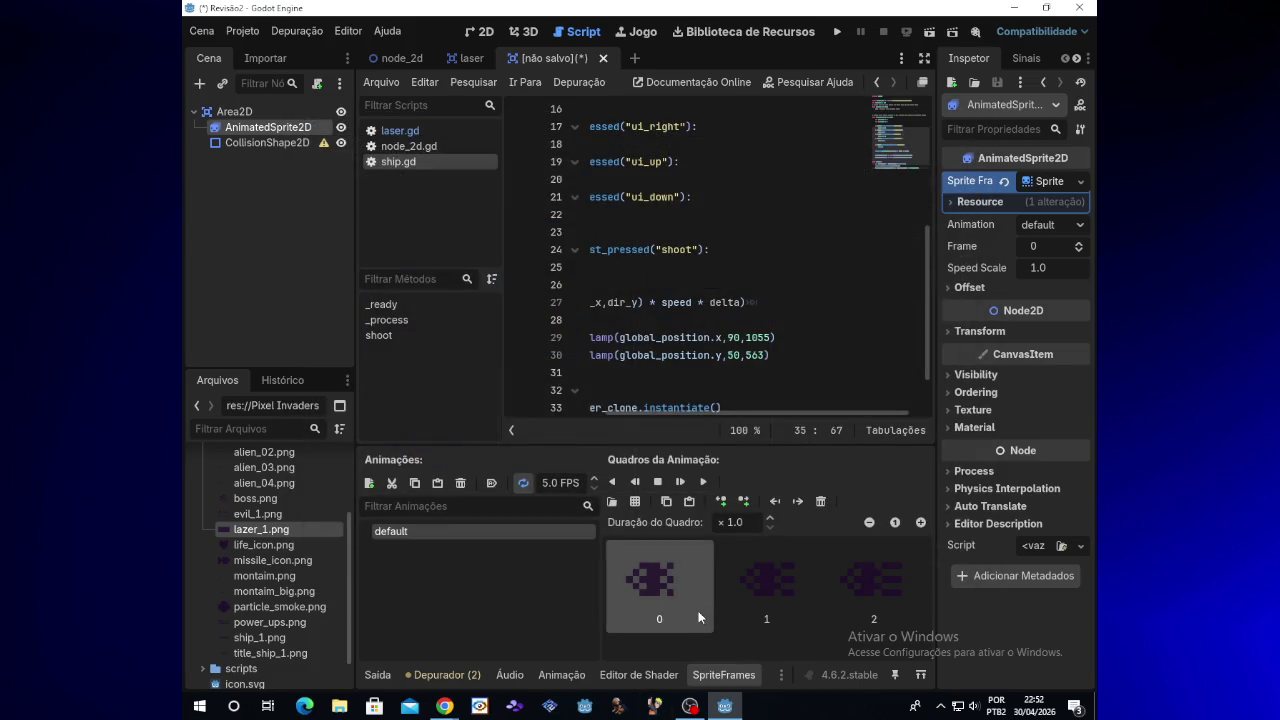
mouse_move(446, 700)
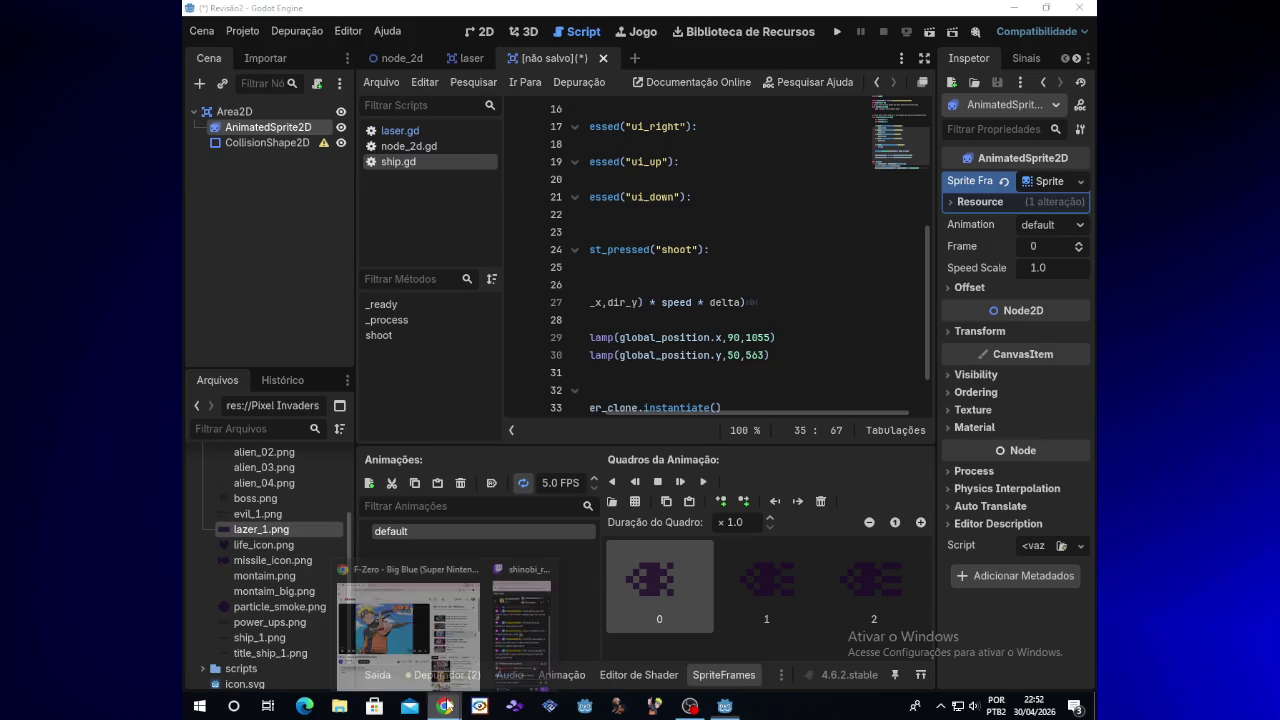
click(480, 622)
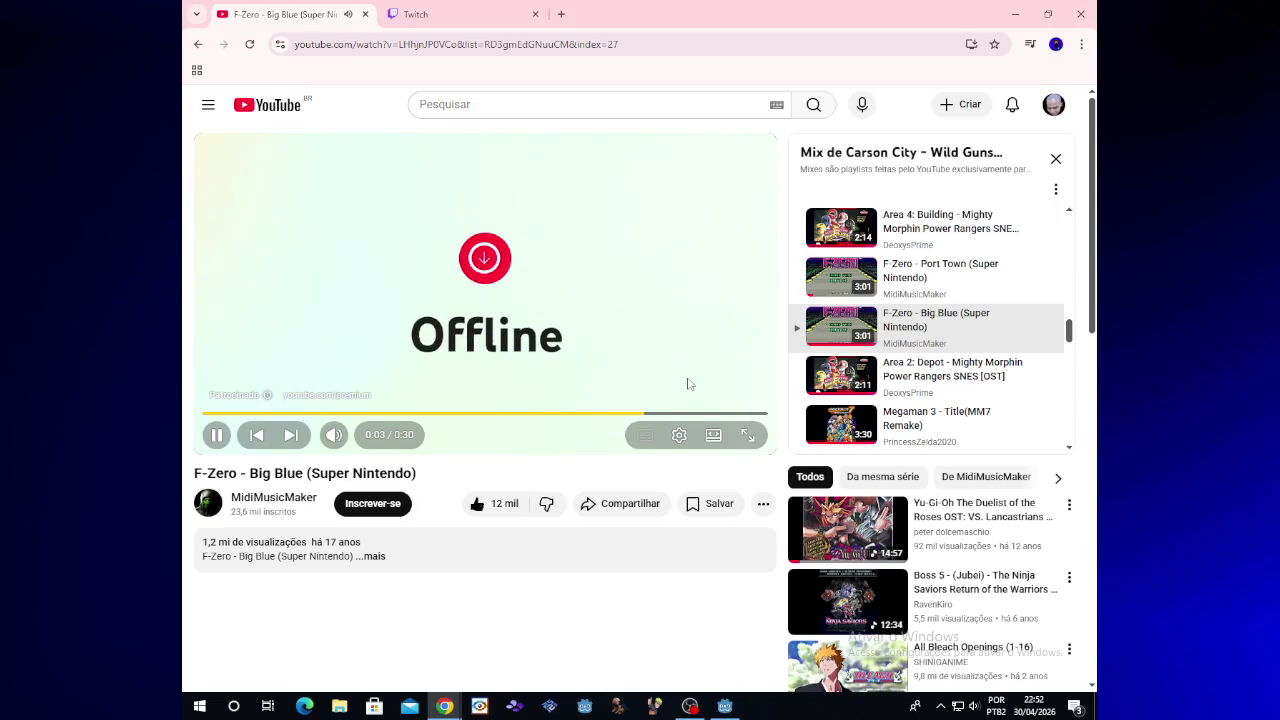
Step: Skip the ad on the F-Zero - Big Blue video and minimize Chrome
click(736, 391)
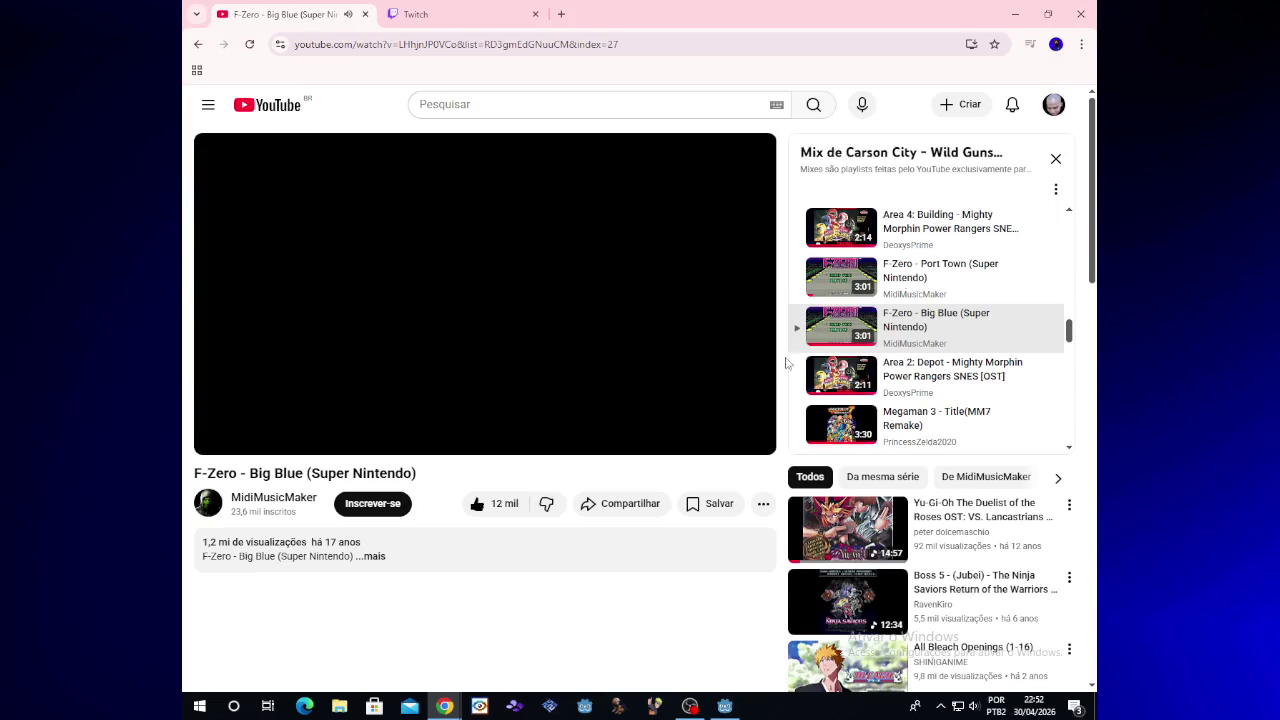
click(1016, 12)
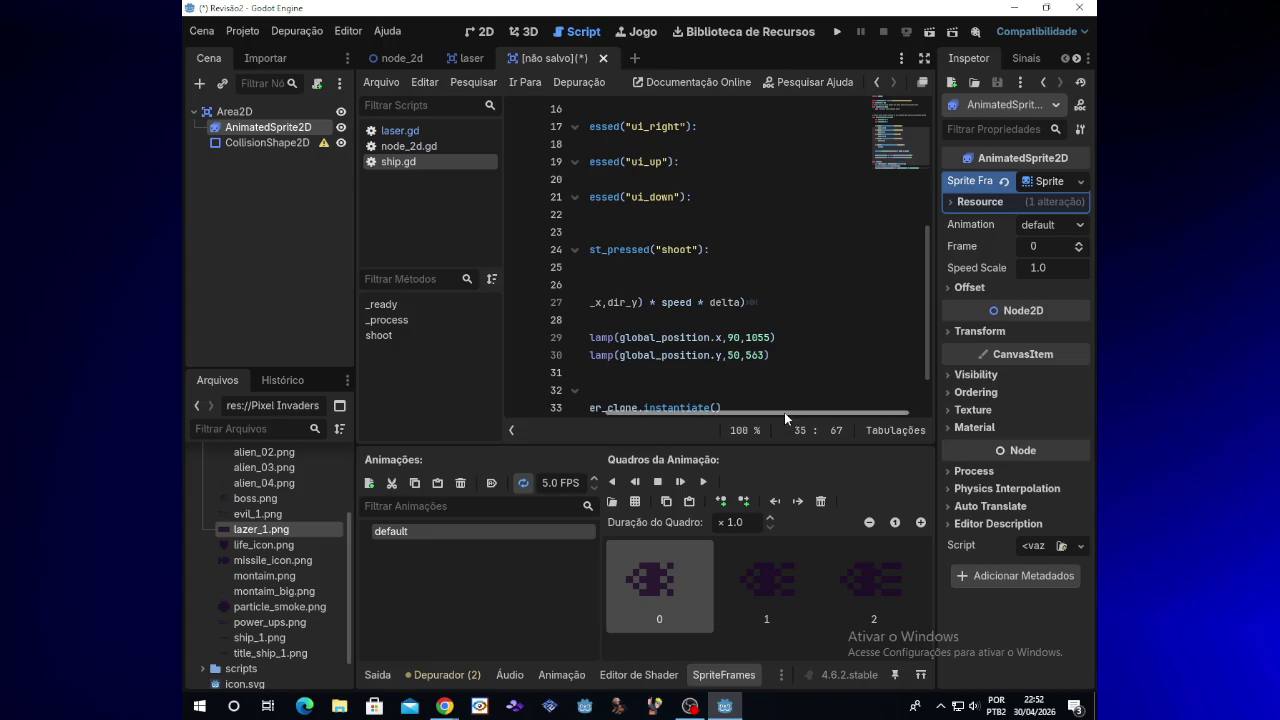
Step: Switch to the 2D view, zoom to the sprite, and play then stop the animation preview
drag(785, 411, 650, 412)
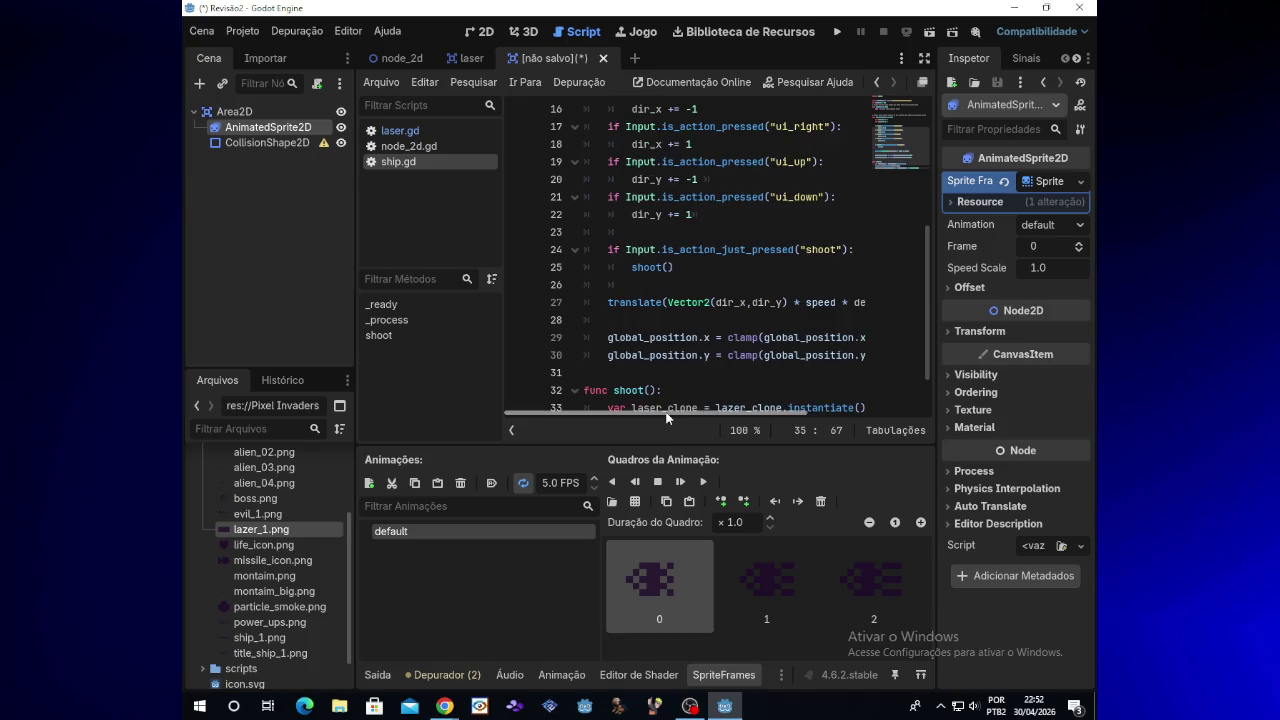
drag(926, 340, 927, 381)
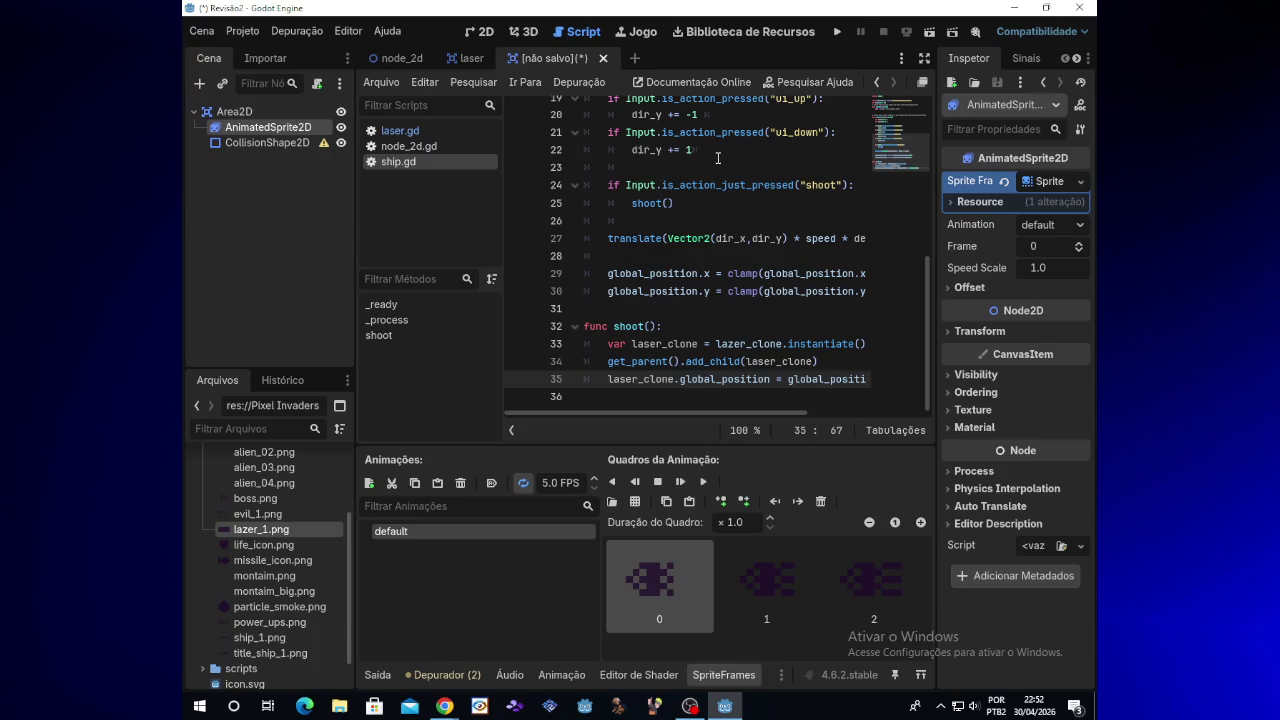
click(481, 33)
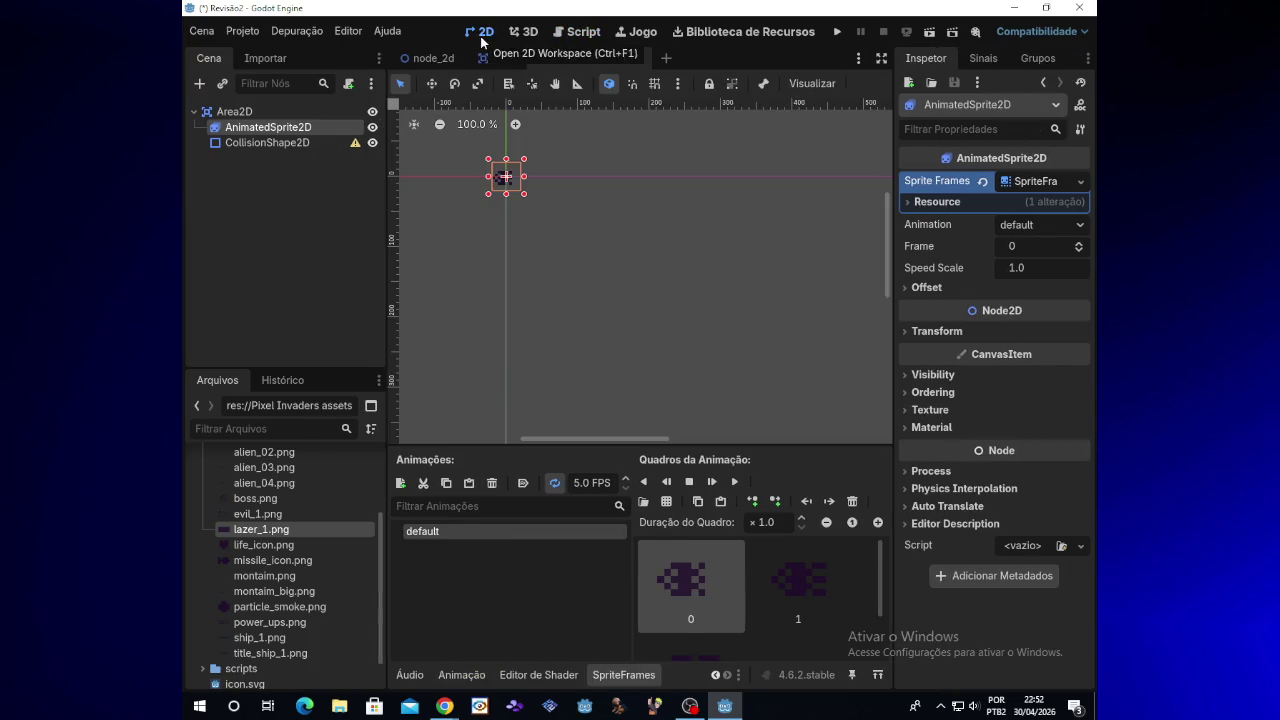
scroll(882, 264, up, 3)
scroll(546, 274, up, 5)
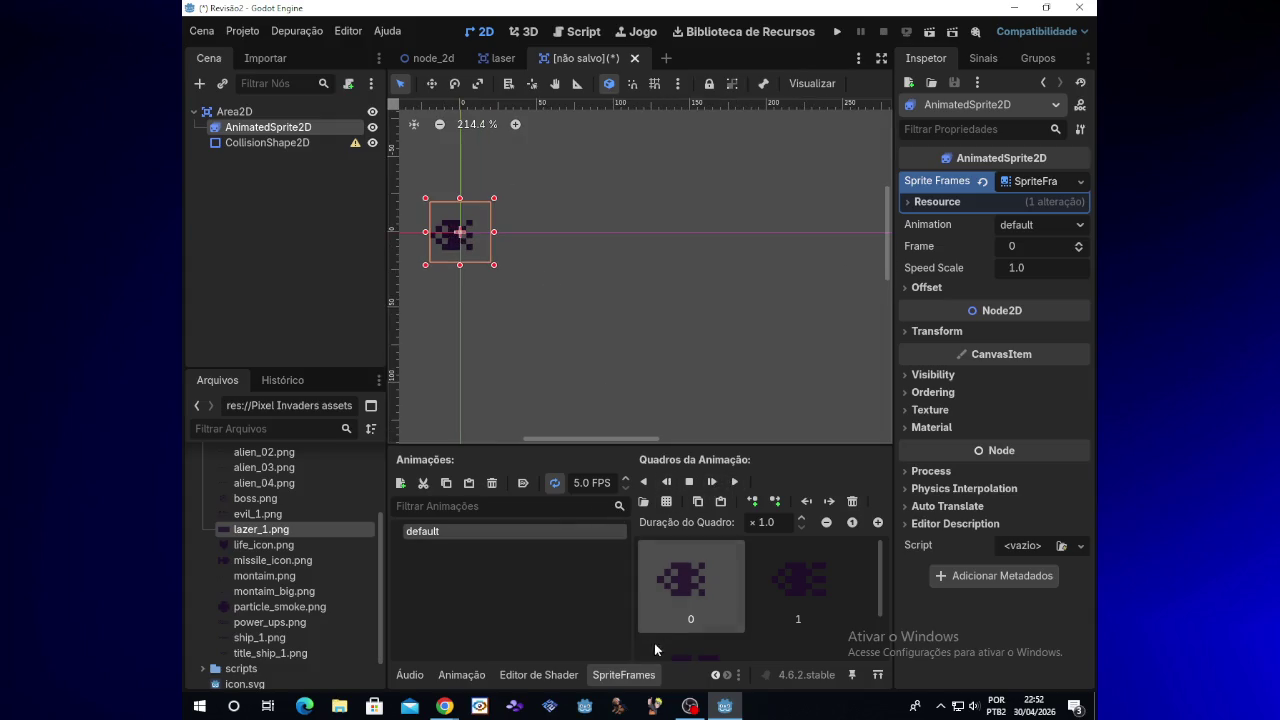
drag(622, 441, 617, 441)
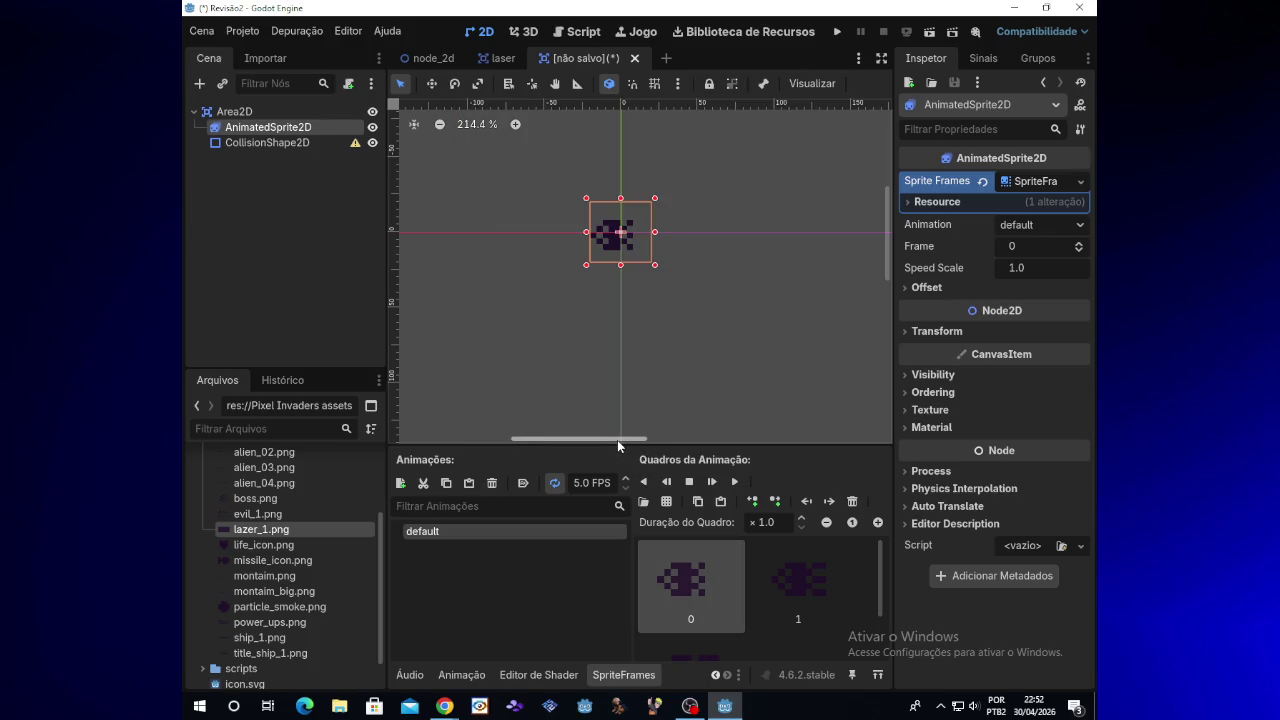
click(735, 482)
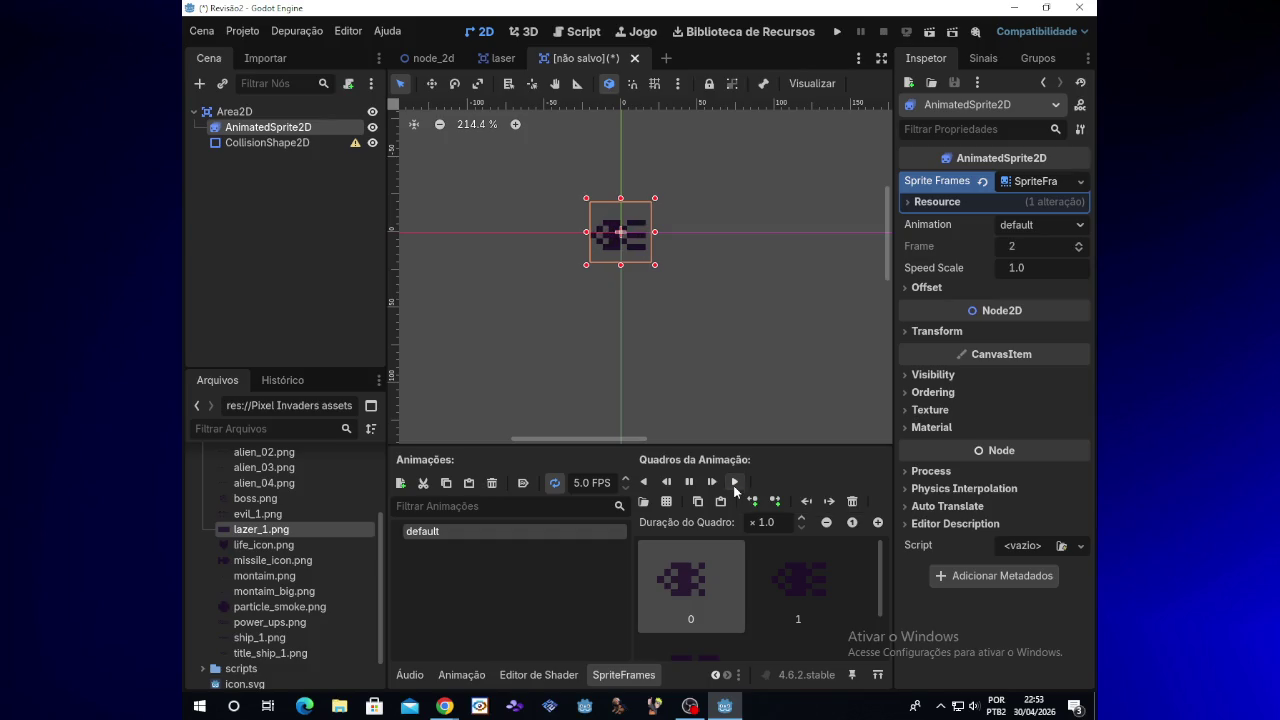
click(689, 482)
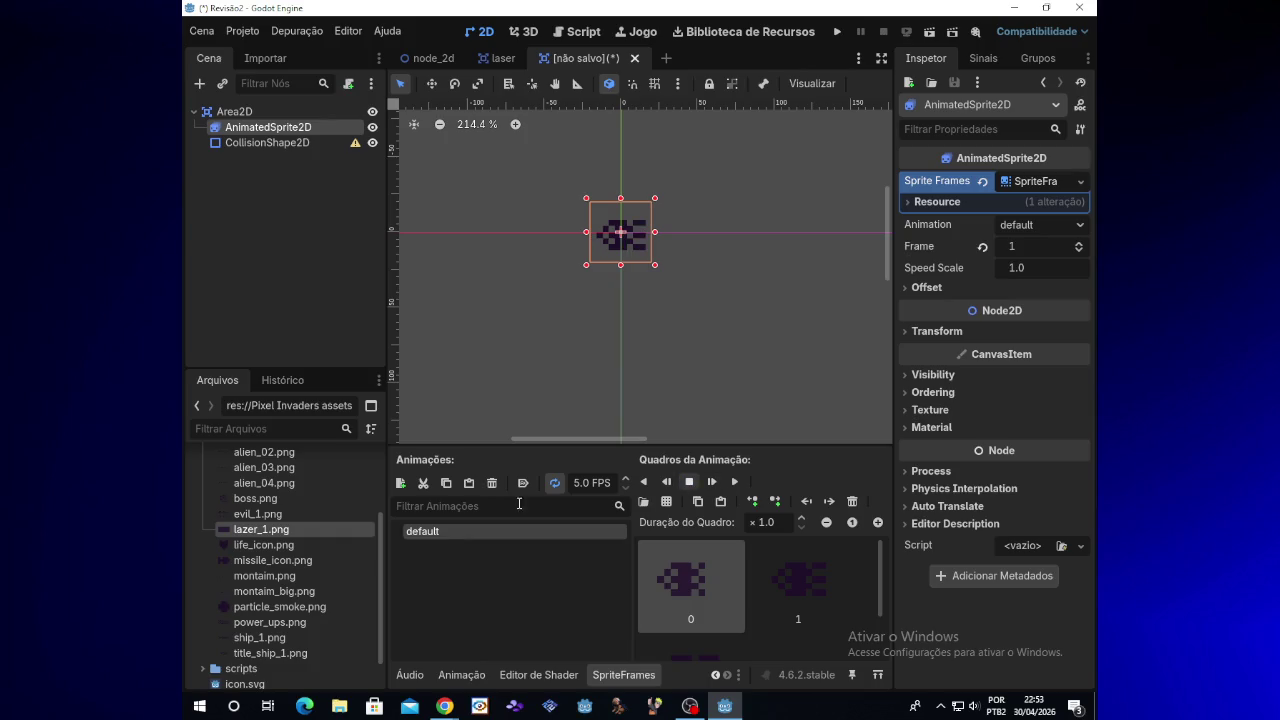
Step: Reselect the AnimatedSprite2D and put the default animation name into edit mode
click(437, 531)
click(437, 531)
double_click(437, 531)
key(super)
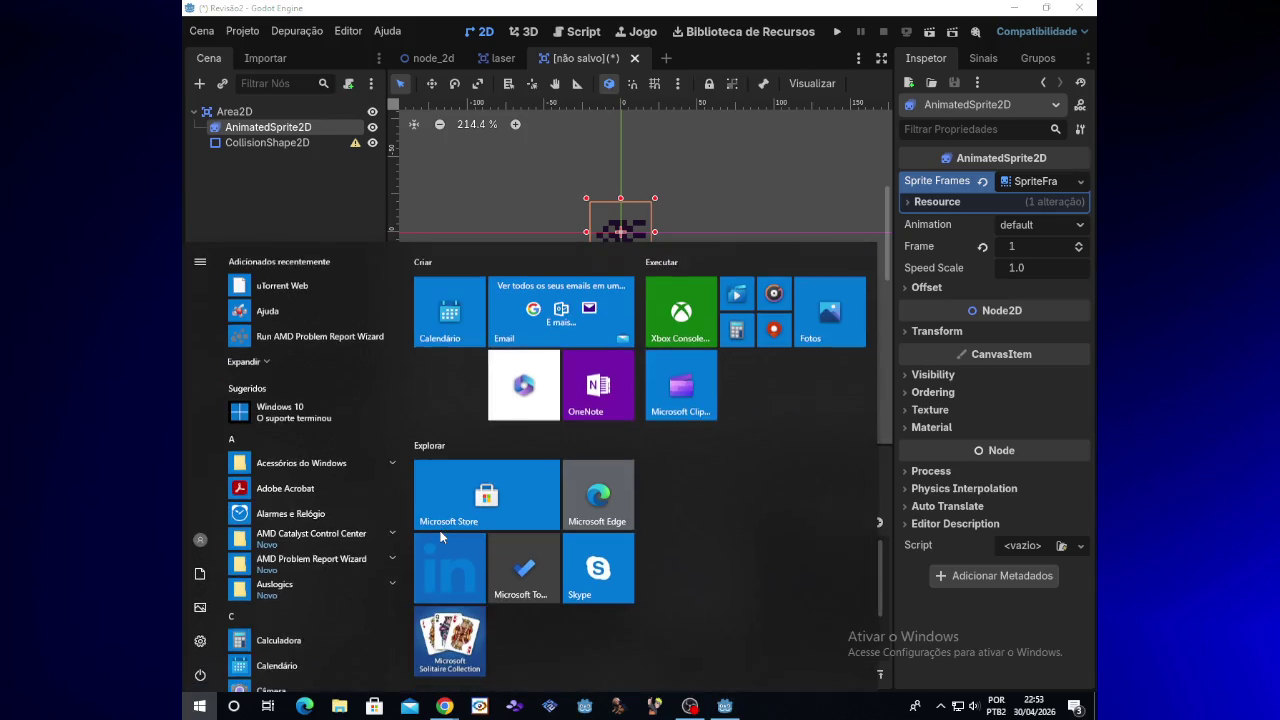
click(458, 169)
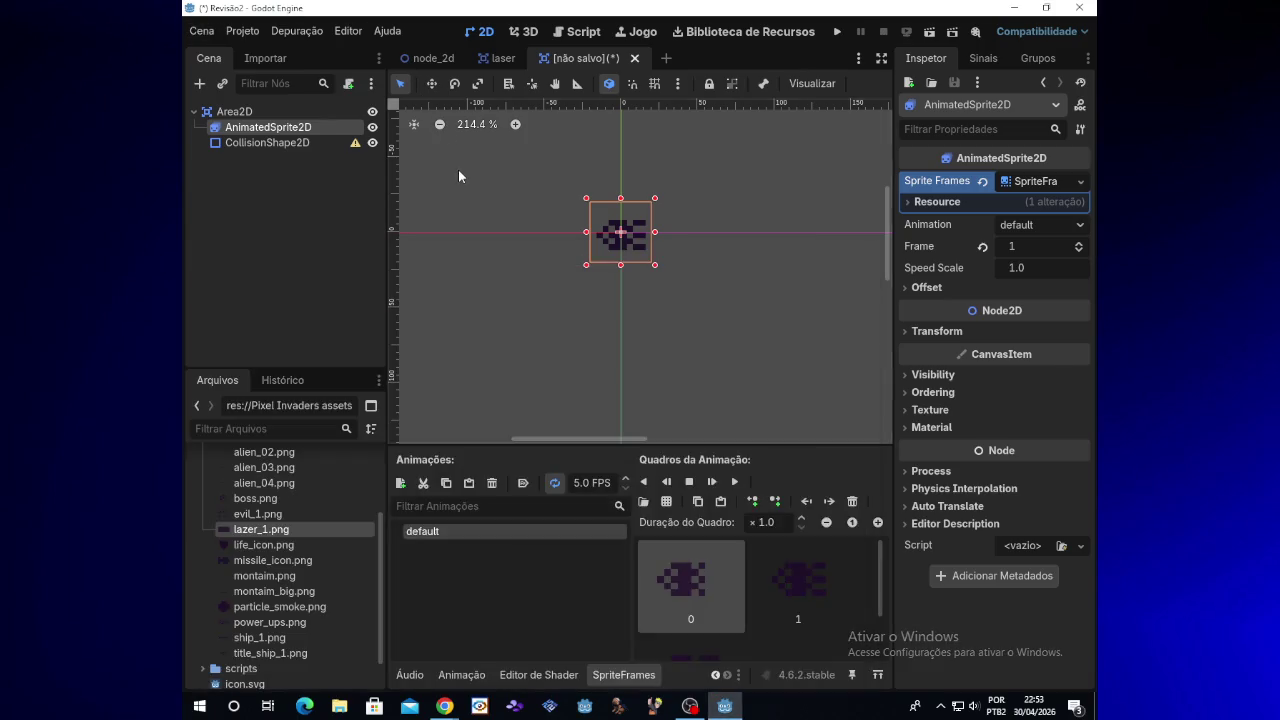
click(458, 169)
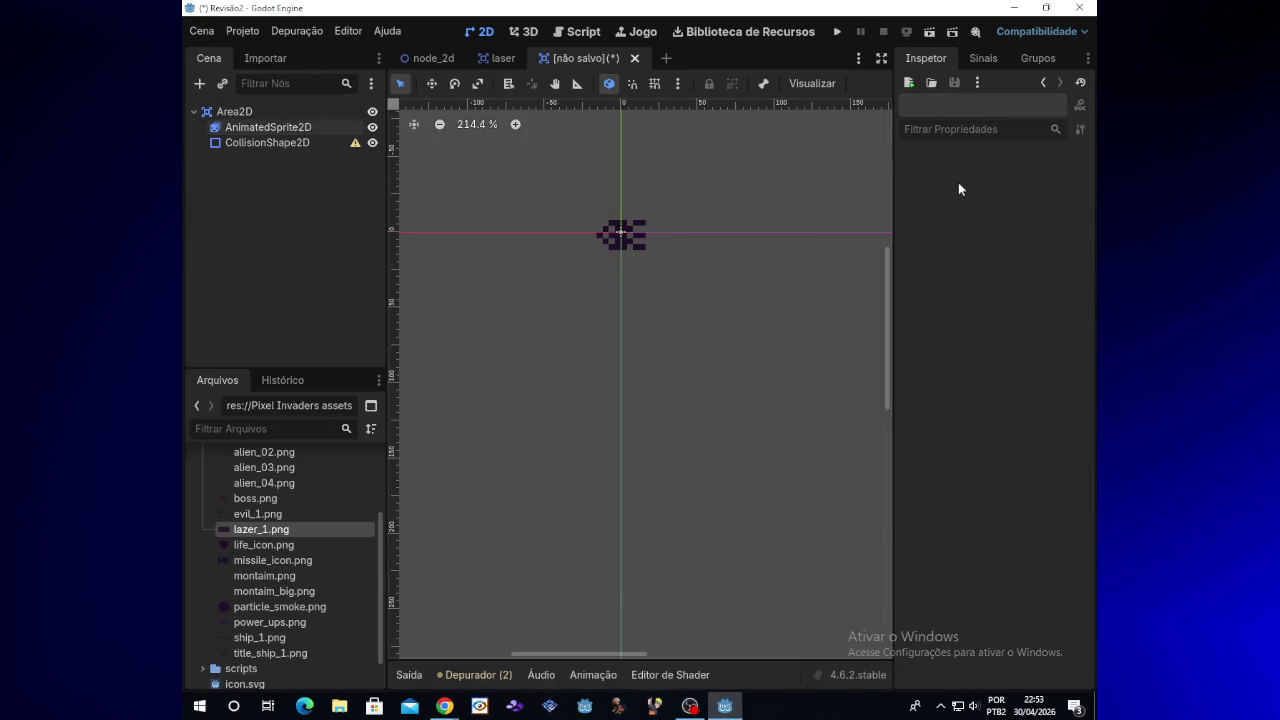
click(253, 130)
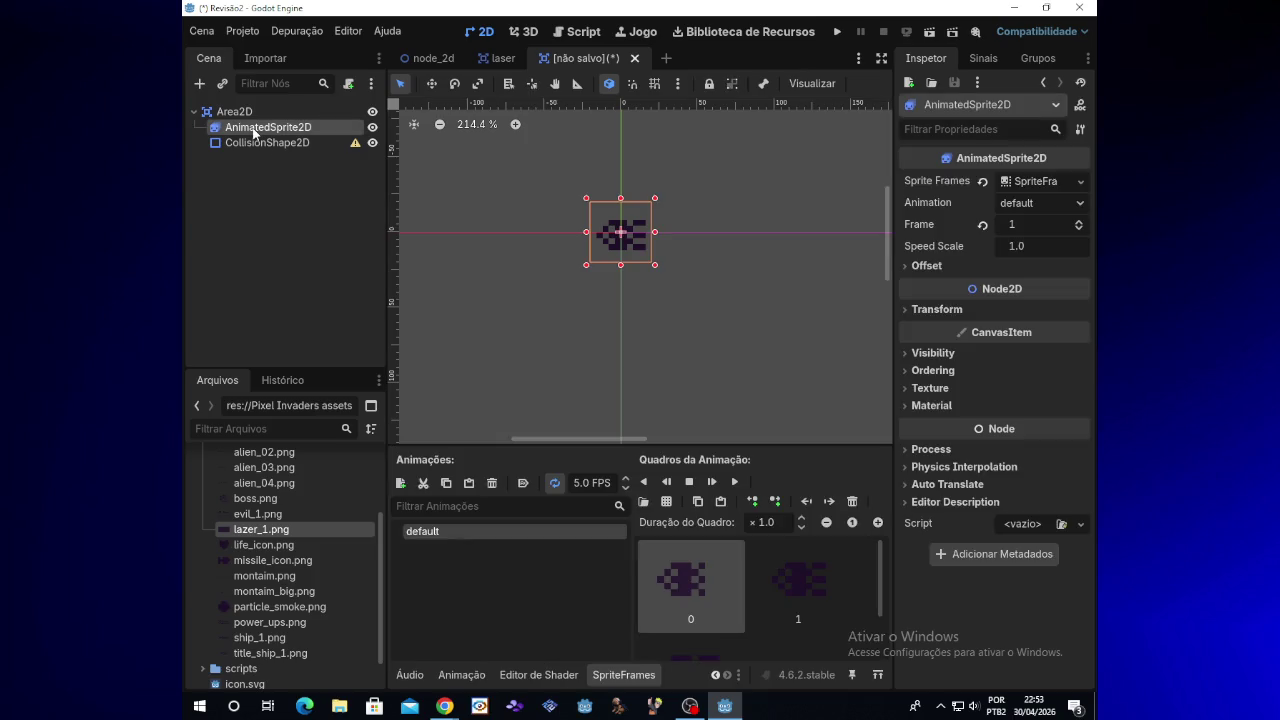
double_click(459, 530)
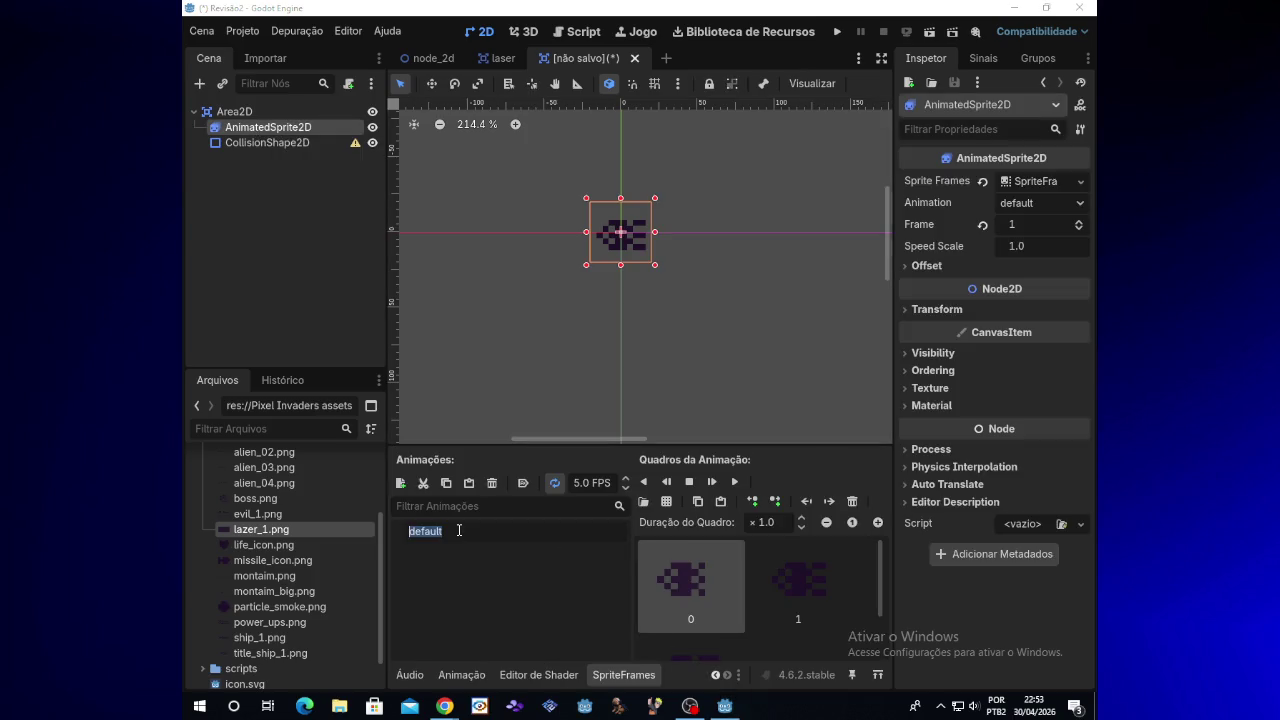
Step: Rename the default animation to 'run' and set it to autoplay on load
key(BackSpace)
text(run)
key(Return)
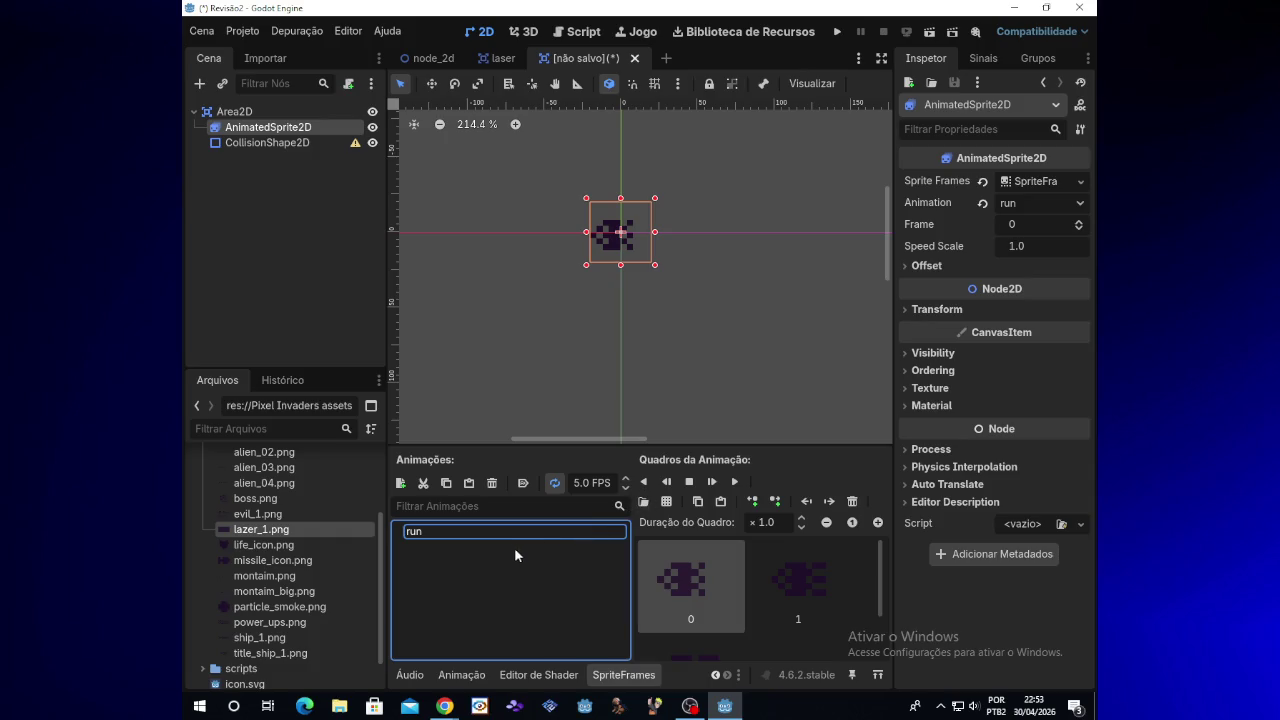
double_click(507, 536)
click(507, 536)
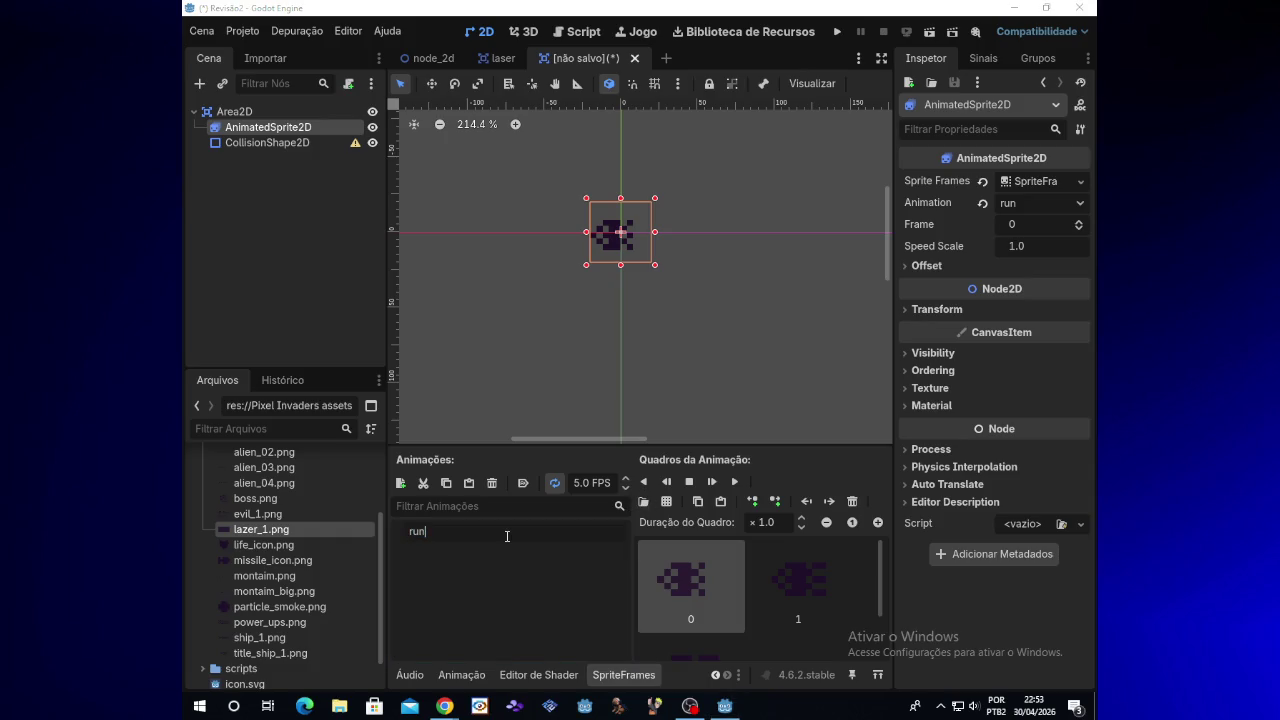
key(Return)
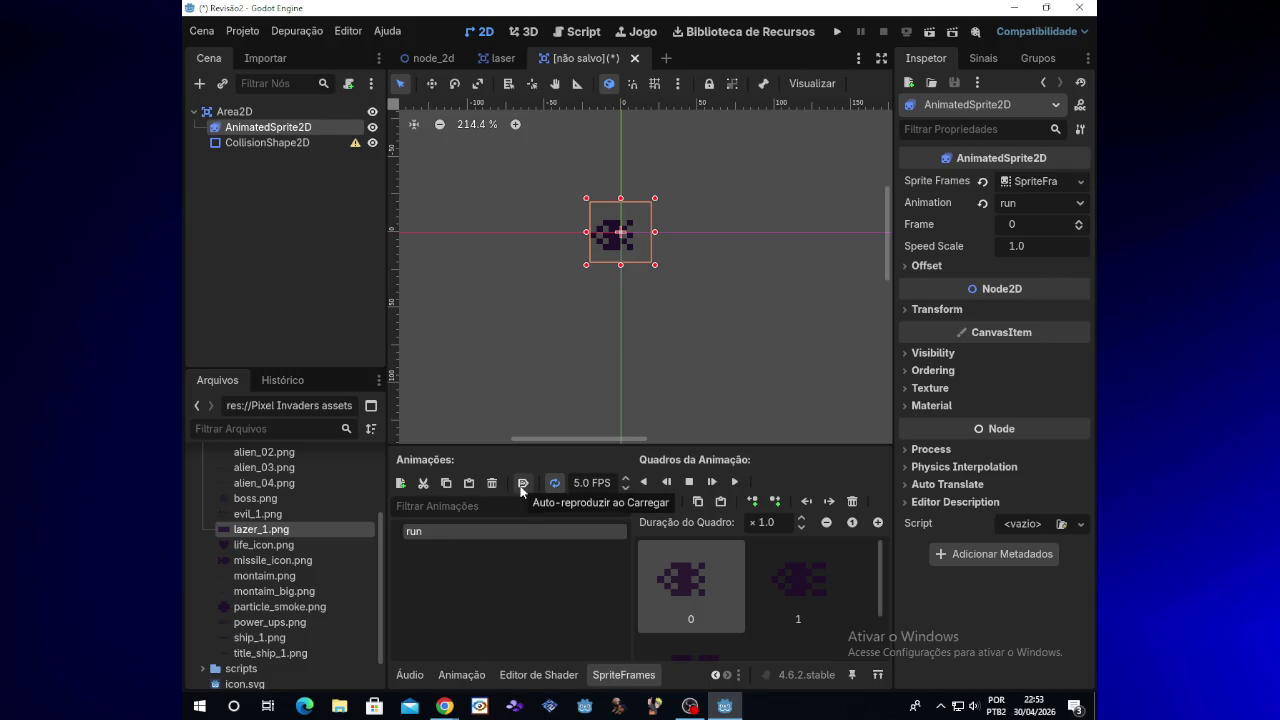
click(522, 484)
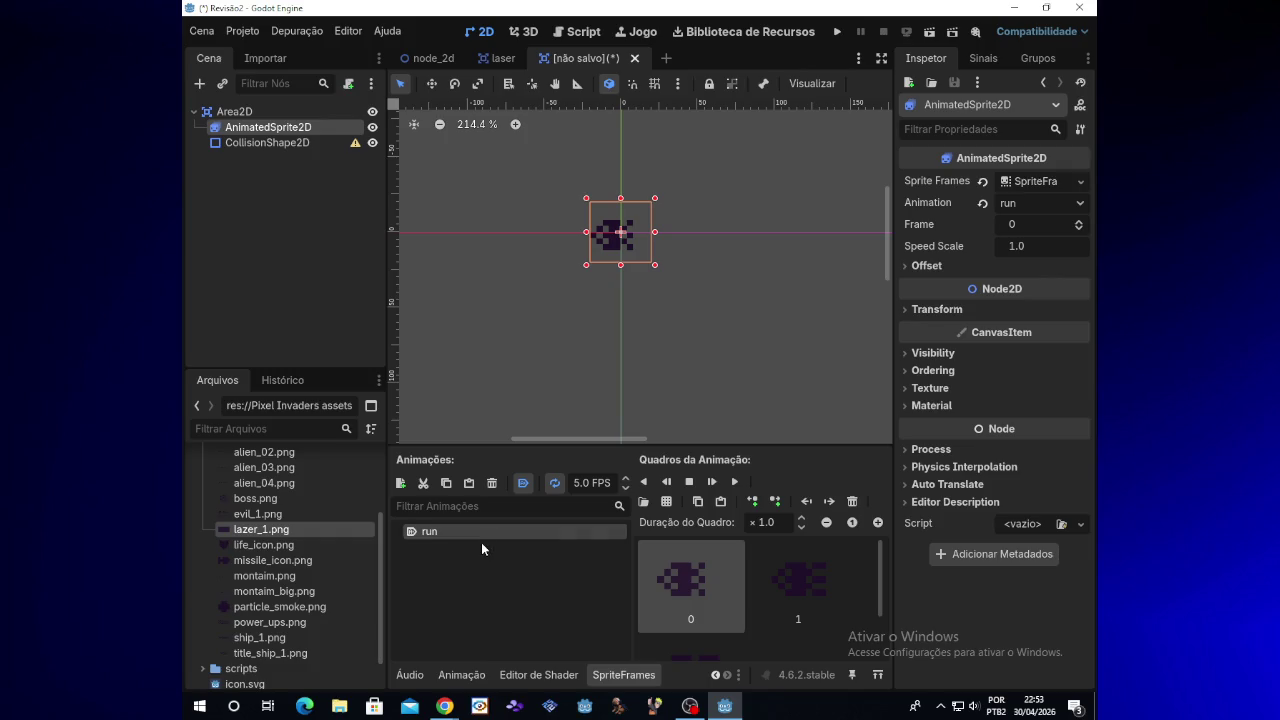
click(667, 502)
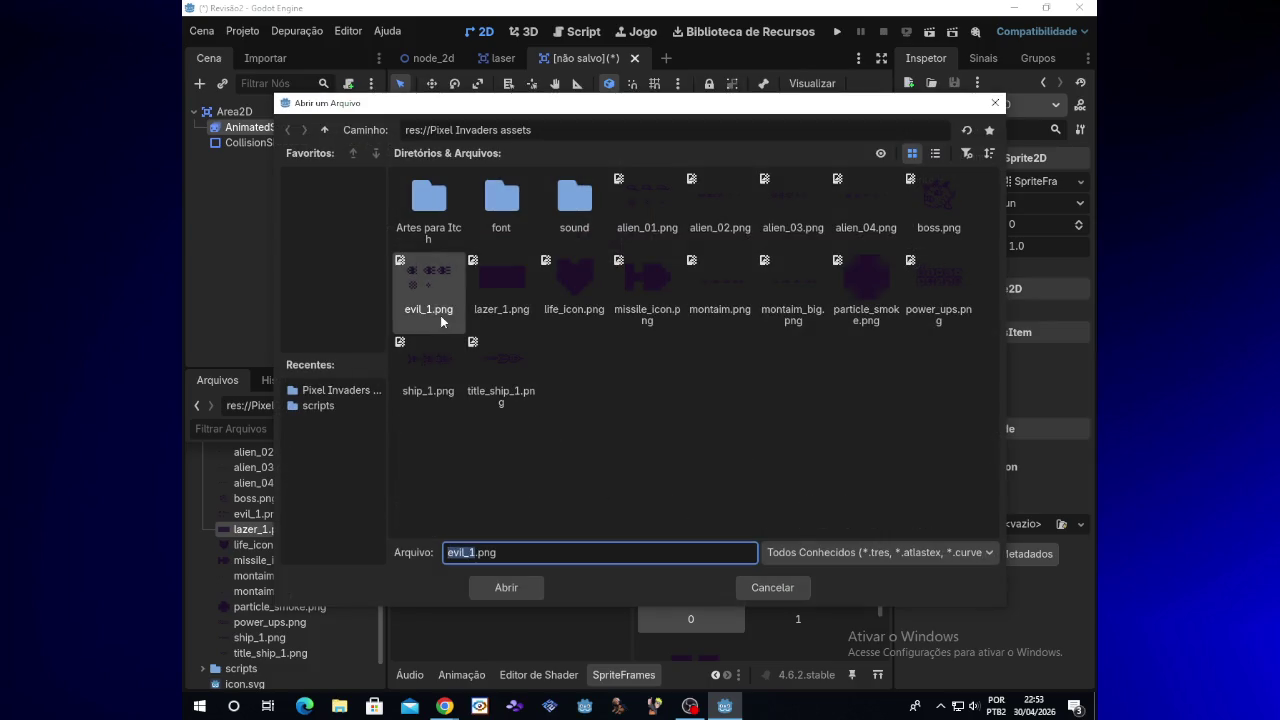
Step: Add the three bottom-row frames of evil_1.png to the run animation
double_click(438, 307)
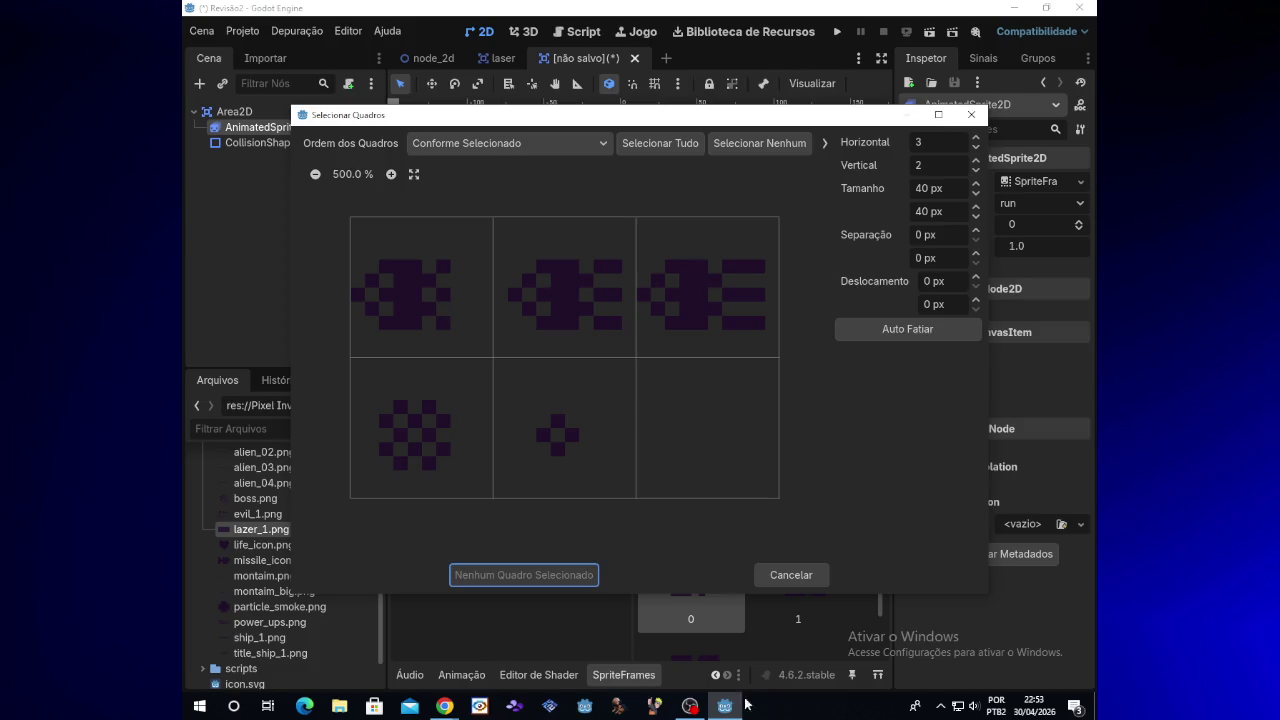
click(430, 460)
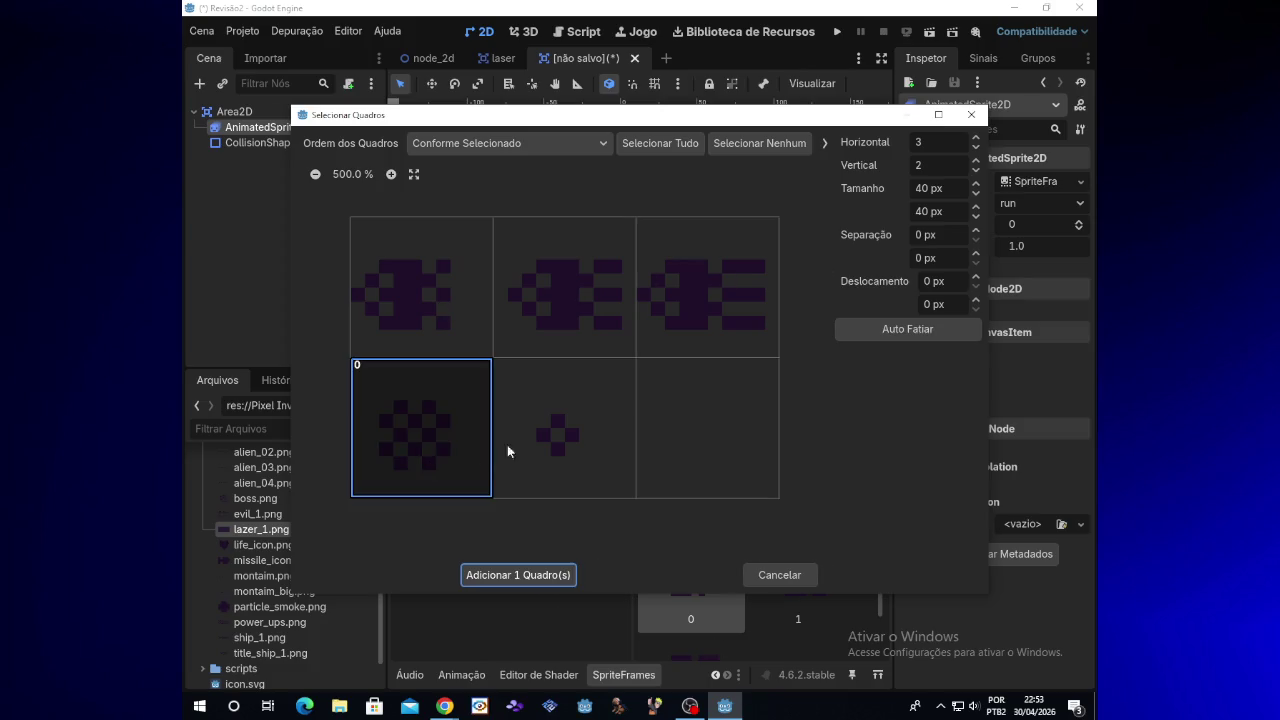
click(557, 434)
click(709, 444)
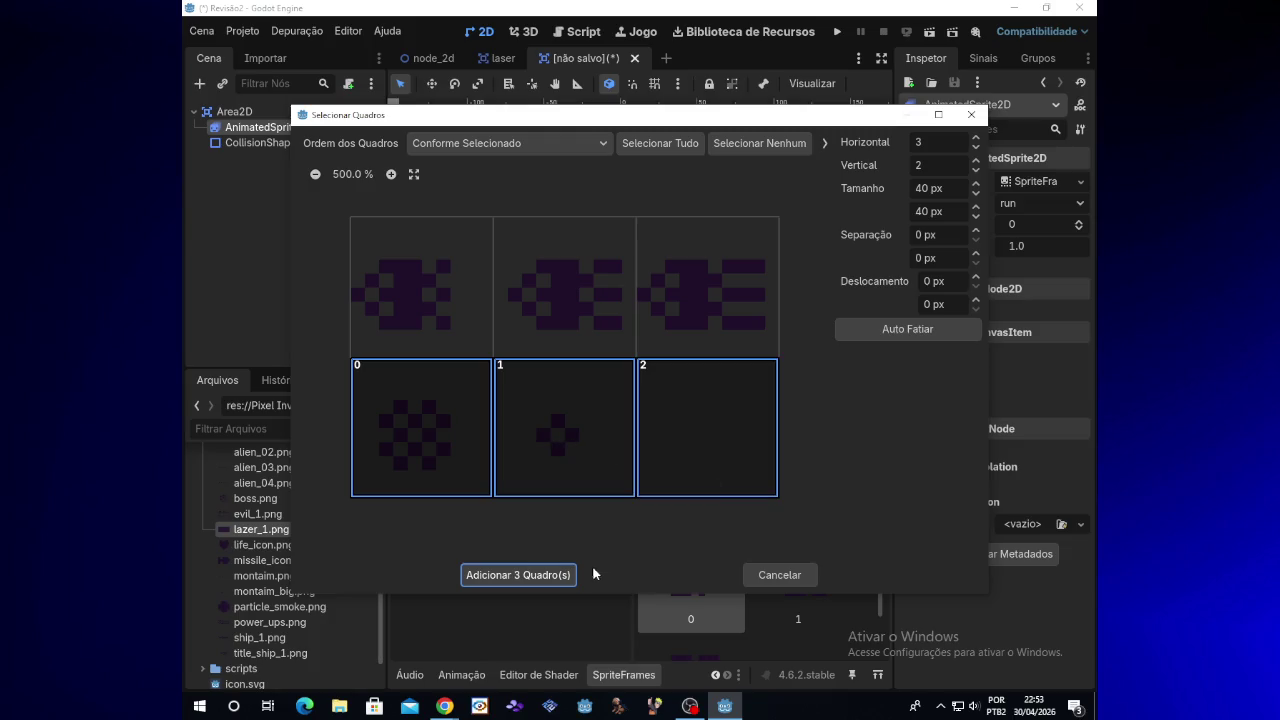
click(540, 577)
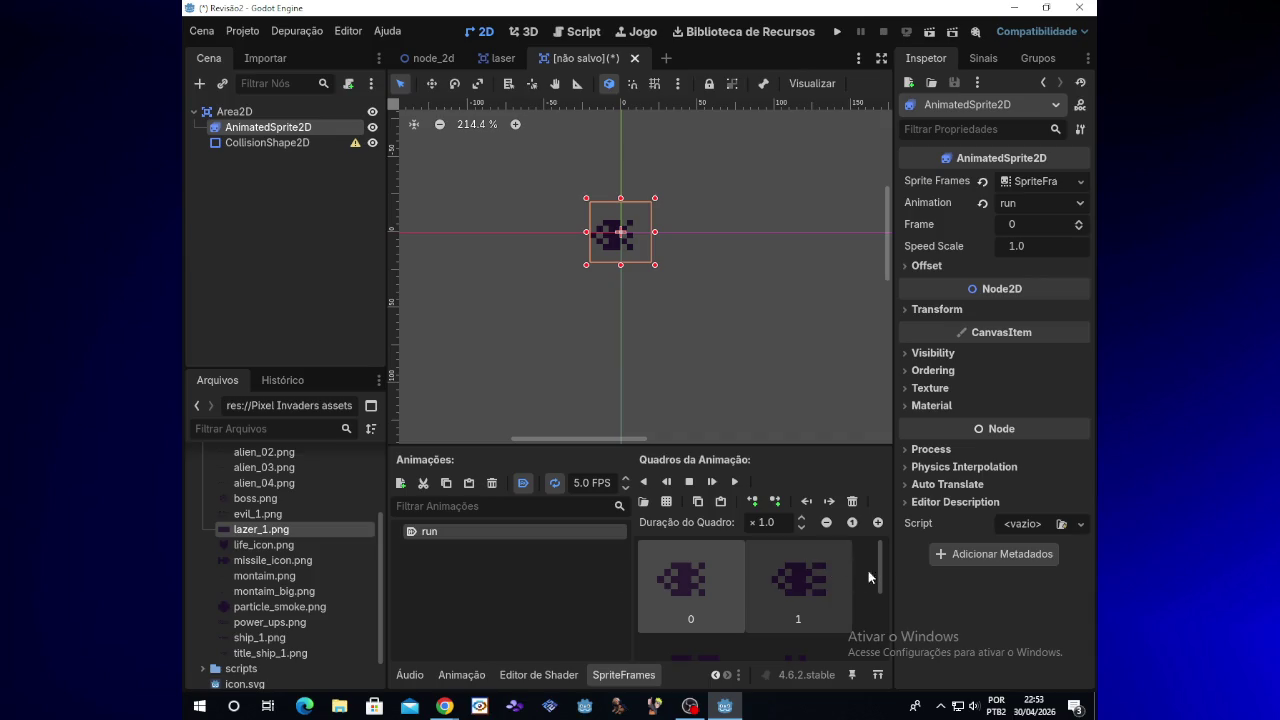
Step: Select frame 2 of the run animation and toggle Autoplay on Load
drag(881, 575, 880, 612)
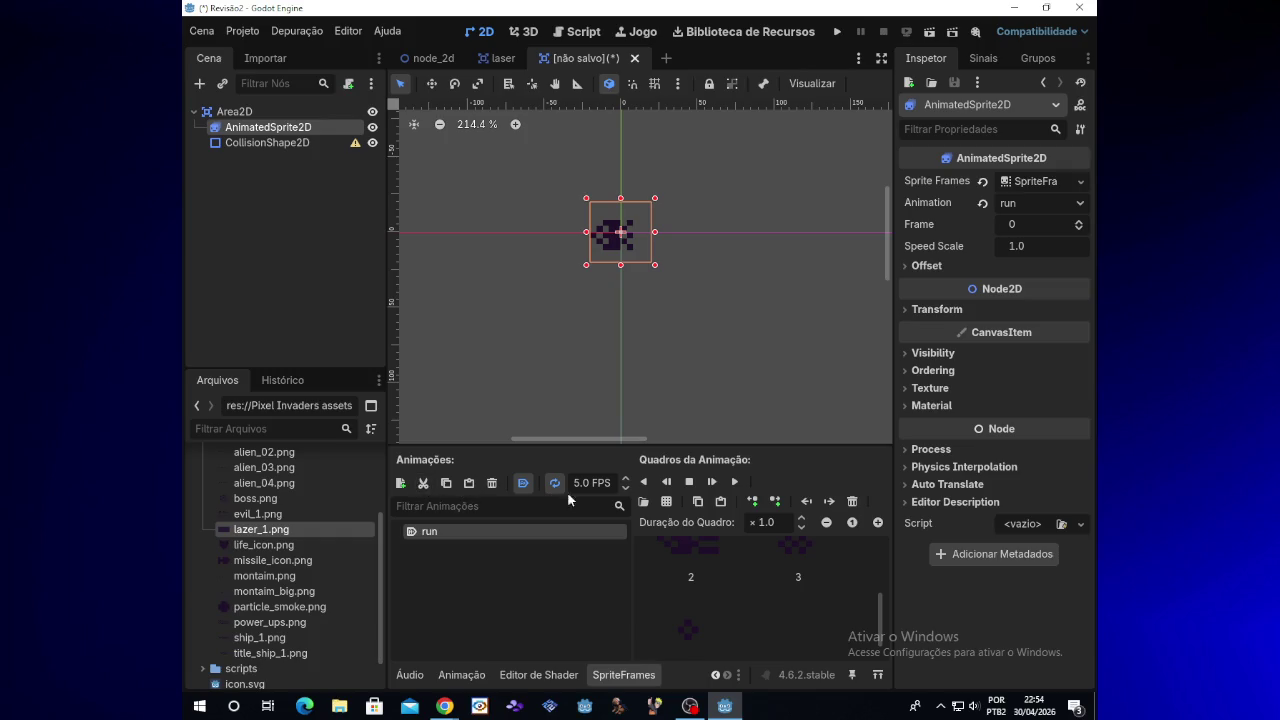
click(725, 568)
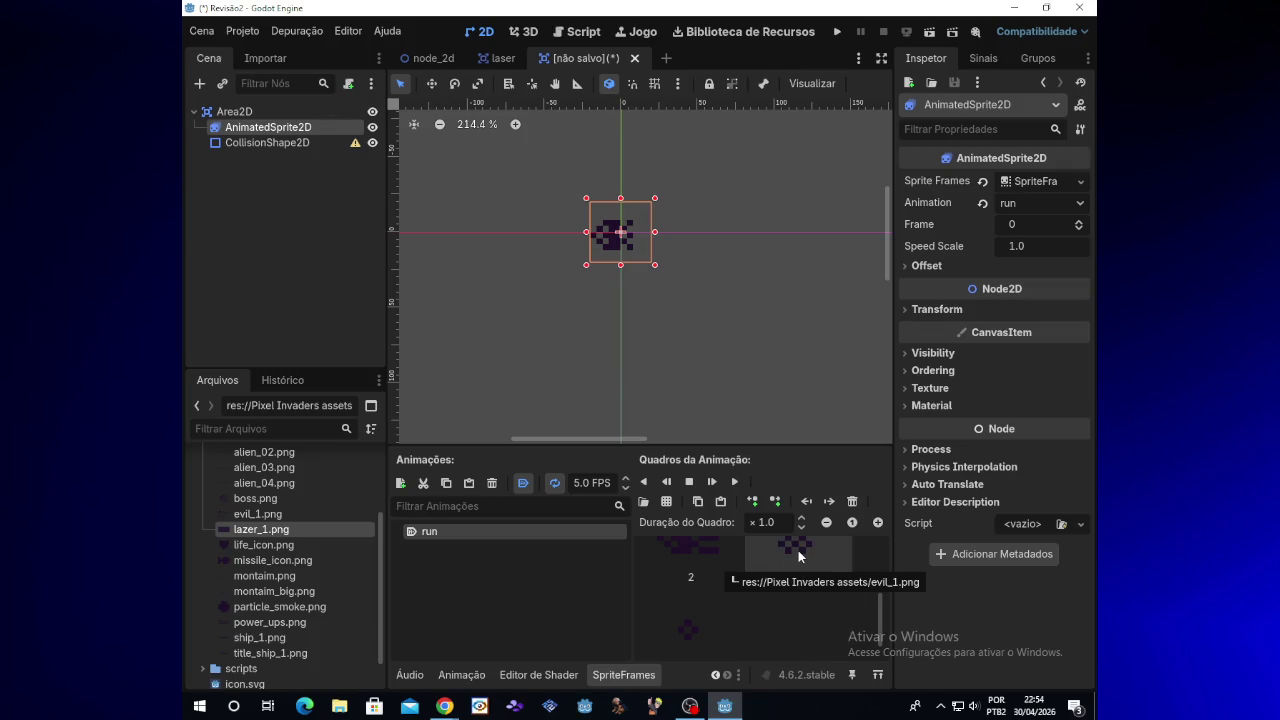
scroll(798, 550, up, 1)
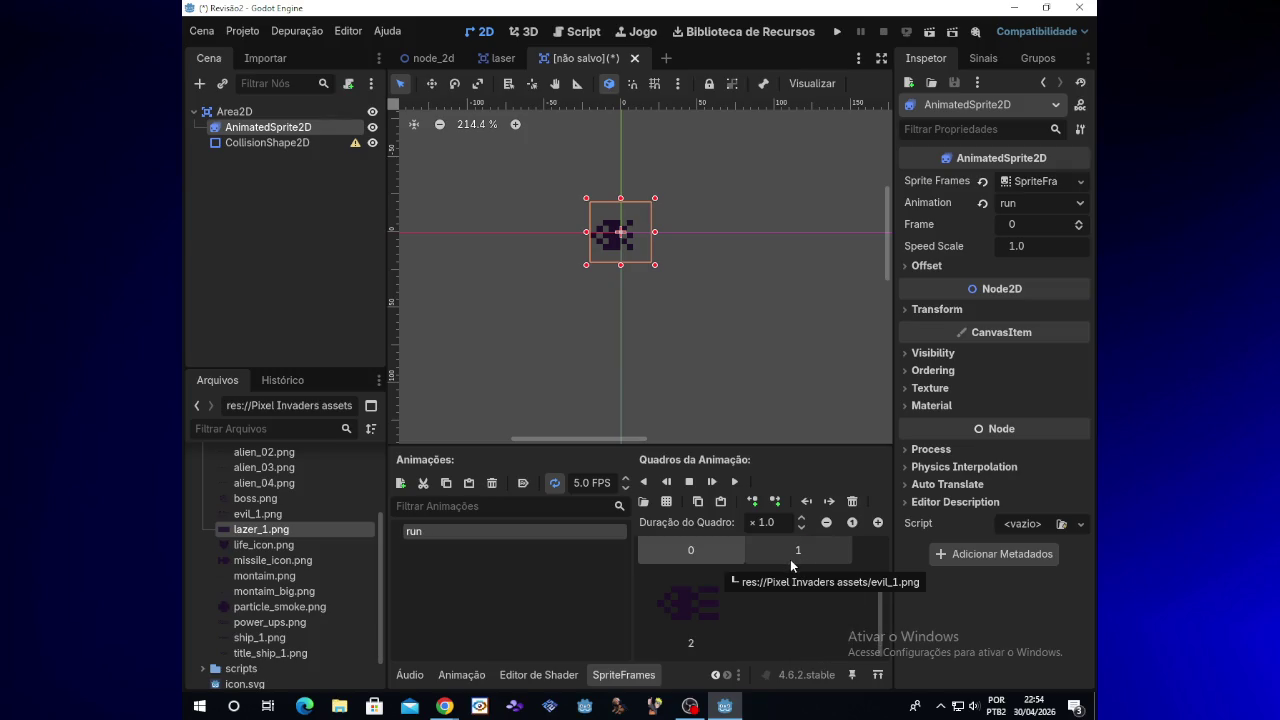
click(524, 484)
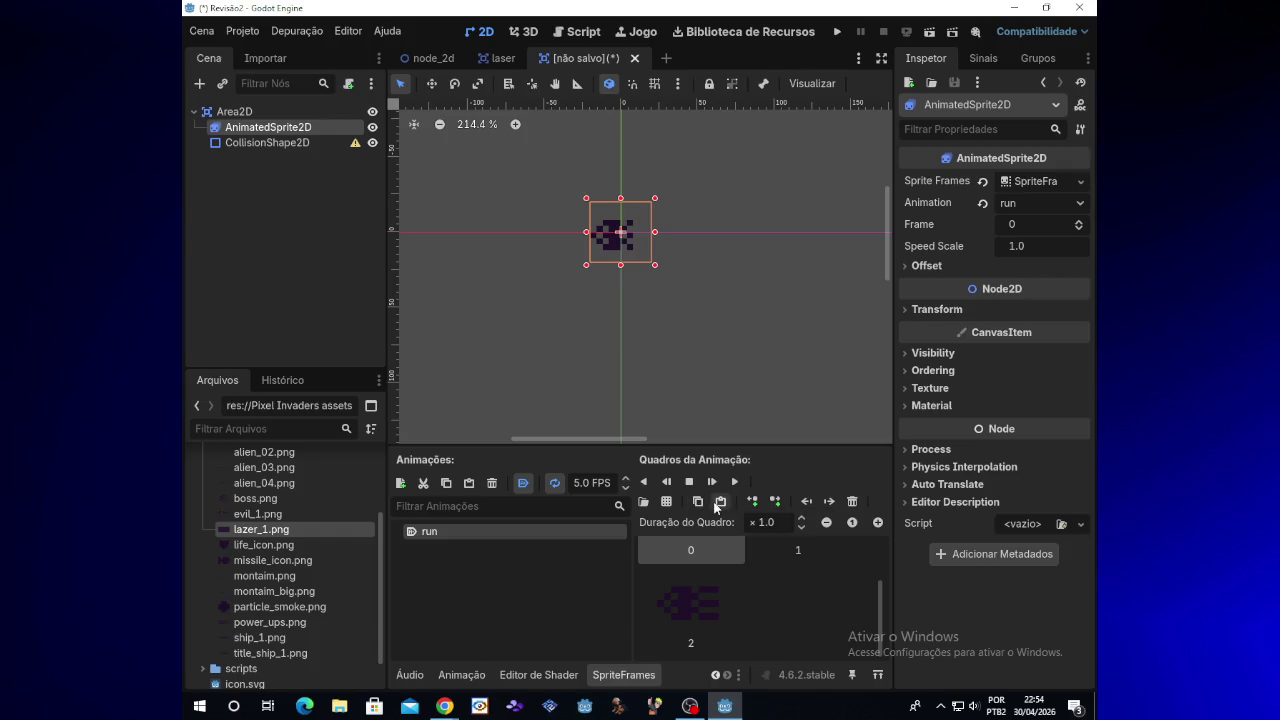
Step: Add the whole evil_1.png from the Pixel Invaders assets folder as one run frame
click(642, 503)
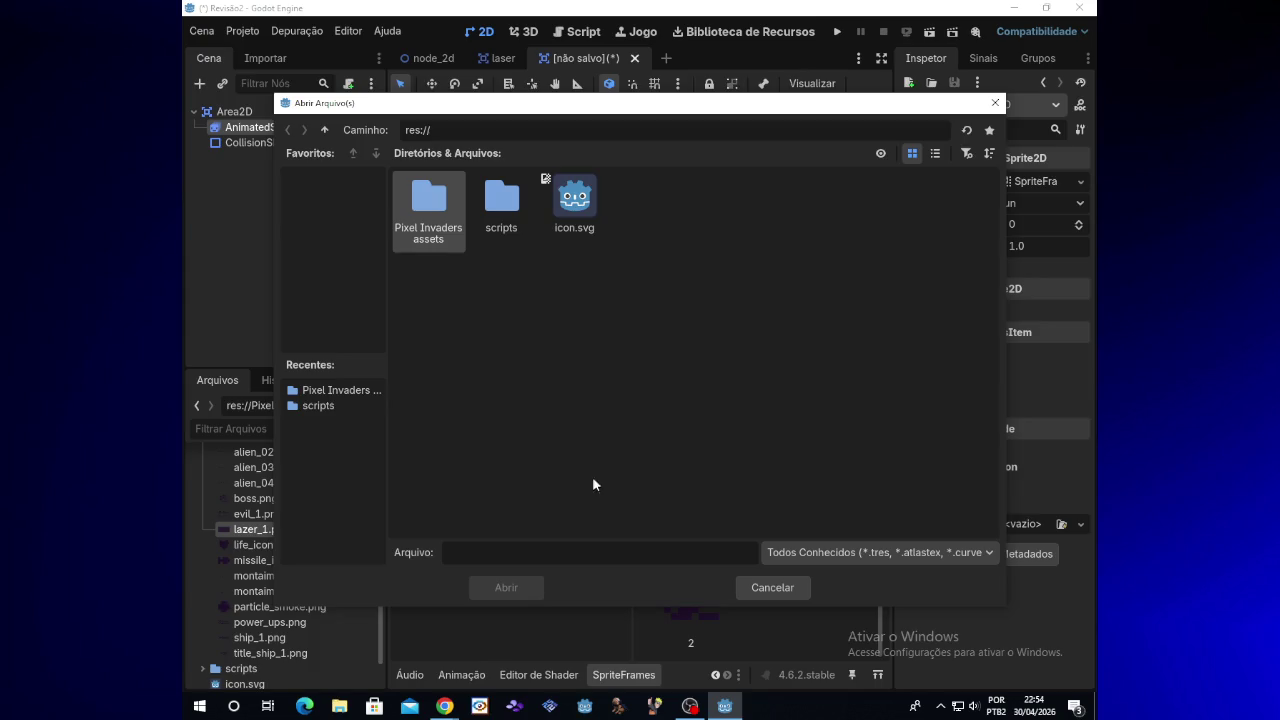
double_click(455, 238)
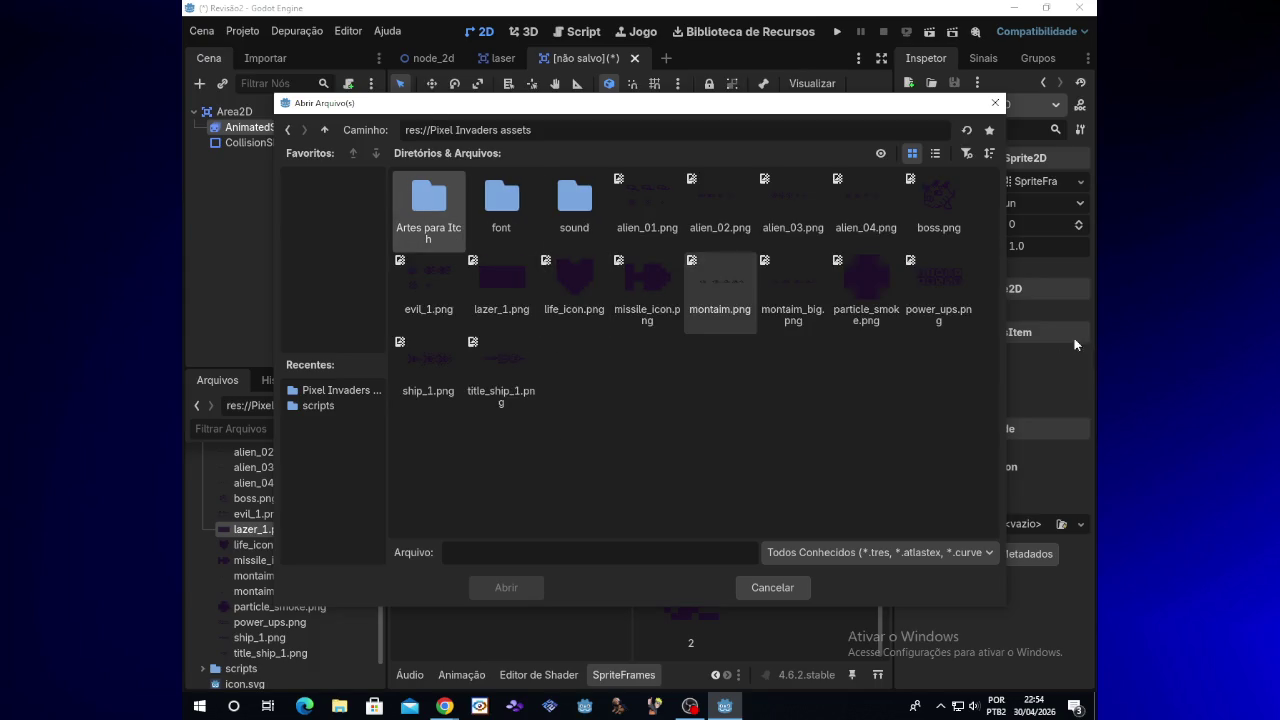
click(426, 289)
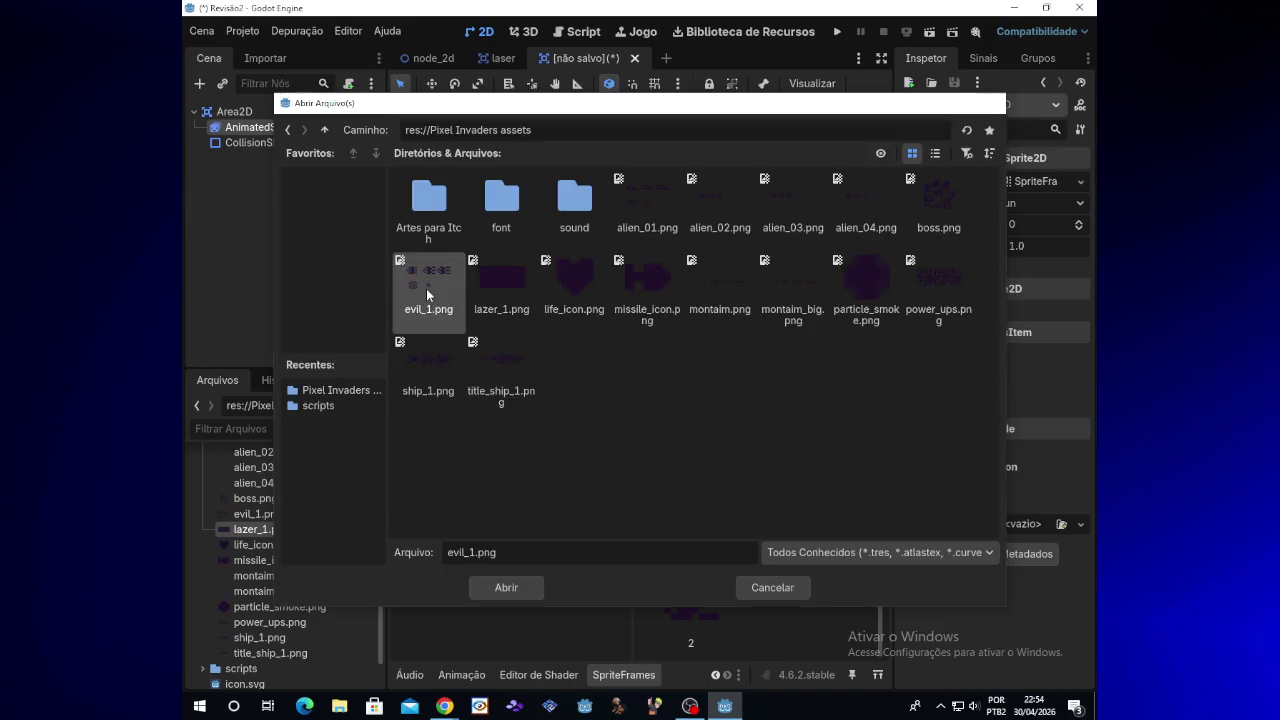
double_click(426, 288)
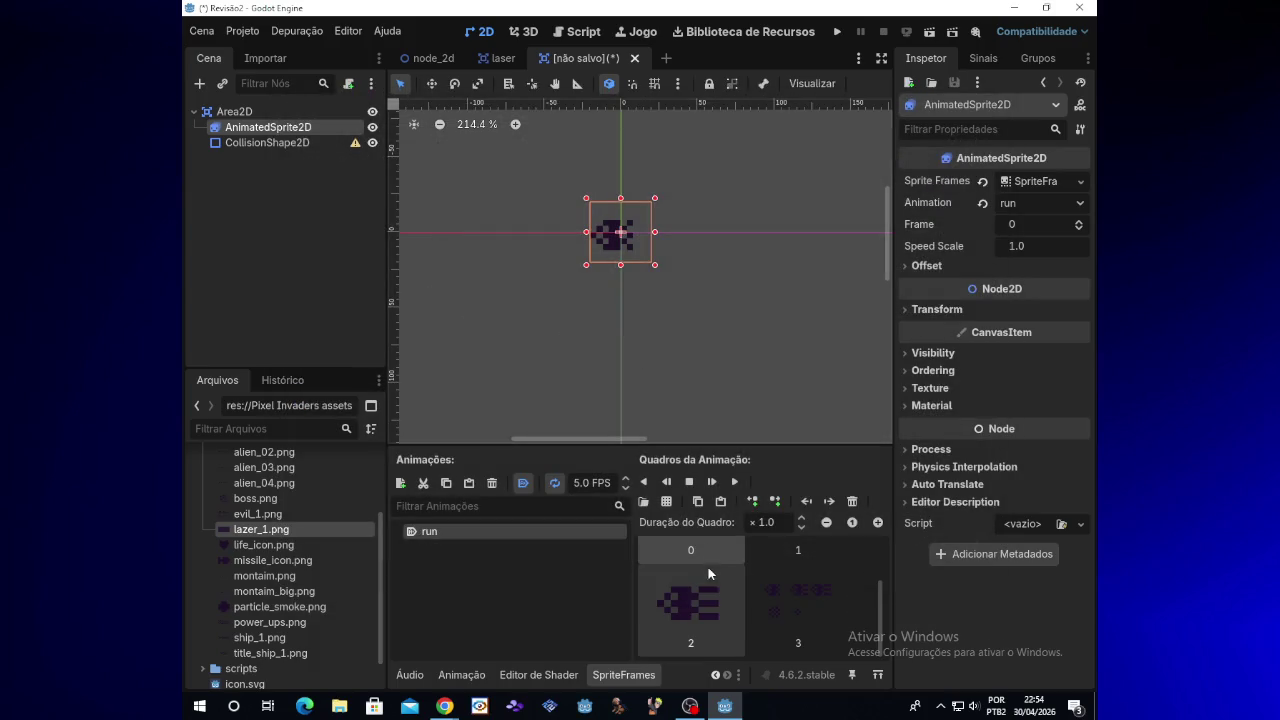
scroll(704, 580, up, 2)
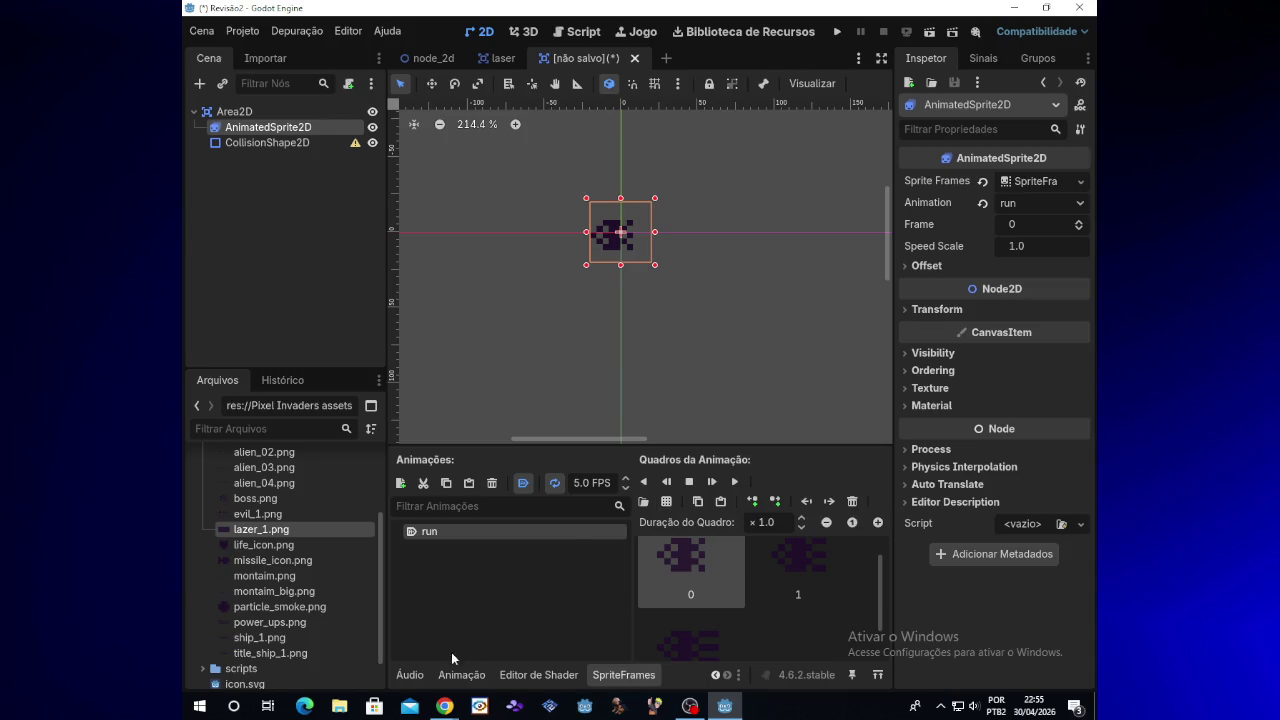
Step: Add a new animation in the SpriteFrames panel and name it 'dead'
click(402, 486)
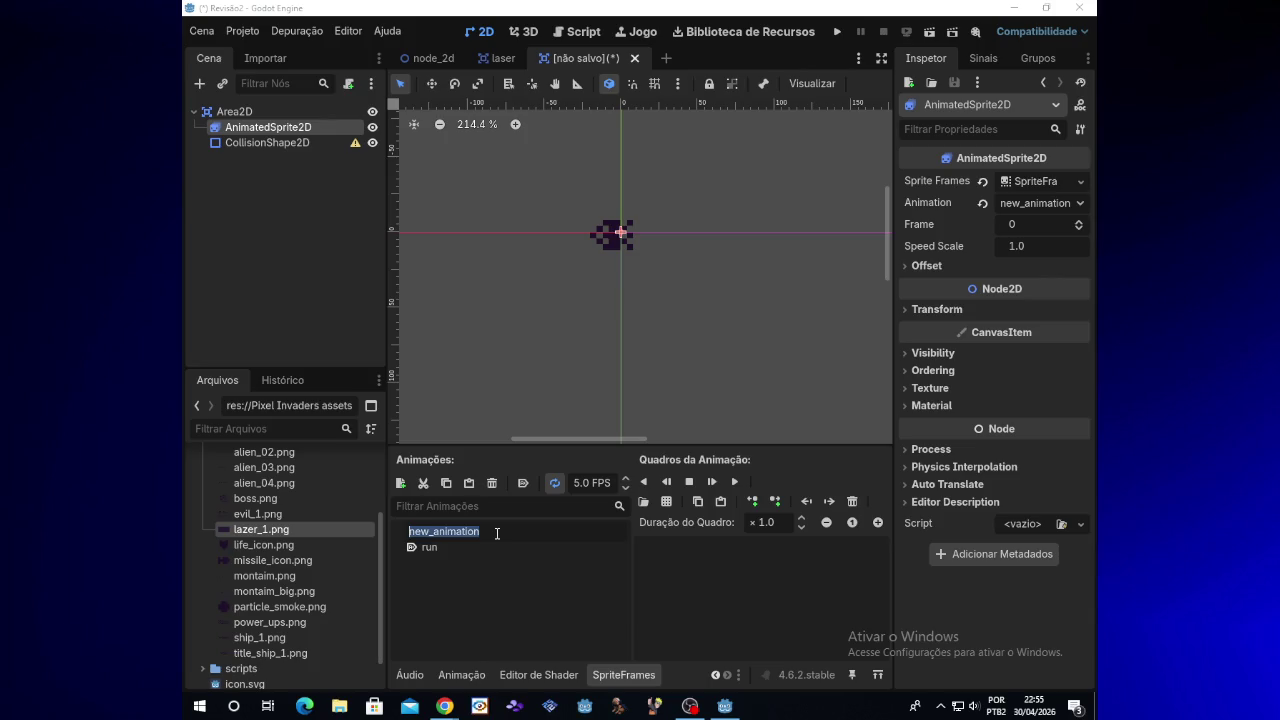
key(BackSpace)
text(dead)
key(Return)
click(507, 532)
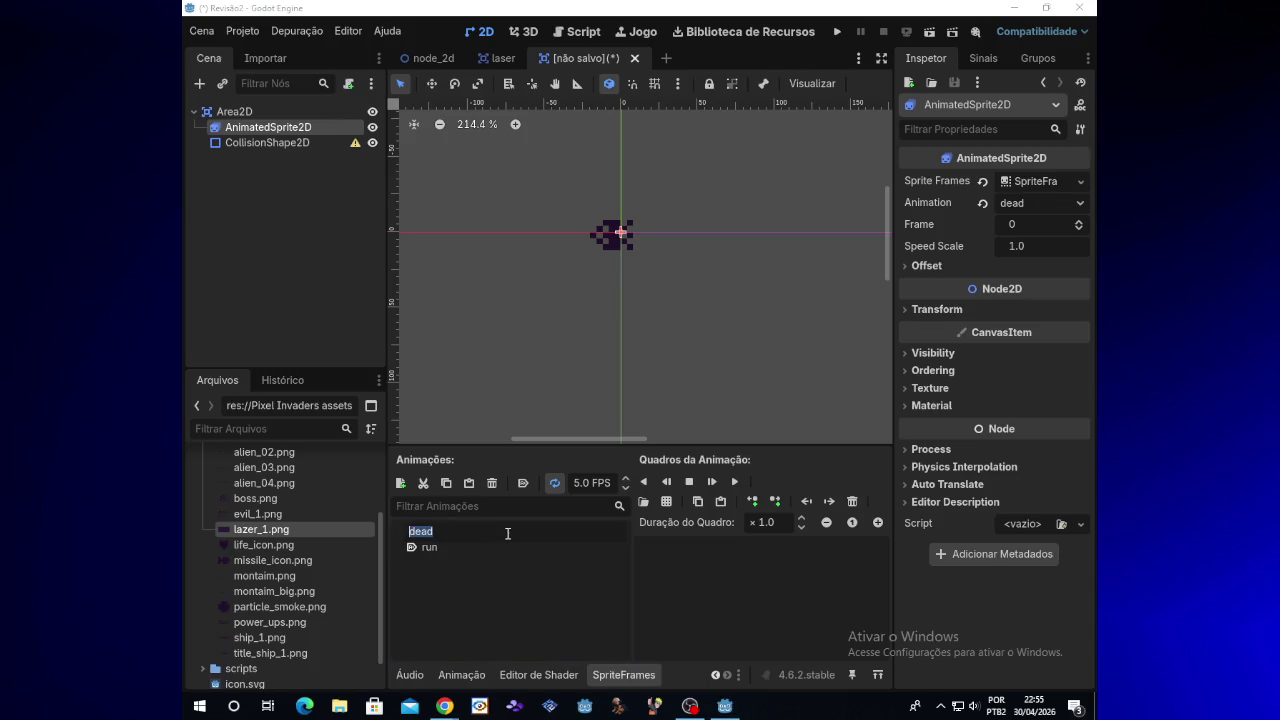
click(506, 532)
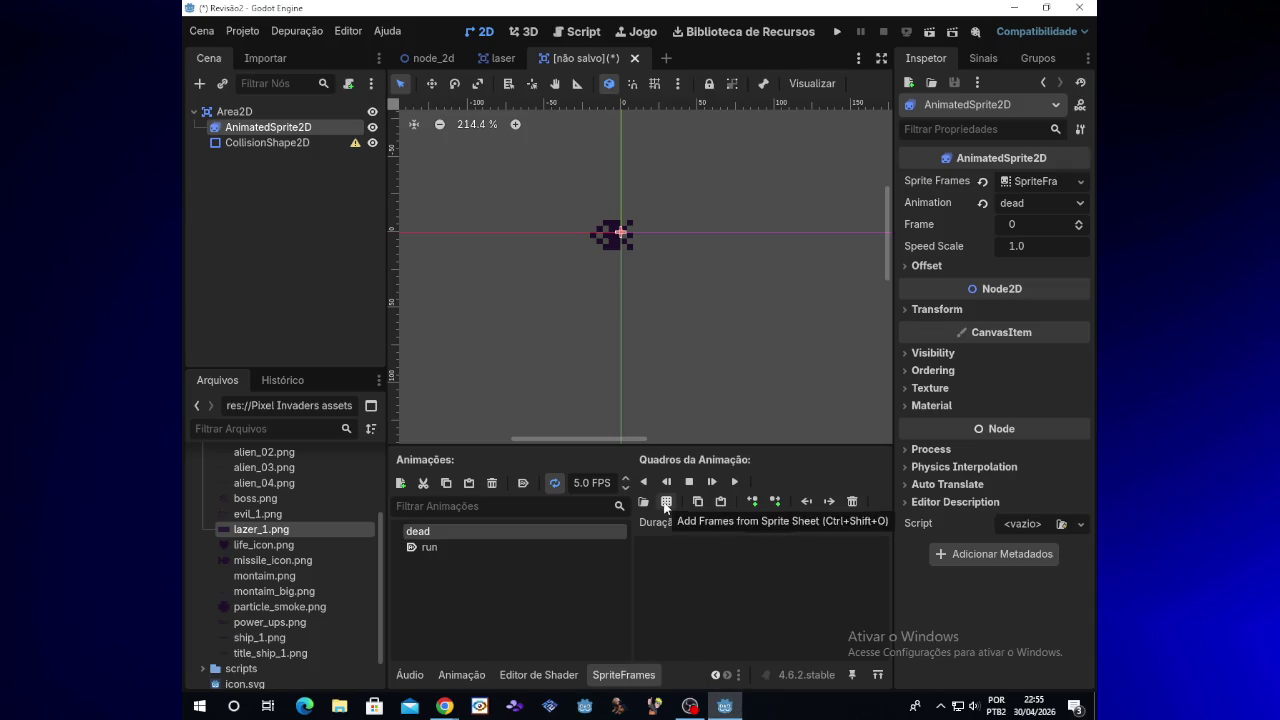
Step: Fill dead with the three bottom-row explosion frames from the evil_1.png sprite sheet
click(666, 502)
double_click(456, 312)
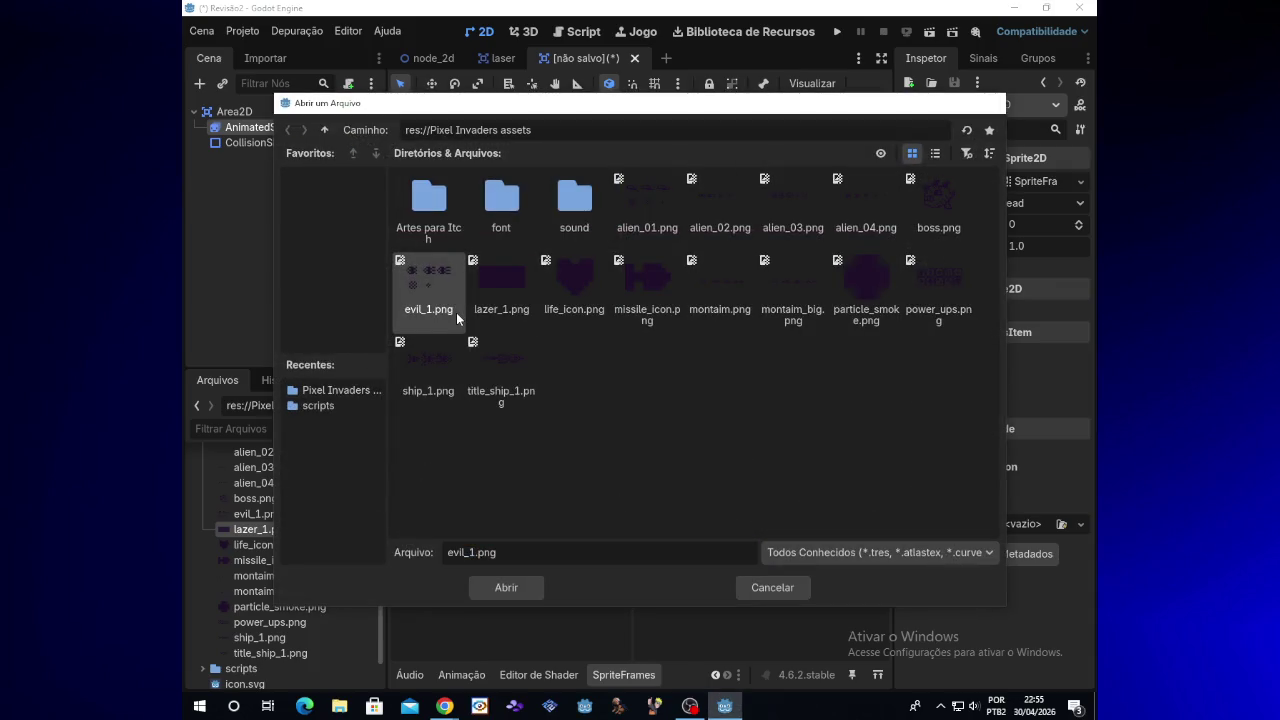
click(431, 428)
click(565, 432)
click(705, 436)
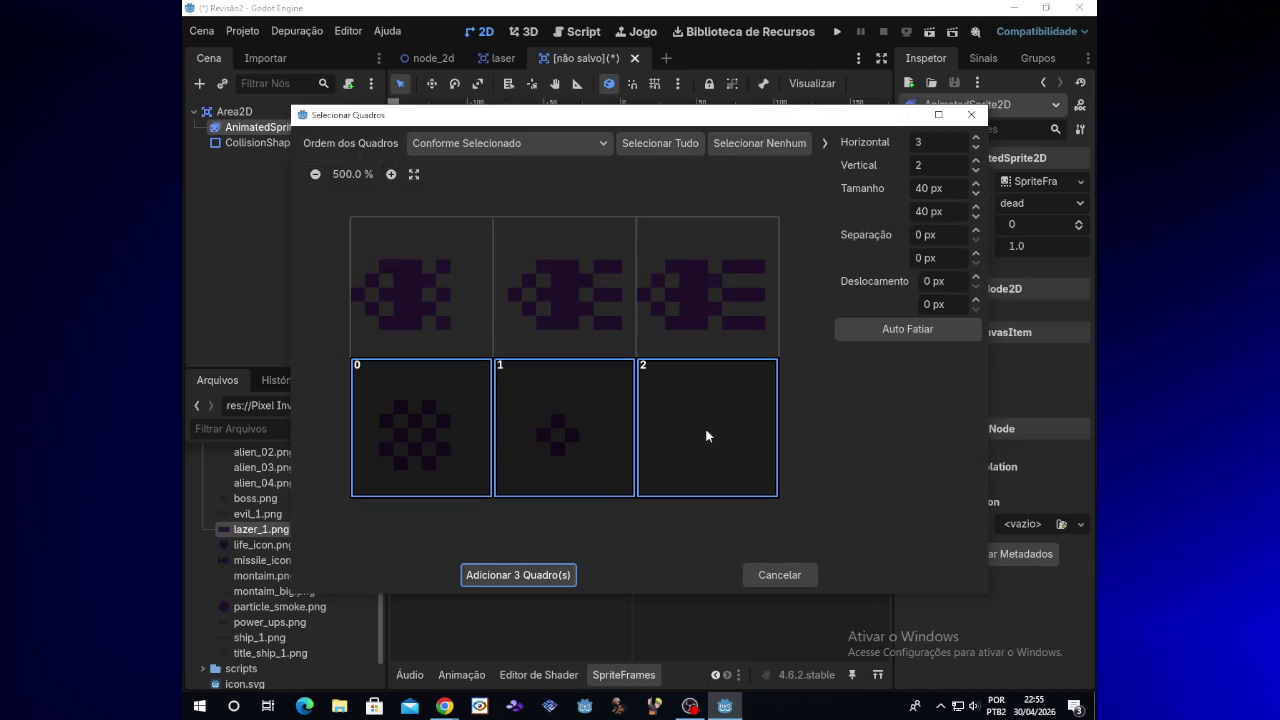
click(514, 574)
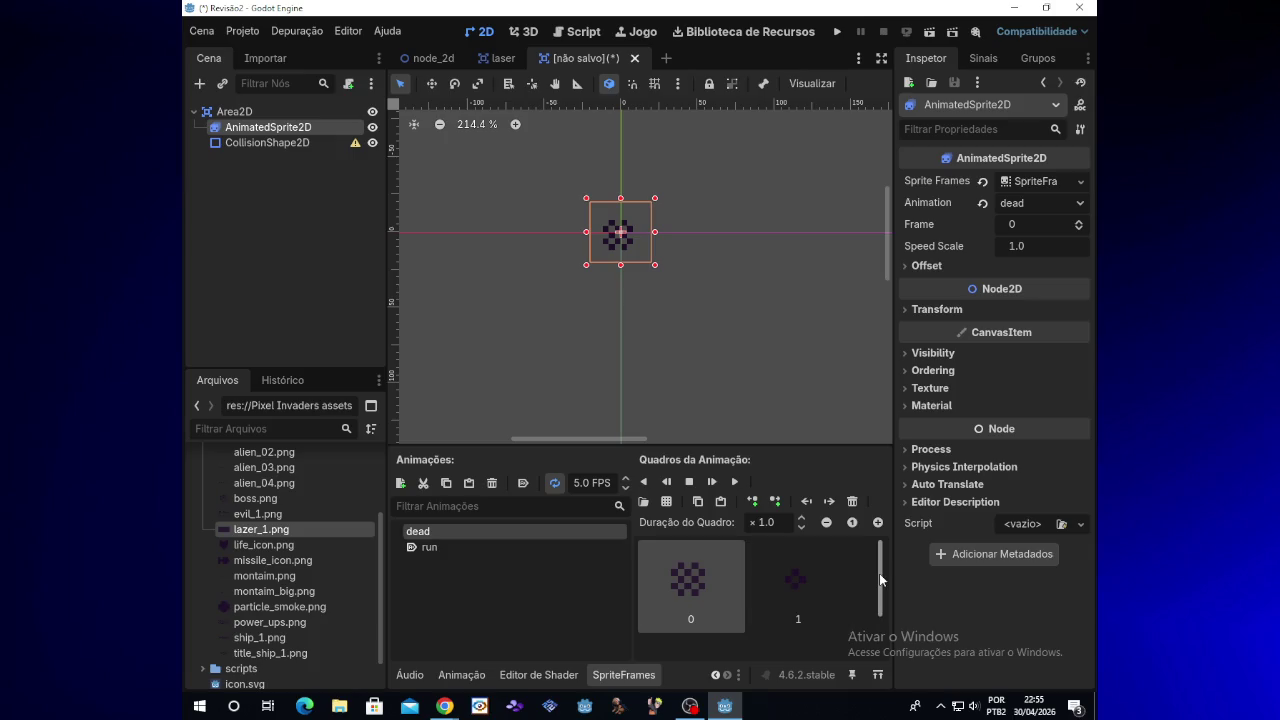
Step: Play the dead animation preview, then stop it
drag(879, 578, 882, 623)
click(736, 482)
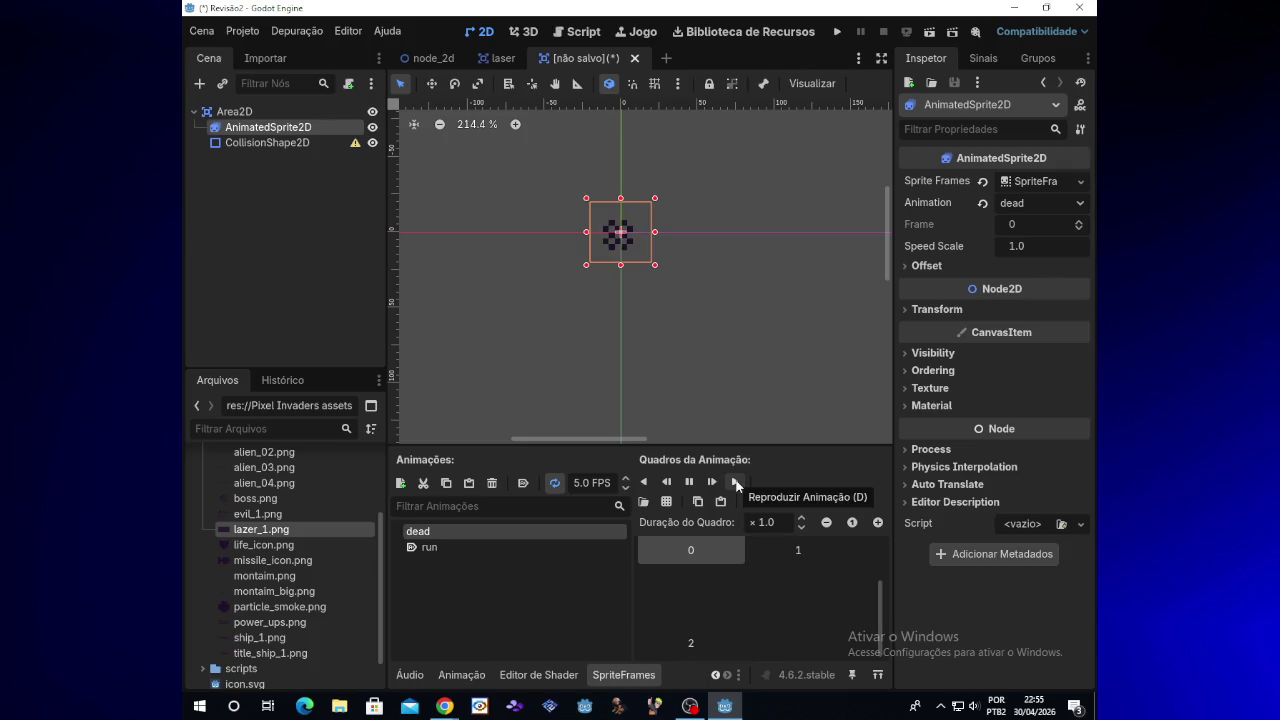
click(697, 484)
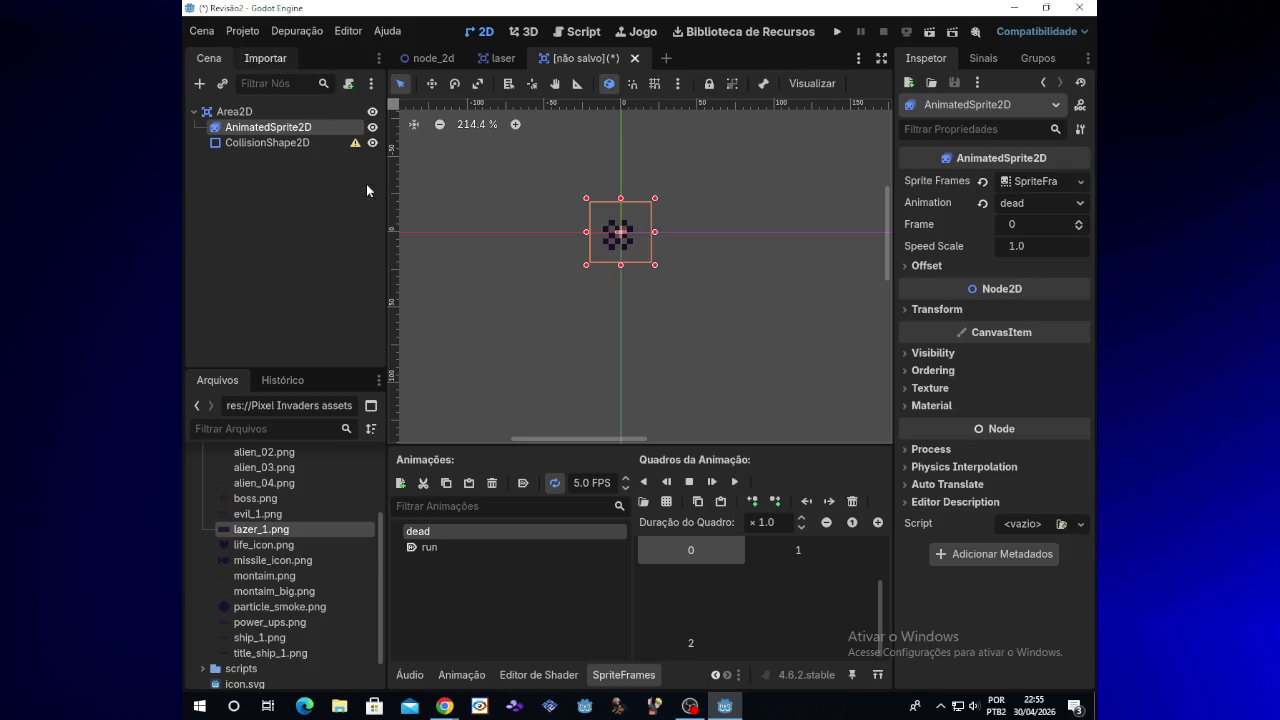
Step: Make run the AnimatedSprite2D's current animation, then select the CollisionShape2D node
click(256, 111)
right_click(257, 112)
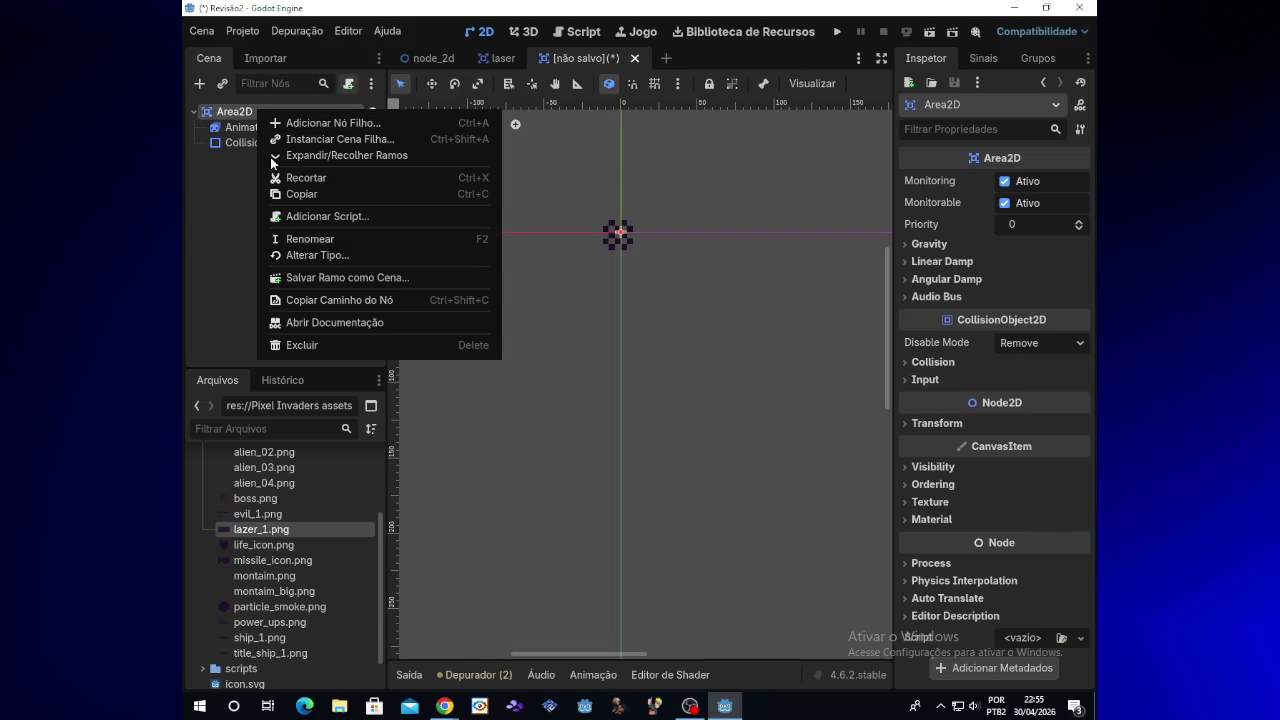
click(248, 178)
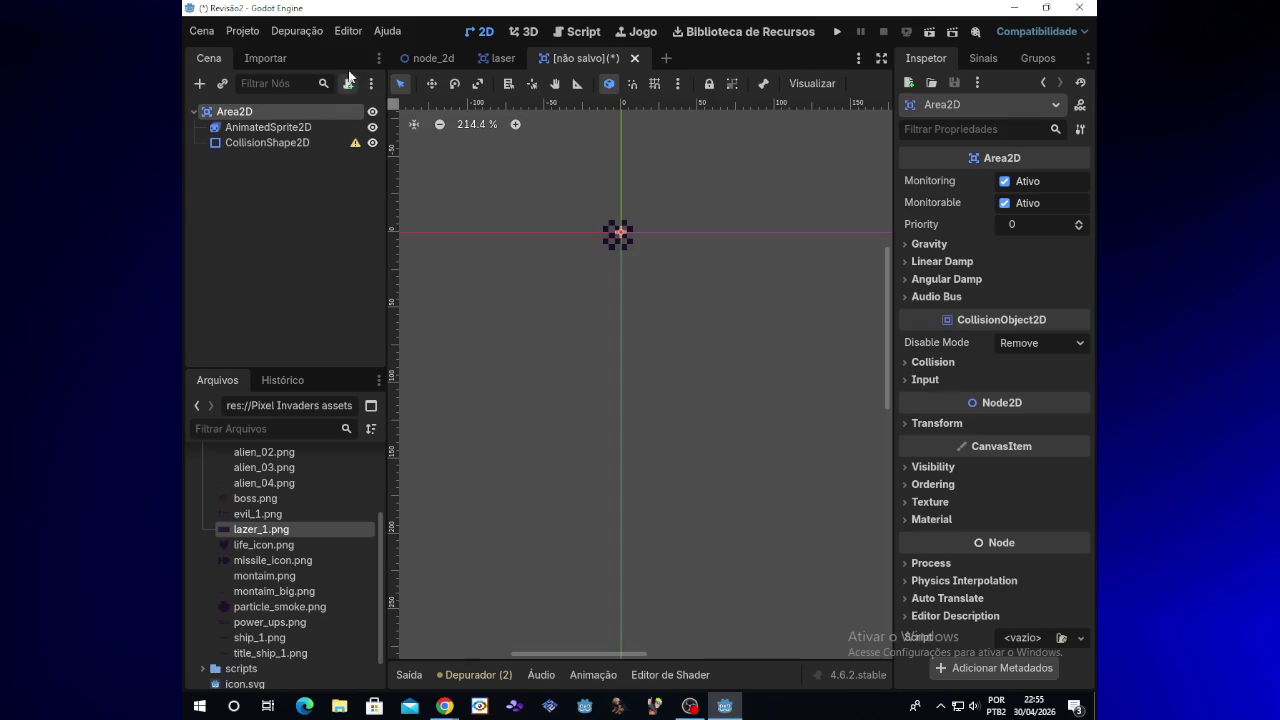
click(293, 129)
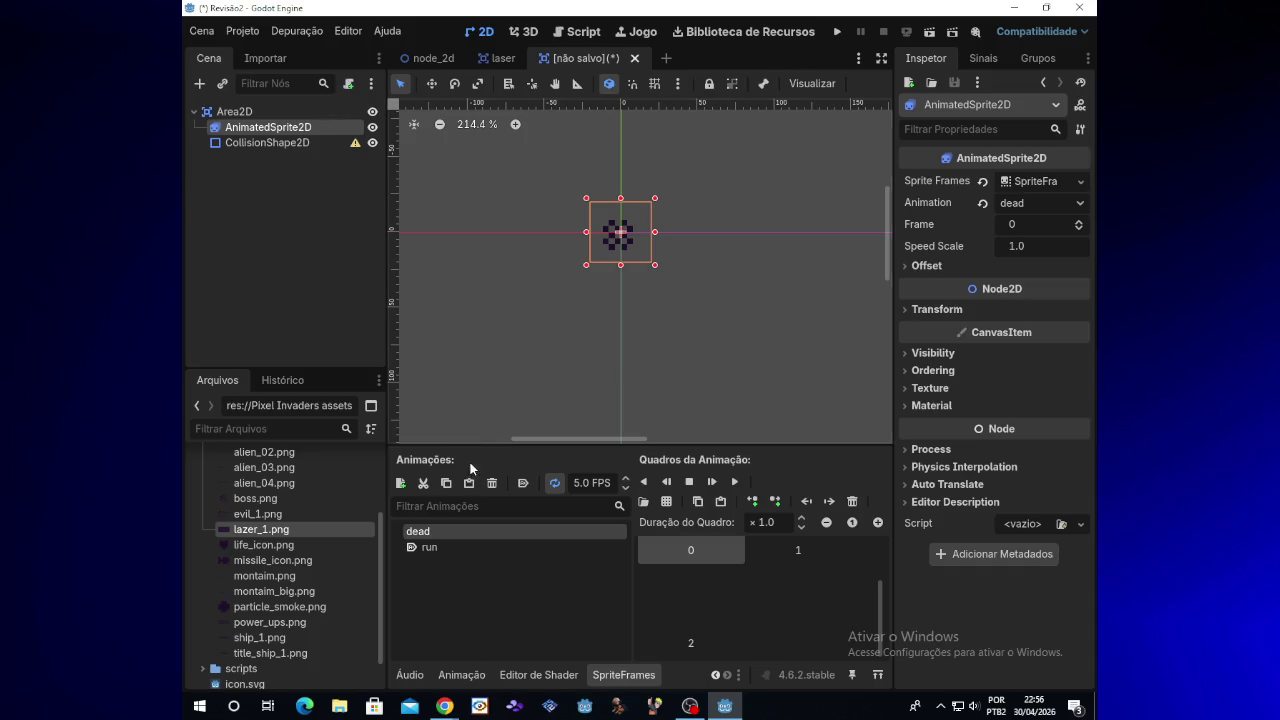
click(461, 549)
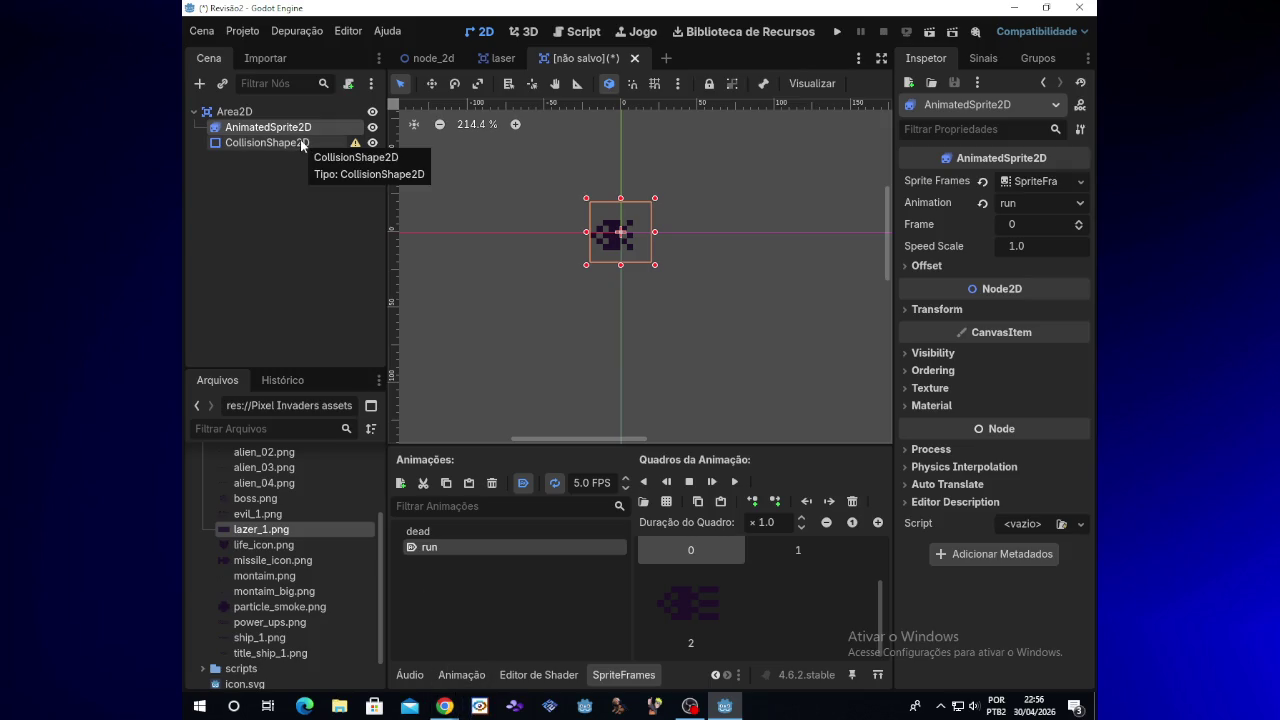
click(1080, 184)
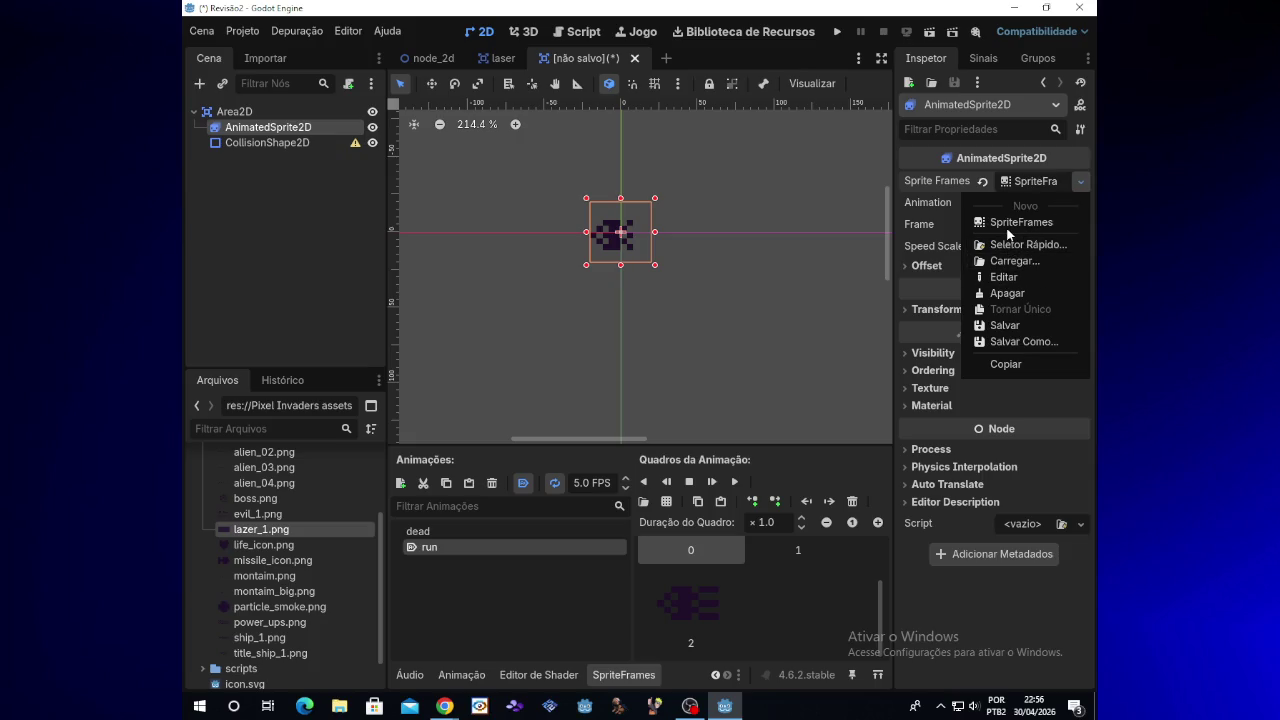
click(930, 165)
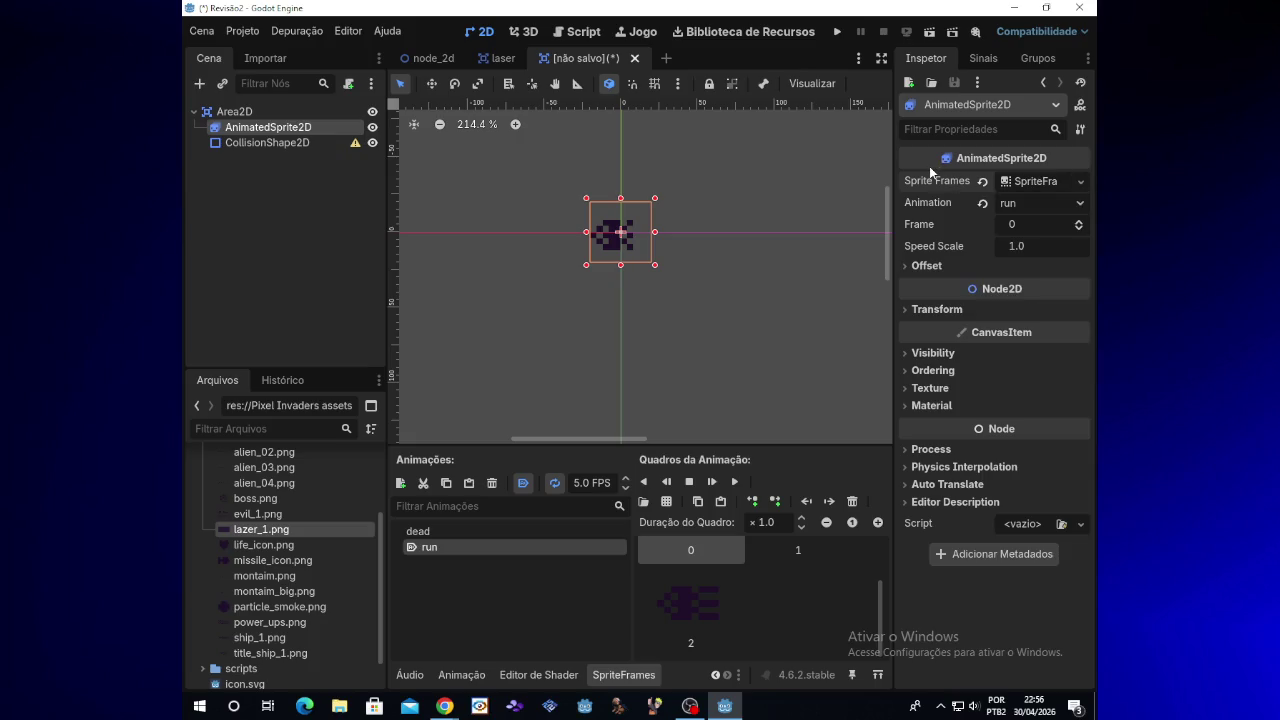
click(277, 145)
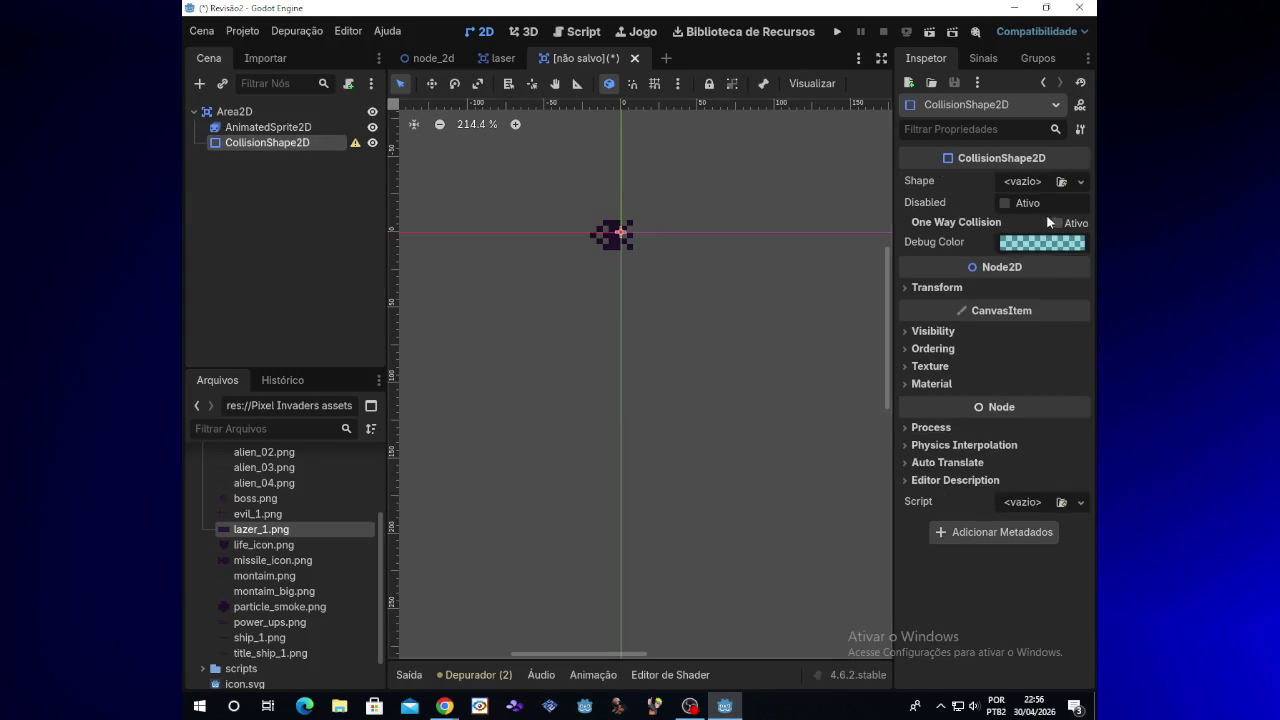
Step: Assign a New RectangleShape2D to the CollisionShape2D's Shape property
click(1077, 183)
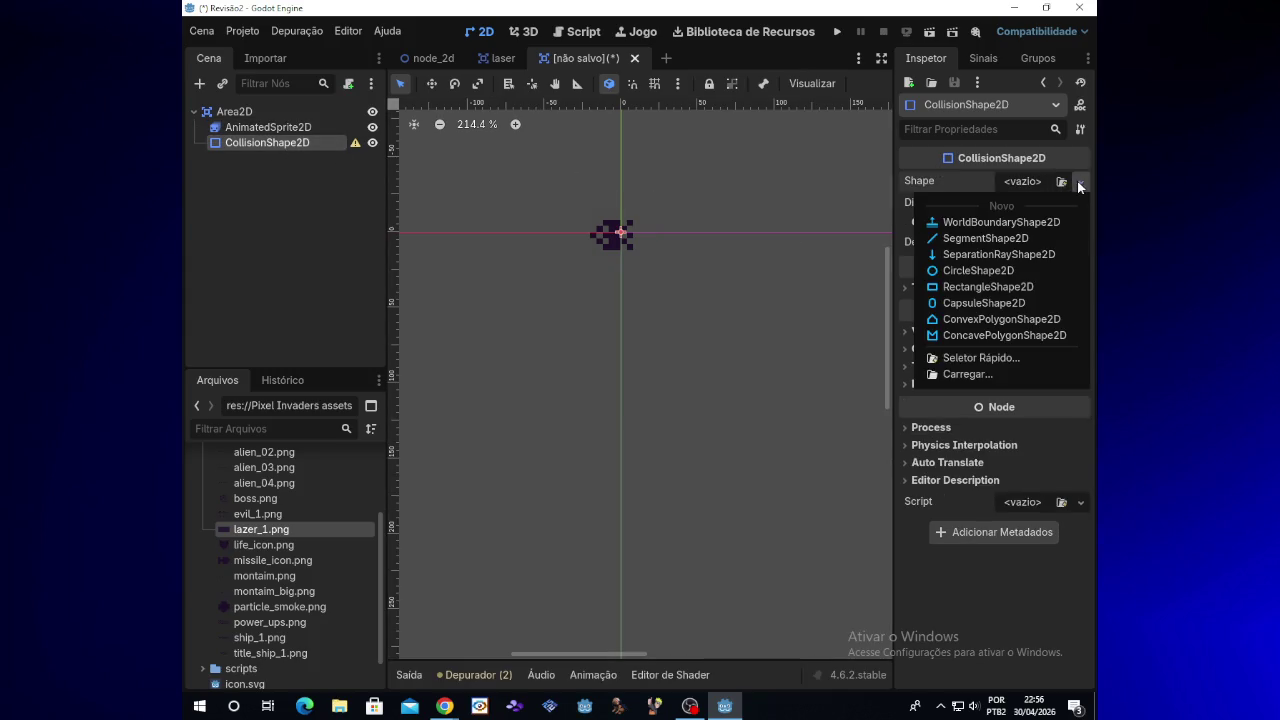
click(1006, 286)
scroll(662, 270, up, 4)
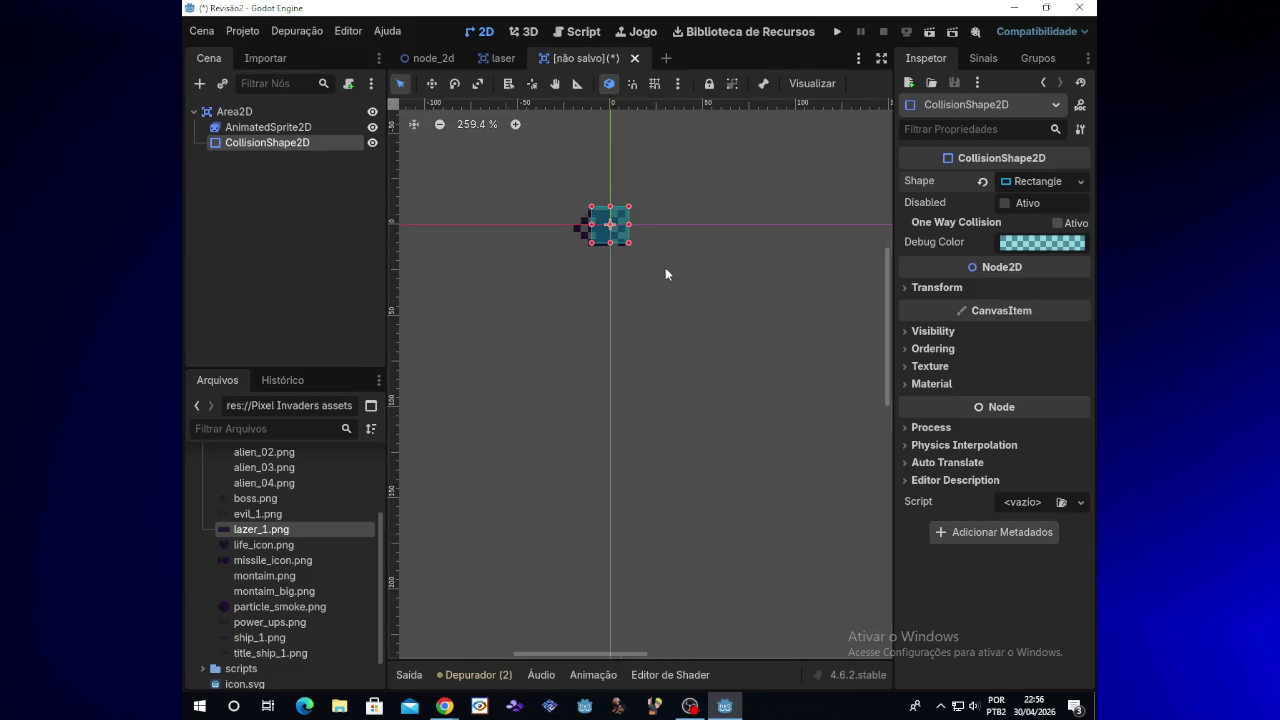
scroll(654, 285, up, 1)
Step: Drag the rectangle's edges in the viewport so it covers the alien sprite
mouse_move(570, 207)
mouse_down()
mouse_move(545, 208)
mouse_move(583, 237)
mouse_up()
drag(583, 190, 583, 195)
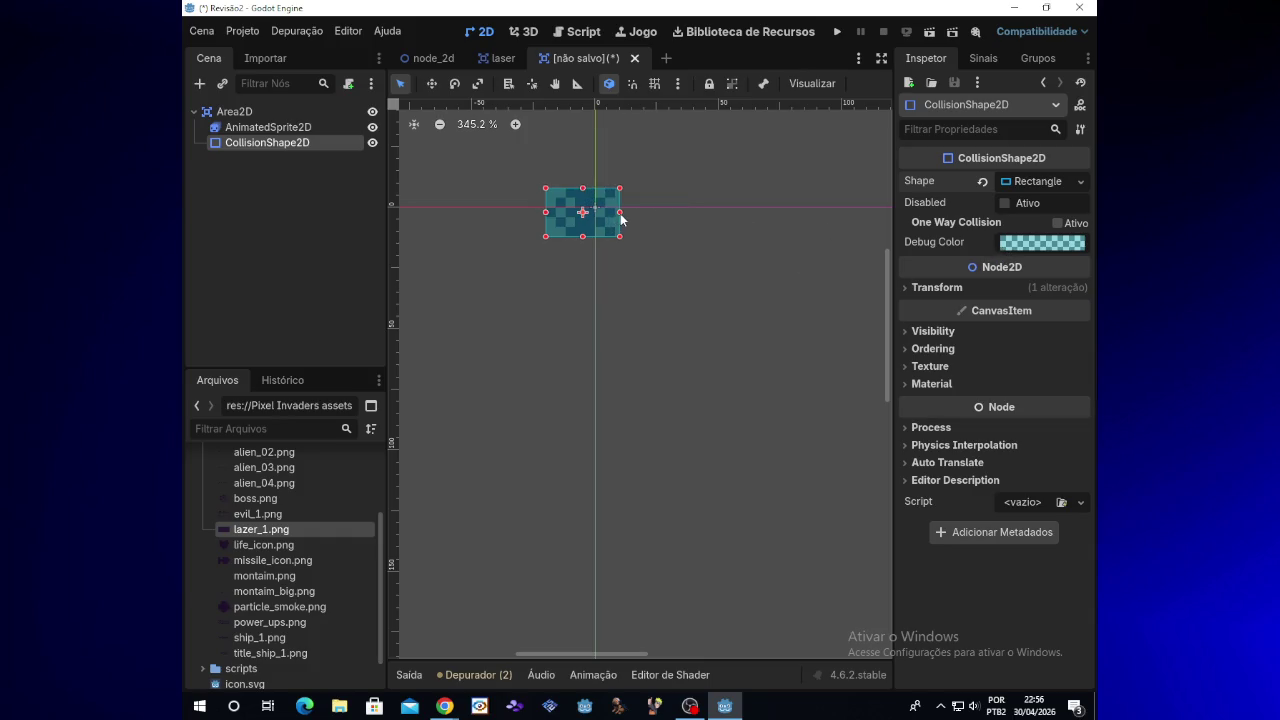
drag(617, 212, 614, 212)
mouse_move(445, 706)
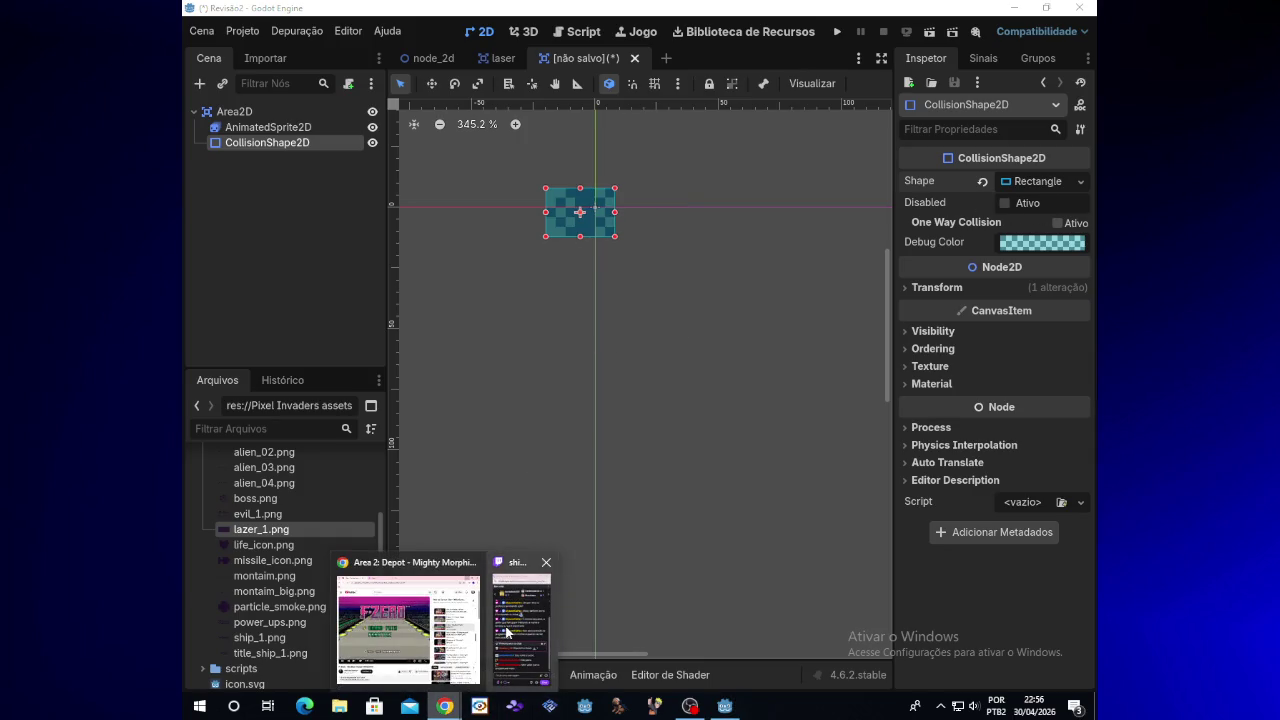
click(506, 632)
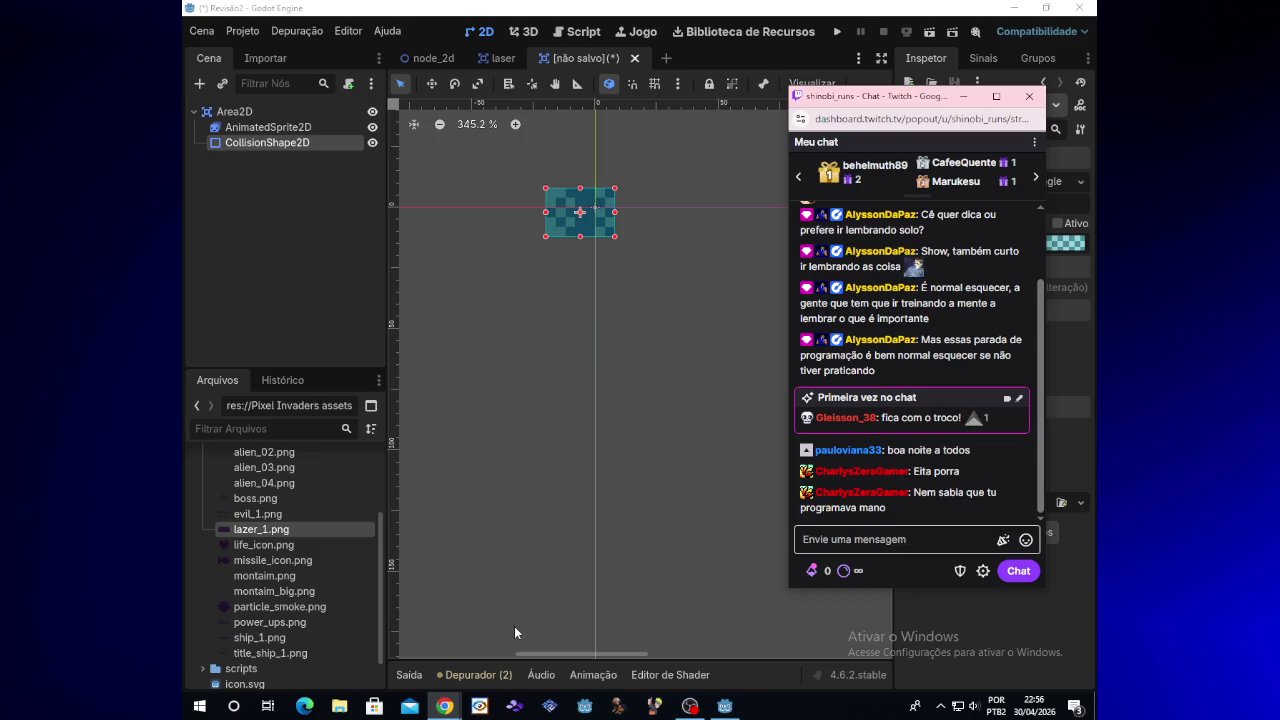
click(964, 97)
scroll(687, 330, up, 2)
scroll(888, 335, up, 2)
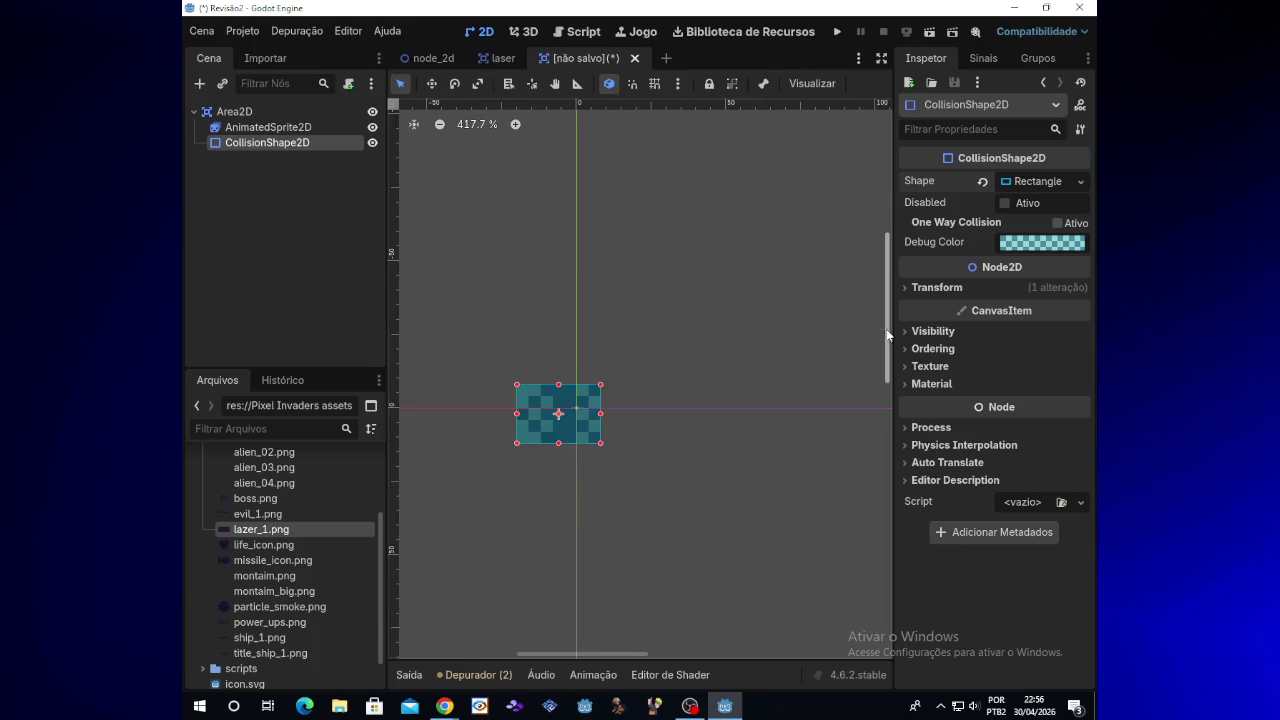
drag(616, 655, 607, 653)
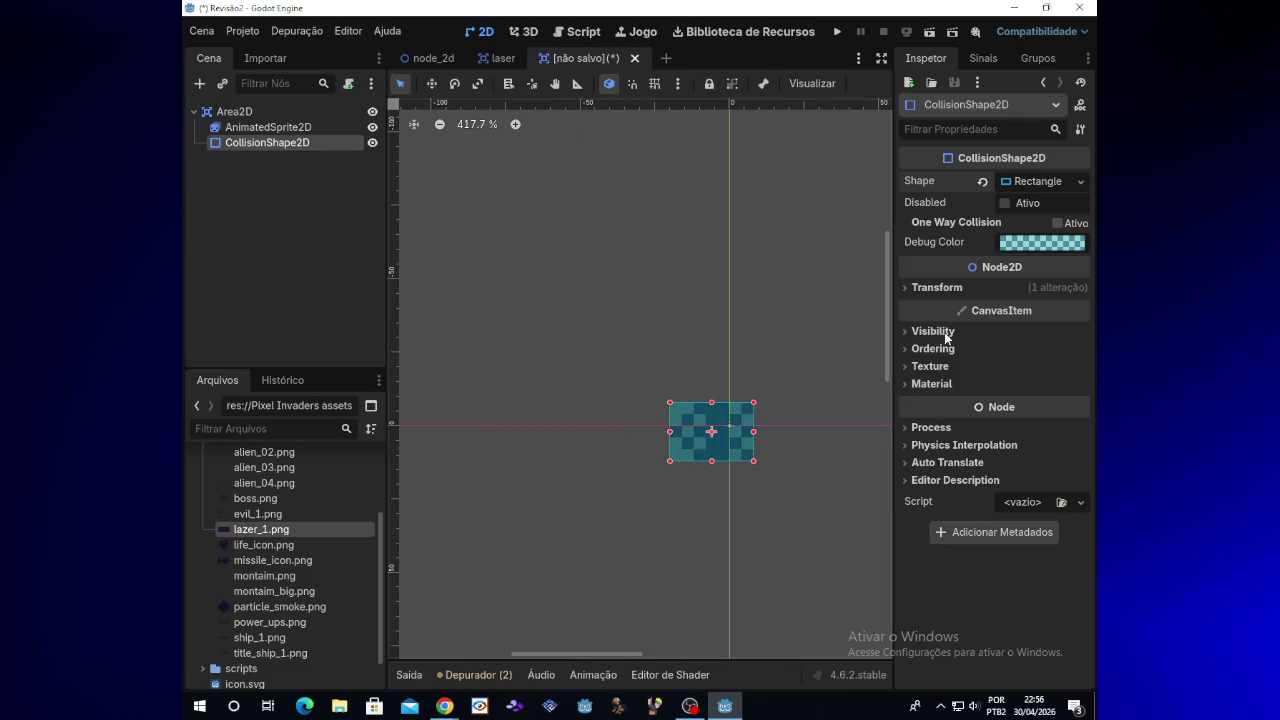
drag(888, 350, 888, 362)
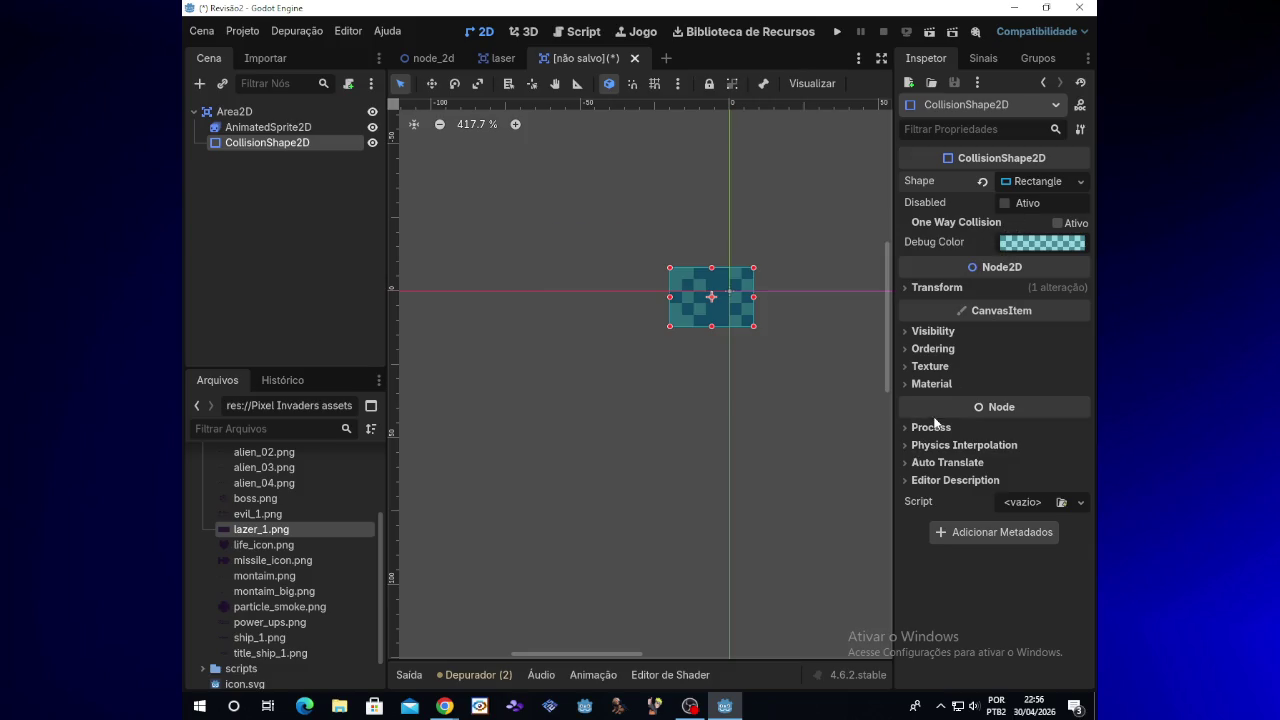
mouse_move(934, 420)
Step: Attach animated_sprite_2d.gd with the default template to the AnimatedSprite2D node
click(310, 115)
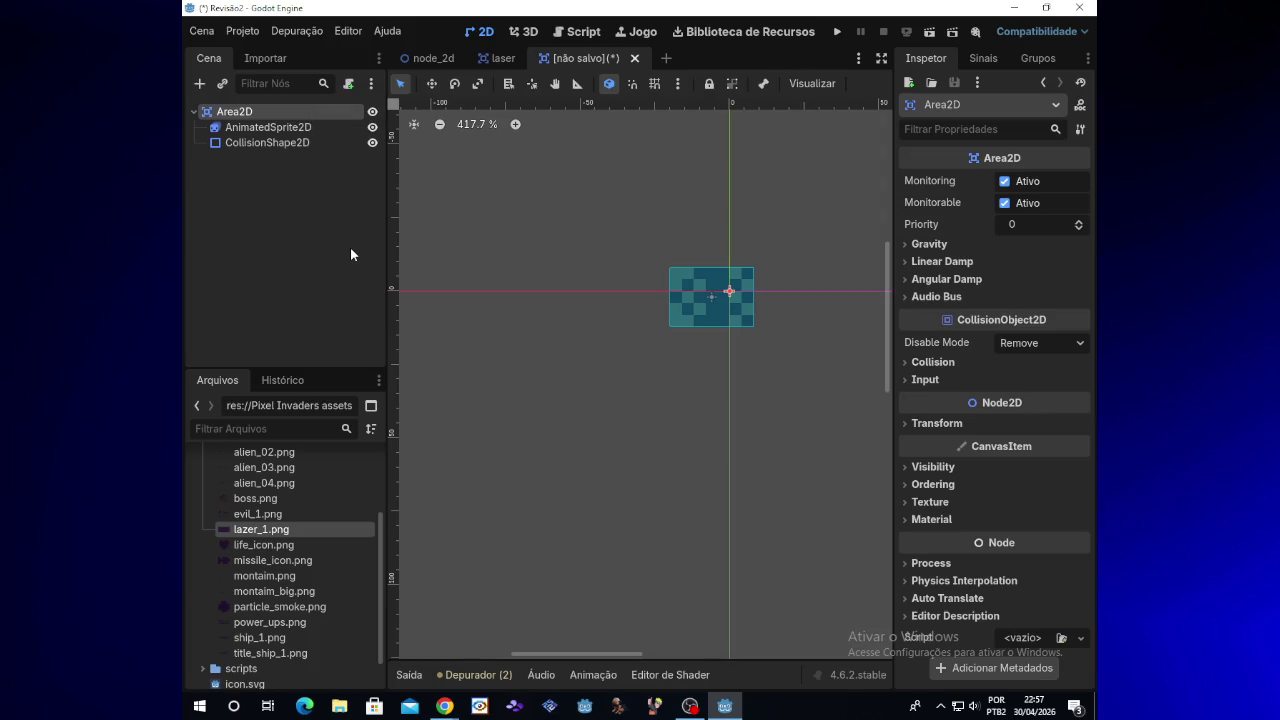
click(317, 128)
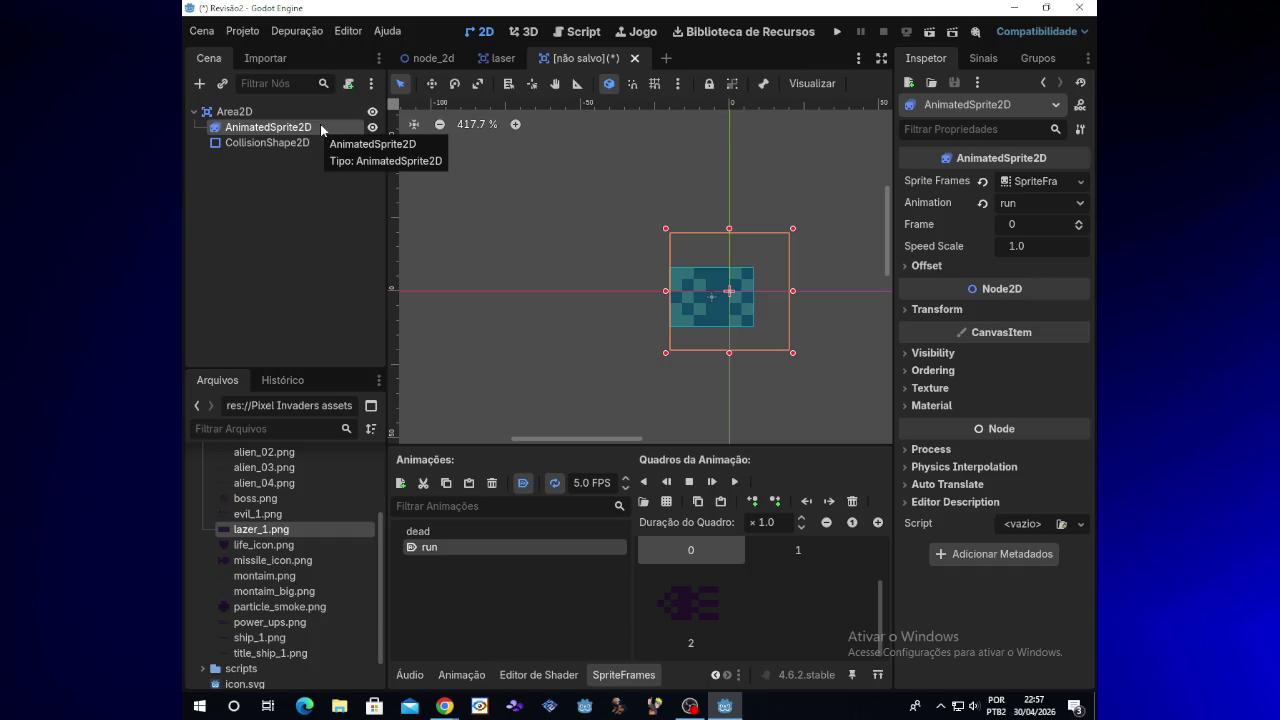
right_click(321, 126)
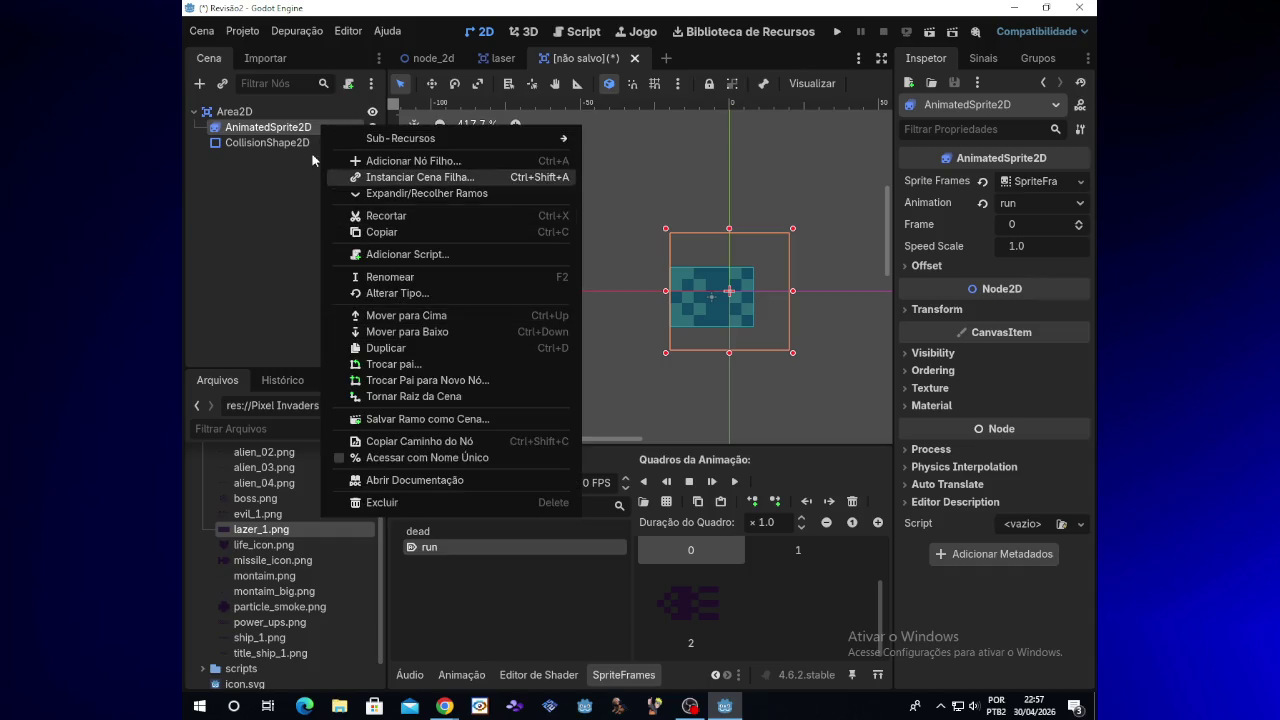
click(349, 87)
click(350, 88)
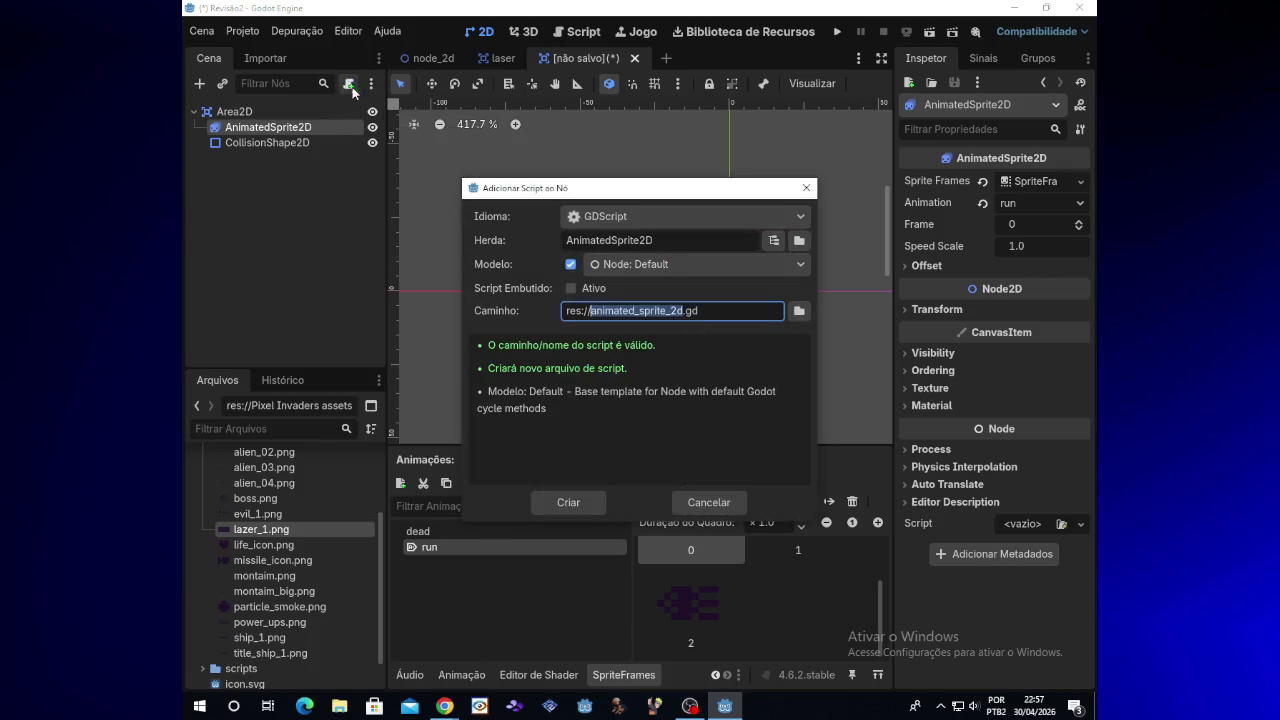
click(568, 503)
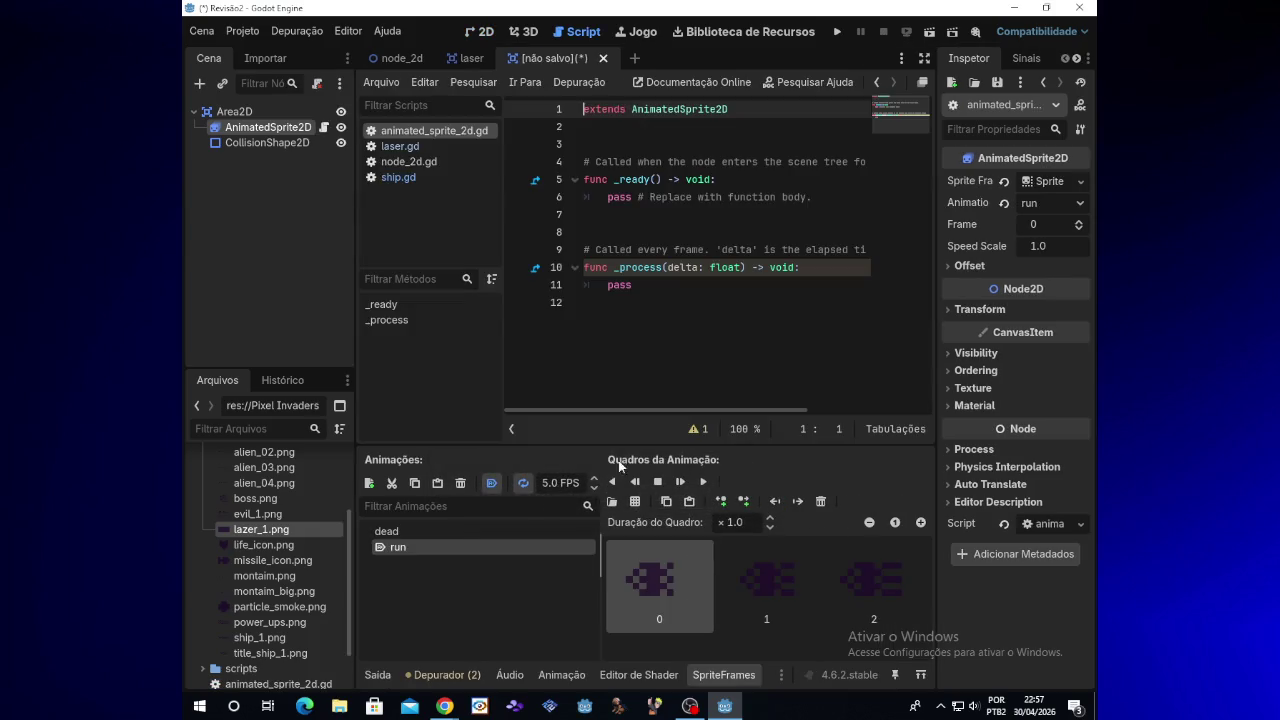
Step: Rename the AnimatedSprite2D node to Alien_1
right_click(250, 129)
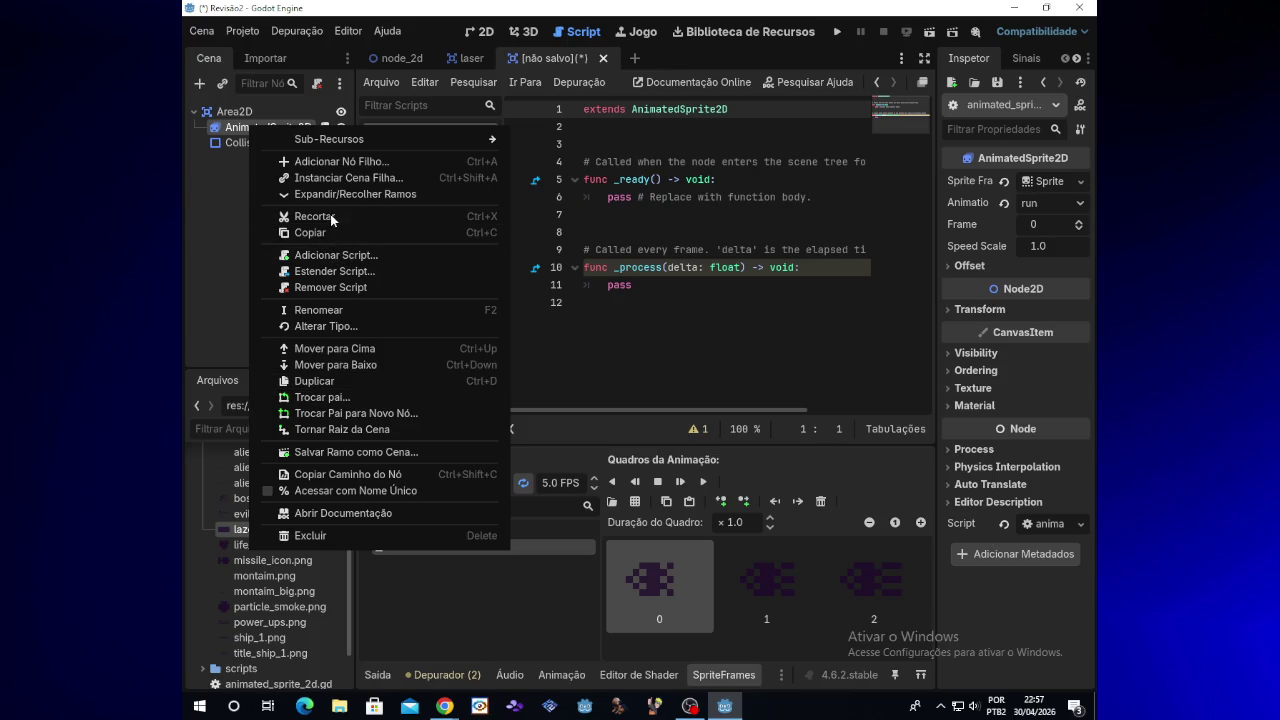
click(320, 311)
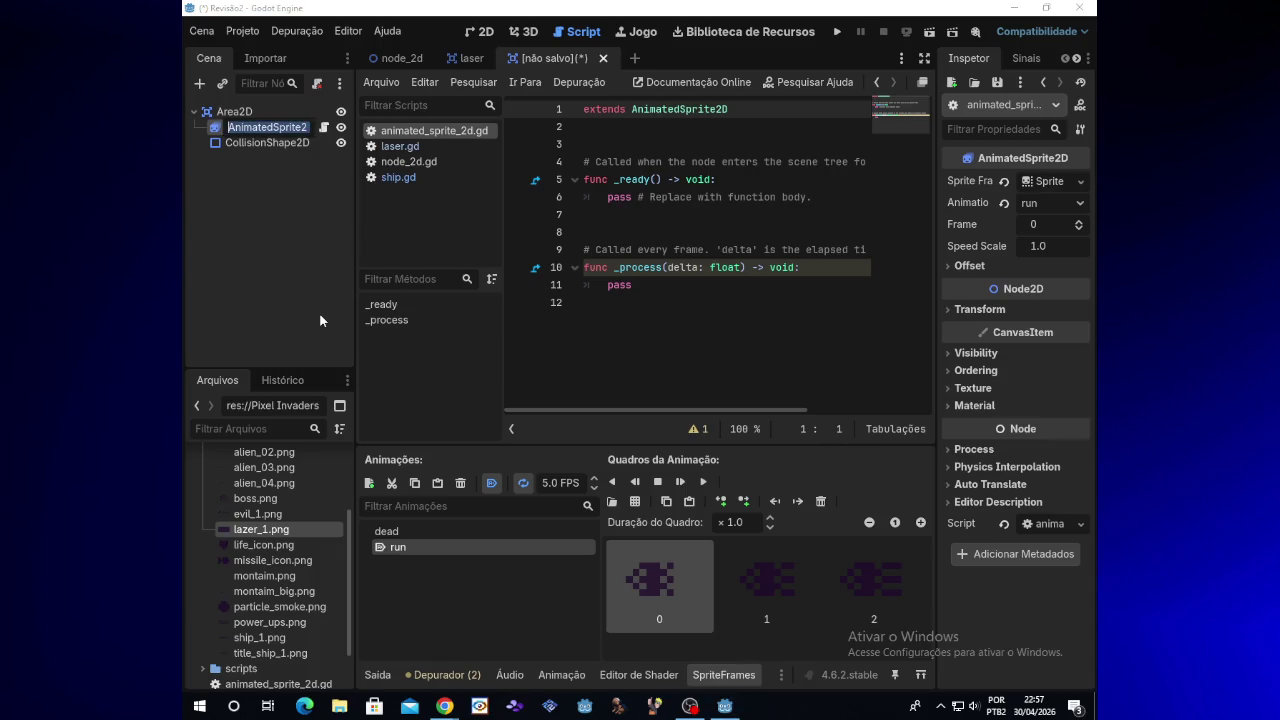
text(Al)
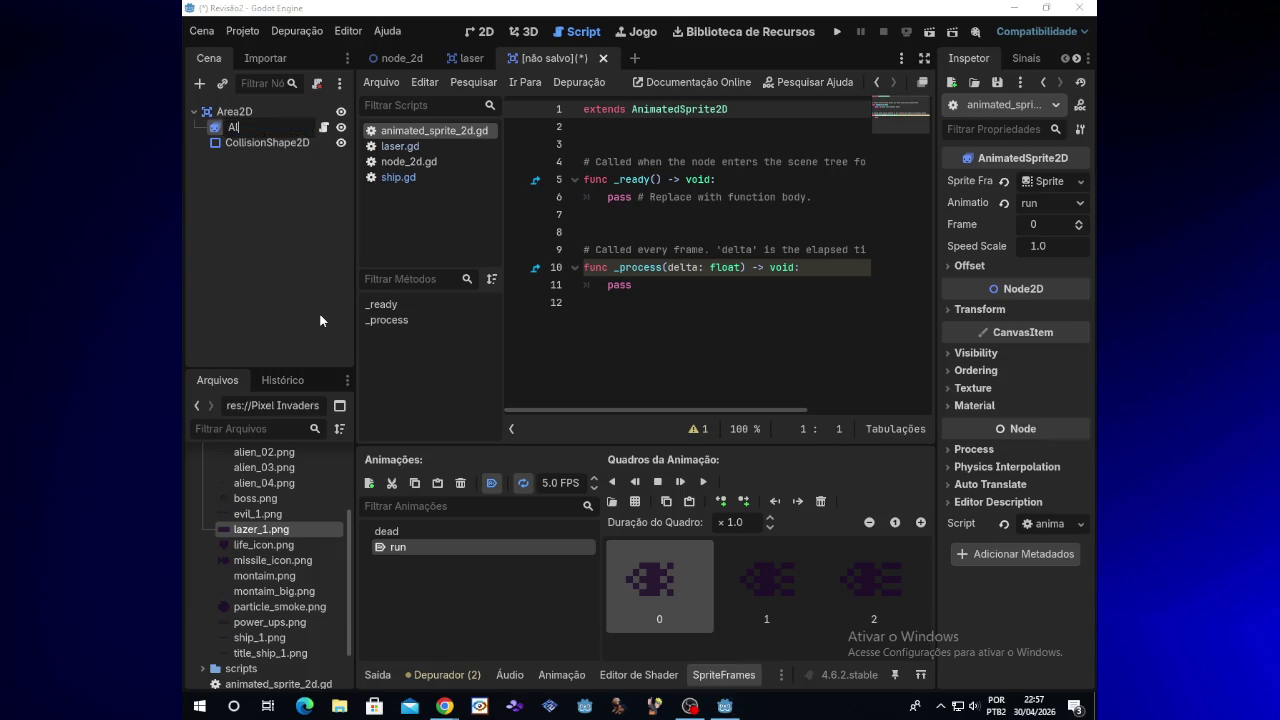
text(ien_)
text(1)
key(Return)
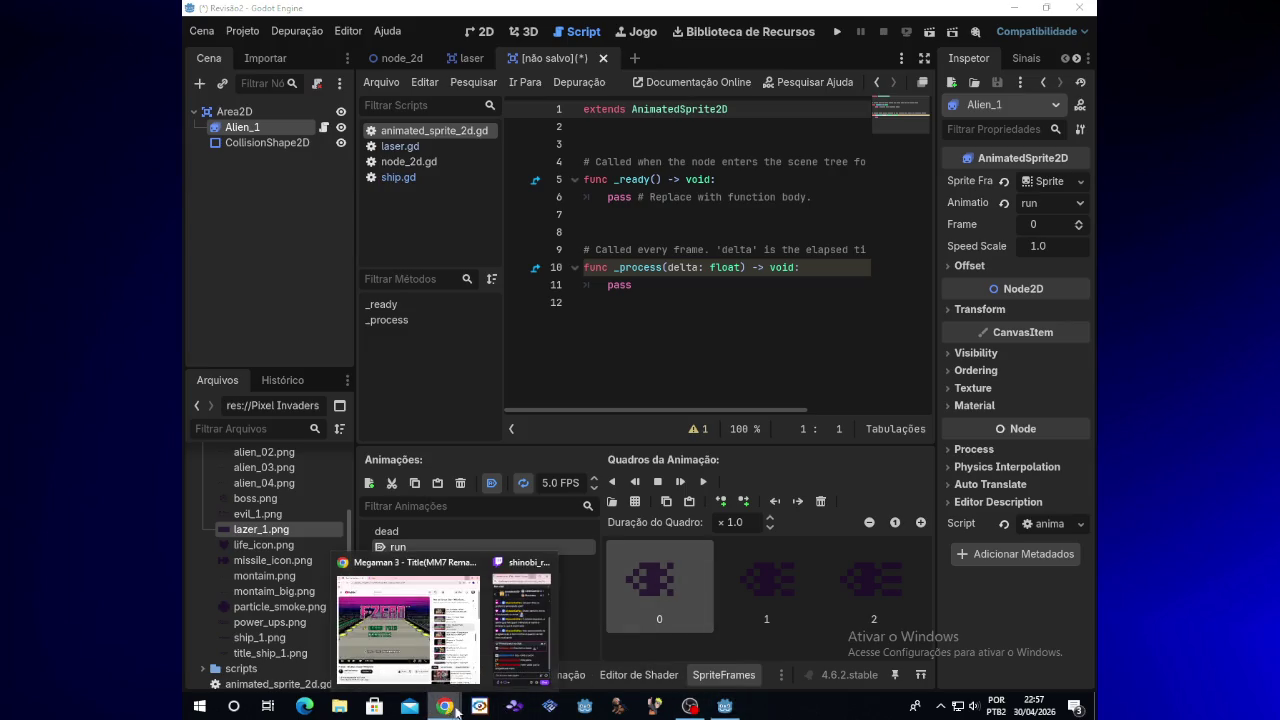
Step: Return from the script editor to the 2D scene view
click(683, 283)
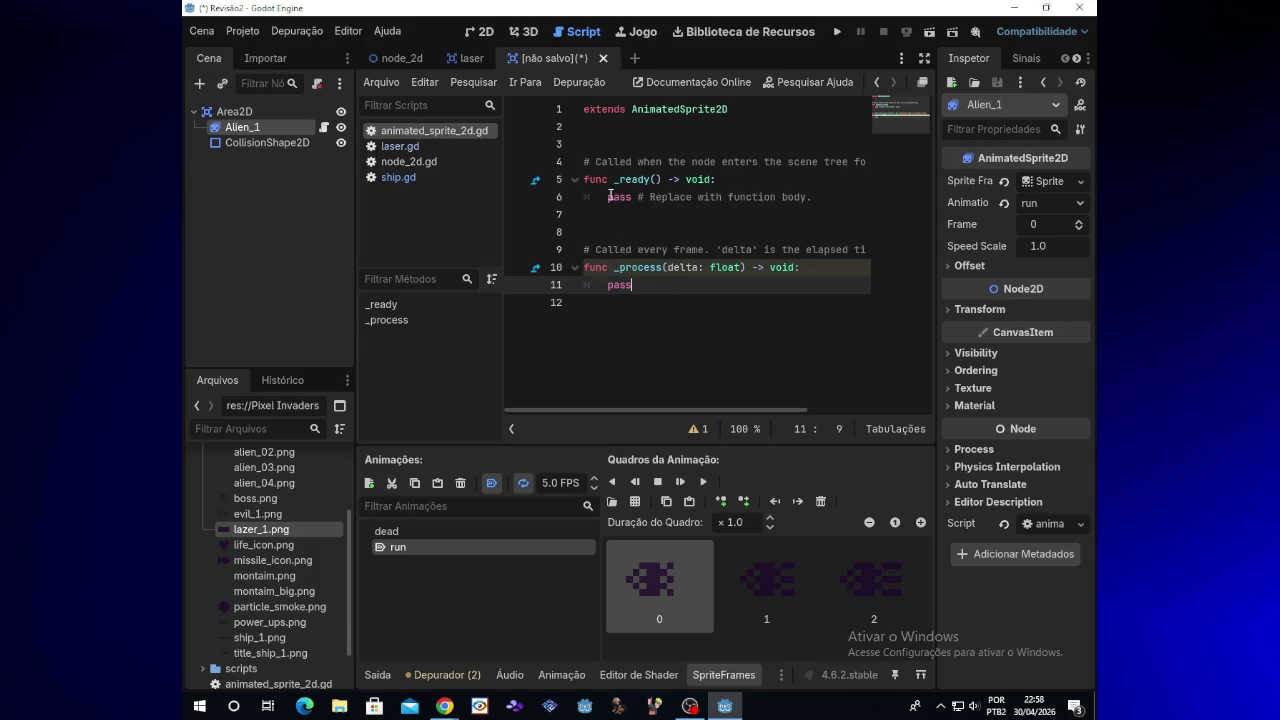
drag(607, 285, 634, 288)
click(484, 34)
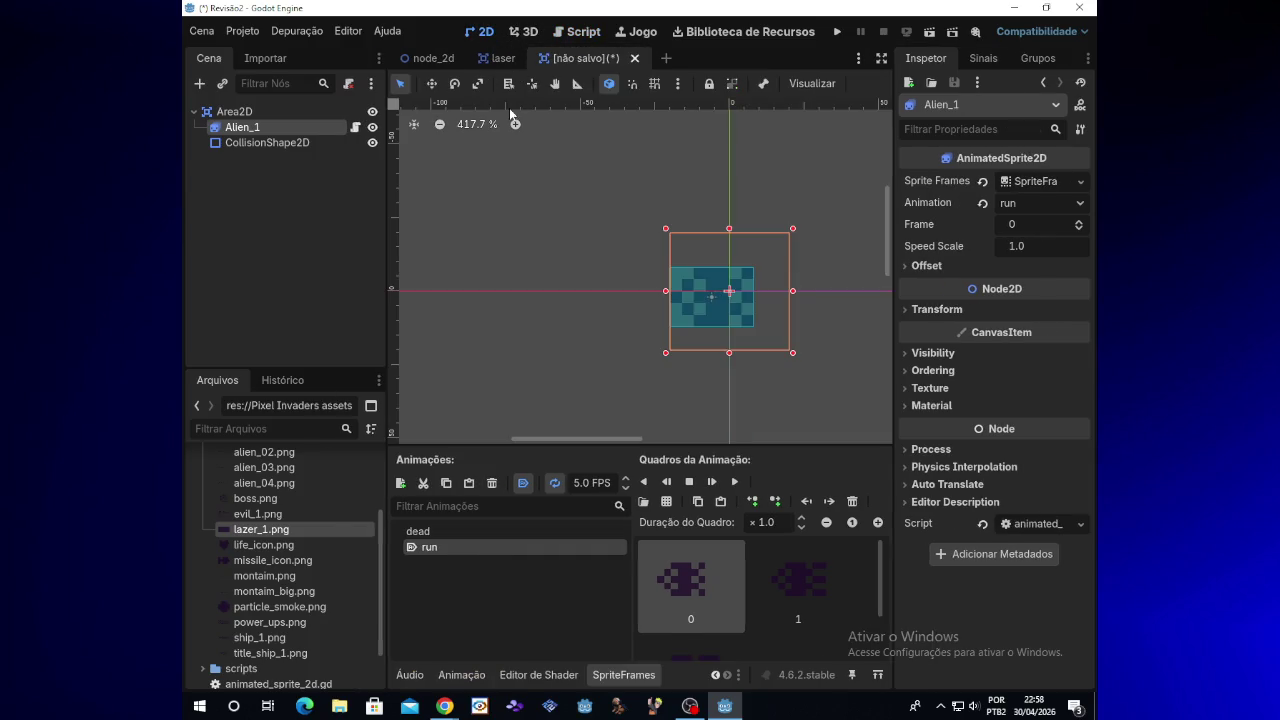
Step: Look over the node_2d ship scene, then reopen animated_sprite_2d.gd from the alien scene
click(435, 59)
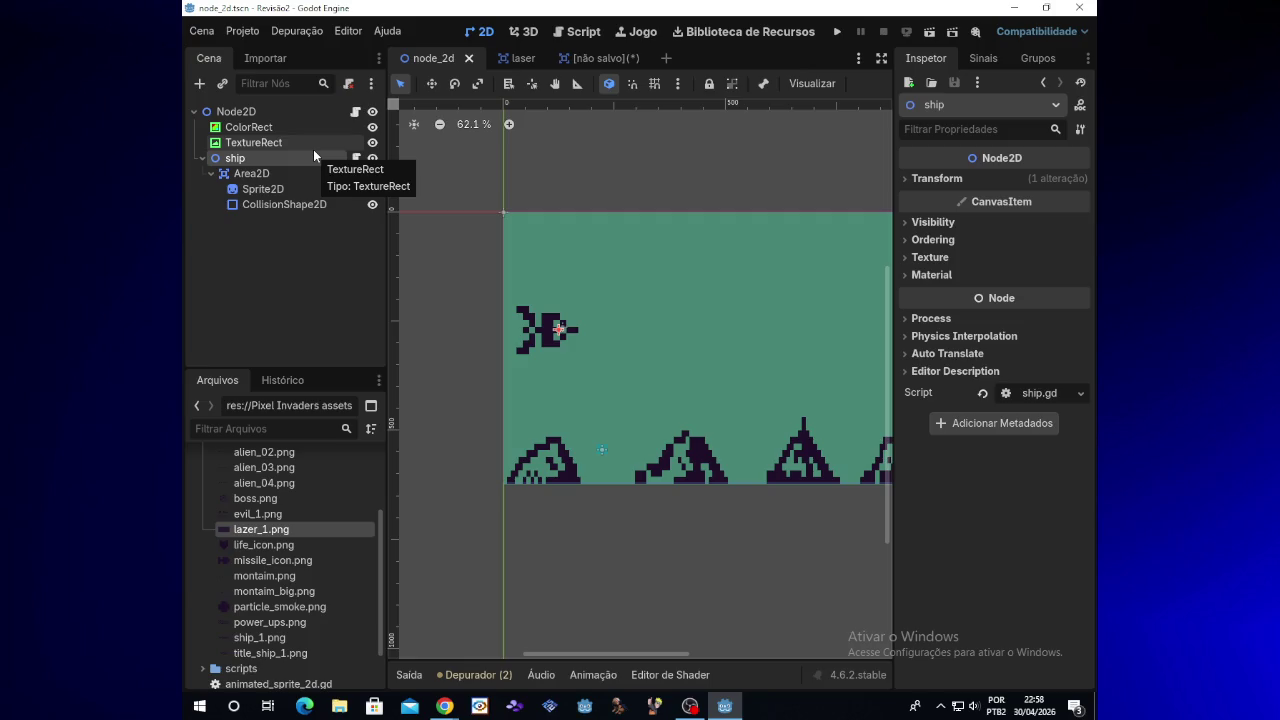
drag(662, 656, 758, 646)
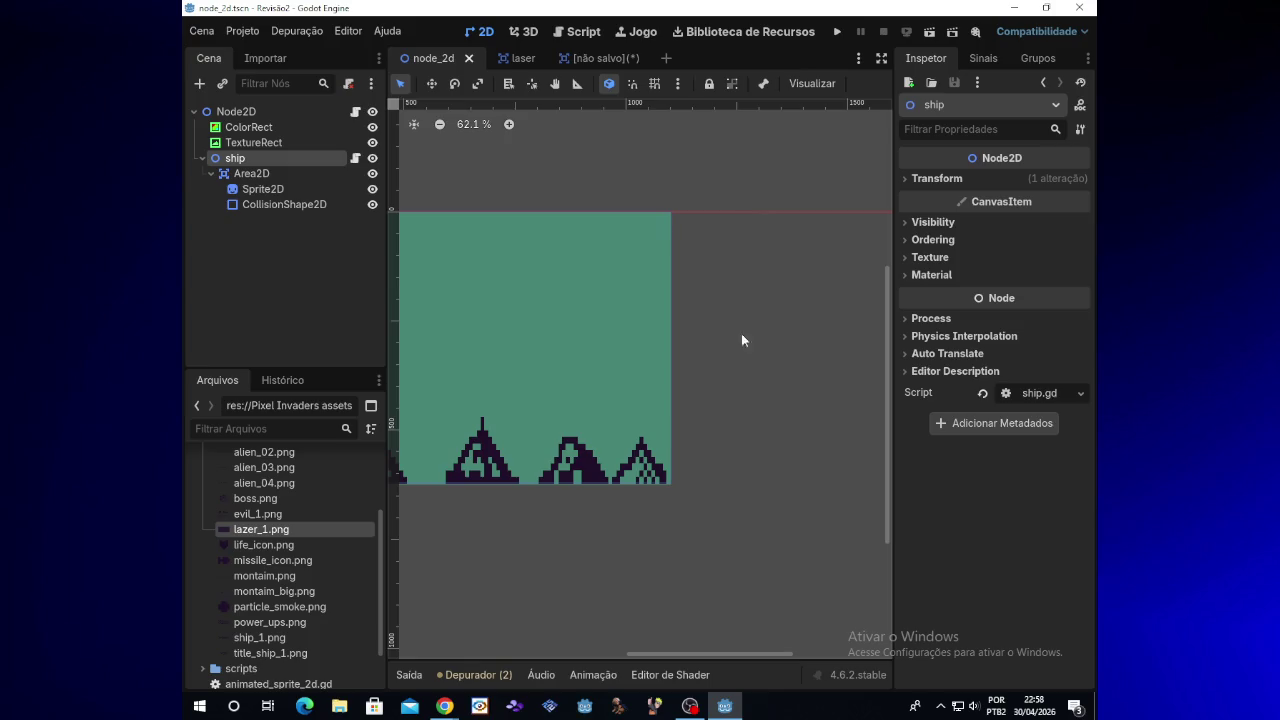
click(590, 58)
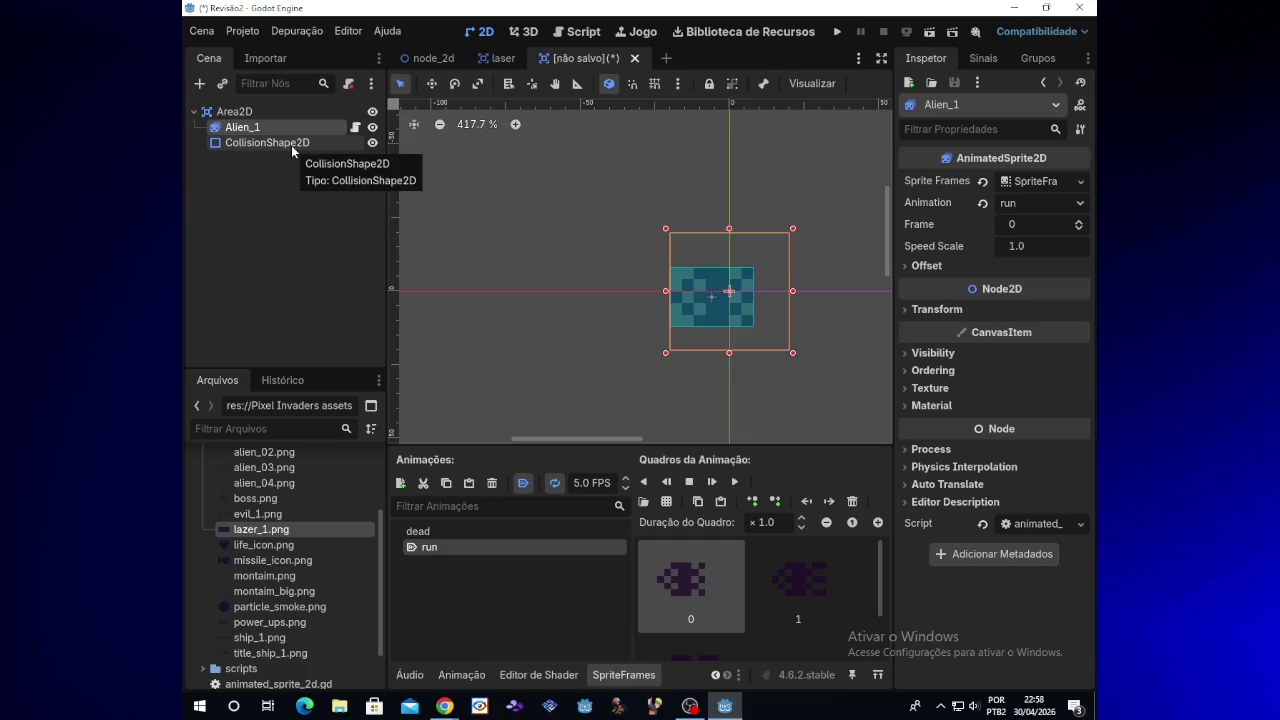
click(355, 128)
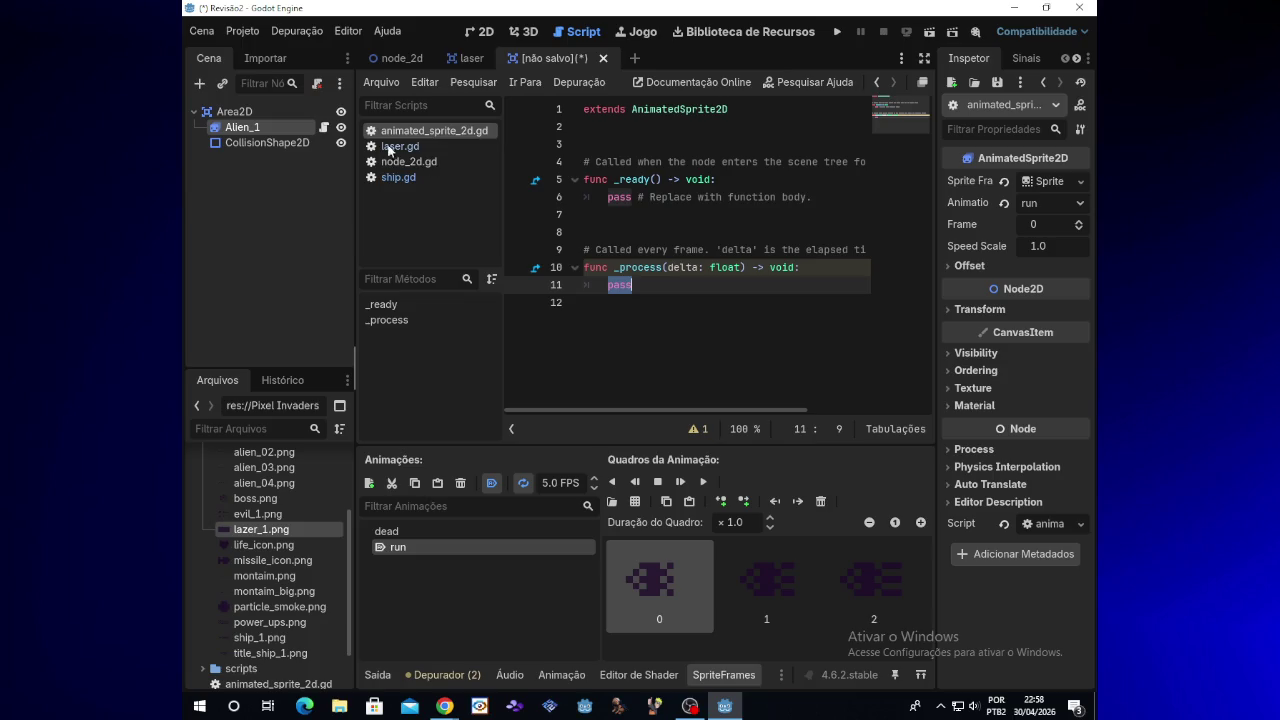
Step: Write 'var speed:int = 80' on line 3 of animated_sprite_2d.gd
click(648, 286)
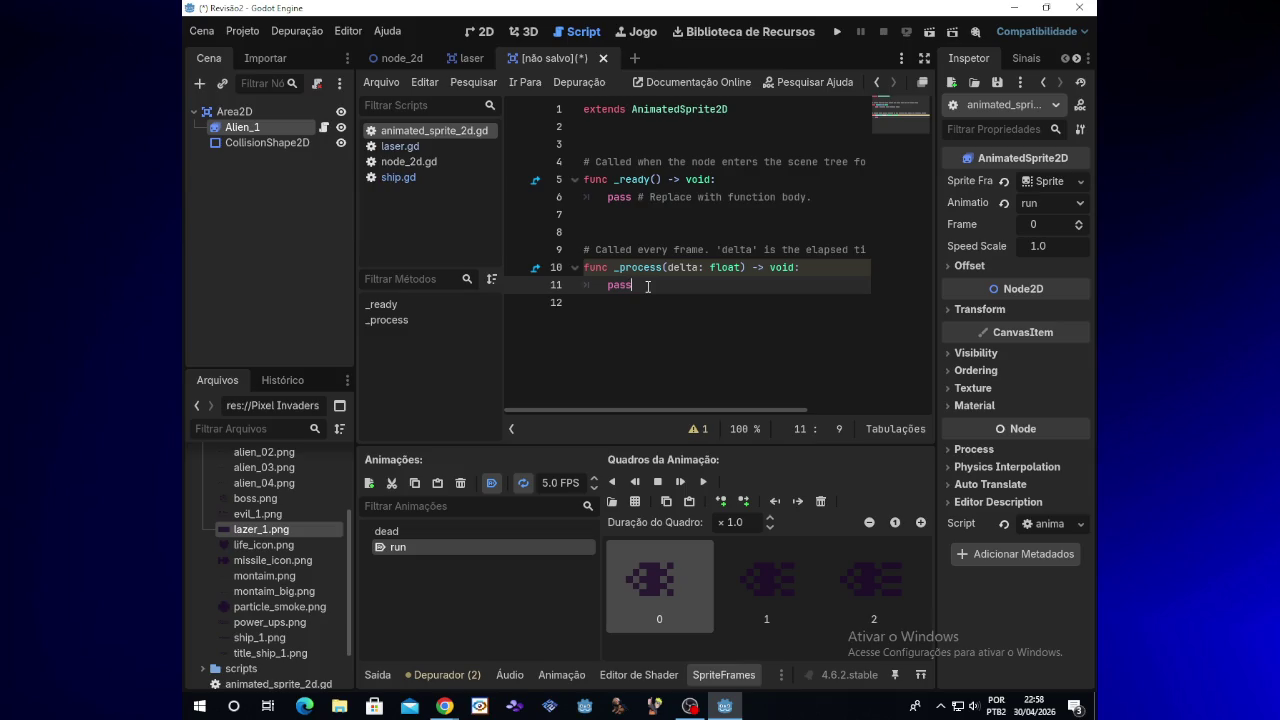
click(602, 140)
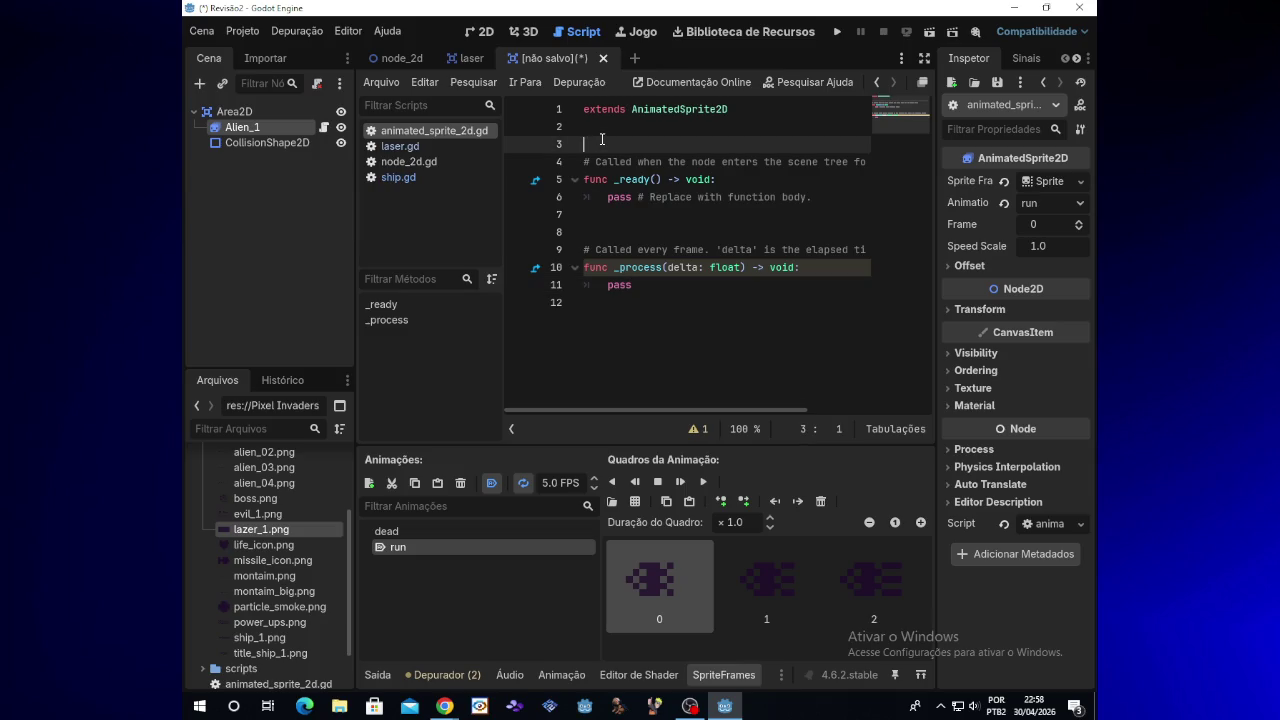
text(vars)
key(ctrl+space)
text(speed)
text(<)
key(BackSpace)
text(:int)
text( = )
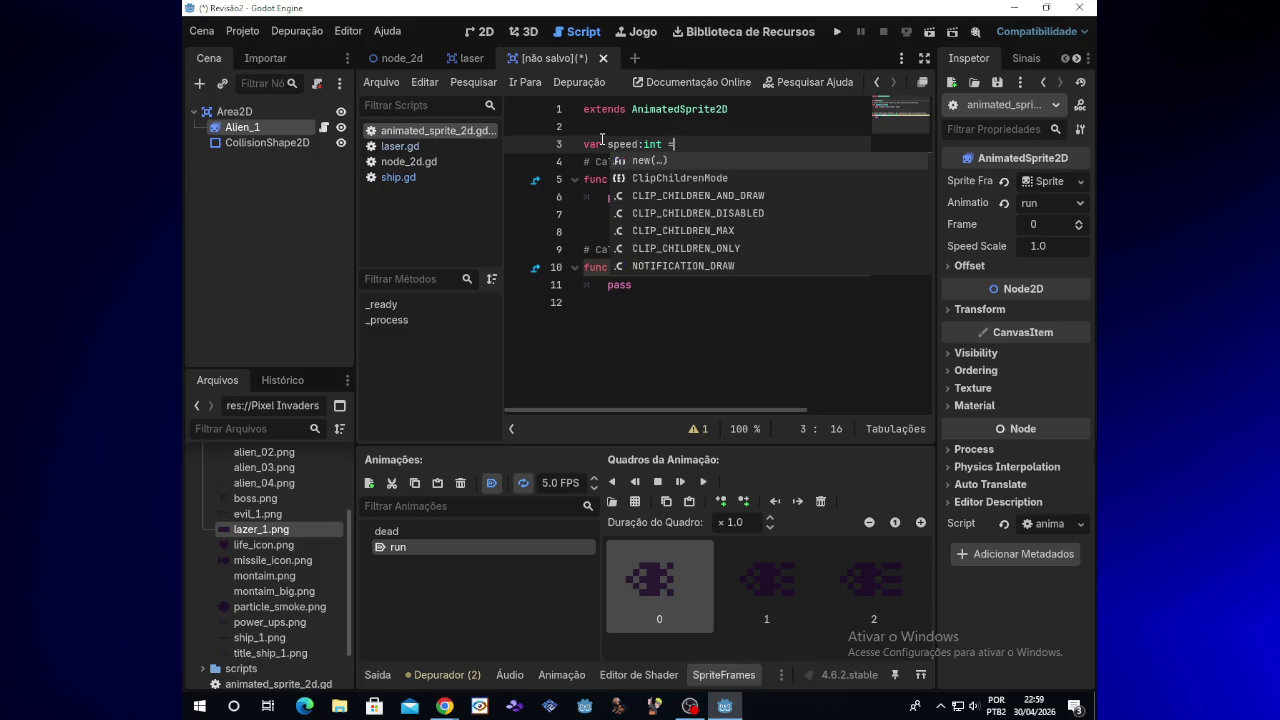
text(80)
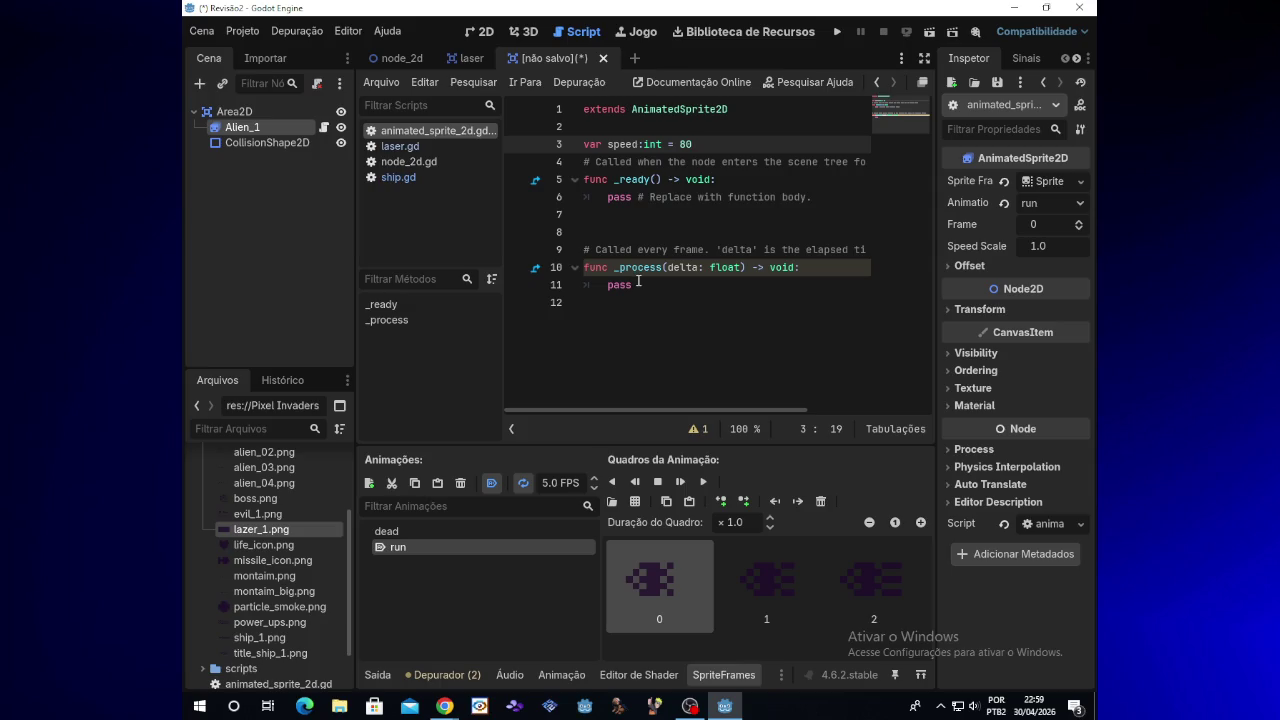
click(637, 284)
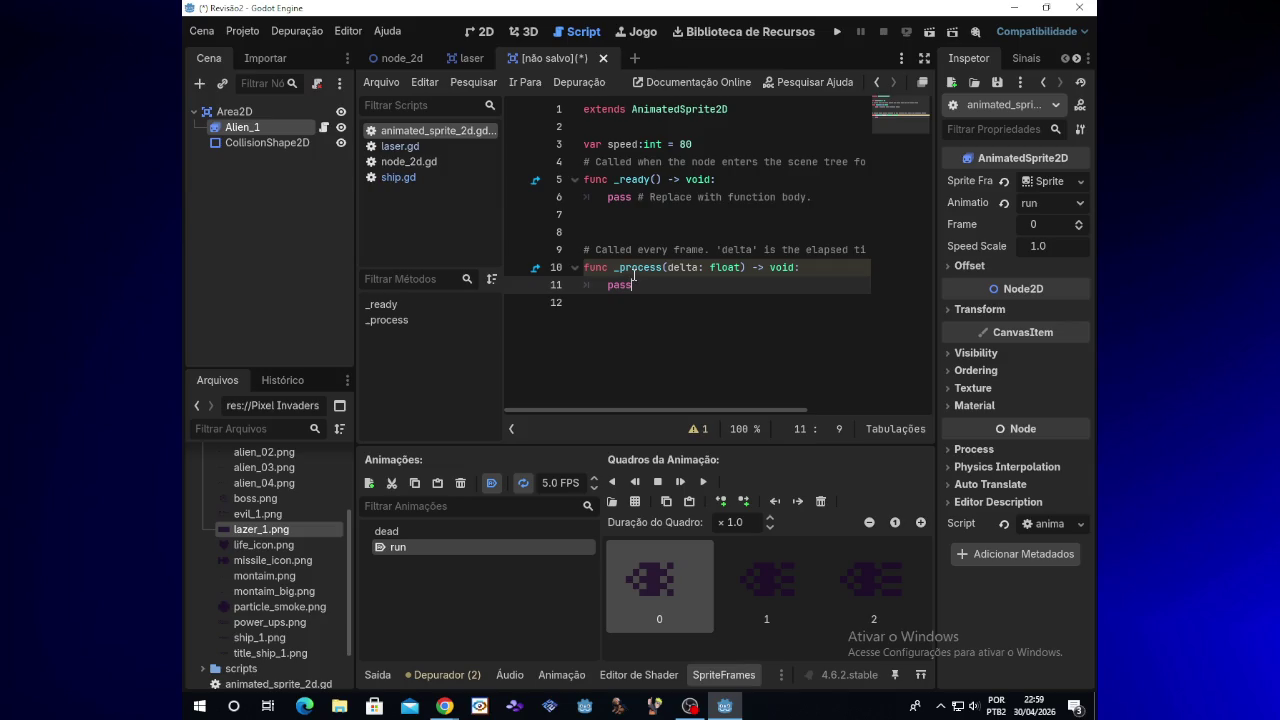
Step: Replace pass in _process with Vector2 from autocomplete
mouse_move(633, 276)
key(BackSpace)
key(BackSpace)
key(BackSpace)
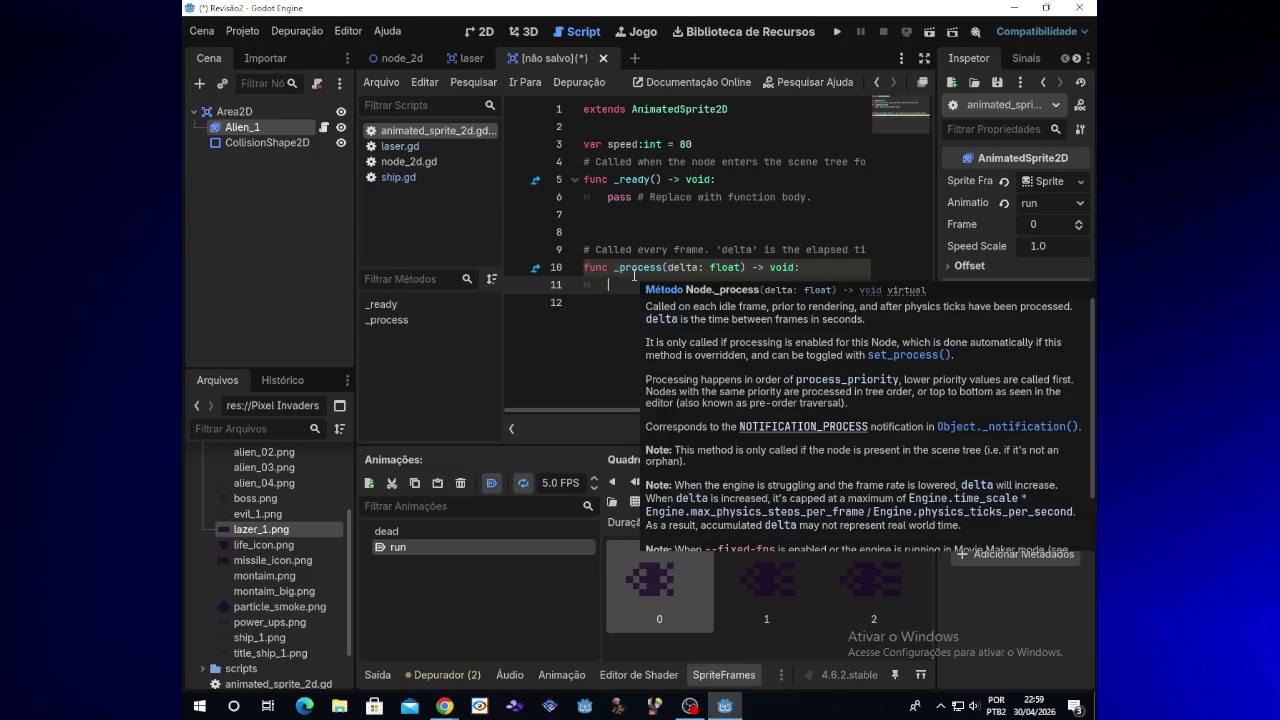
text(()
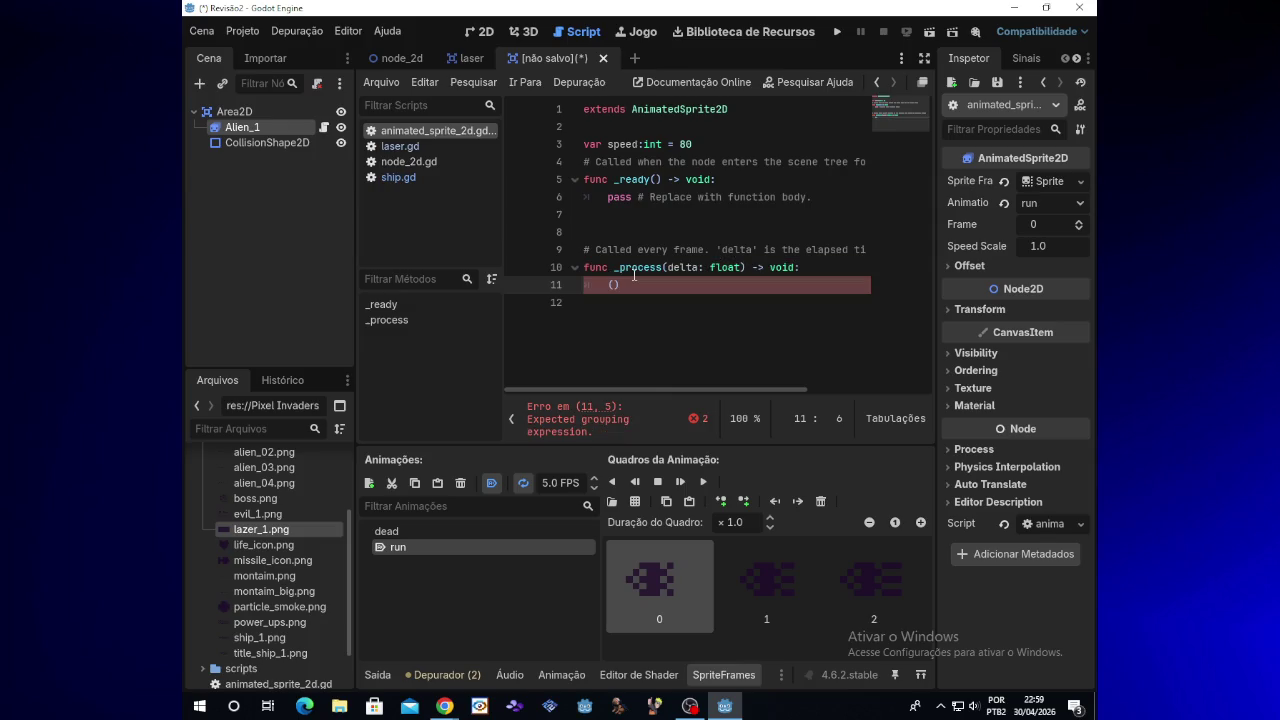
key(BackSpace)
text(V)
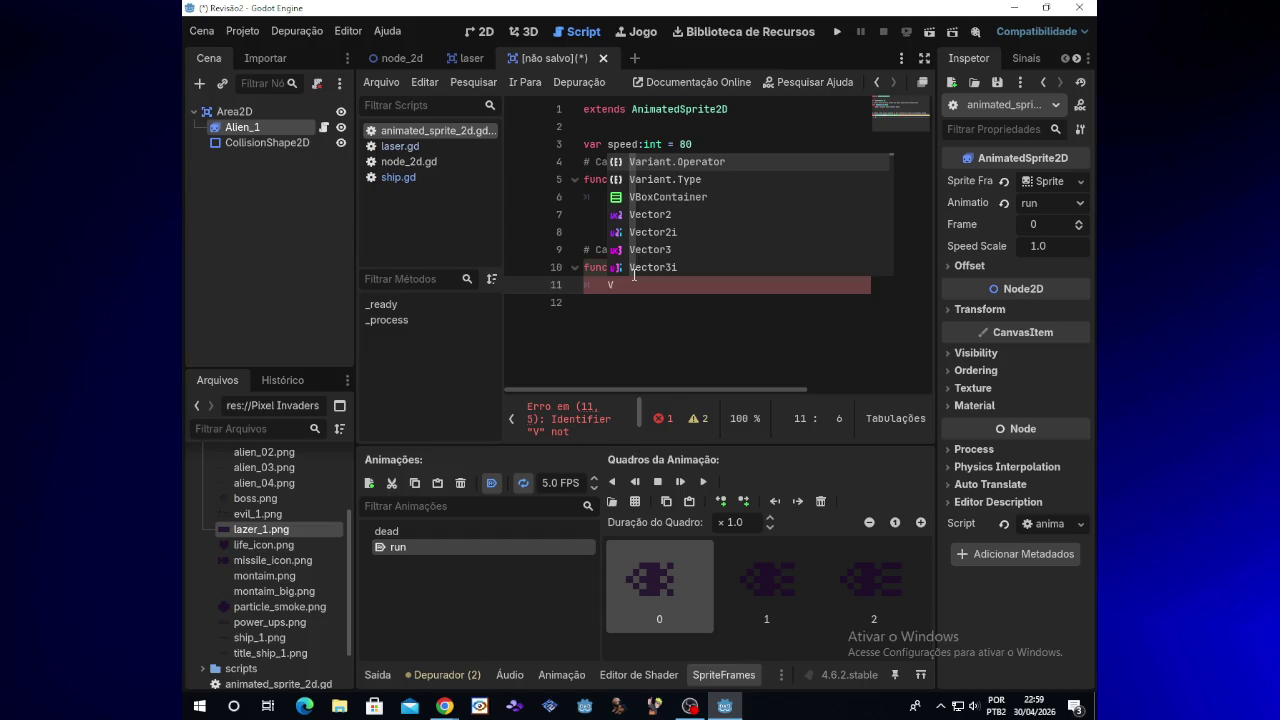
key(Down)
key(Down)
key(Down)
key(Up)
key(Return)
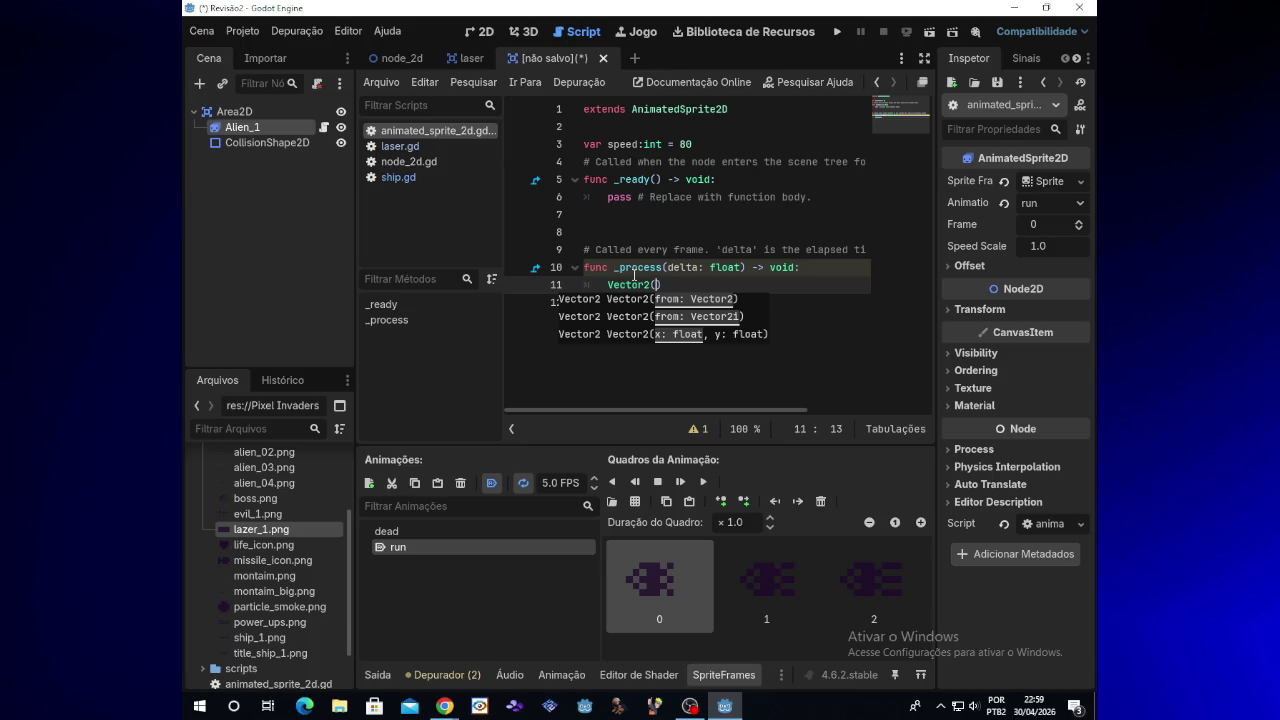
Step: Complete the line as Vector2(1,0) * speed * delta
text(1)
text(,)
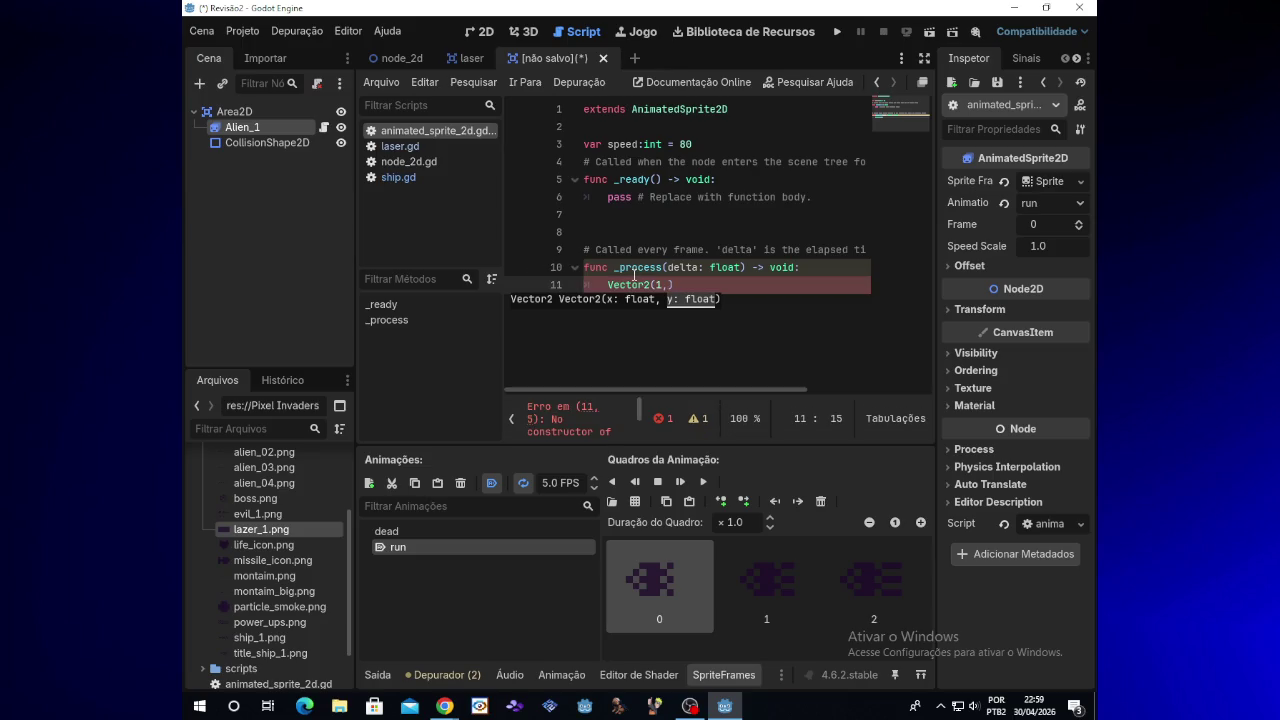
text(0)
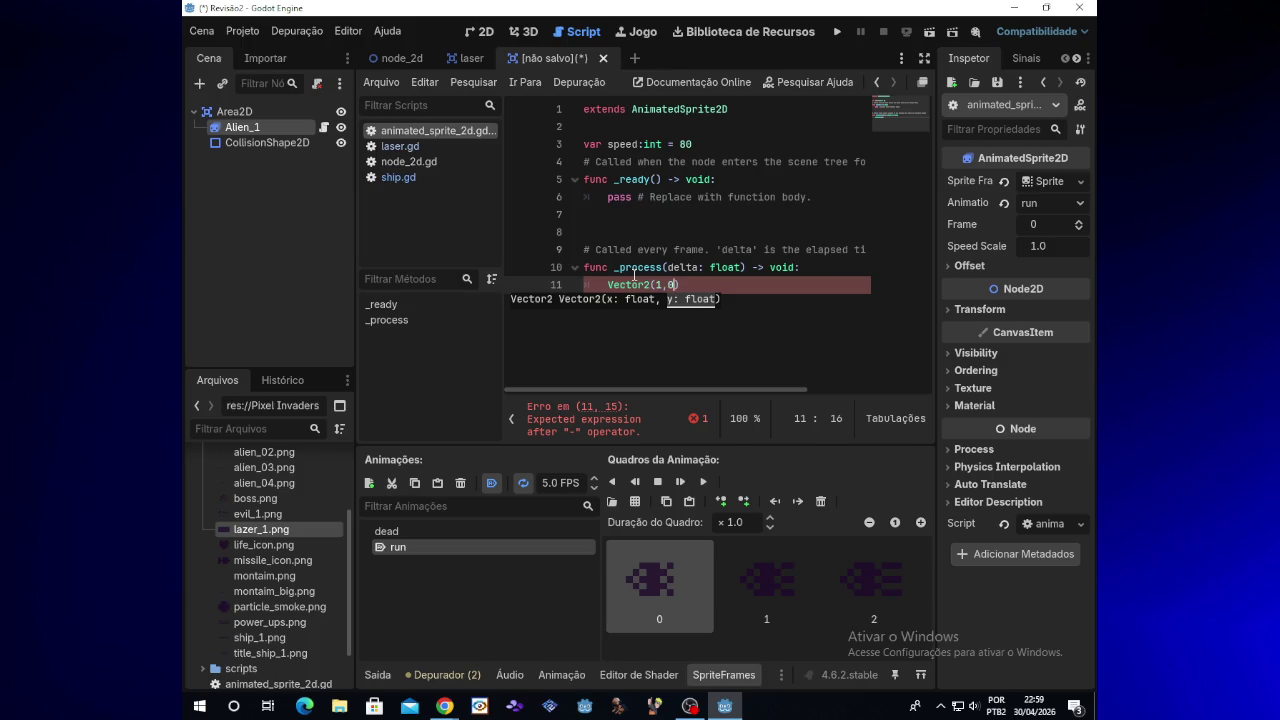
text())
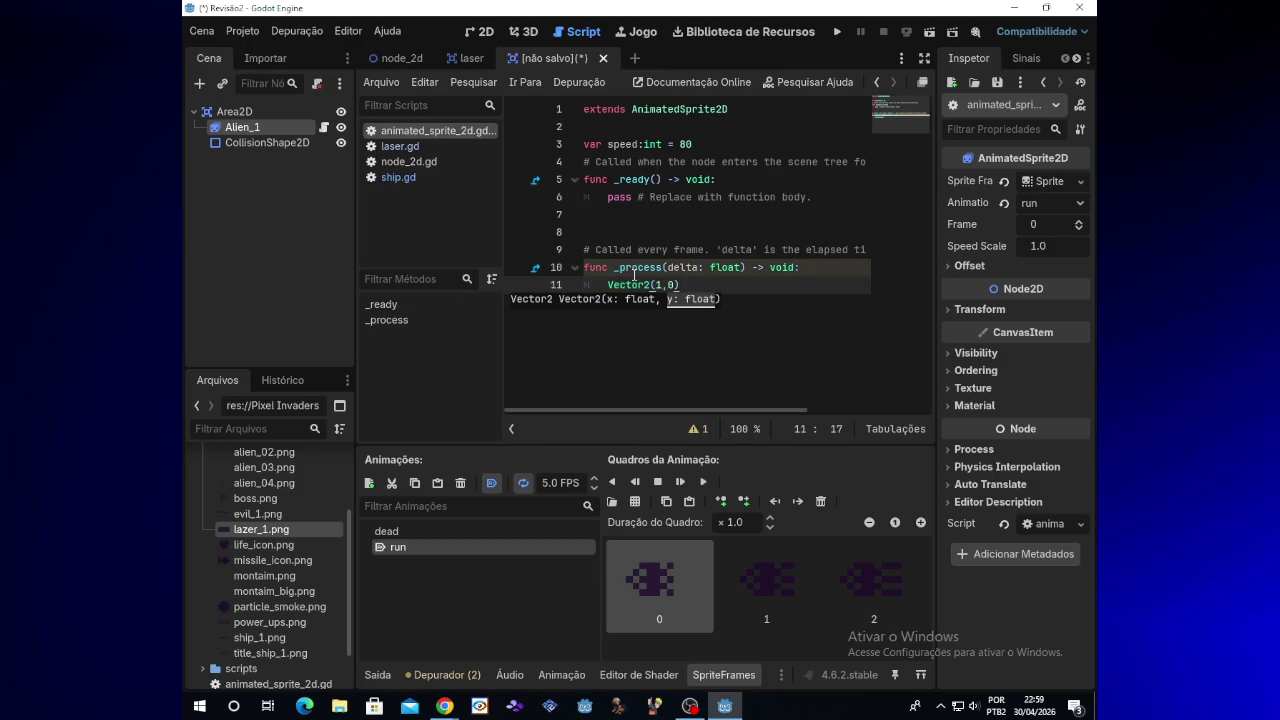
text())
key(Left)
text(")
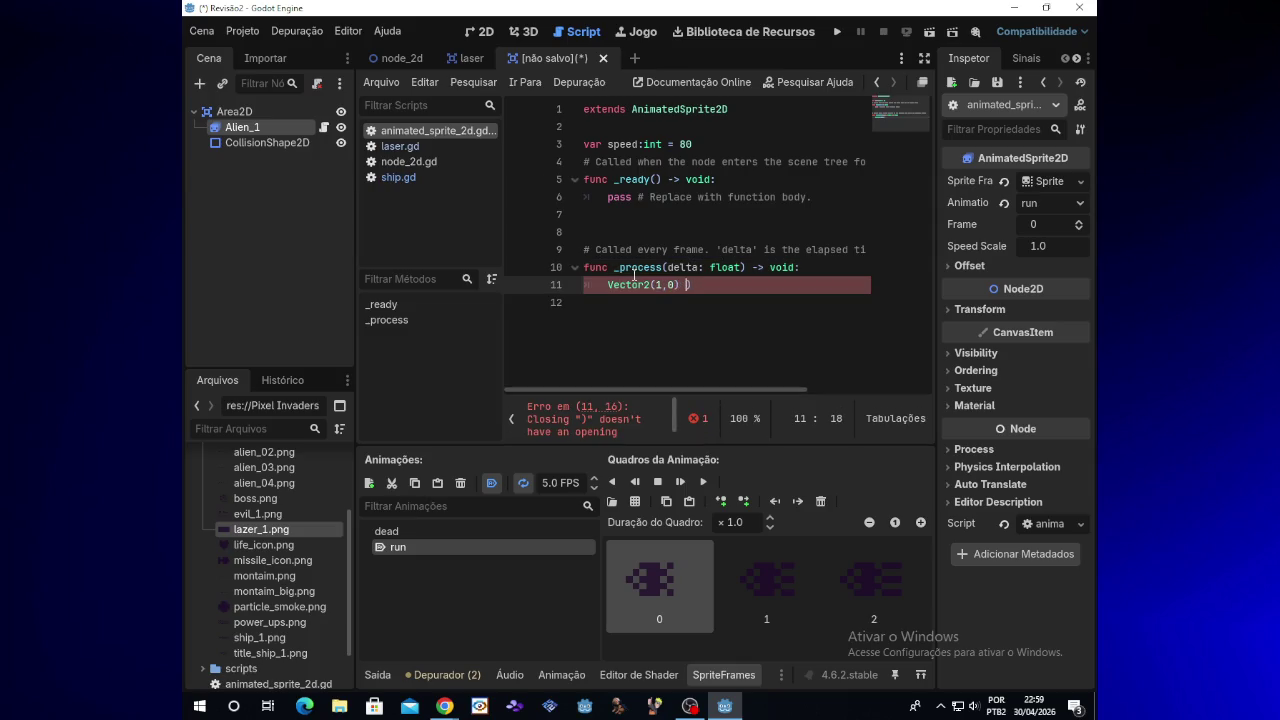
key(BackSpace)
text(* speed)
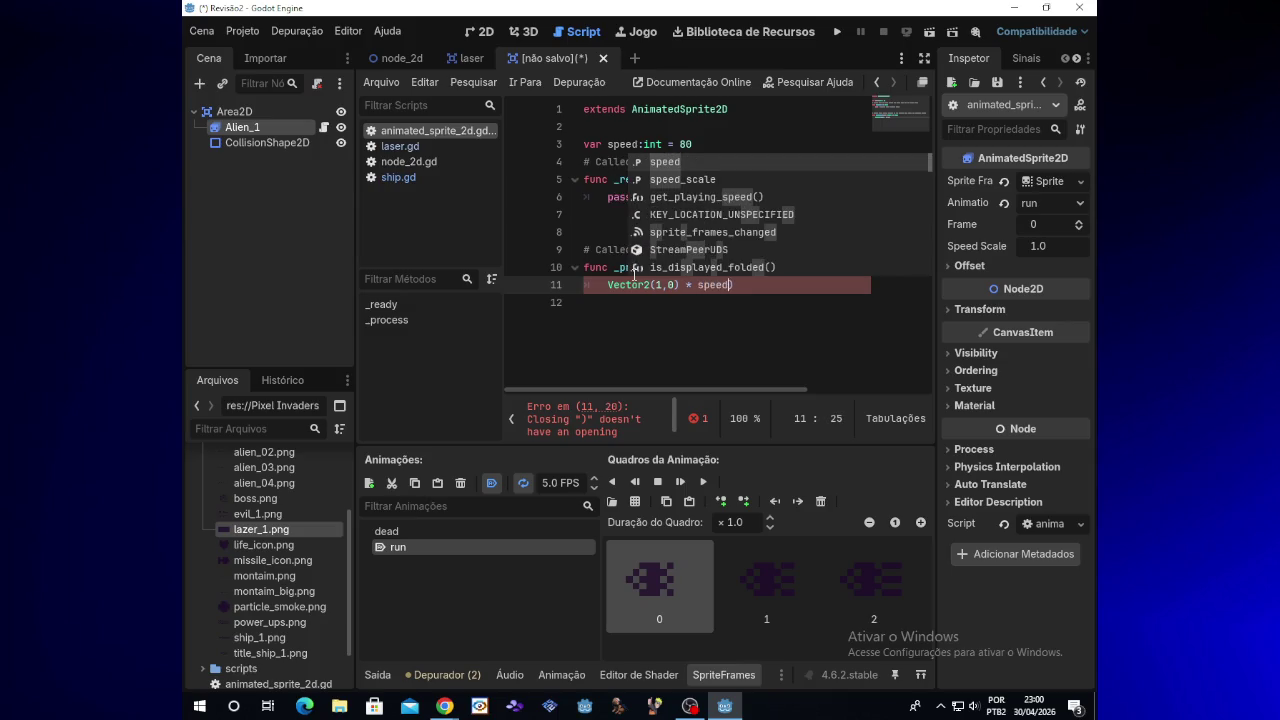
text( * delta)
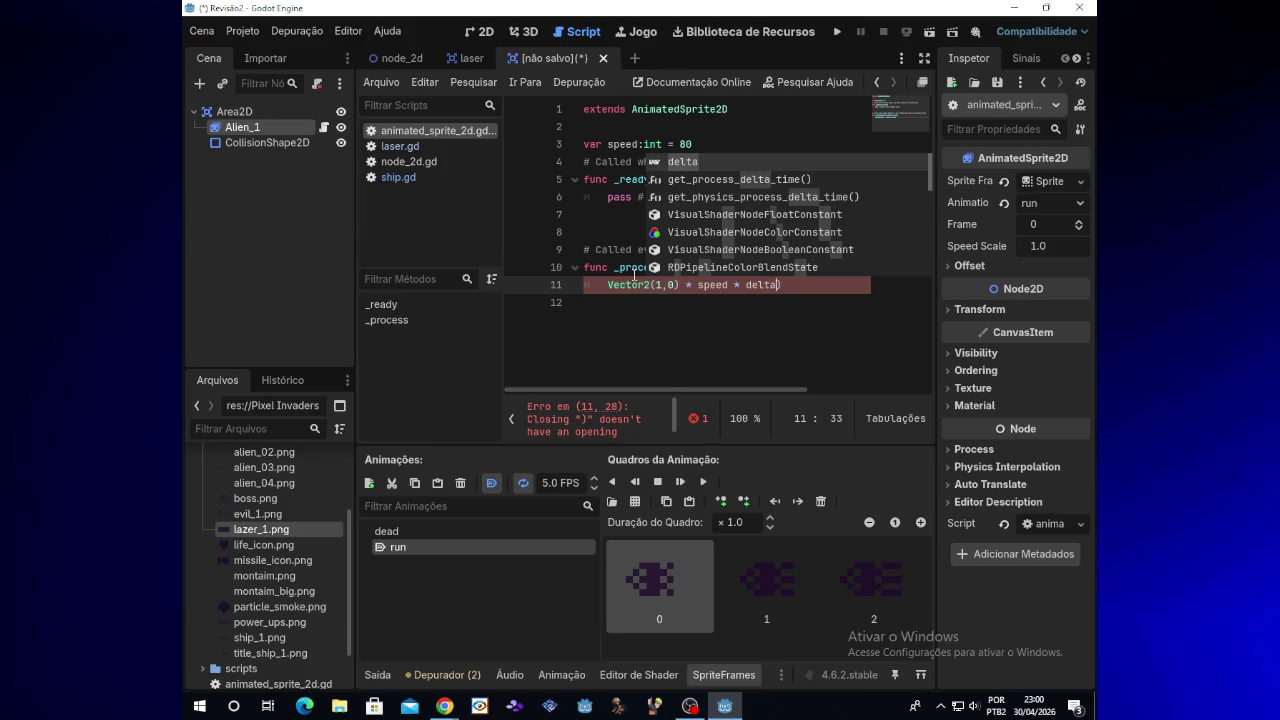
key(Escape)
text())
Step: Insert a dot right after Vector2 to browse its constants
key(ctrl+Left)
key(ctrl+Left)
key(ctrl+Left)
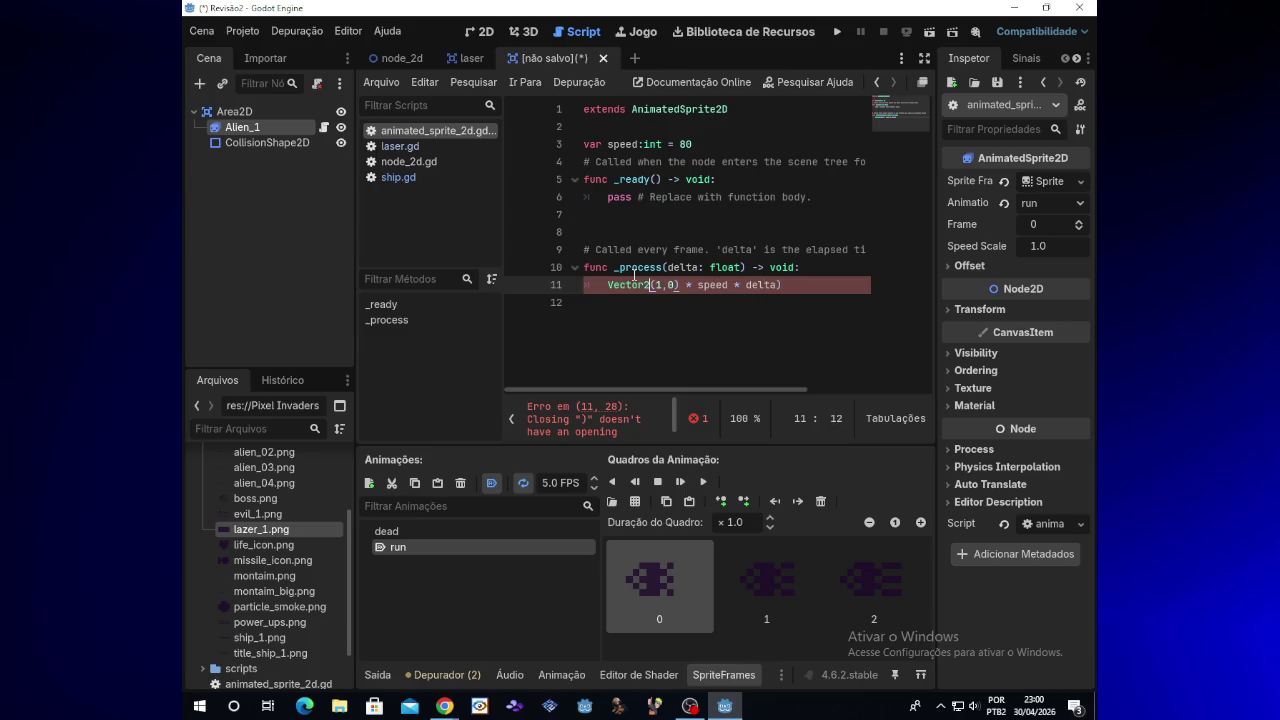
key(Right)
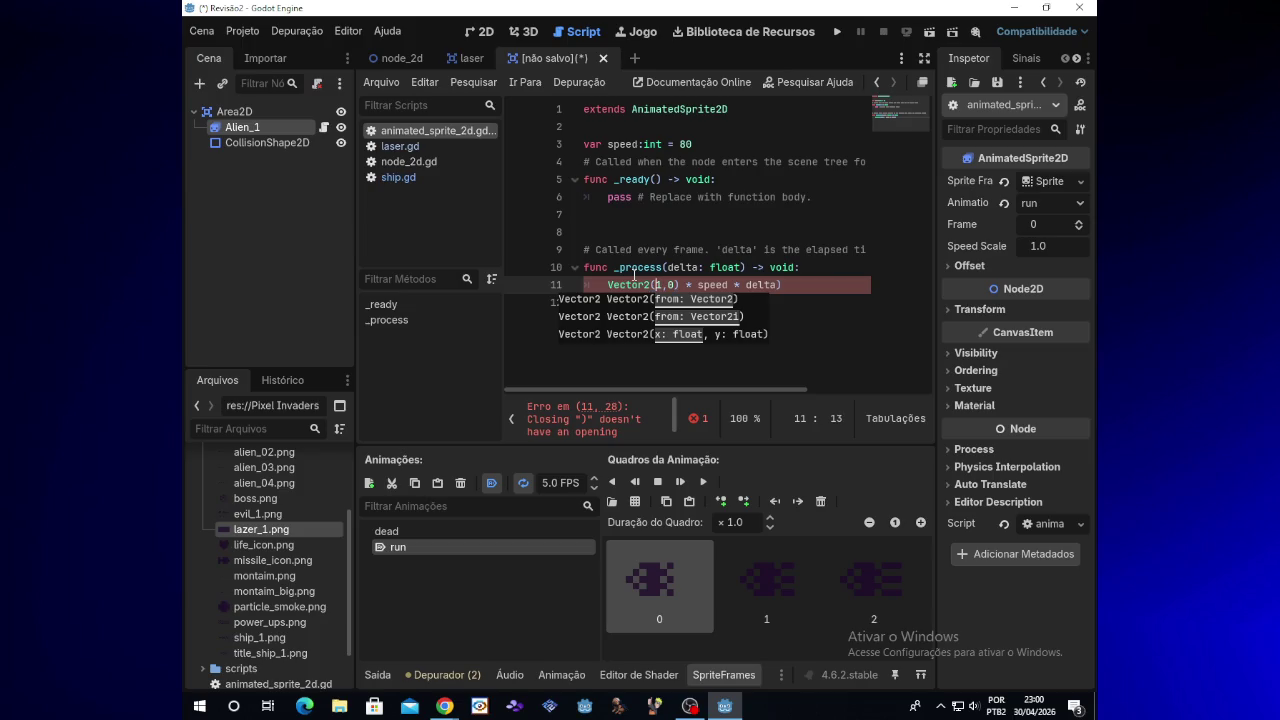
key(Down)
key(Up)
key(End)
key(Left)
key(Left)
key(Left)
key(Left)
key(Left)
key(Home)
key(Right)
key(Right)
key(Right)
text(.)
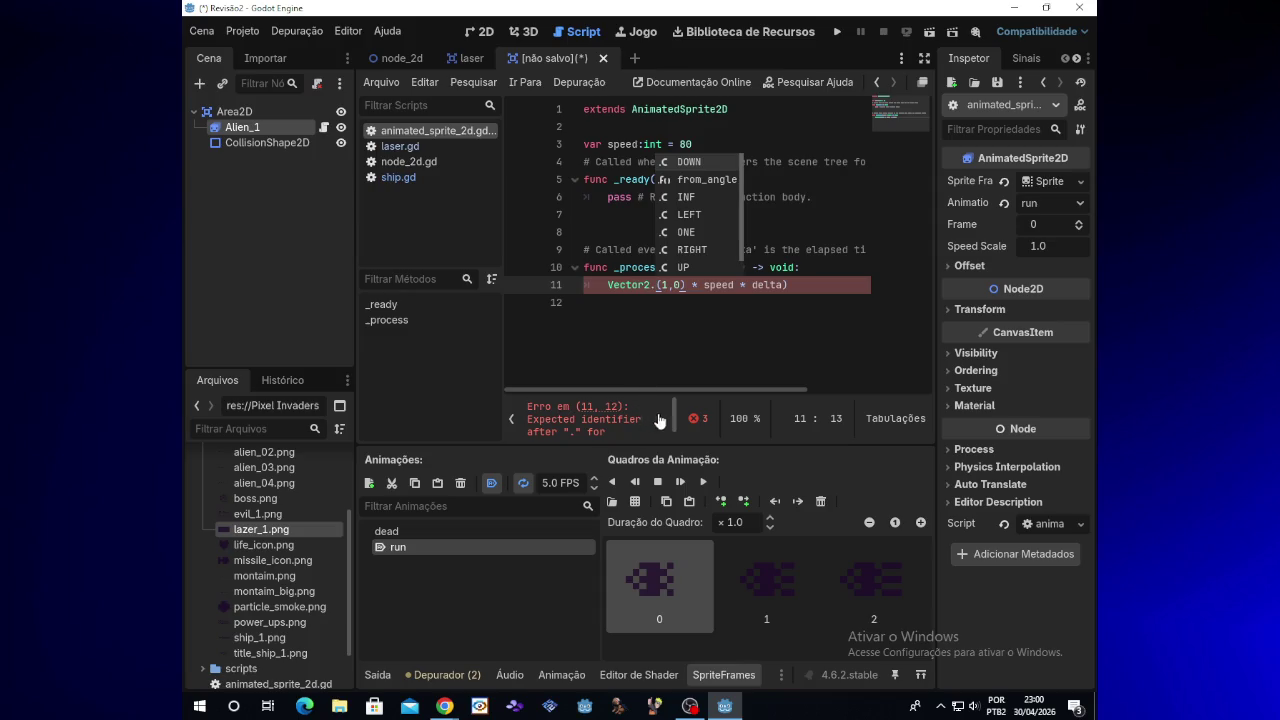
drag(674, 420, 675, 428)
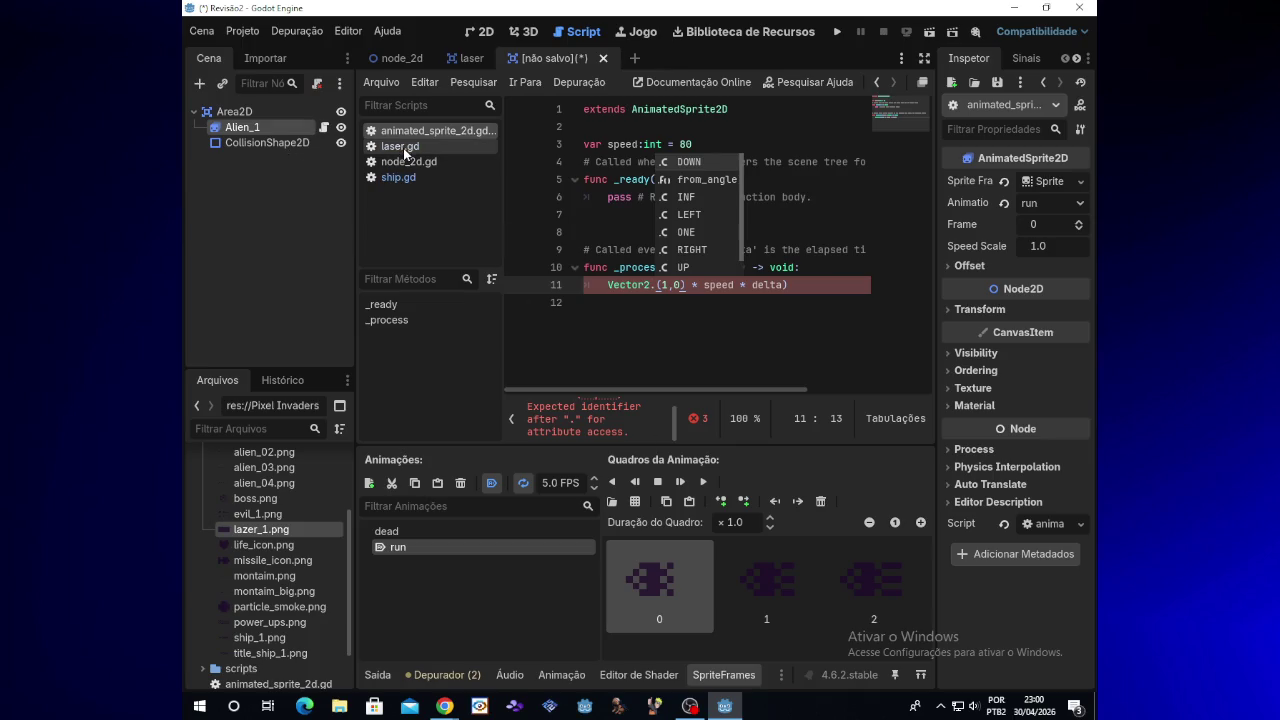
Step: Check ship.gd's movement line, then delete the stray dot after Vector2 in animated_sprite_2d.gd
click(403, 176)
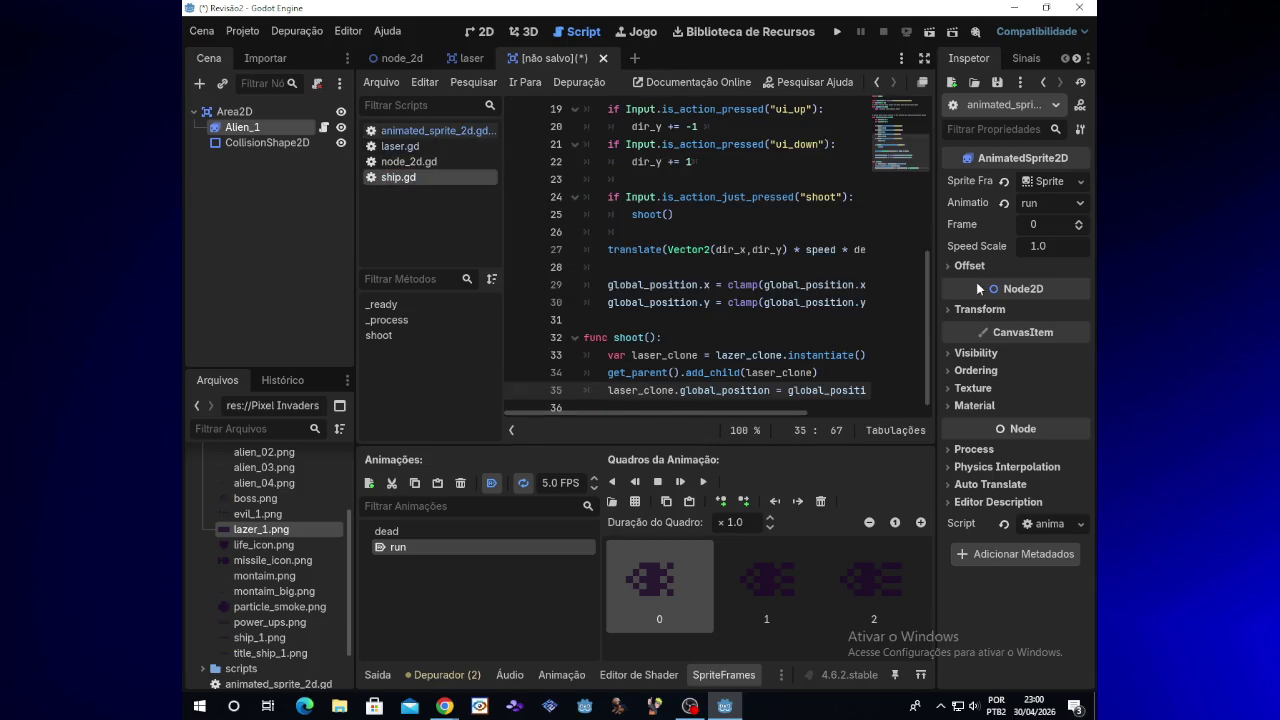
drag(801, 411, 894, 414)
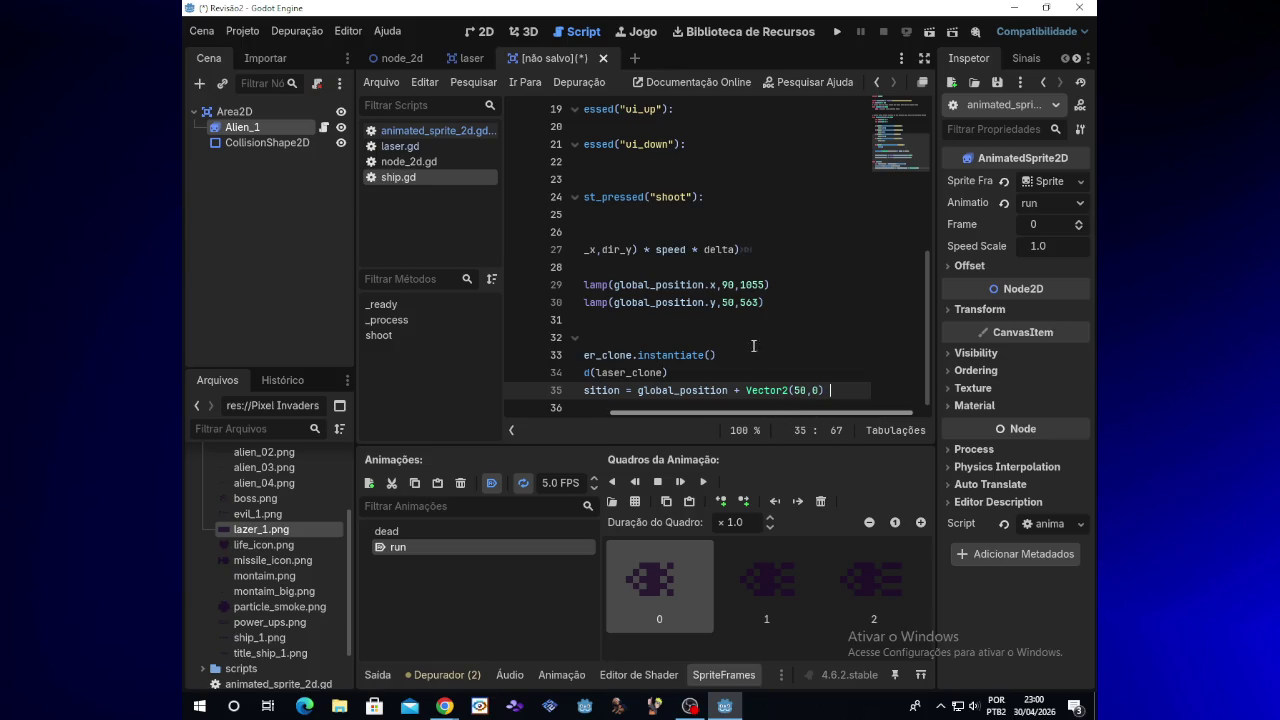
click(435, 163)
click(434, 131)
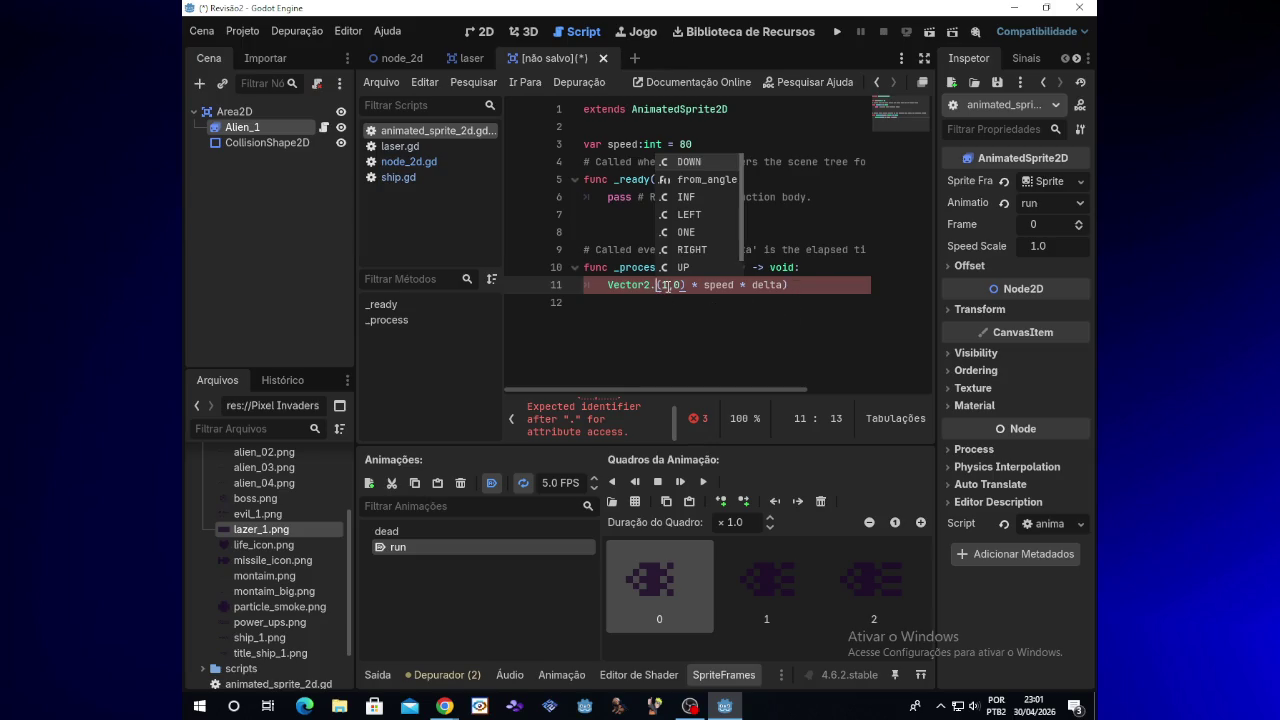
key(BackSpace)
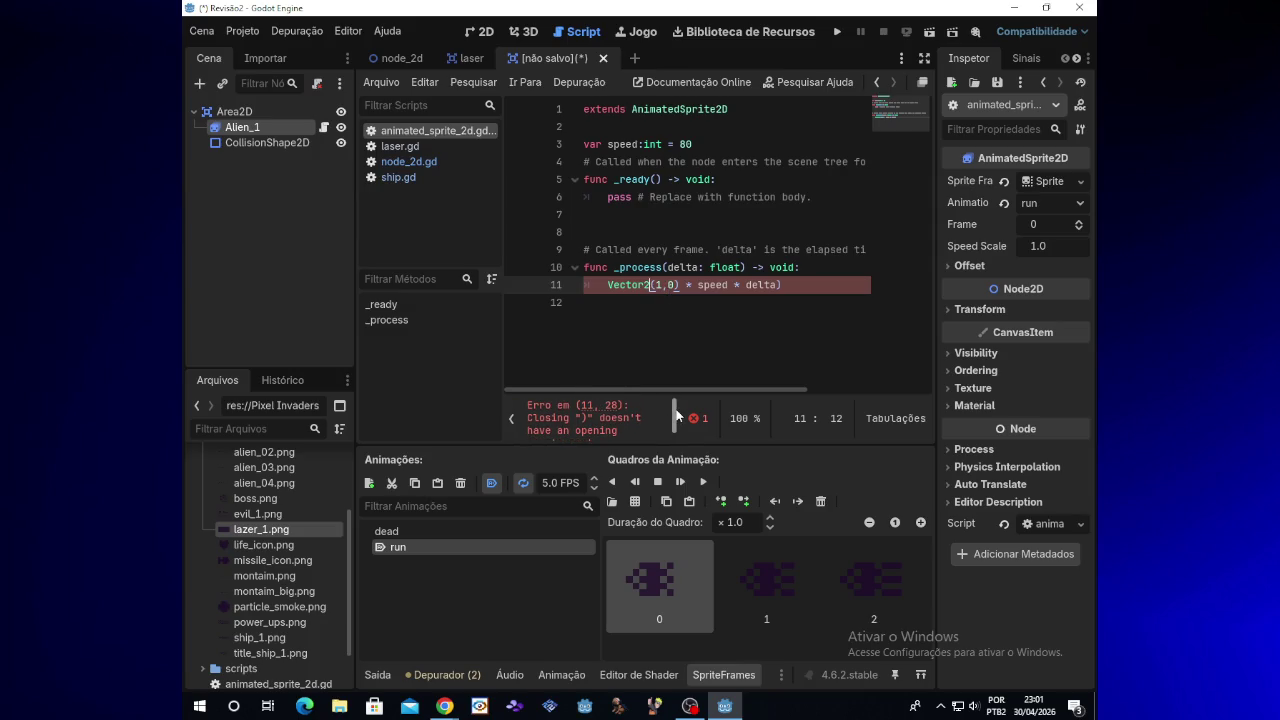
Step: Minimize the Godot editor to the desktop
mouse_move(444, 706)
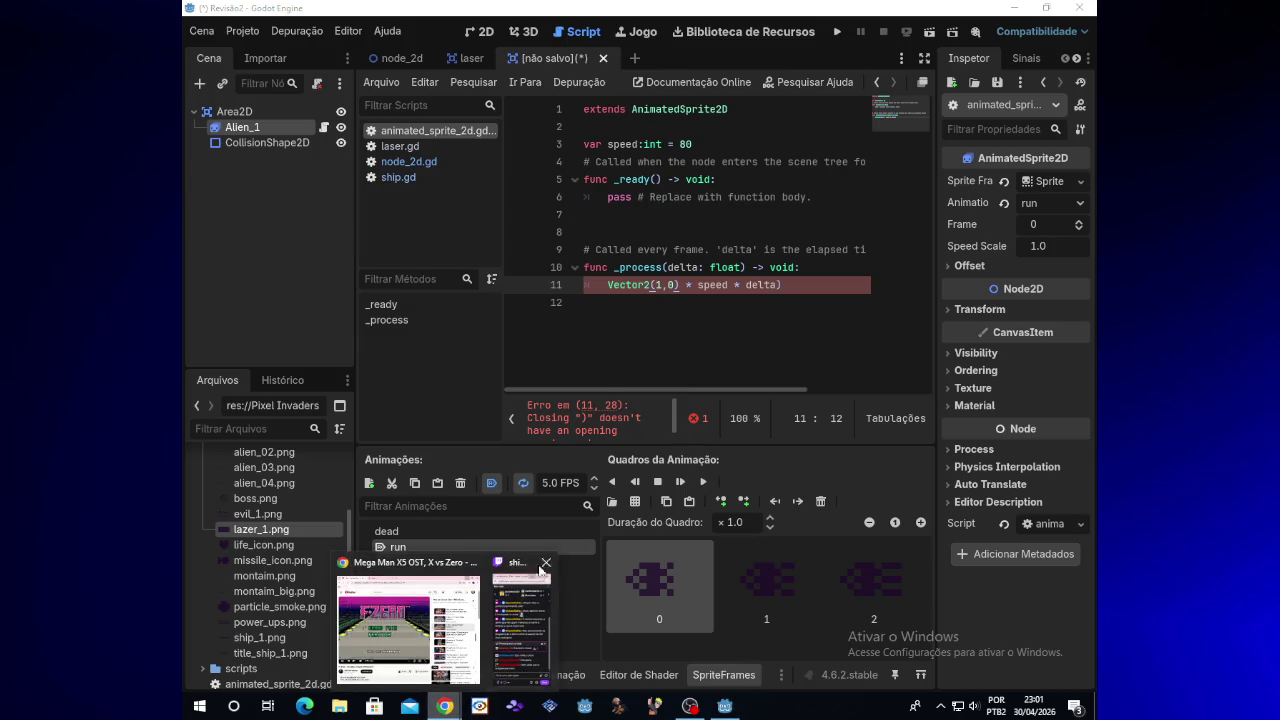
mouse_move(620, 290)
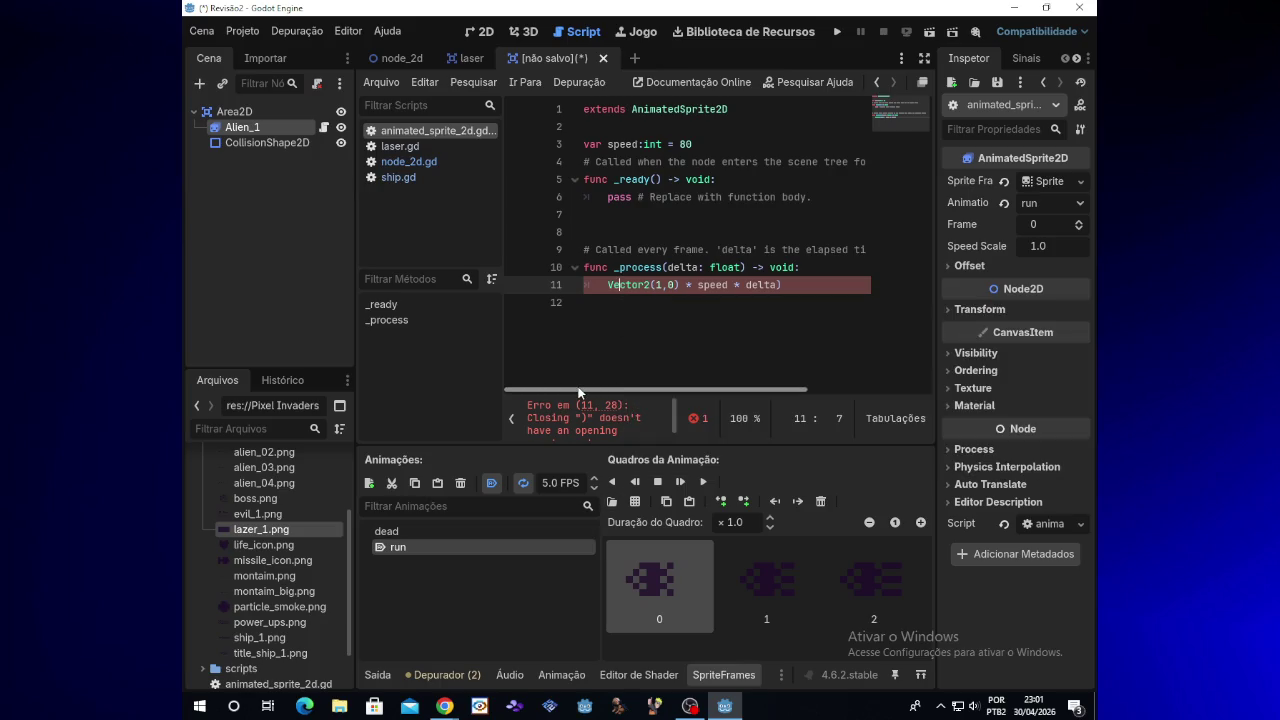
click(1015, 8)
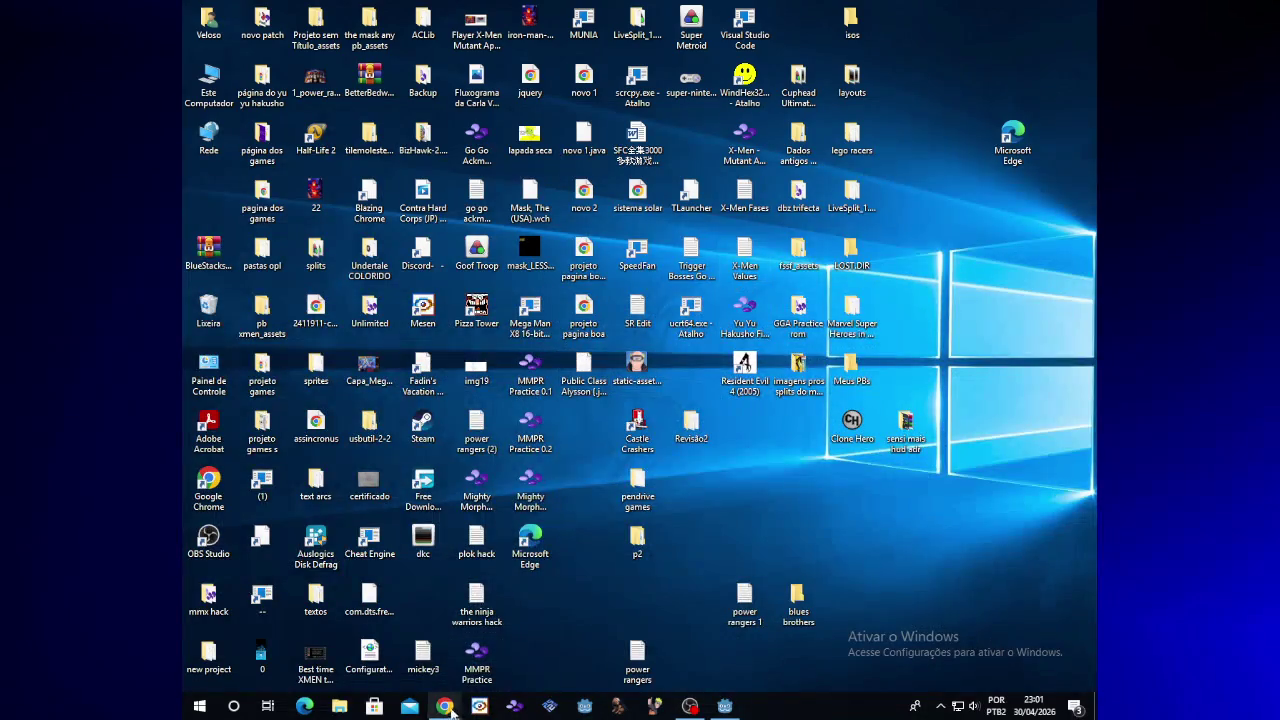
Step: Open Alien_1 from the Revisão2 folder in Notepad, review its global_position line, then return to Godot
double_click(695, 439)
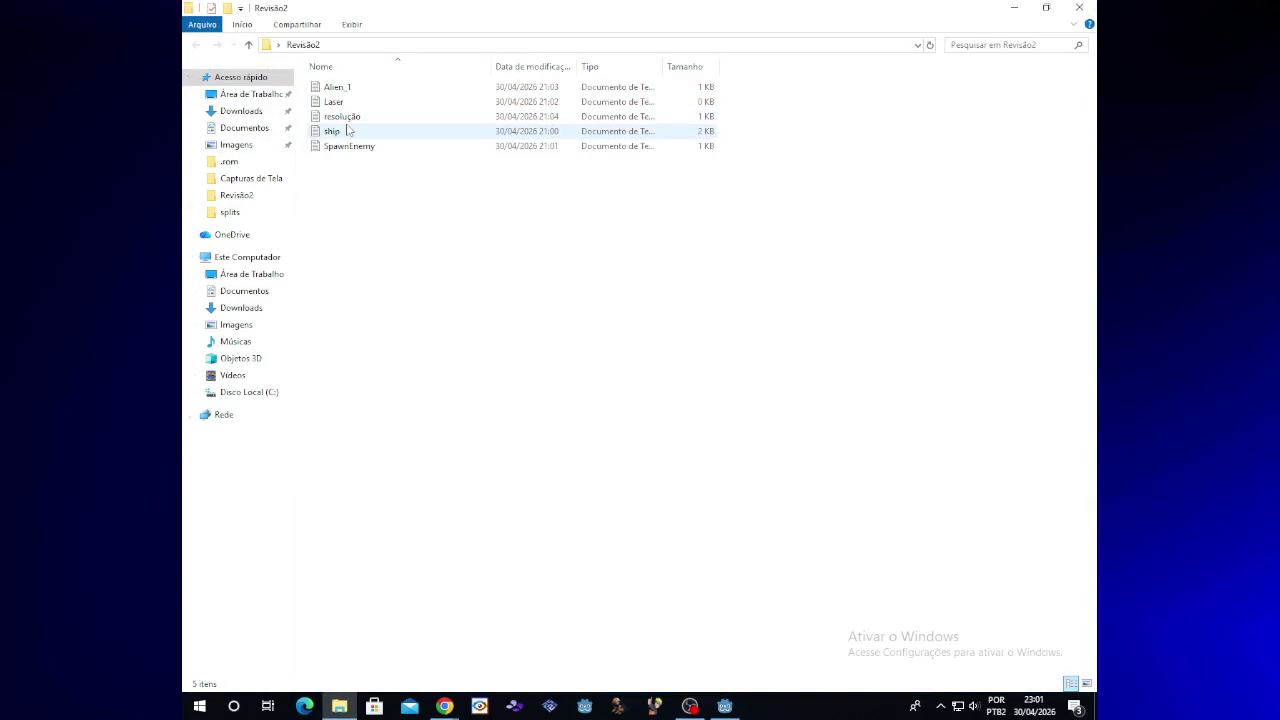
double_click(345, 87)
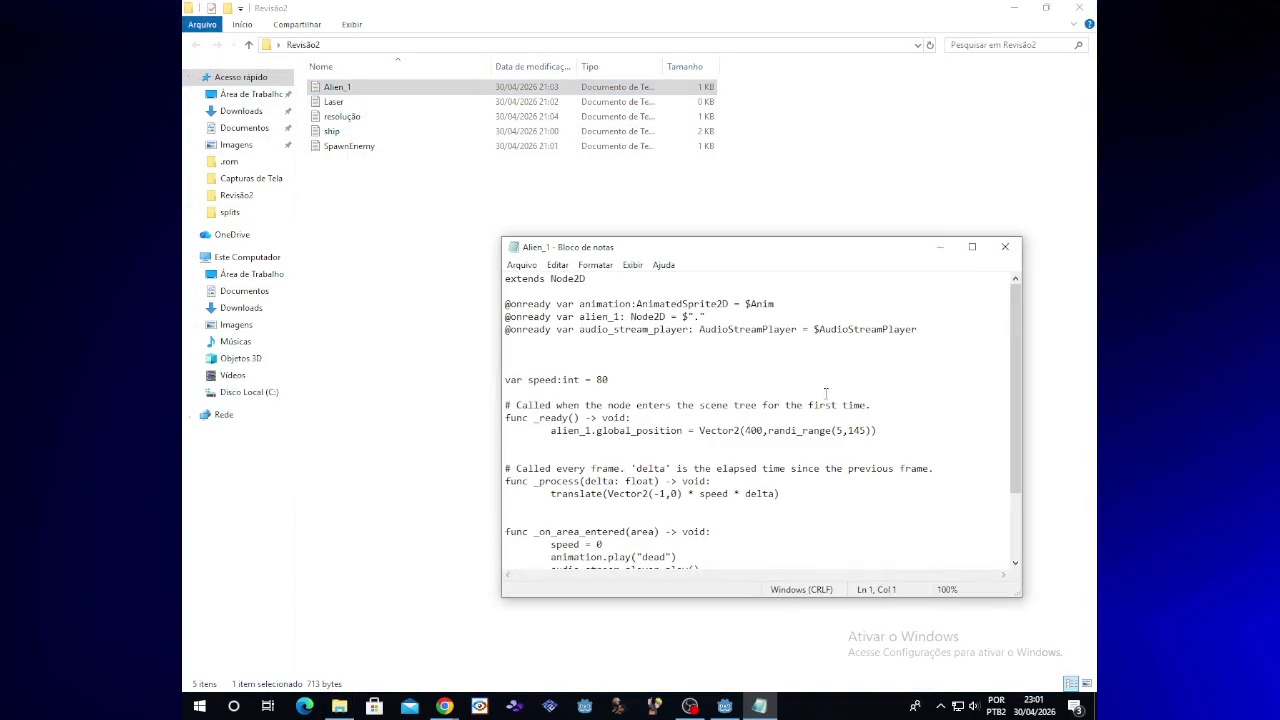
triple_click(1009, 430)
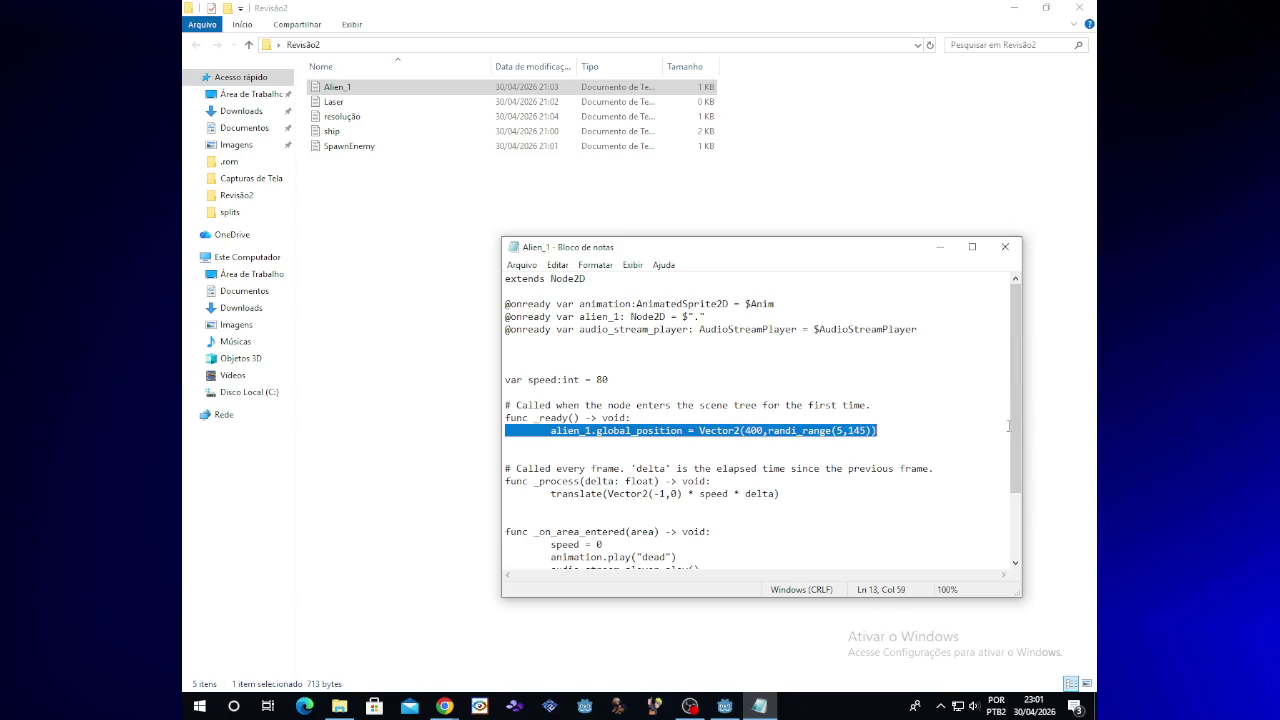
click(811, 440)
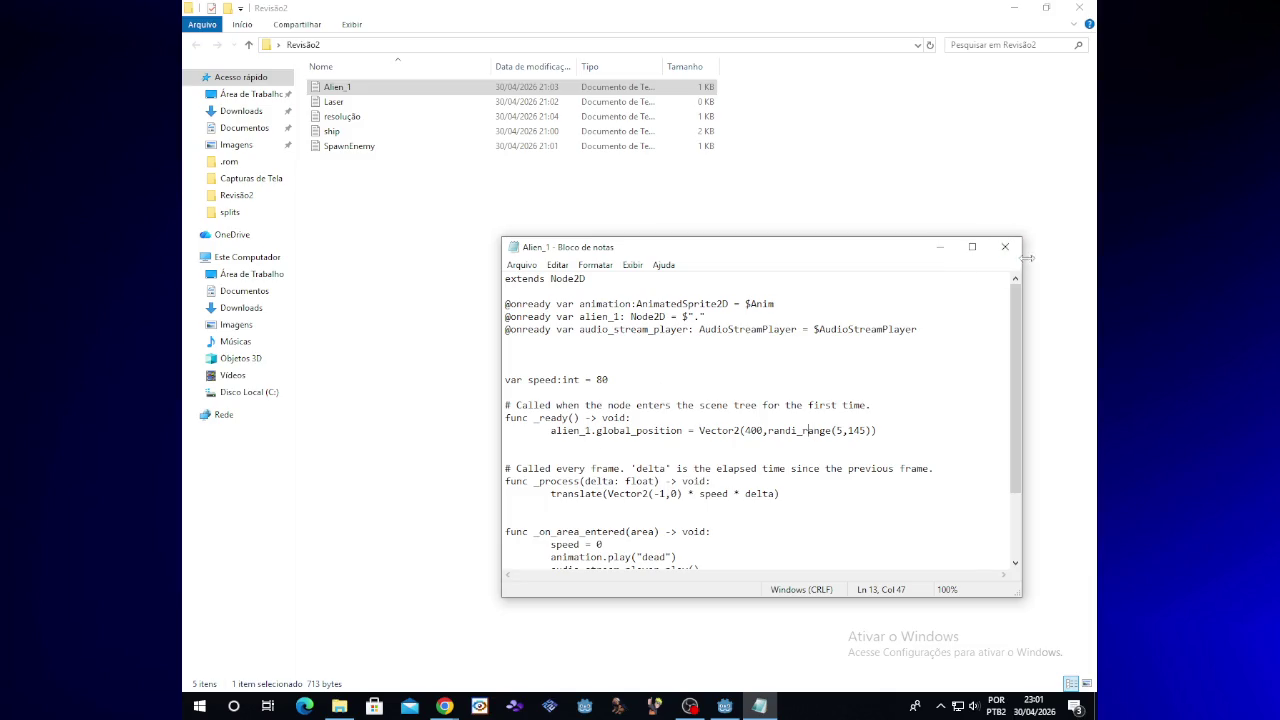
click(941, 252)
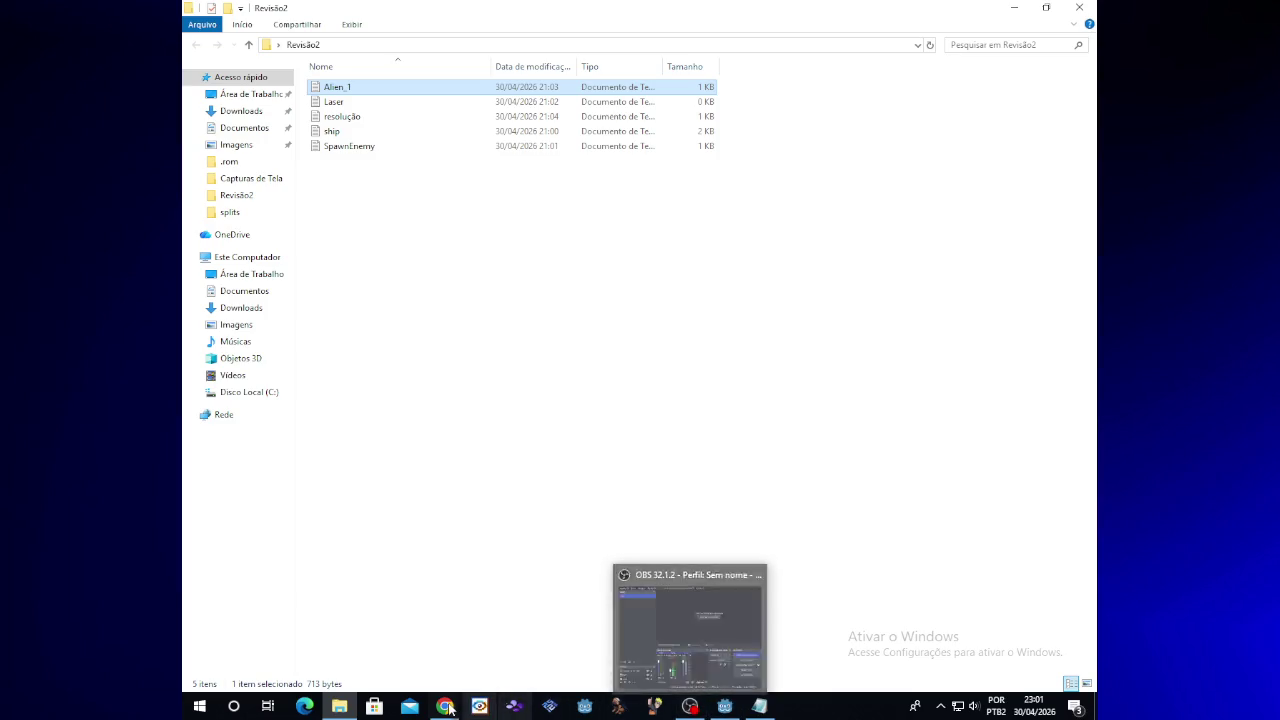
click(722, 707)
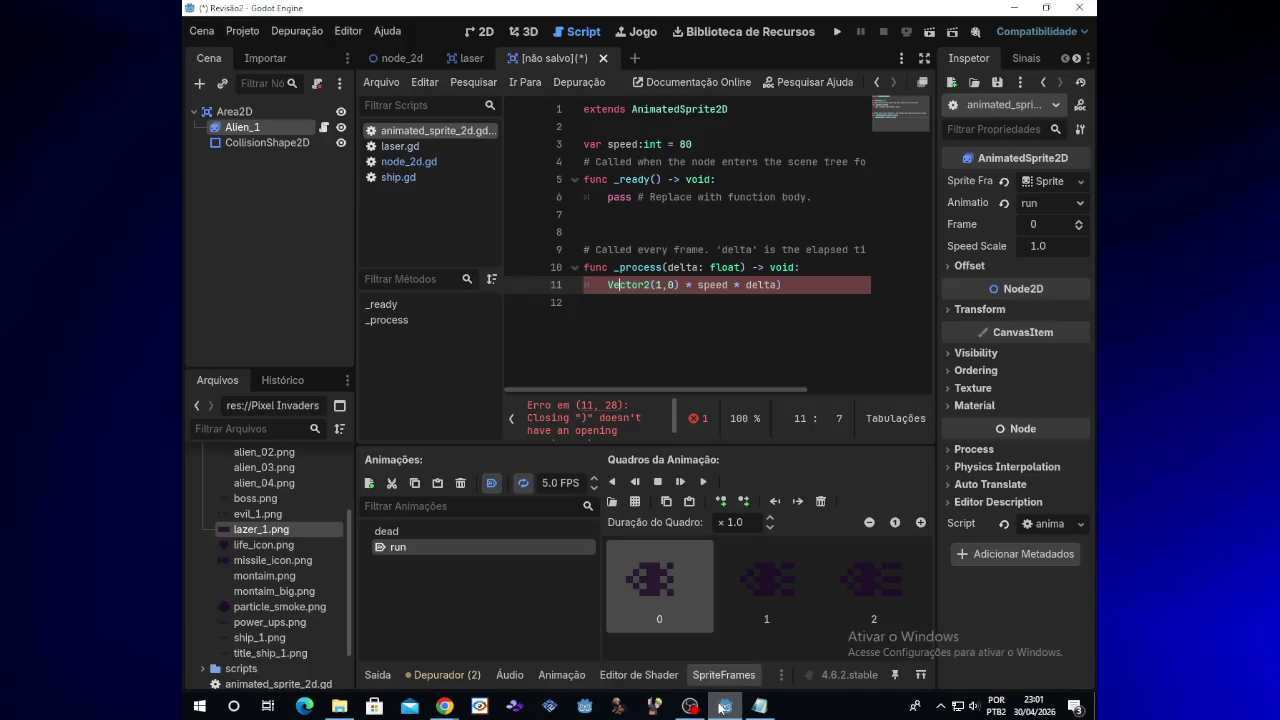
Step: Replace the Vector2 movement expression on line 11 with pass
drag(608, 285, 784, 287)
key(BackSpace)
text(pass)
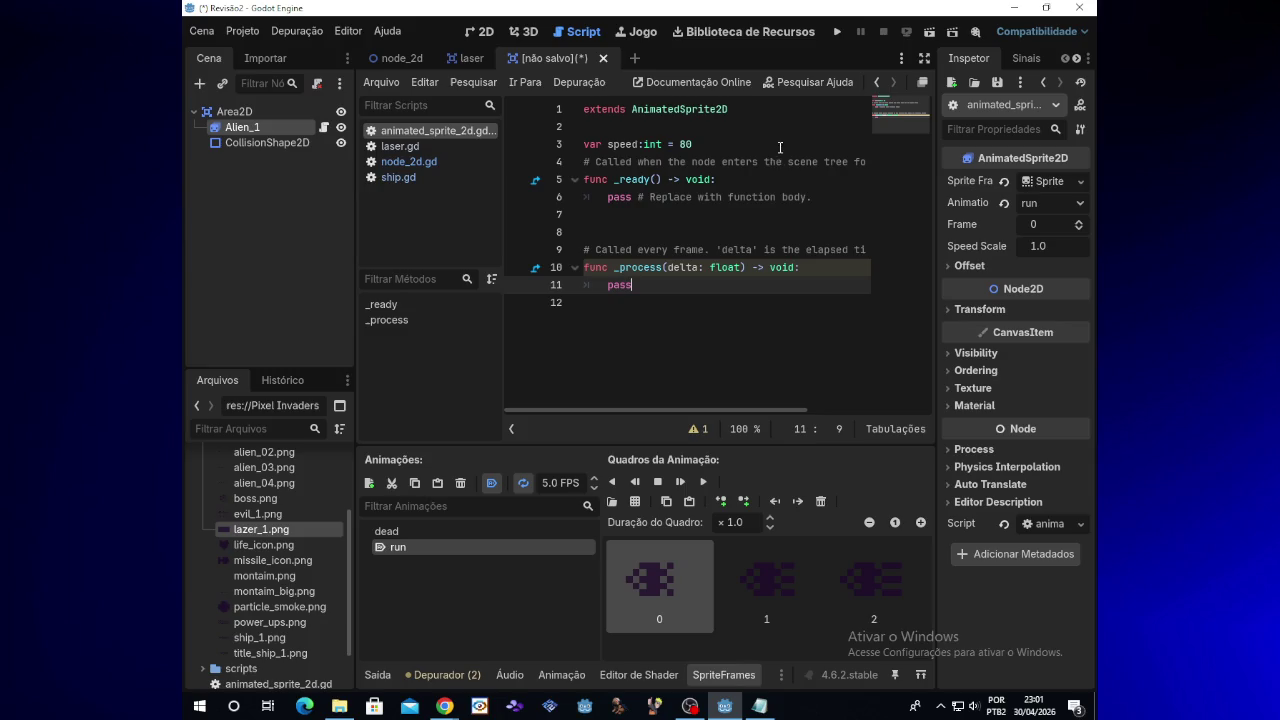
Step: Delete the 'pass # Replace with function body.' placeholder from the _ready body on line 6
drag(808, 197, 607, 199)
key(BackSpace)
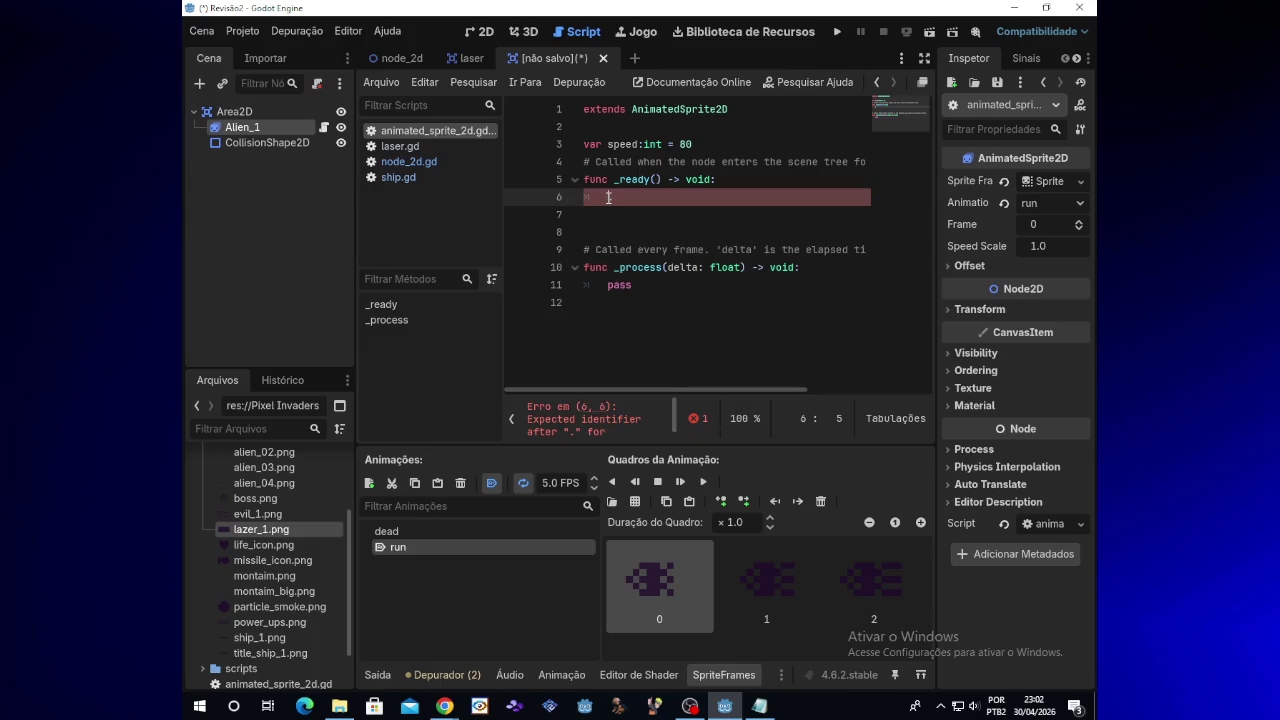
click(278, 224)
mouse_move(243, 128)
mouse_down()
mouse_move(560, 143)
mouse_move(587, 128)
mouse_up()
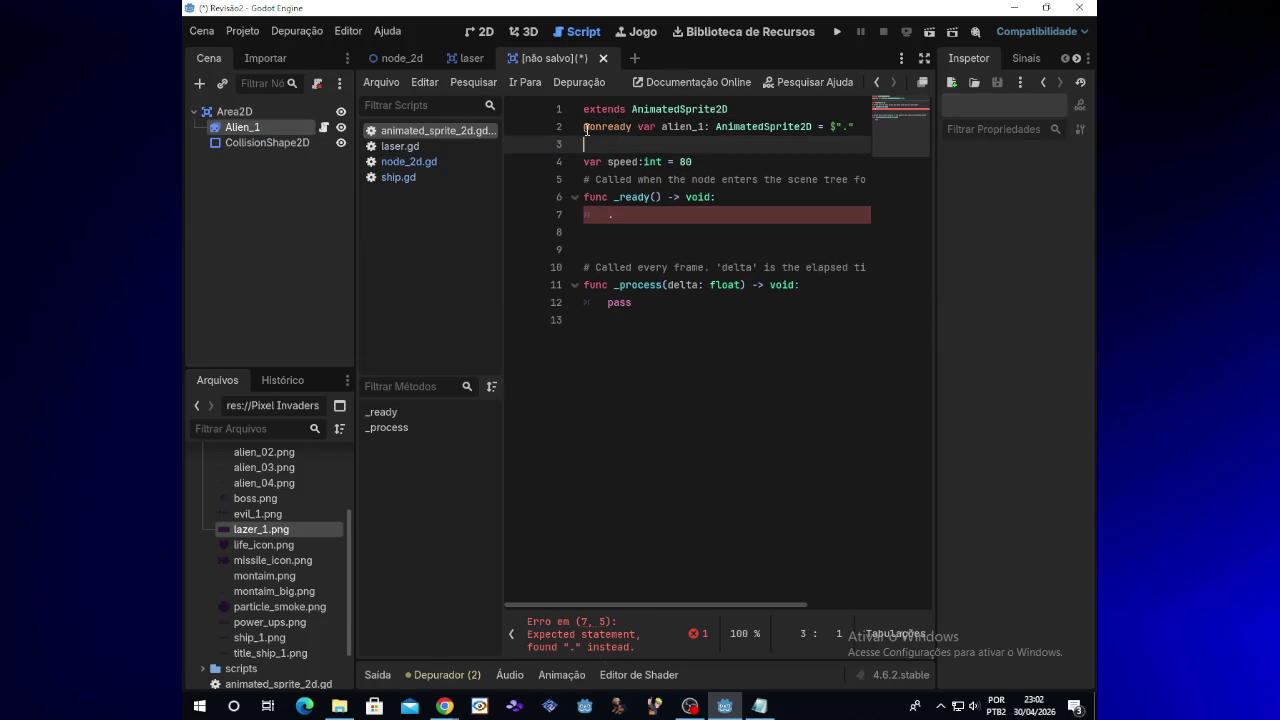
key(Return)
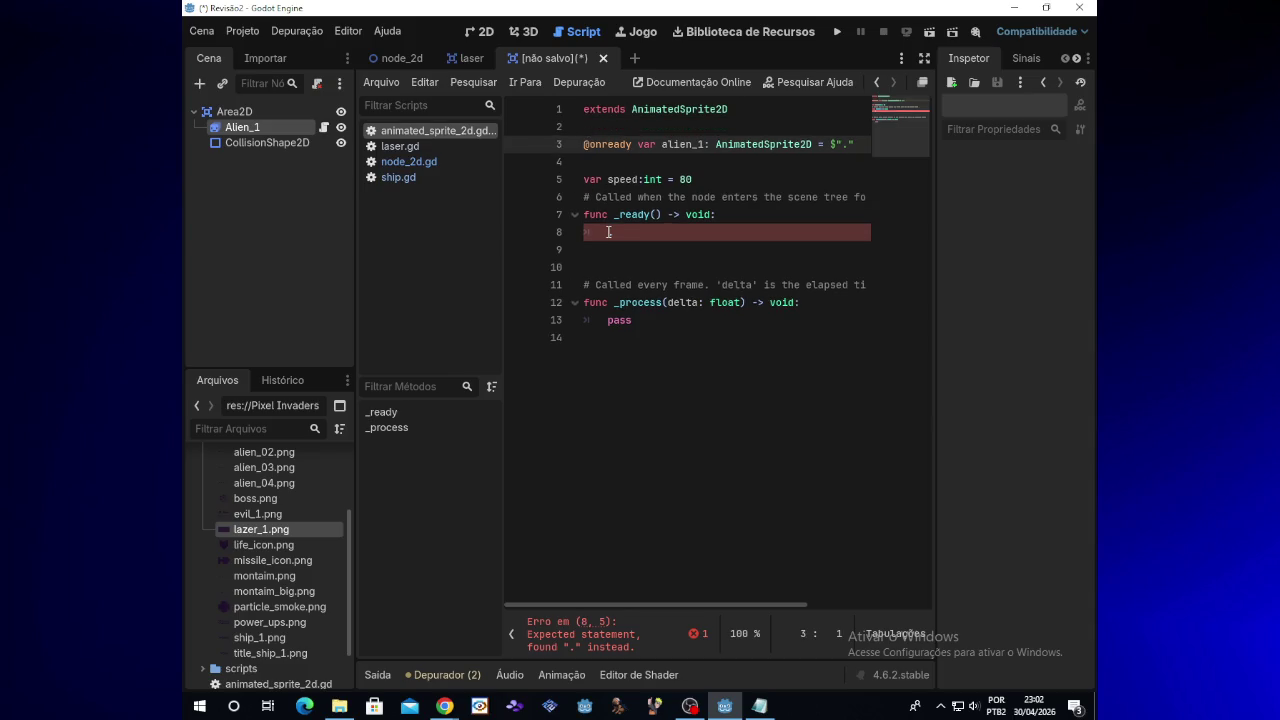
click(608, 231)
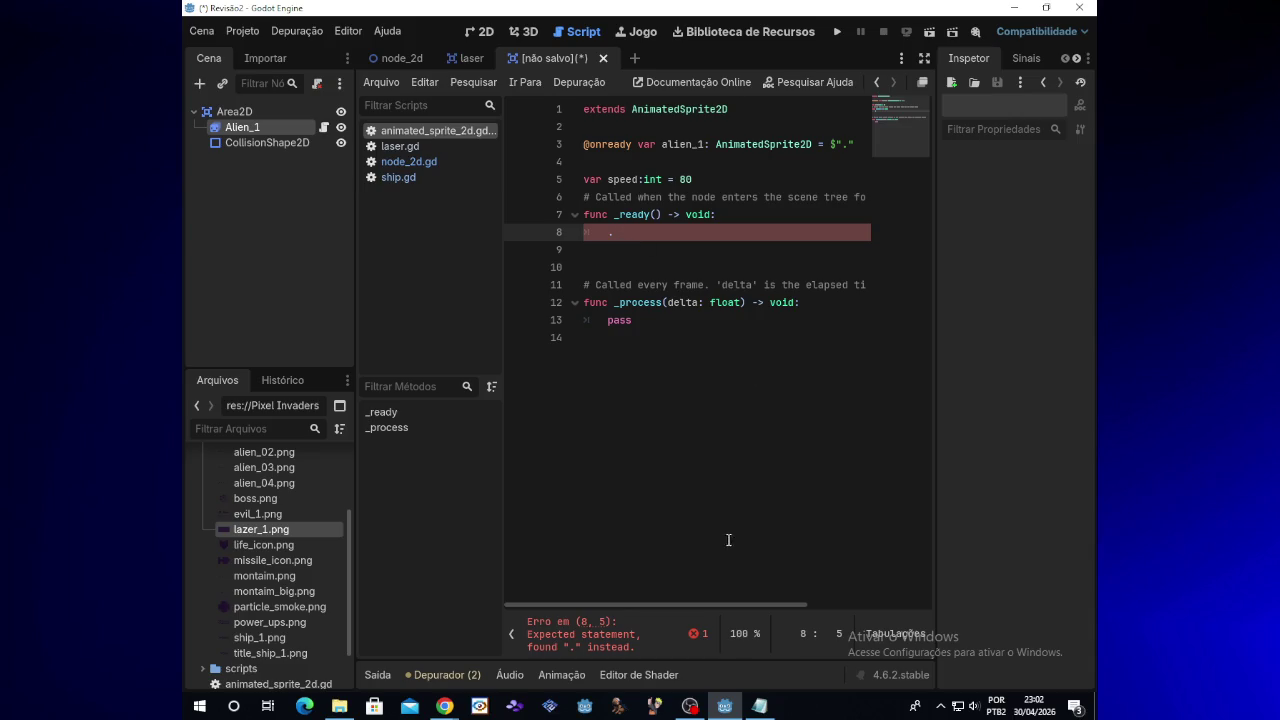
mouse_move(737, 604)
mouse_down()
mouse_move(788, 605)
mouse_move(722, 606)
mouse_up()
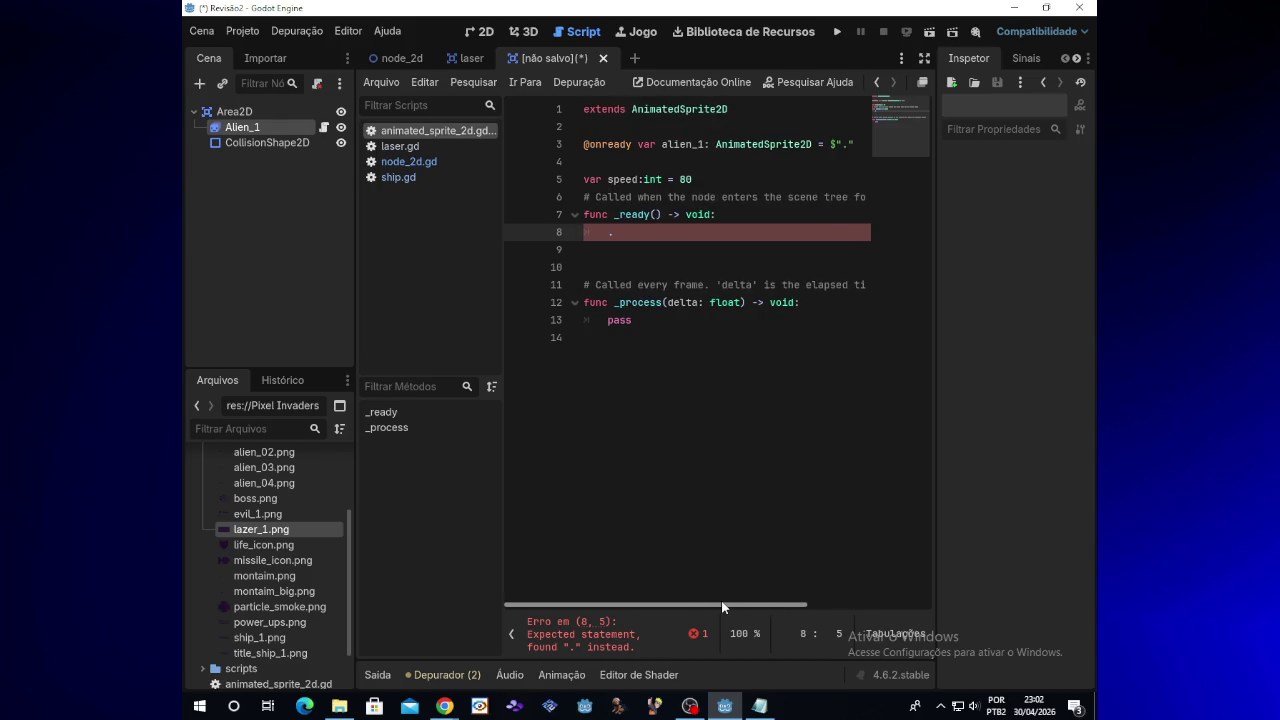
Step: Replace the stray dot on line 8 with alien_1.global_position, checking the Alien_1 reference notes
click(620, 234)
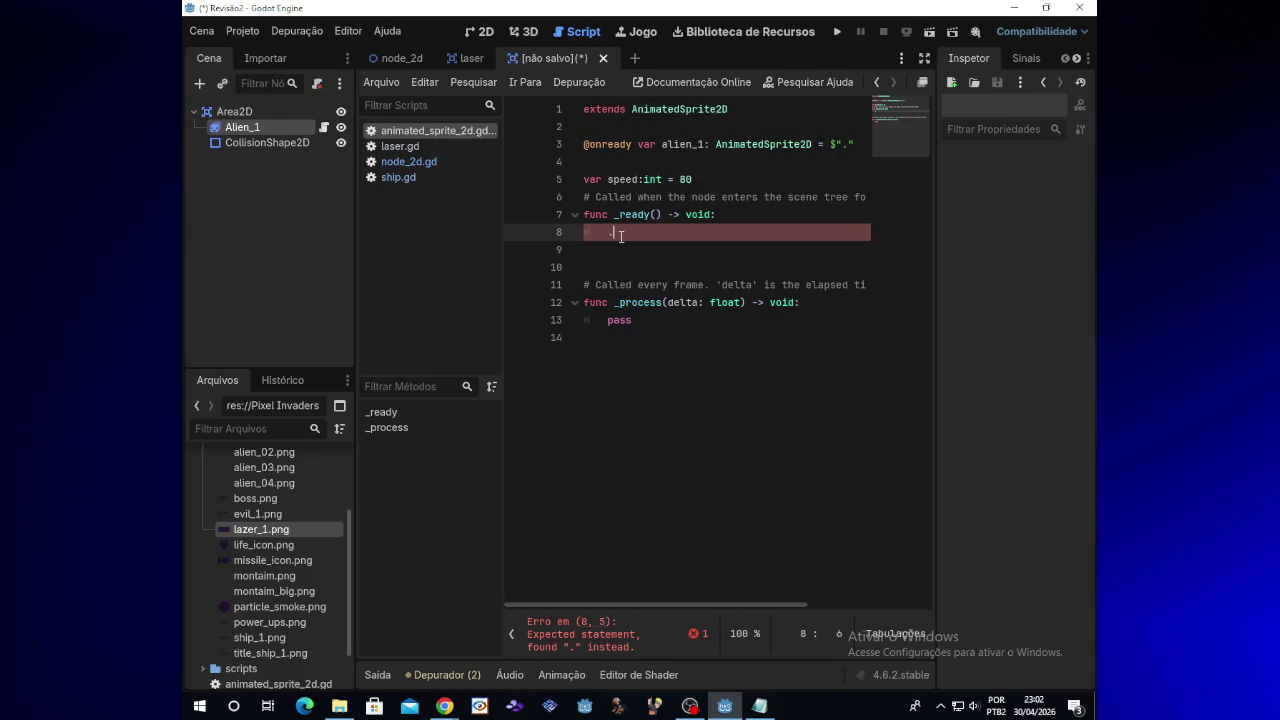
key(BackSpace)
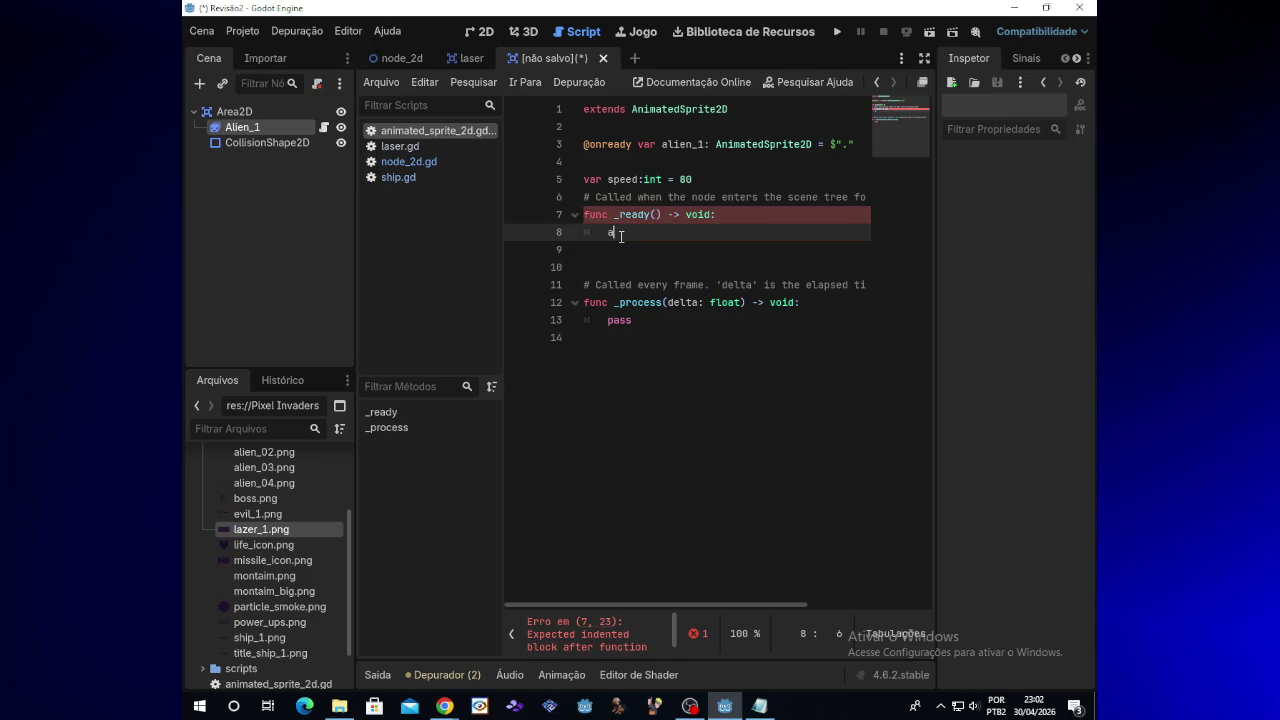
text(alien_1)
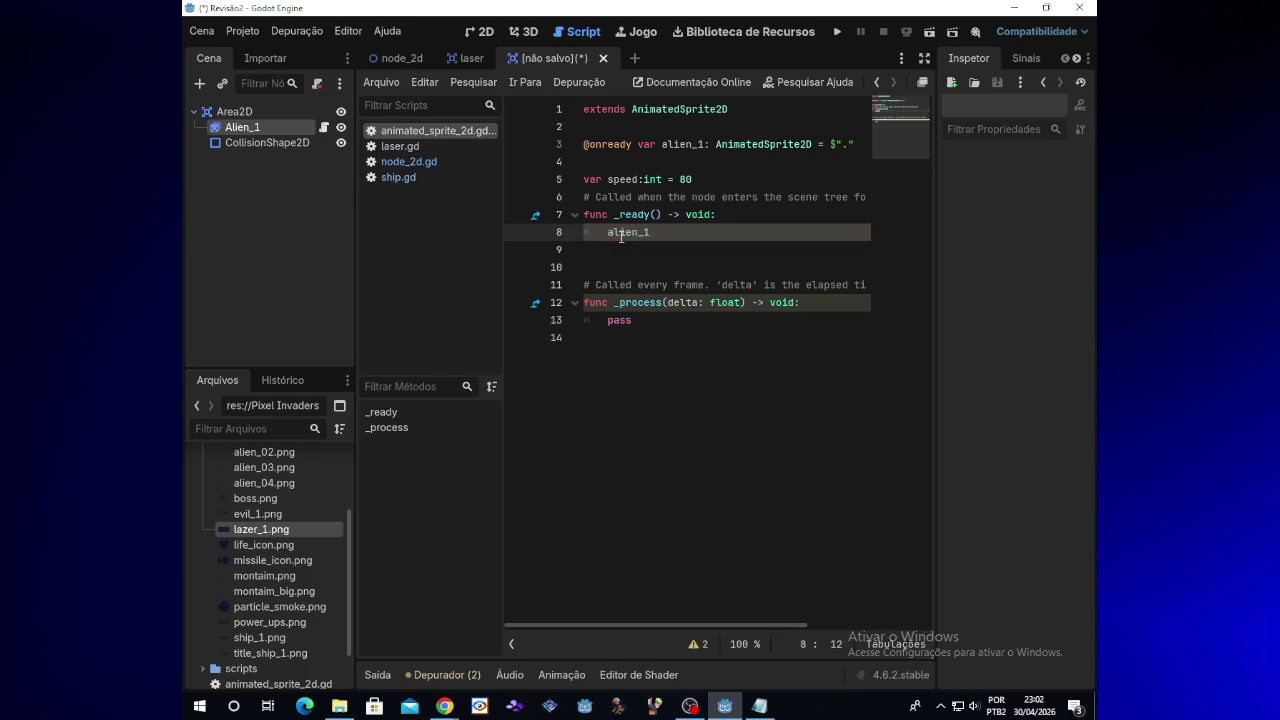
text(,)
key(BackSpace)
text(.)
text(glo)
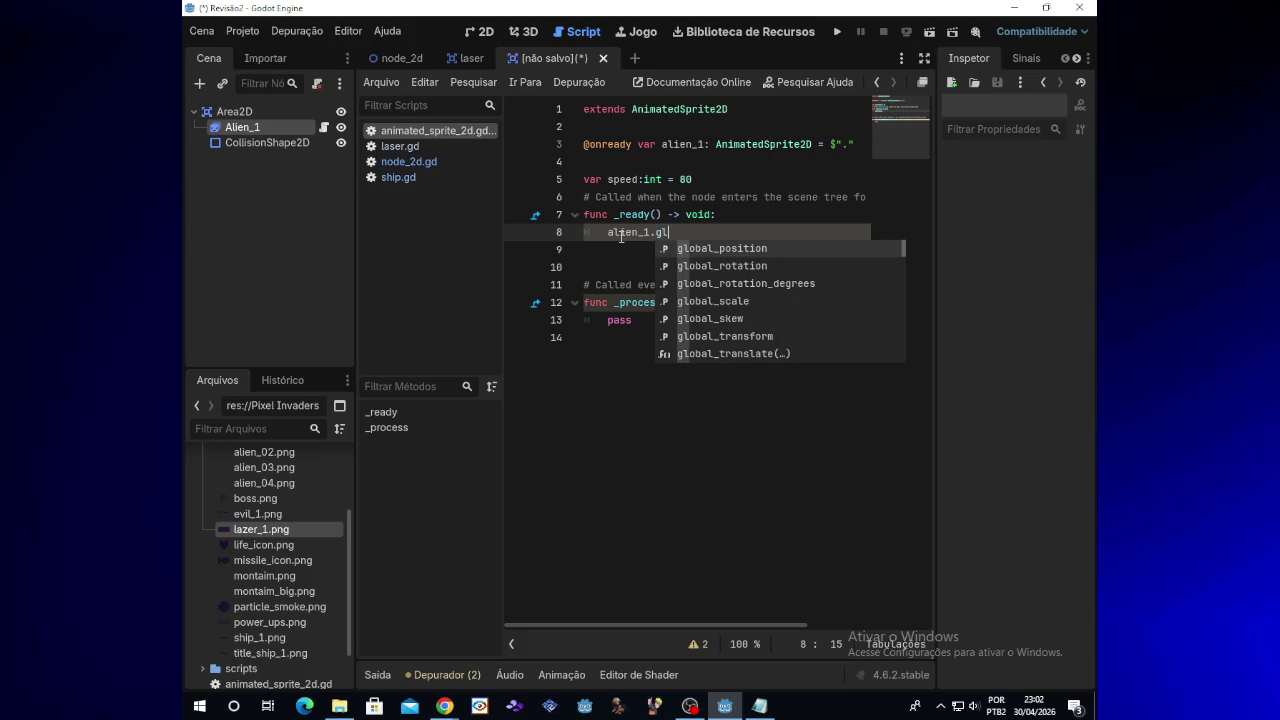
text(bal)
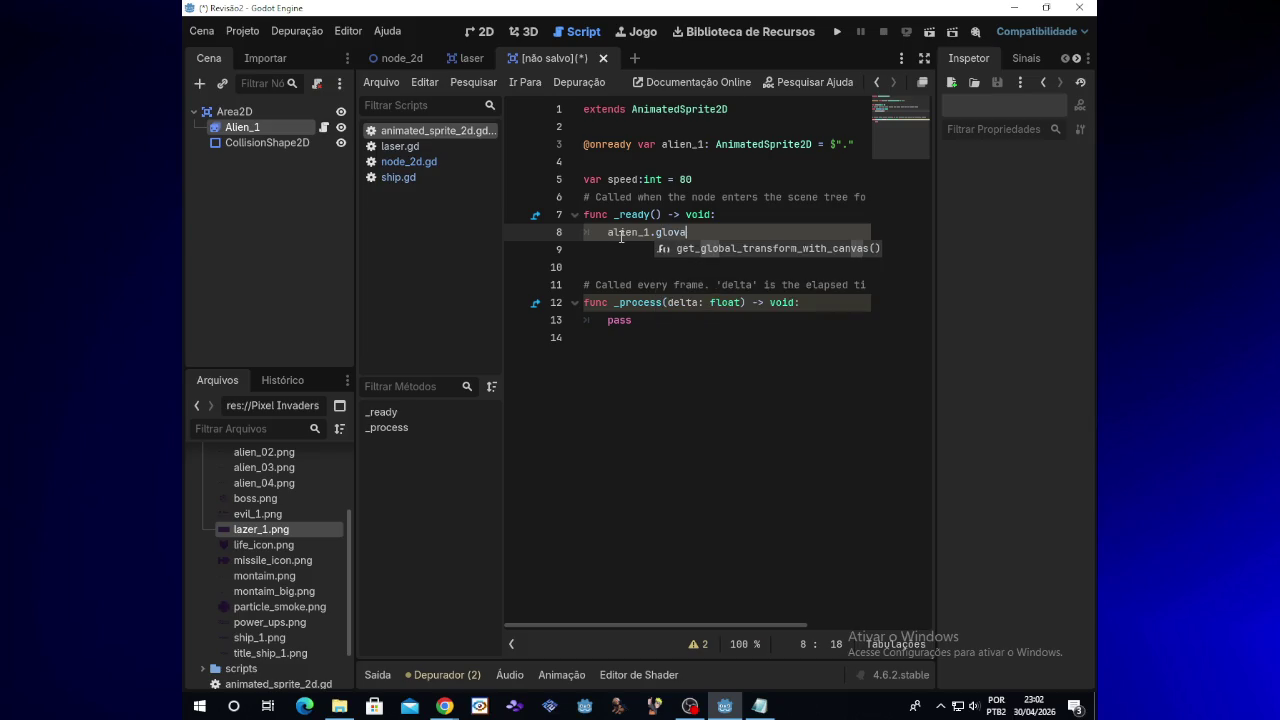
text(_)
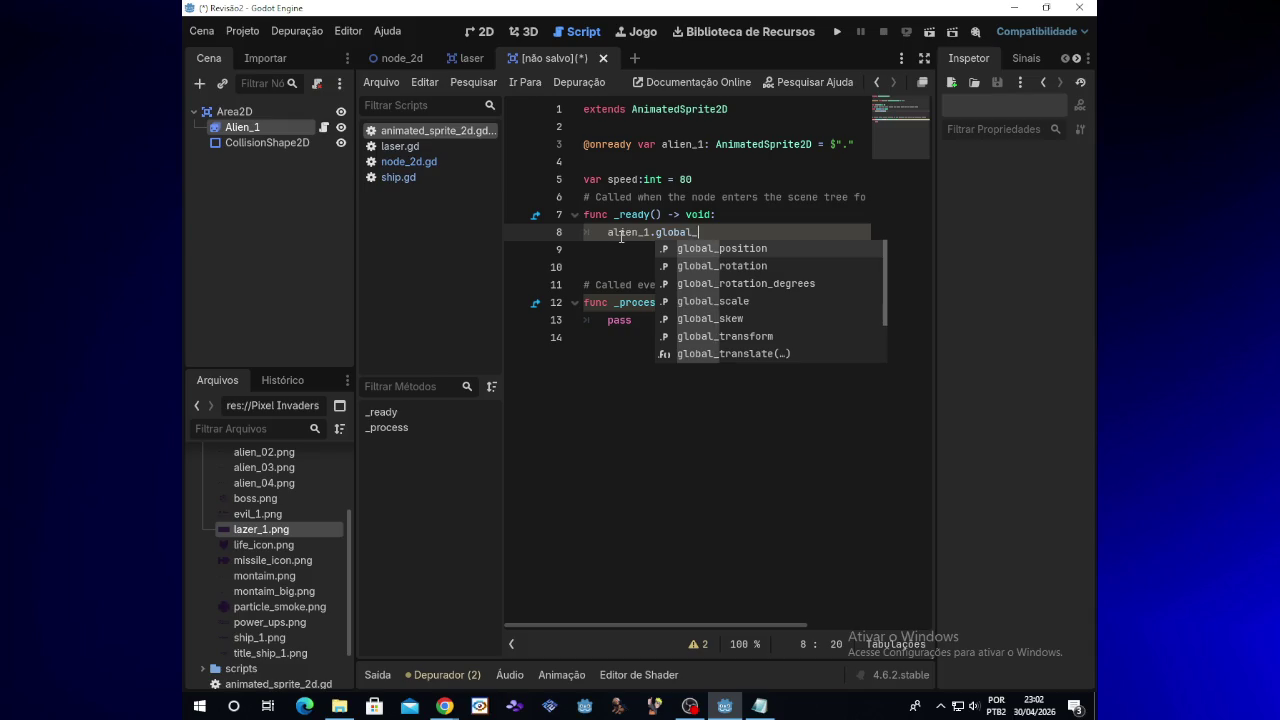
text(position)
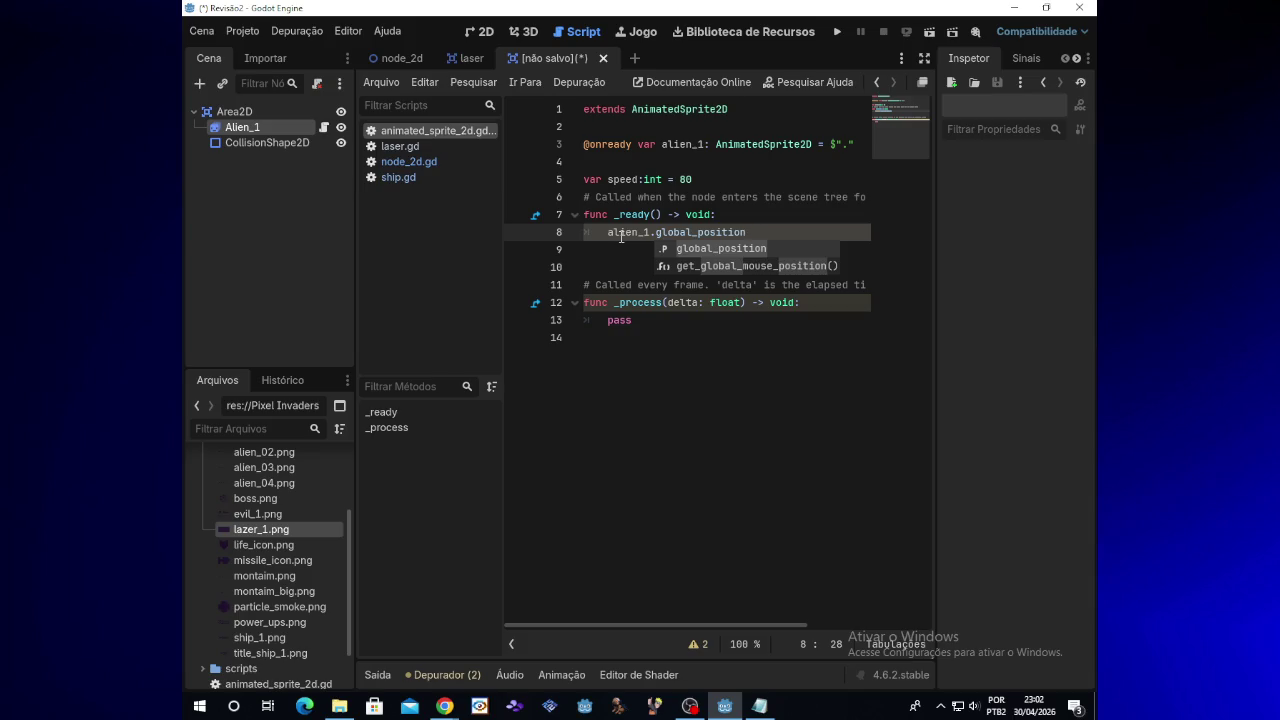
mouse_move(444, 706)
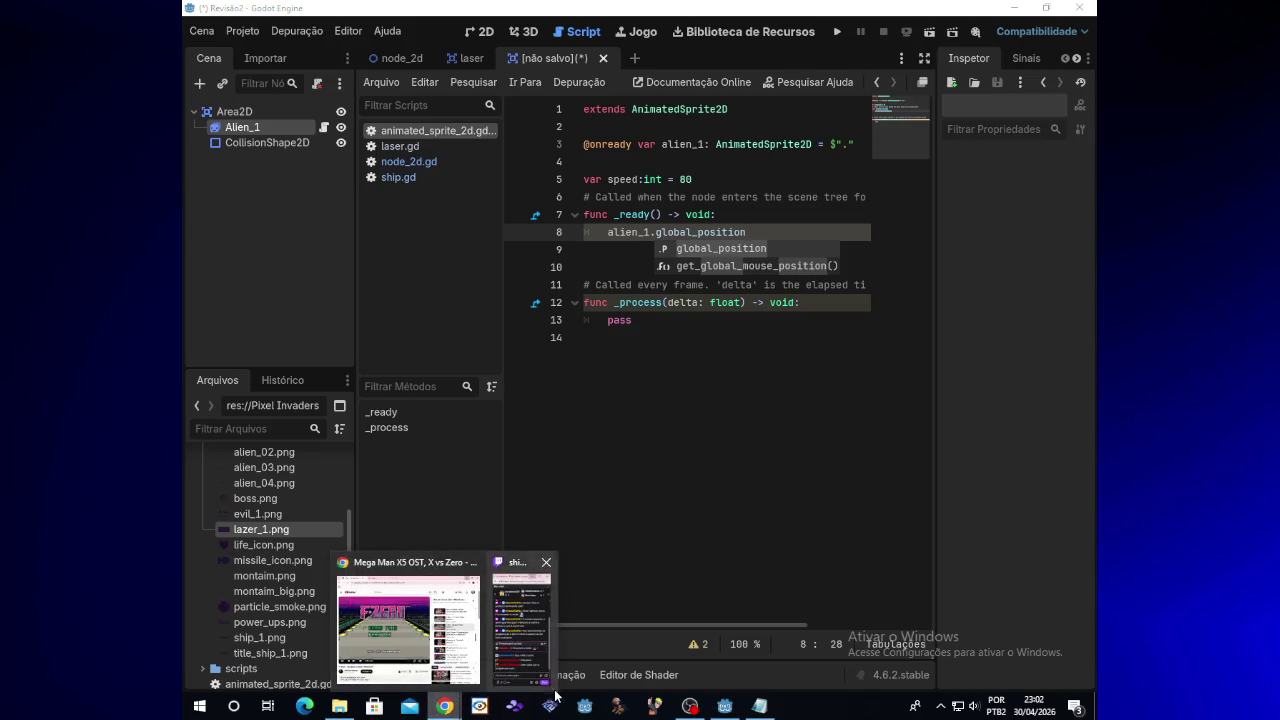
click(766, 228)
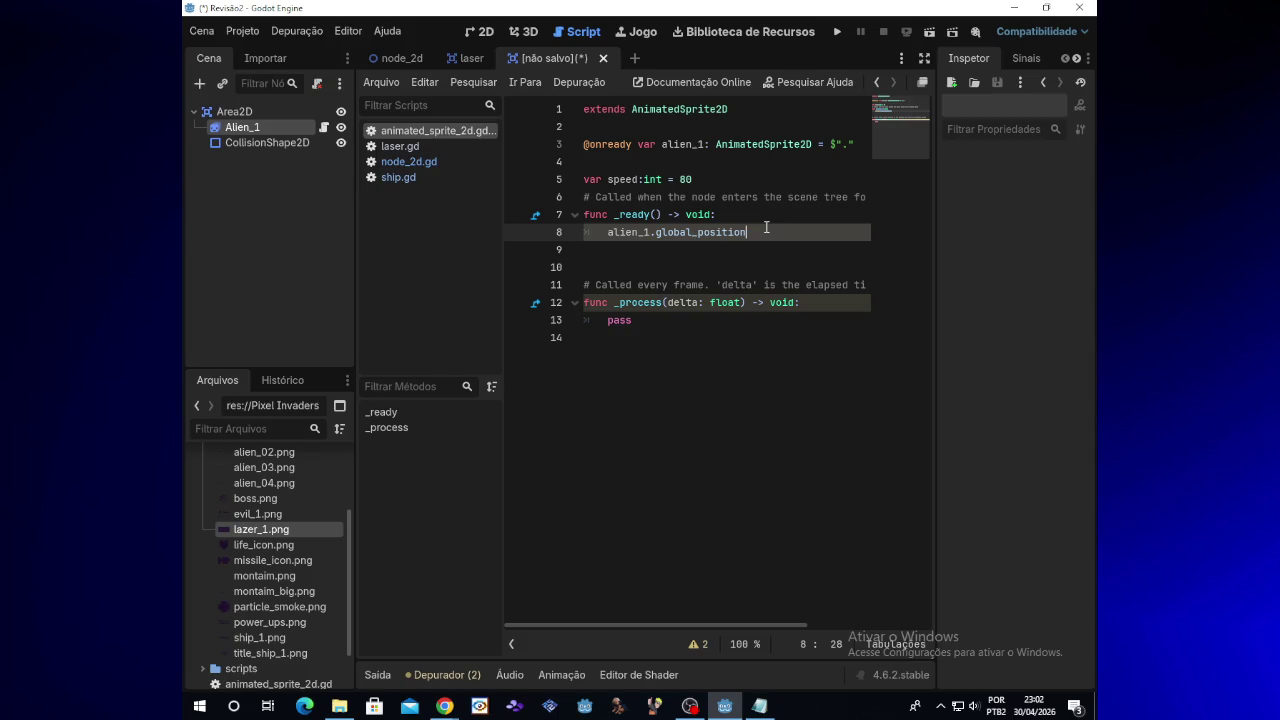
click(759, 706)
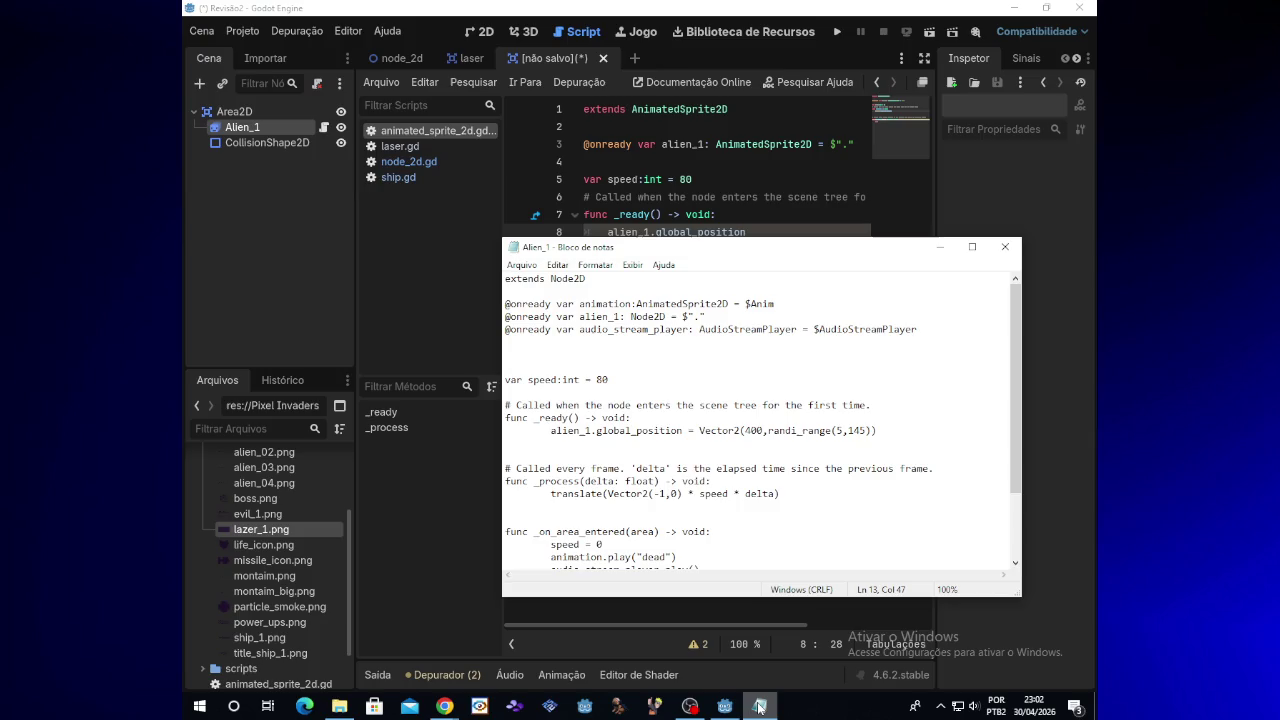
click(759, 706)
click(759, 706)
click(759, 706)
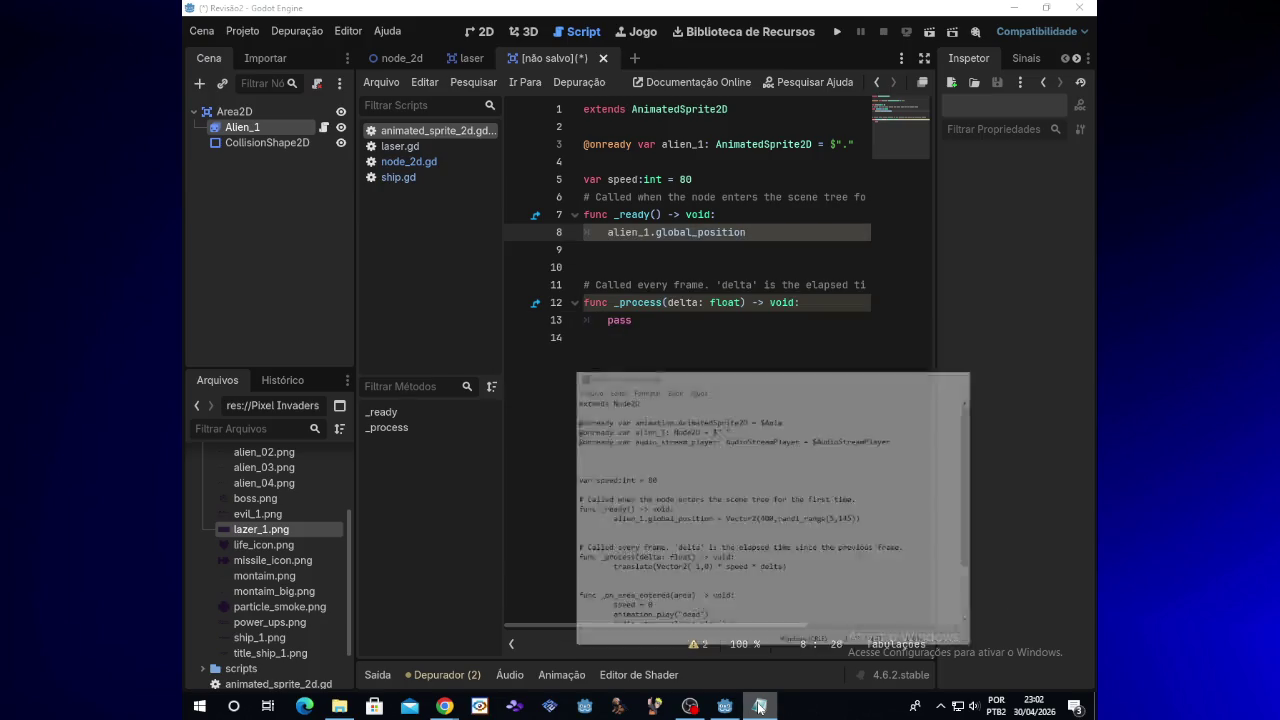
Step: Complete line 8 as alien_1.global_position = Vector2(400,0), comparing it against the reference notes
text(= )
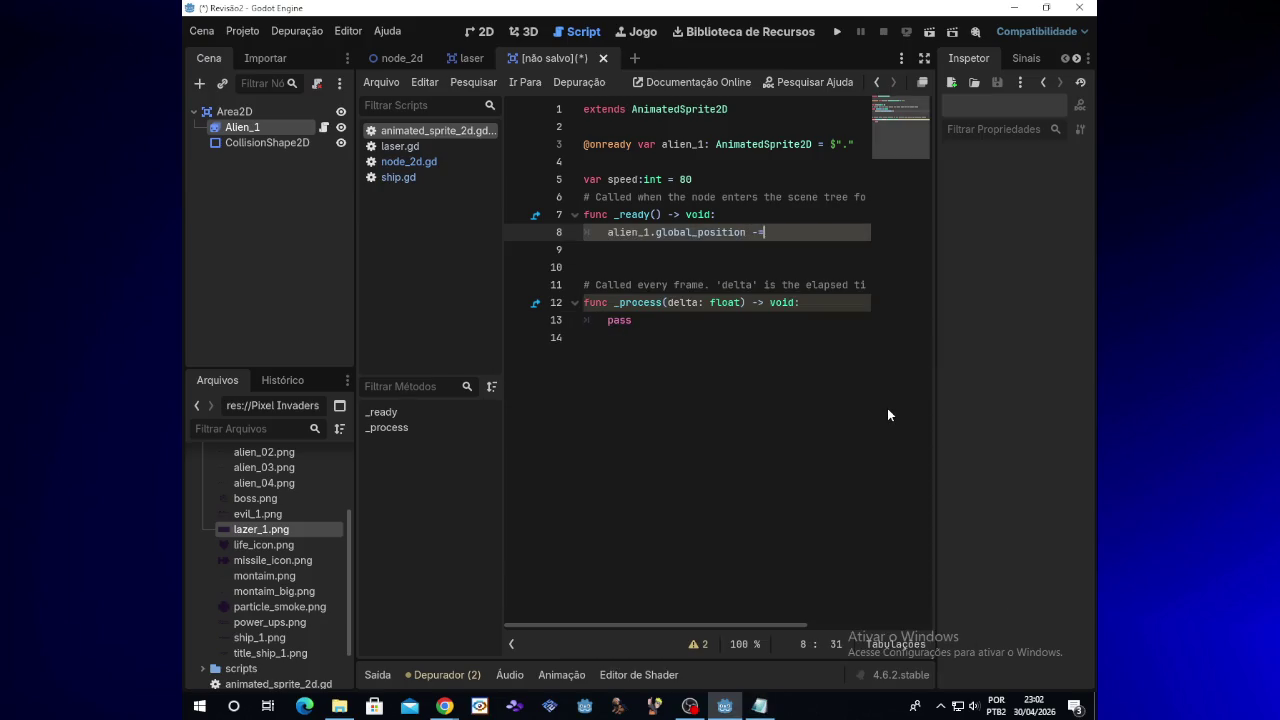
text(Vecot)
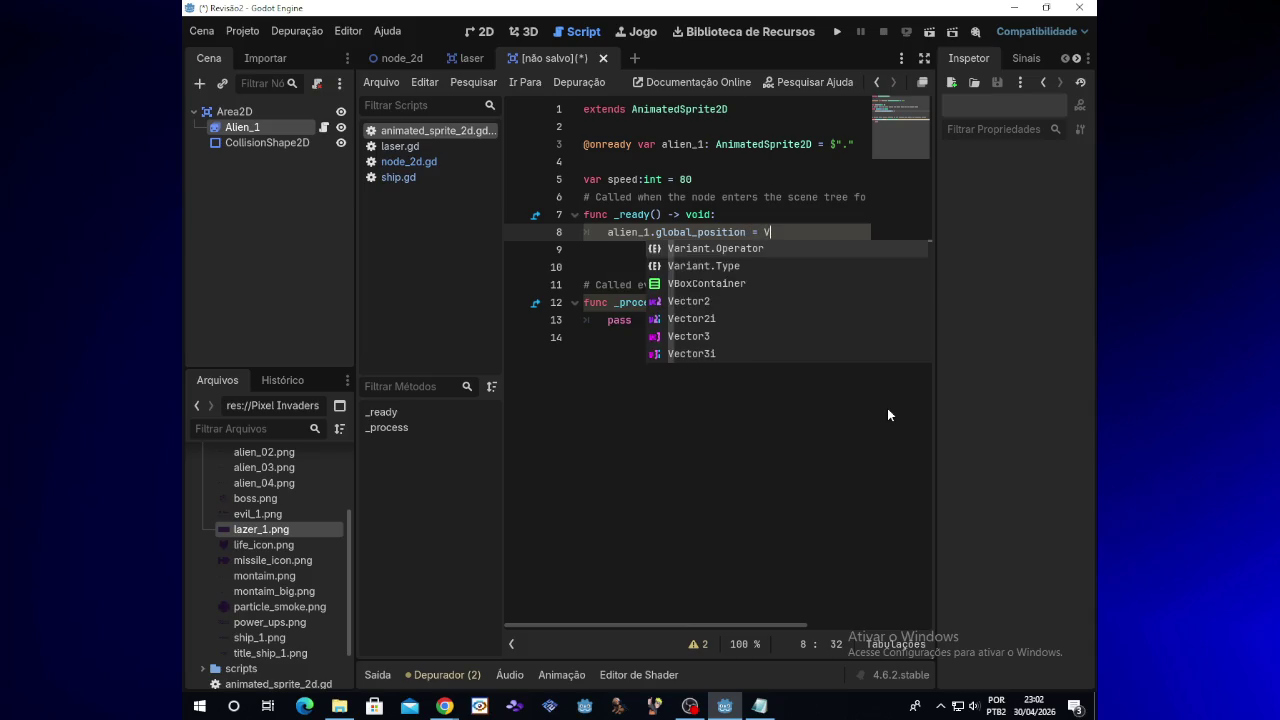
key(BackSpace)
key(BackSpace)
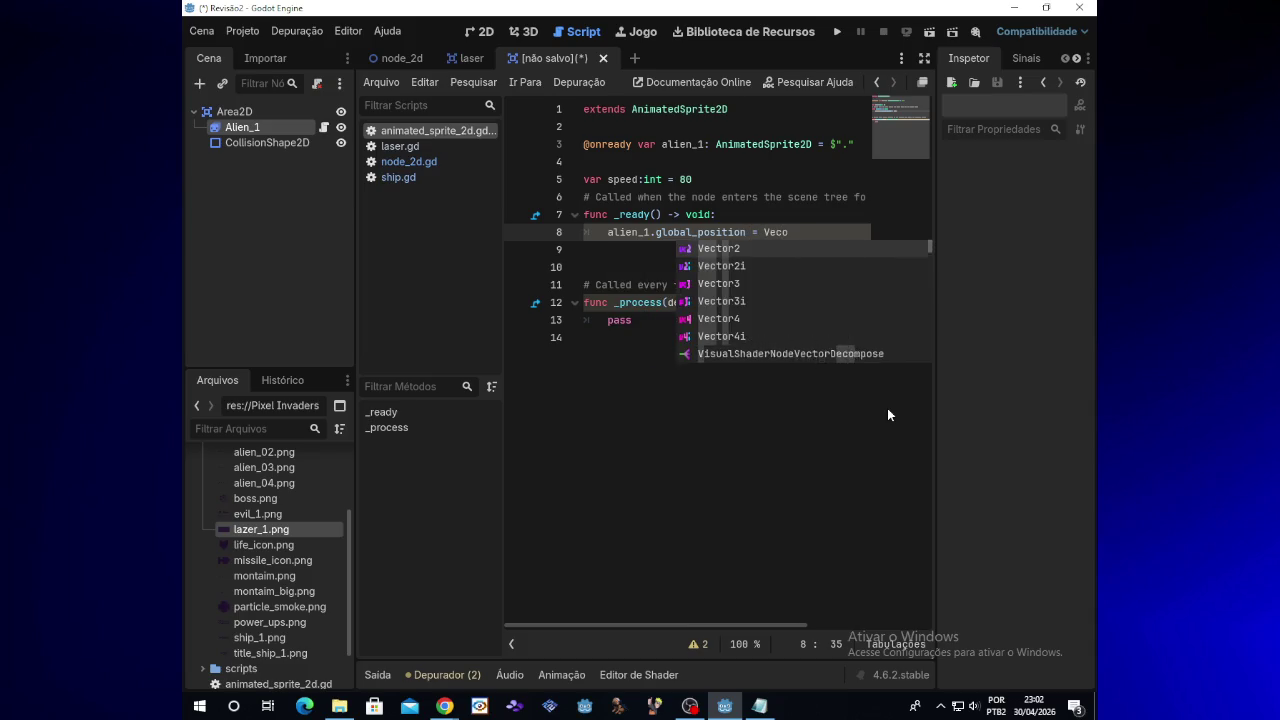
text(tor2)
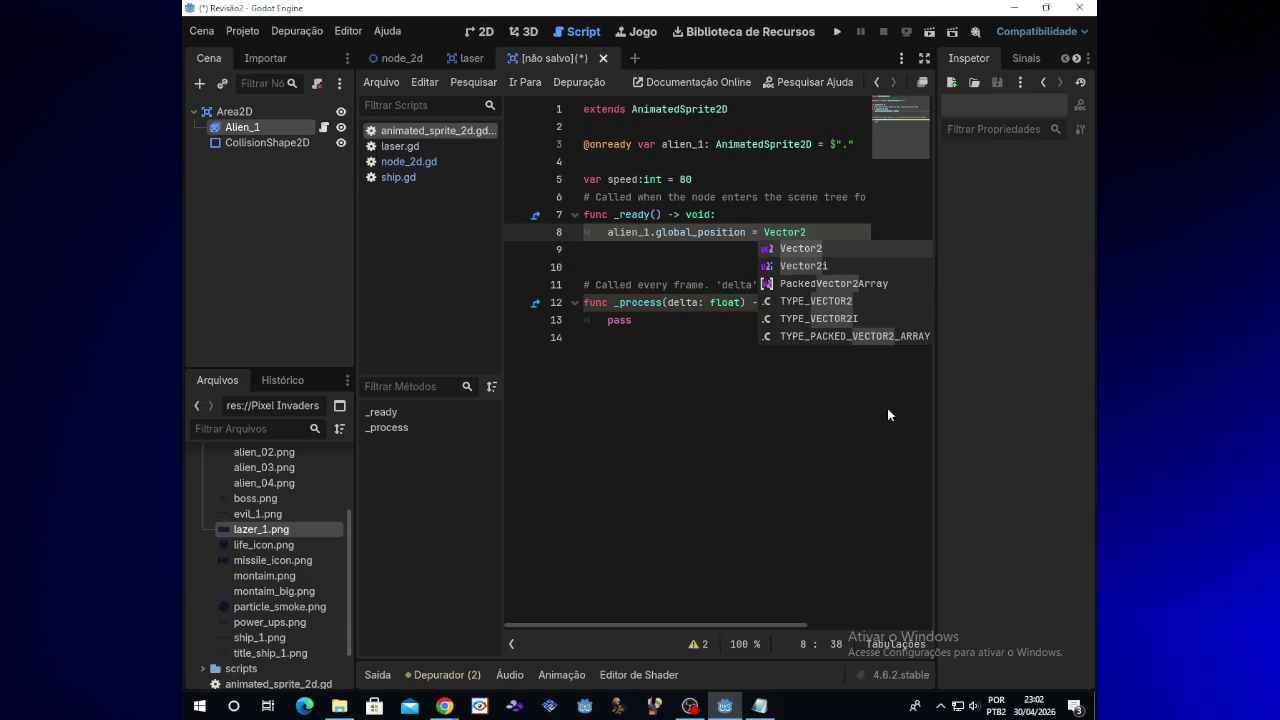
text(()
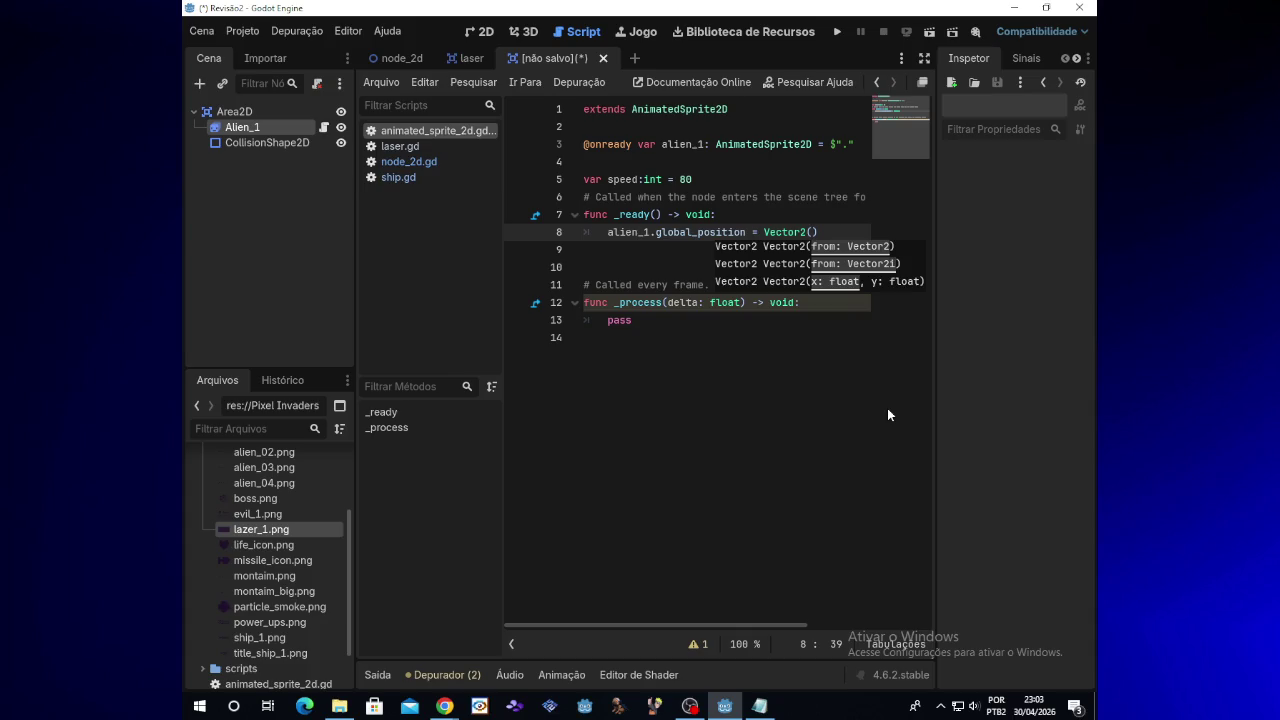
text(400)
text(,0))
drag(785, 624, 823, 624)
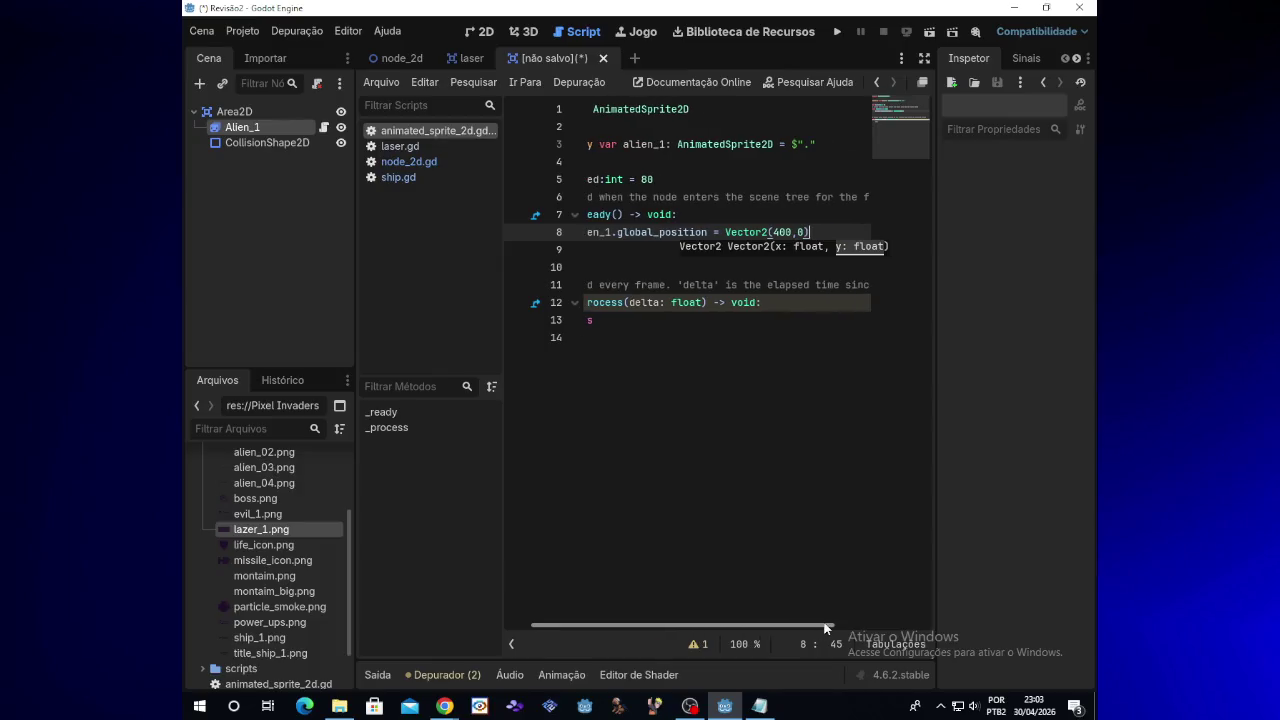
click(802, 233)
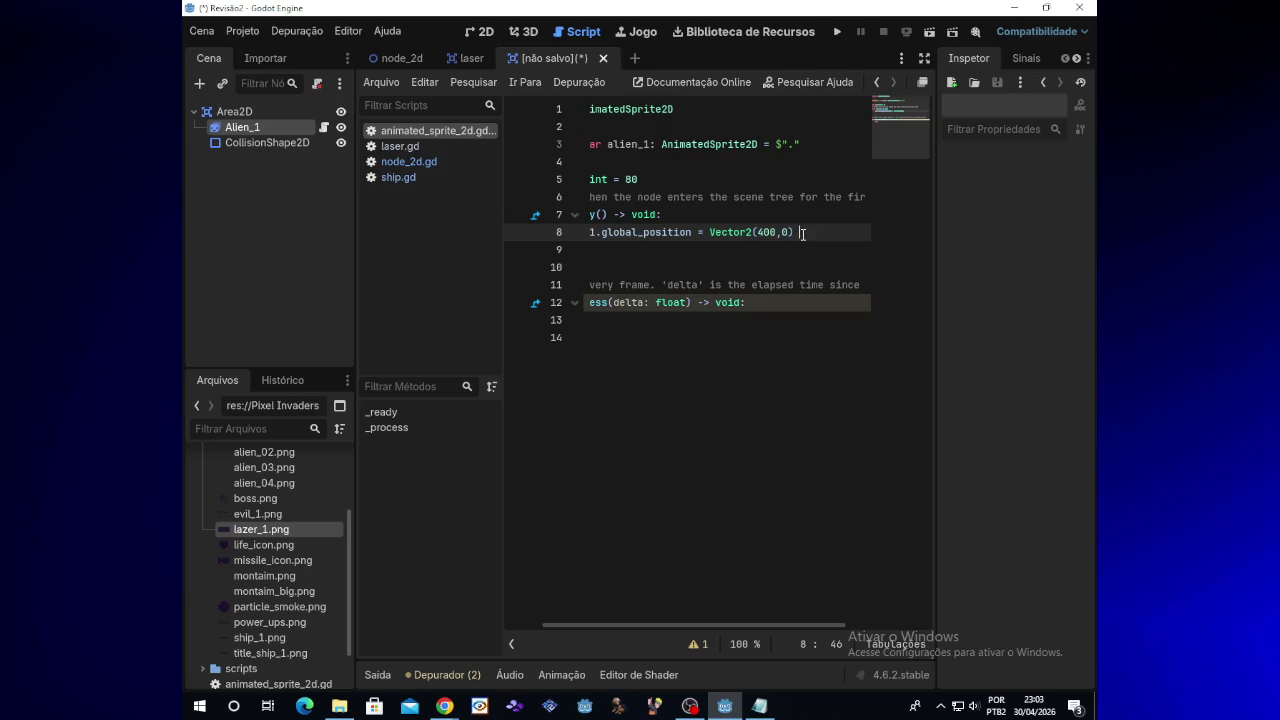
click(765, 706)
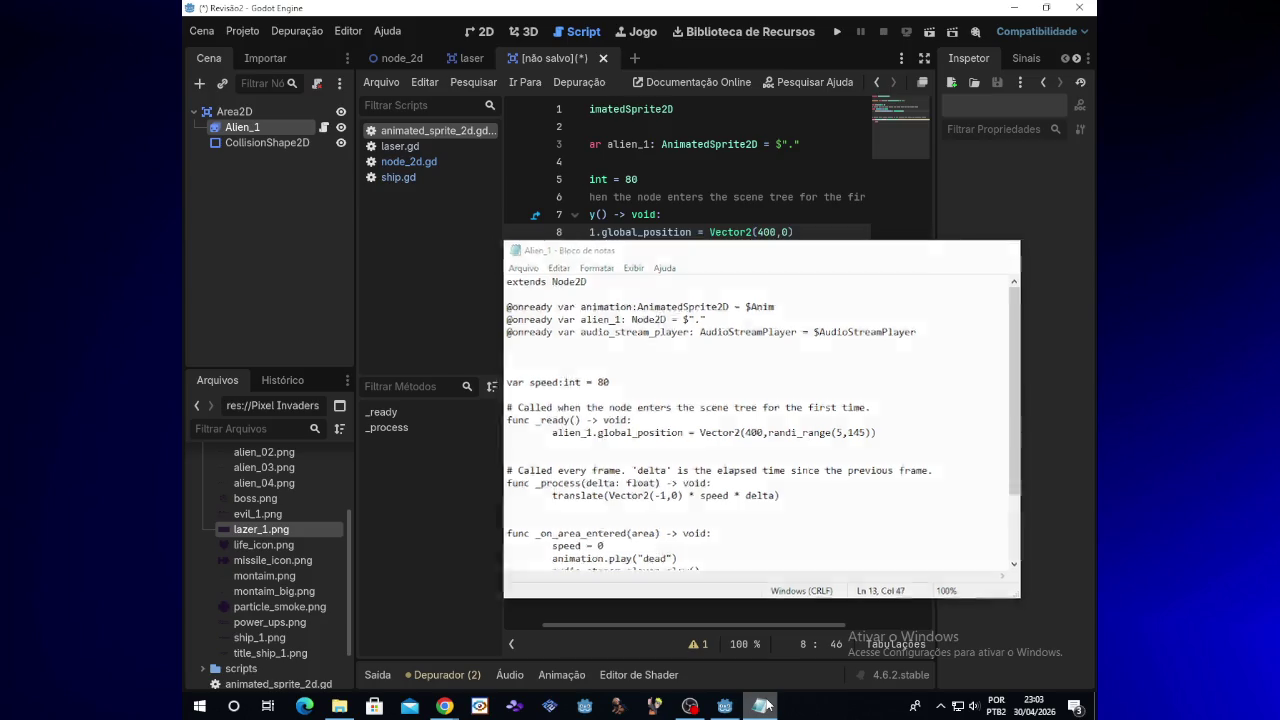
click(762, 706)
key(BackSpace)
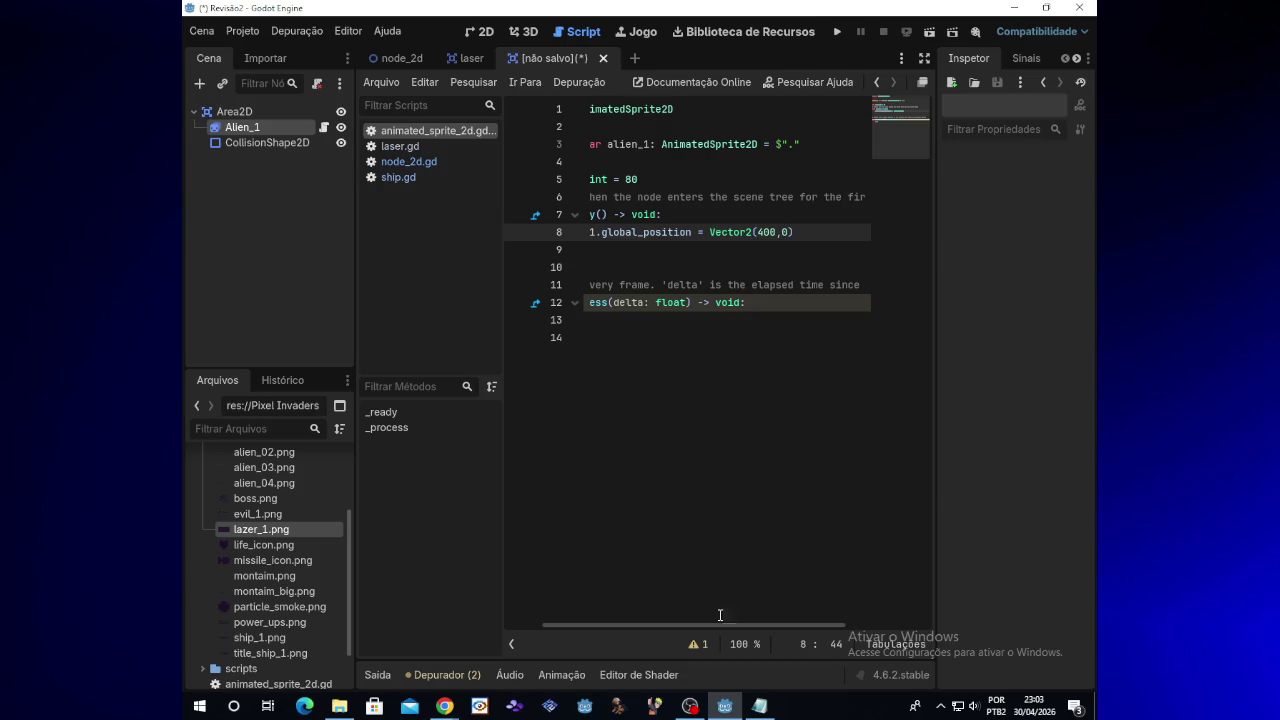
click(768, 707)
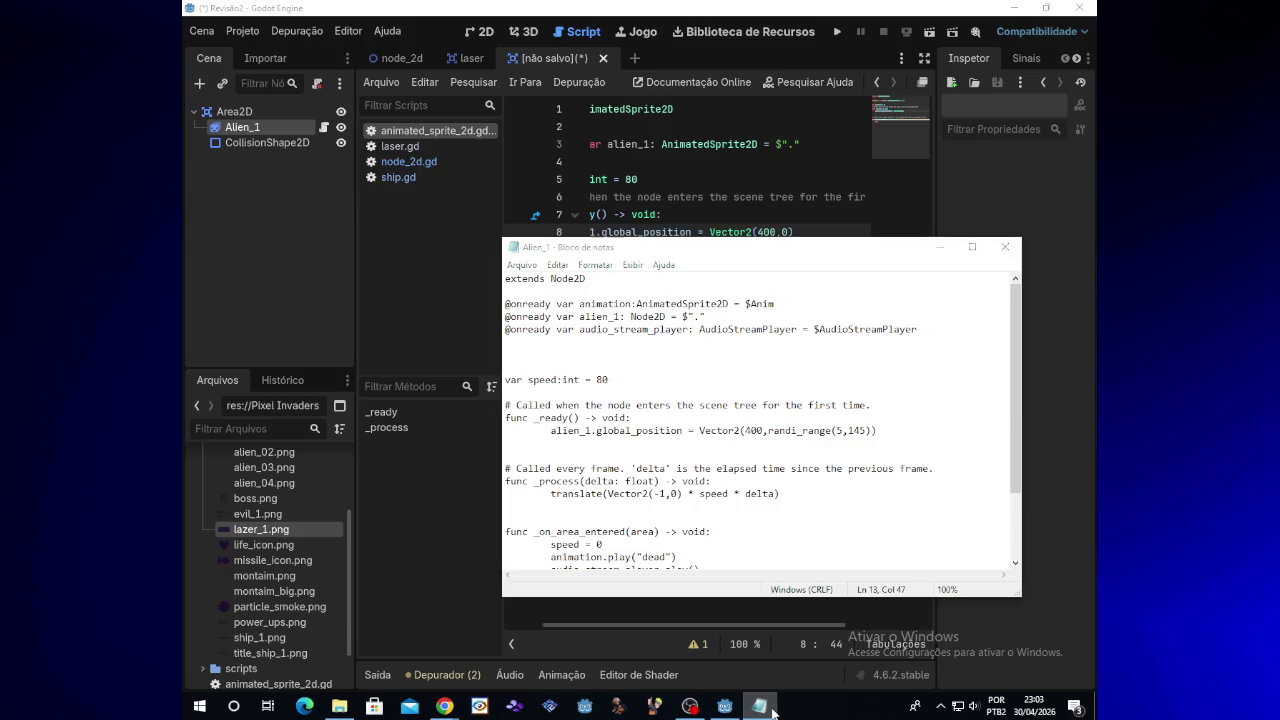
click(768, 707)
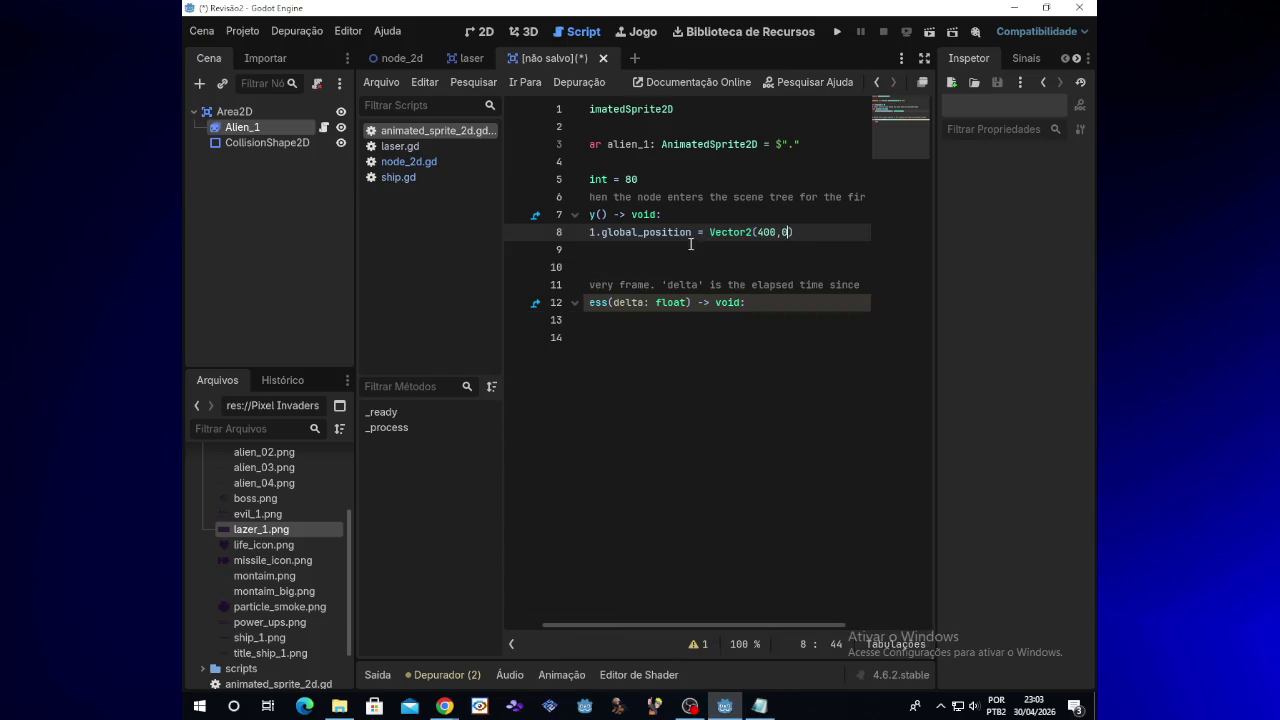
mouse_move(700, 632)
mouse_down()
mouse_move(674, 625)
mouse_move(724, 625)
mouse_up()
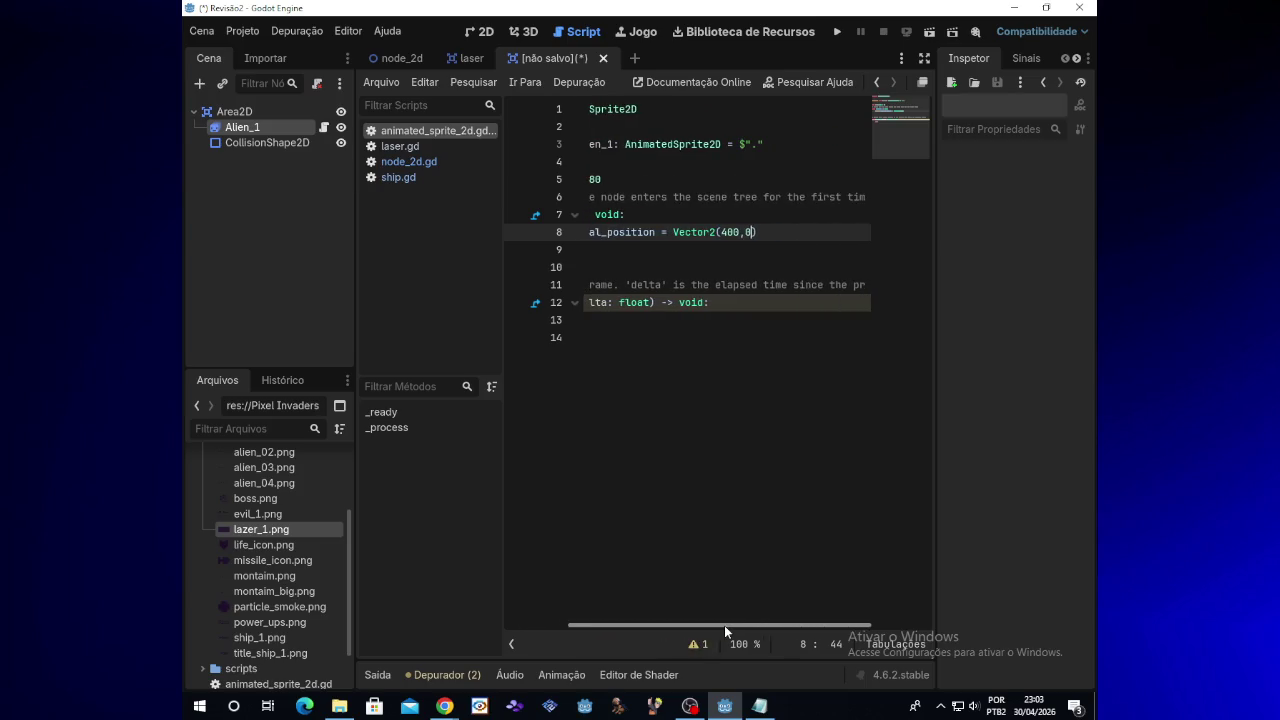
click(751, 233)
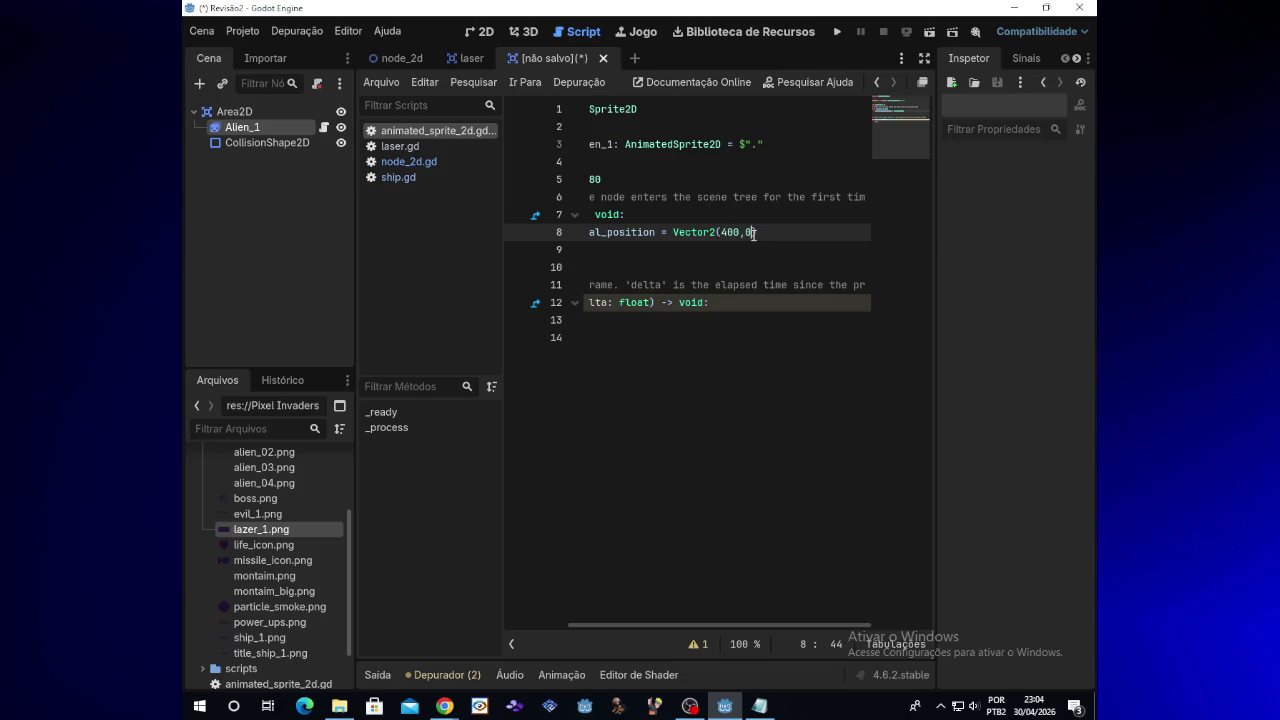
Step: Swap the 0 y value for randi_range(5,200), so line 8 reads Vector2(400,randi_range(5,200))
key(BackSpace)
text(rando)
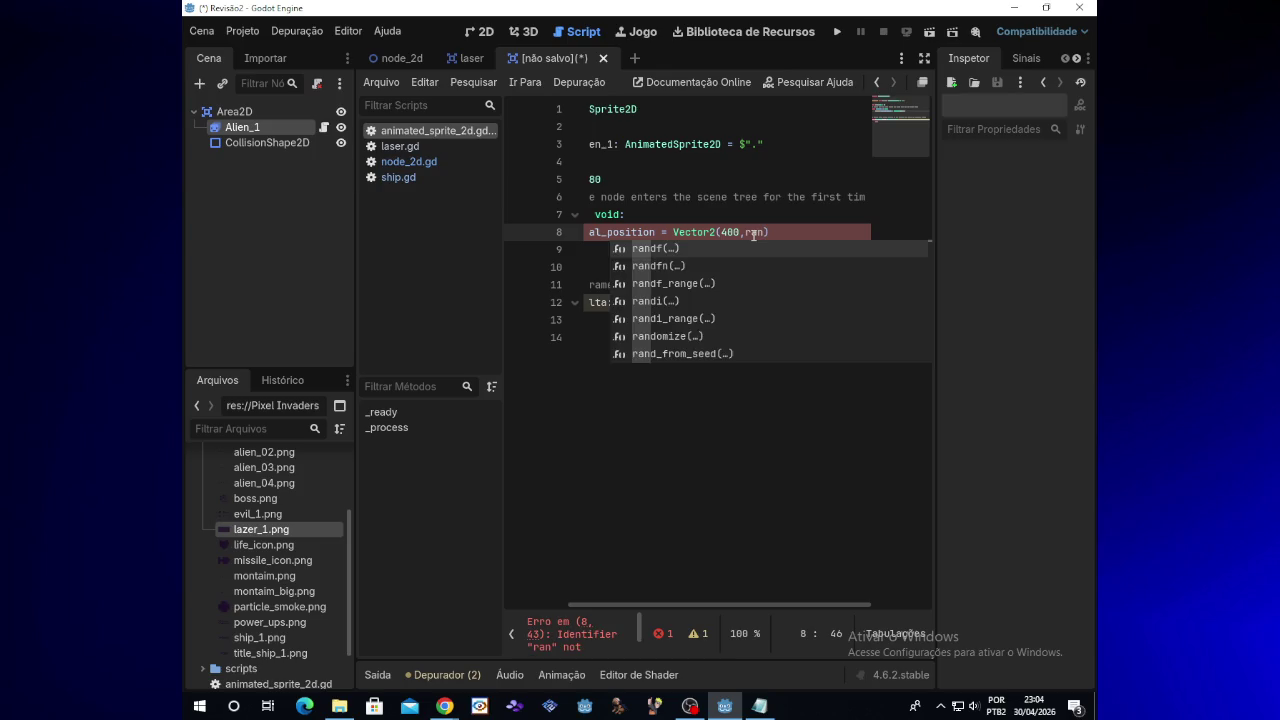
key(BackSpace)
text(i)
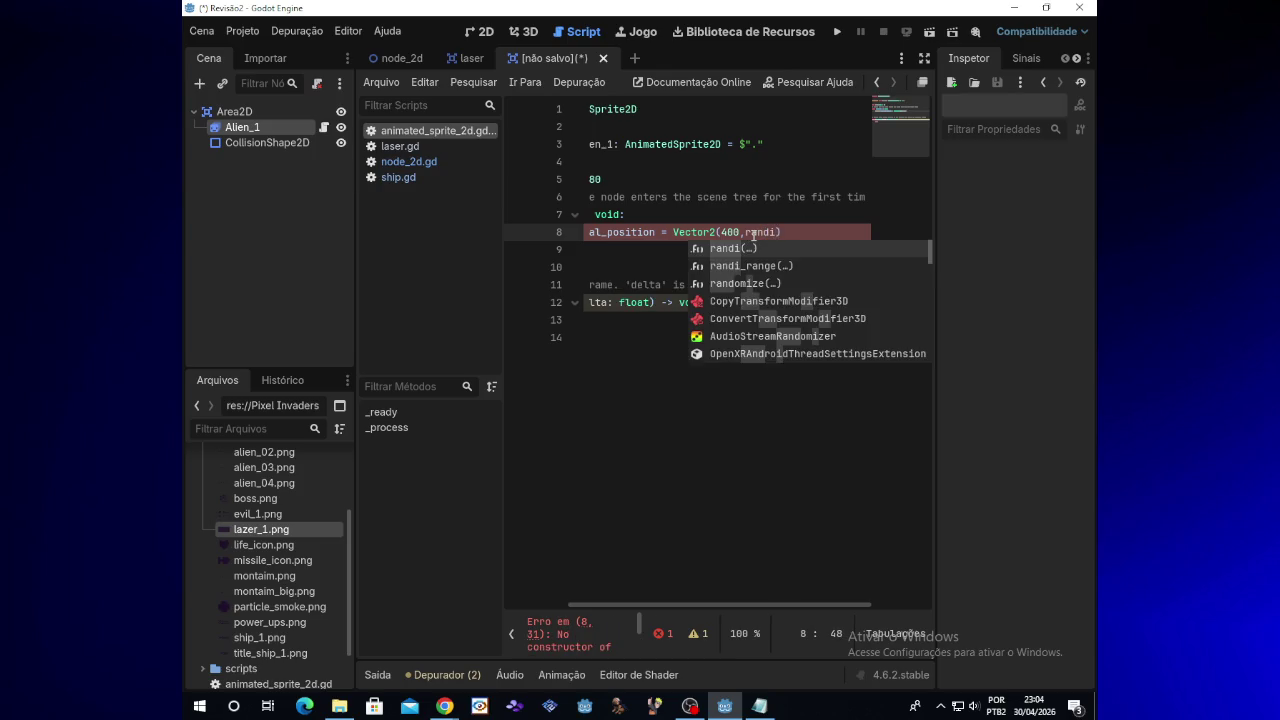
text(_))
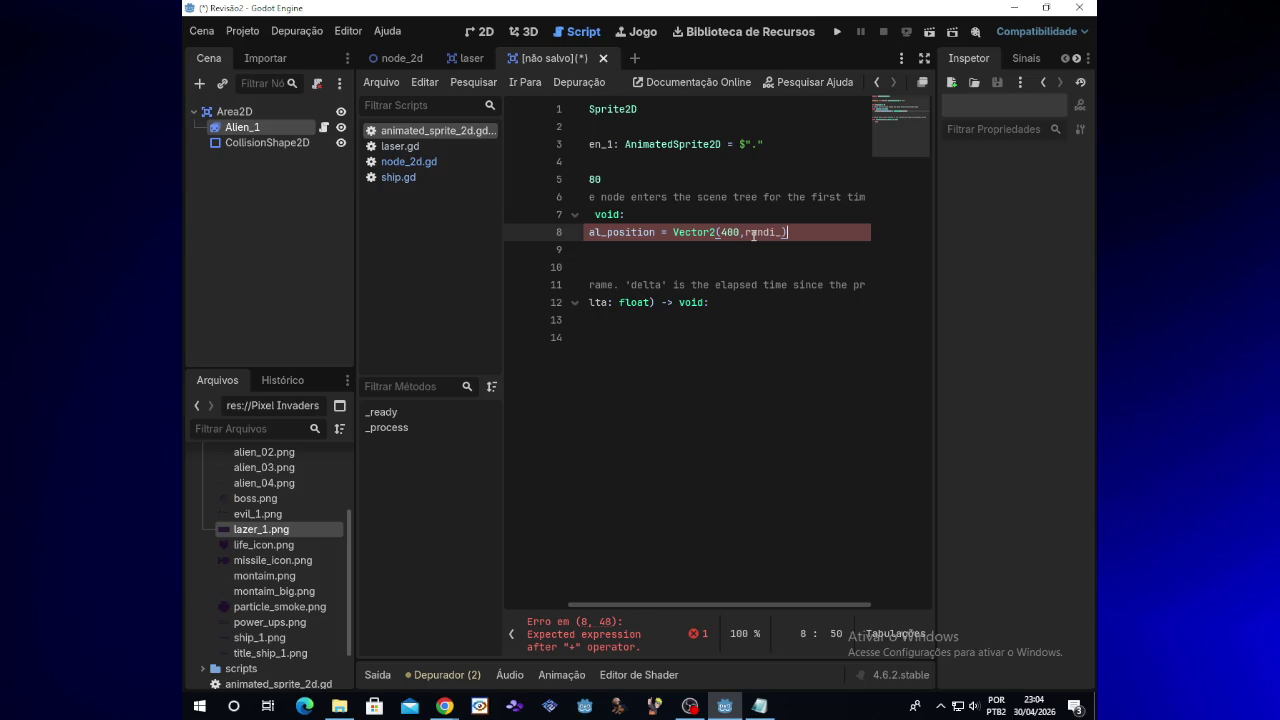
key(Left)
text(range)
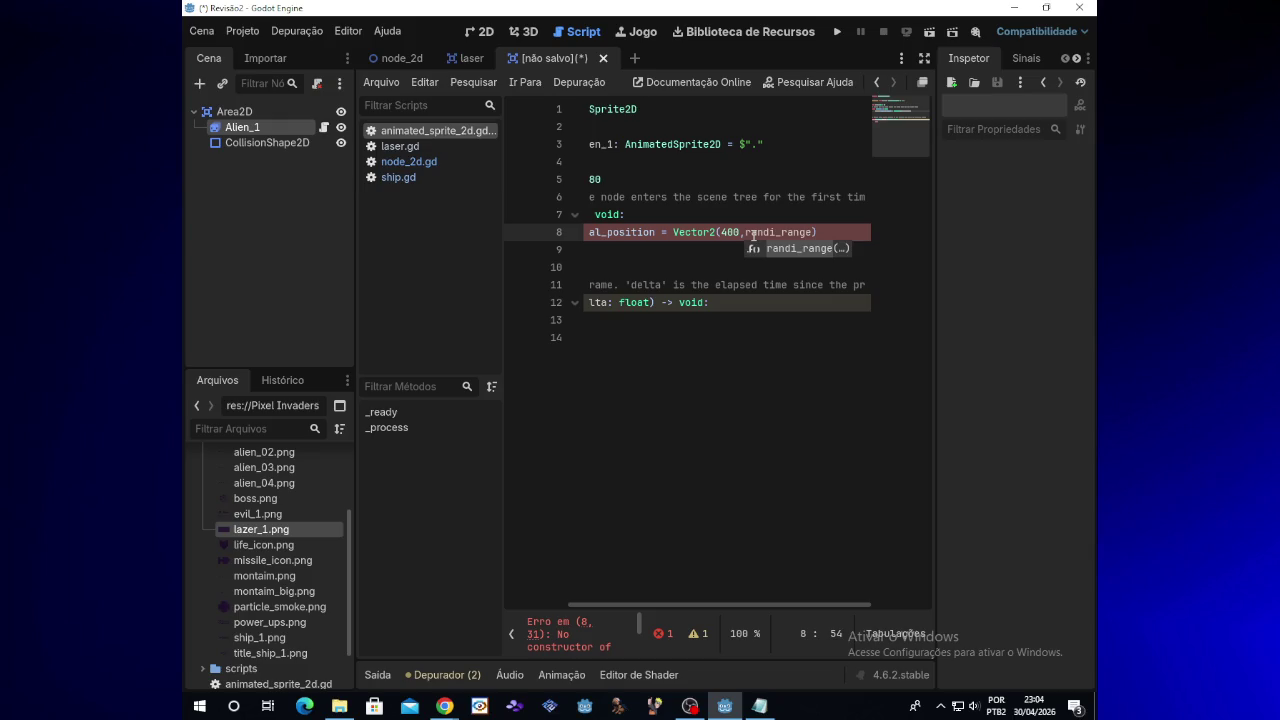
text(()
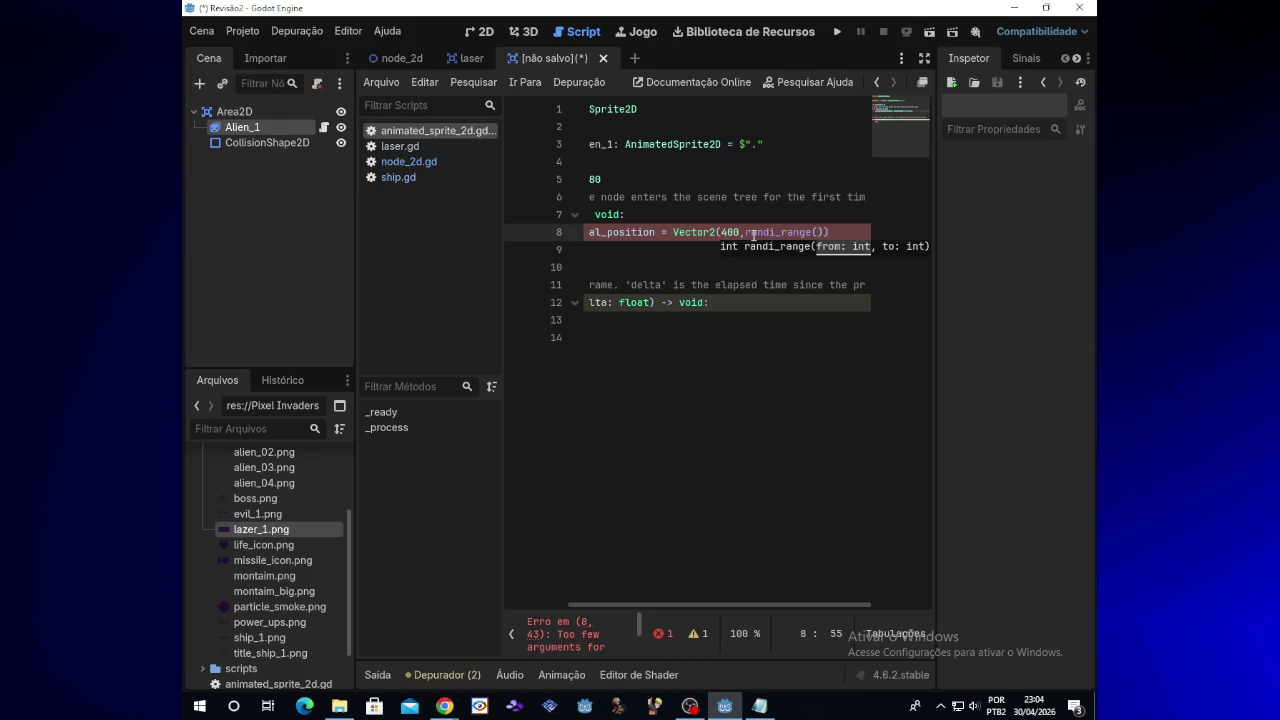
click(760, 706)
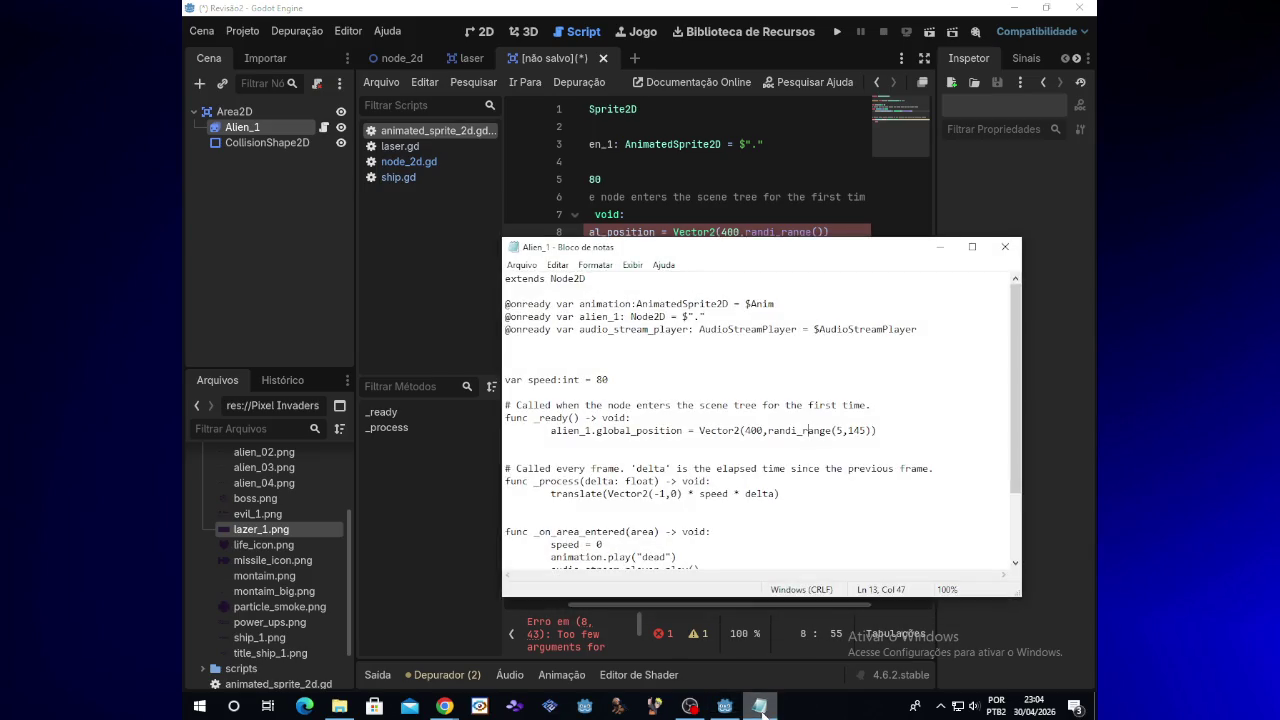
click(760, 706)
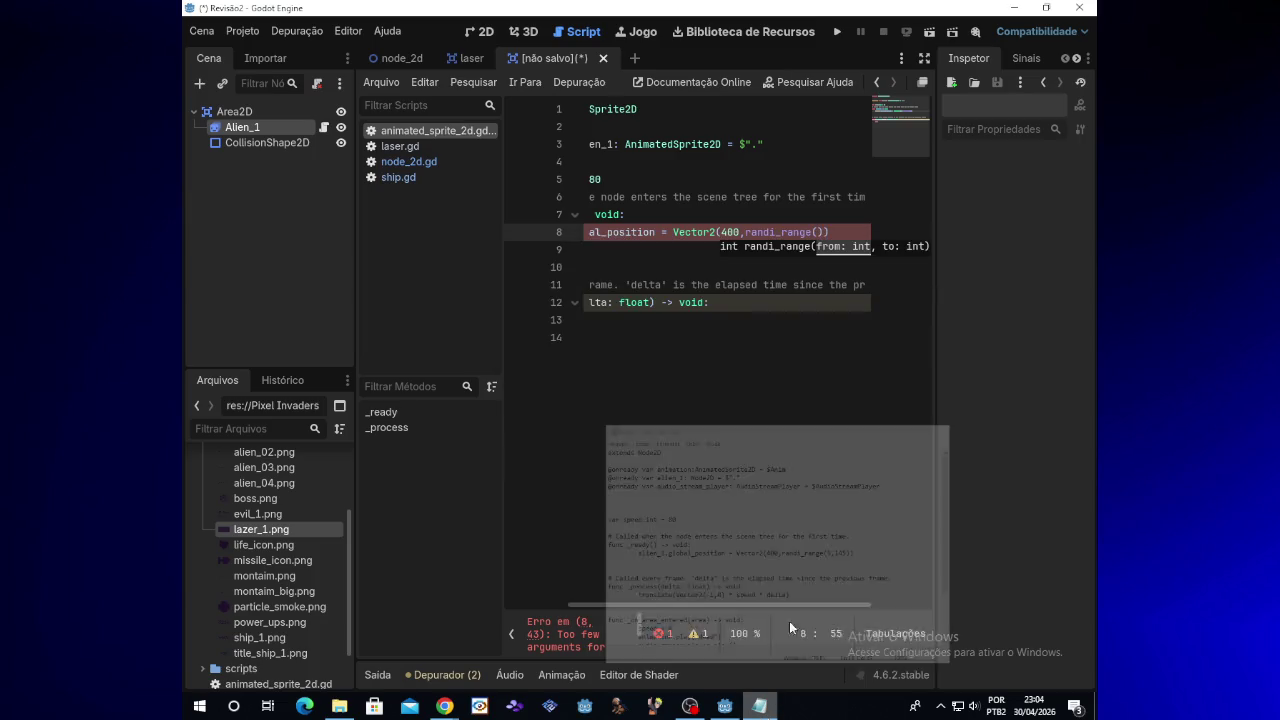
text(5,)
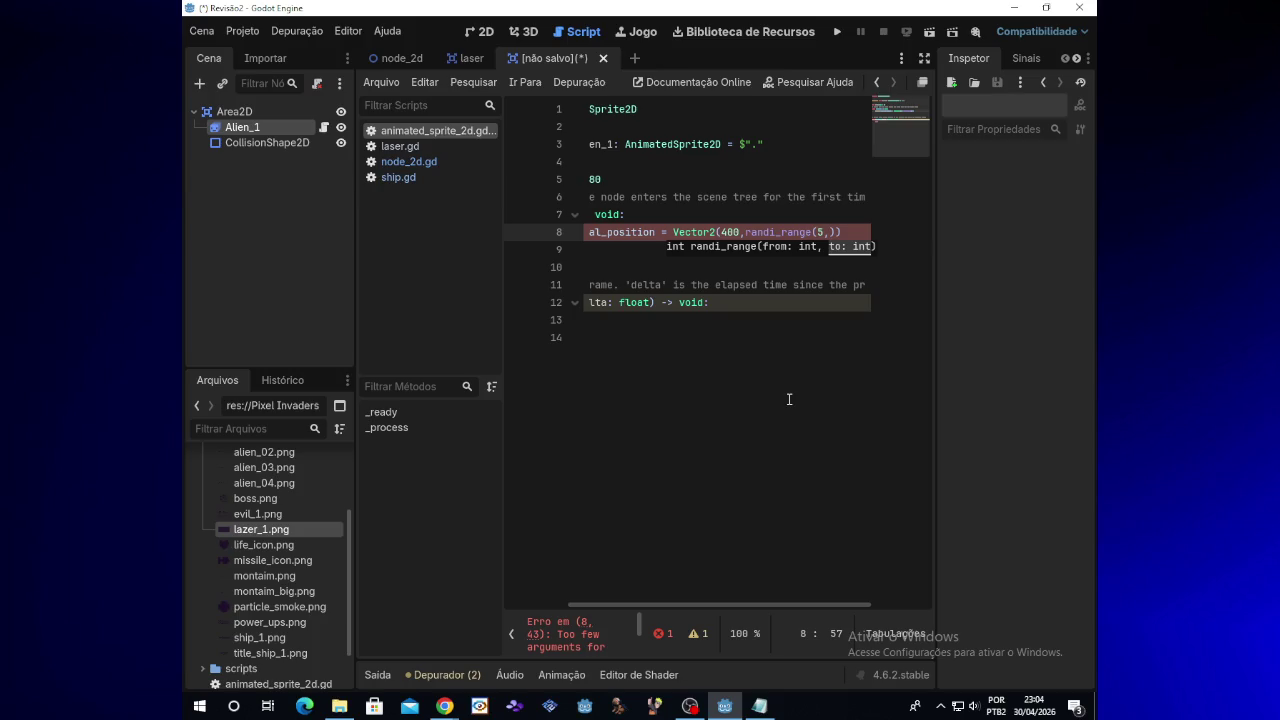
text(200)
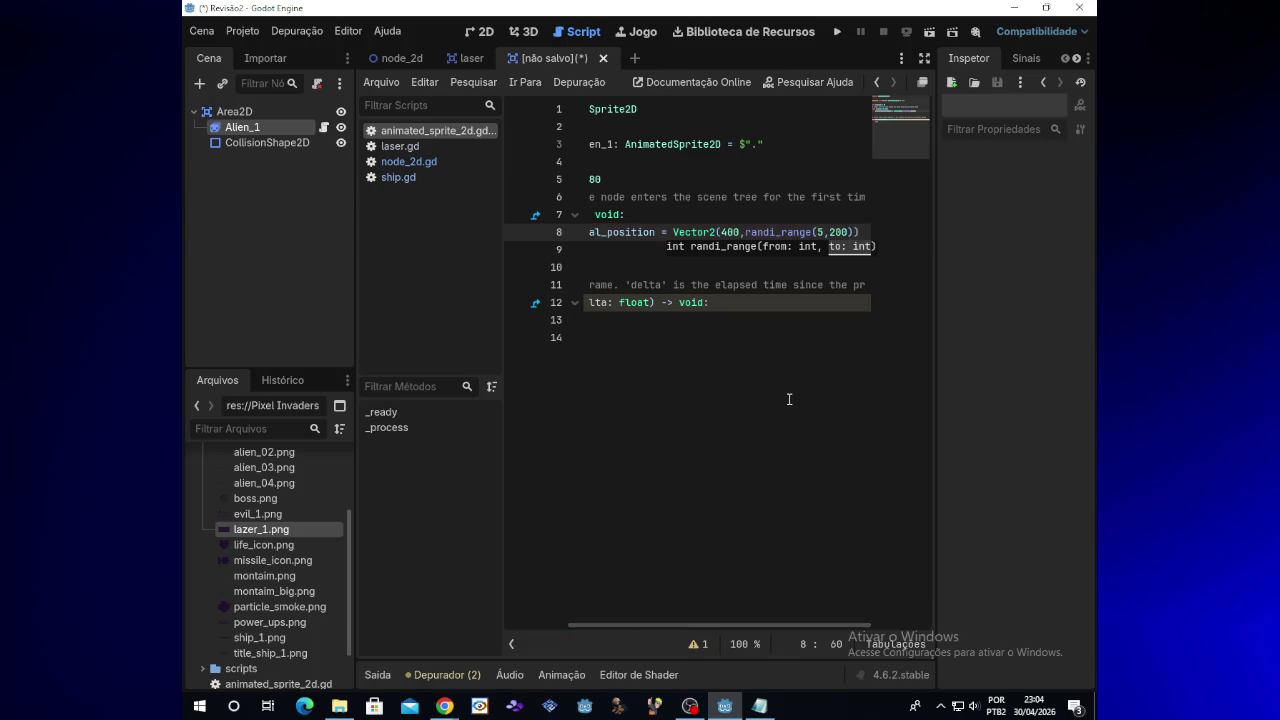
drag(713, 627, 585, 619)
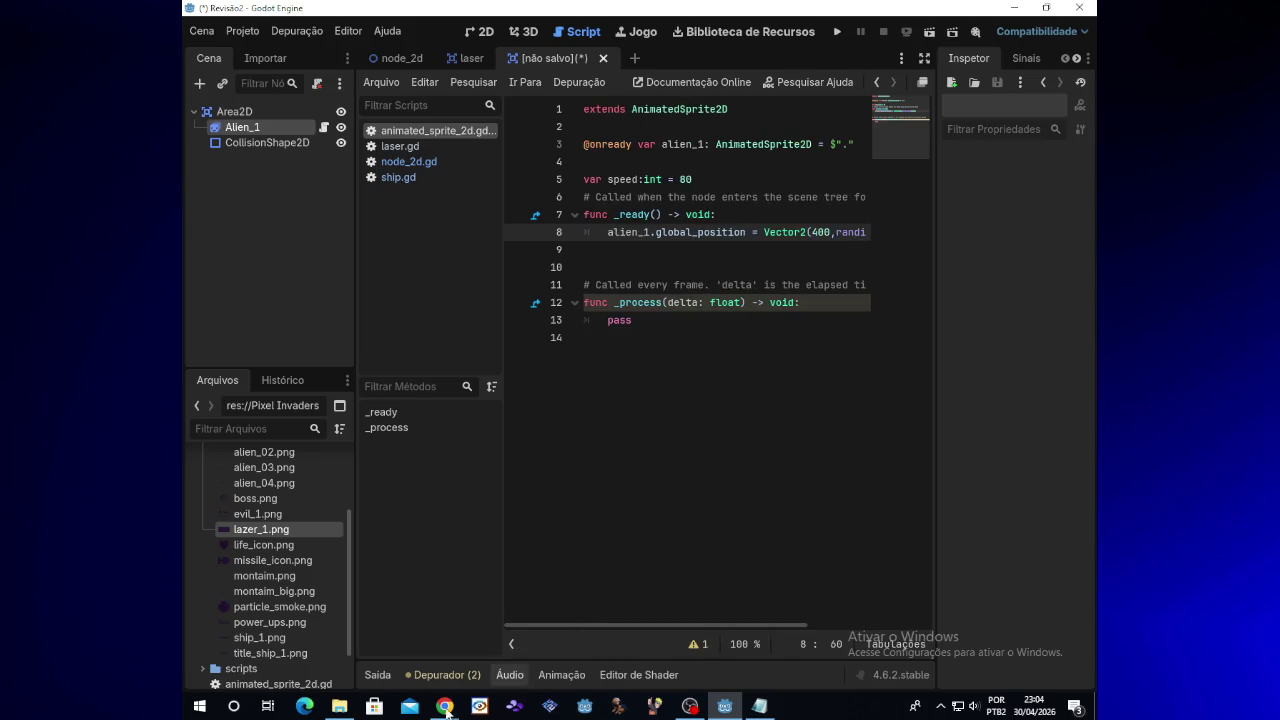
Step: Inspect the node_2d scene's root Node2D in the 2D view, then return to the unsaved alien scene
mouse_move(447, 708)
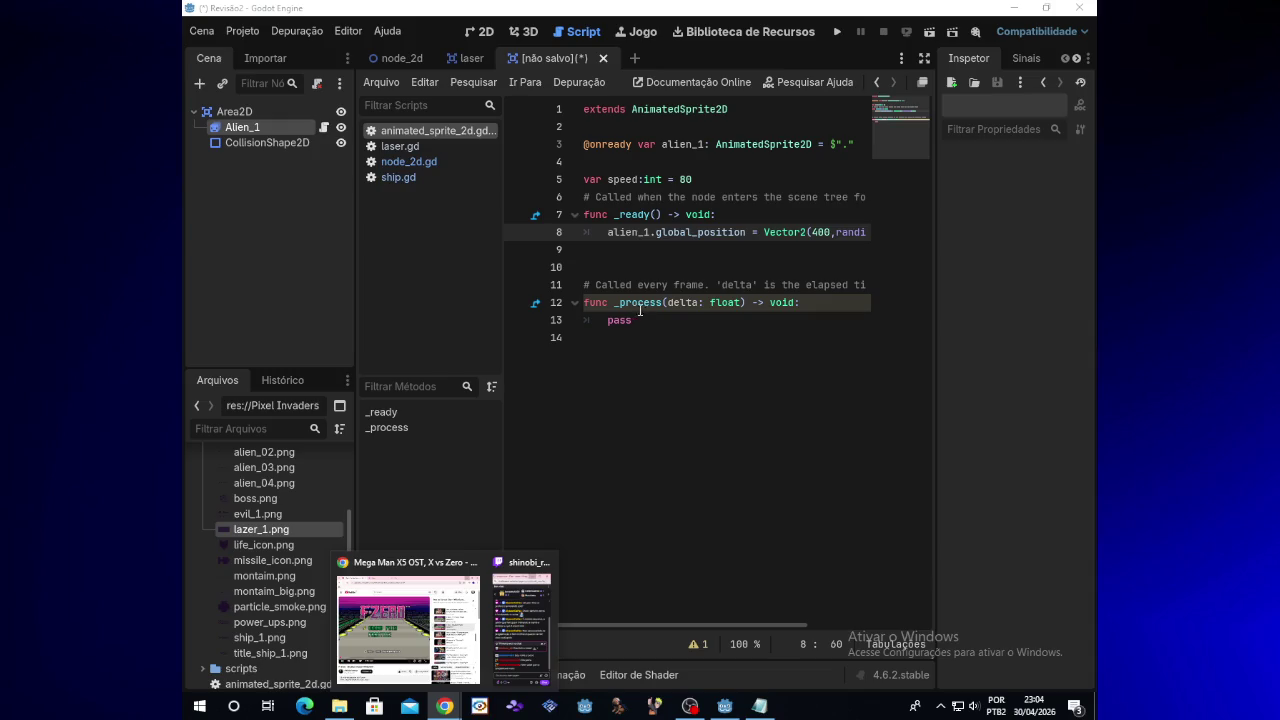
click(627, 320)
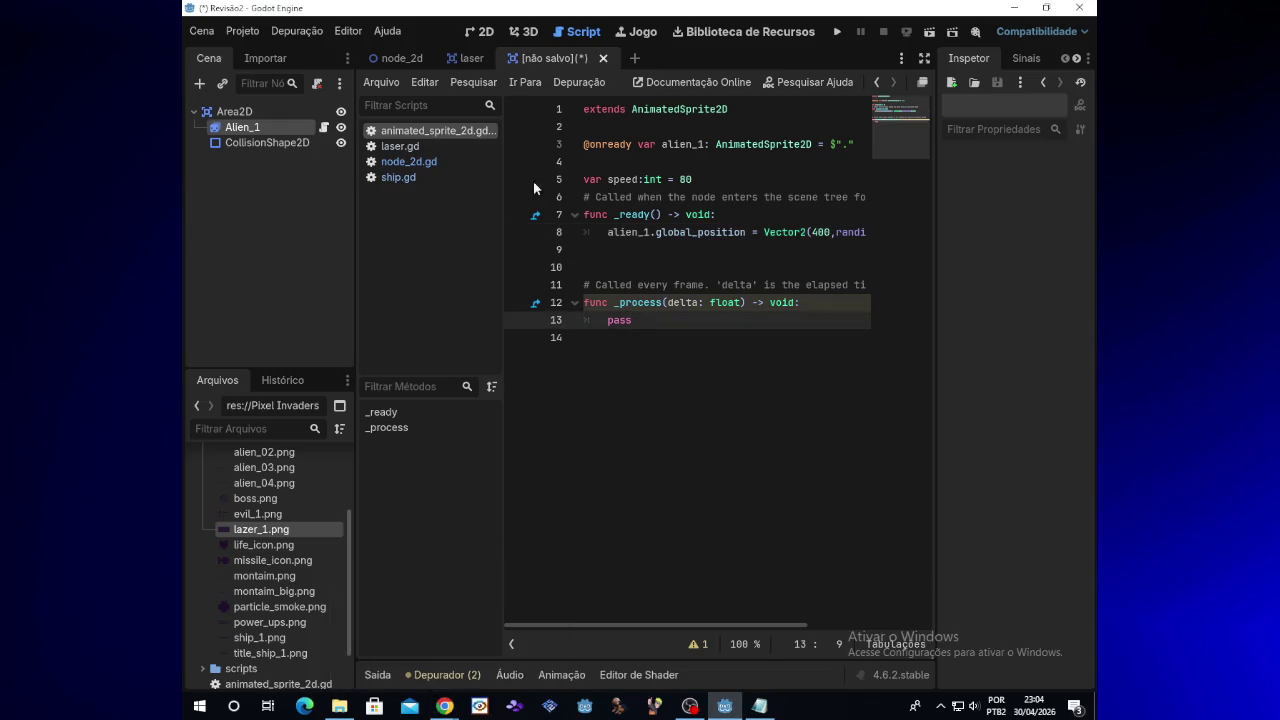
click(396, 62)
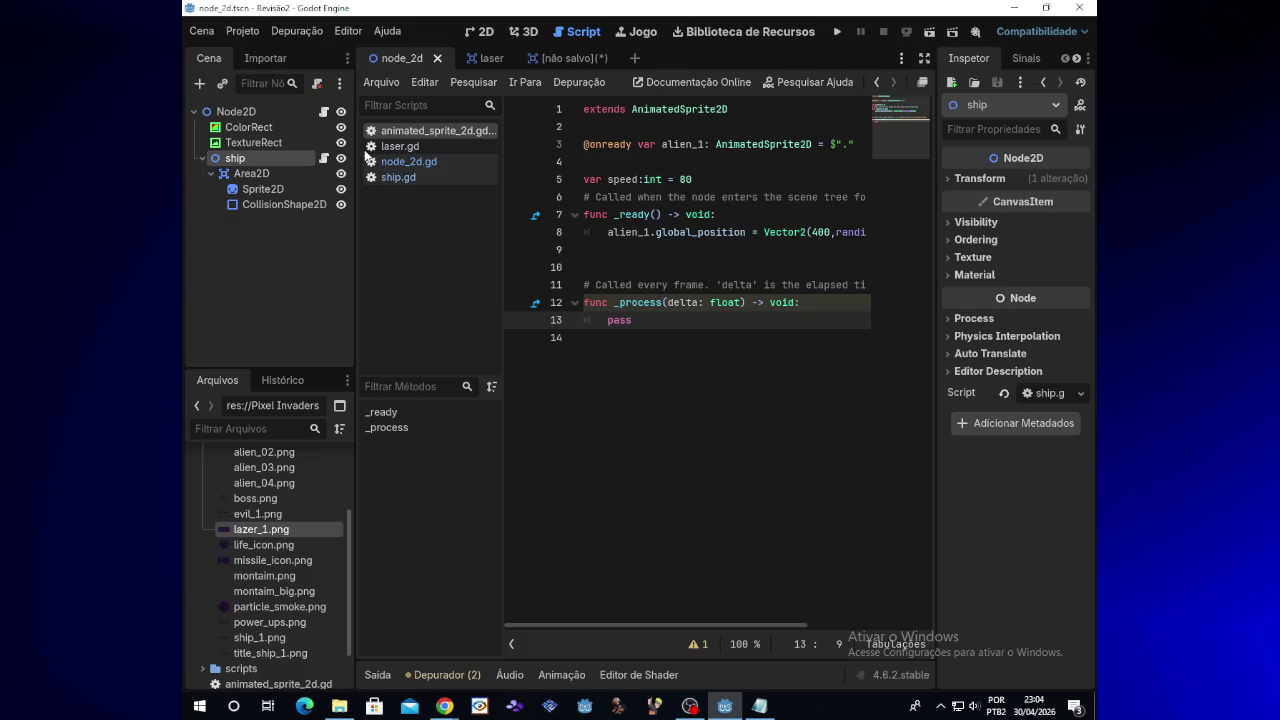
click(270, 116)
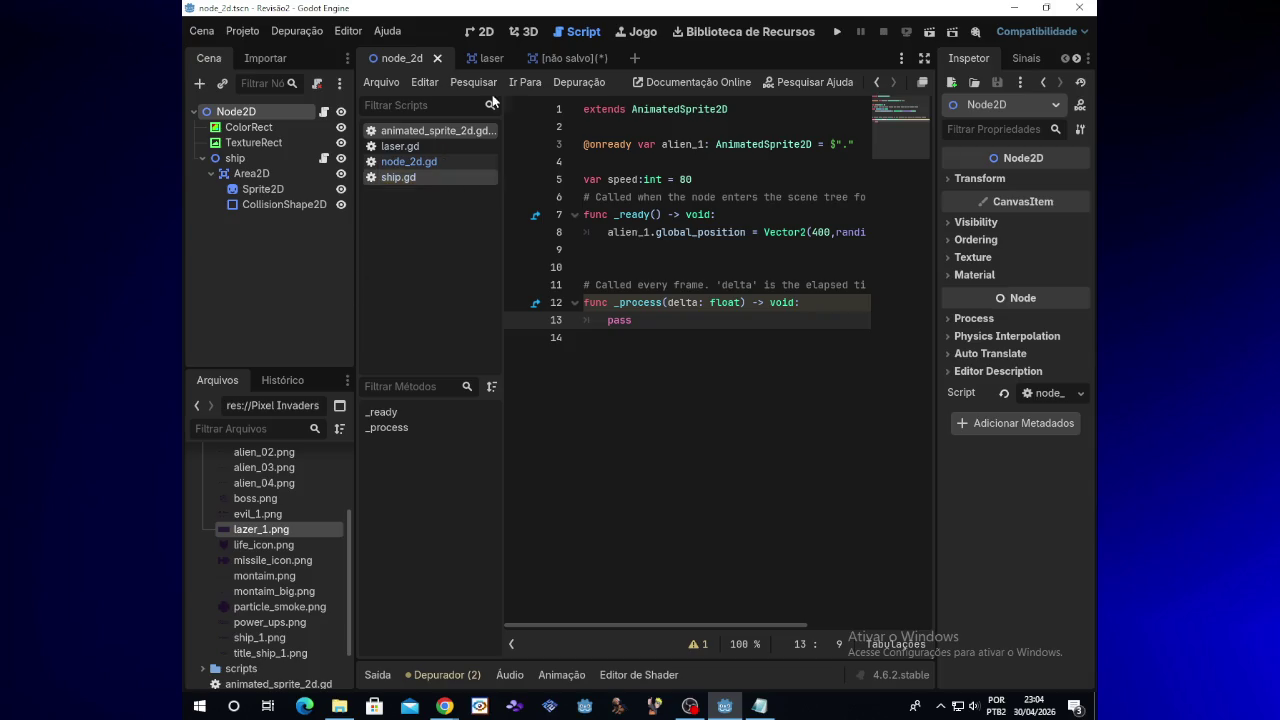
click(480, 31)
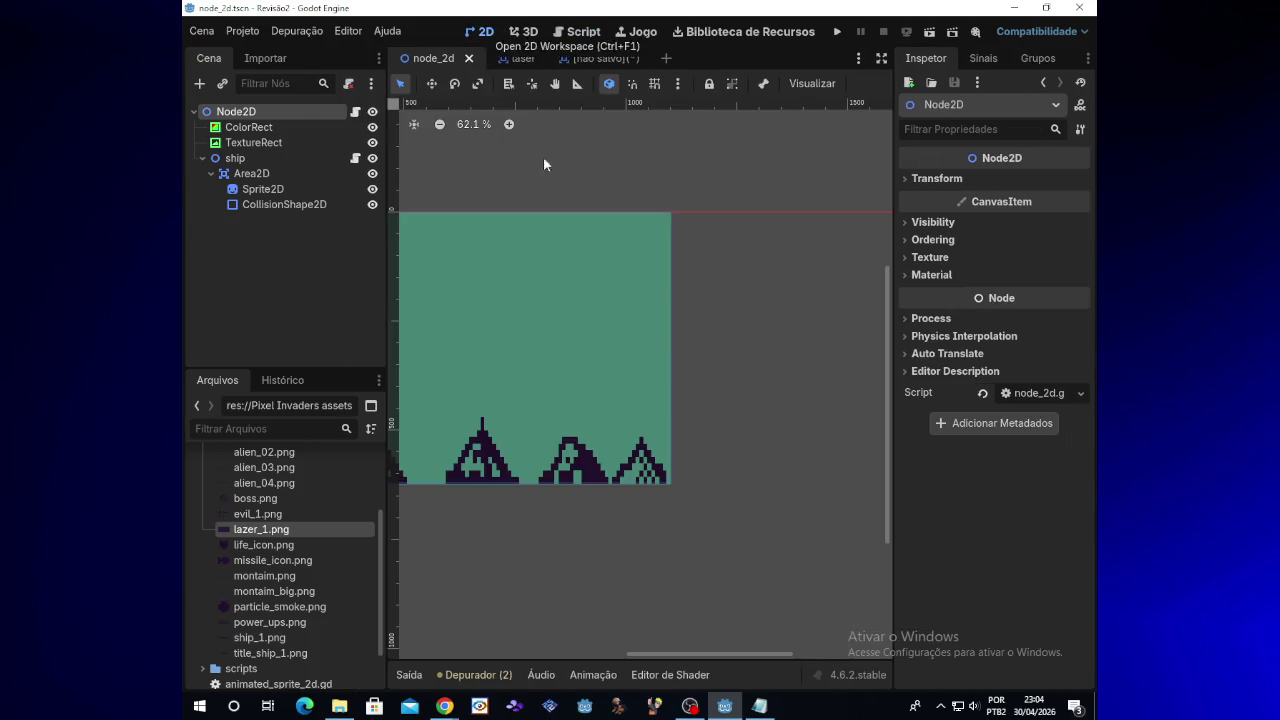
drag(655, 657, 564, 648)
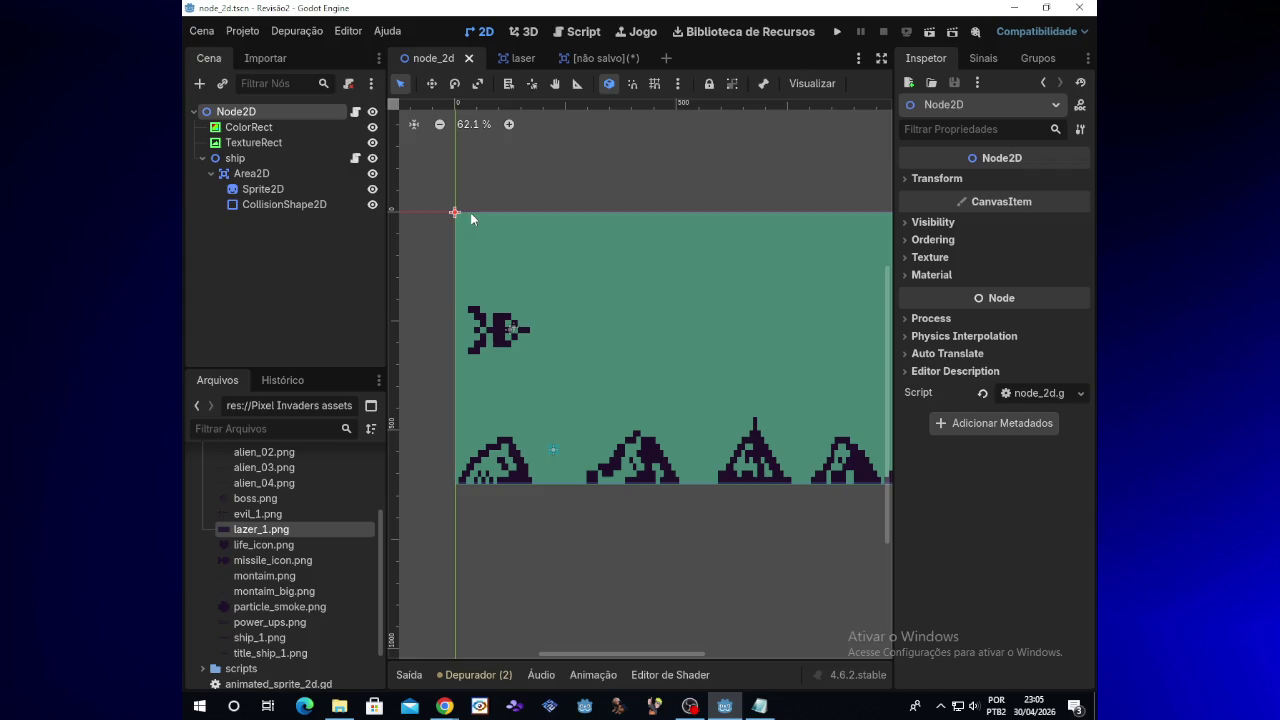
drag(604, 654, 642, 655)
click(586, 58)
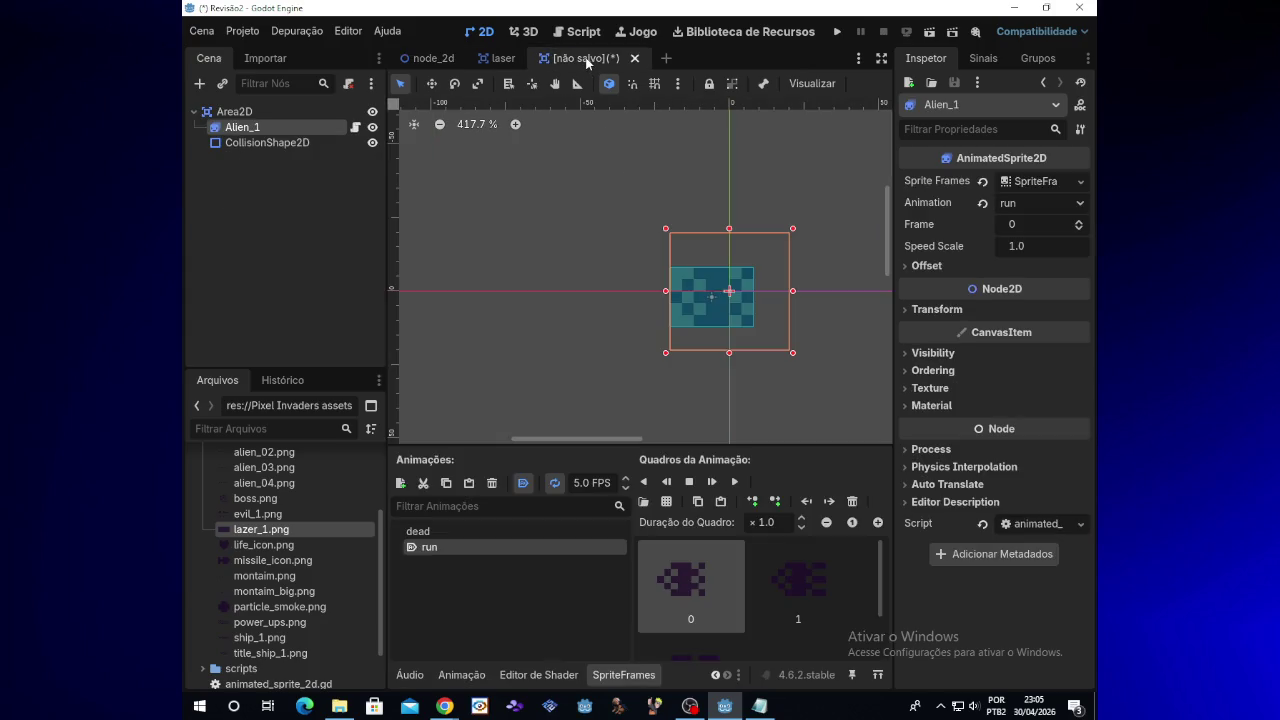
Step: Run the game, saving the alien scene as area_2d.tscn, fly and fire the ship, then close it
click(842, 33)
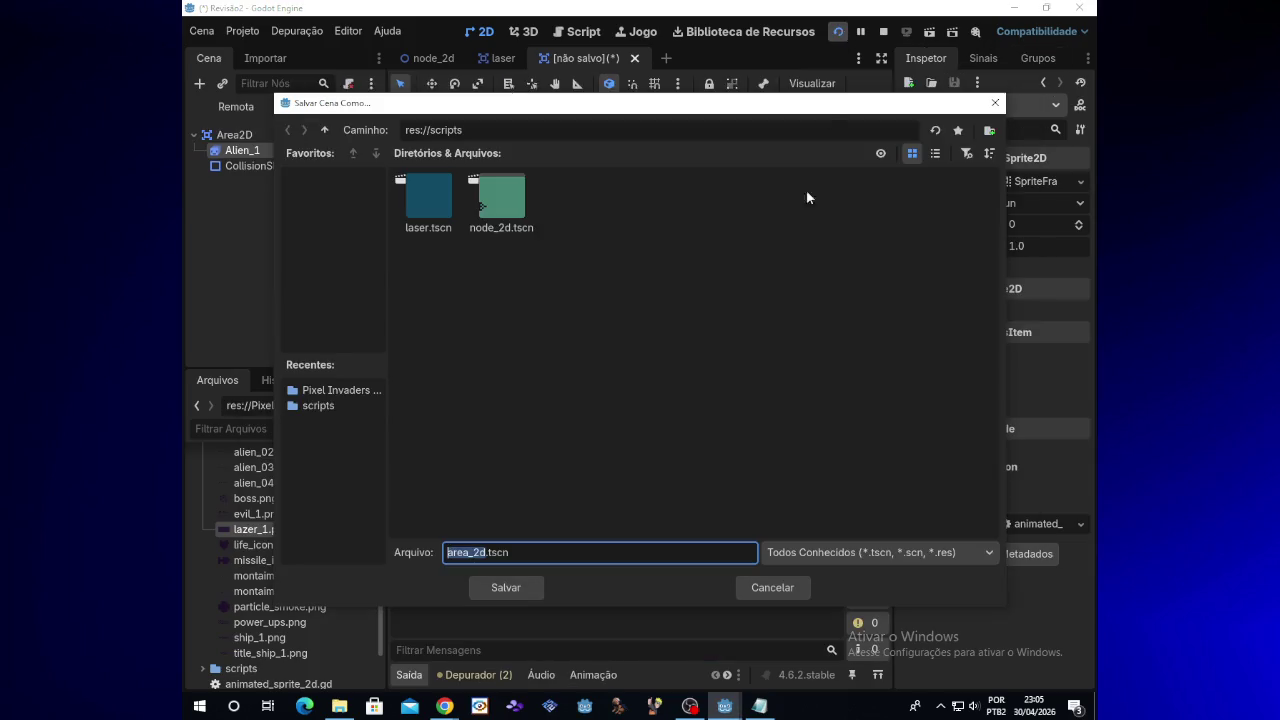
click(507, 588)
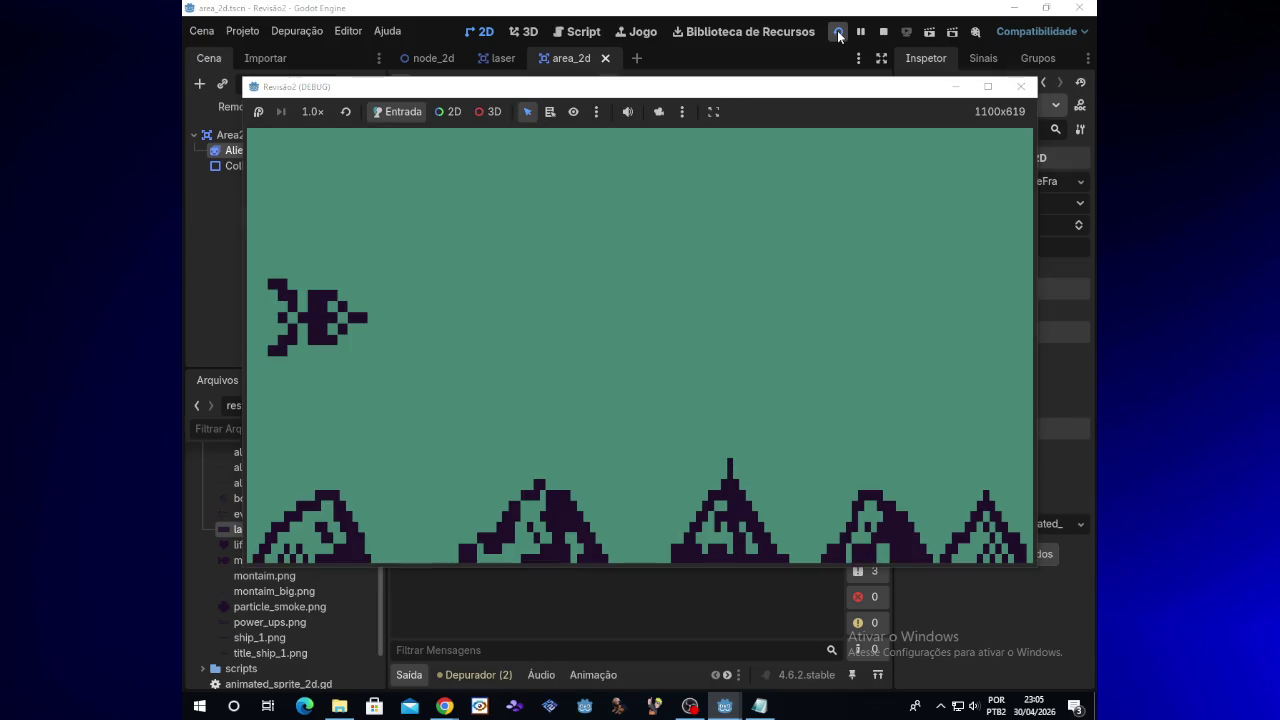
key(Right)
key(Up)
key(space)
key(Down)
key(Left)
key(Up)
key(space)
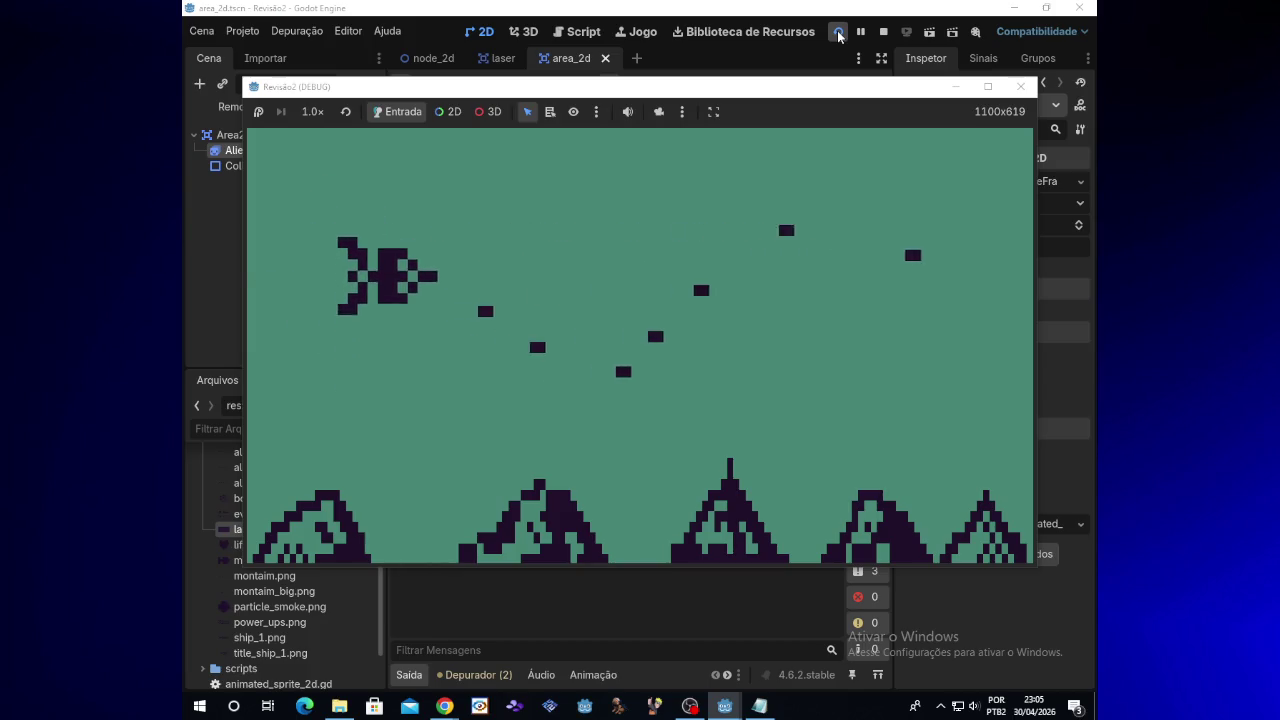
key(space)
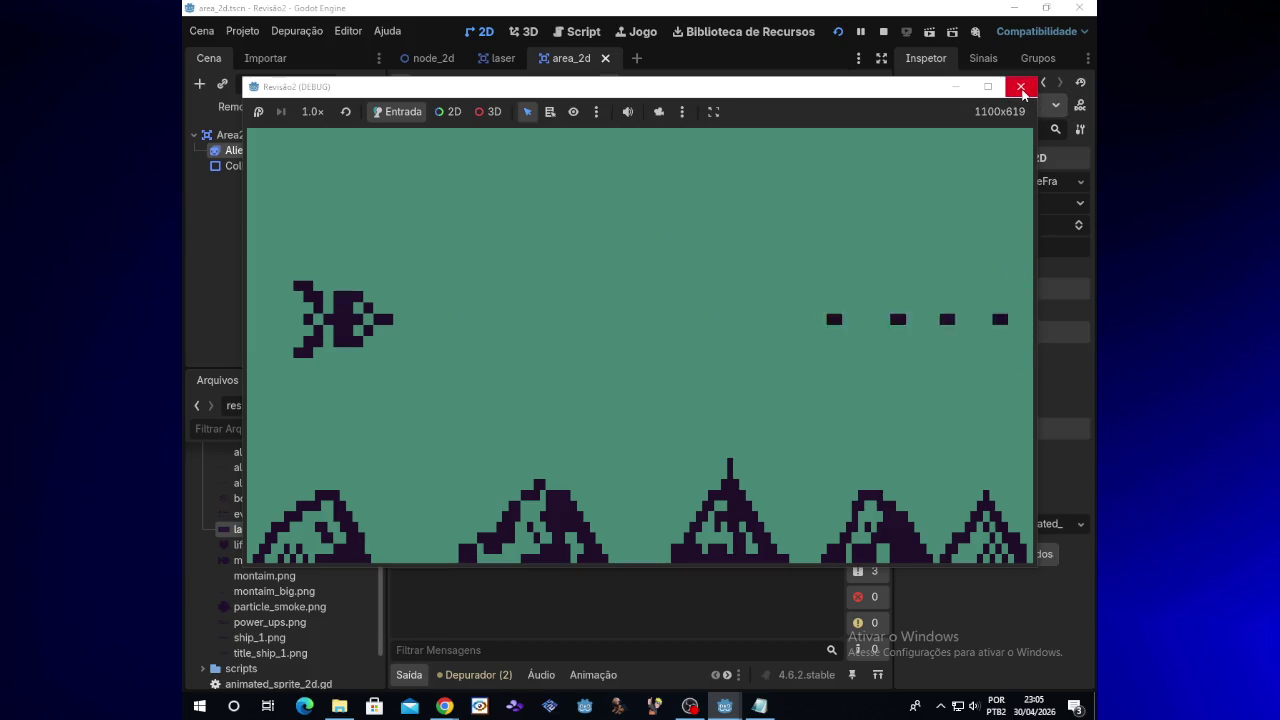
click(1020, 88)
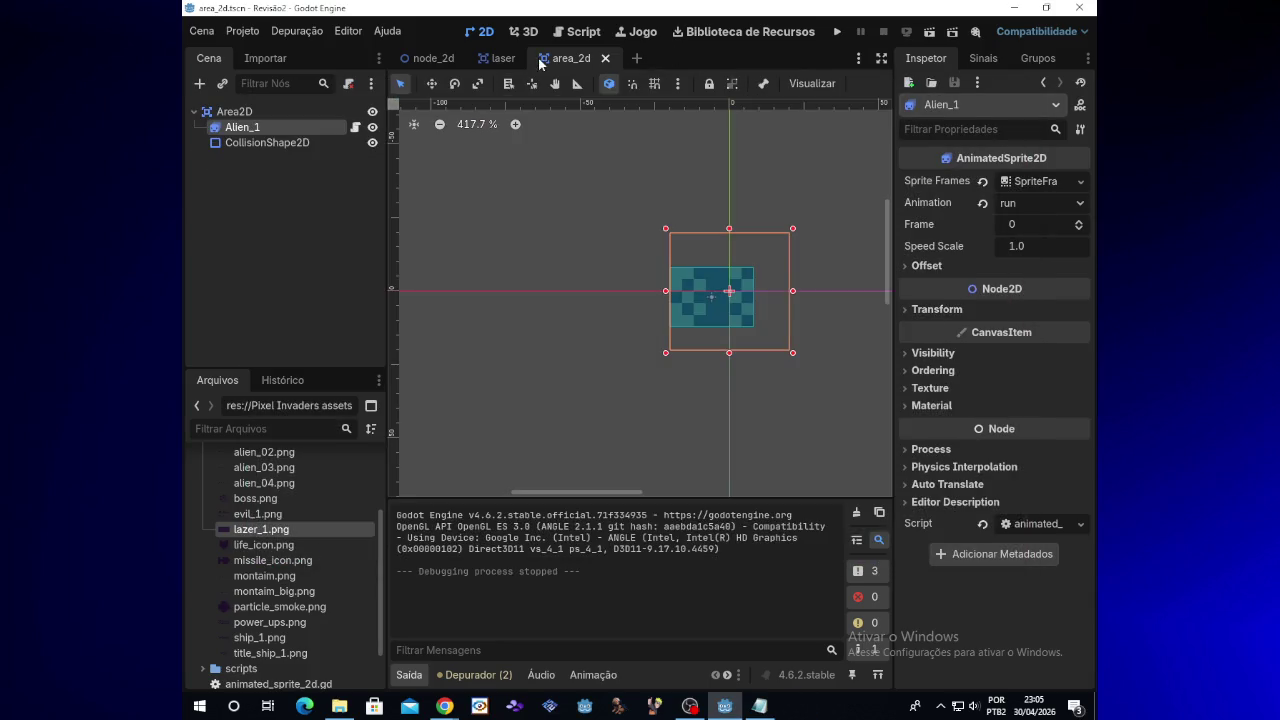
Step: Go via the laser scene to the area_2d script in the Script editor, then show the Alien_1 notes
click(506, 59)
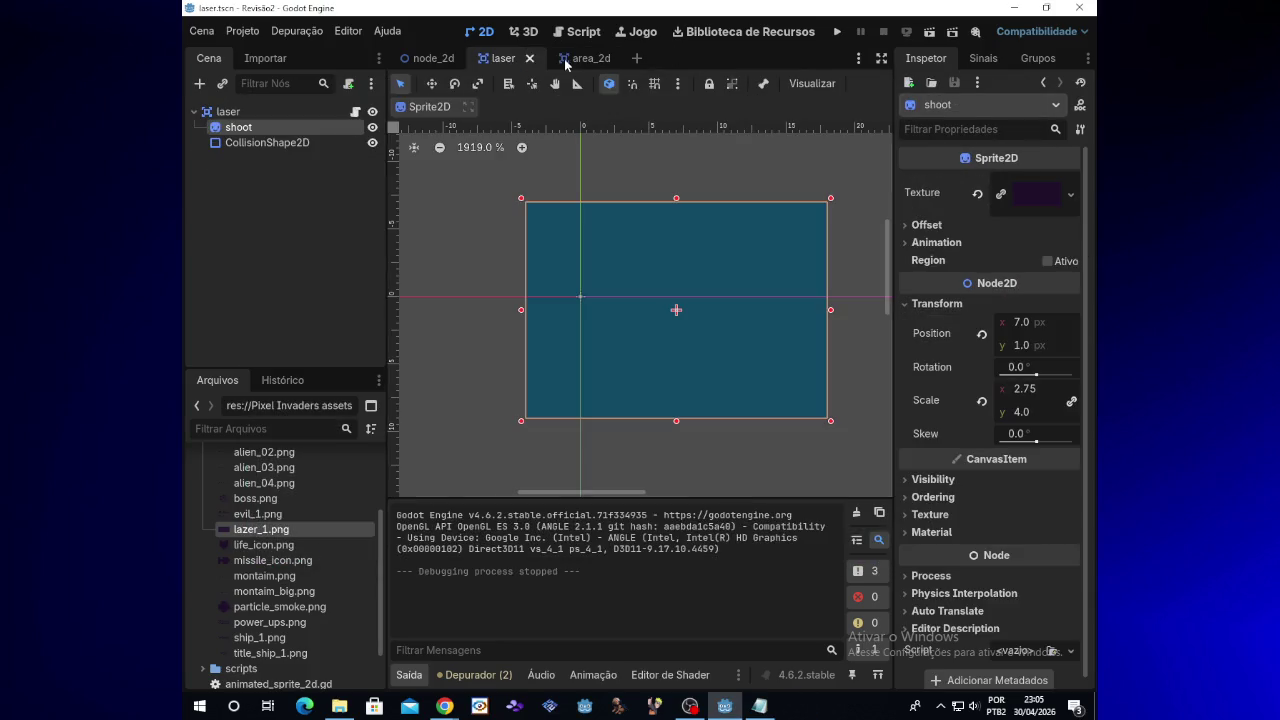
click(583, 31)
click(555, 59)
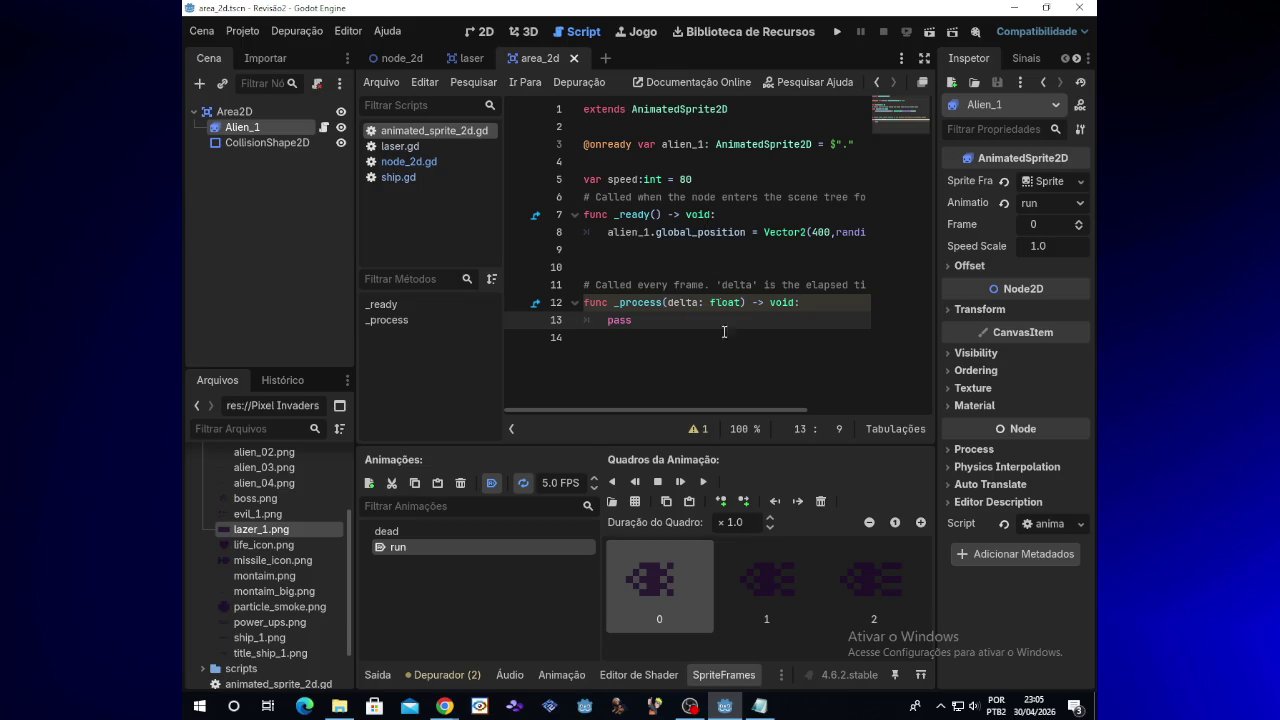
mouse_move(756, 712)
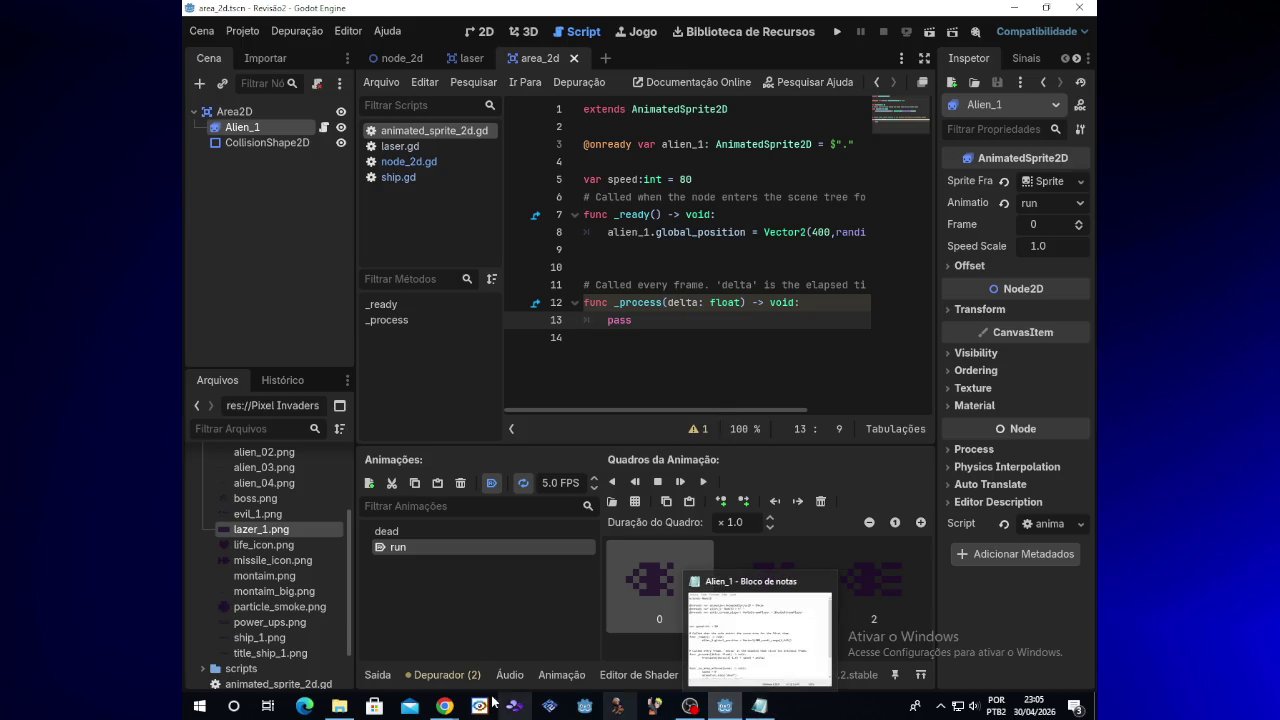
click(756, 708)
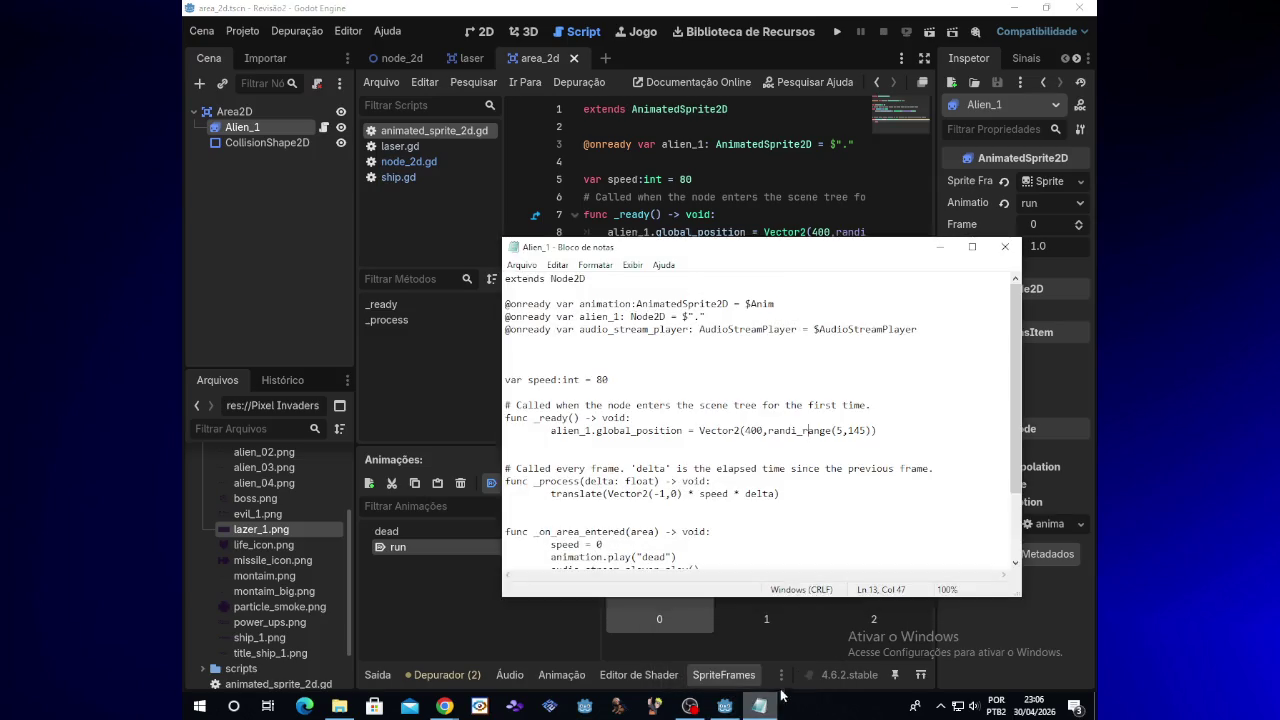
Step: Review the Vector2 position, randi_range bounds and translate( call in the notes, then minimize Notepad
drag(1022, 370, 1021, 370)
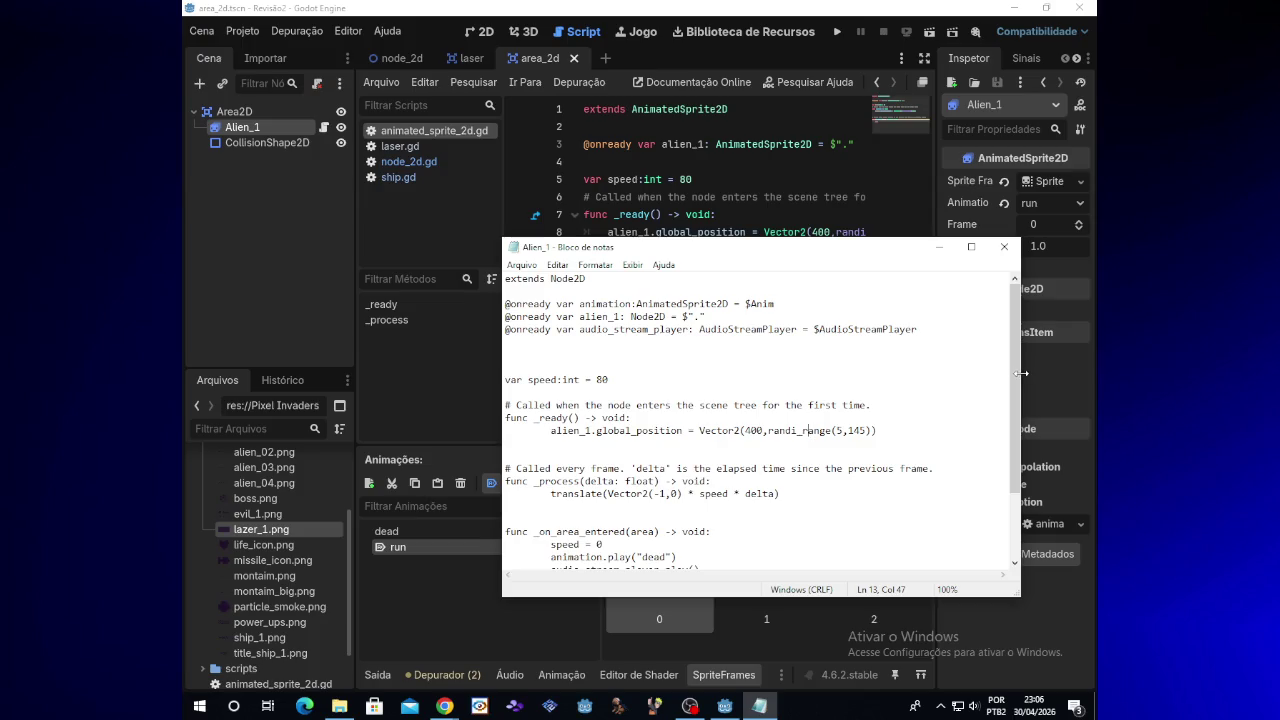
drag(1018, 388, 1019, 424)
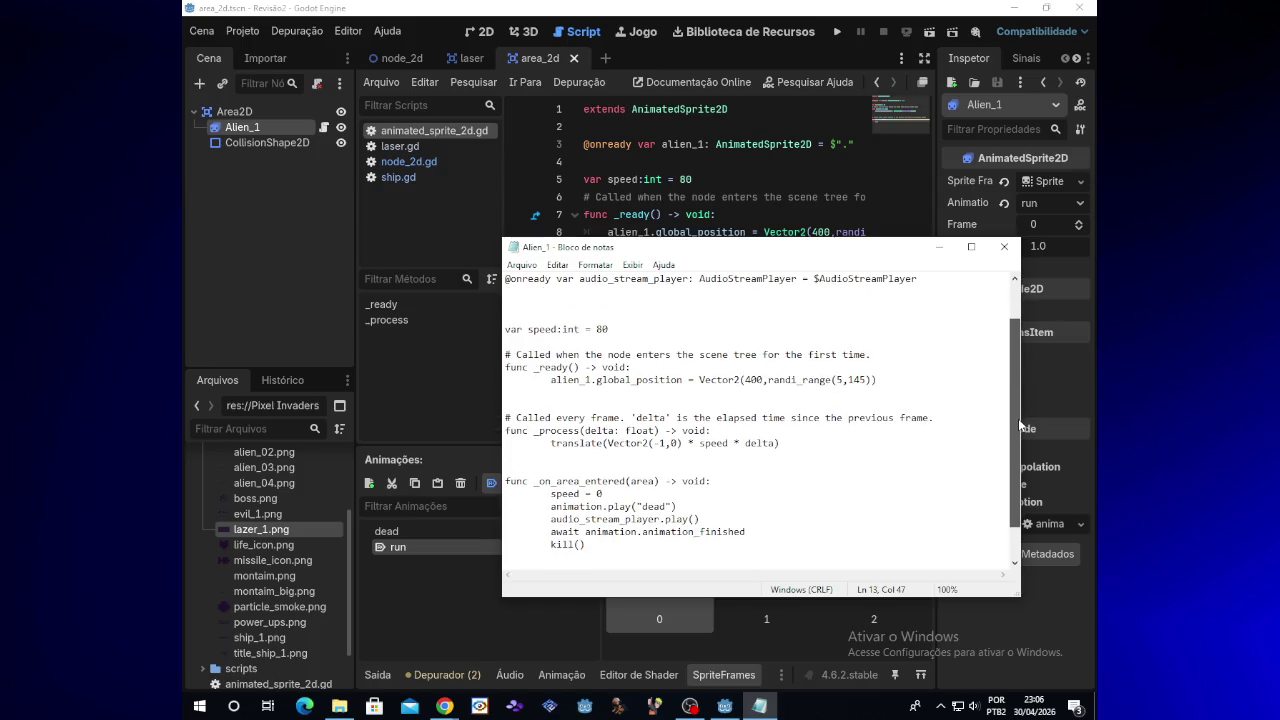
click(725, 380)
click(841, 381)
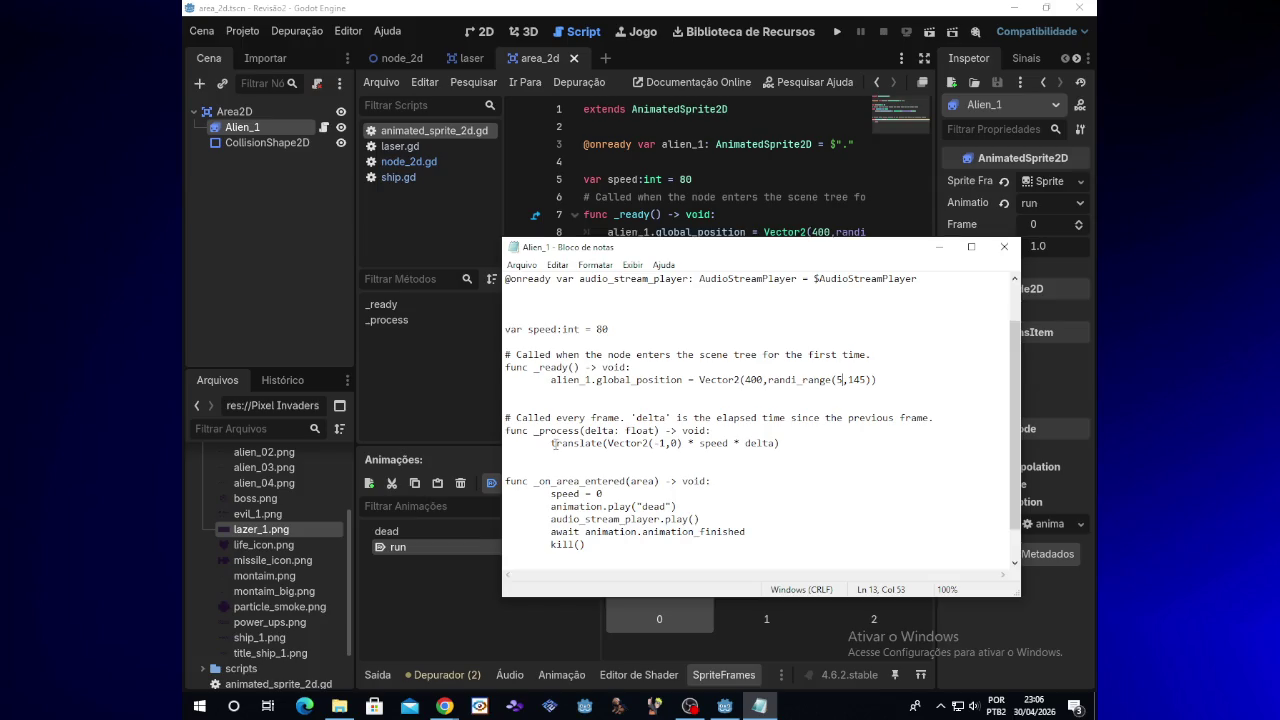
drag(552, 443, 608, 450)
click(938, 247)
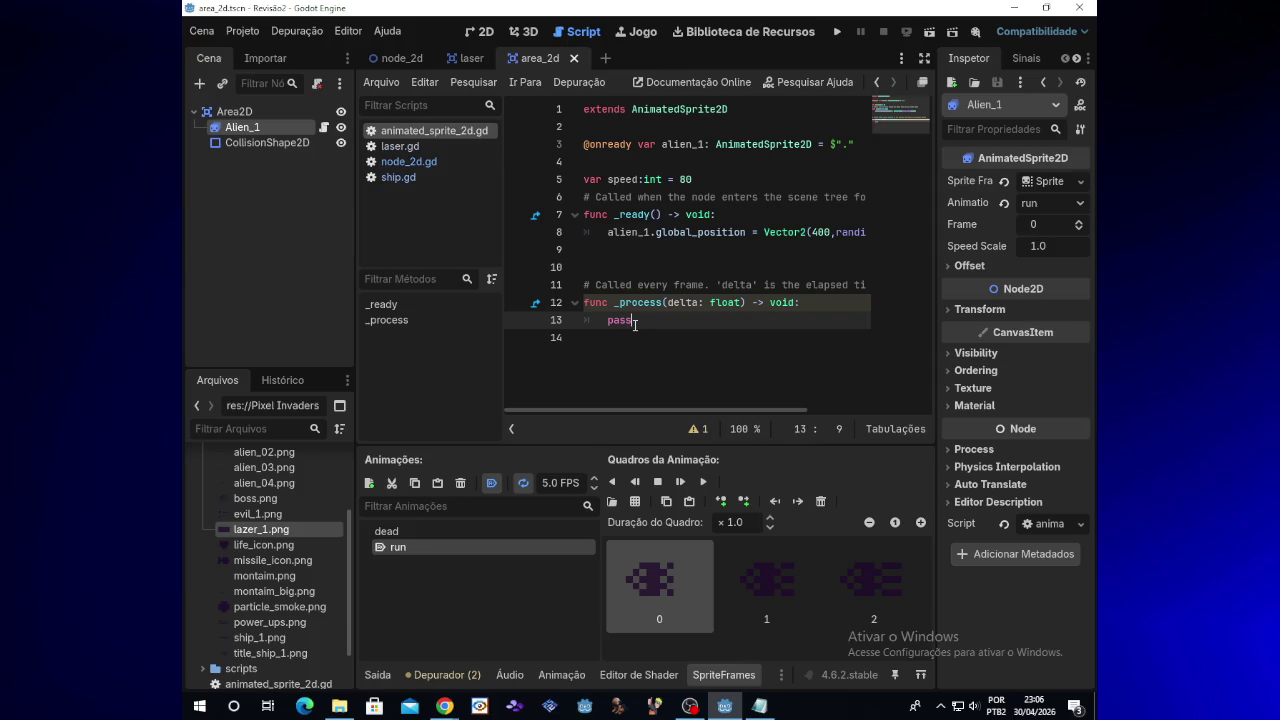
Step: Replace pass on line 13 with translate(Vector2, accepting translate from autocomplete
key(BackSpace)
key(BackSpace)
key(BackSpace)
text(t)
text(r)
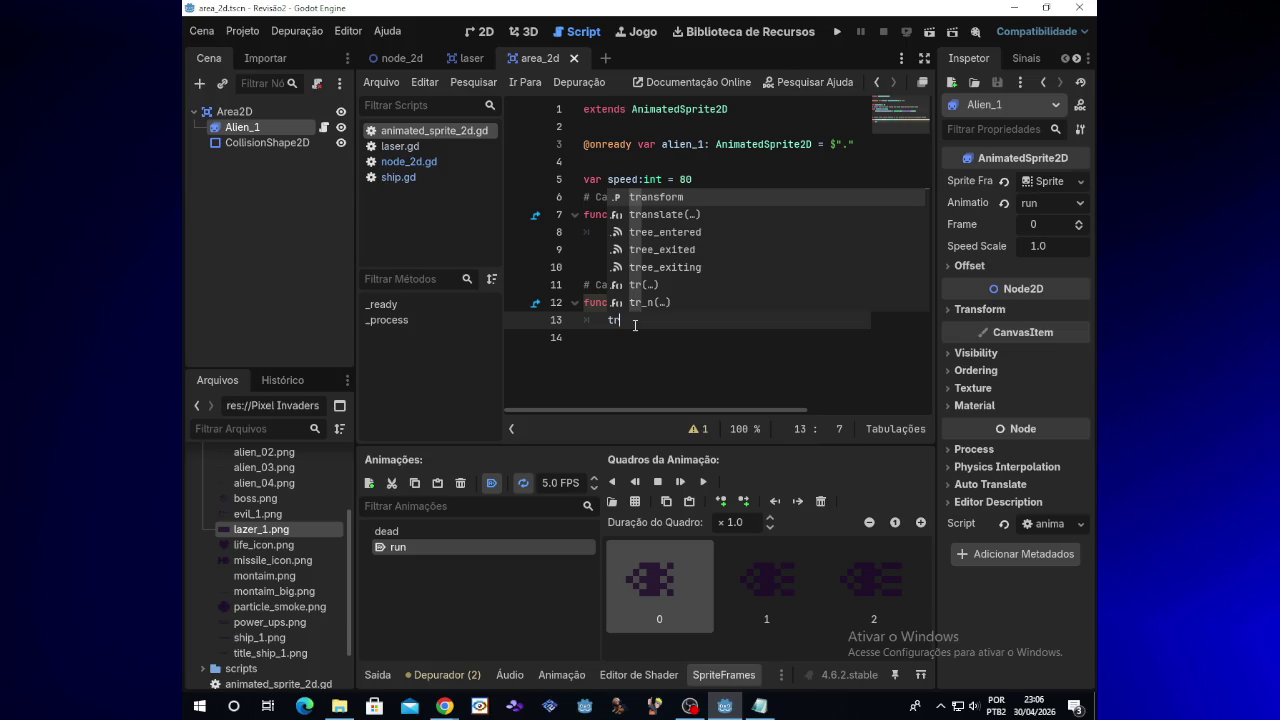
text(anslate)
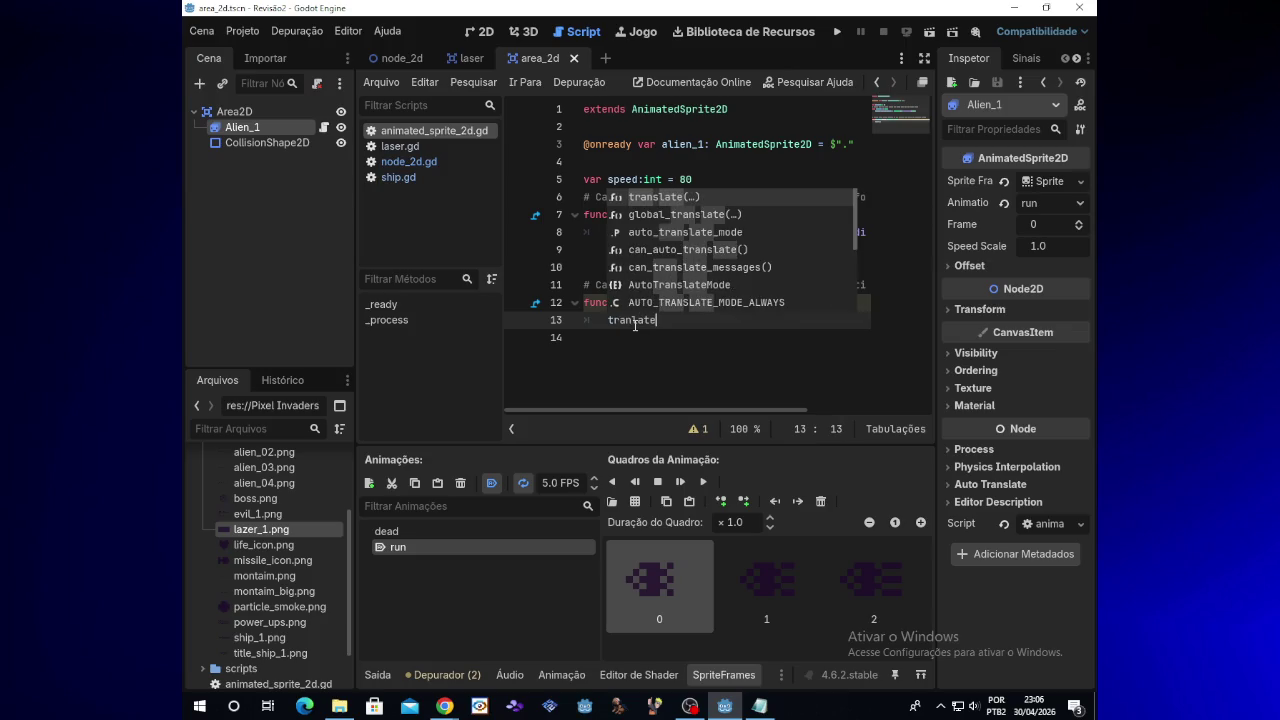
key(Return)
text(Vector)
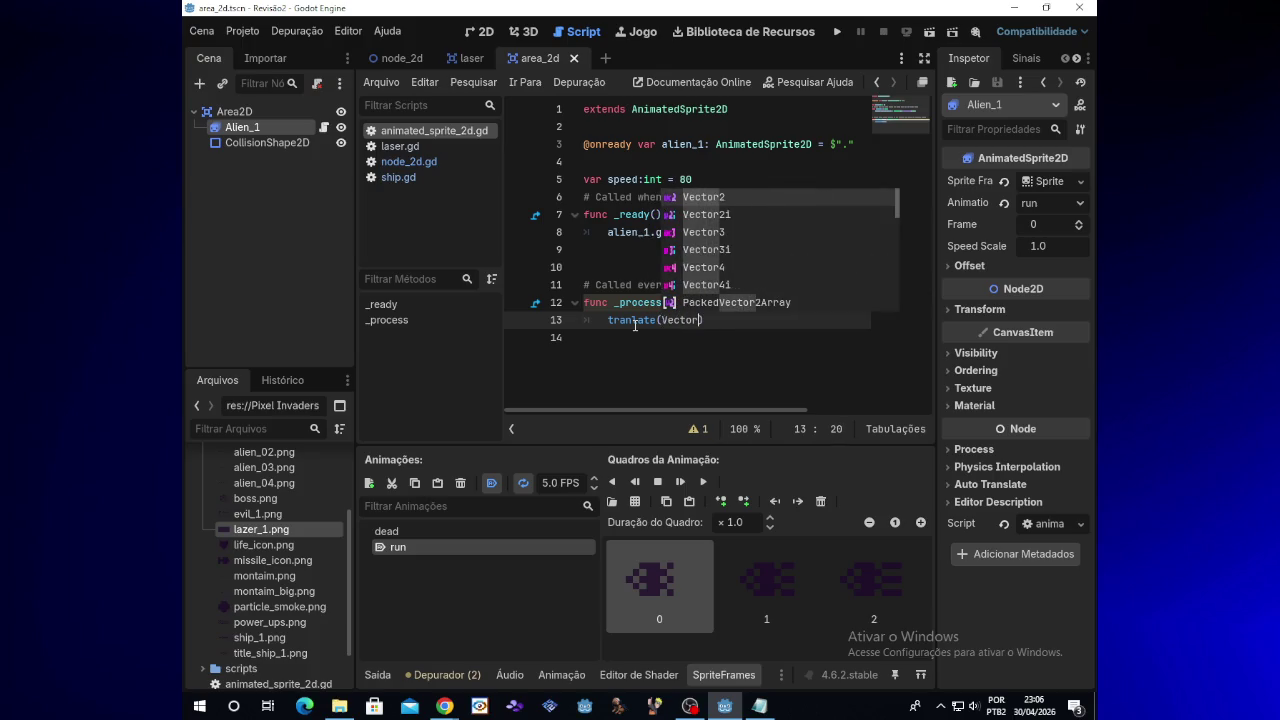
text(2)
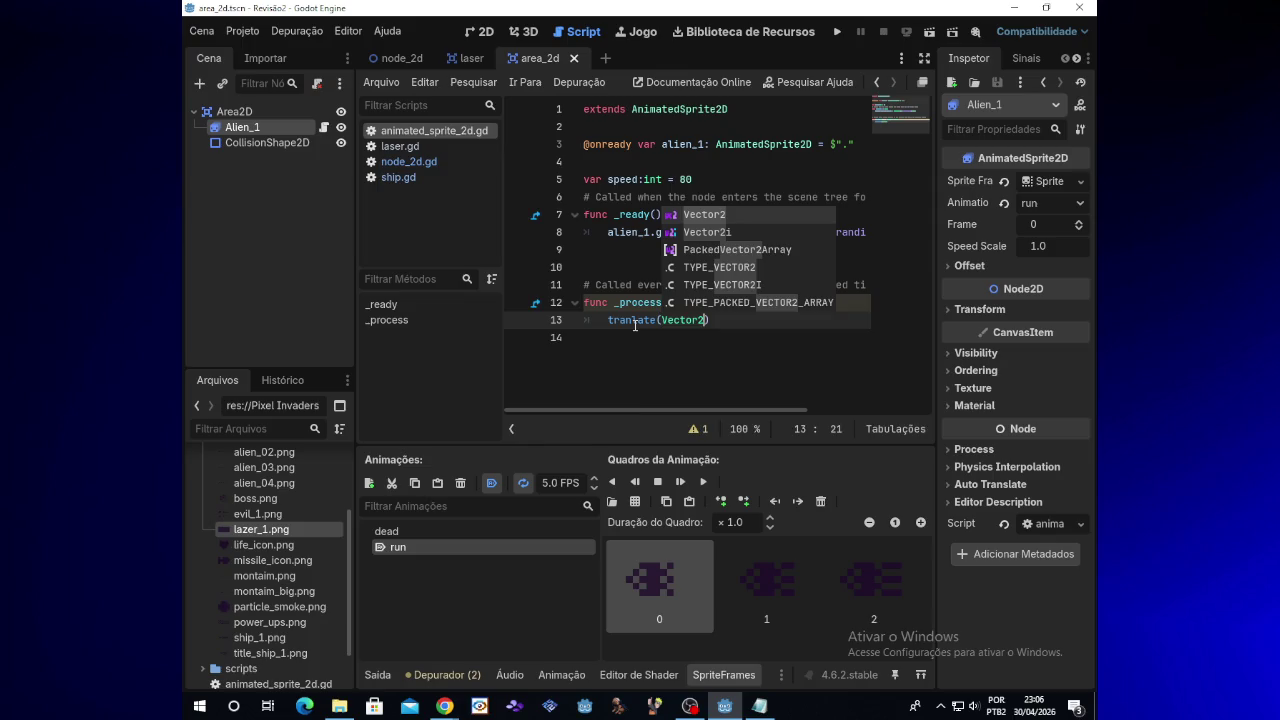
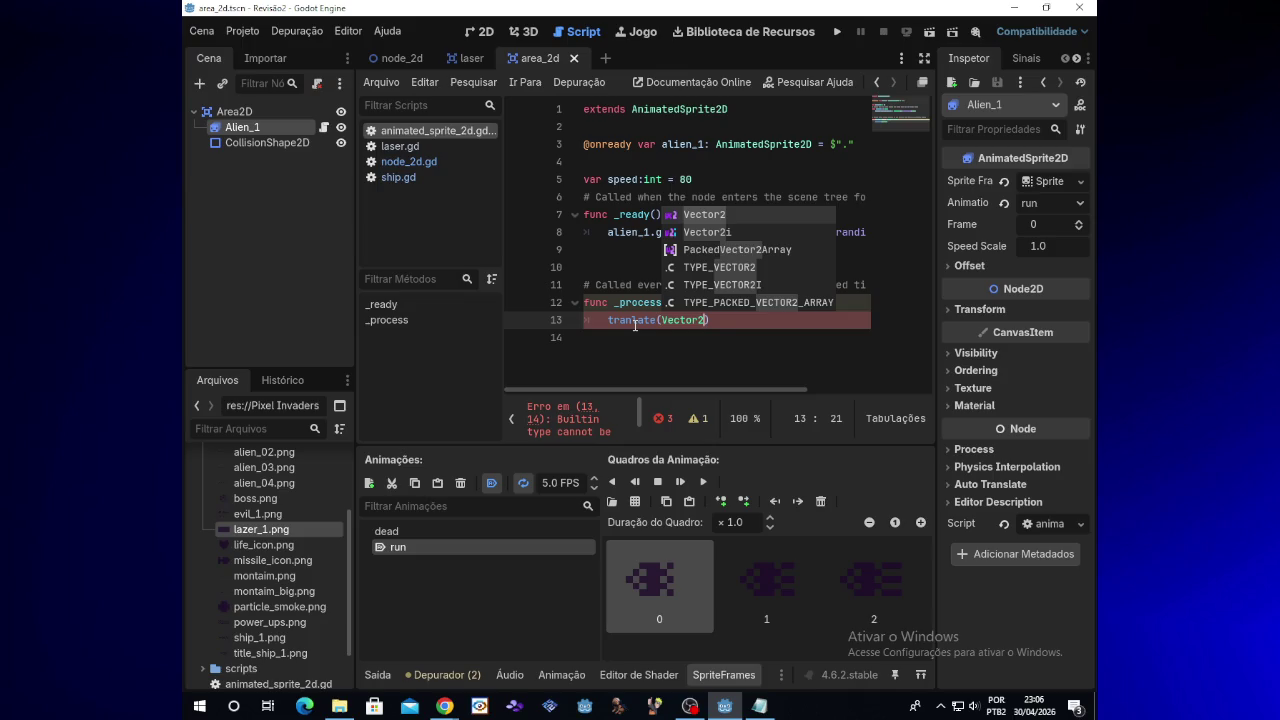
Step: Complete line 13 as tranlate(Vector2(-1,0) * speed * delta), checking the Alien_1 reference notes
text())
key(Left)
text((-1,)
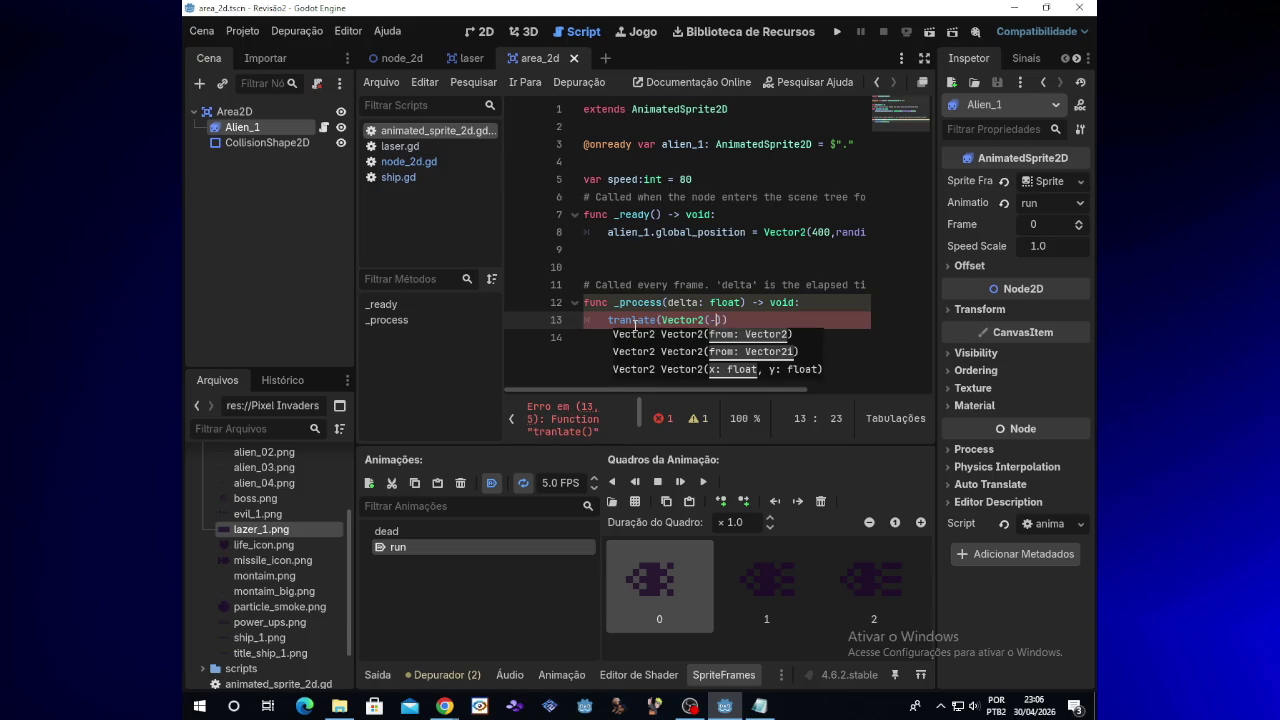
text(0)
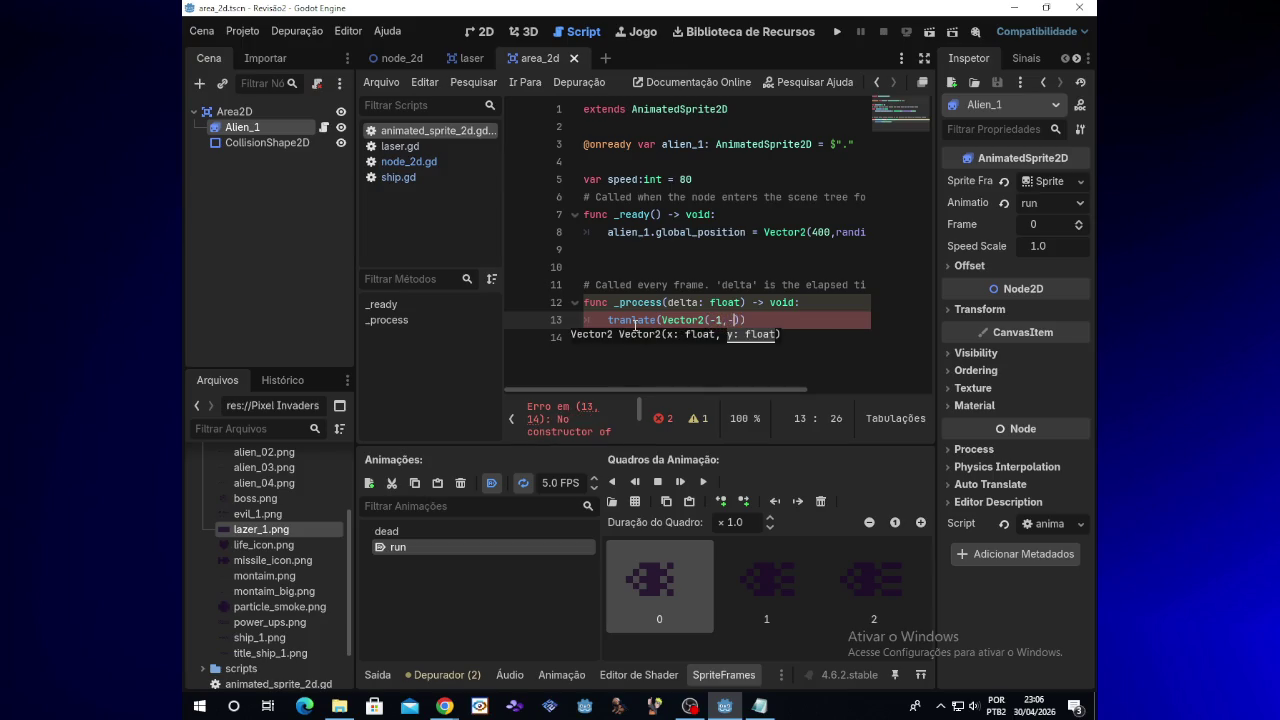
click(760, 706)
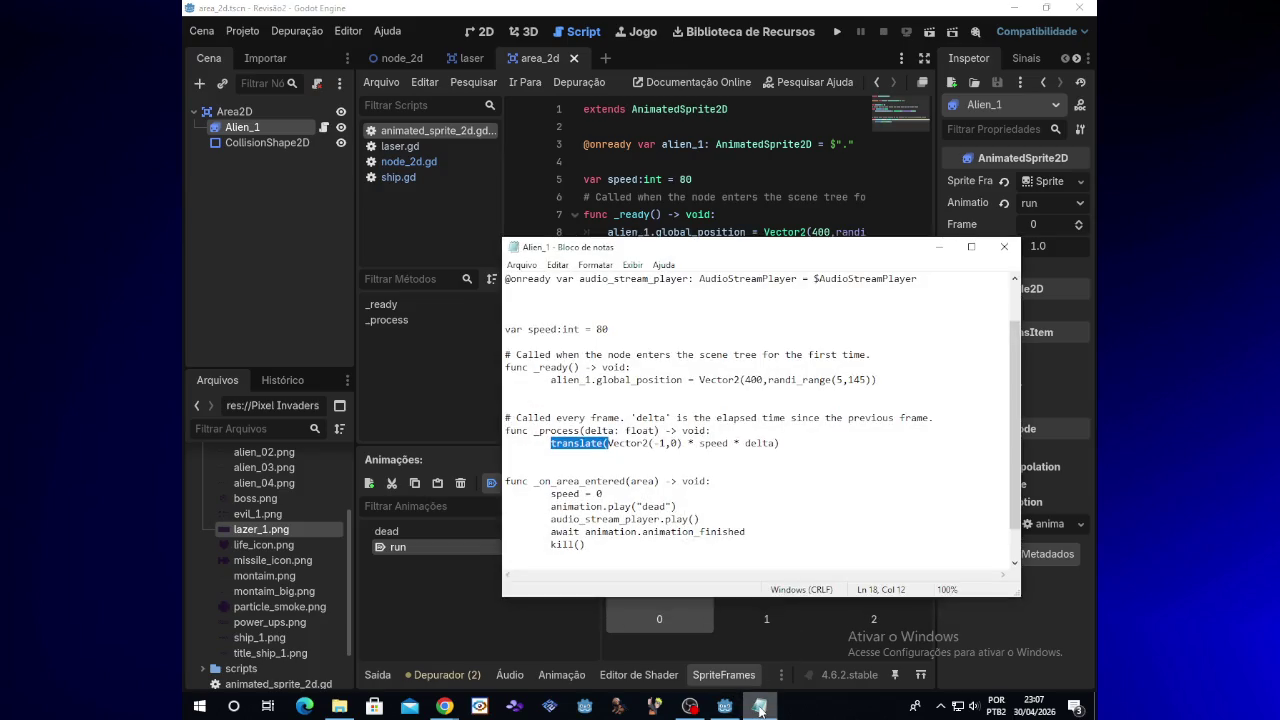
click(760, 706)
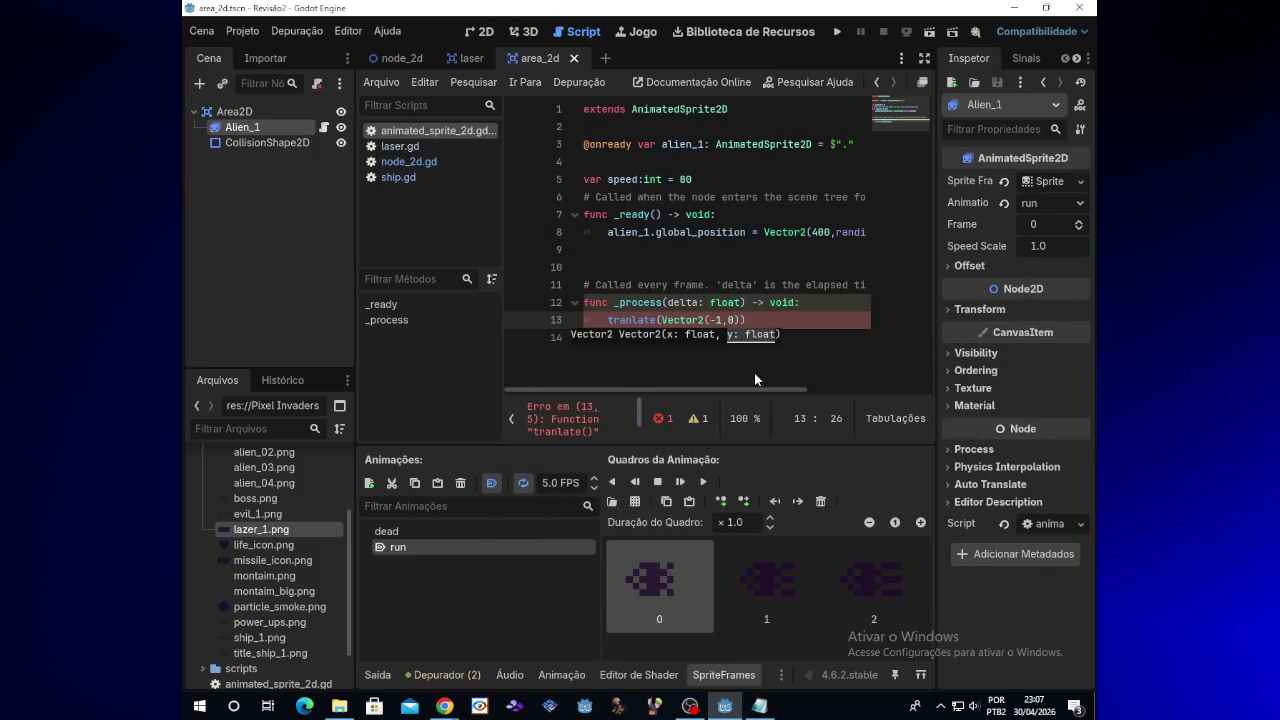
click(742, 320)
text()()
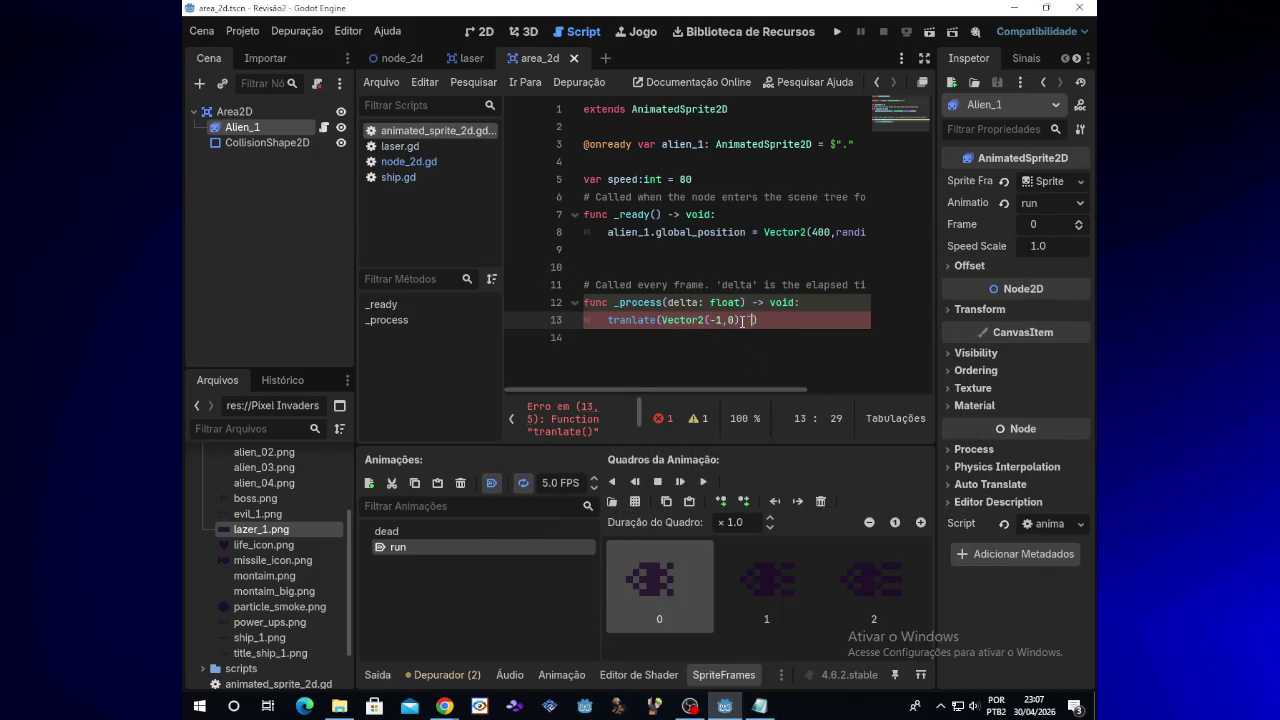
key(BackSpace)
text(* sp)
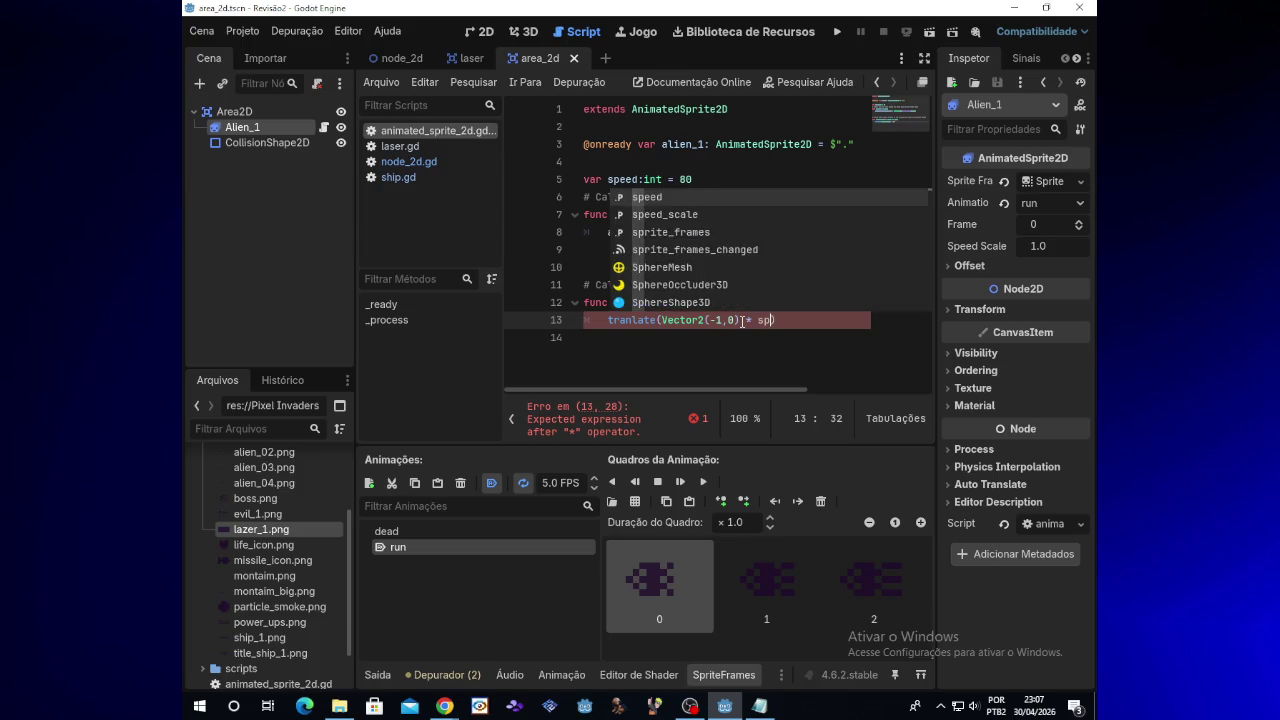
text(eed *)
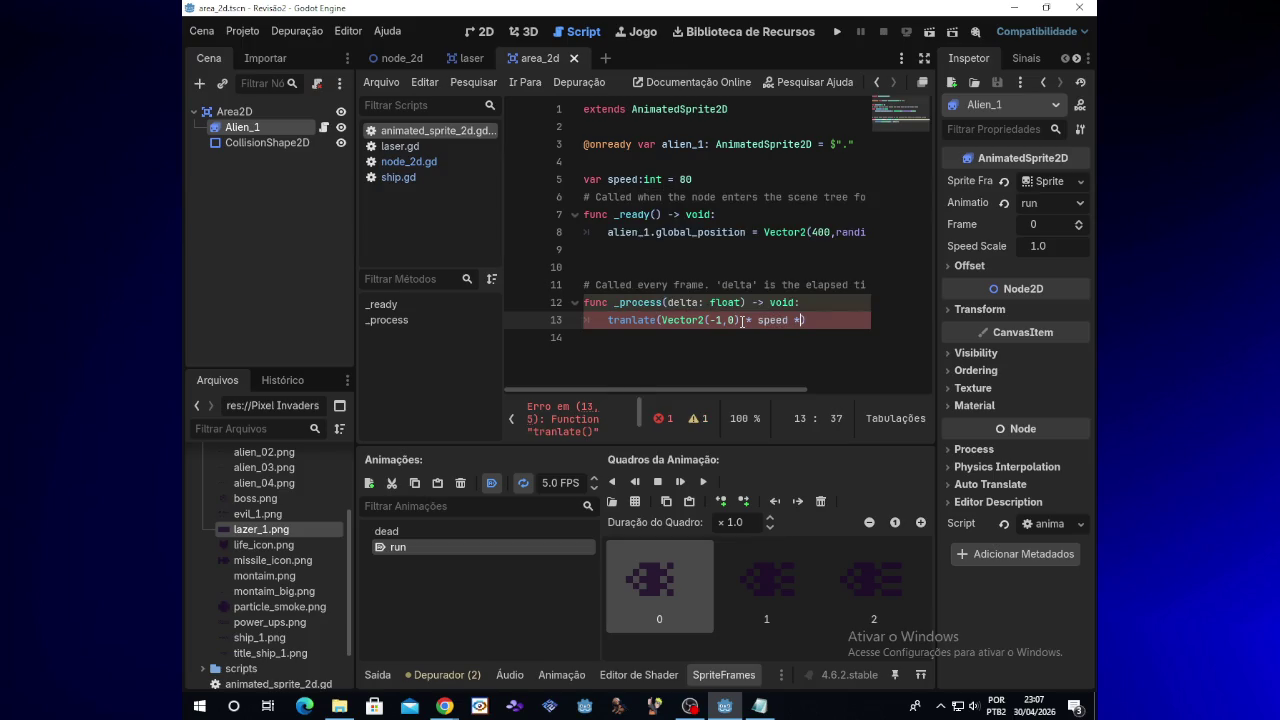
text( delta)
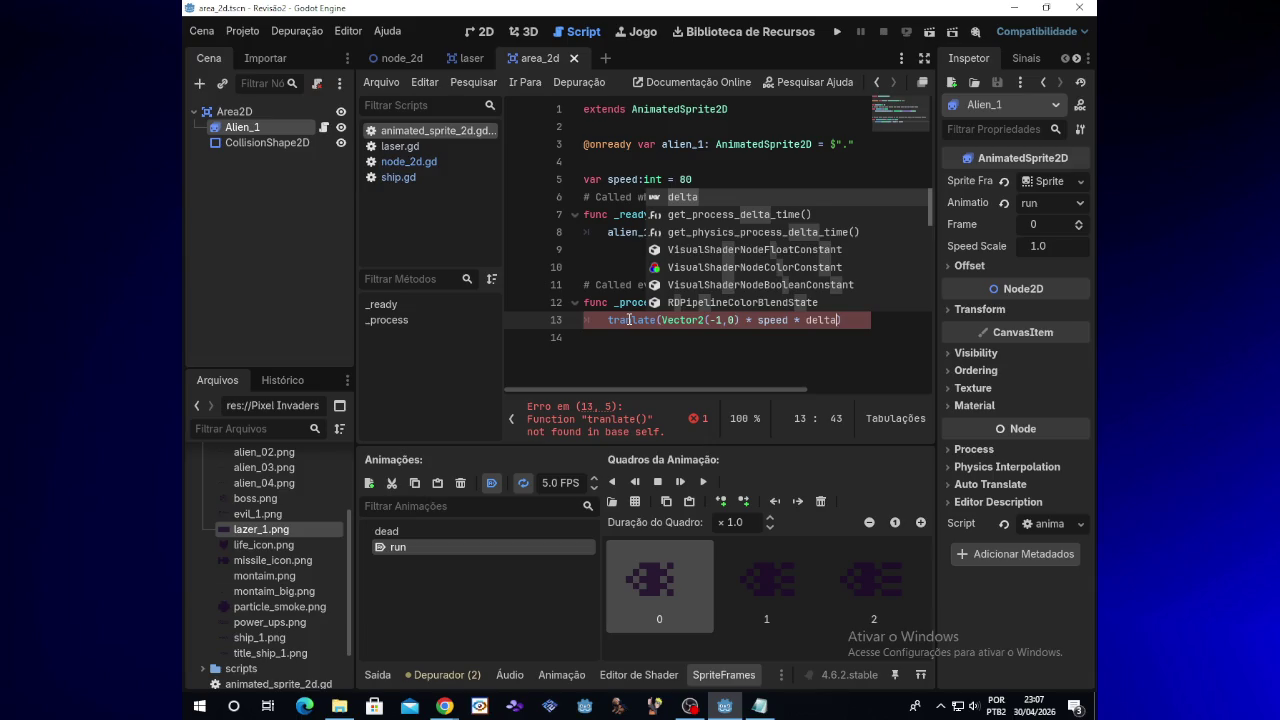
click(628, 320)
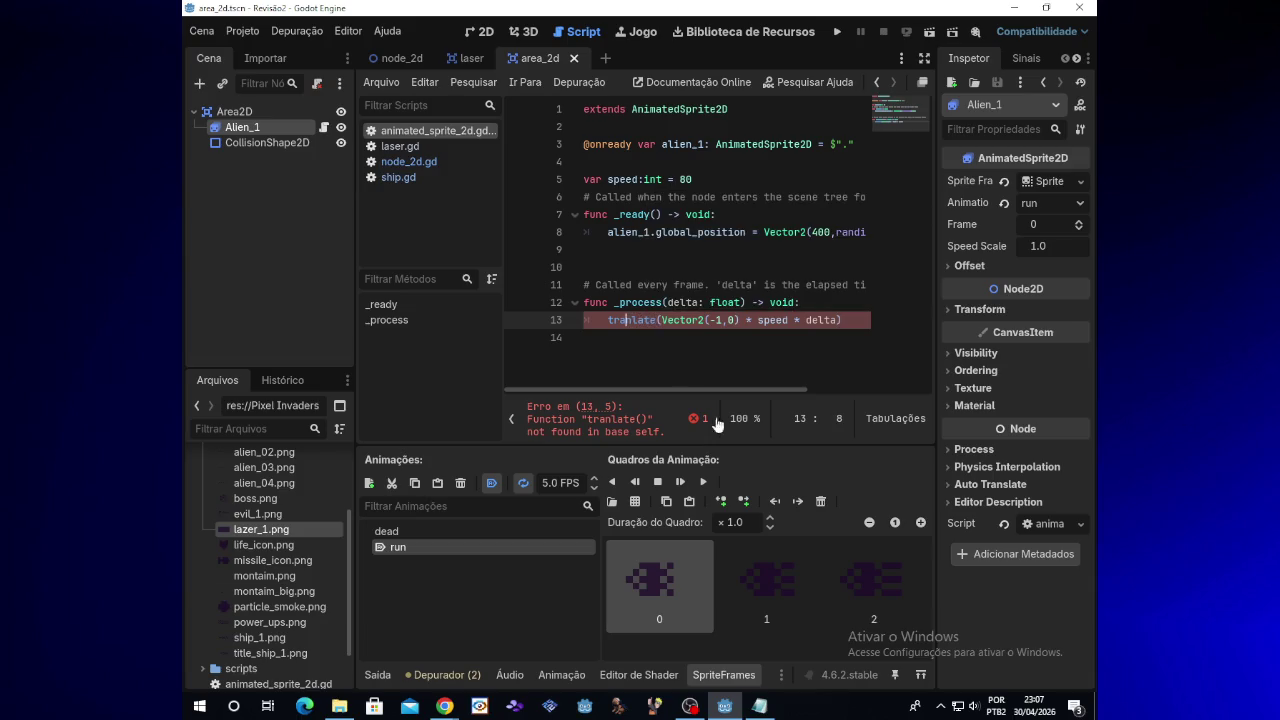
click(760, 708)
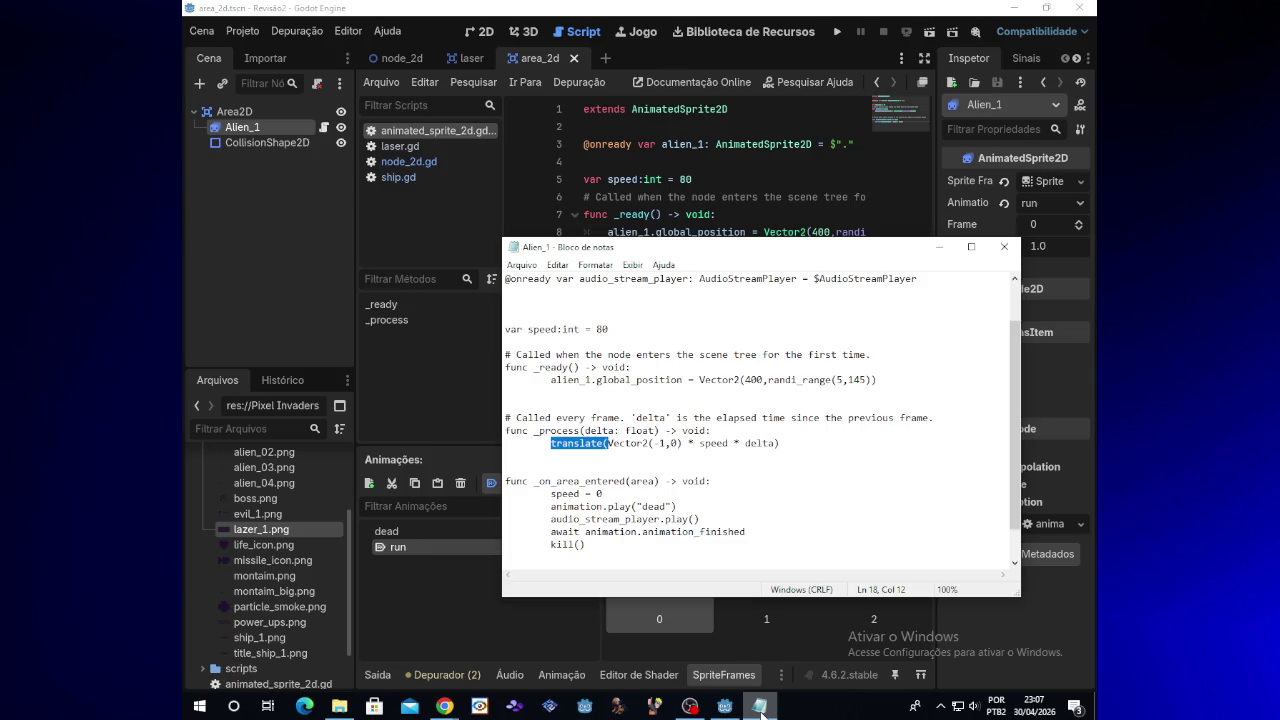
click(760, 708)
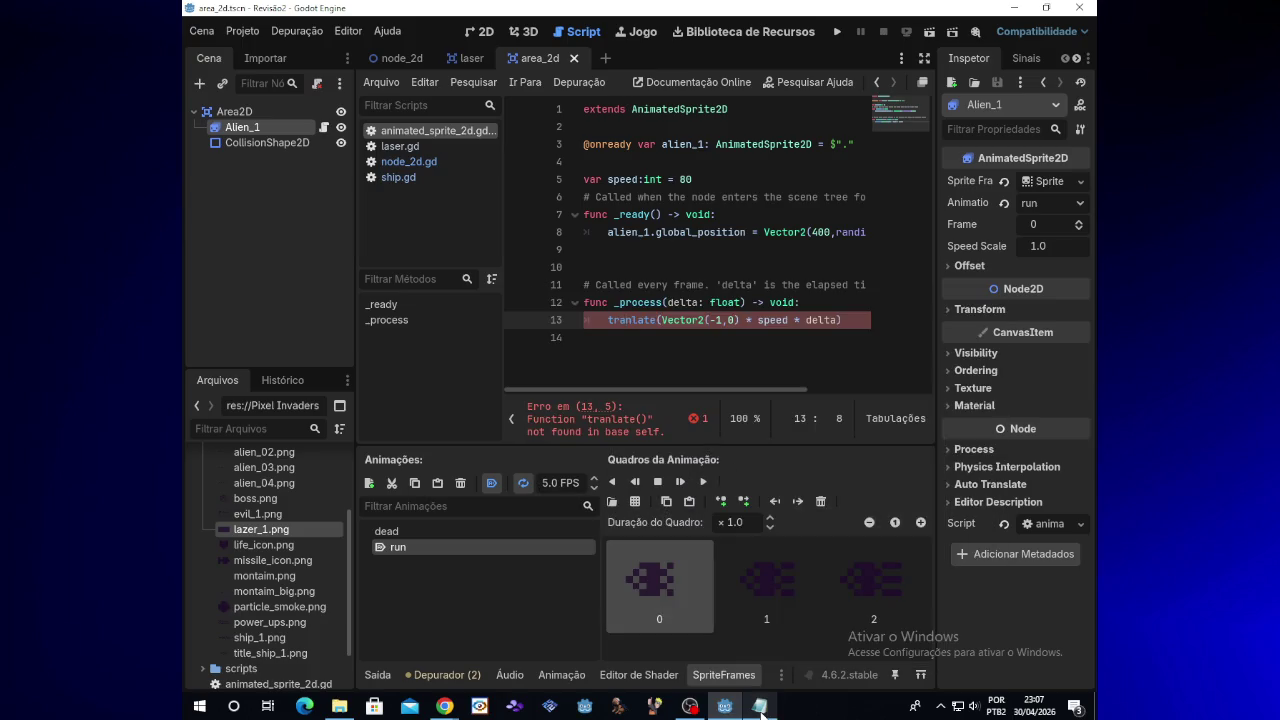
click(760, 708)
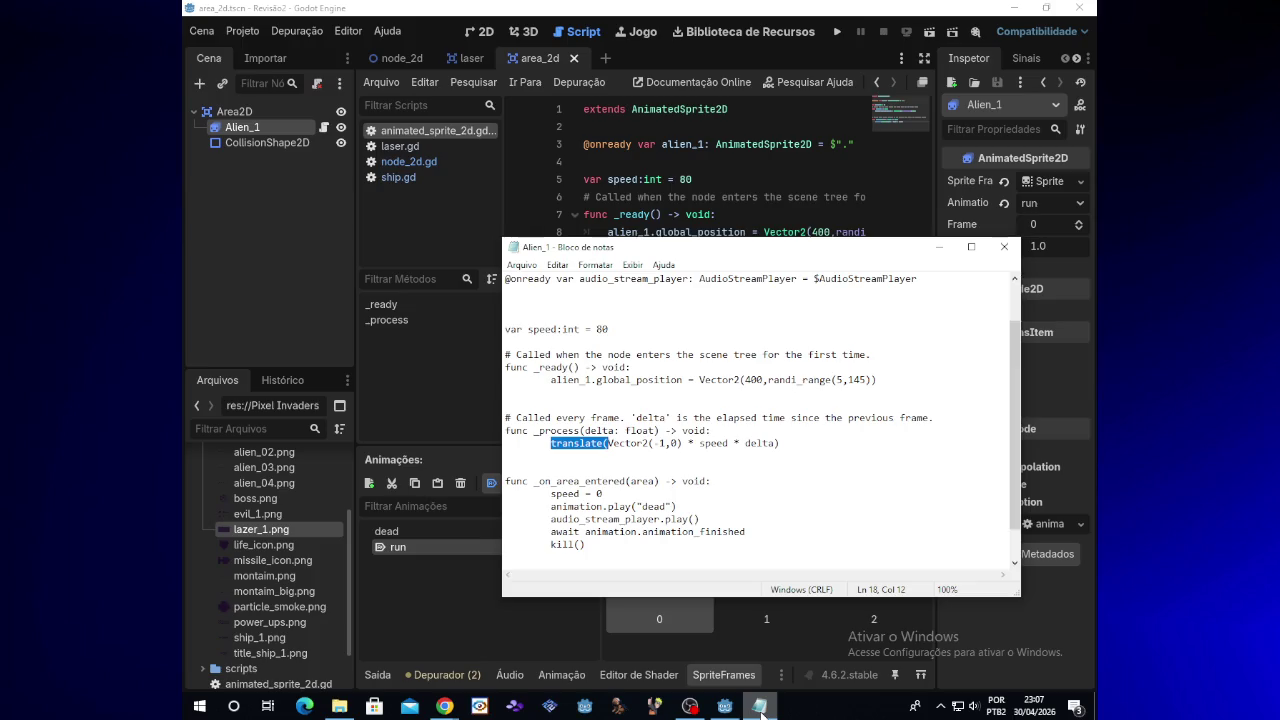
click(760, 708)
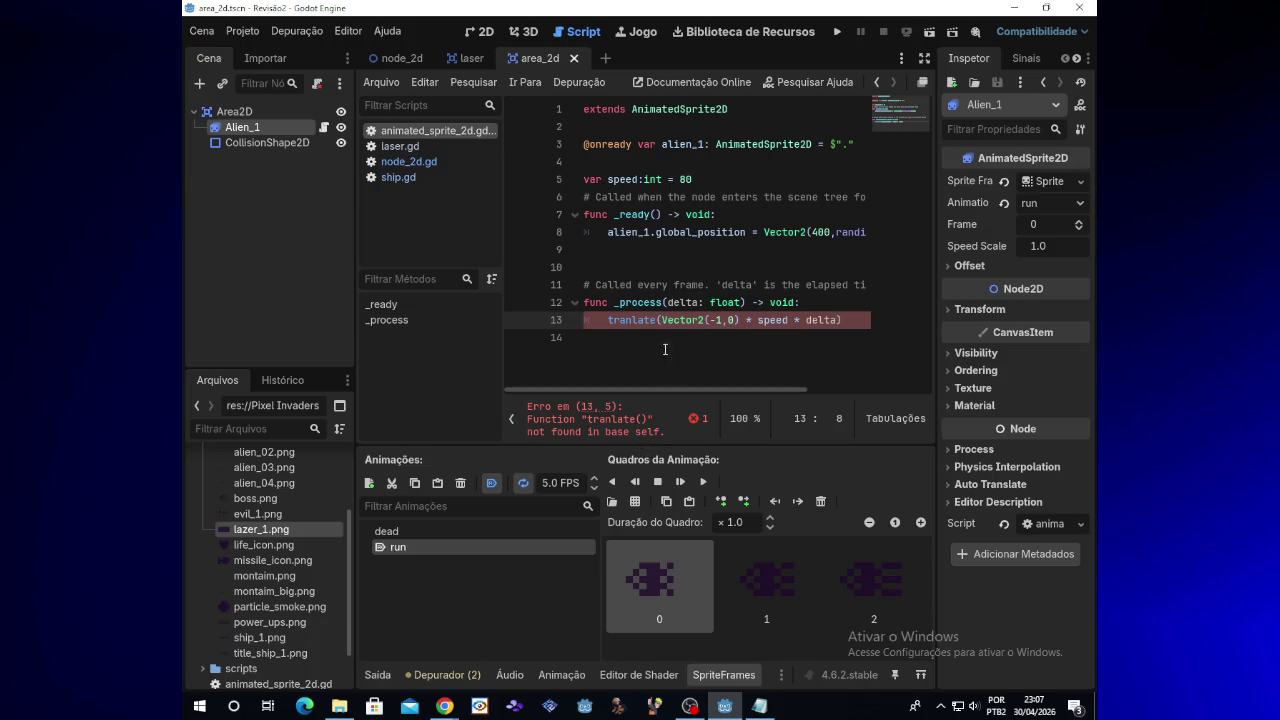
click(607, 320)
key(Return)
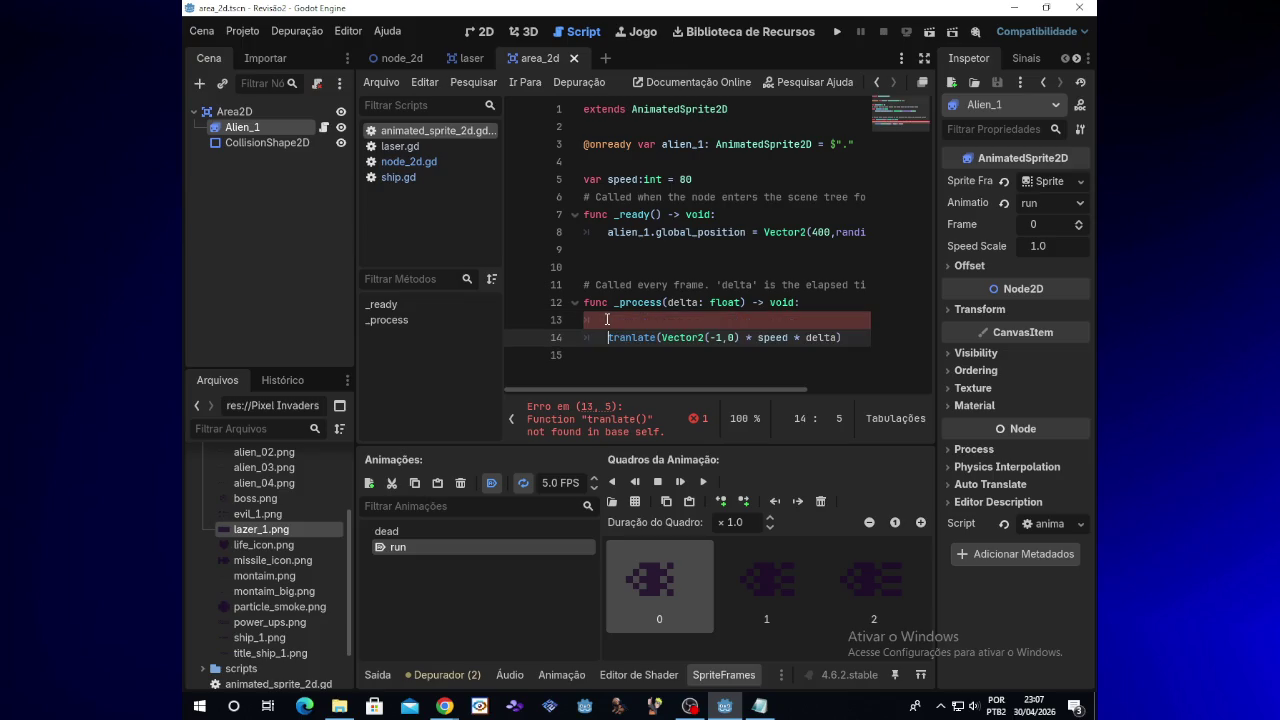
key(BackSpace)
key(BackSpace)
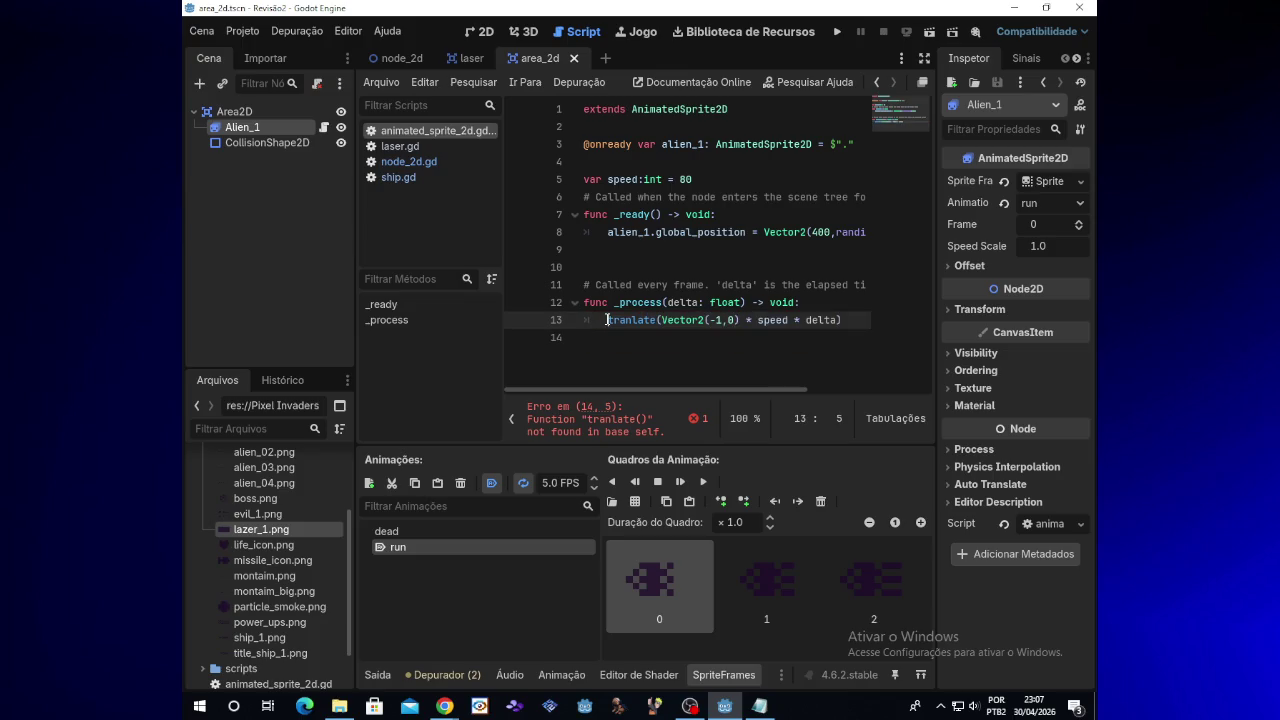
key(BackSpace)
key(BackSpace)
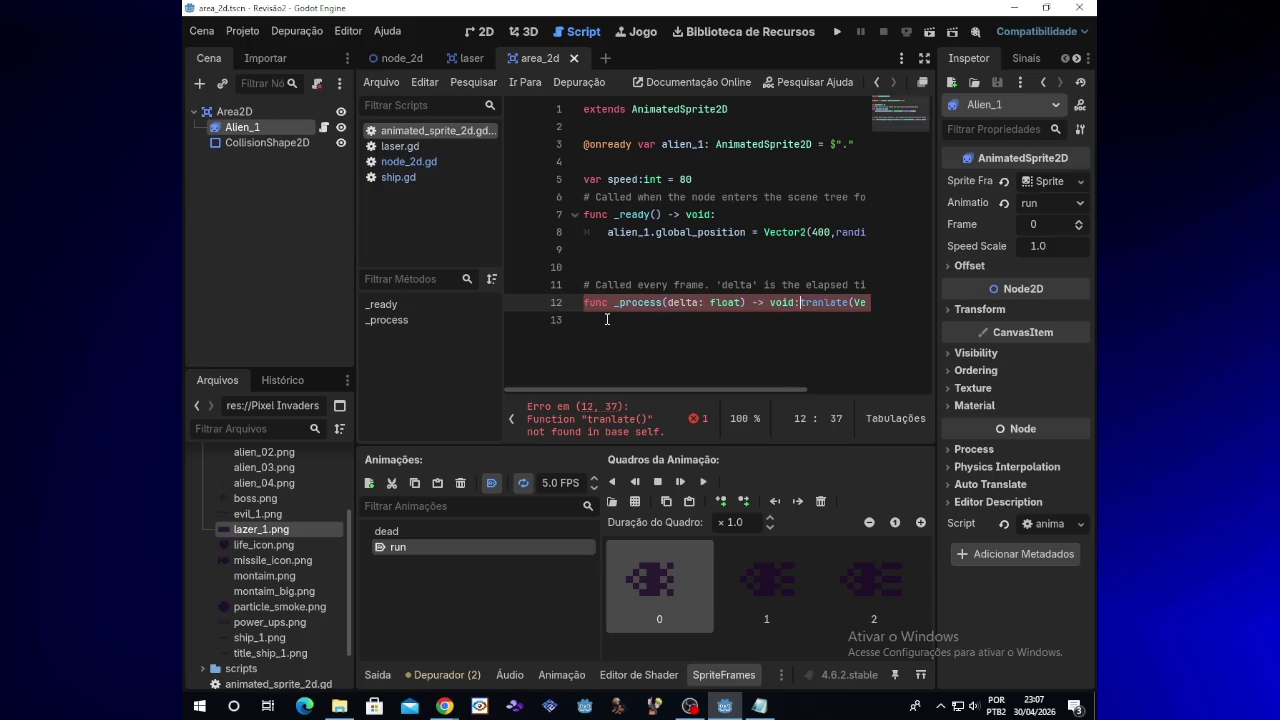
key(Return)
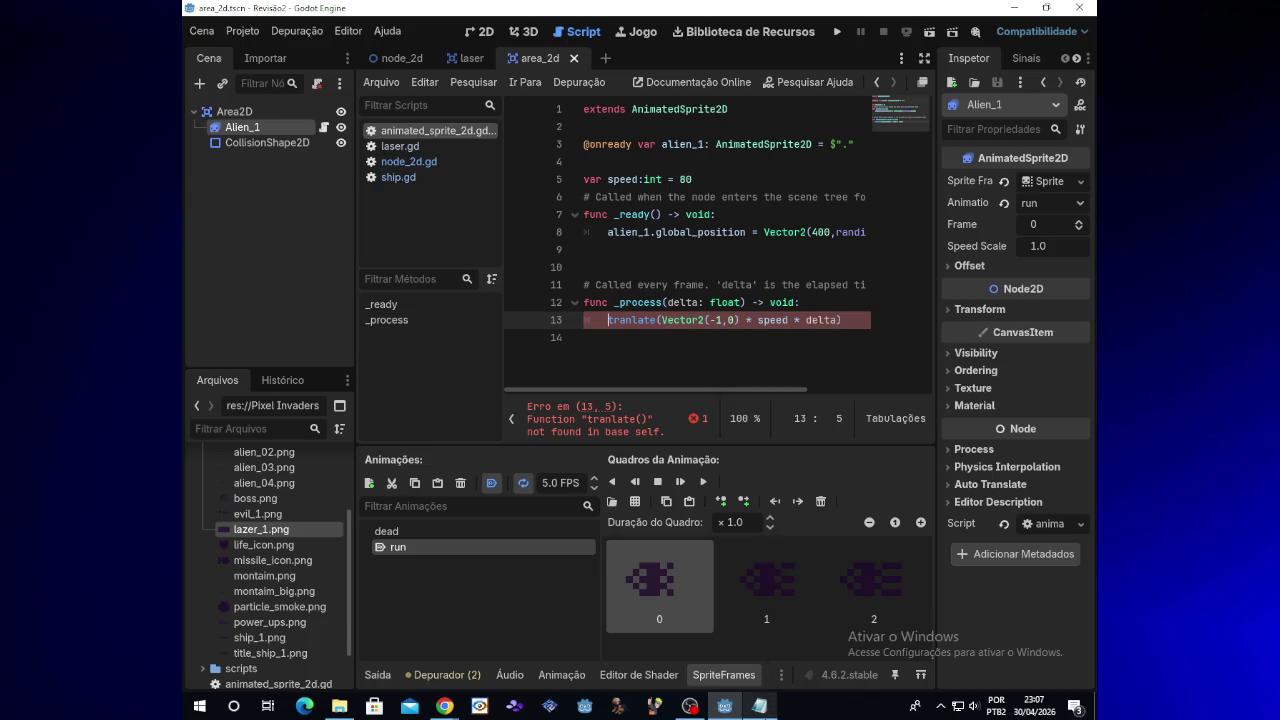
mouse_move(768, 706)
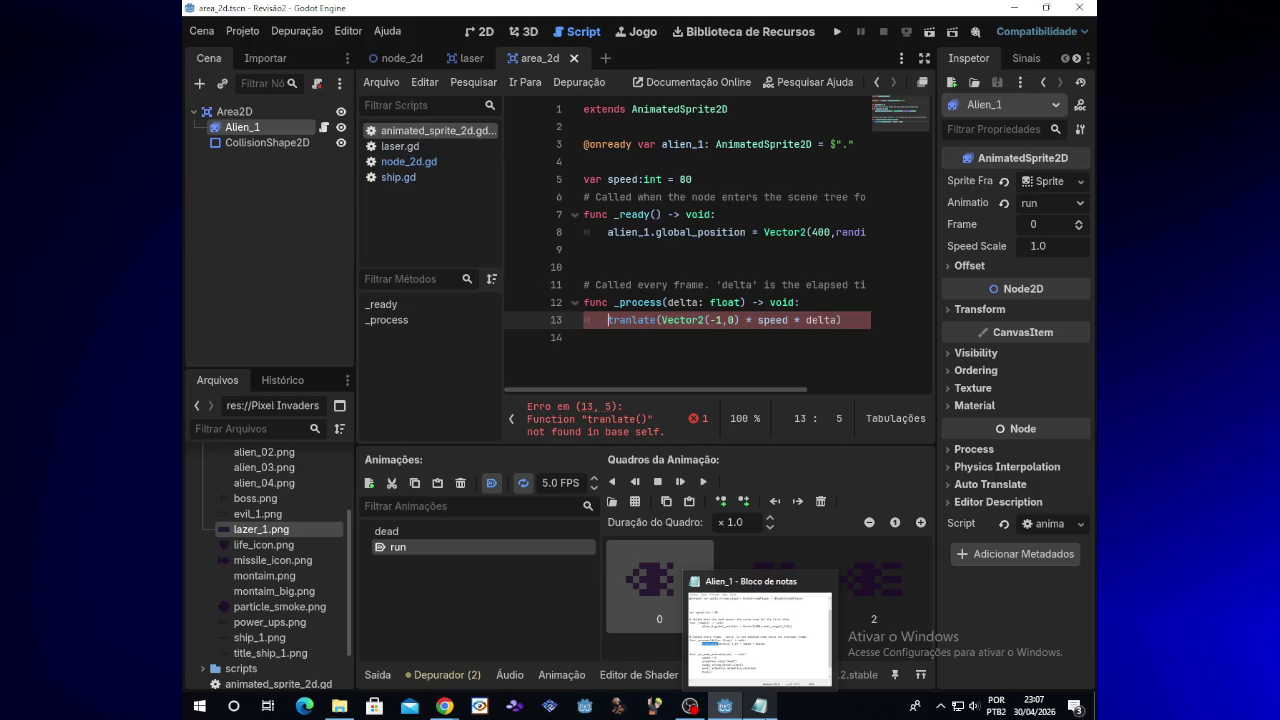
click(760, 706)
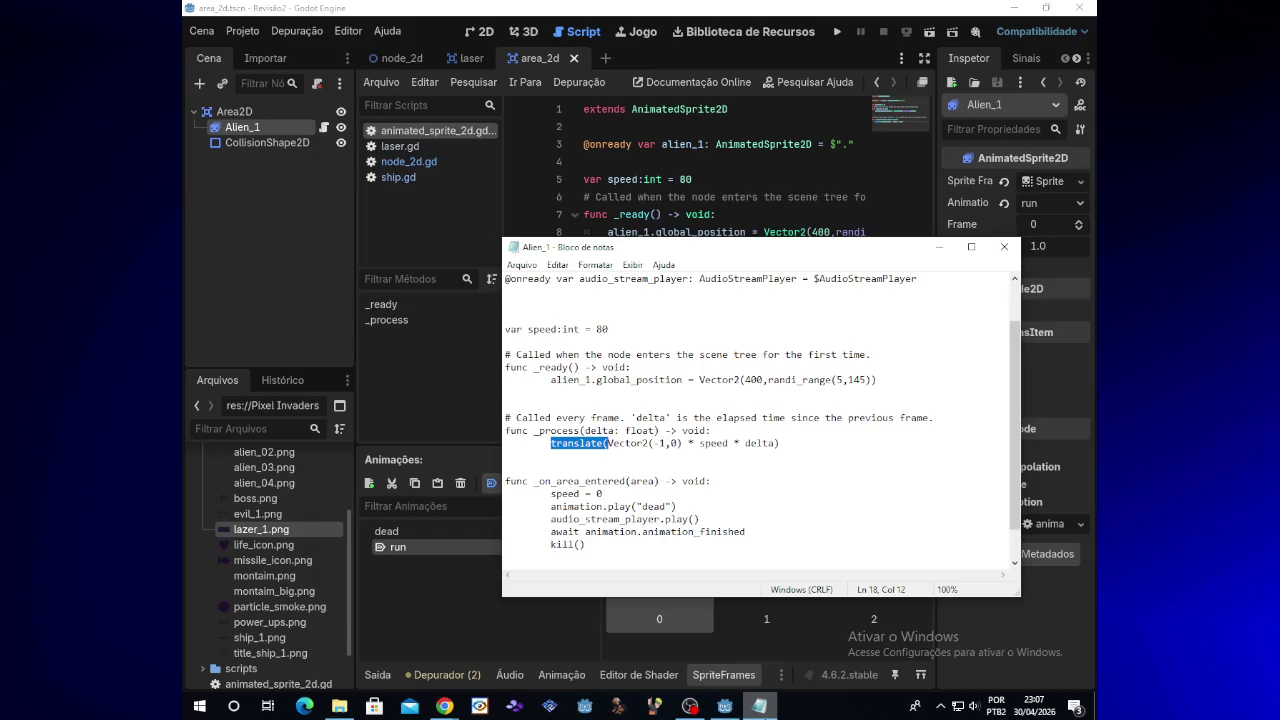
click(760, 706)
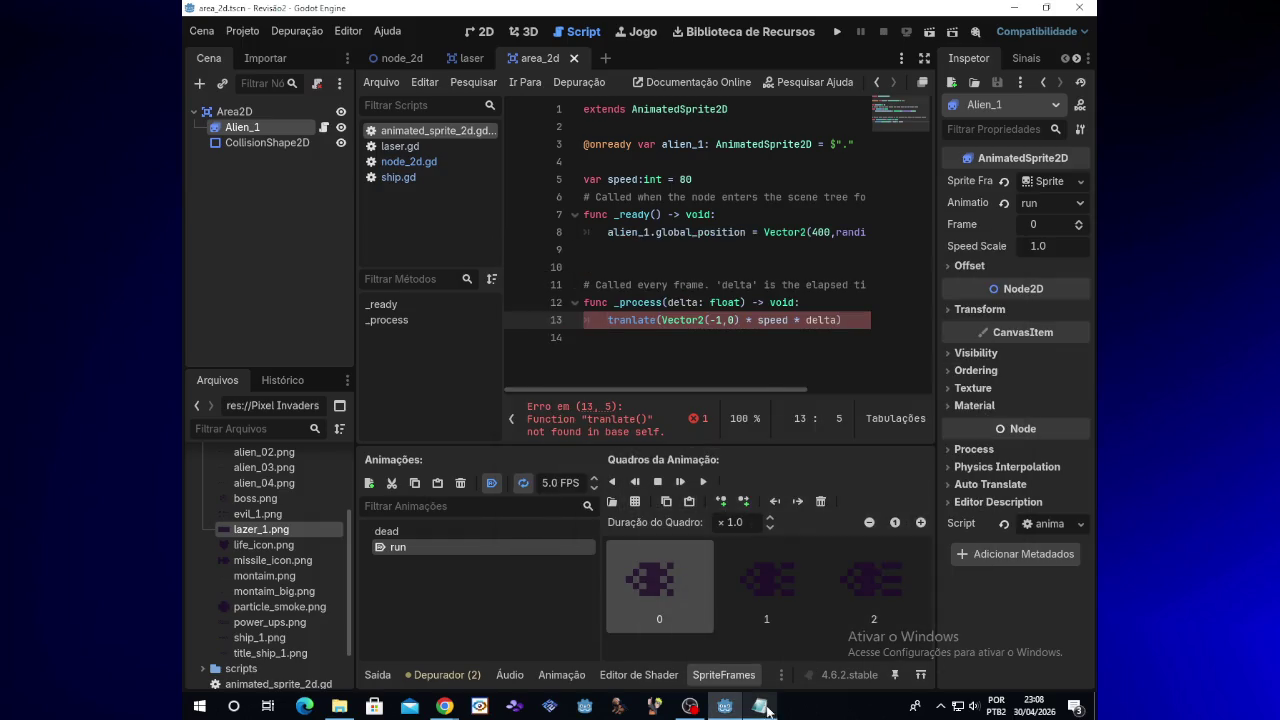
click(740, 302)
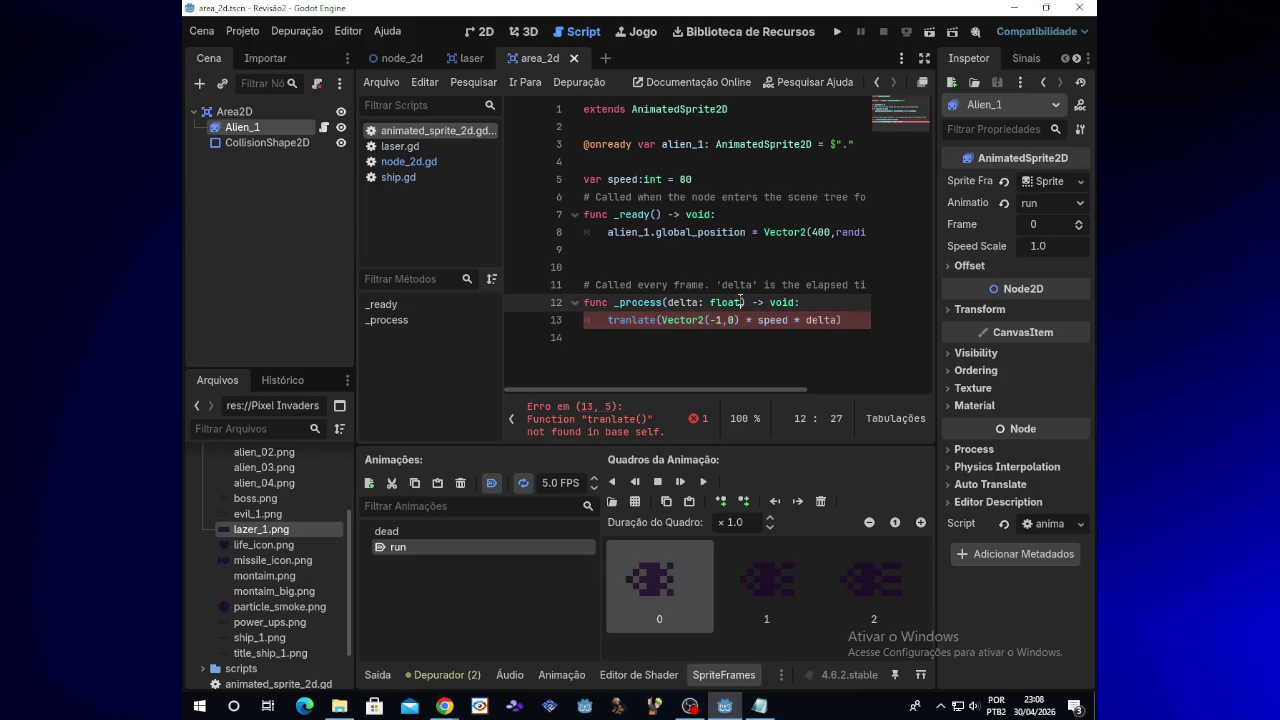
key(BackSpace)
key(BackSpace)
key(BackSpace)
key(BackSpace)
key(BackSpace)
key(Right)
key(Right)
key(Right)
key(BackSpace)
key(BackSpace)
key(BackSpace)
key(BackSpace)
key(BackSpace)
key(BackSpace)
key(ctrl+z)
key(ctrl+z)
key(ctrl+z)
key(Delete)
key(Delete)
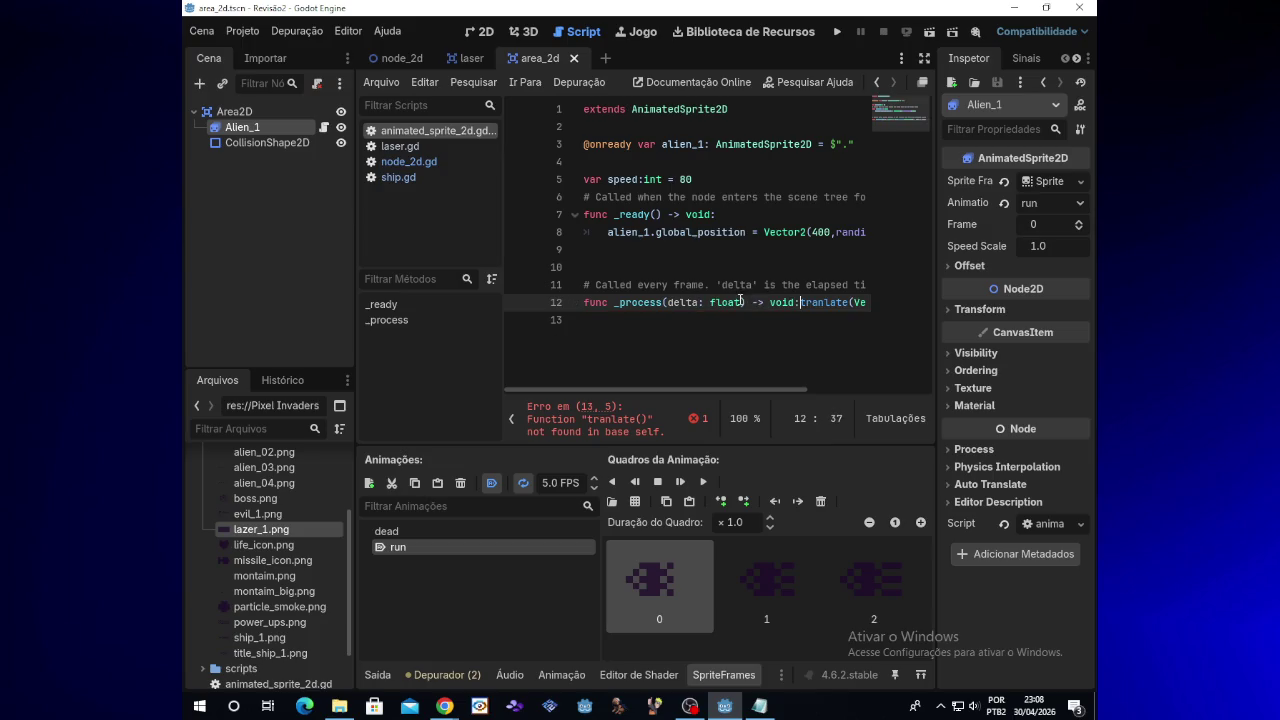
key(Left)
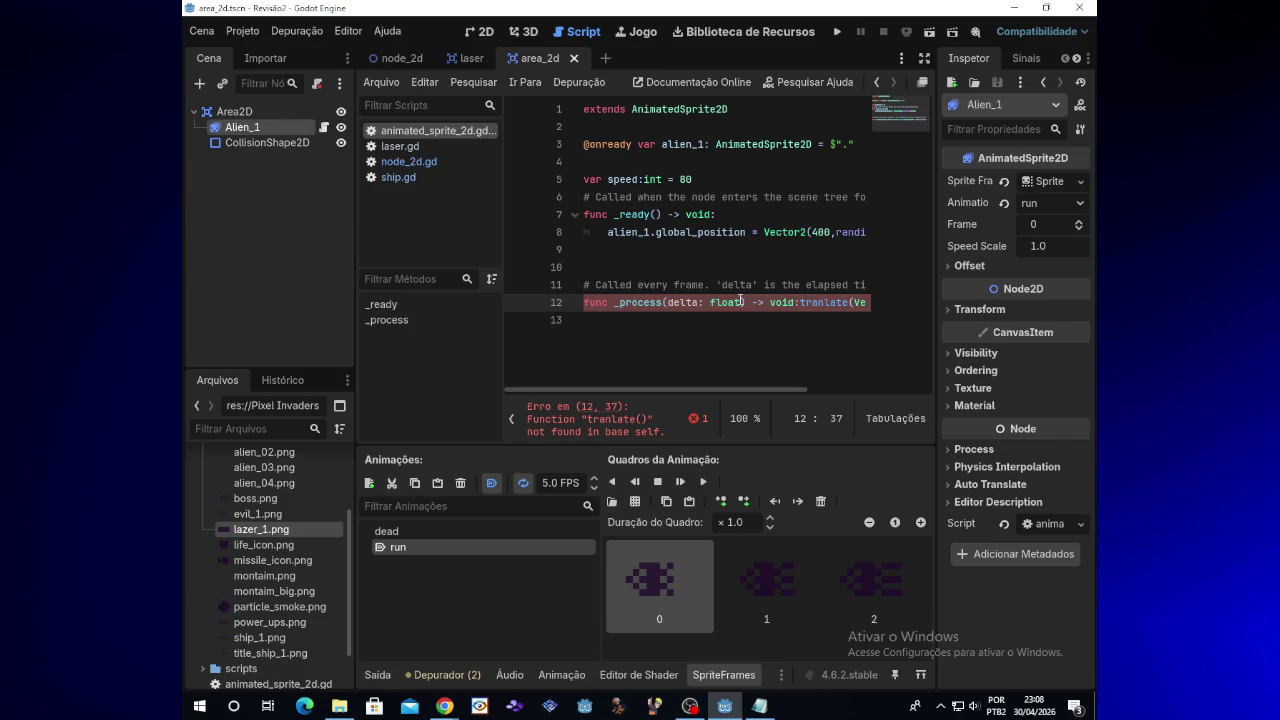
key(Return)
key(Right)
key(Right)
key(Right)
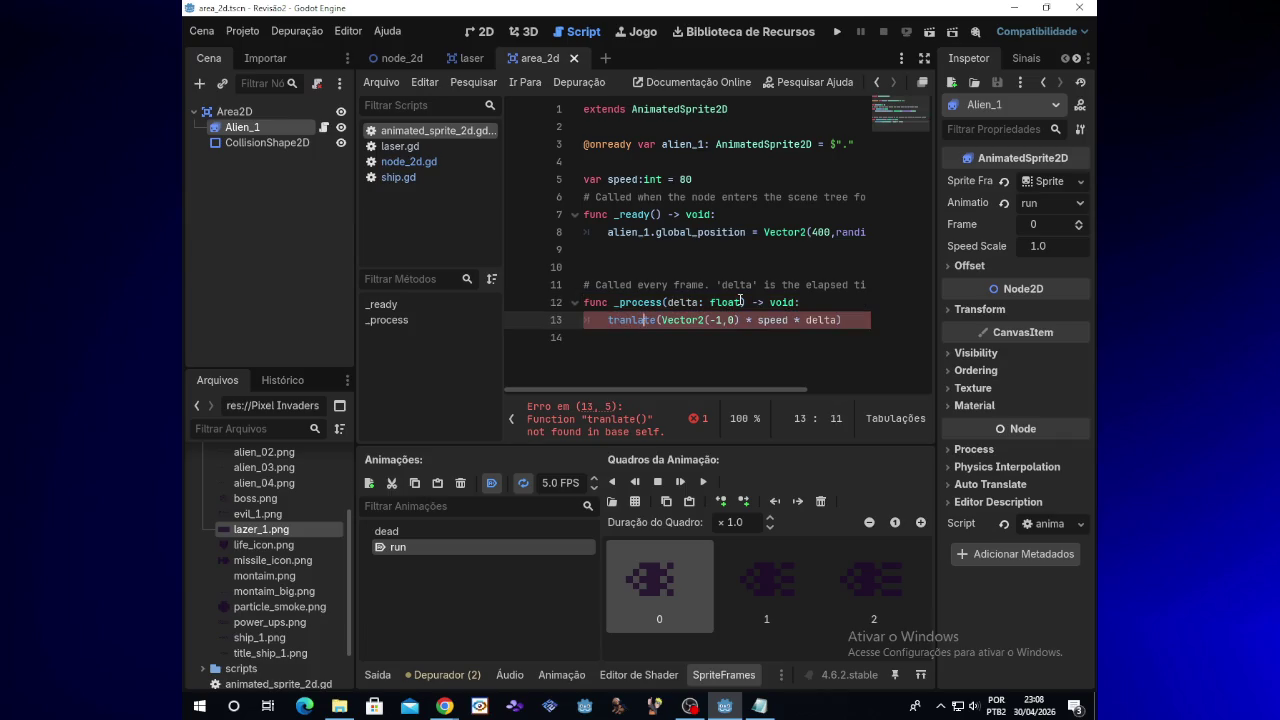
text(.)
key(BackSpace)
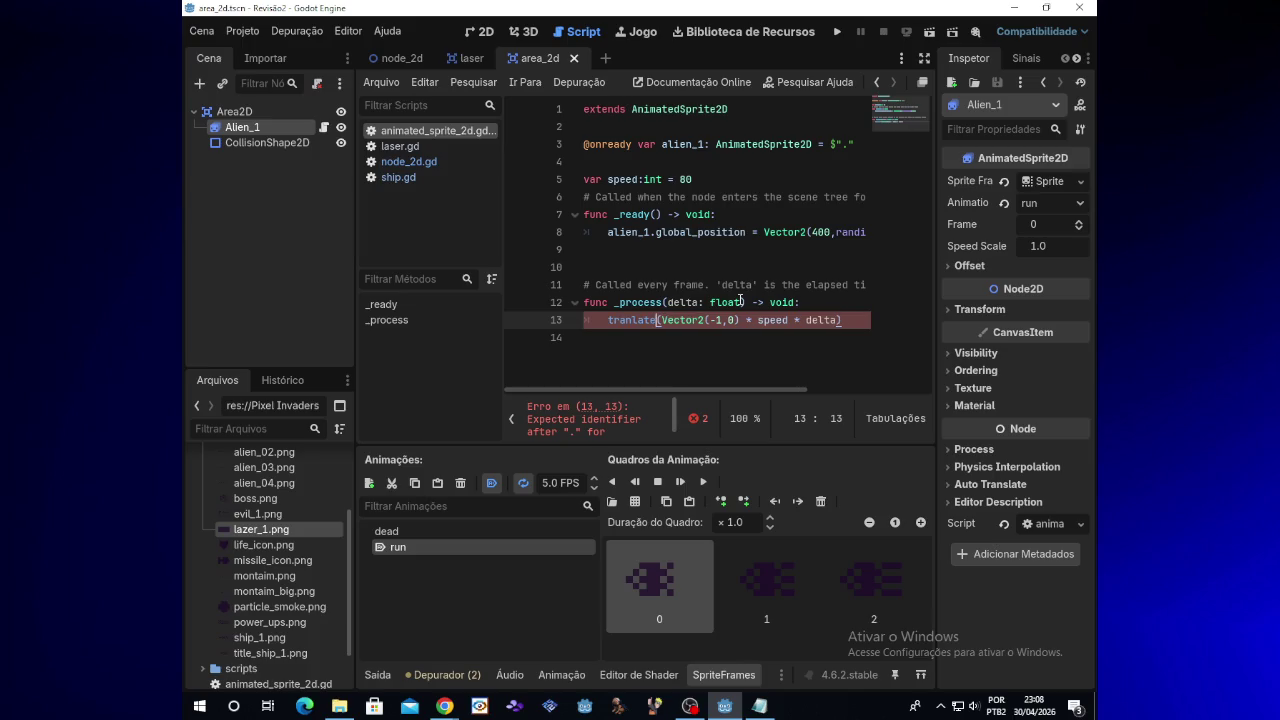
key(Left)
key(Left)
key(Left)
text(.)
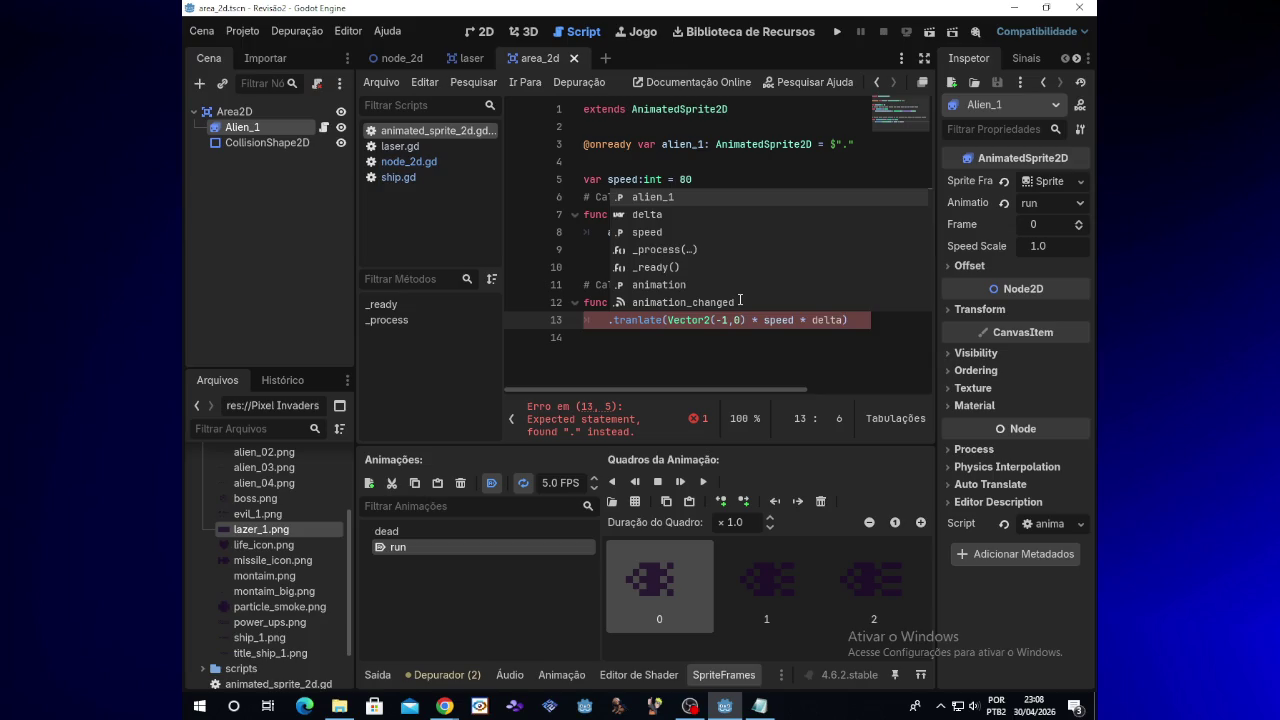
key(BackSpace)
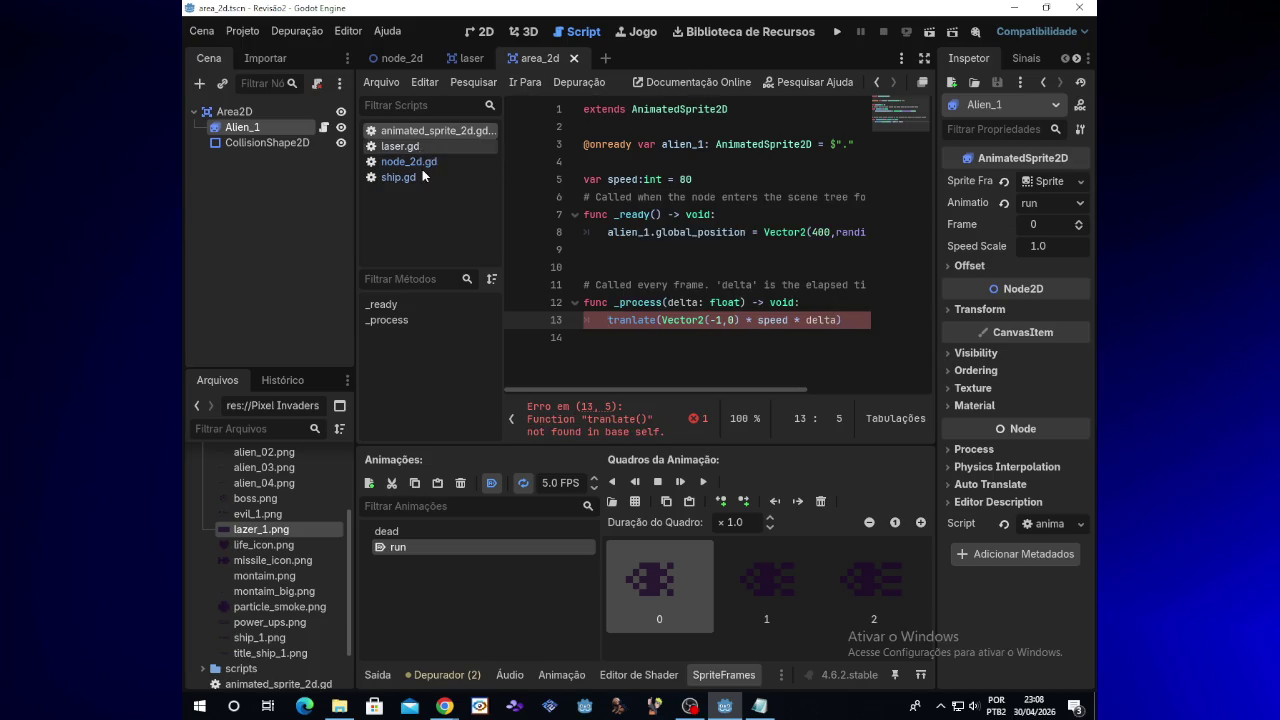
Step: Open ship.gd and scroll through it to compare with the alien script
click(428, 176)
drag(790, 420, 682, 418)
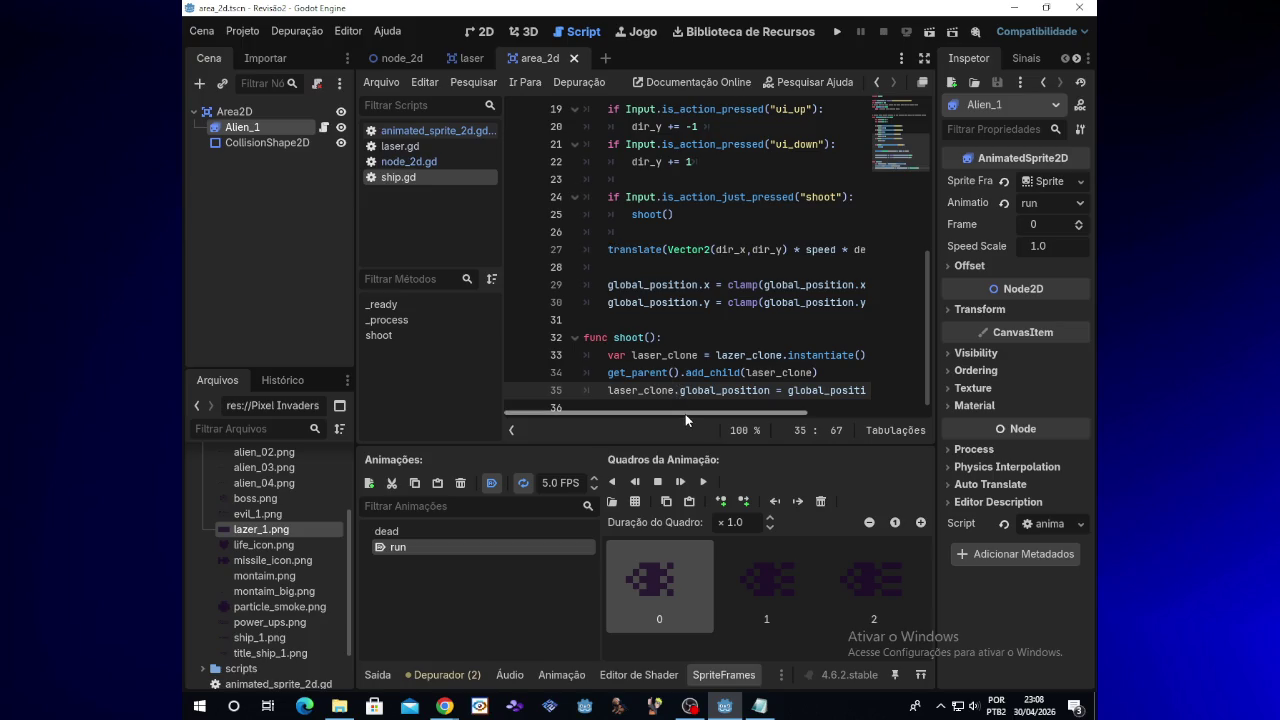
scroll(692, 411, right, 5)
scroll(682, 411, left, 4)
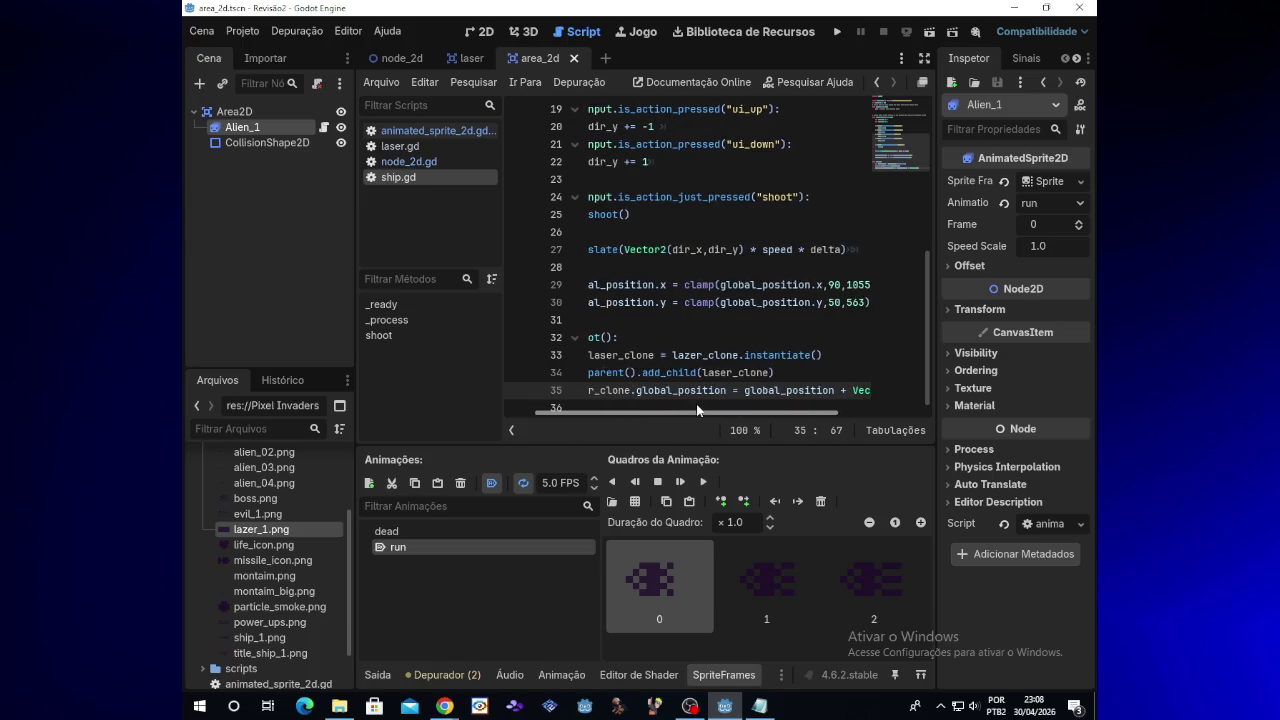
scroll(682, 411, left, 2)
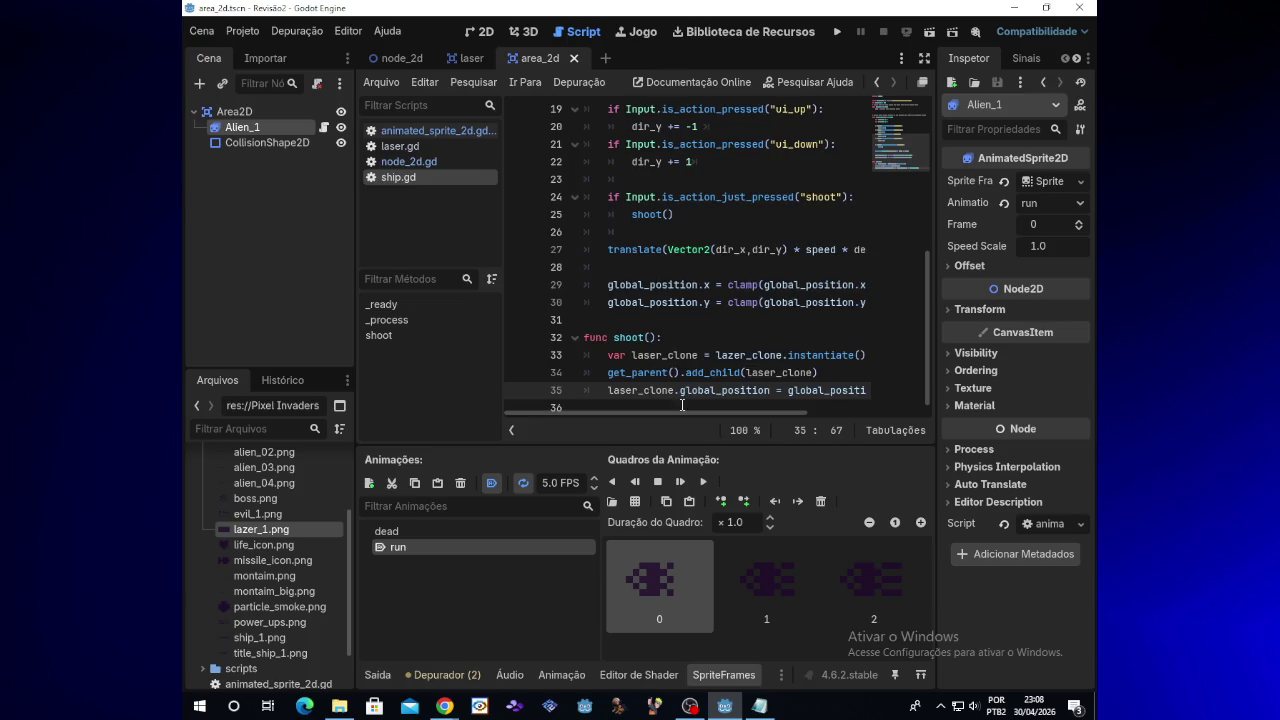
Step: Close the Alien_1 notes and open the animated_sprite_2d.gd script
click(758, 706)
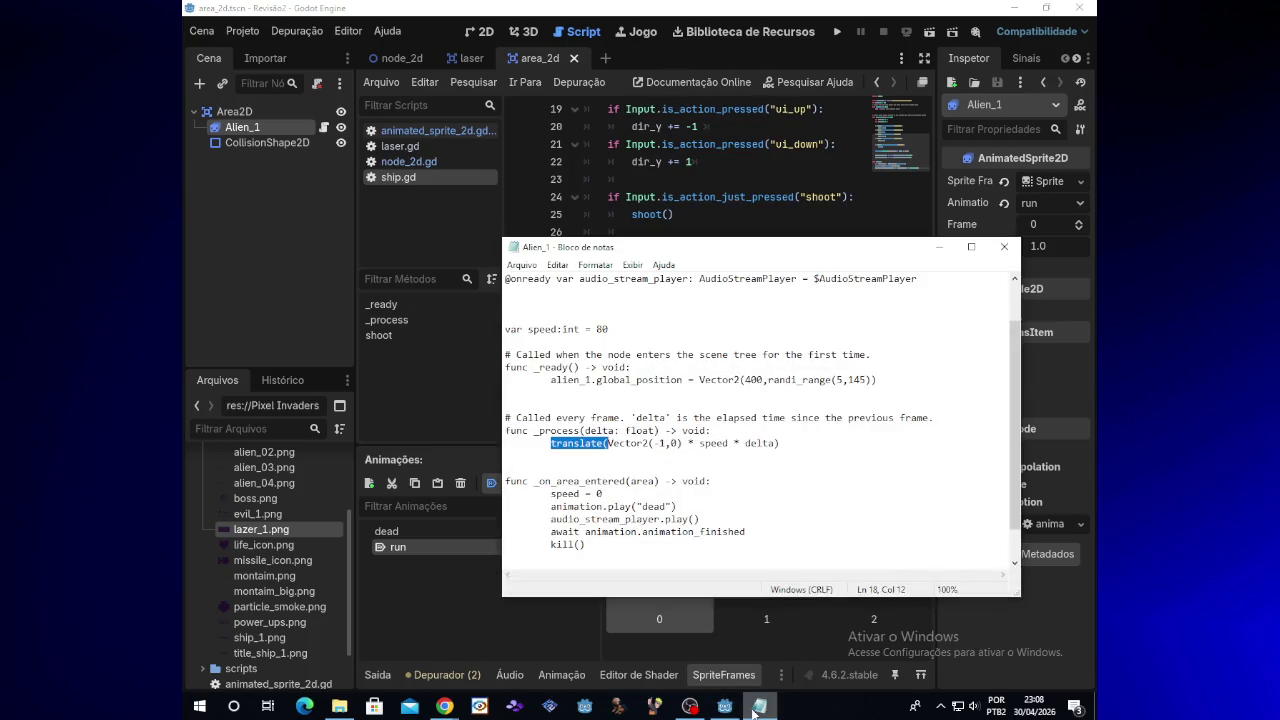
scroll(785, 479, up, 2)
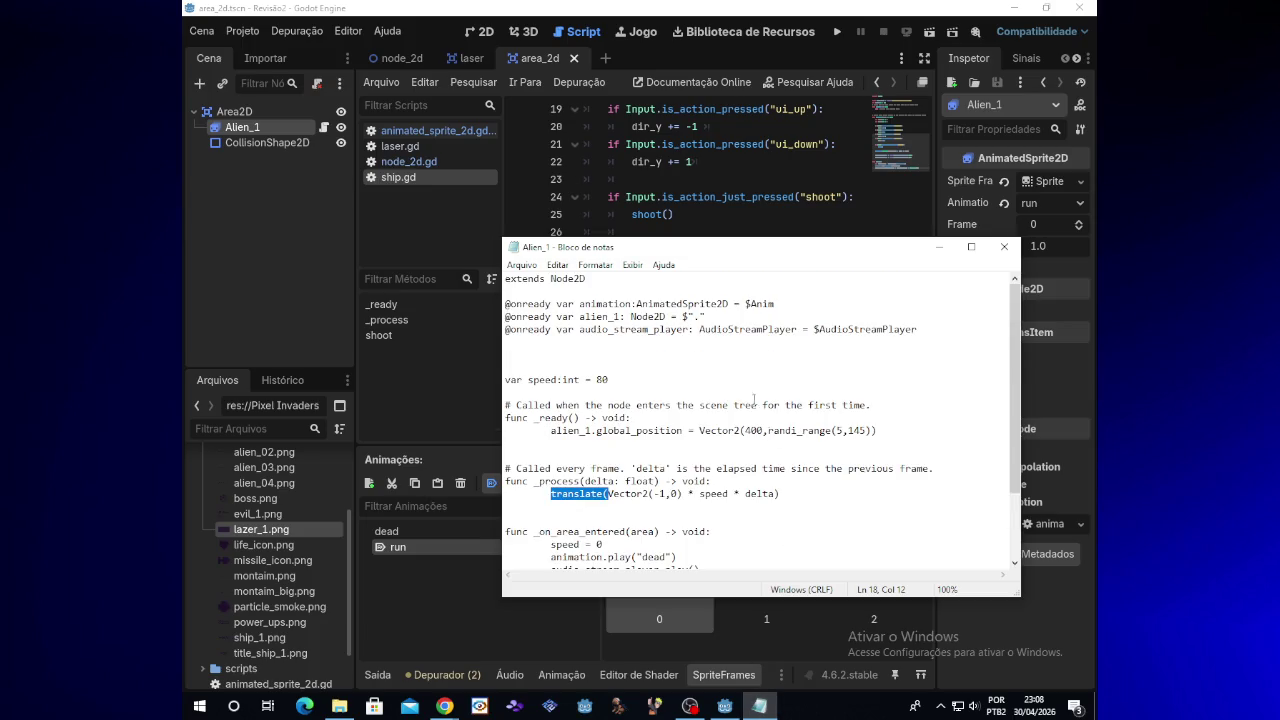
click(1004, 246)
scroll(769, 364, up, 4)
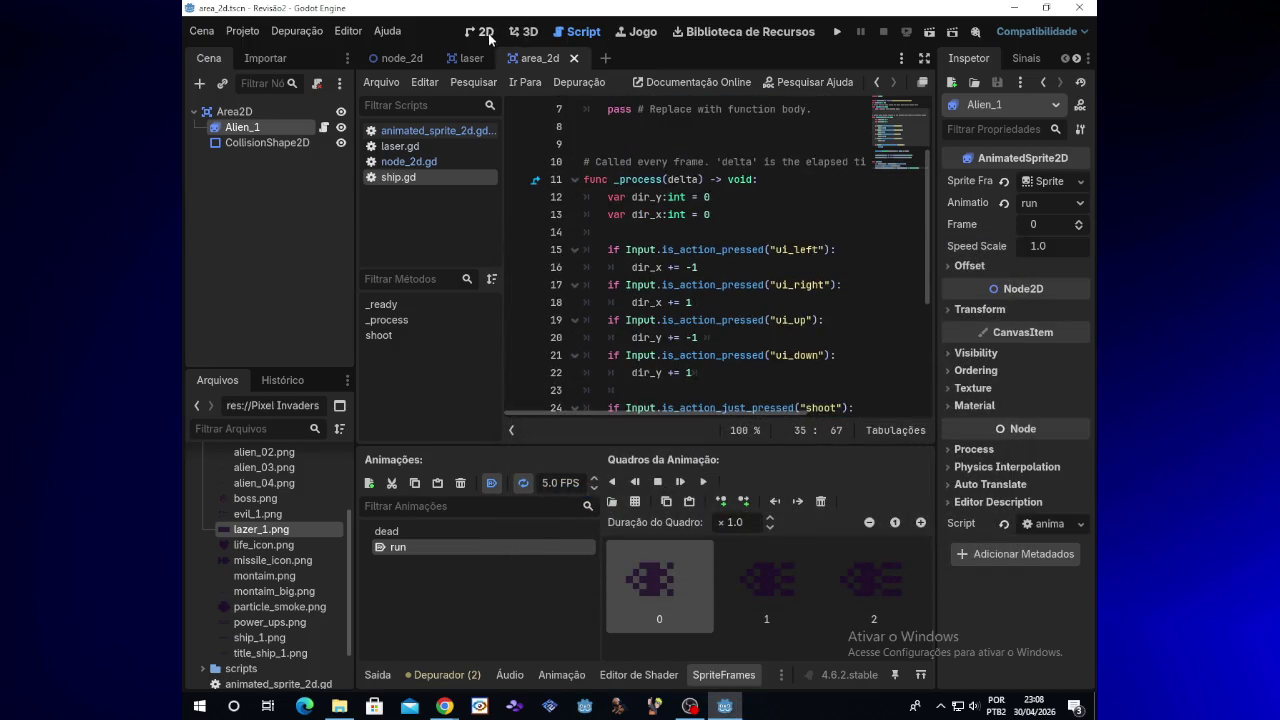
click(451, 131)
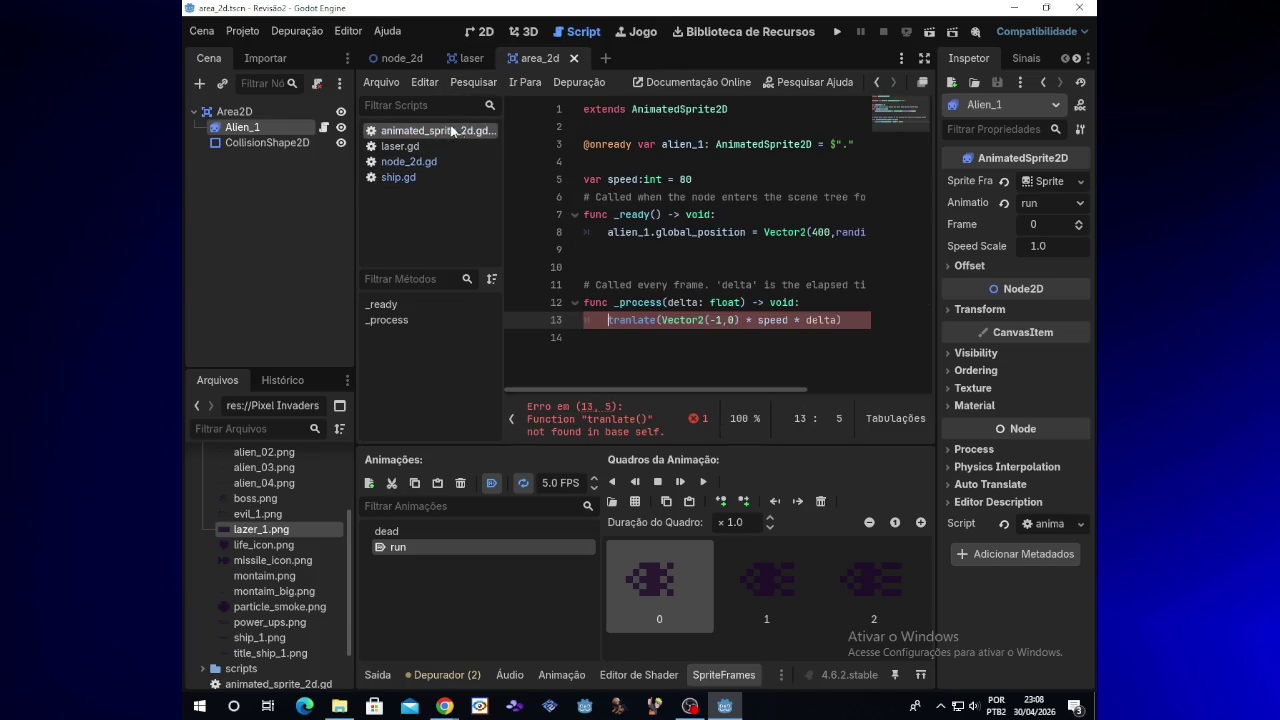
click(662, 182)
click(597, 128)
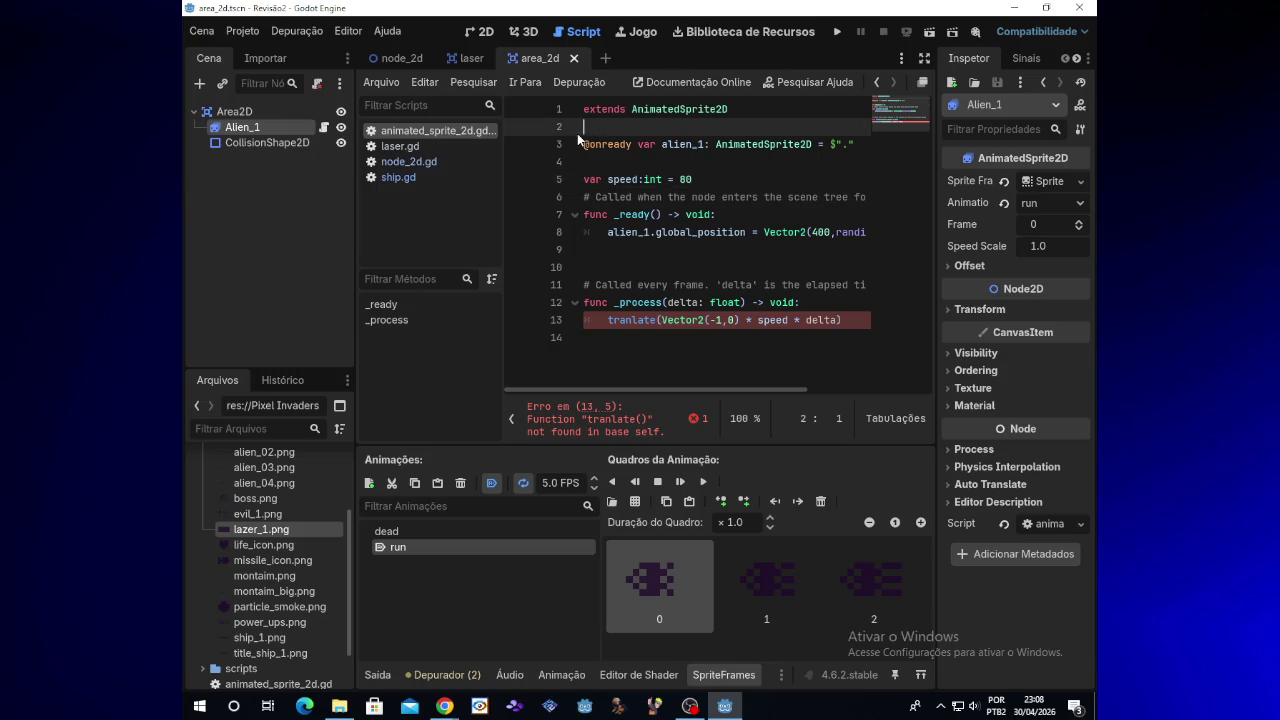
key(Return)
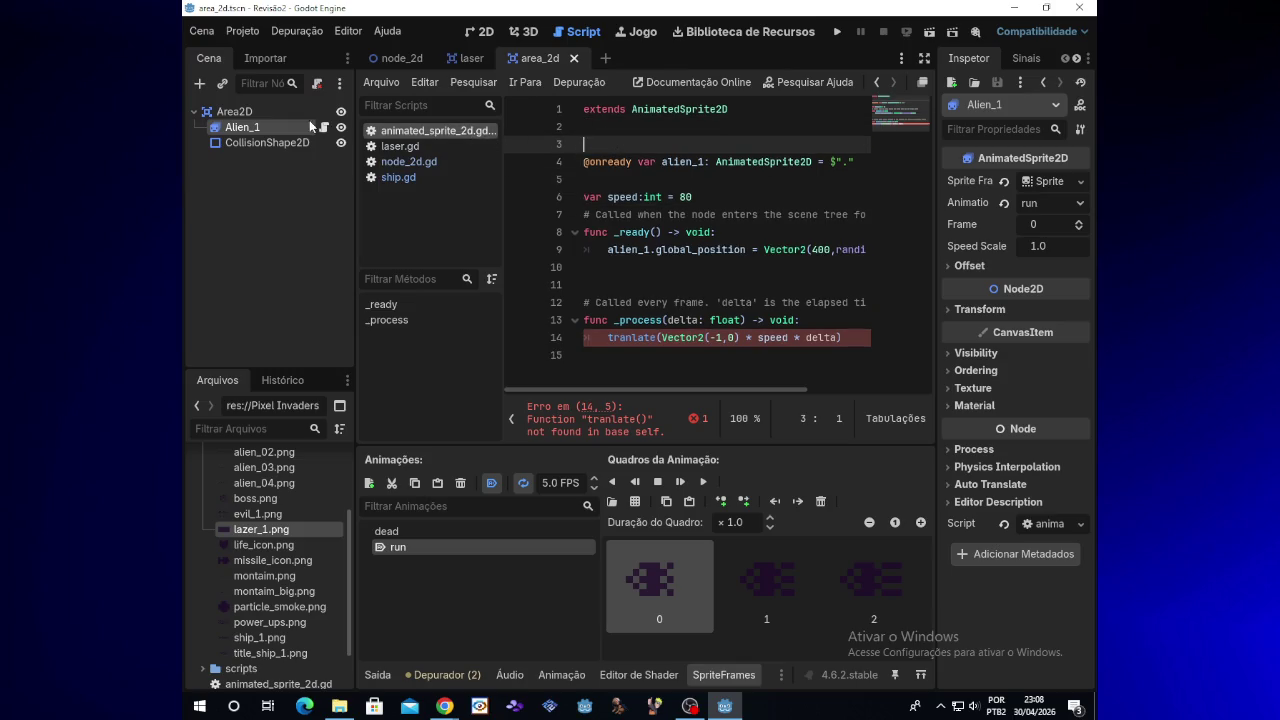
click(248, 116)
drag(248, 116, 607, 144)
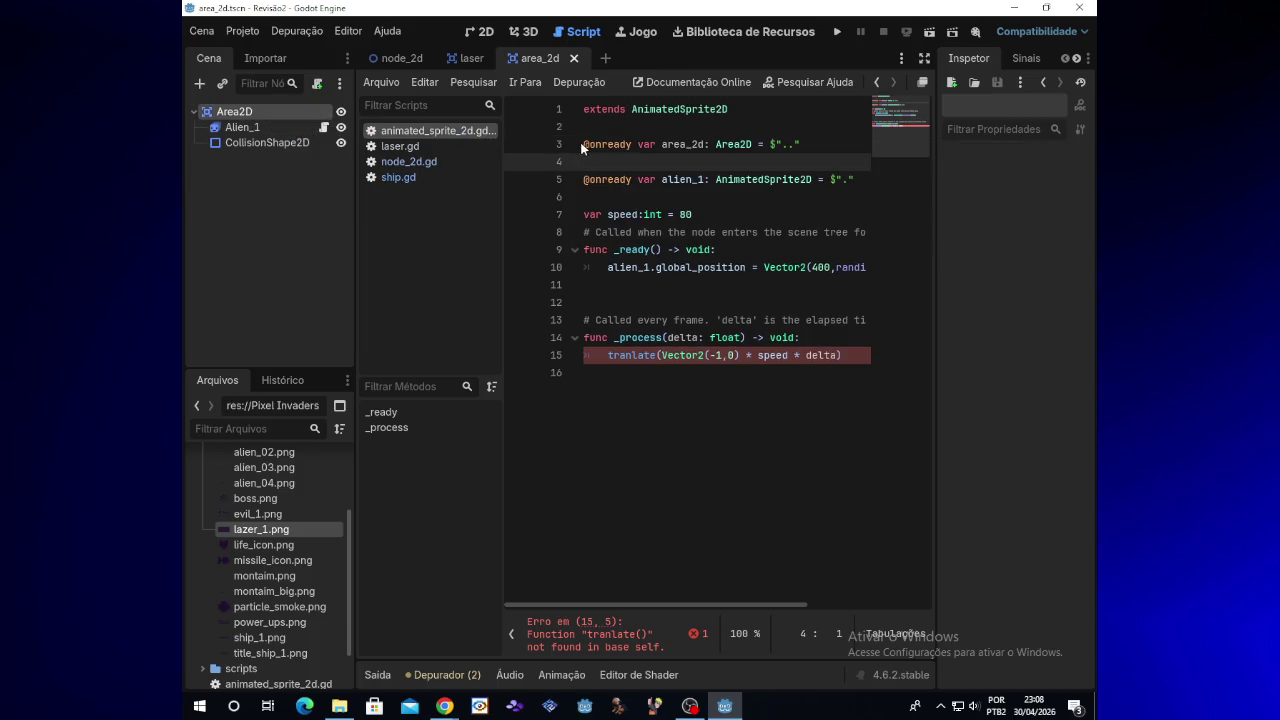
key(BackSpace)
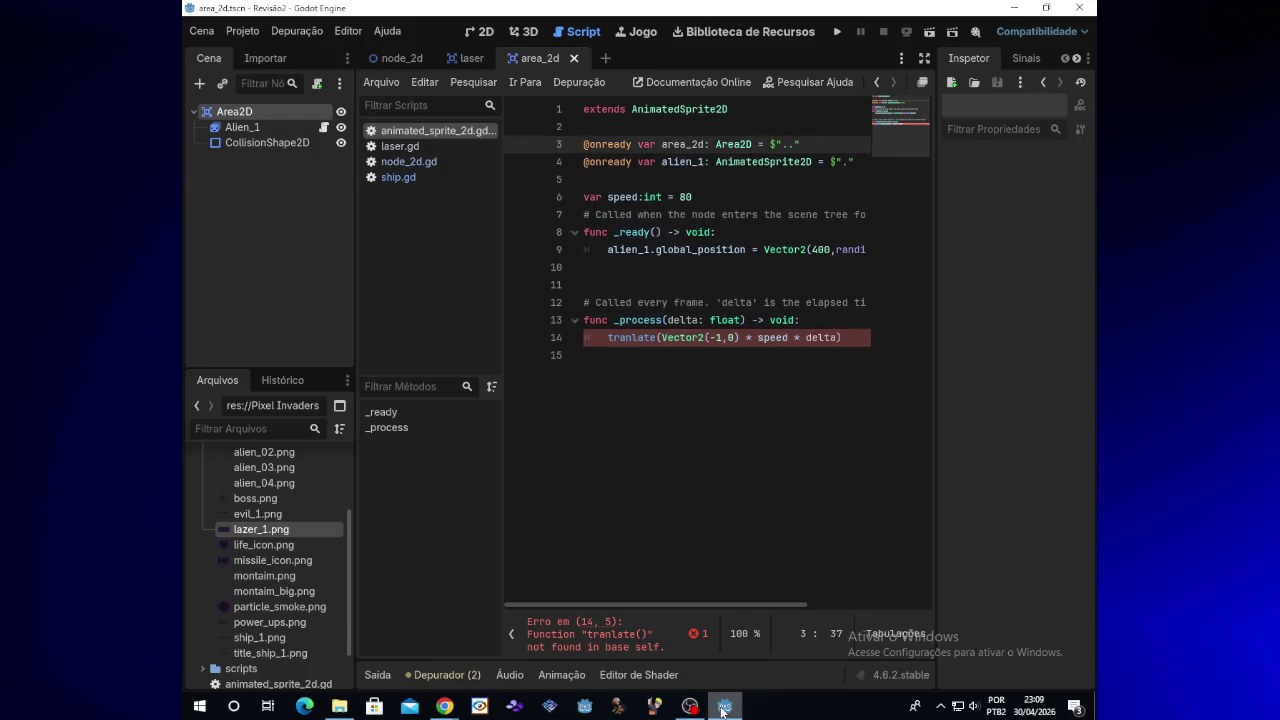
Step: Review the Alien_1 notes from the Revisão2 folder and place the caret before tranlate on line 14
click(342, 708)
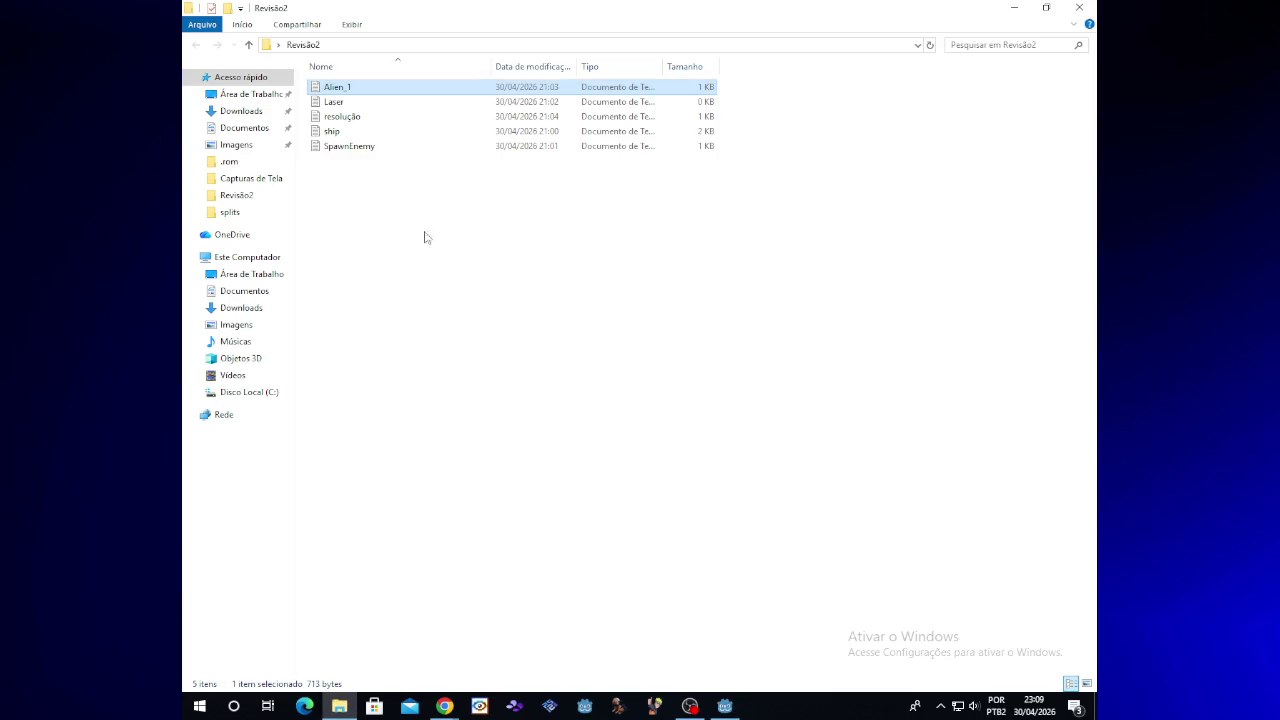
click(1079, 7)
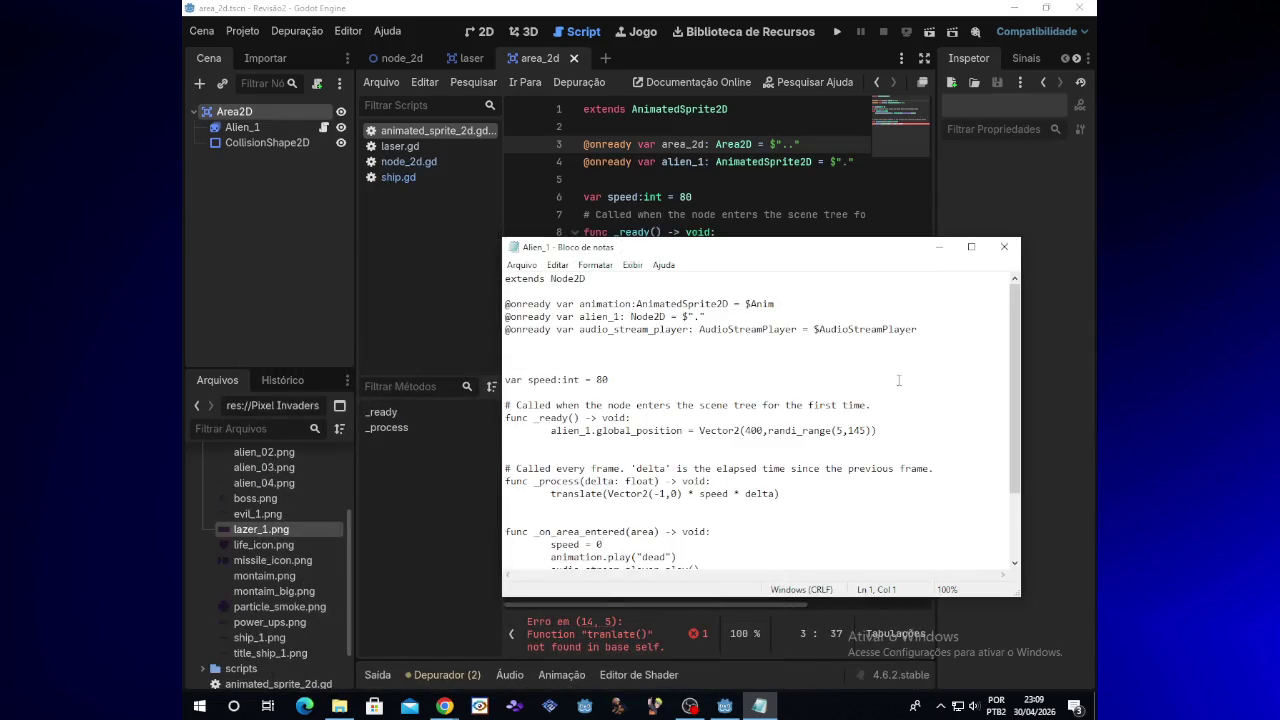
drag(1012, 423, 1017, 548)
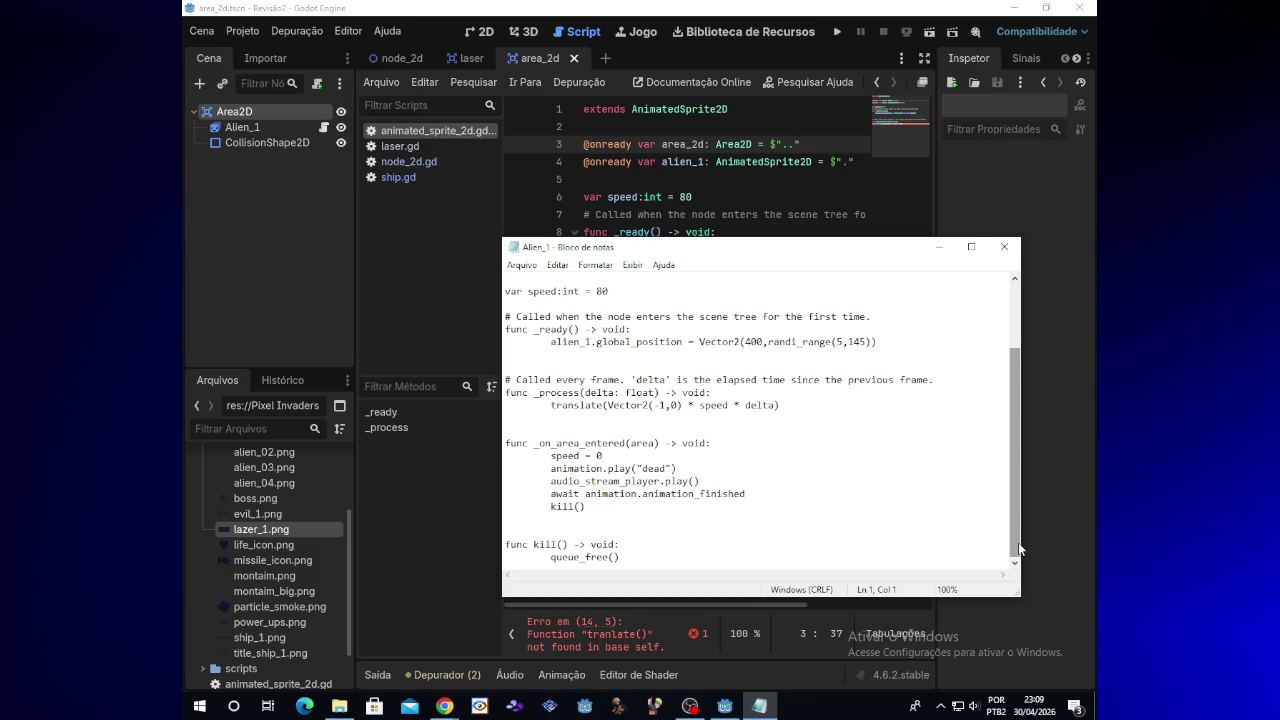
click(1004, 246)
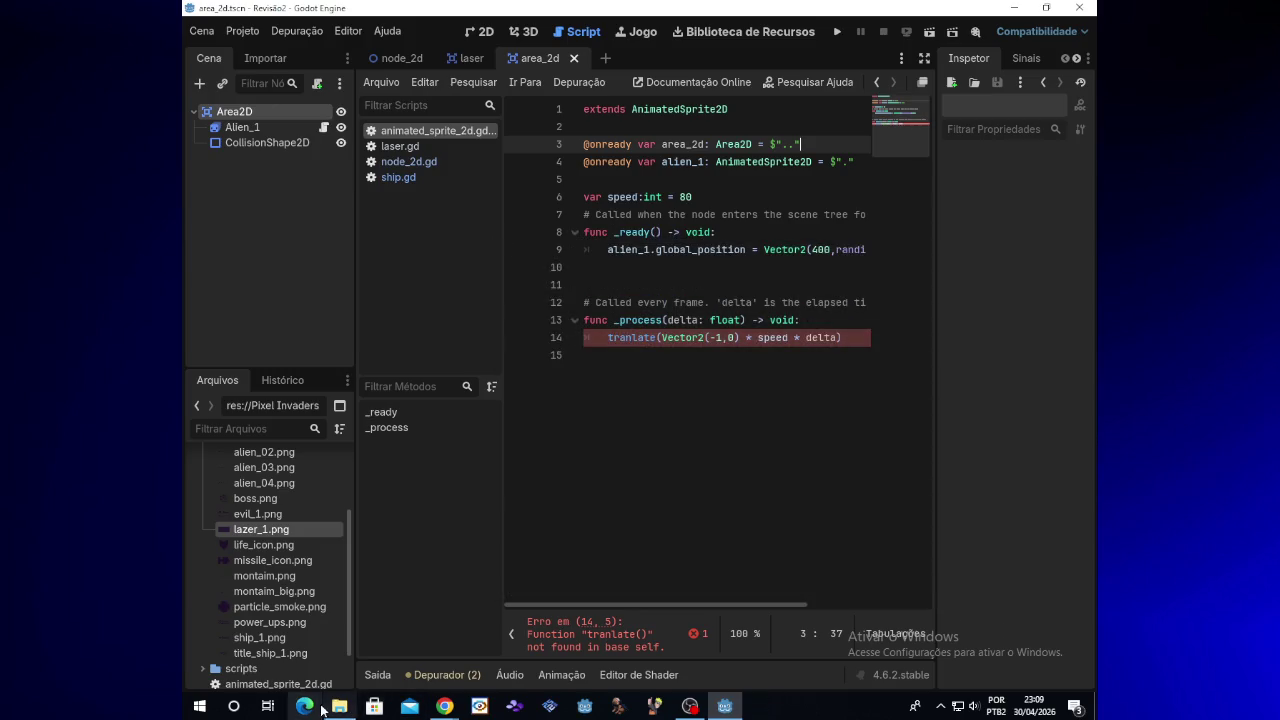
click(340, 706)
click(340, 706)
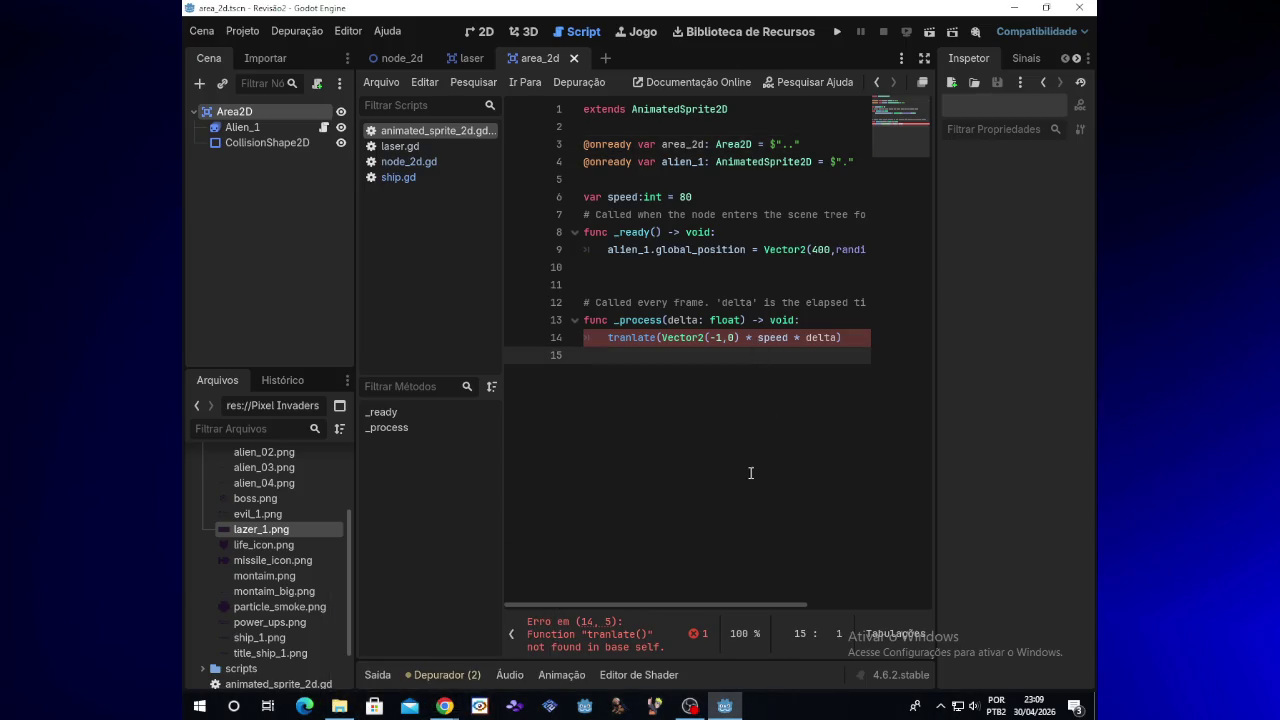
click(608, 338)
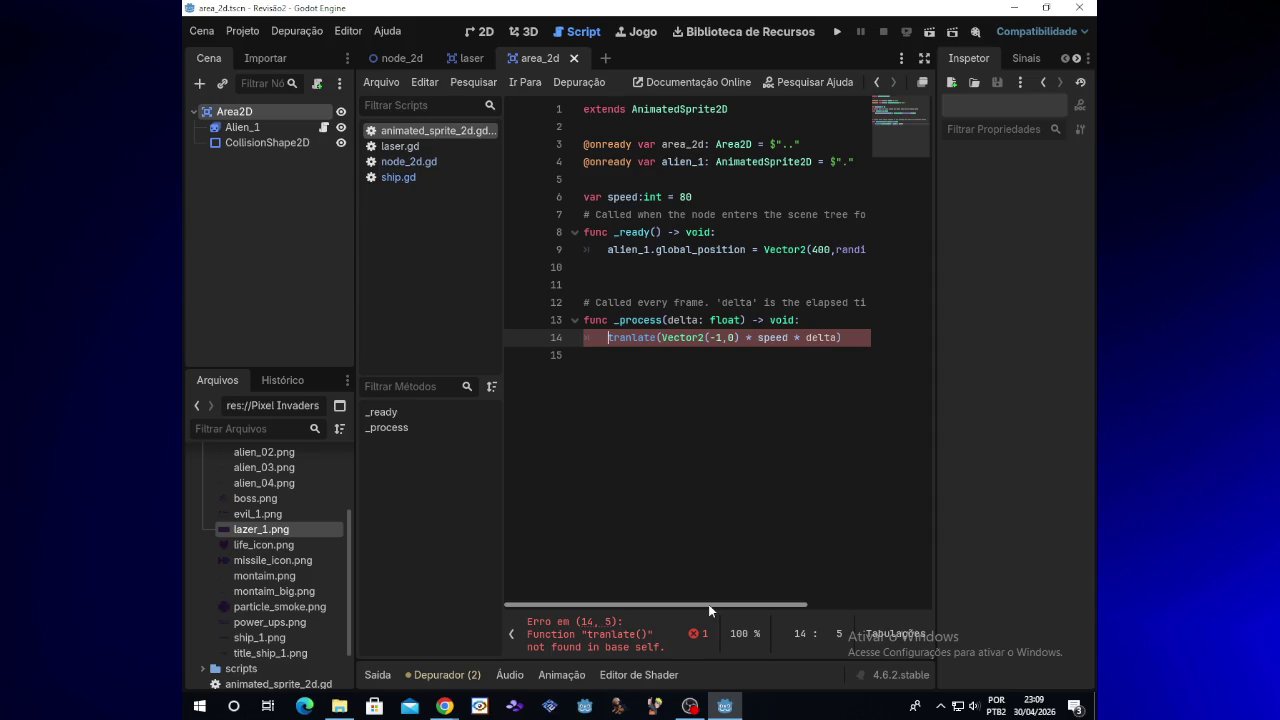
click(339, 706)
Step: Open the Alien_1 notes in Notepad, hide the Revisão2 folder, and return to the Godot script
double_click(383, 90)
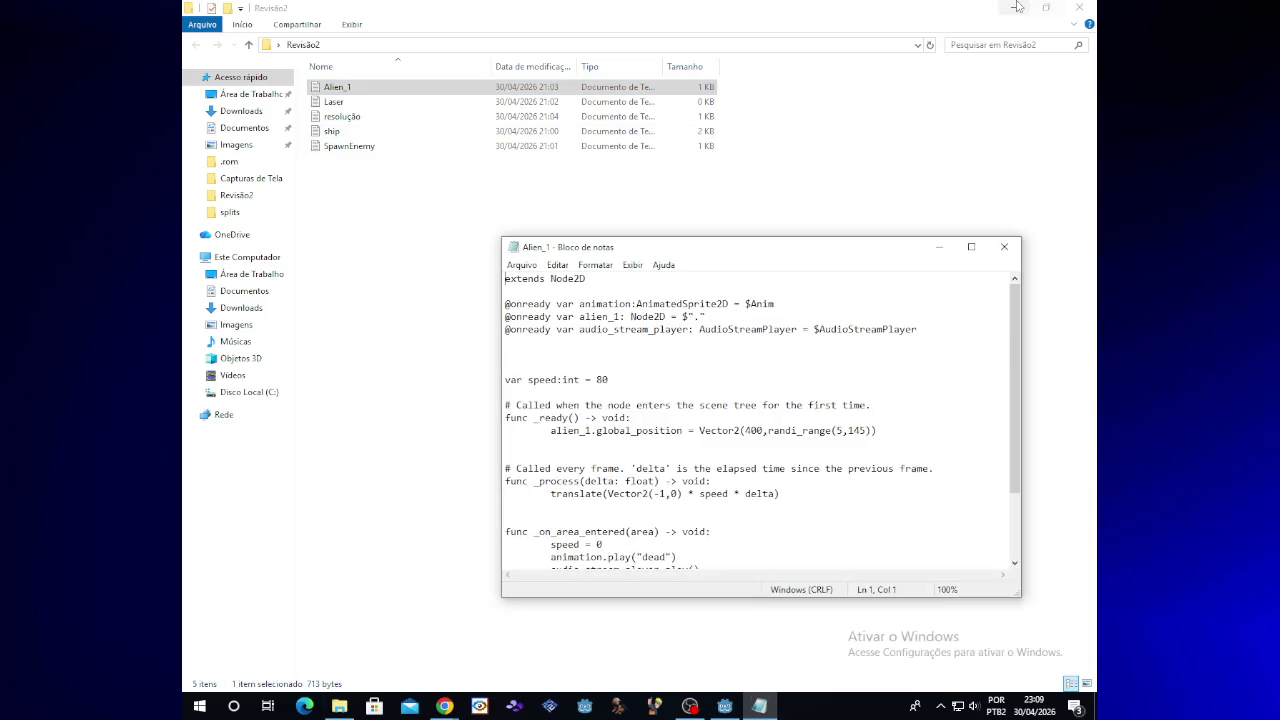
click(1014, 8)
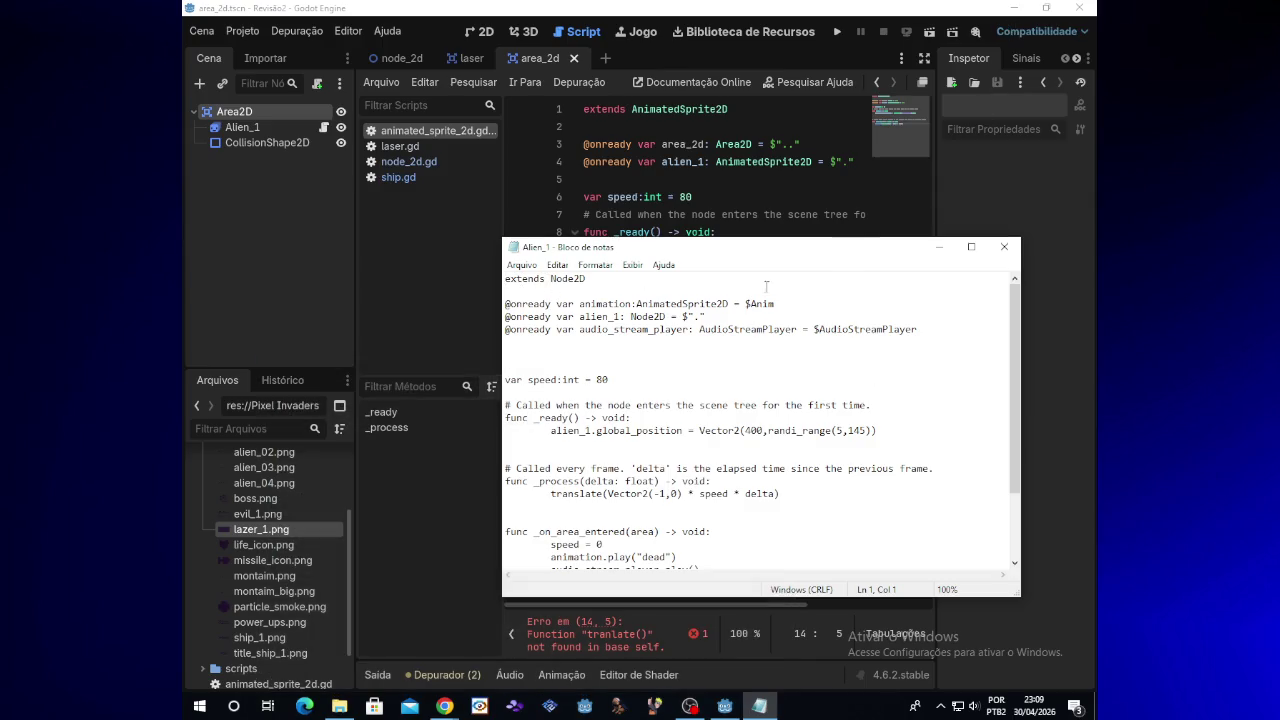
click(730, 112)
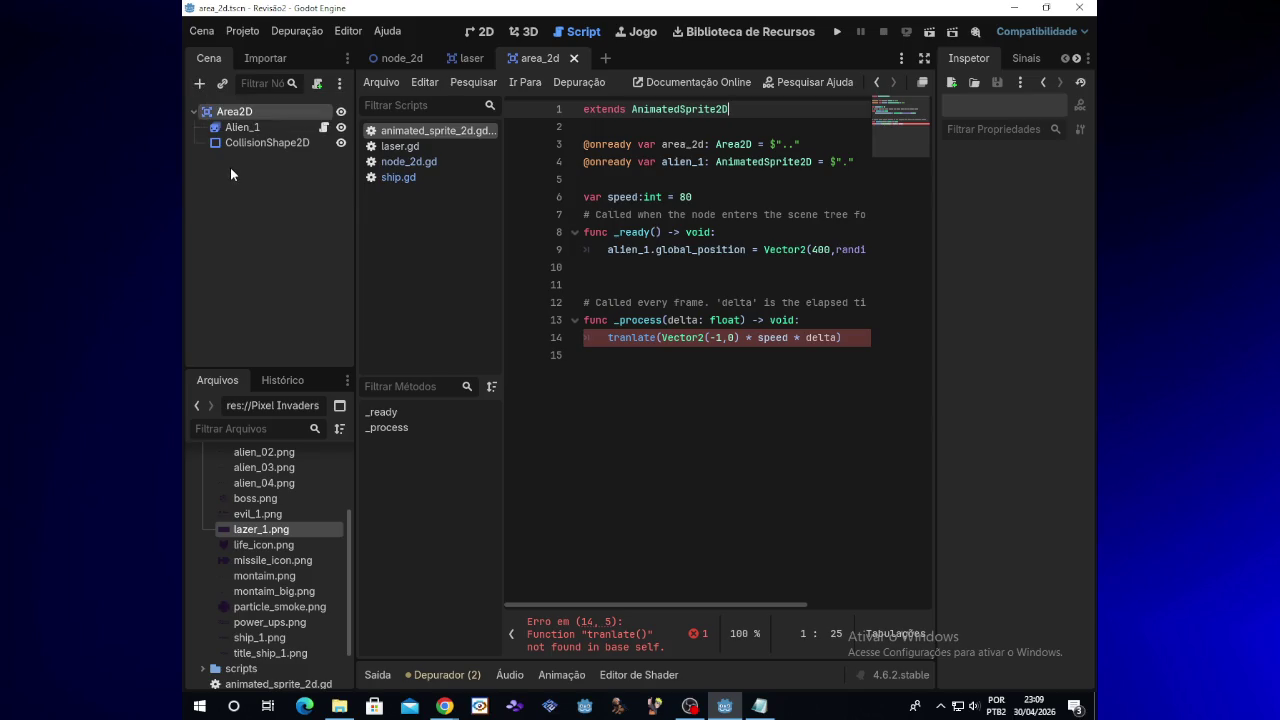
Step: Add a Node2D child under Area2D, then inspect the Node2D and Area2D context menus without changes
click(200, 83)
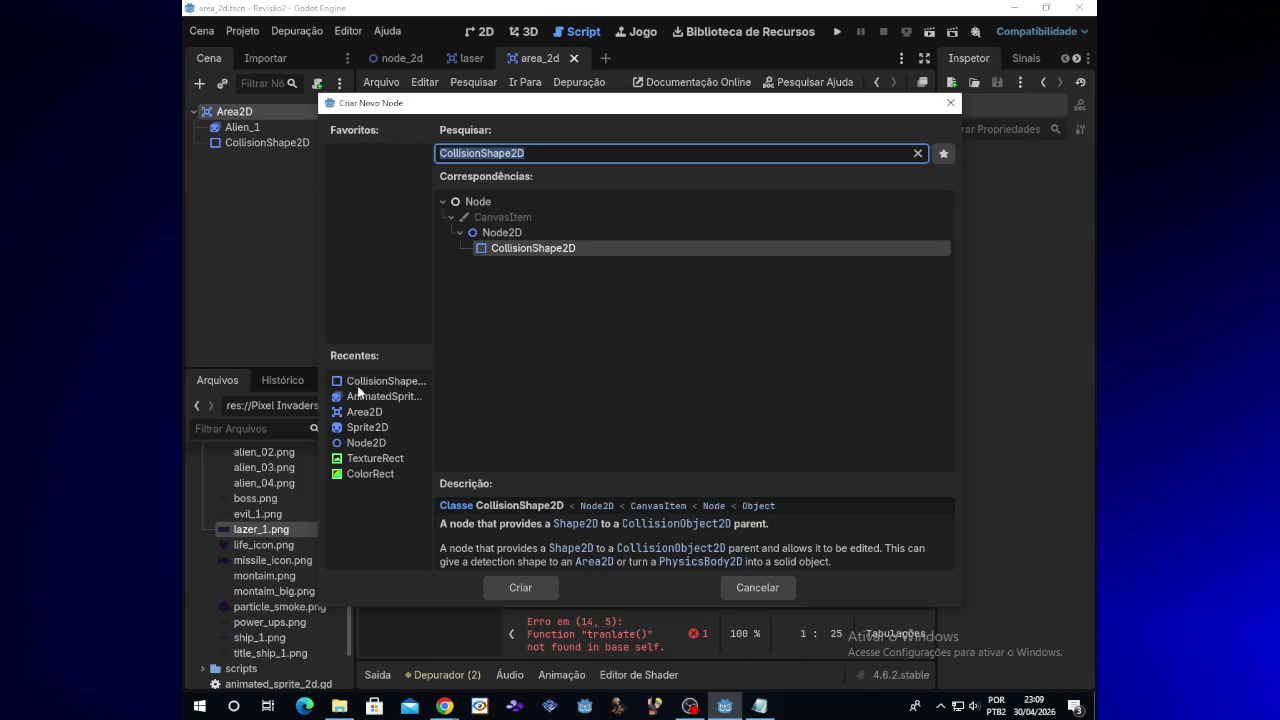
double_click(366, 442)
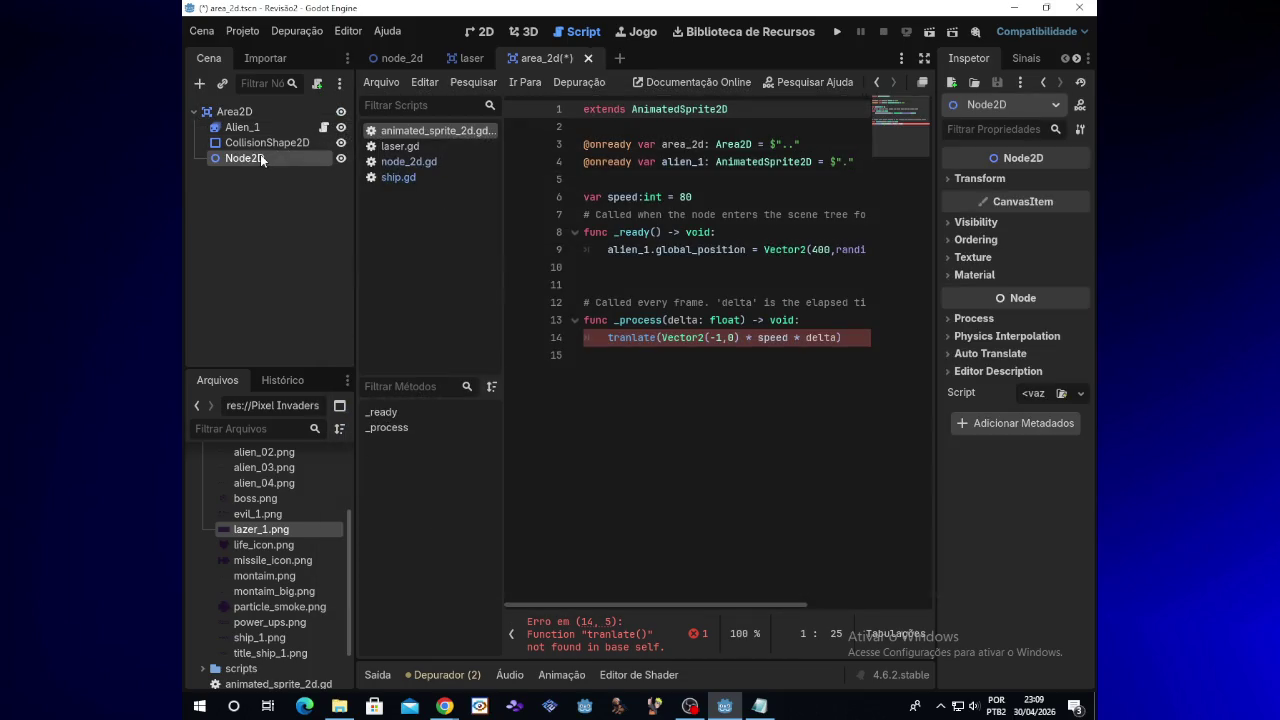
right_click(260, 155)
right_click(257, 110)
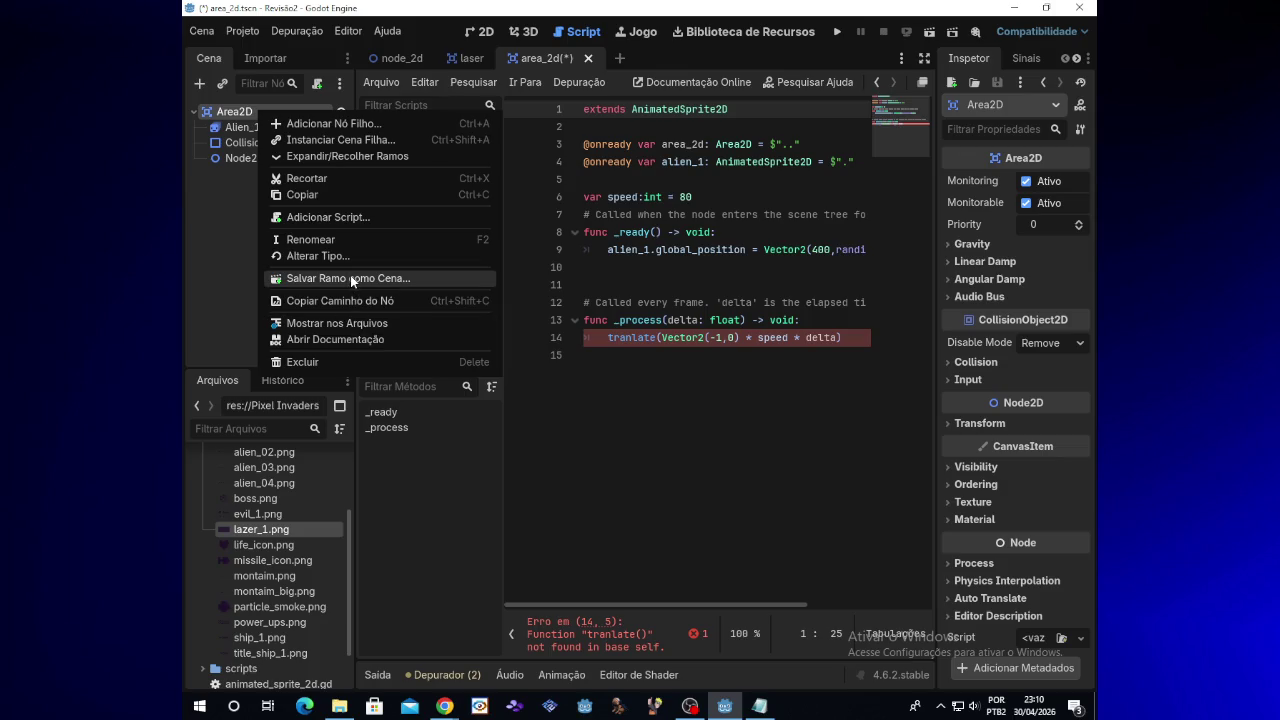
click(236, 160)
drag(240, 157, 236, 112)
right_click(236, 112)
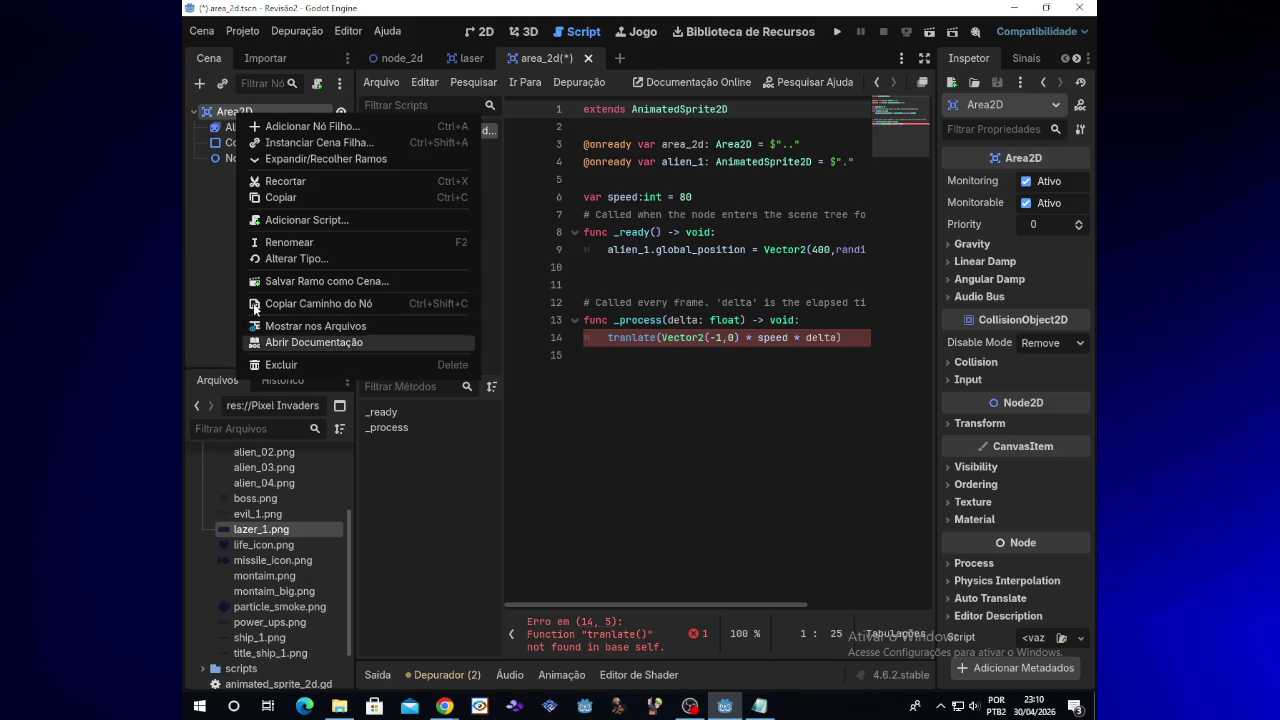
click(218, 245)
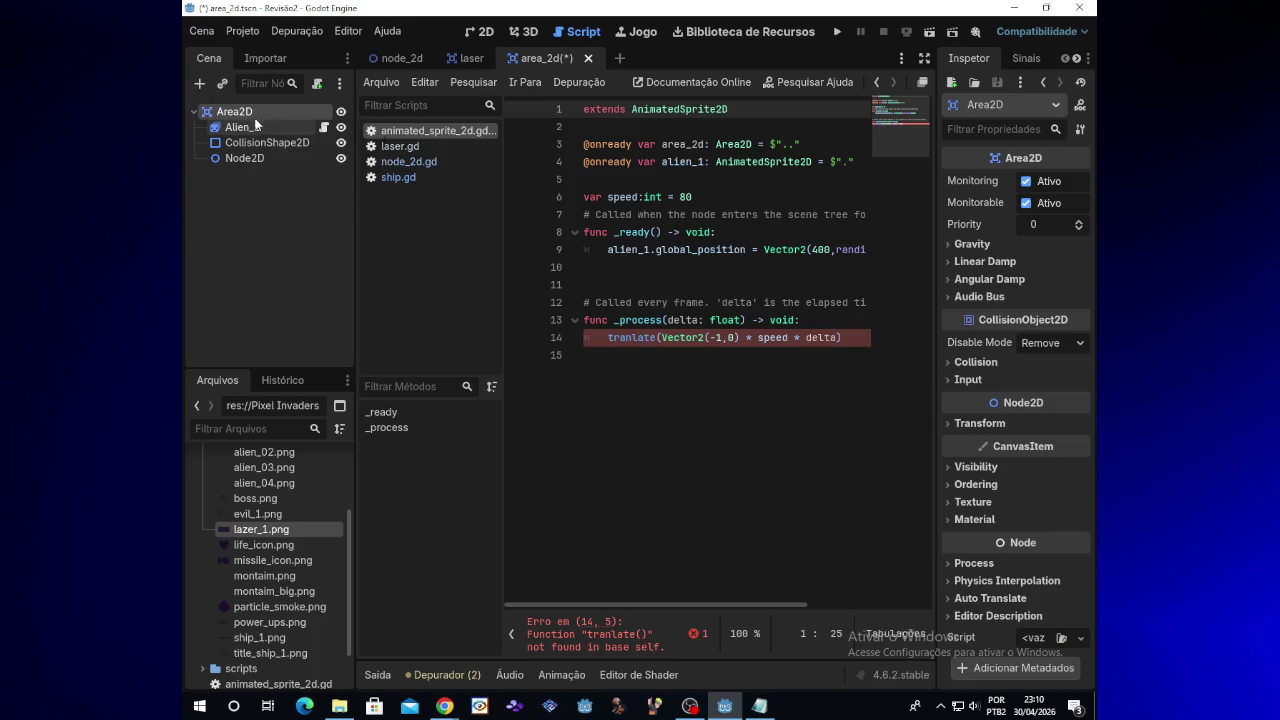
Step: Reorder the scene tree so Alien_1 sits below Node2D
right_click(258, 160)
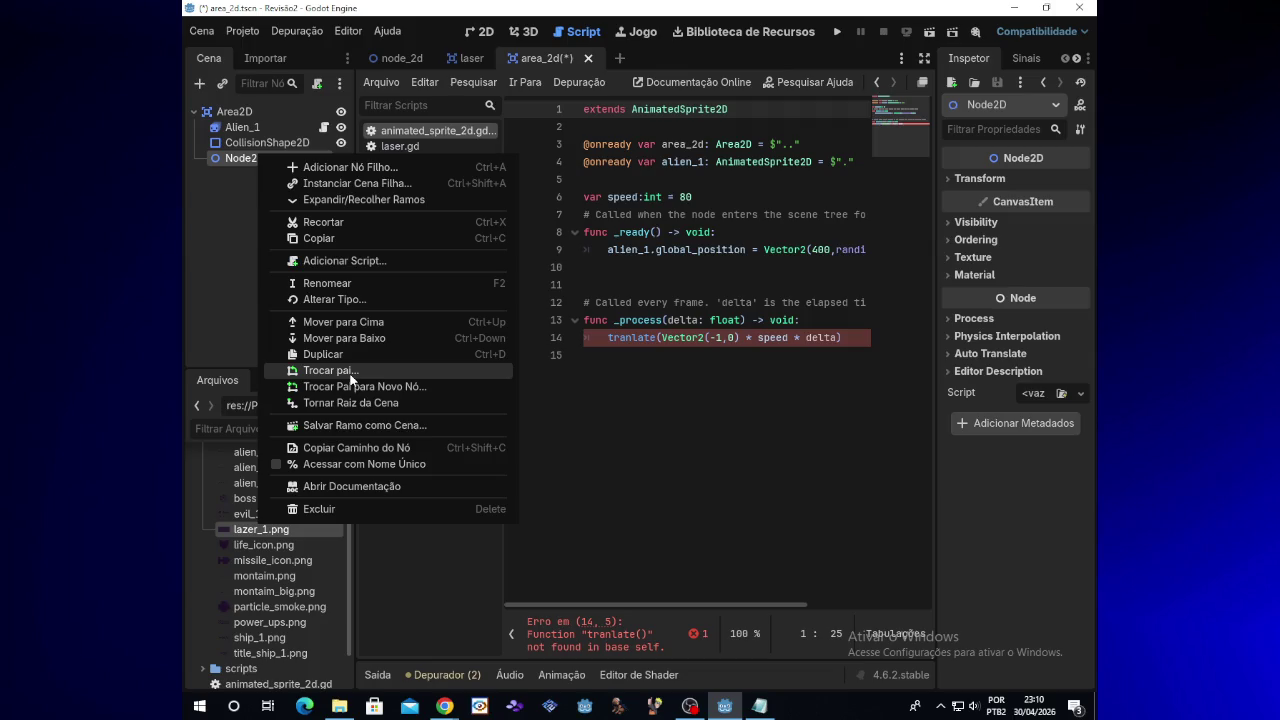
click(246, 234)
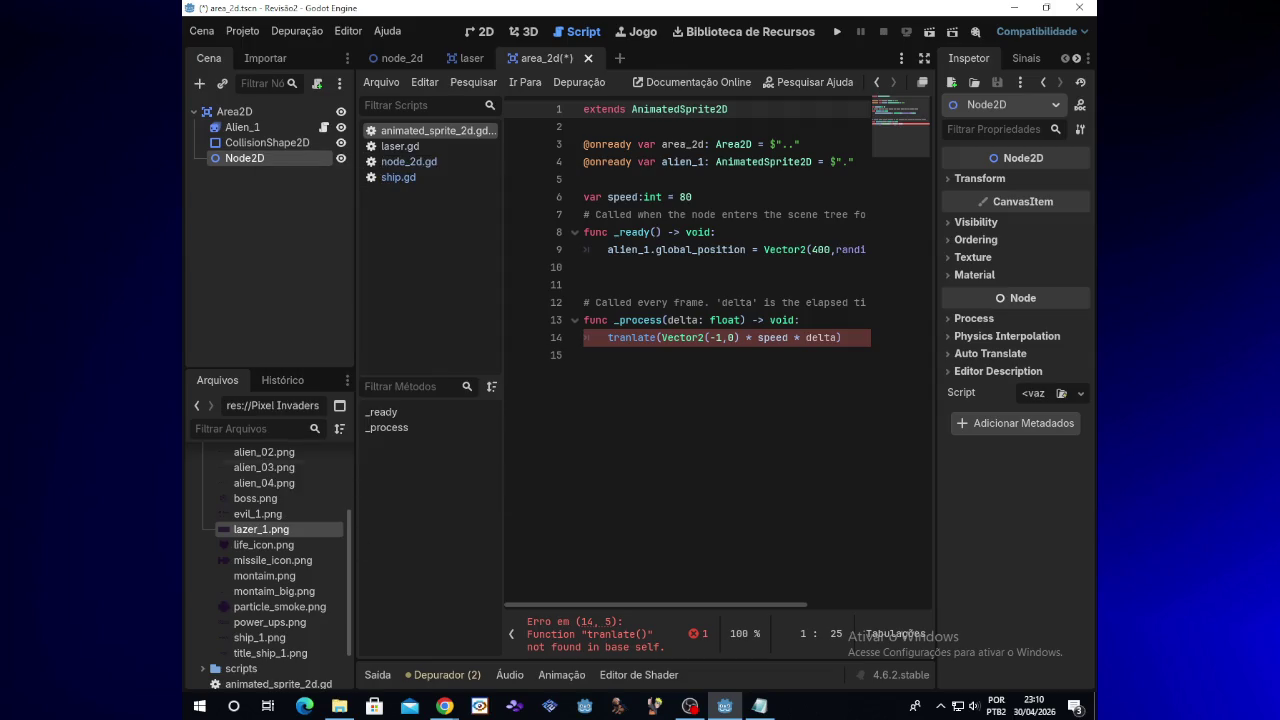
click(253, 270)
drag(267, 110, 261, 164)
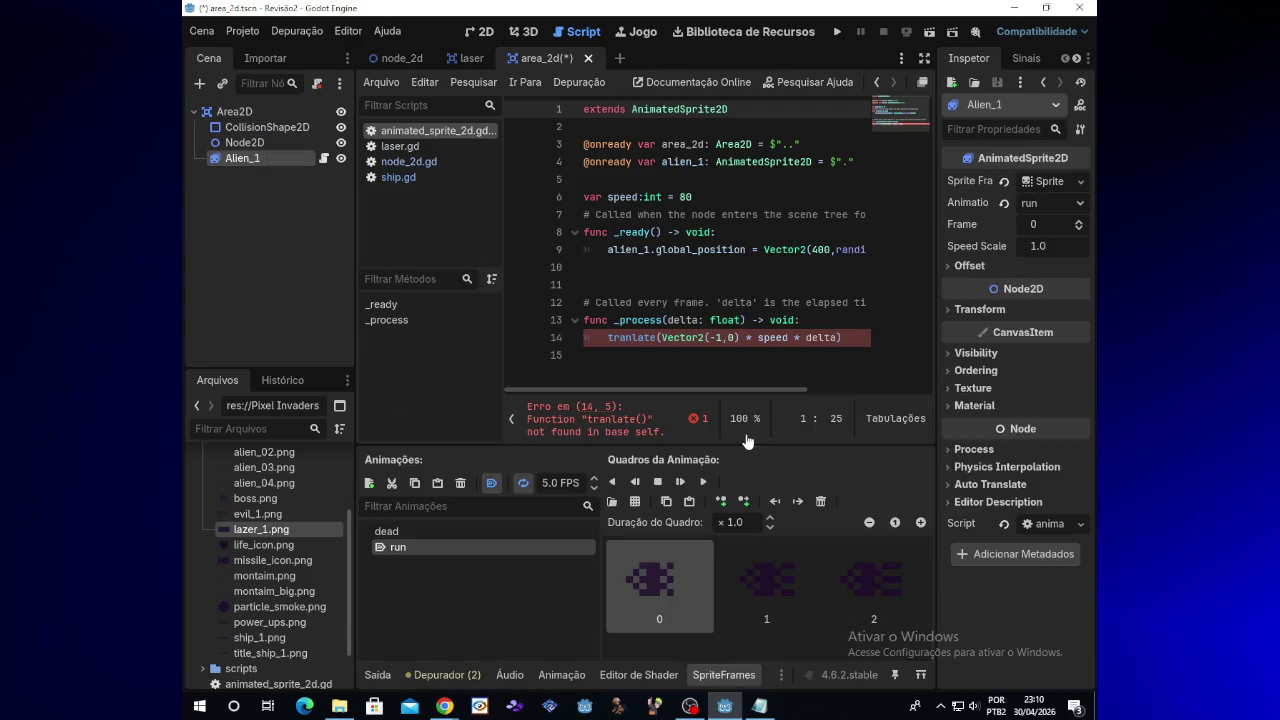
Step: Replace the broken tranlate line 14 with pass
drag(610, 337, 845, 340)
key(BackSpace)
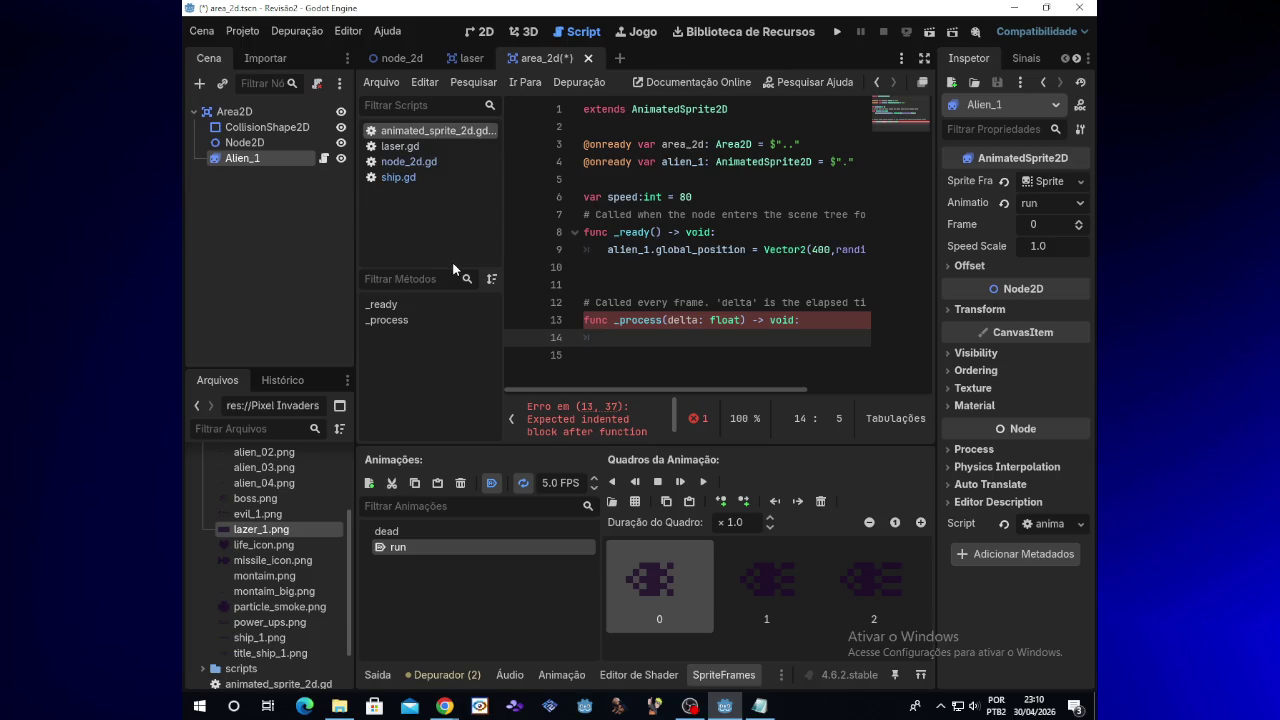
text(pass)
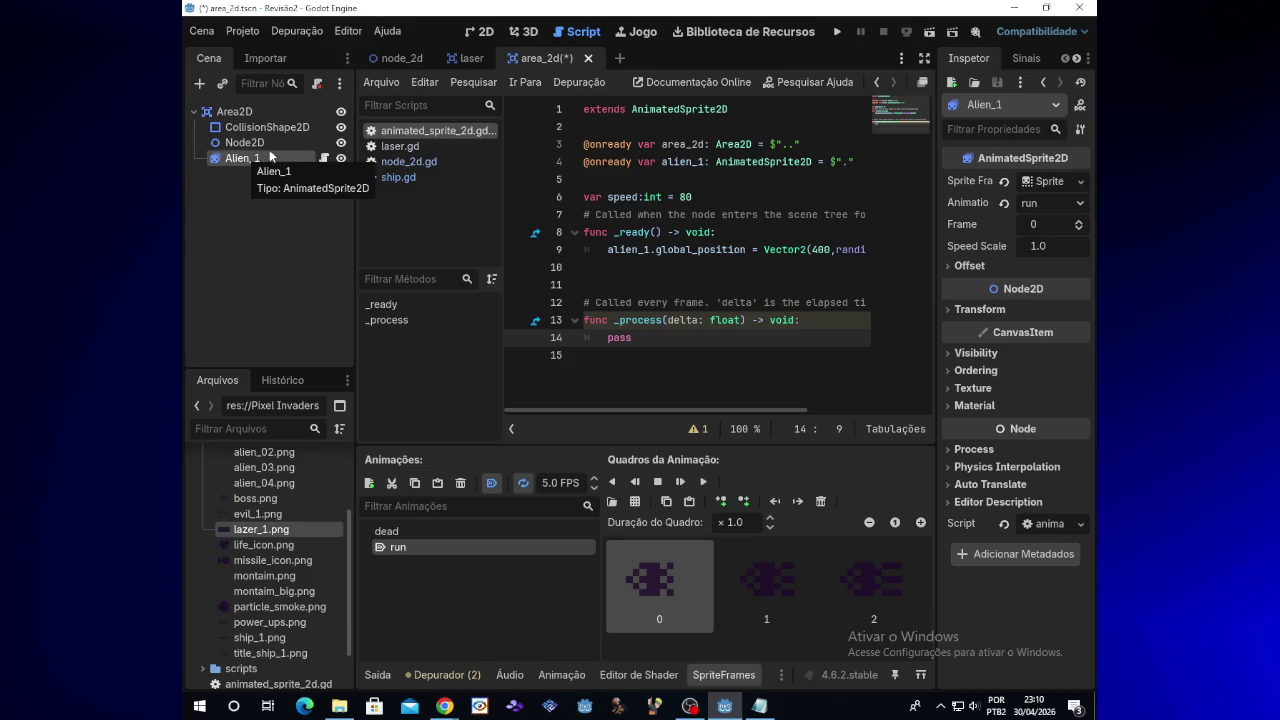
right_click(268, 145)
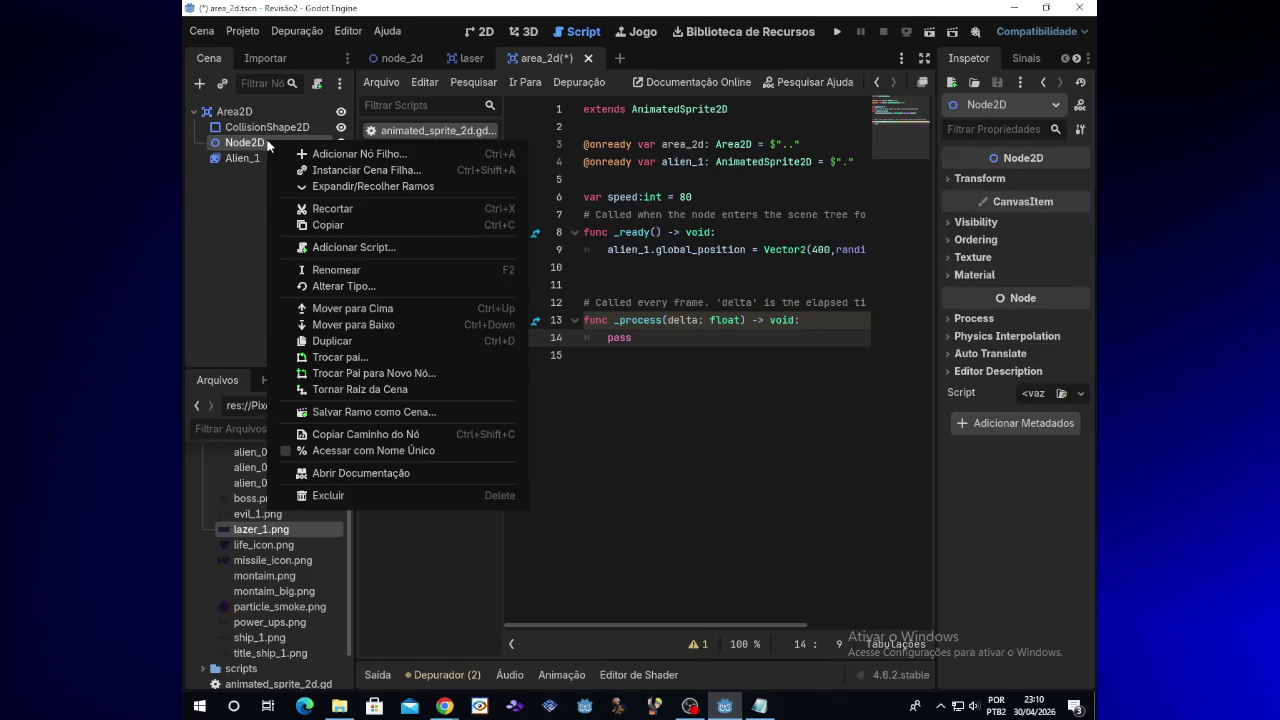
Step: Move Node2D below Alien_1, then delete it from the area_2d scene
right_click(249, 110)
right_click(249, 110)
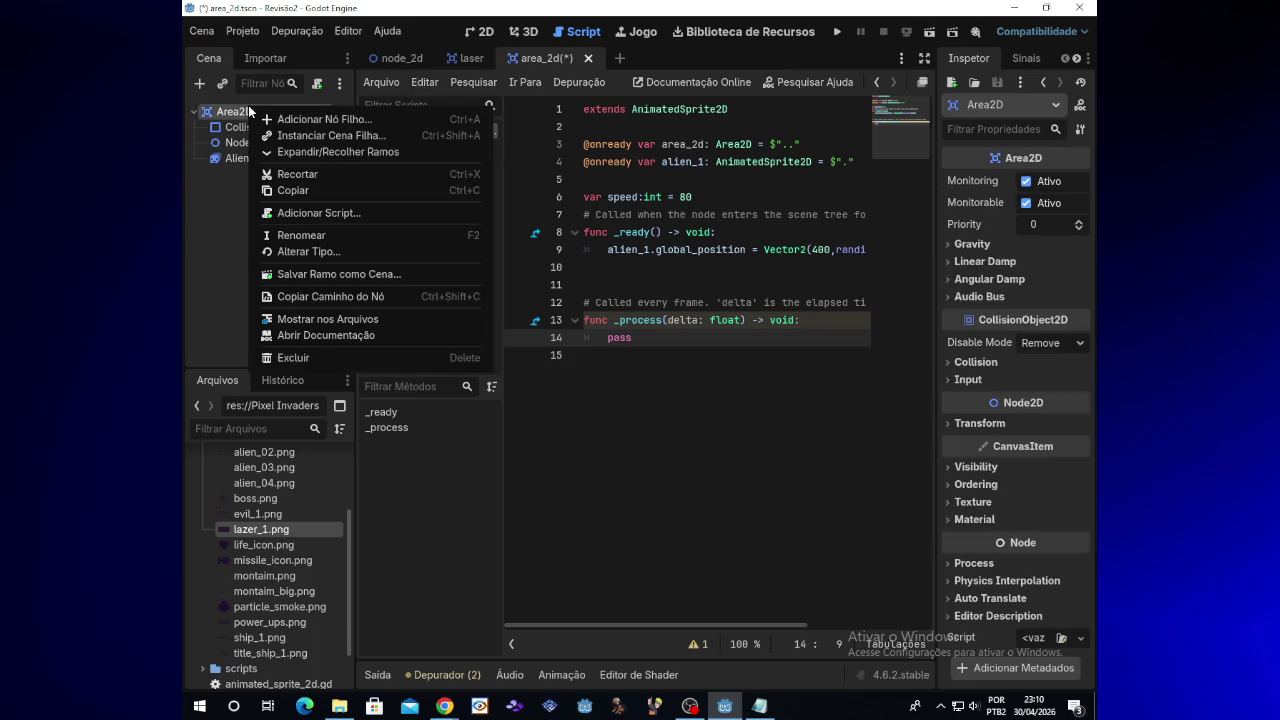
click(252, 118)
drag(245, 143, 258, 165)
click(230, 112)
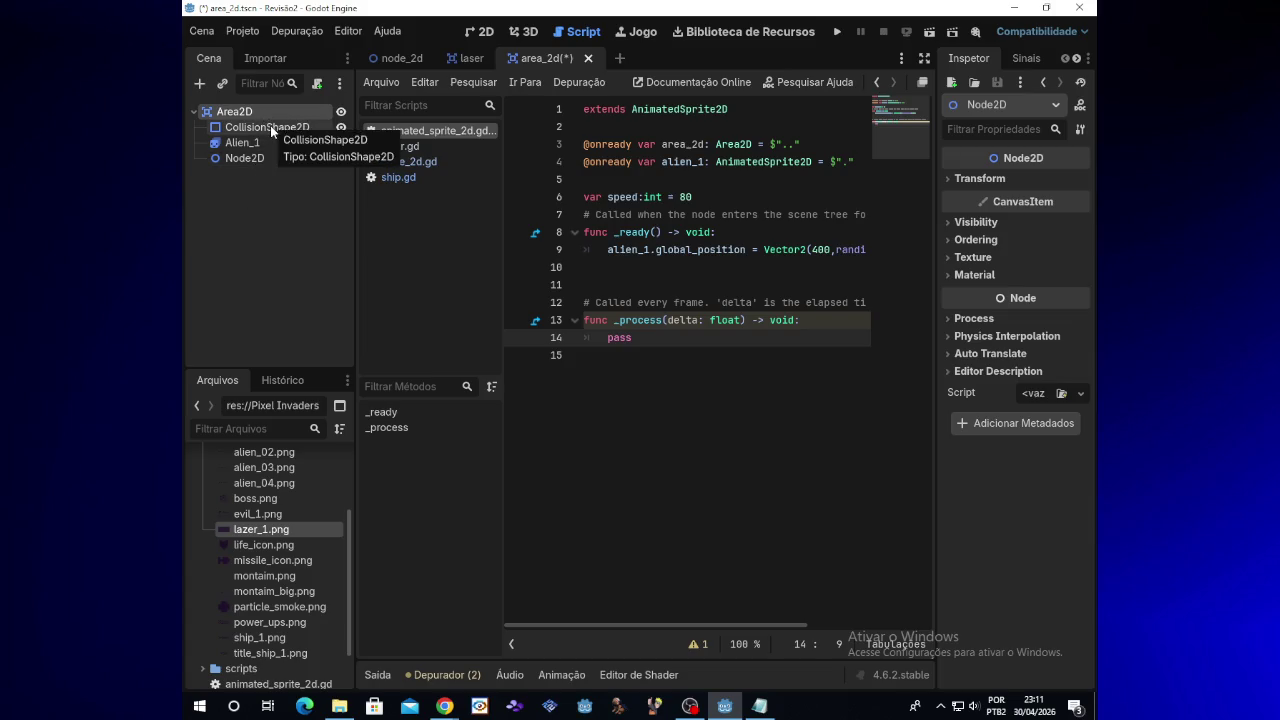
click(252, 160)
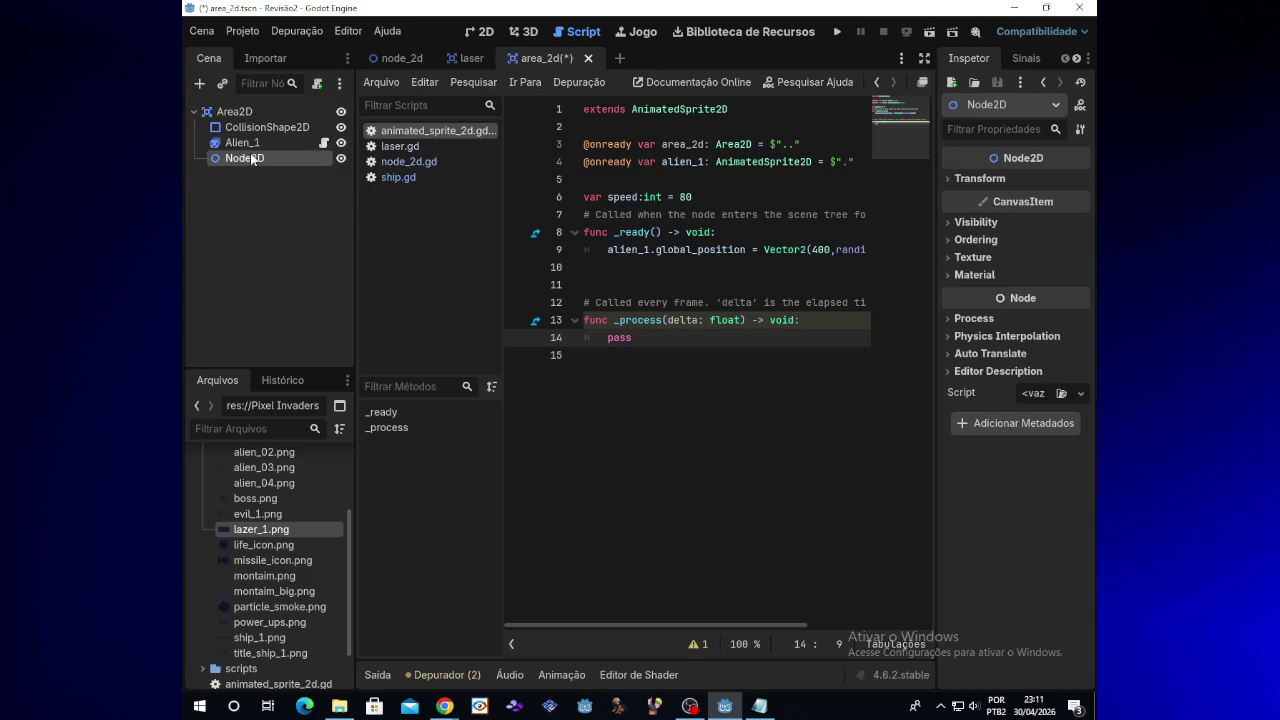
key(Delete)
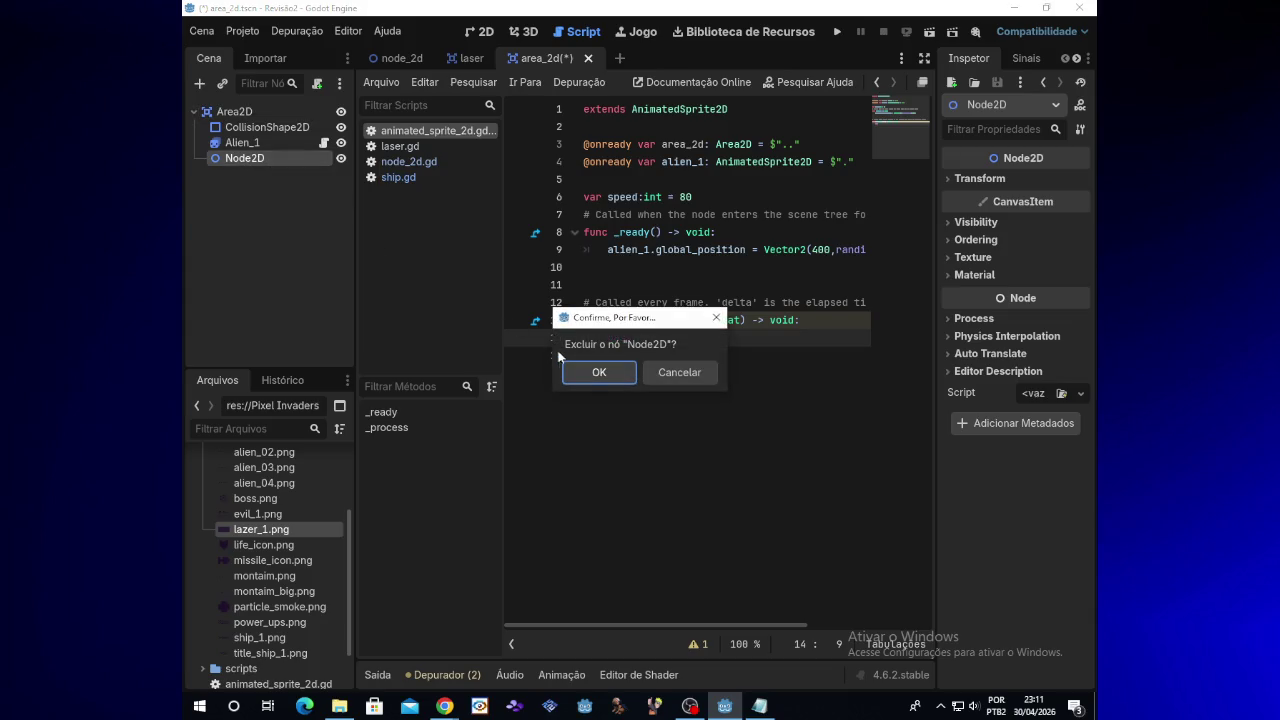
key(Return)
Step: Add another Node2D, delete it again, and bring up the Alien_1 notes
click(201, 84)
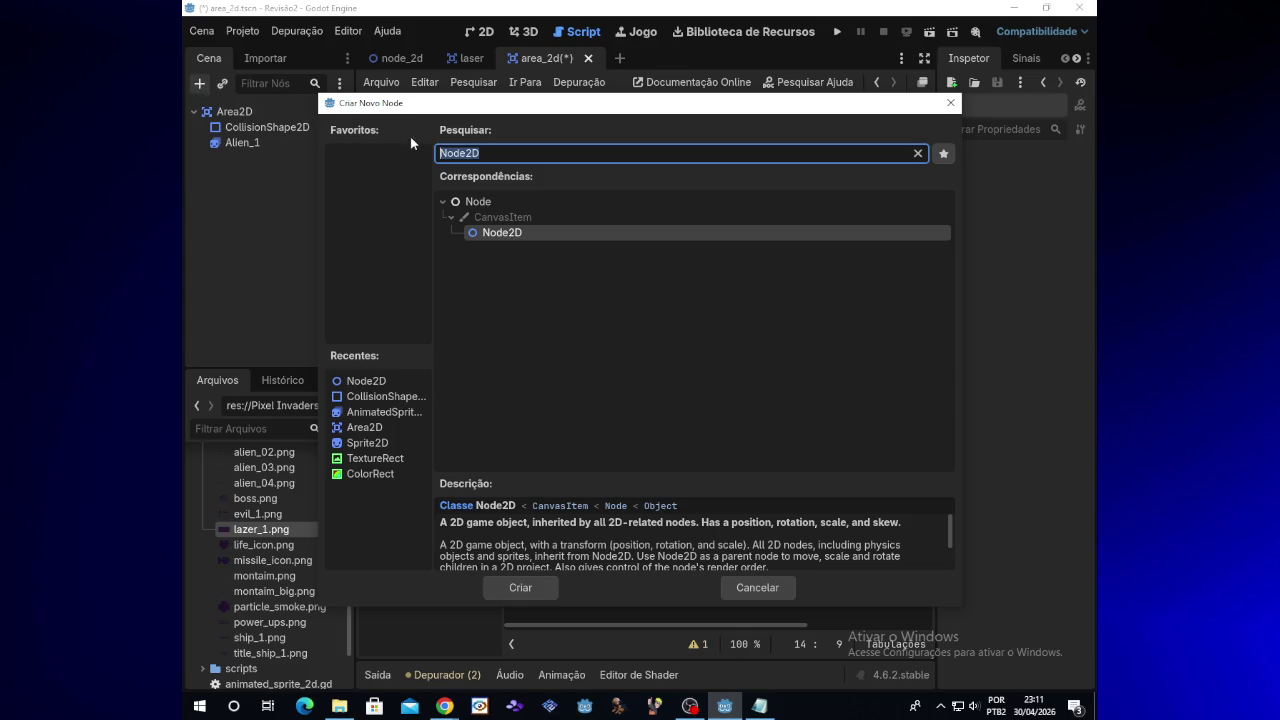
double_click(494, 233)
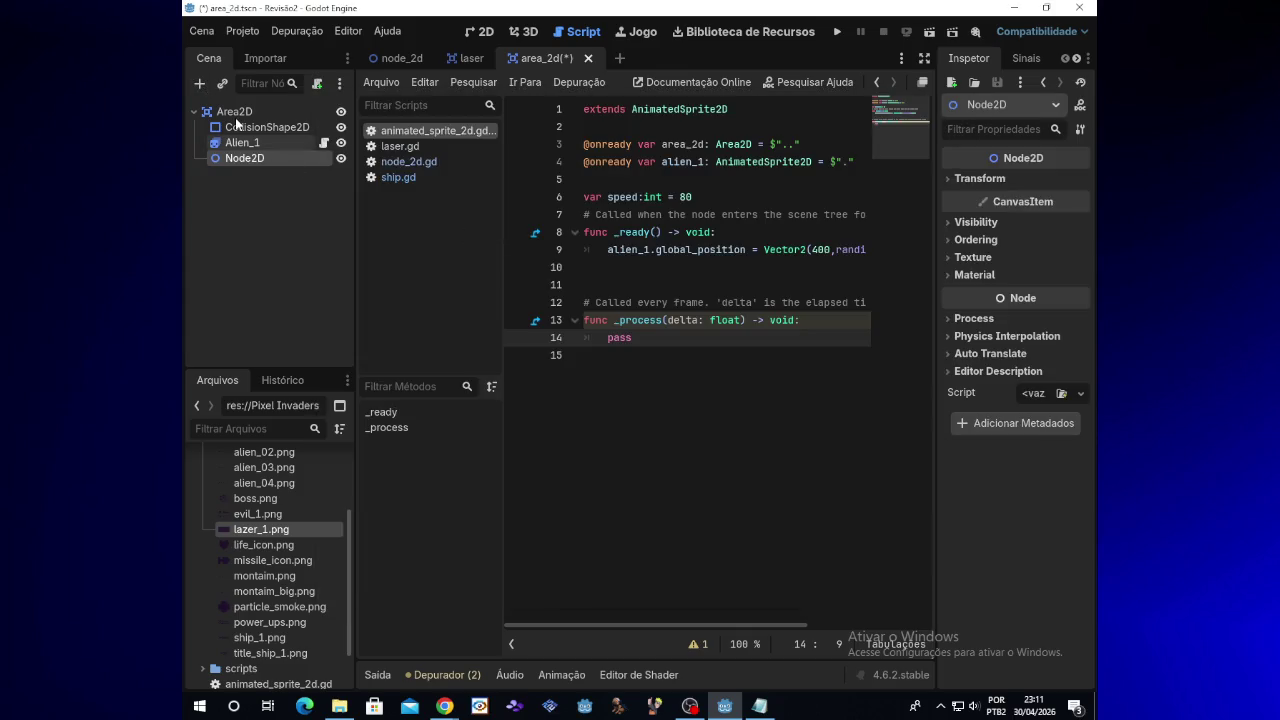
click(236, 113)
click(237, 118)
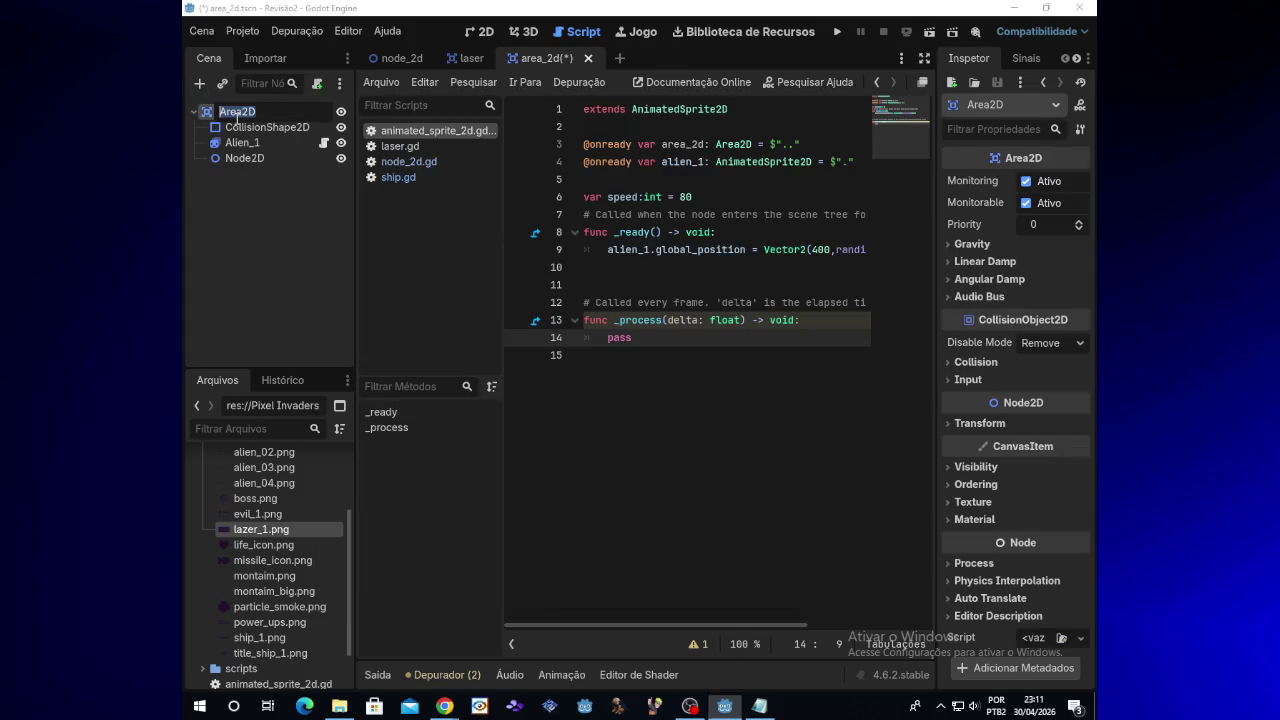
key(Return)
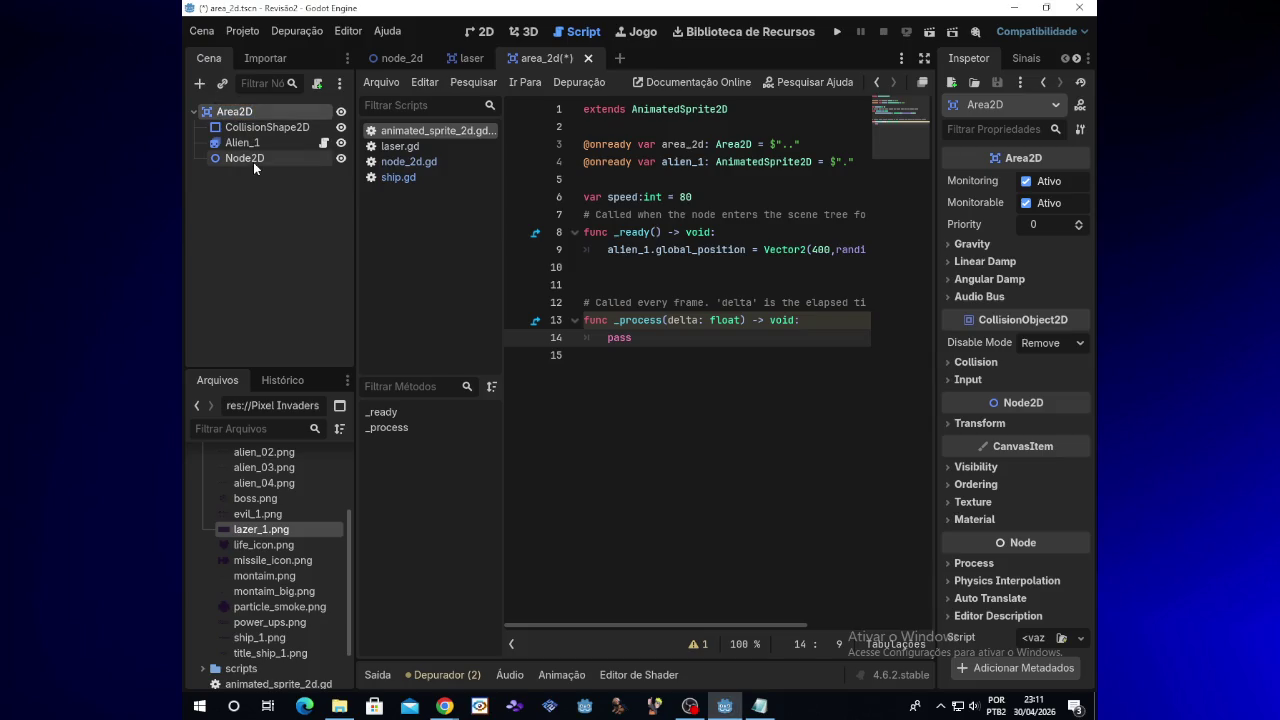
click(255, 157)
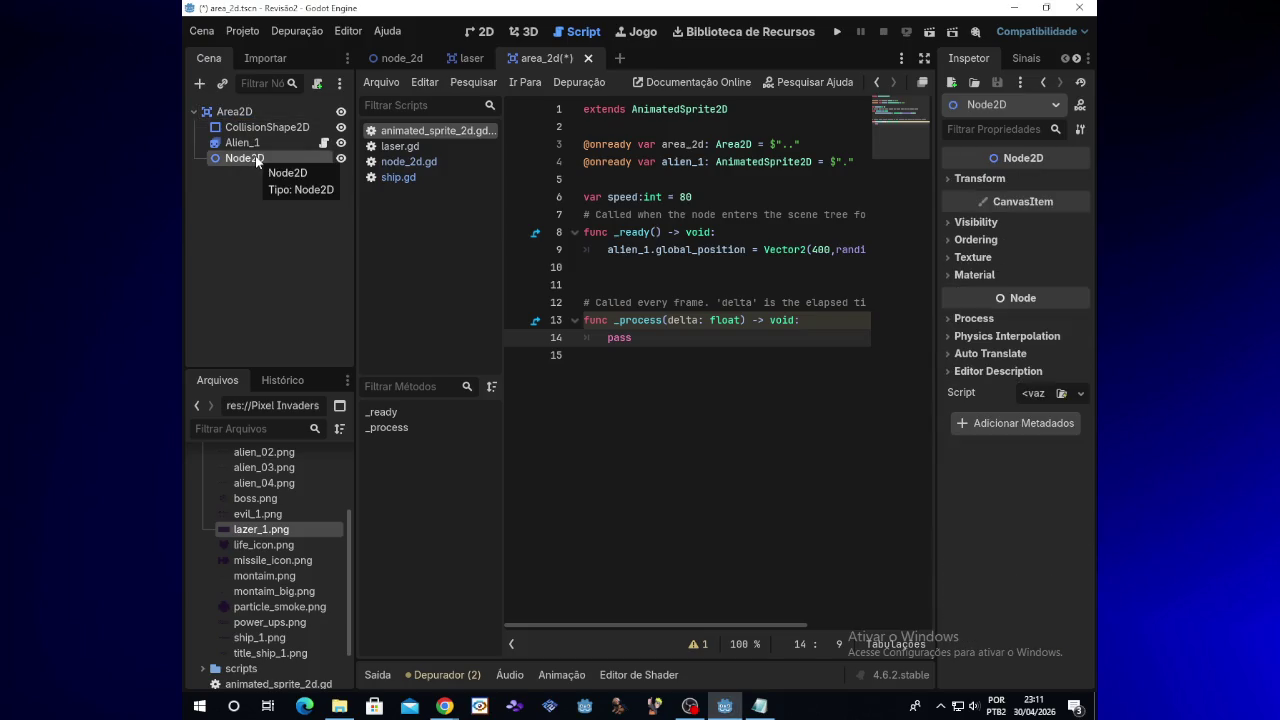
key(Delete)
click(592, 369)
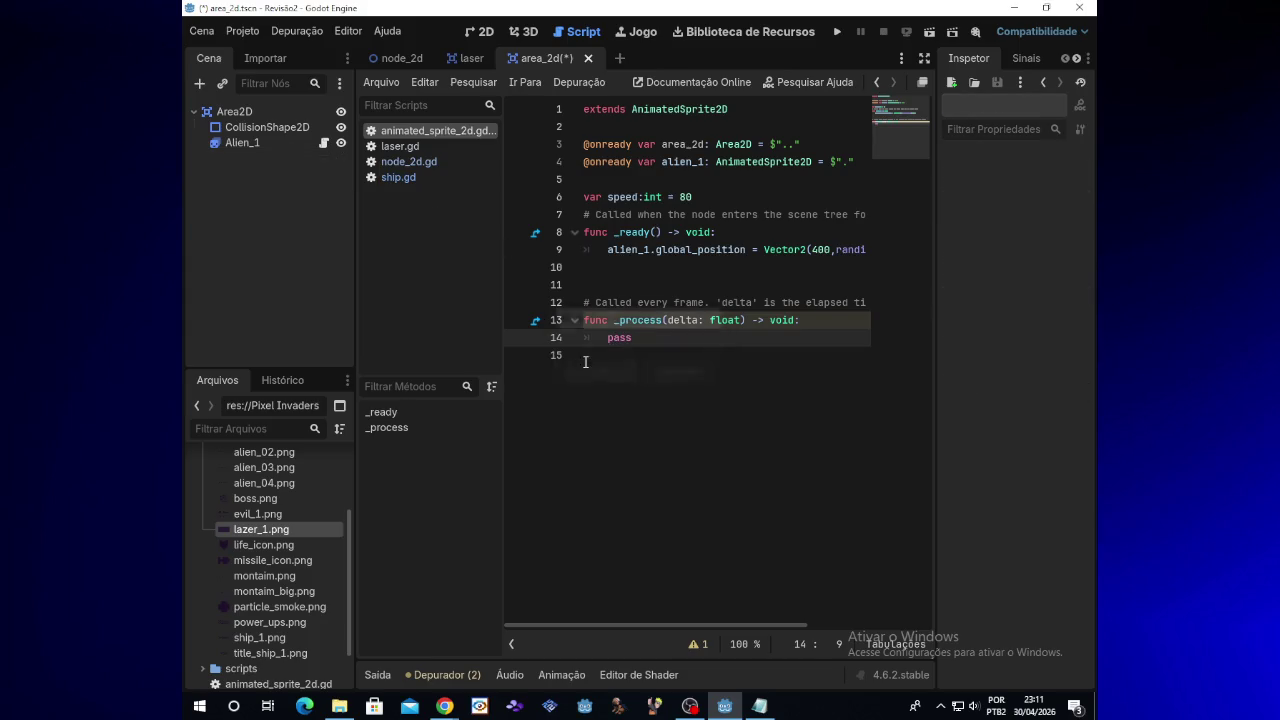
mouse_move(444, 706)
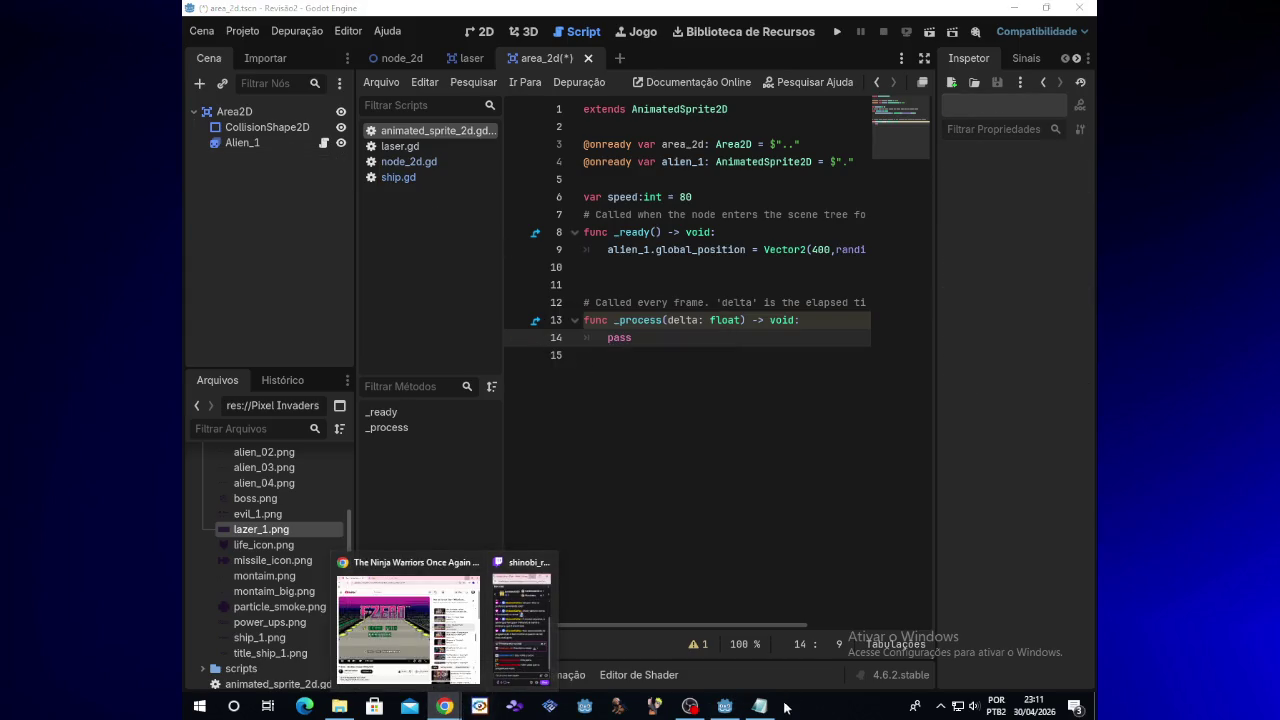
click(760, 706)
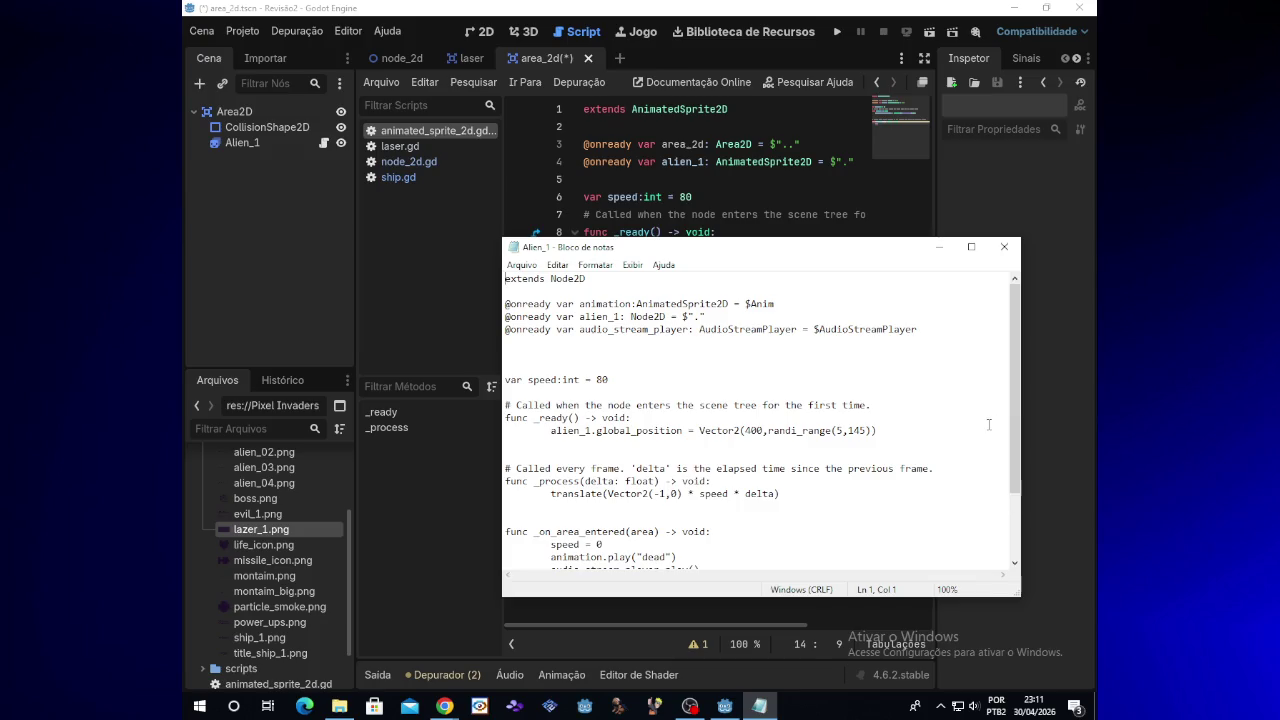
click(1003, 250)
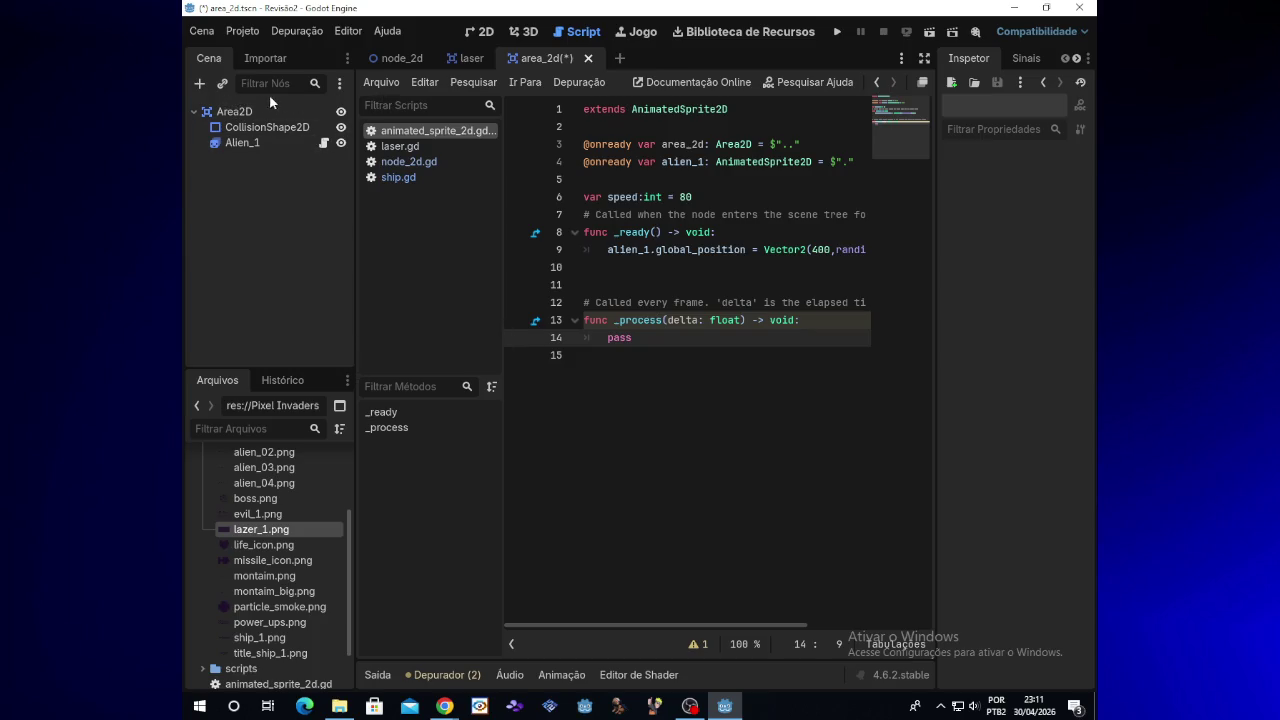
click(200, 83)
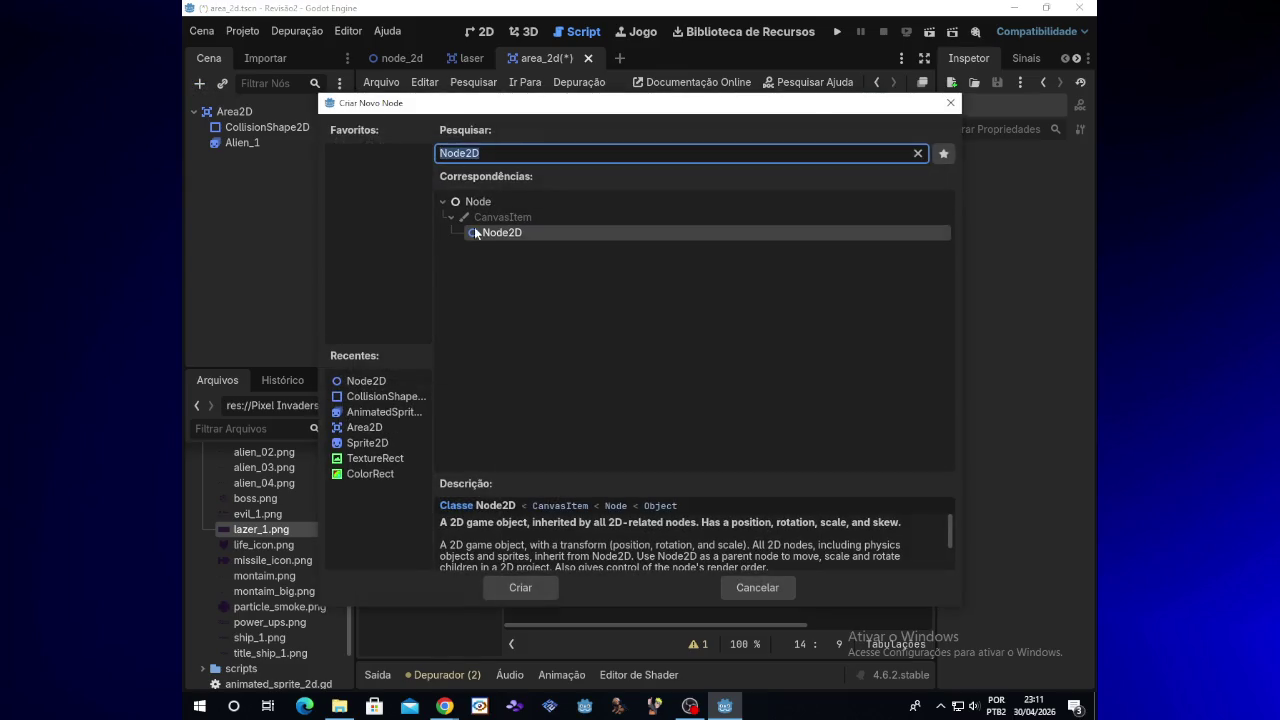
double_click(389, 379)
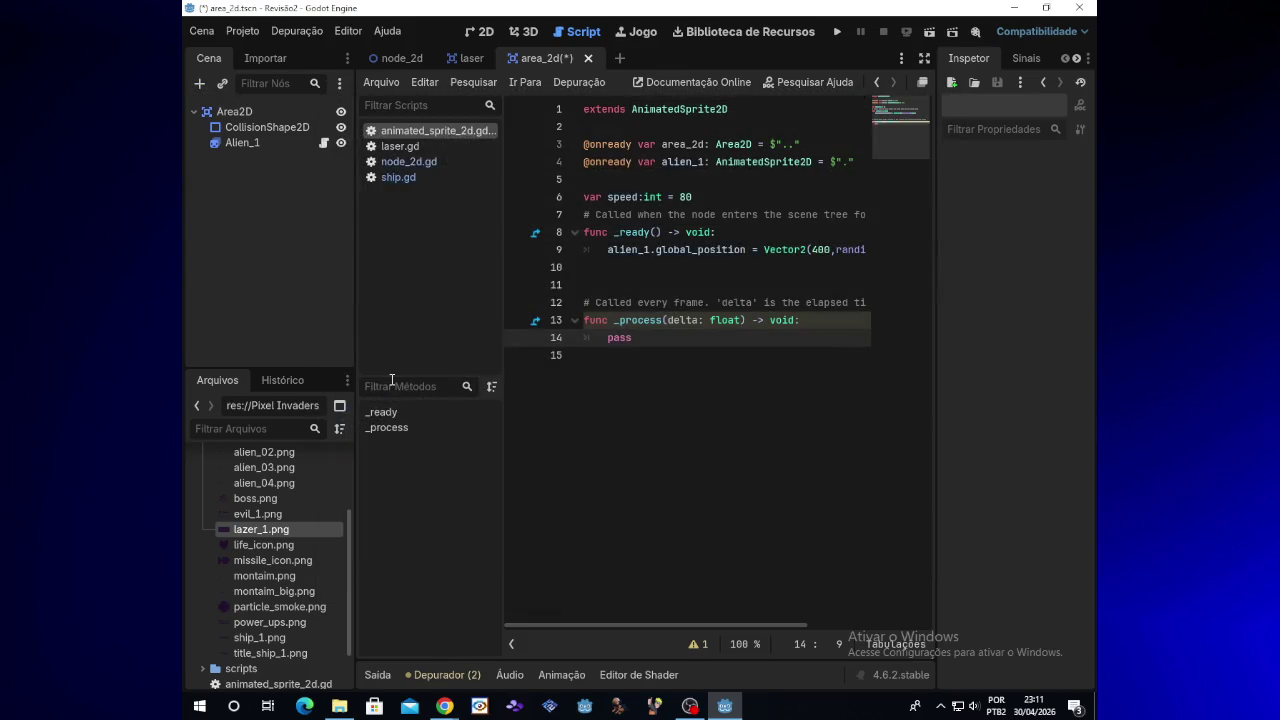
drag(291, 157, 280, 106)
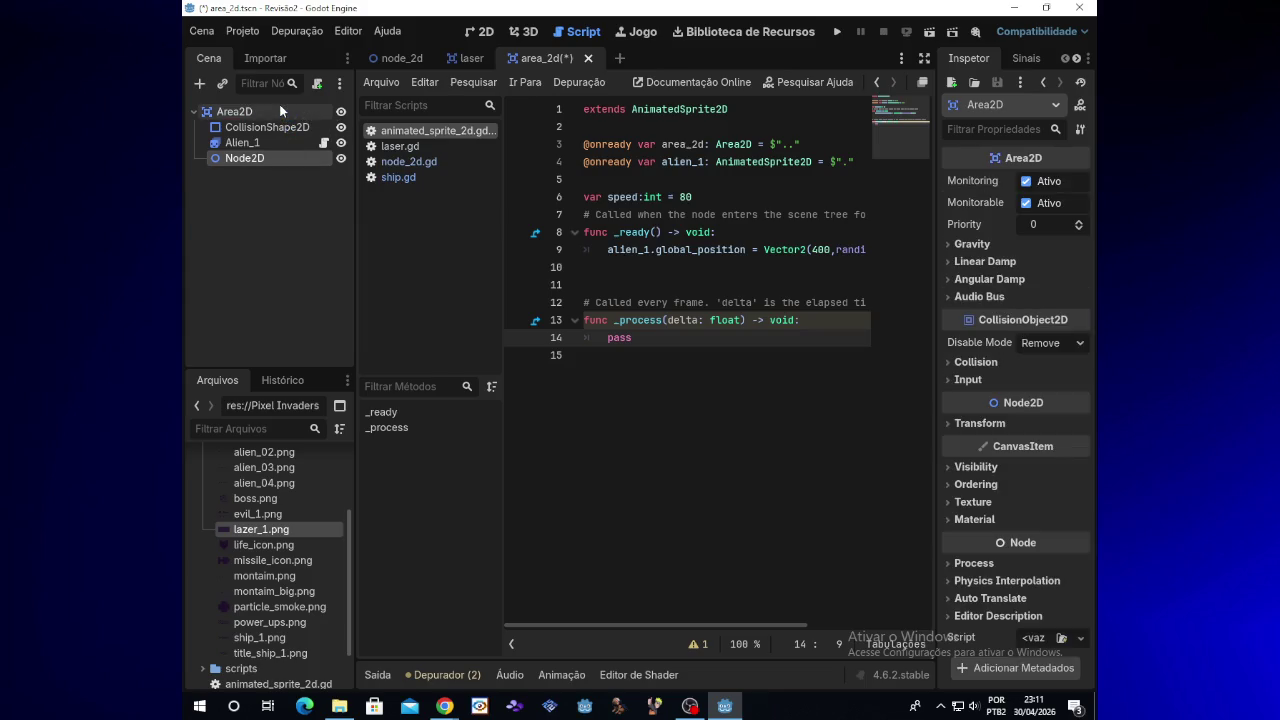
right_click(305, 168)
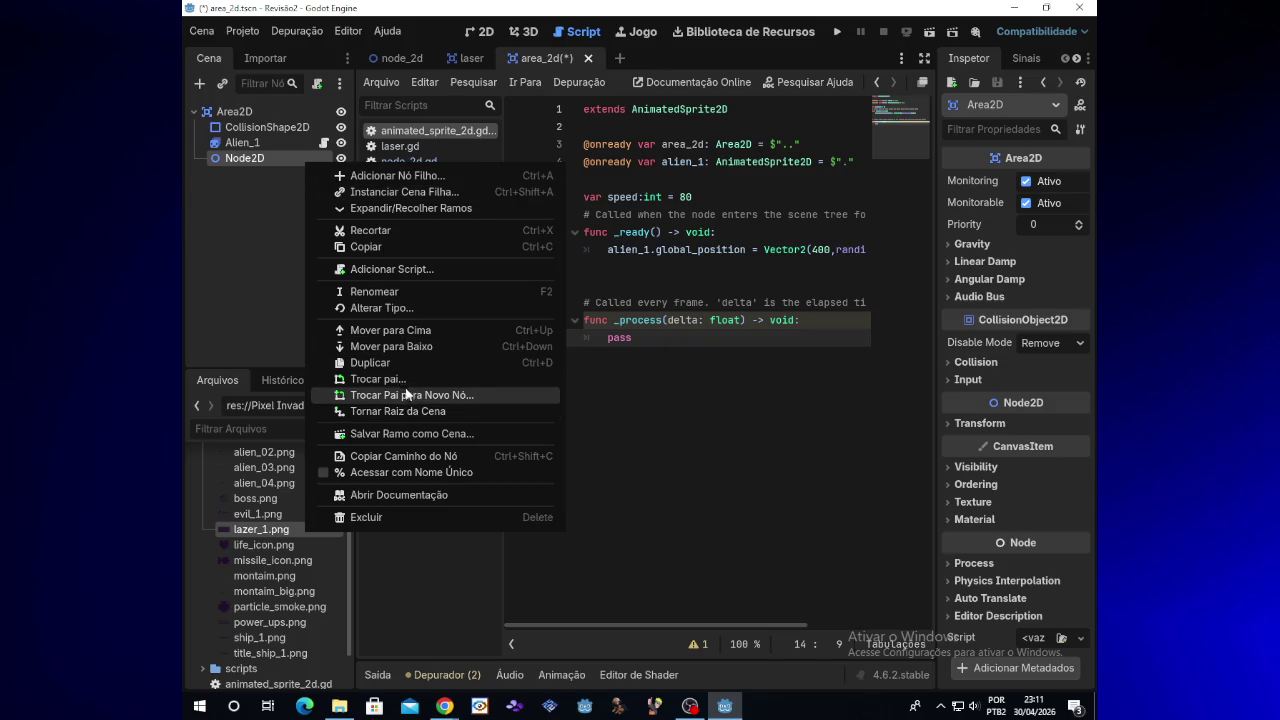
click(405, 390)
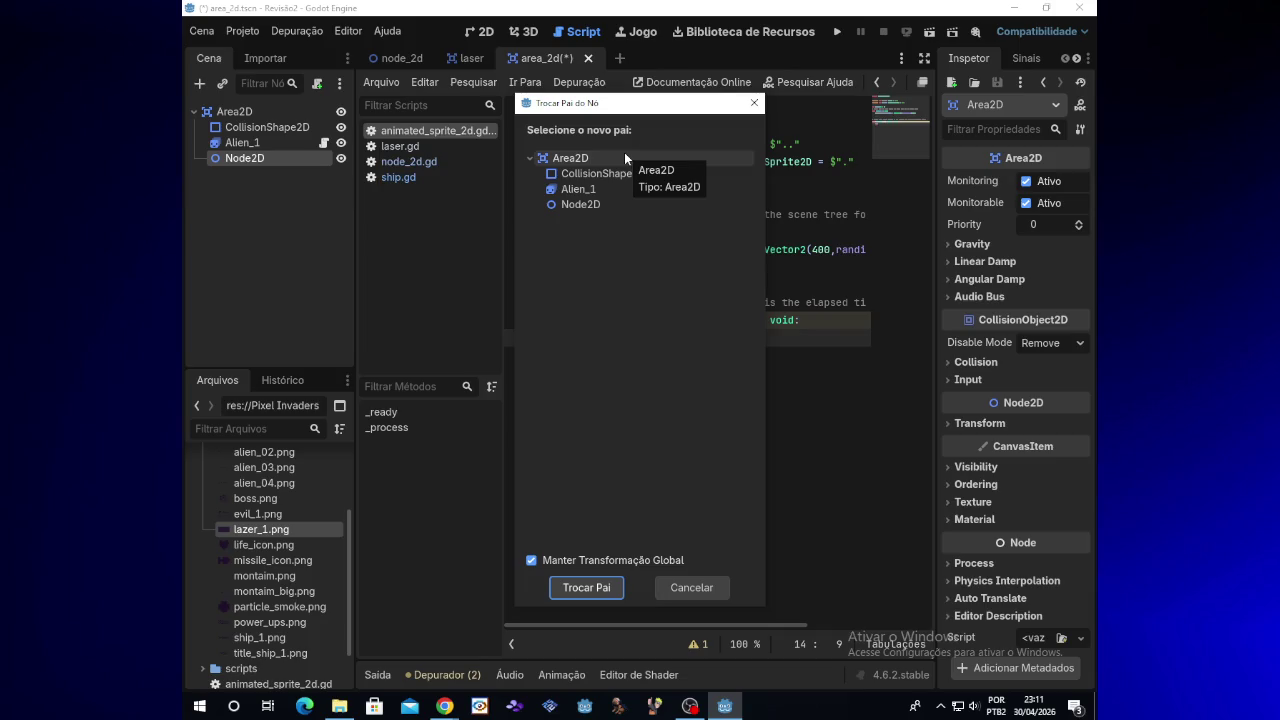
click(672, 588)
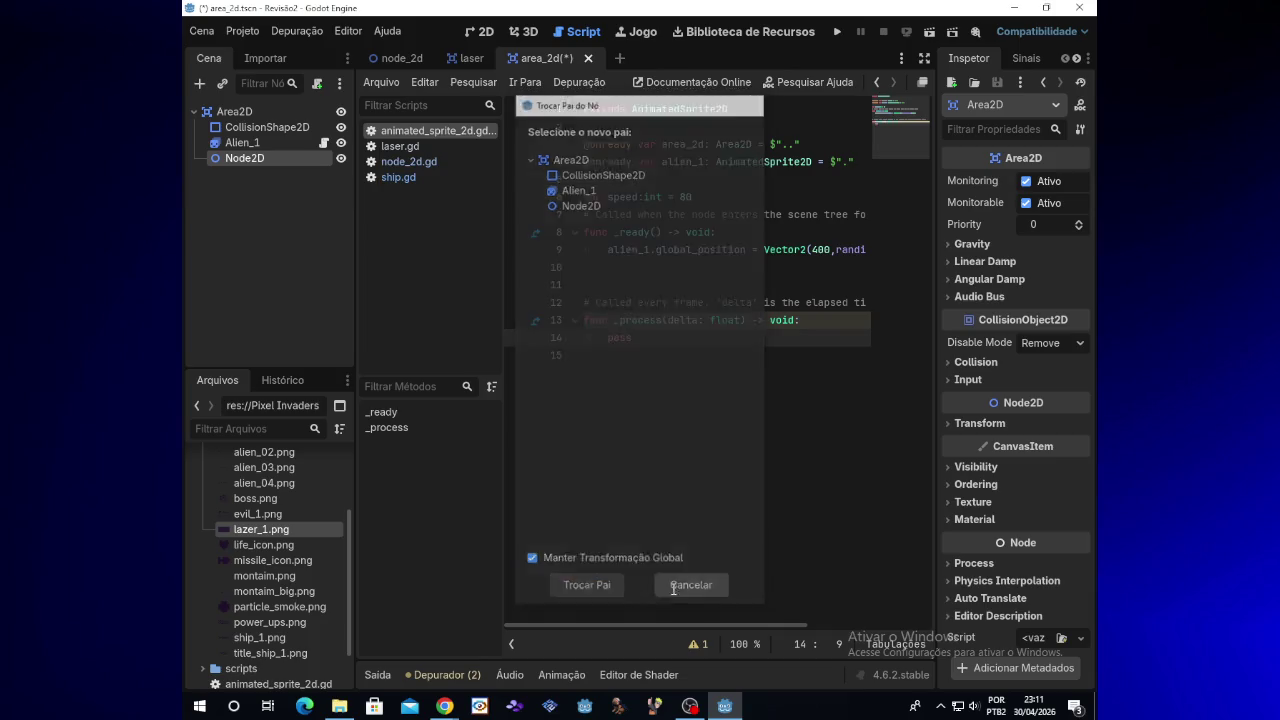
right_click(247, 113)
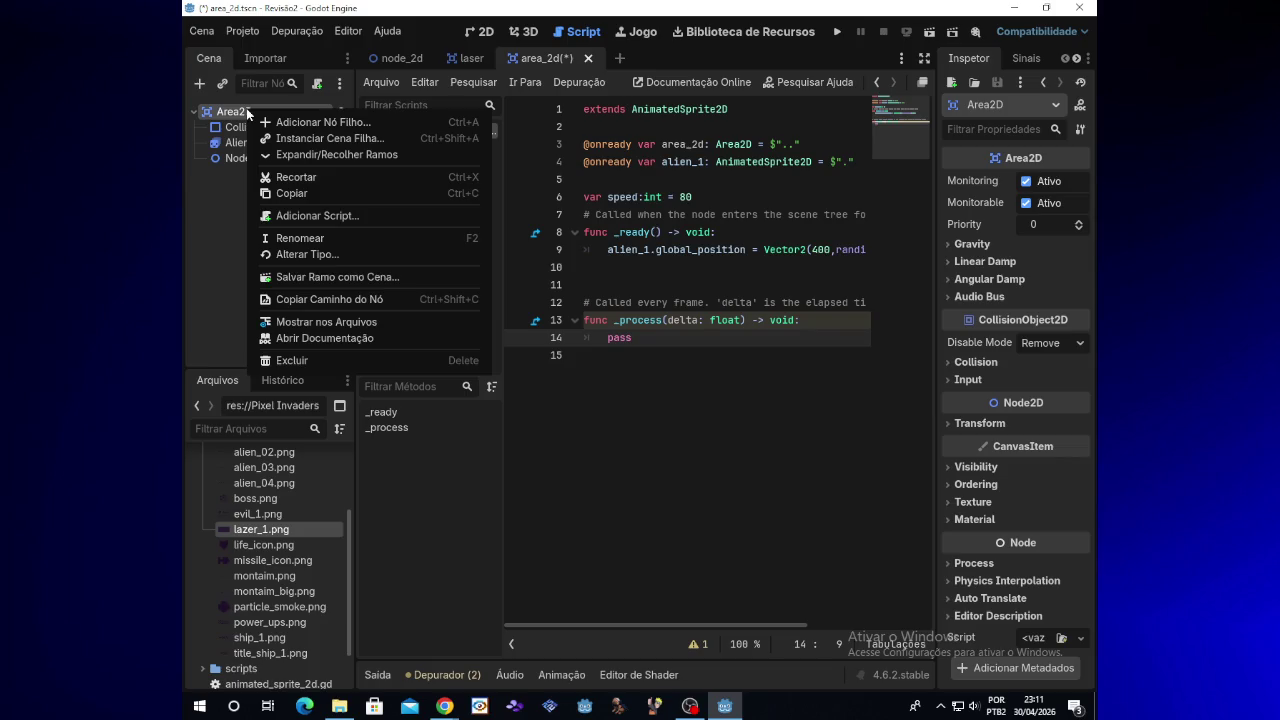
click(246, 157)
ctrl+click(243, 157)
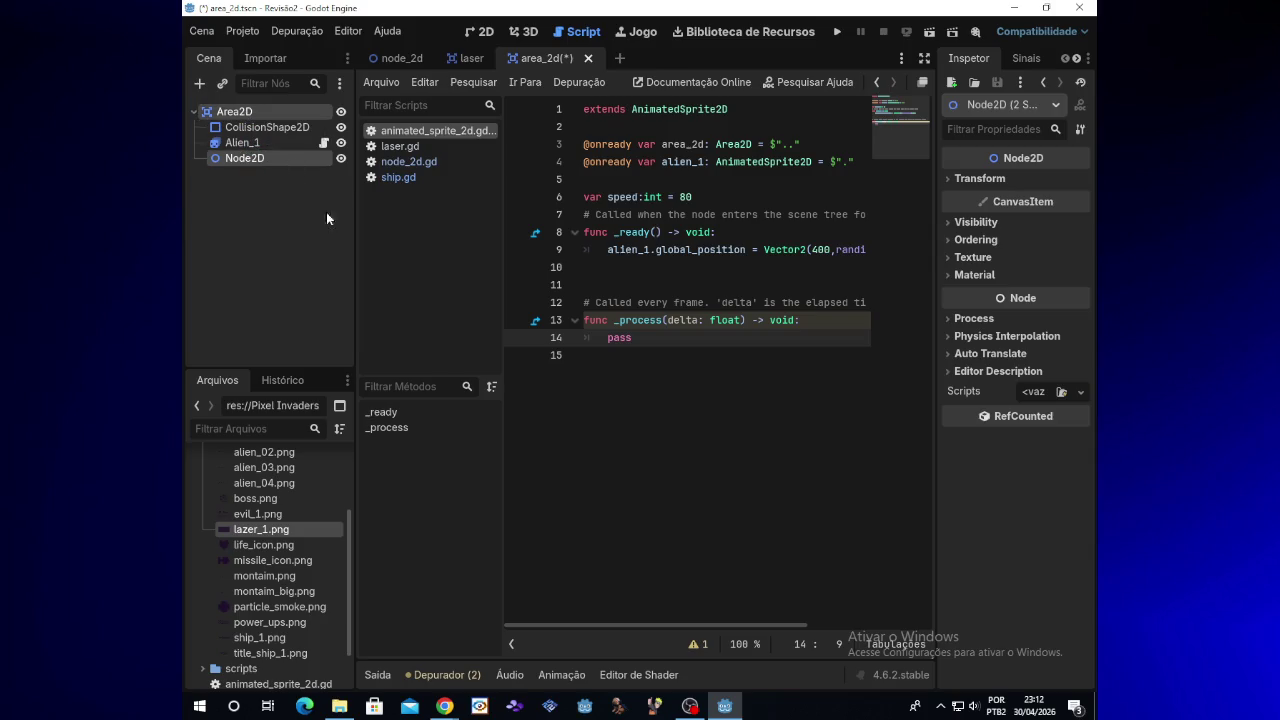
click(250, 159)
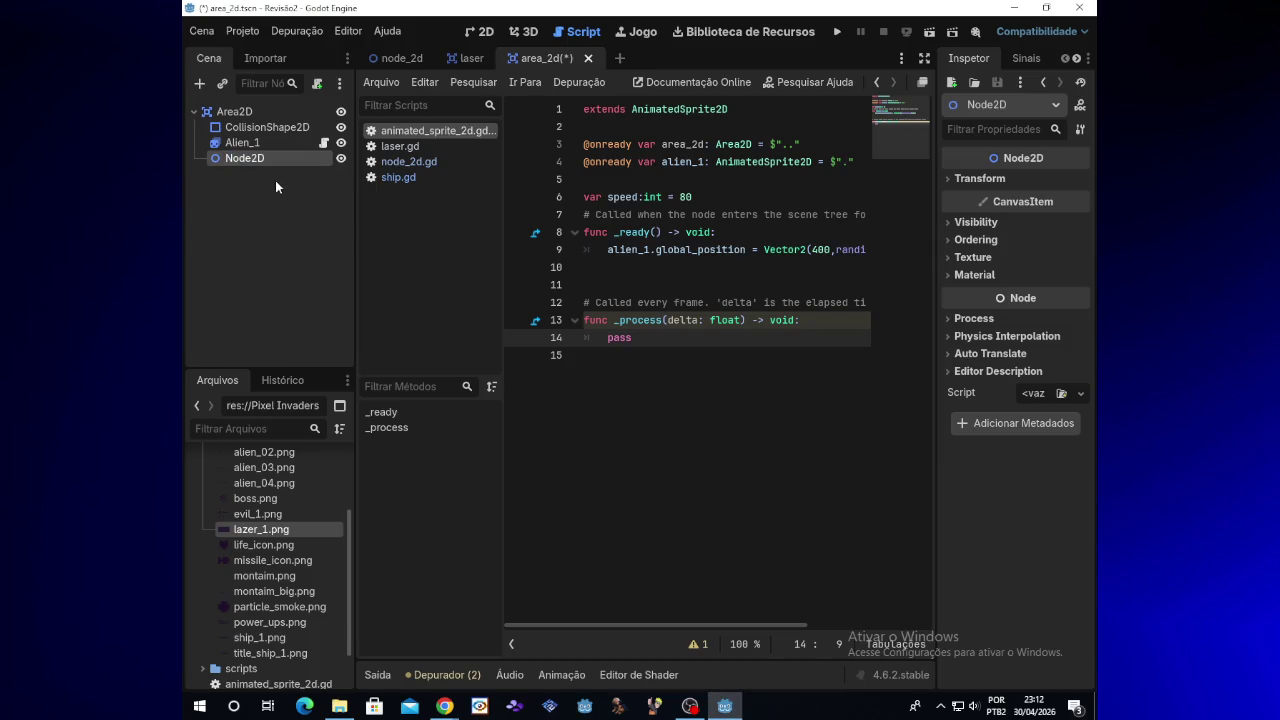
key(Delete)
click(566, 372)
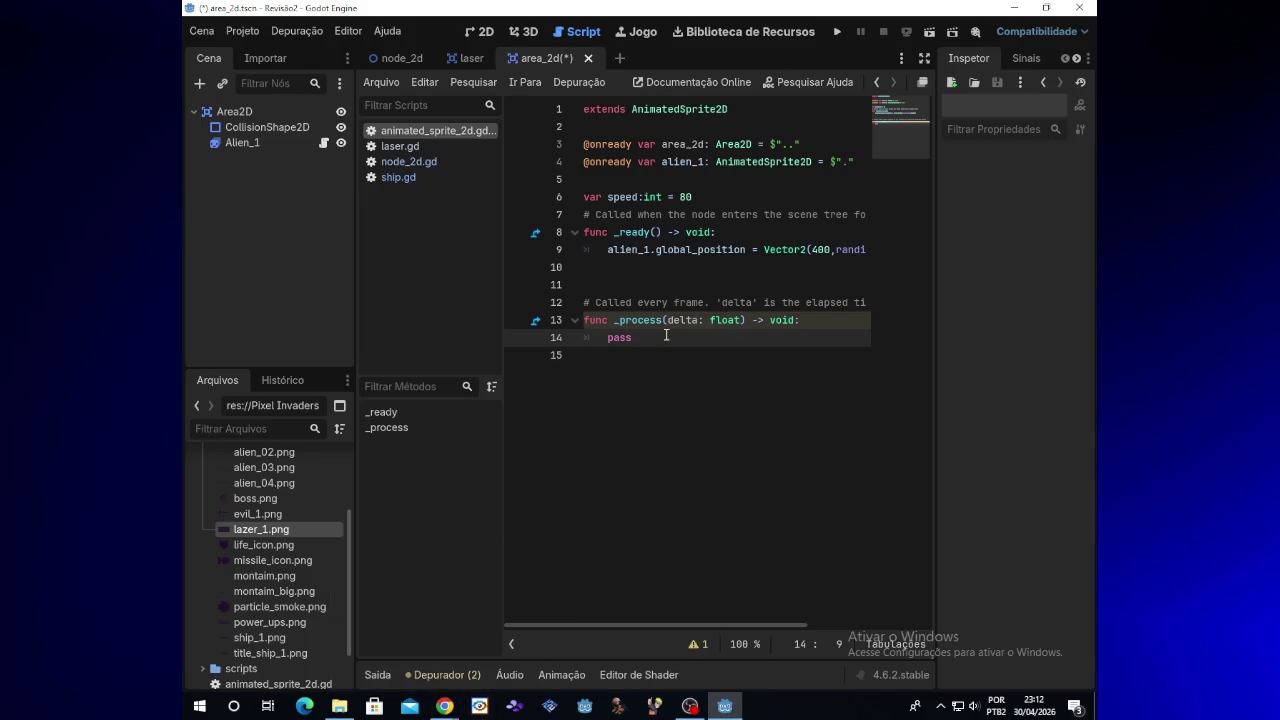
click(838, 32)
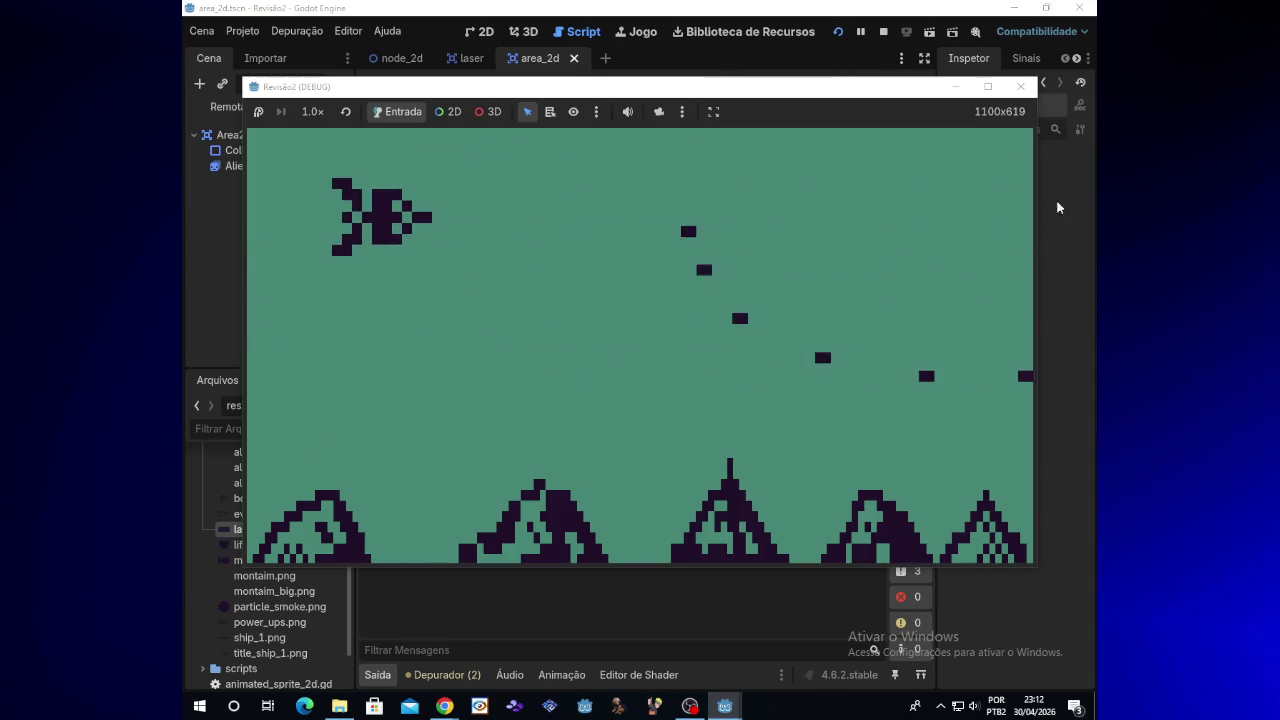
Step: Close the running game and delete lines 3–14, leaving only extends AnimatedSprite2D
click(1027, 90)
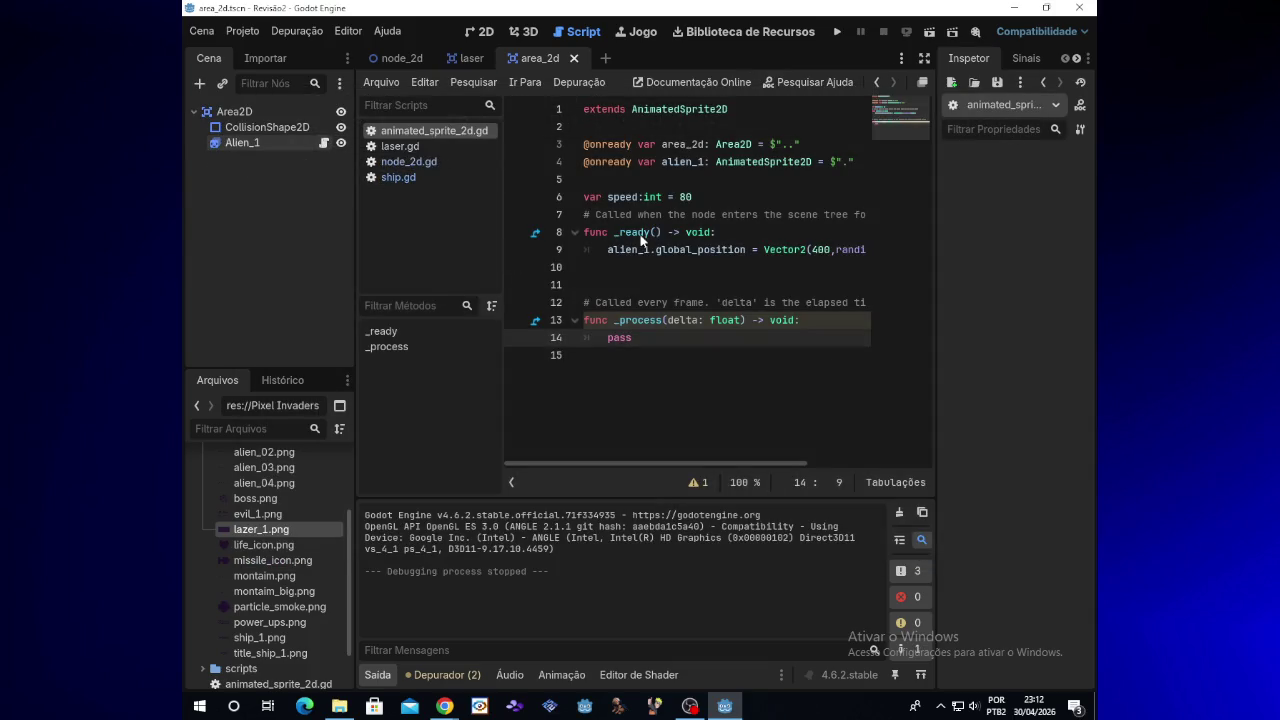
mouse_move(586, 139)
mouse_down()
mouse_move(620, 168)
mouse_move(672, 345)
mouse_up()
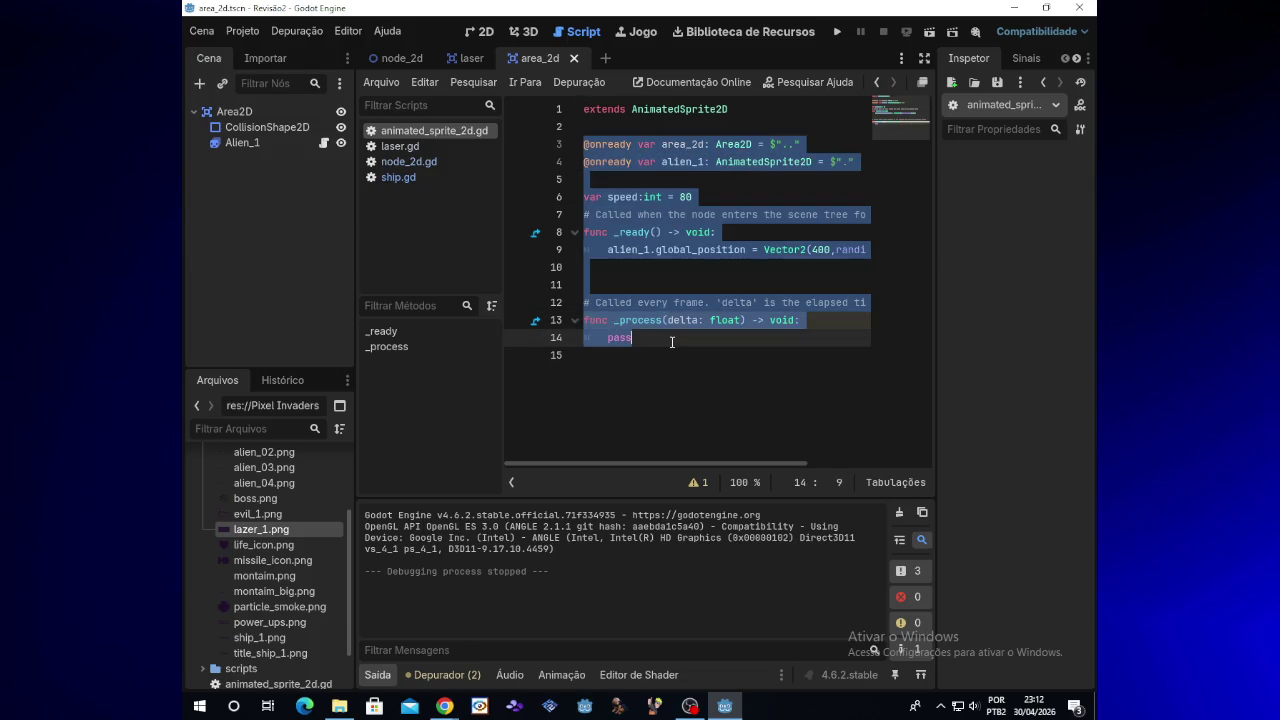
key(Delete)
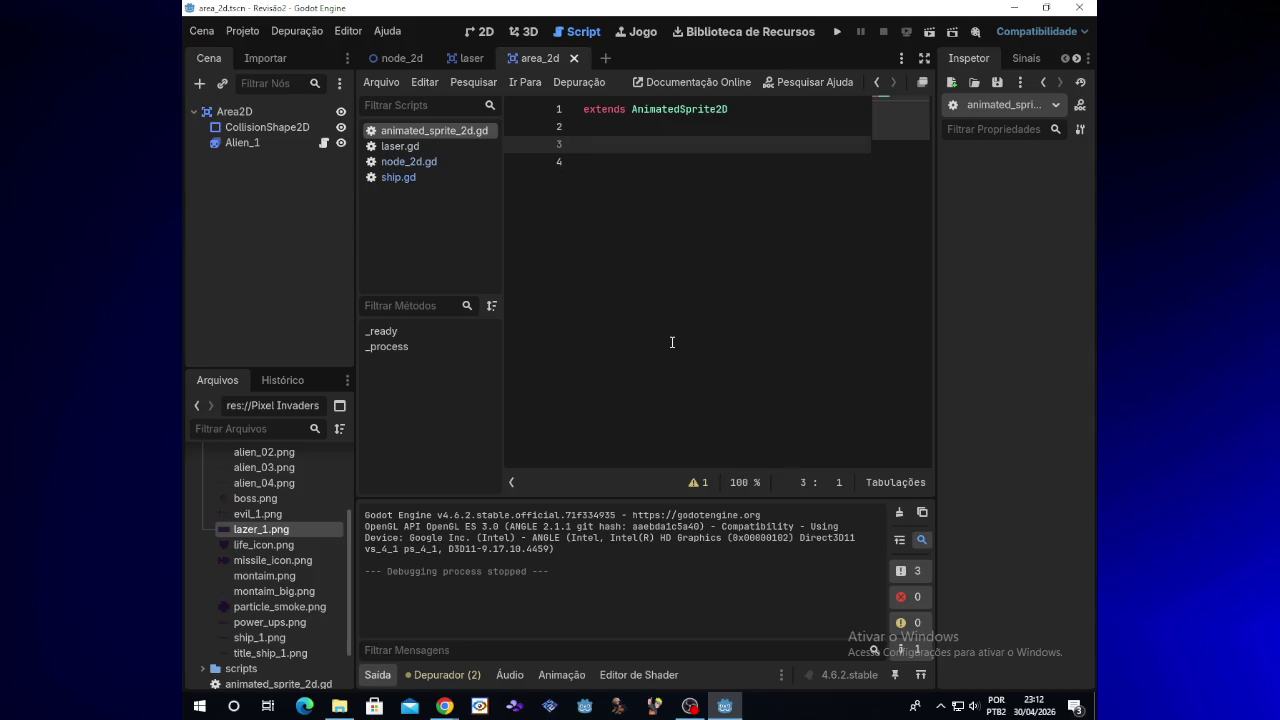
click(274, 154)
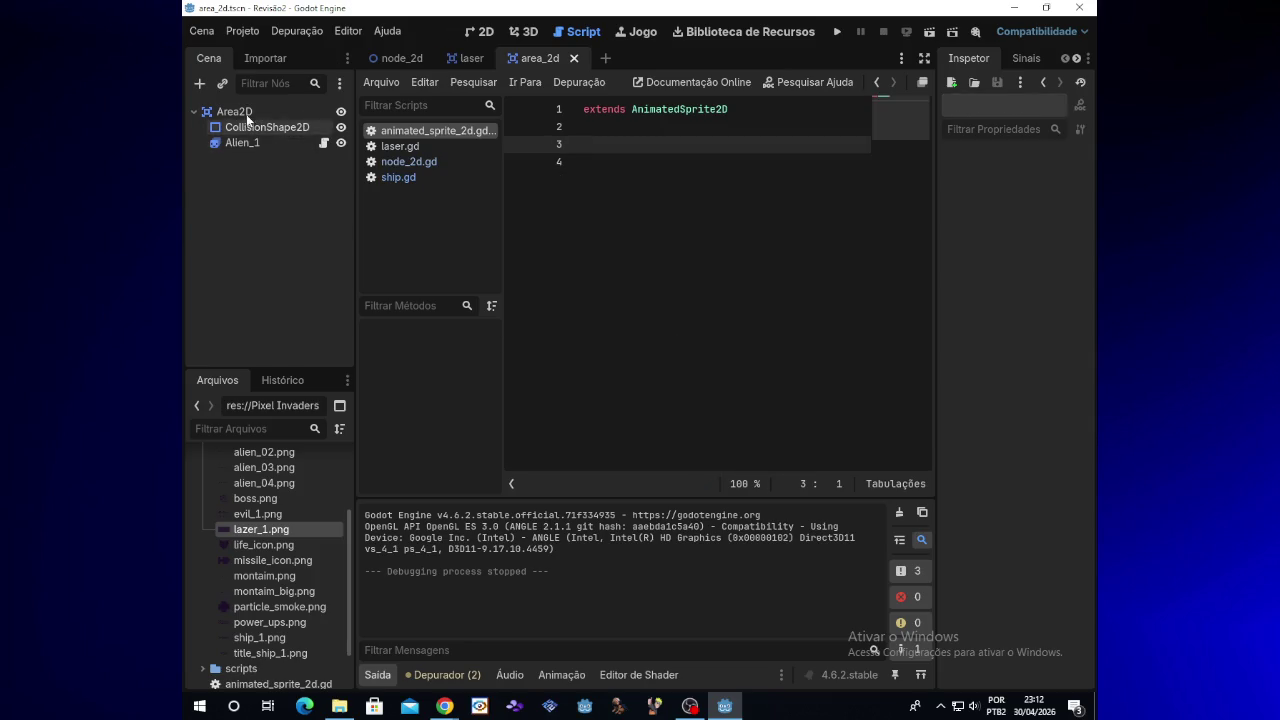
Step: Look over the Area2D and CollisionShape2D nodes, then create a new empty scene tab
click(245, 116)
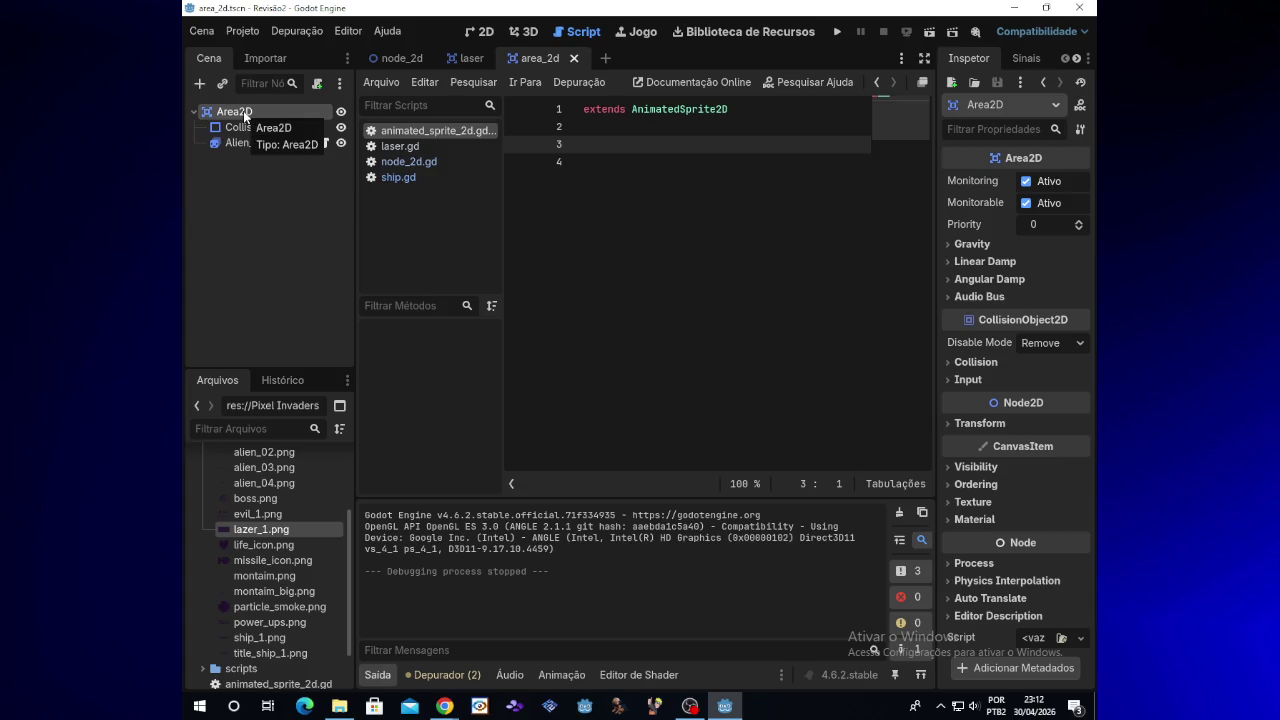
right_click(251, 132)
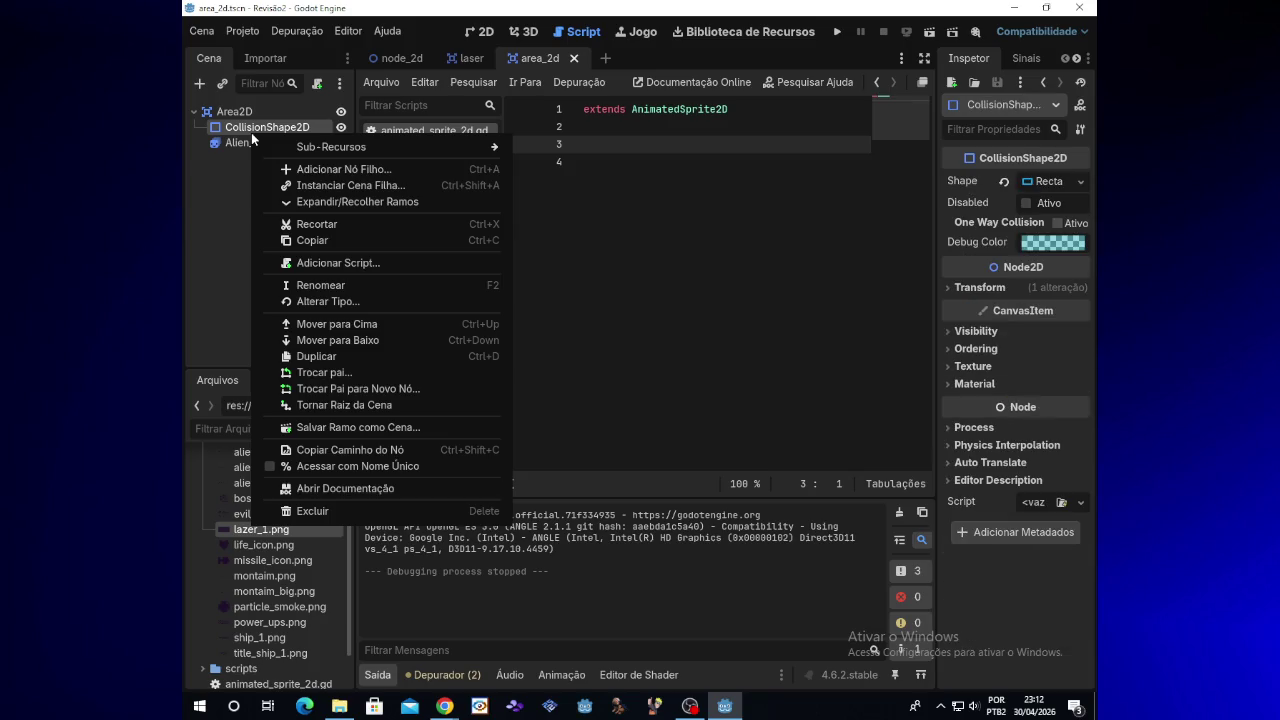
click(233, 181)
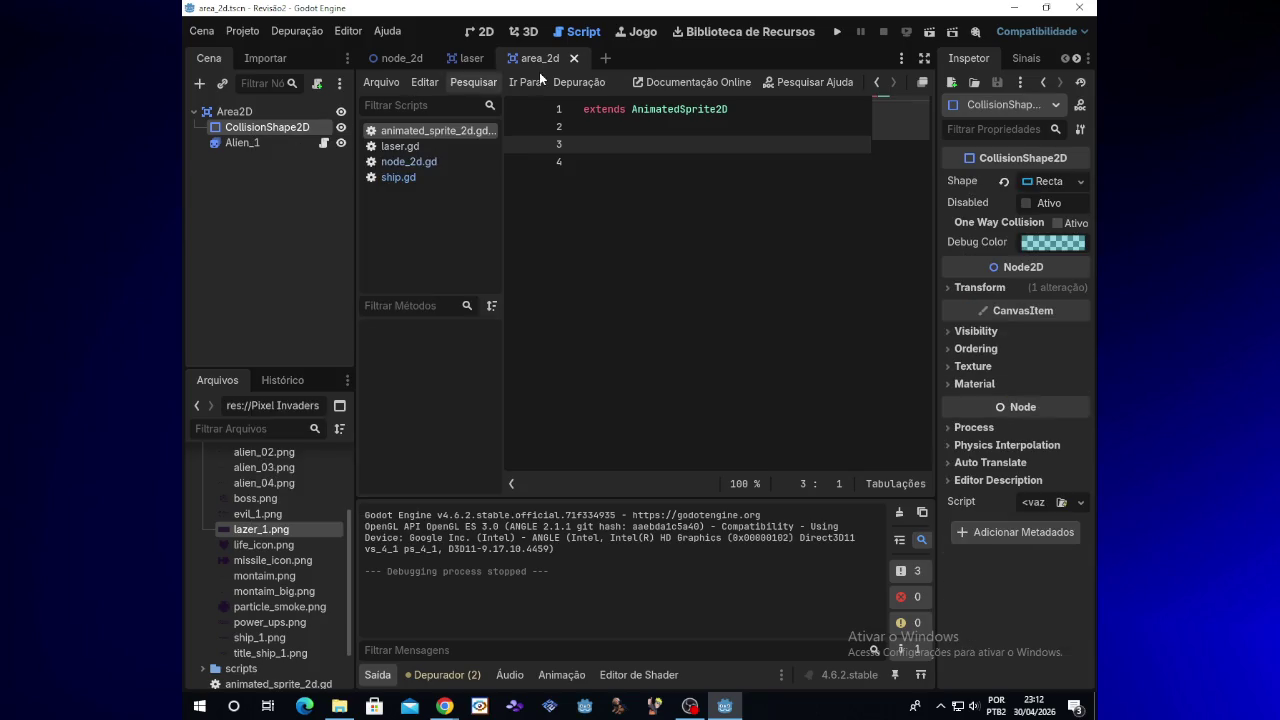
click(606, 60)
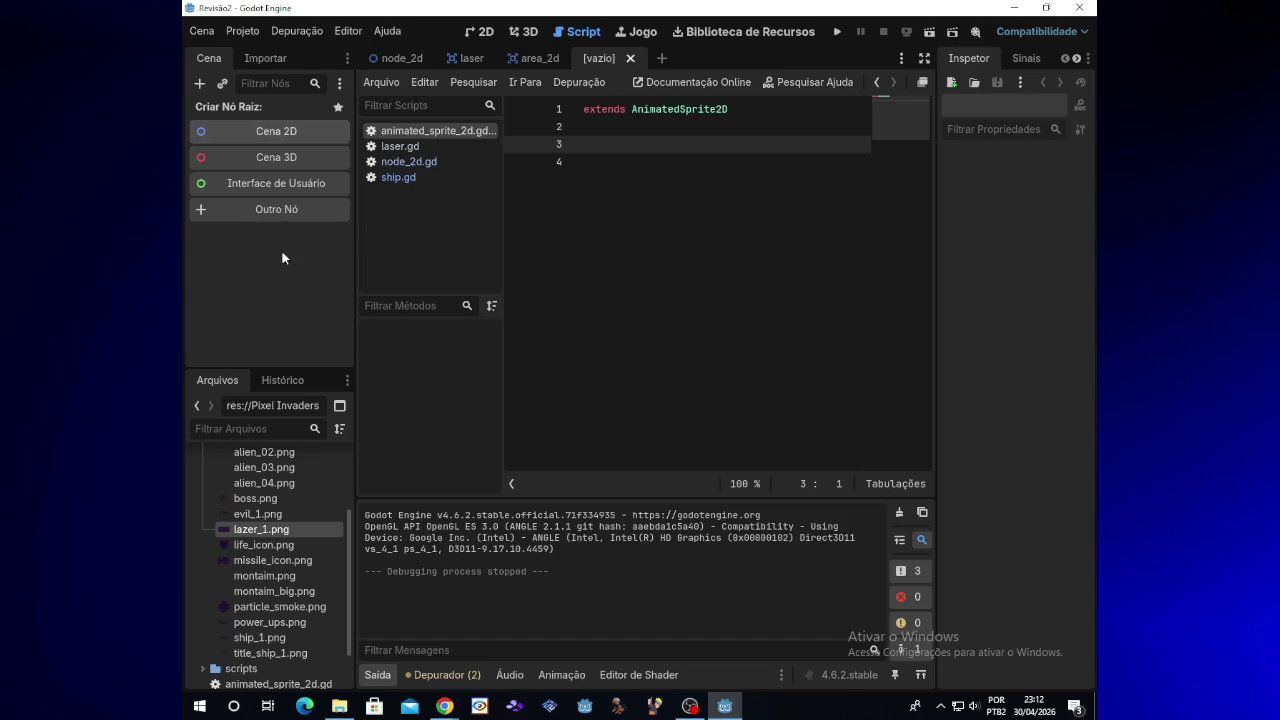
Step: Give the new scene a Node2D root, keeping its default name
click(249, 138)
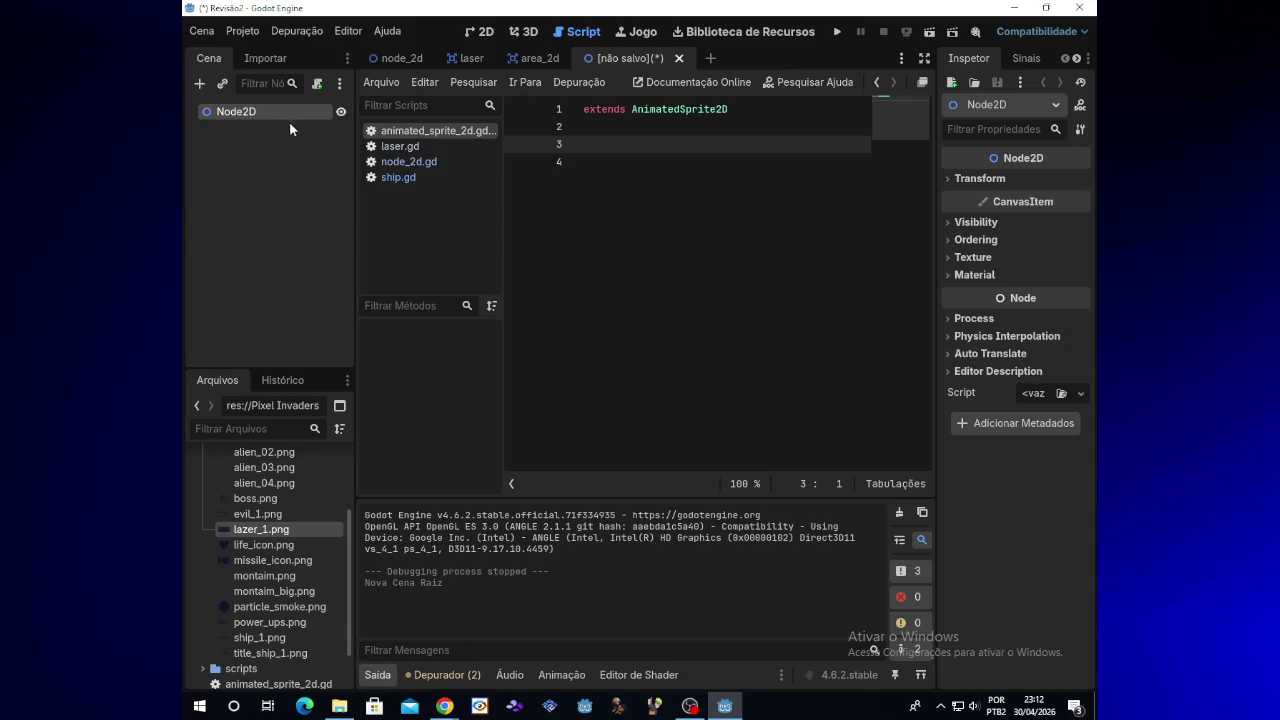
double_click(280, 113)
click(245, 142)
Step: Copy Area2D from the area_2d scene and paste it under Node2D in the unsaved scene
click(534, 59)
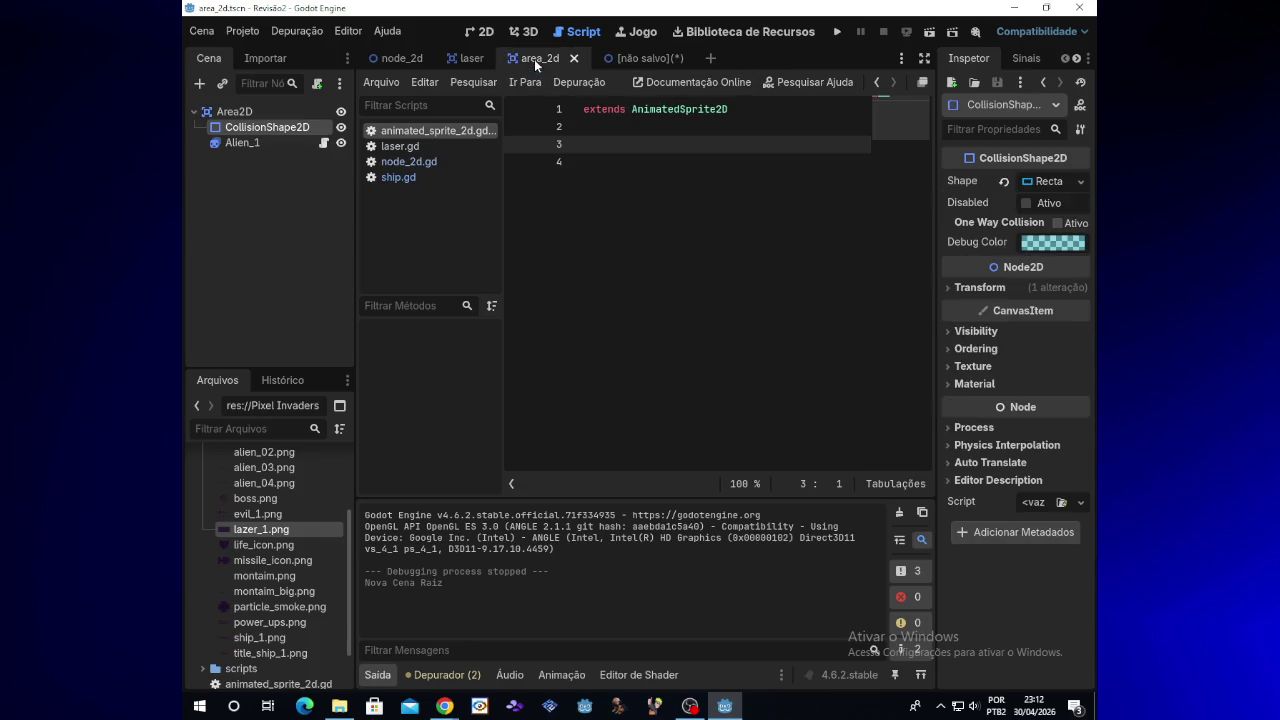
right_click(260, 118)
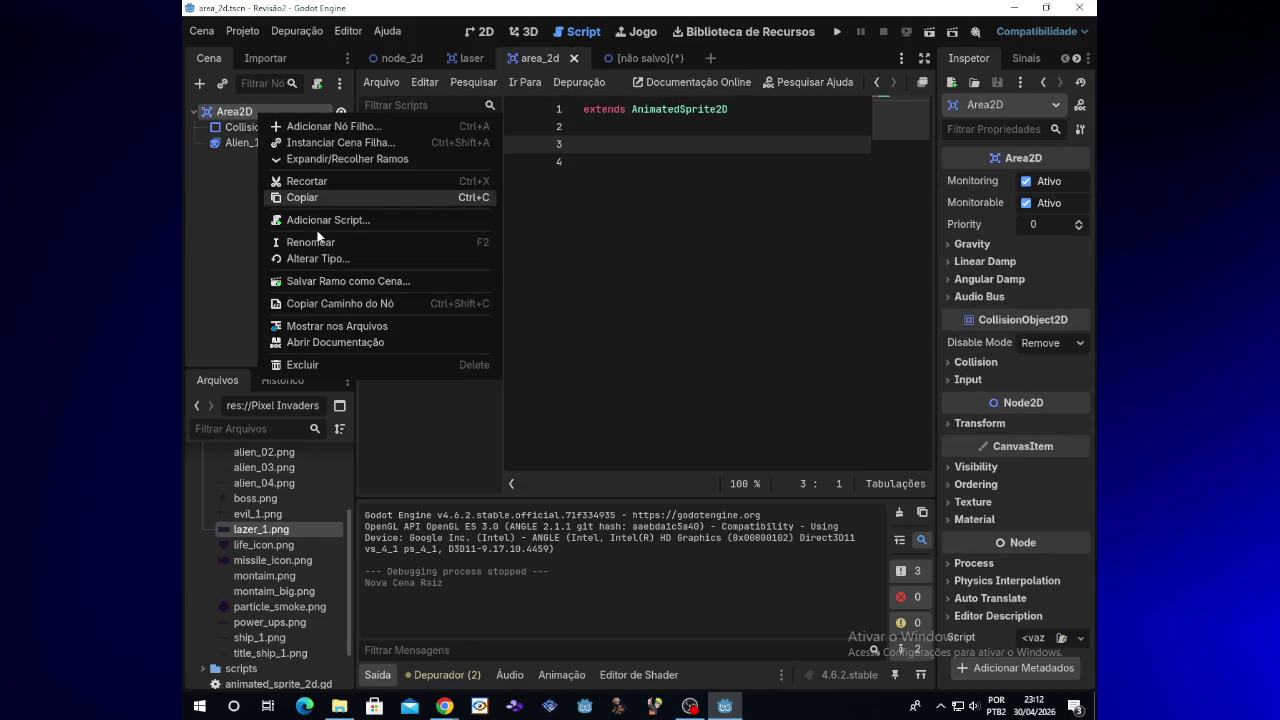
click(318, 198)
click(630, 58)
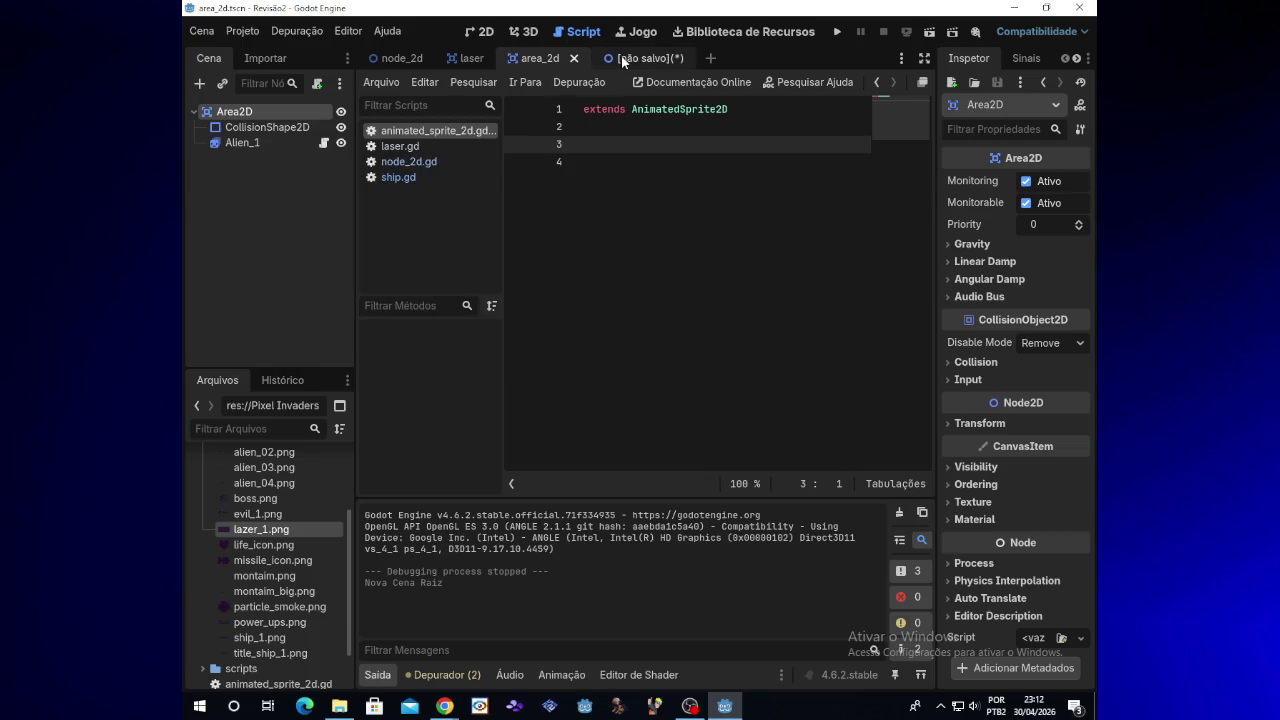
right_click(275, 131)
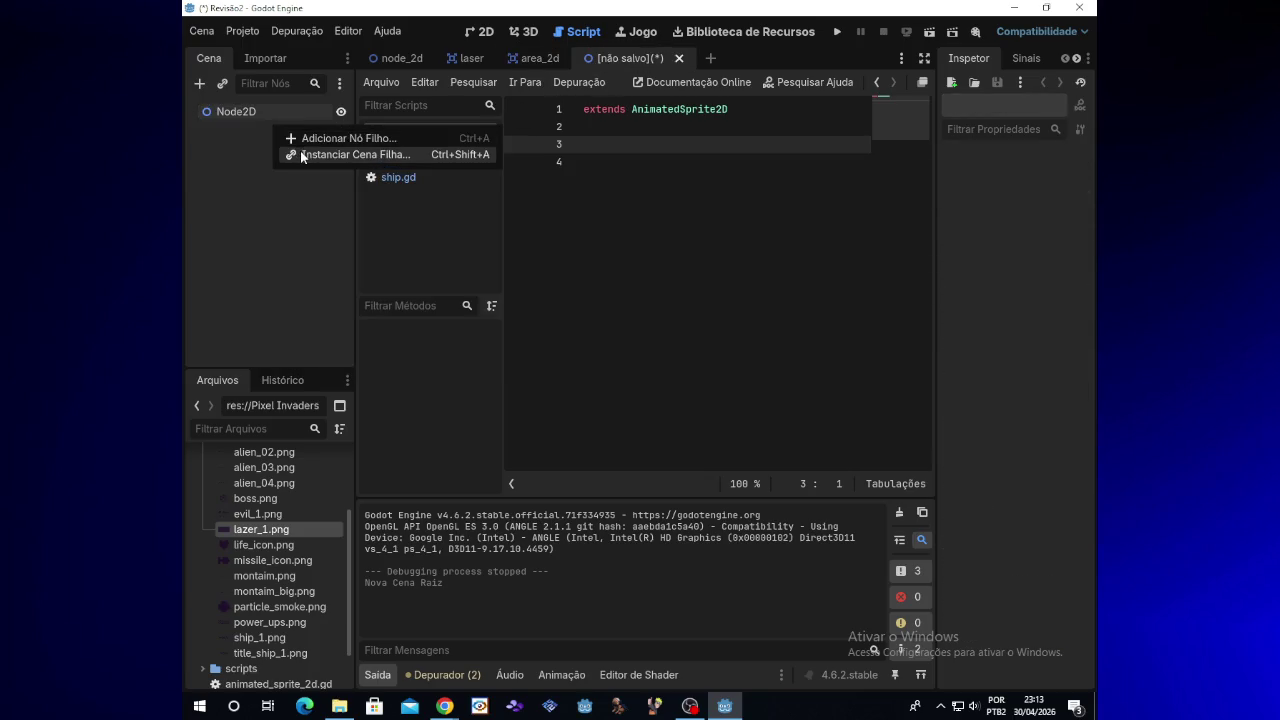
click(272, 168)
key(ctrl+v)
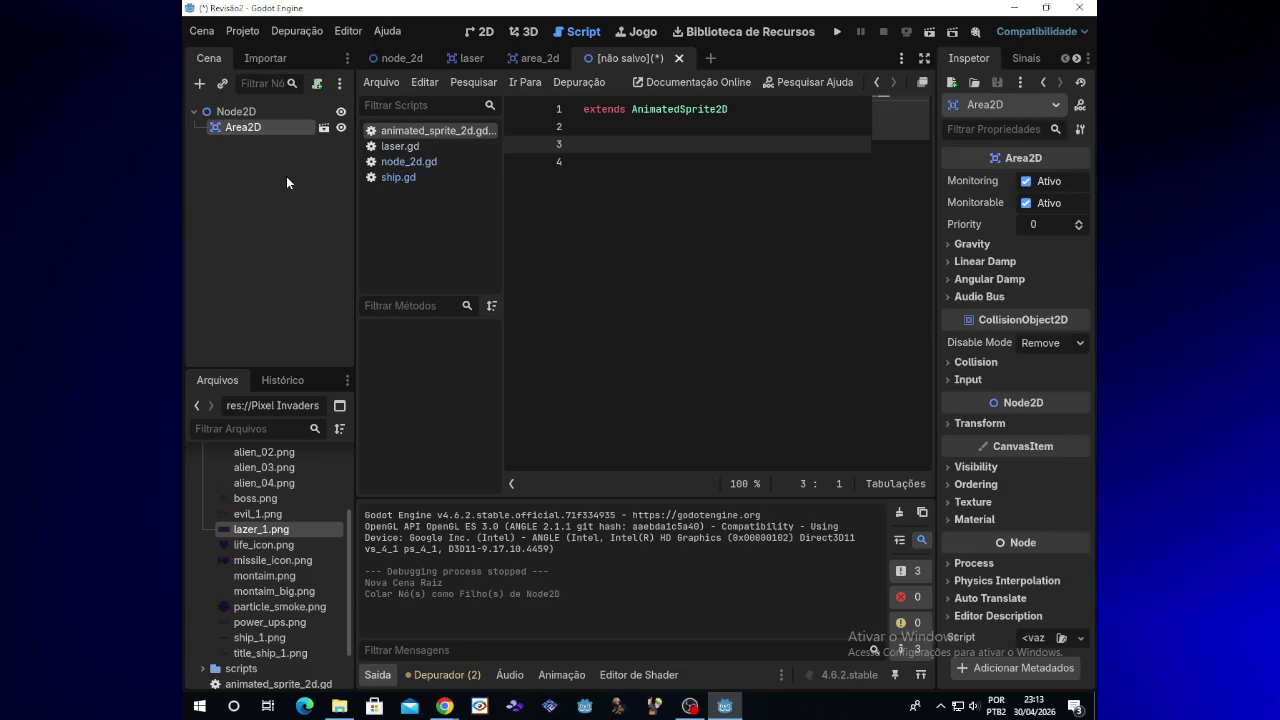
Step: Copy CollisionShape2D from area_2d and return to the unsaved scene with nothing selected
click(533, 59)
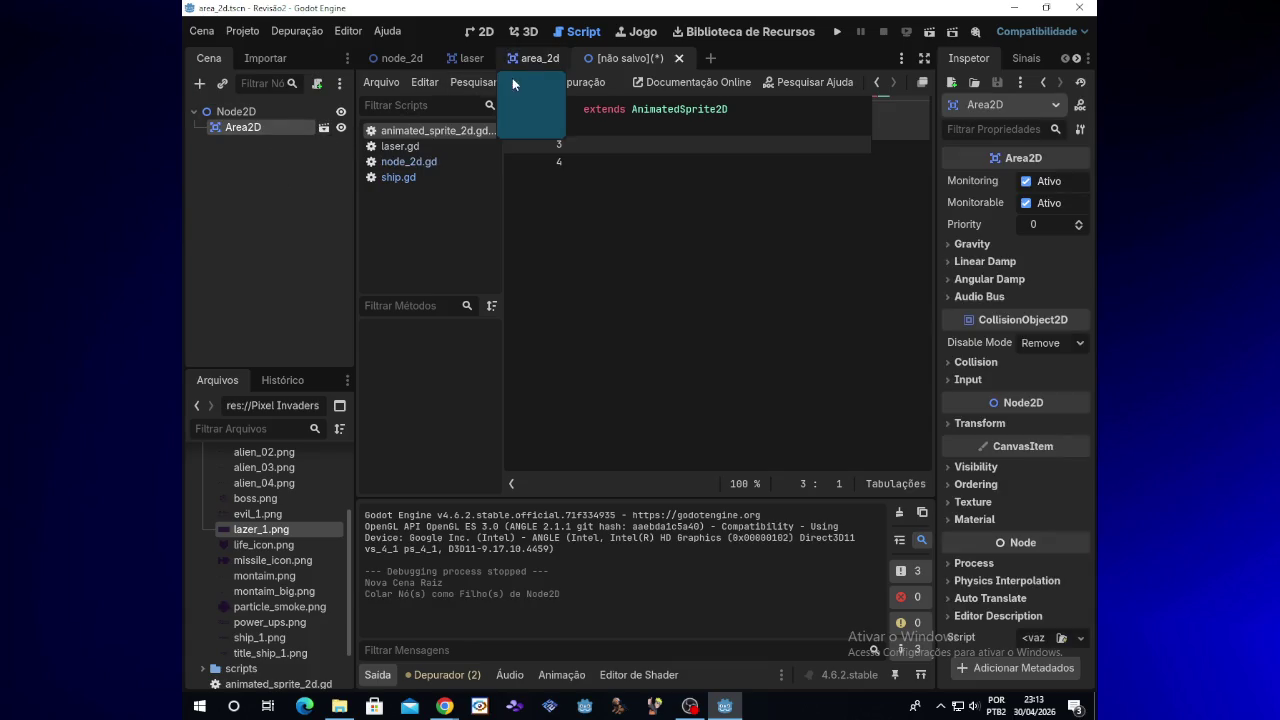
right_click(265, 133)
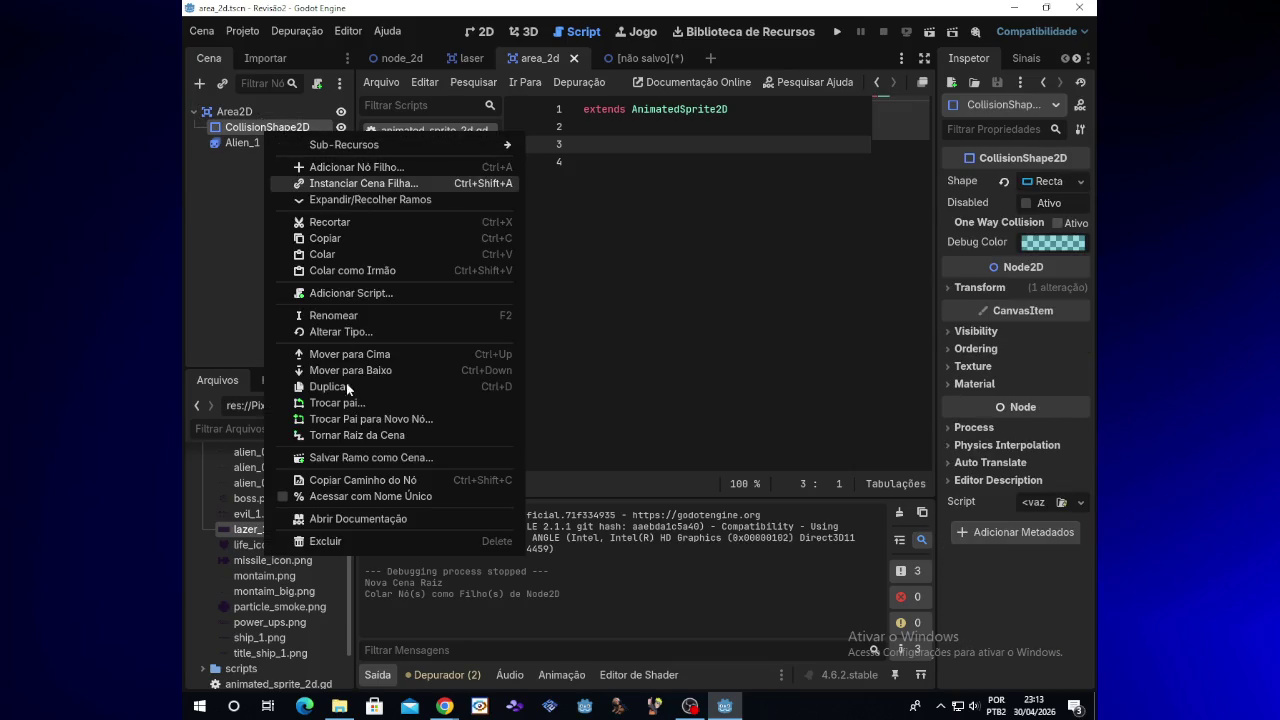
click(325, 238)
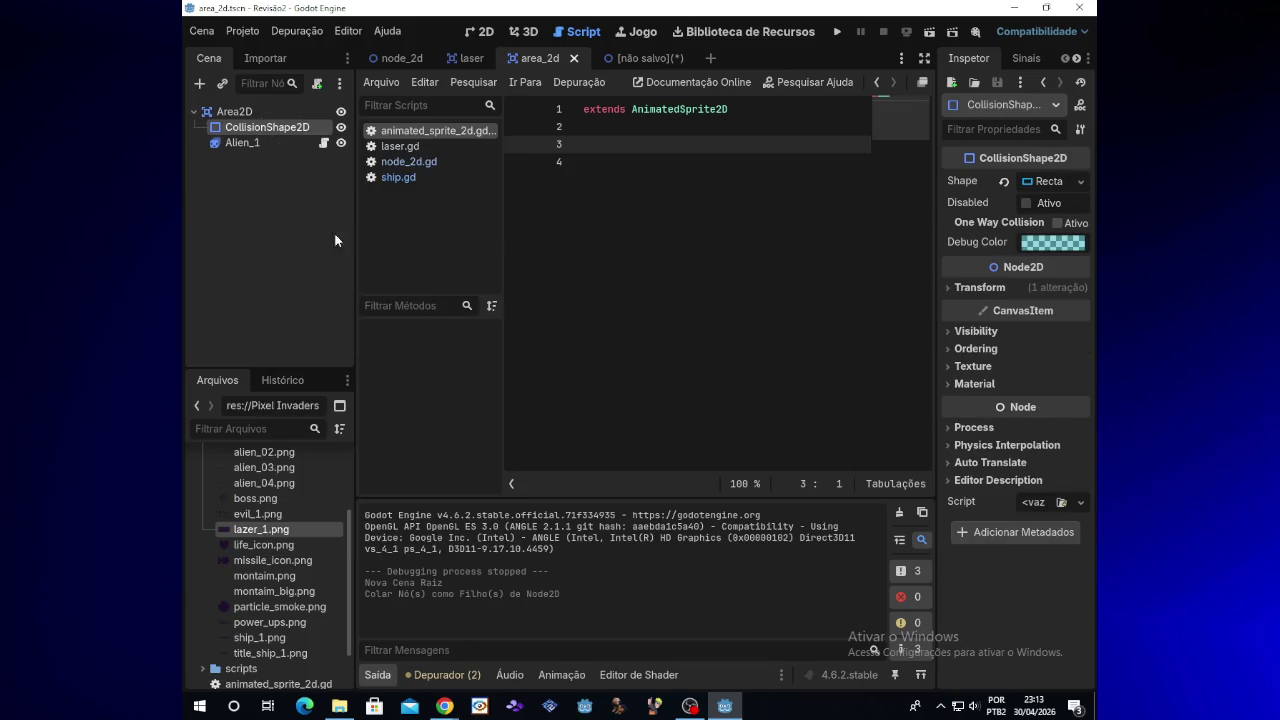
click(620, 57)
click(289, 153)
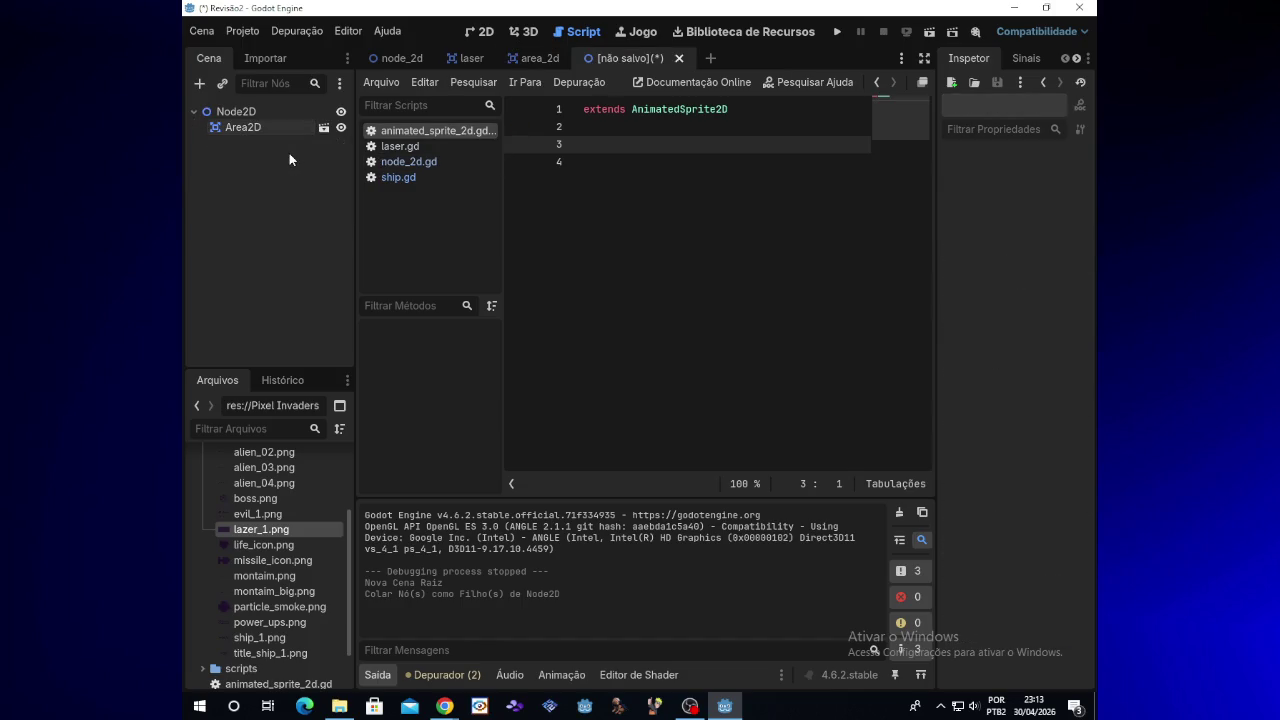
Step: Paste CollisionShape2D and Alien_1 into the unsaved scene, nesting Alien_1 under CollisionShape2D
key(ctrl+v)
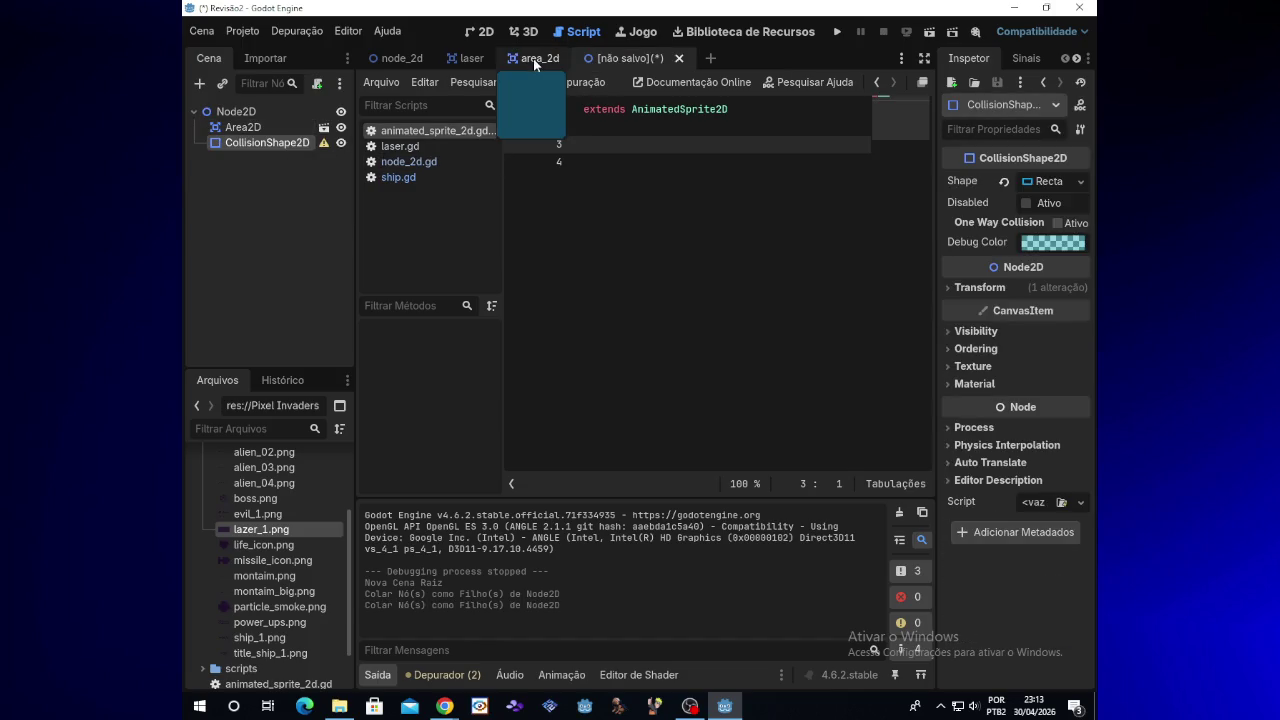
click(533, 58)
click(278, 147)
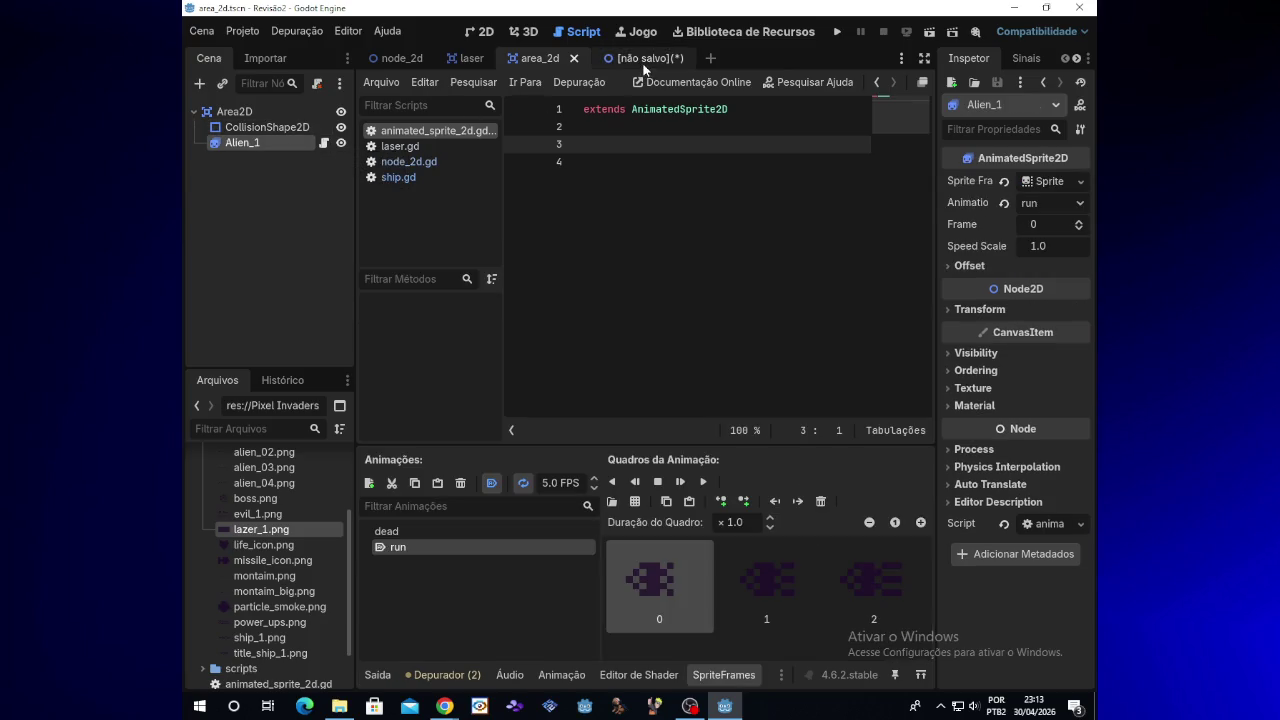
click(630, 57)
click(259, 175)
key(ctrl+v)
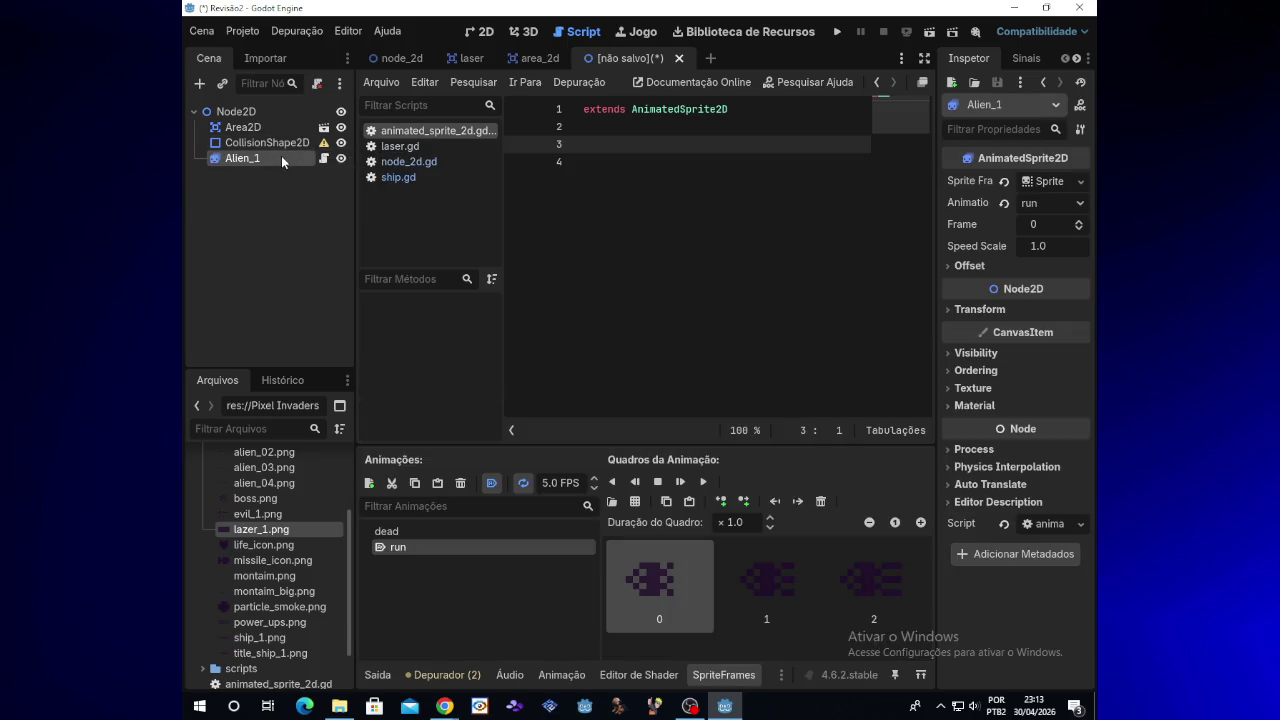
drag(282, 157, 282, 145)
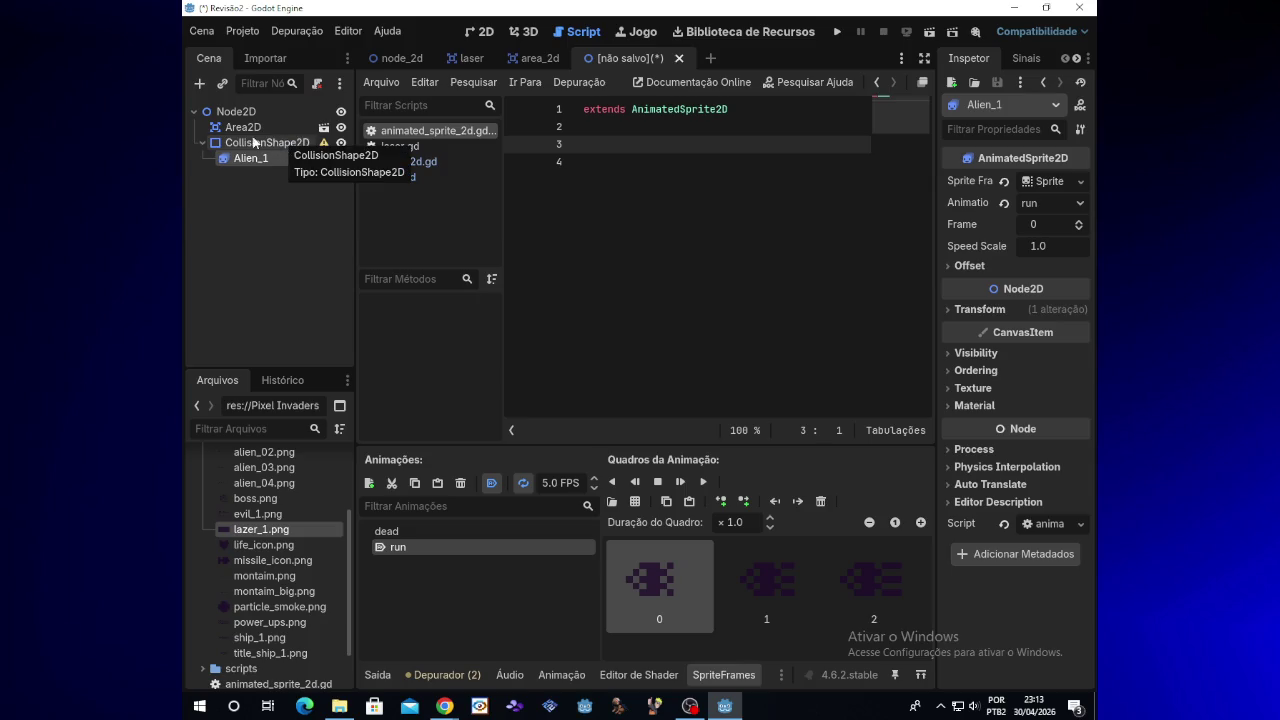
Step: Check the Area2D, CollisionShape2D and root Node2D nodes, then open Alien_1's attached script
click(237, 128)
click(288, 145)
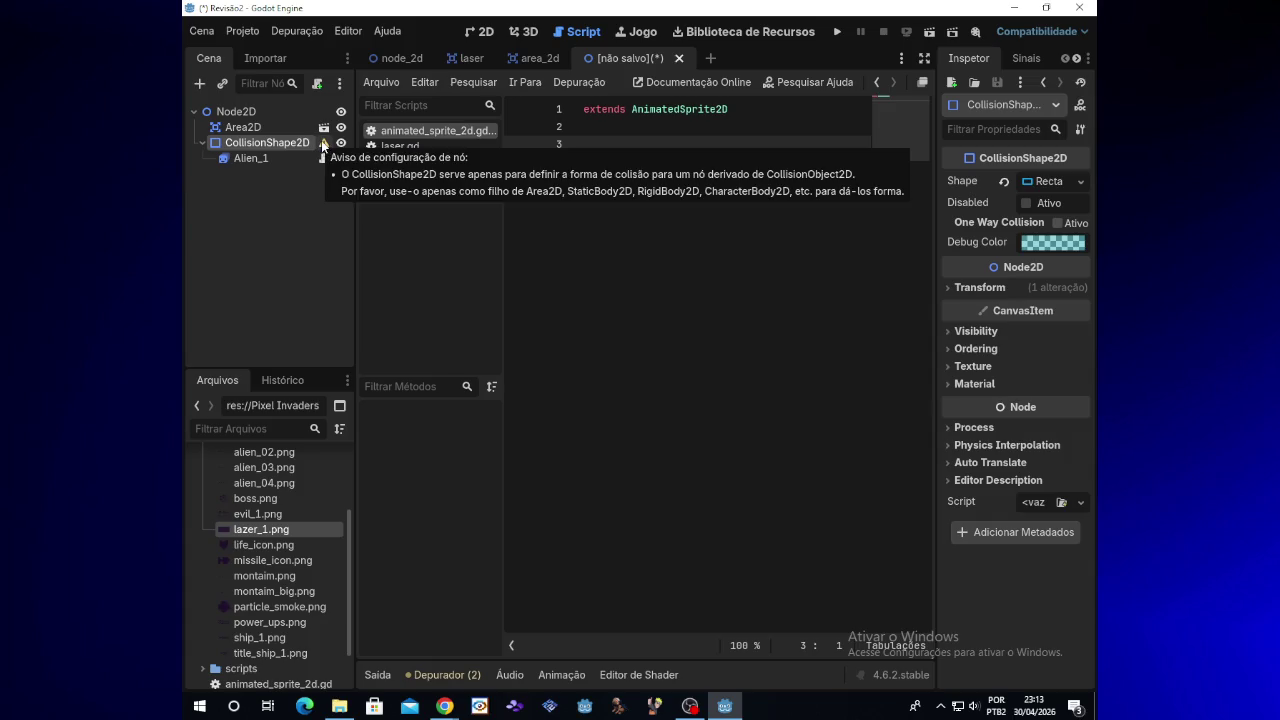
click(283, 112)
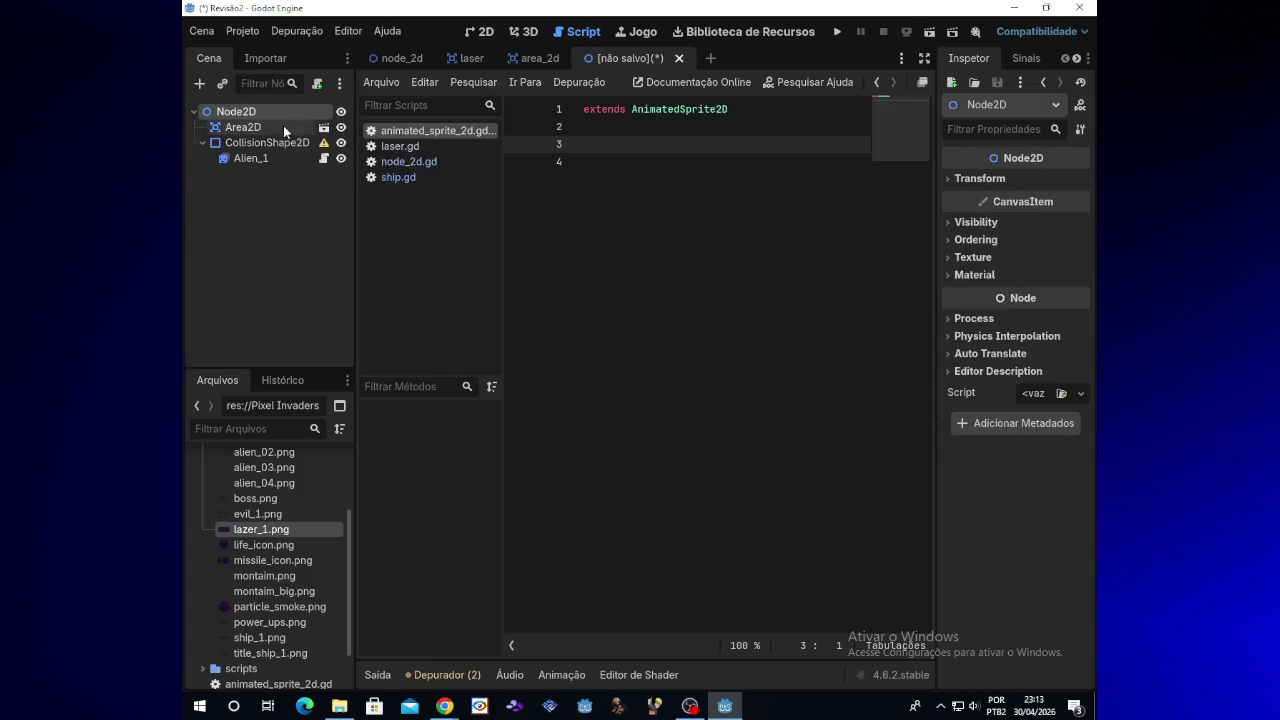
click(323, 162)
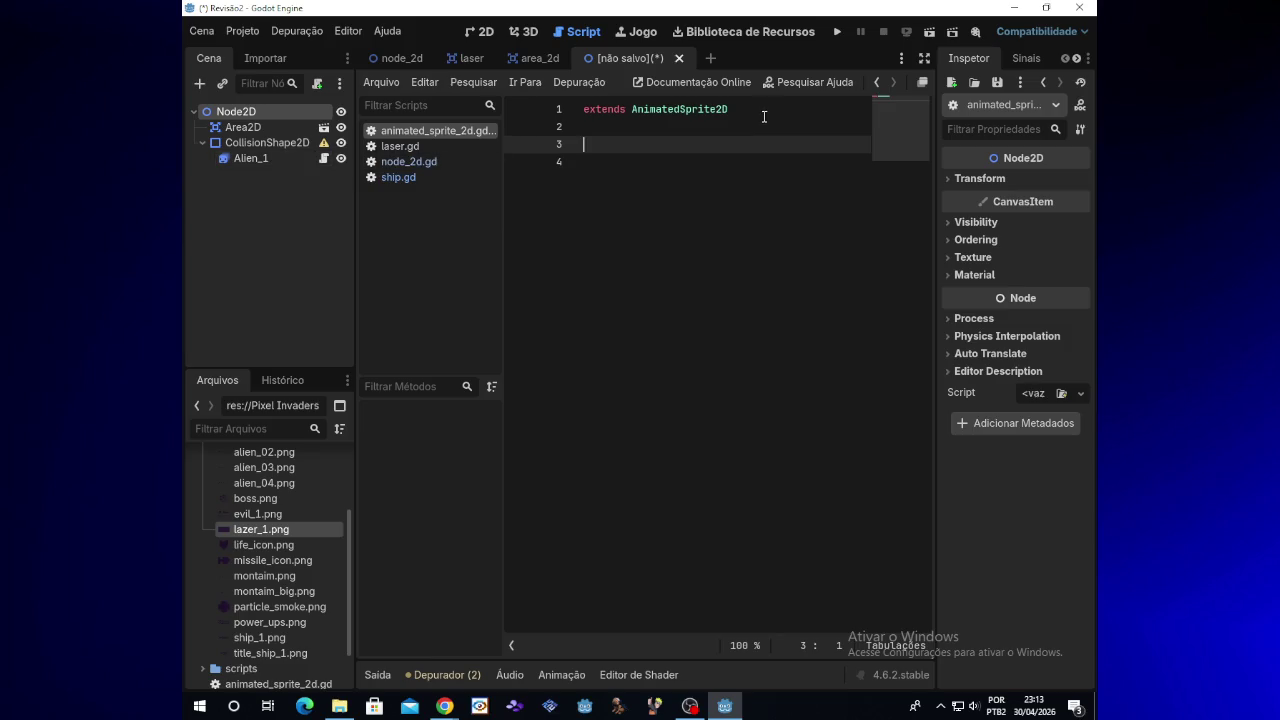
click(540, 58)
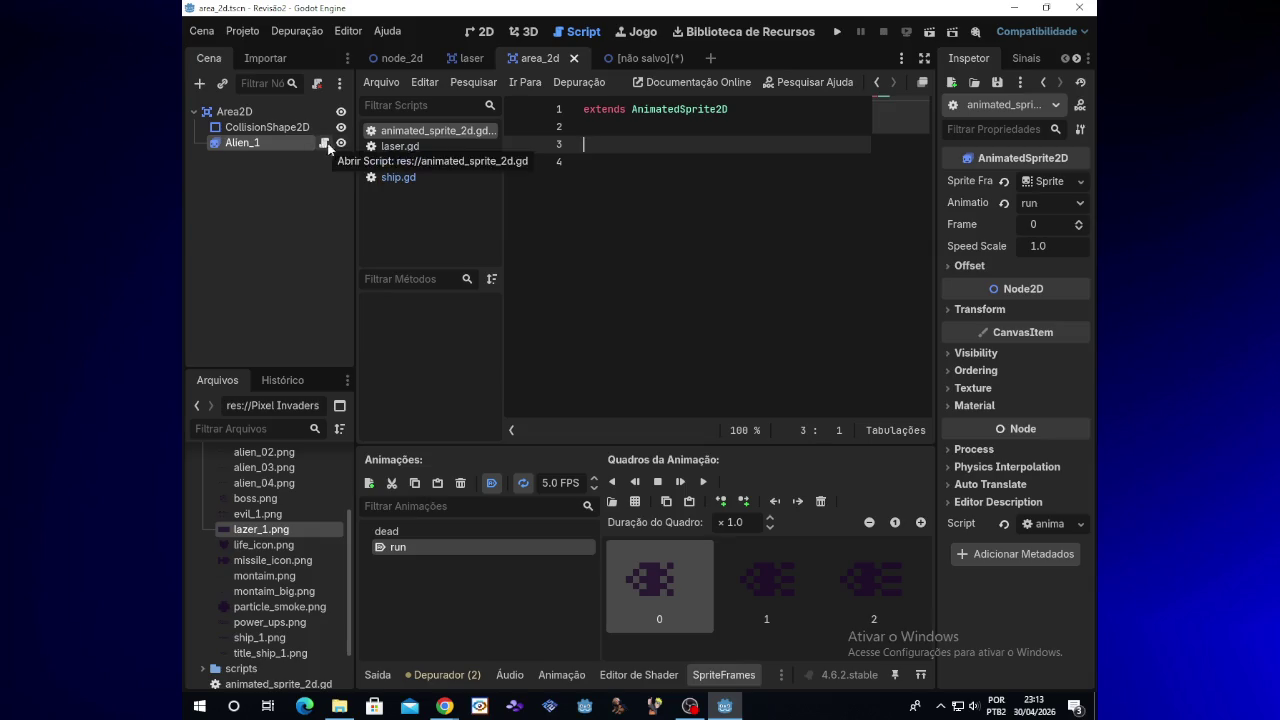
click(471, 58)
click(560, 60)
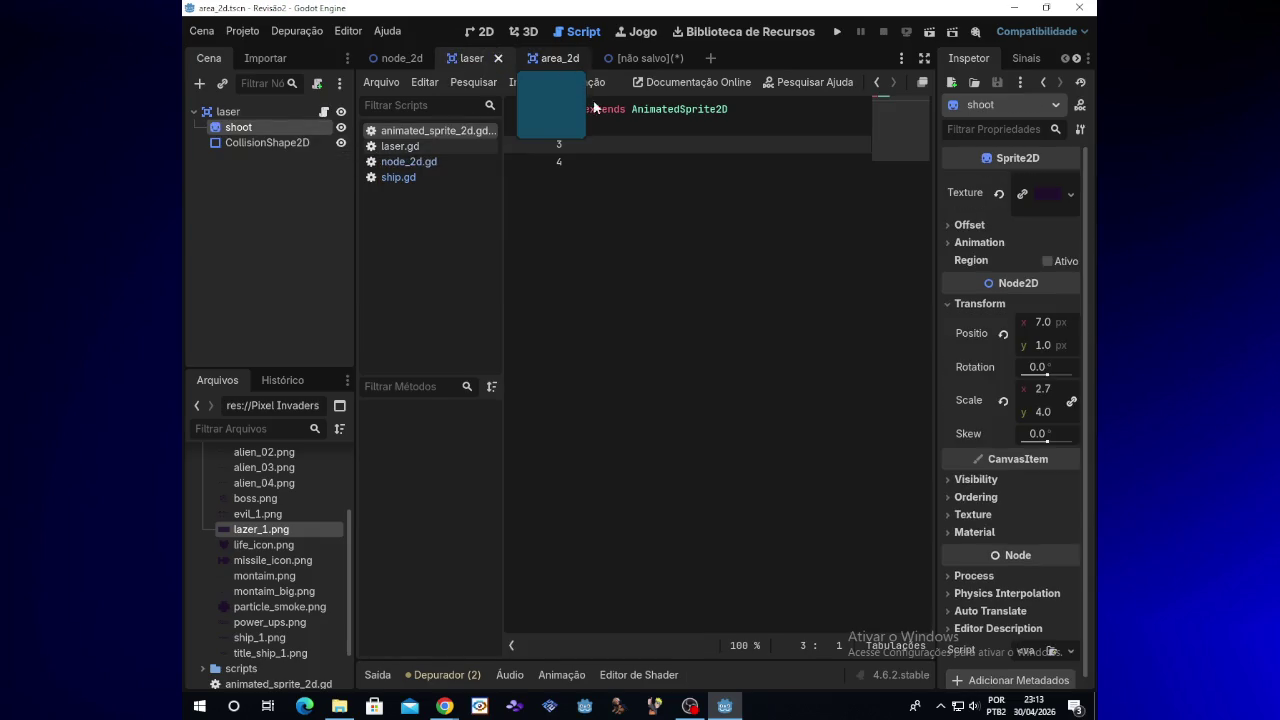
mouse_move(453, 706)
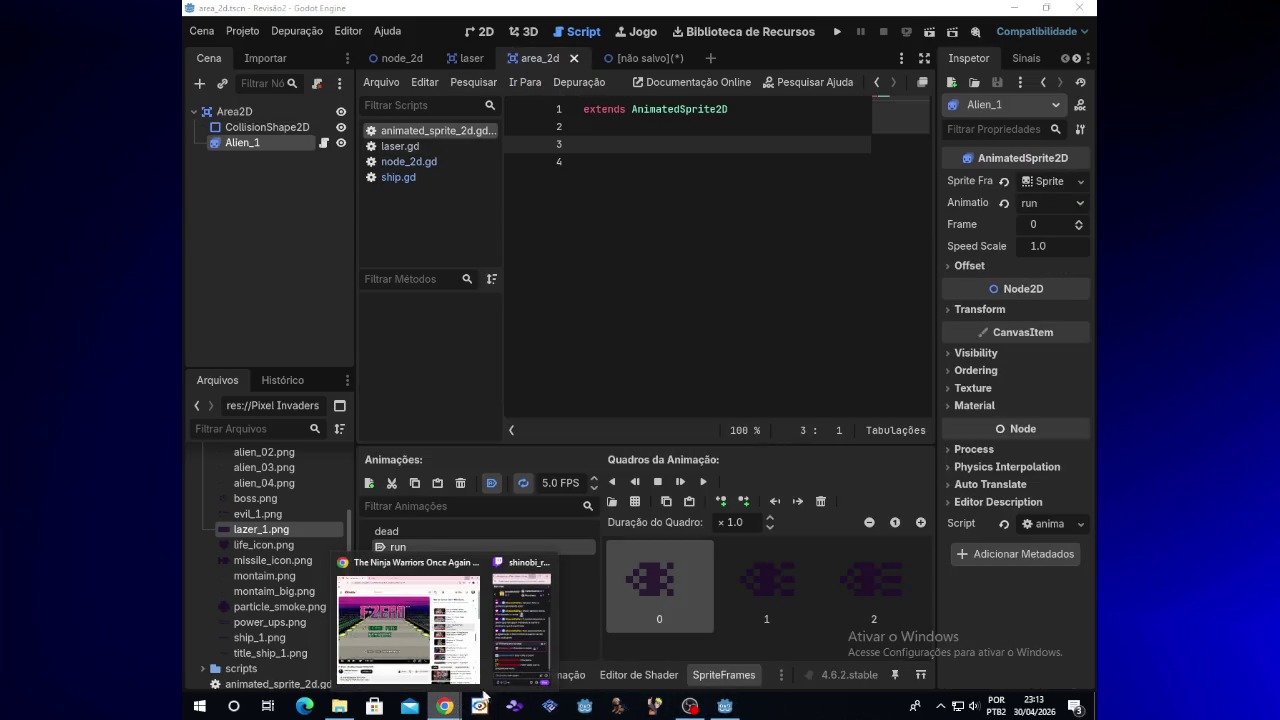
click(646, 59)
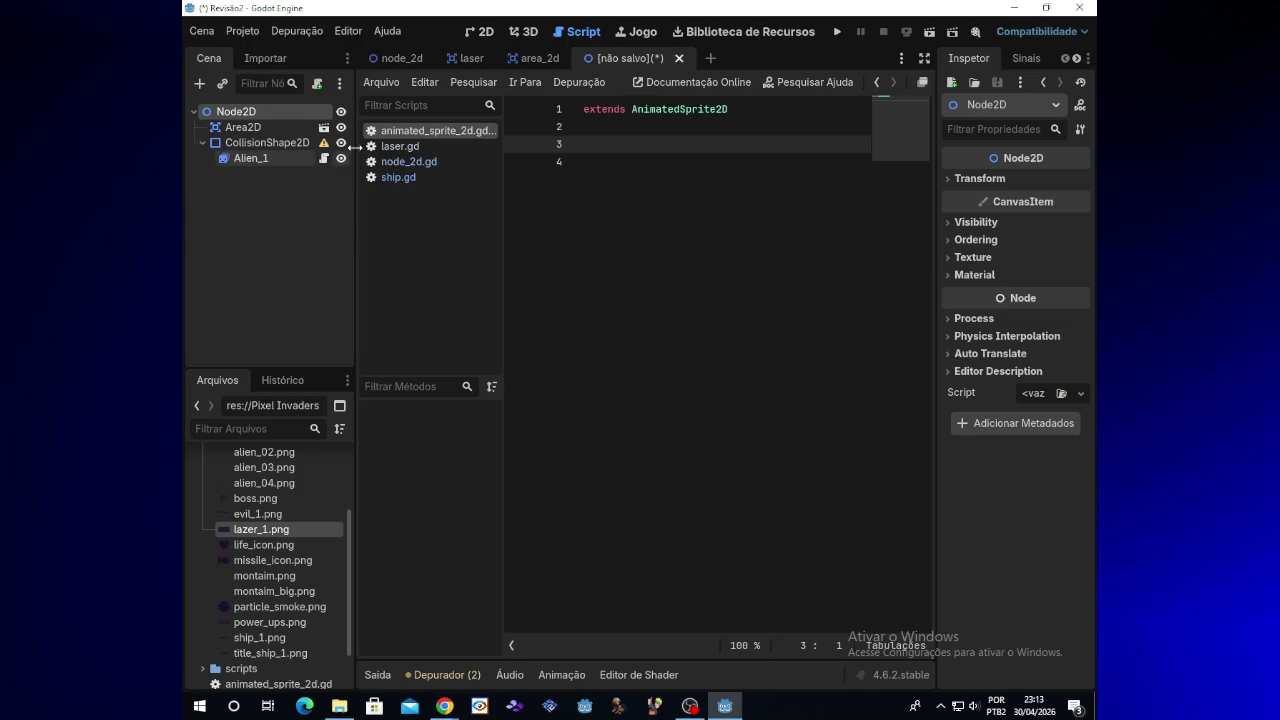
click(324, 159)
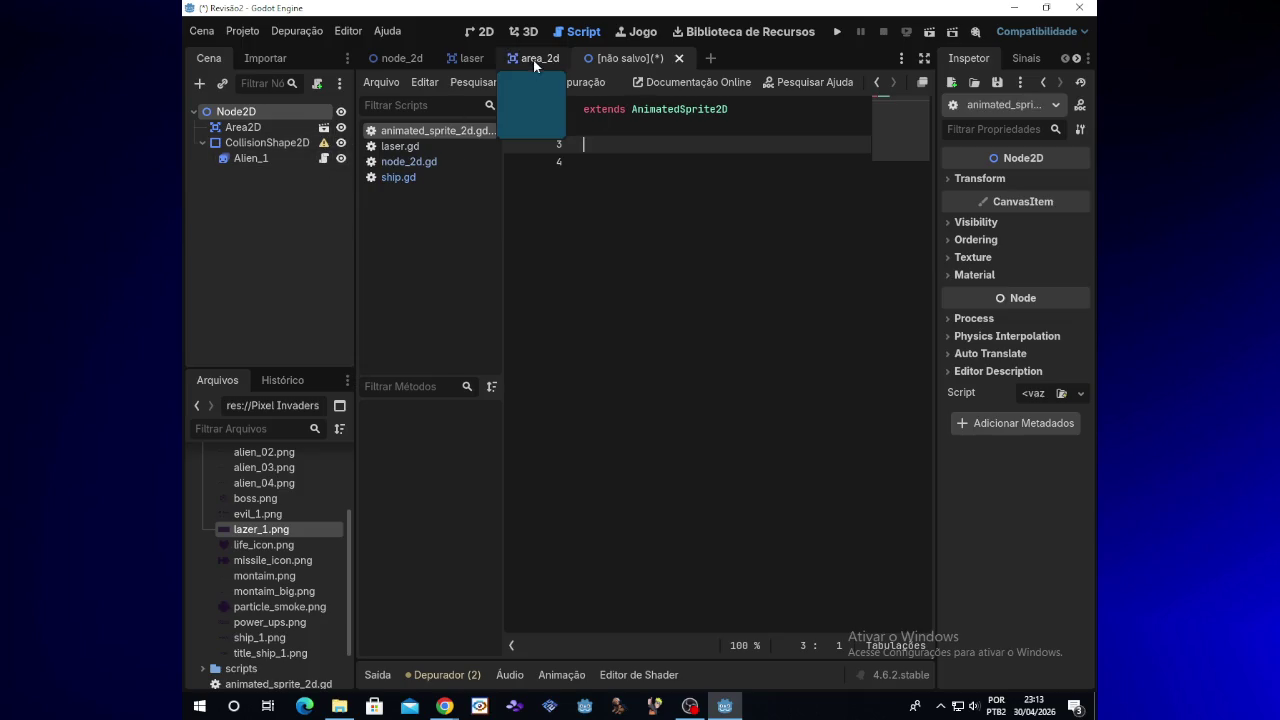
click(533, 60)
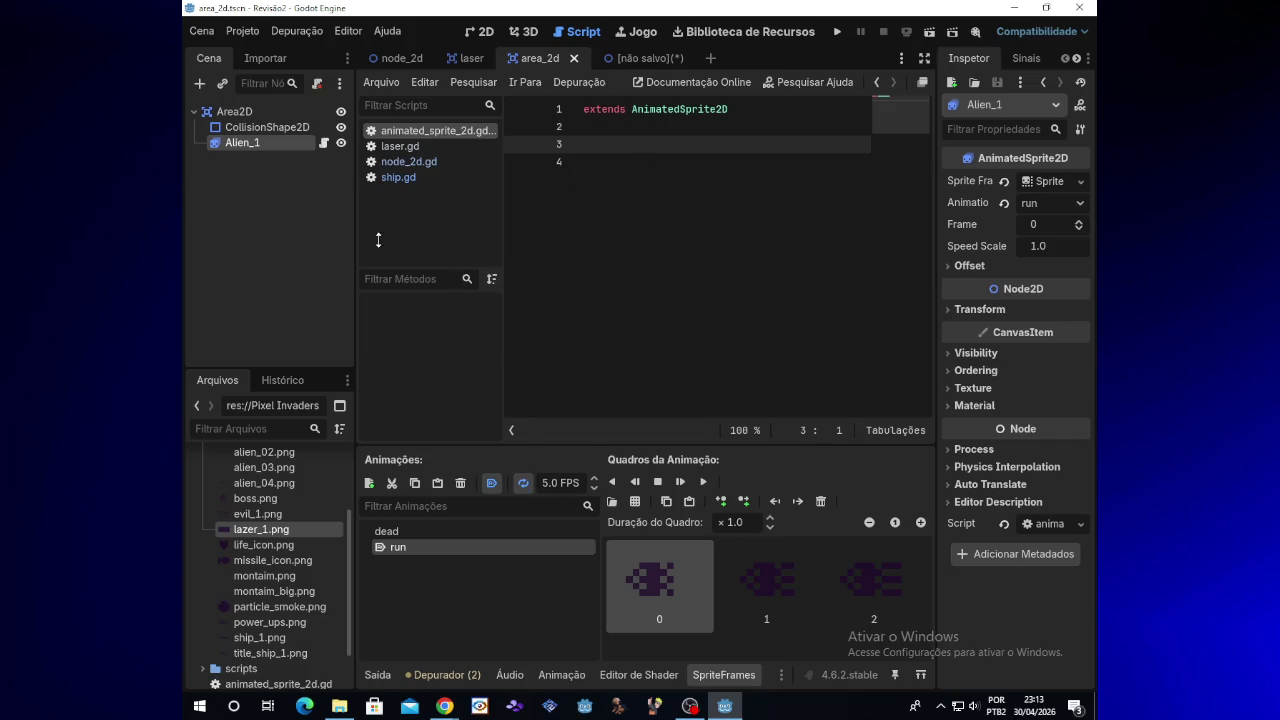
click(632, 57)
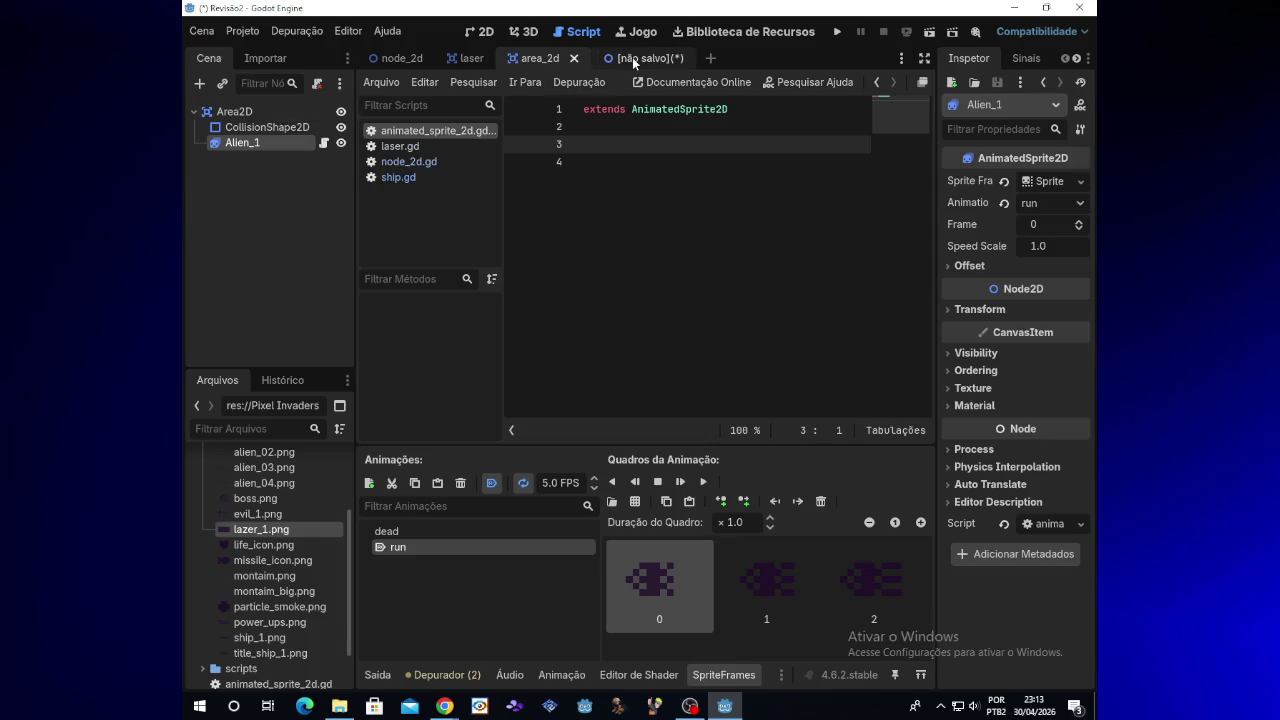
click(213, 127)
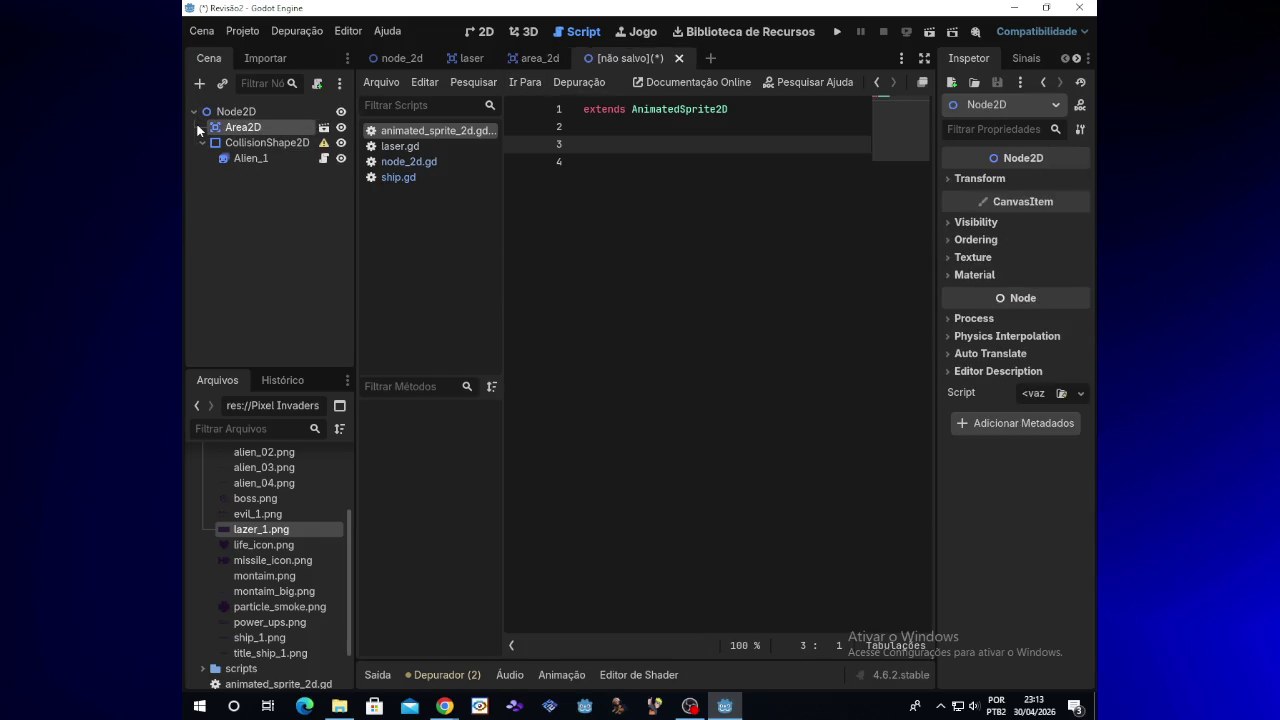
click(241, 115)
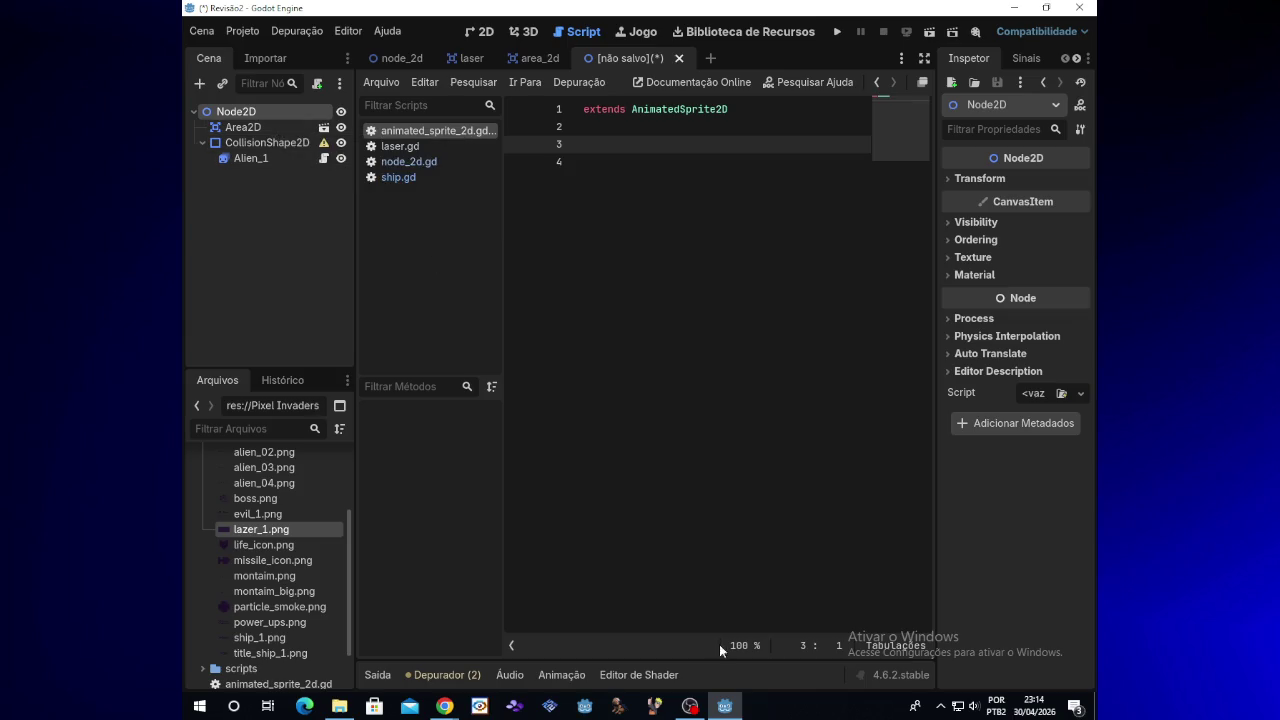
Step: Change the script's first line from AnimatedSprite2D to 'extends Node2D'
click(740, 108)
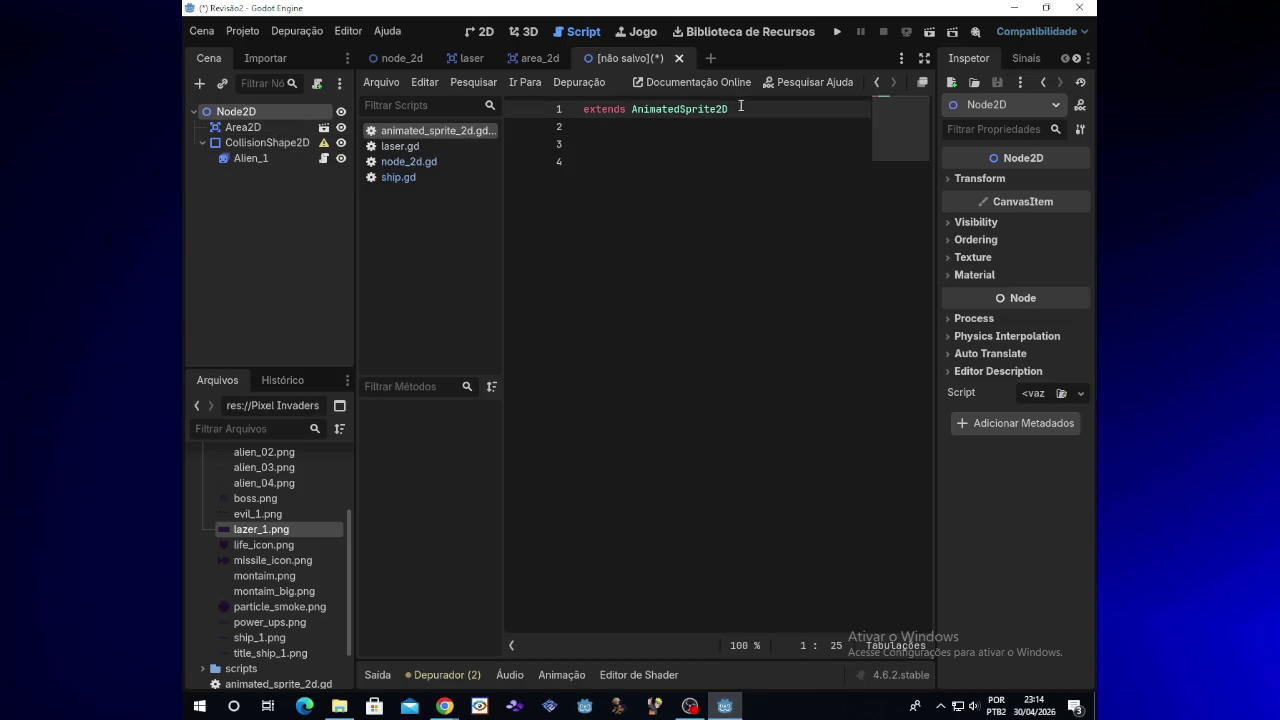
key(BackSpace)
key(BackSpace)
key(BackSpace)
text(Node2)
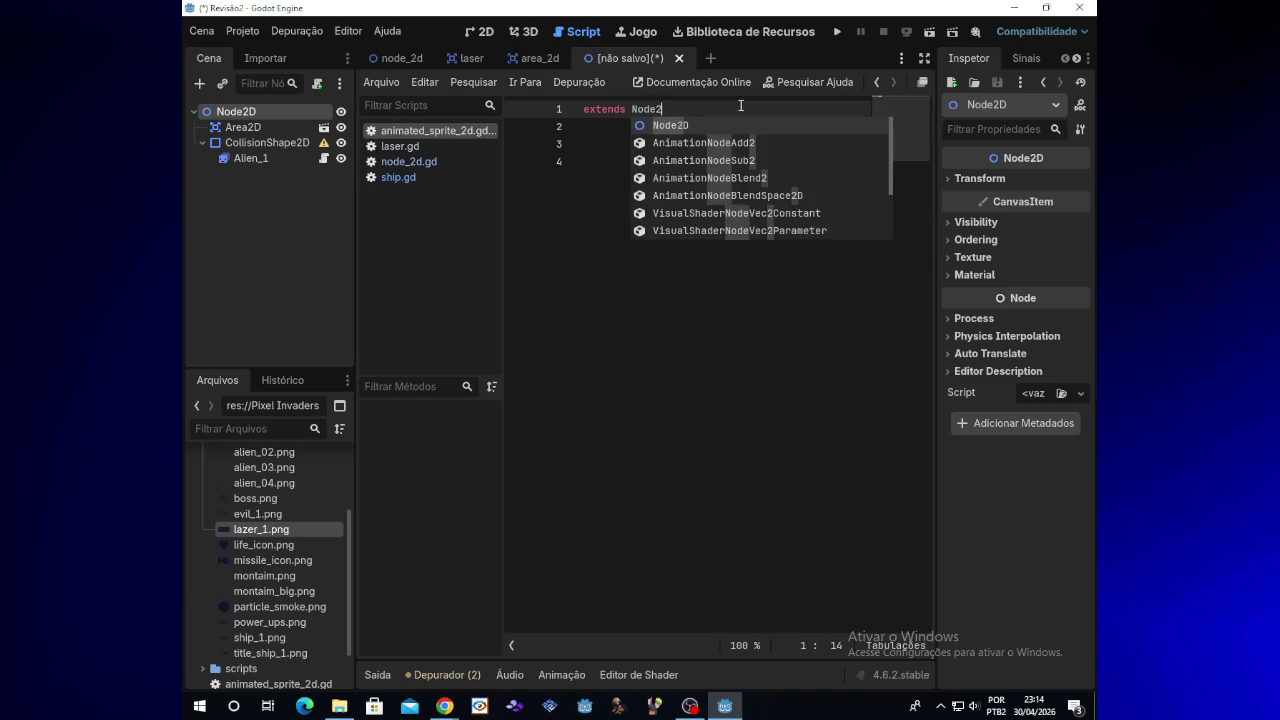
text(D)
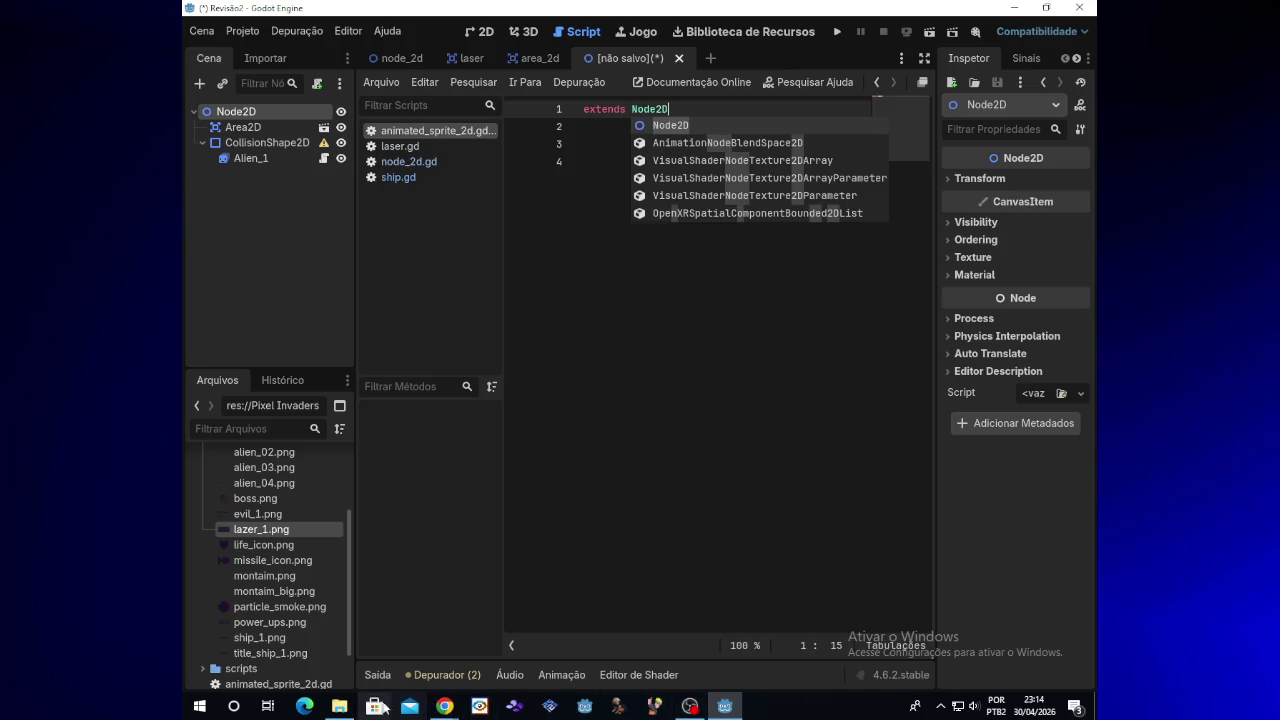
click(340, 706)
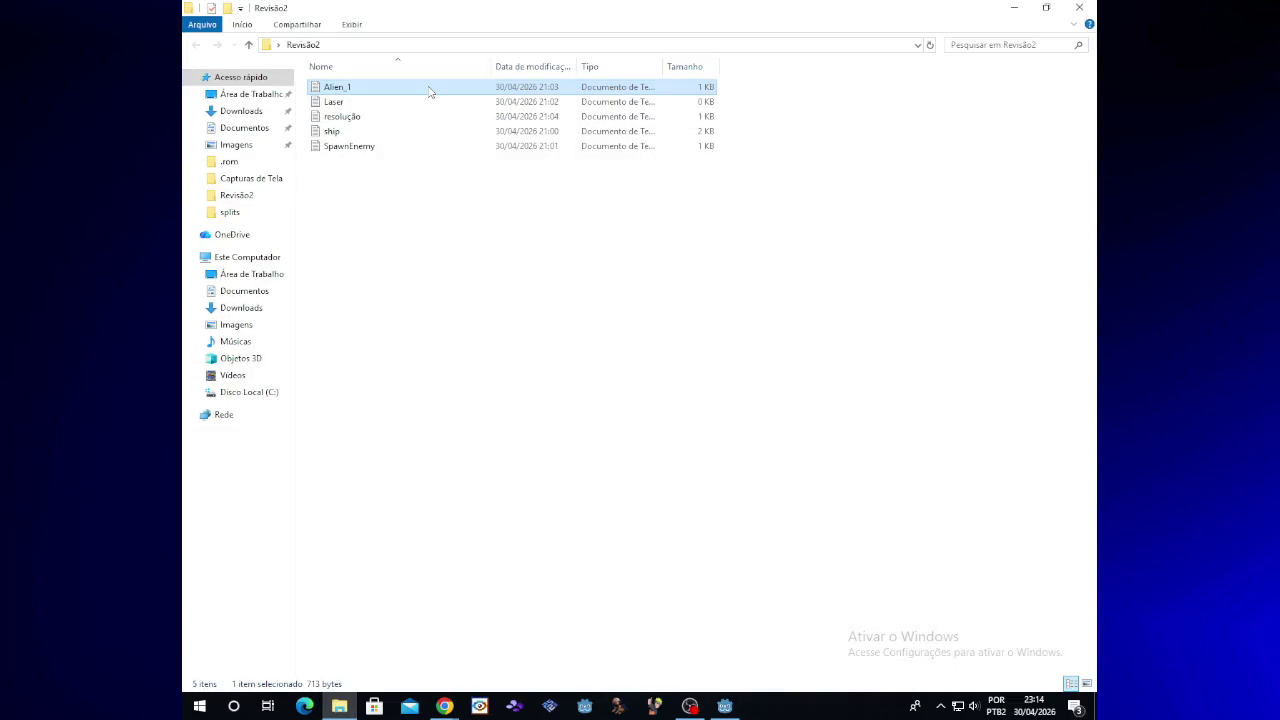
double_click(437, 87)
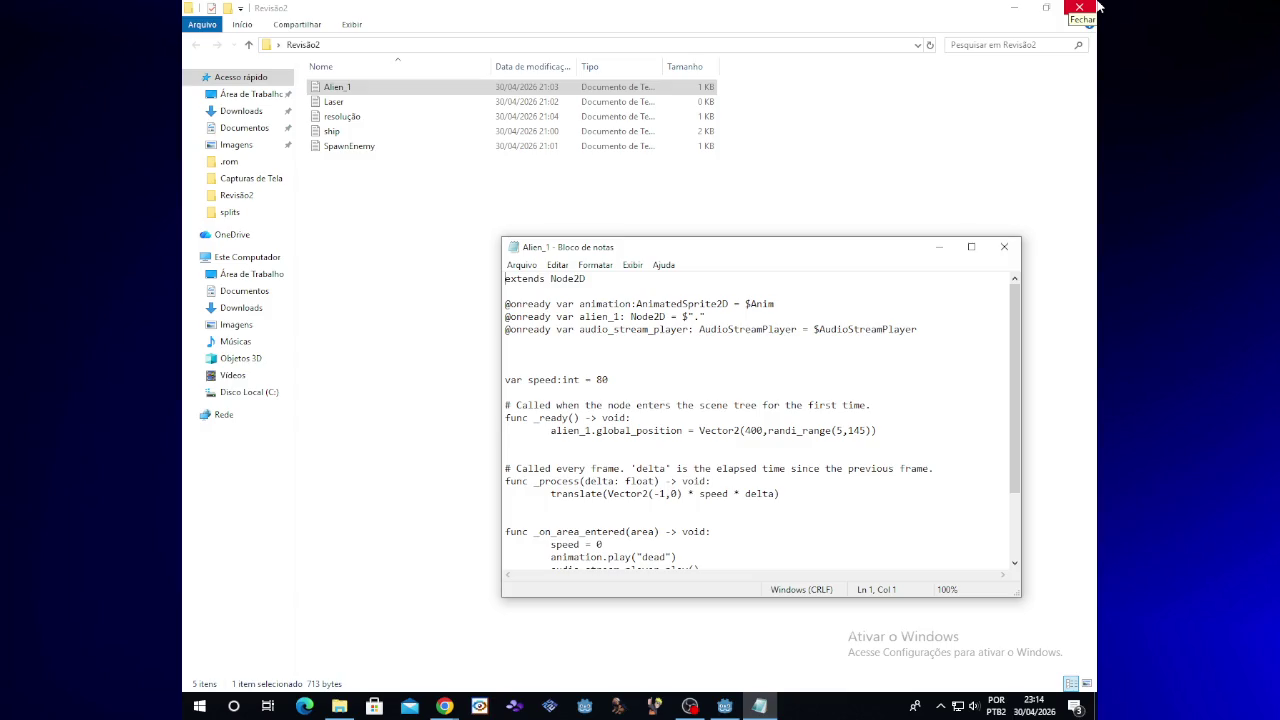
click(1096, 5)
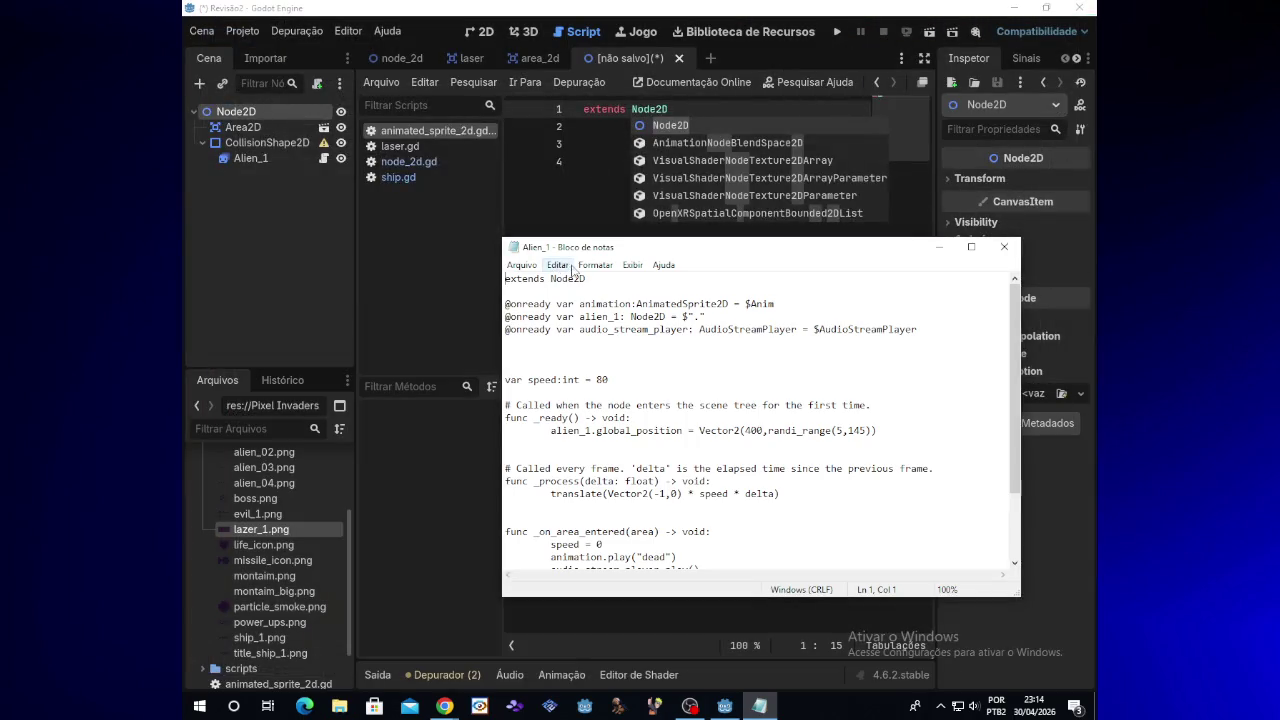
click(1012, 250)
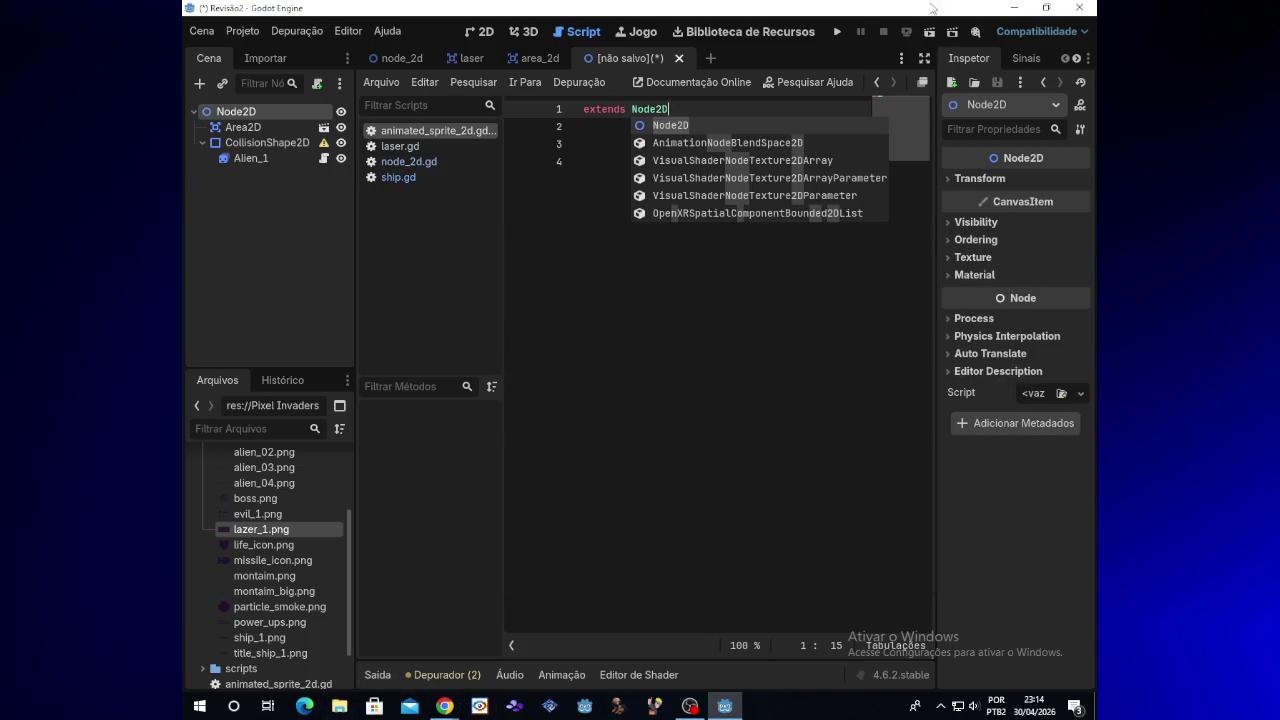
click(1013, 8)
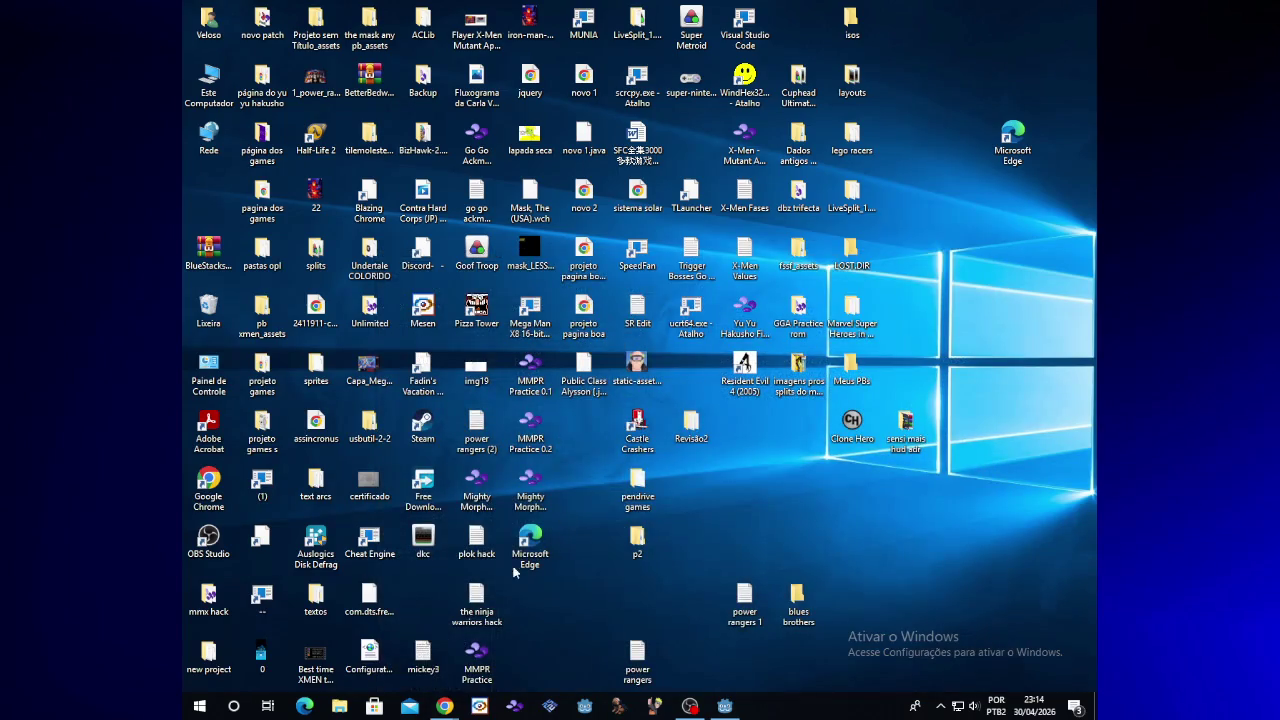
Step: Open the Alien_1 notes from the Revisão2 desktop folder in Notepad, then return to Godot
double_click(631, 481)
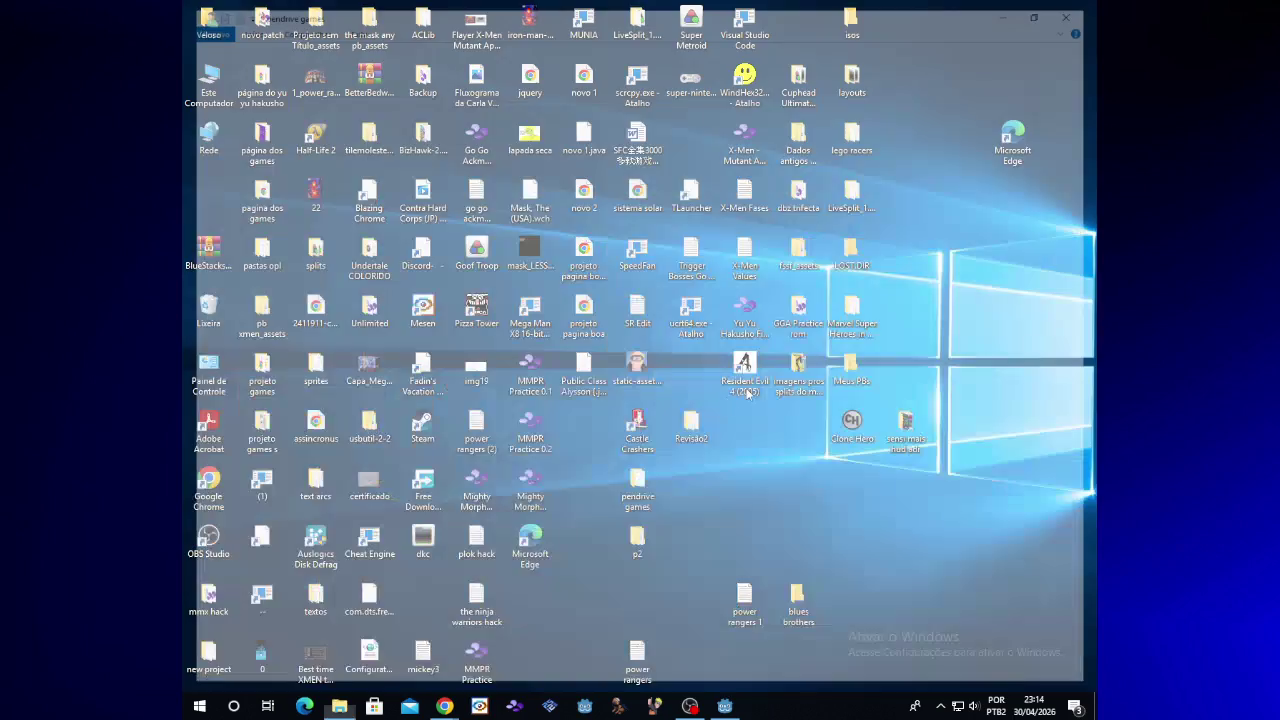
click(1080, 8)
double_click(690, 430)
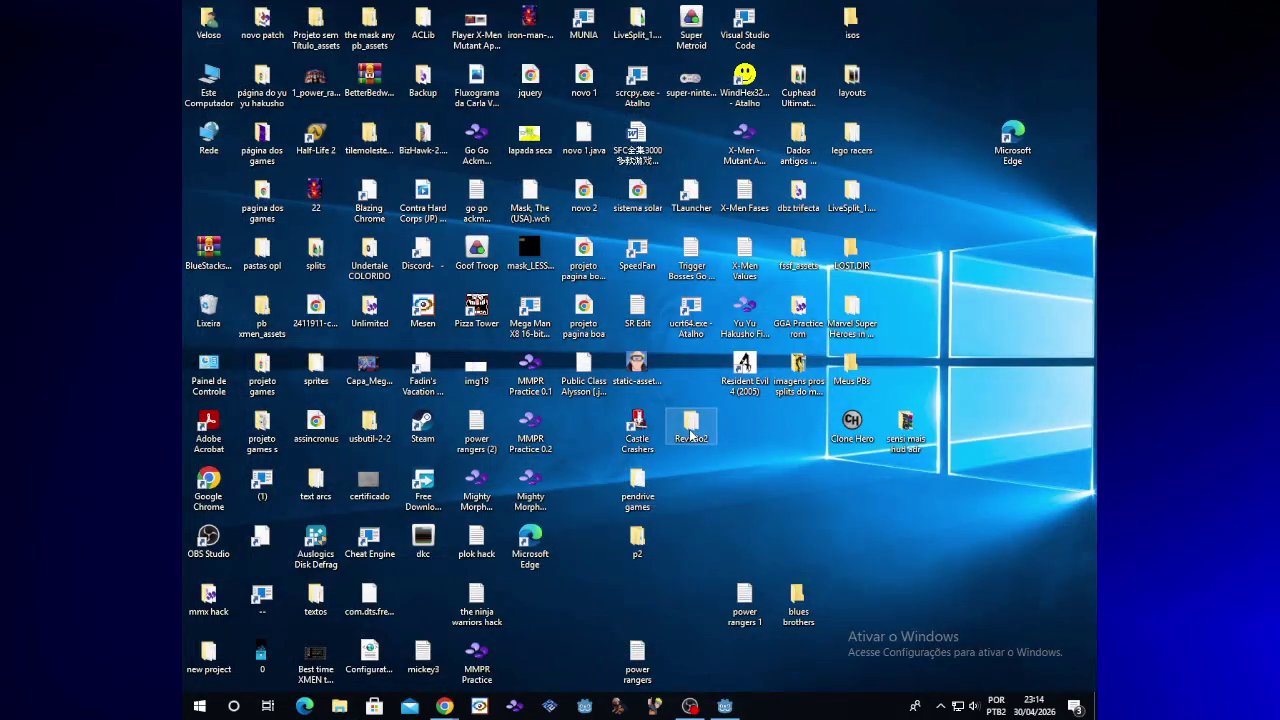
click(343, 91)
double_click(344, 92)
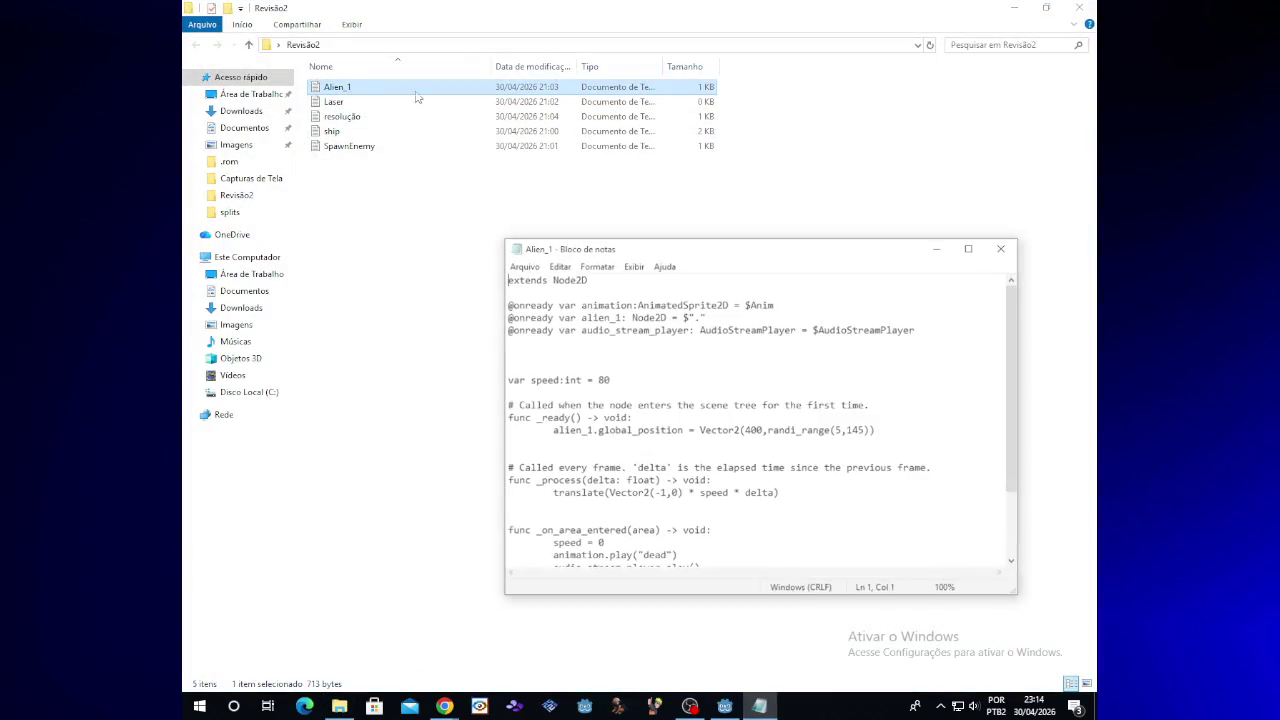
click(1080, 8)
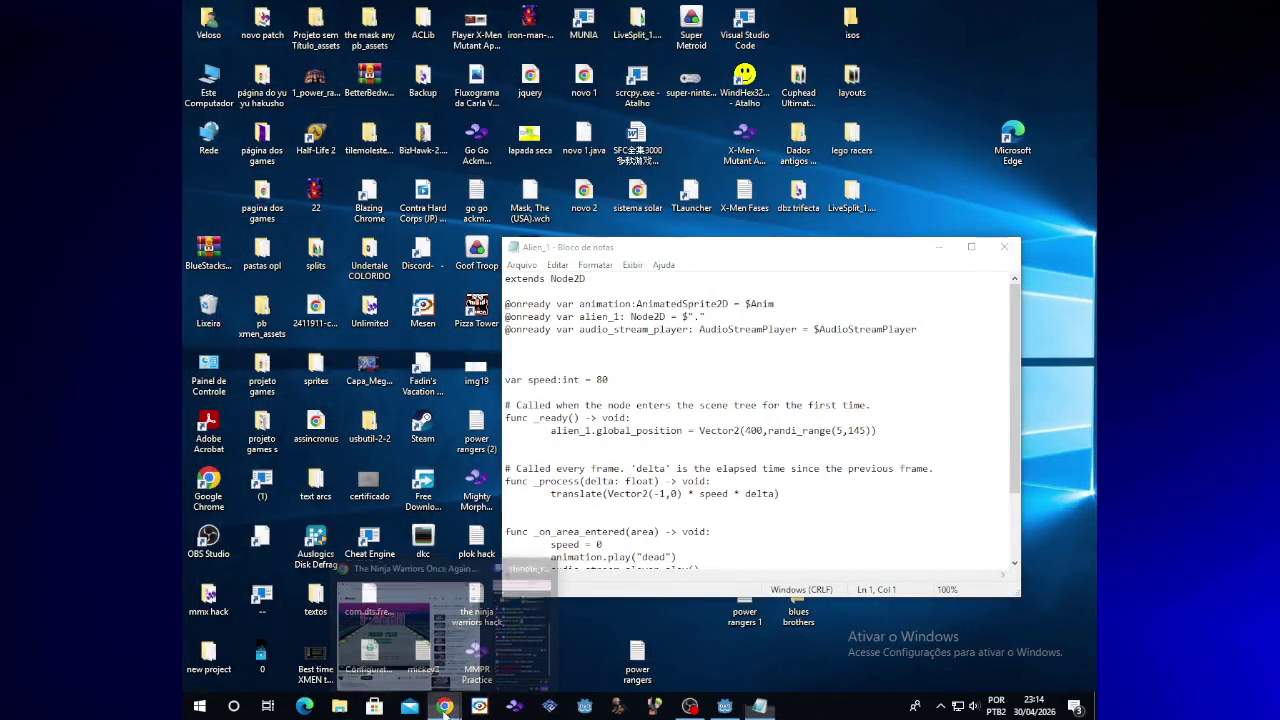
click(444, 706)
click(724, 706)
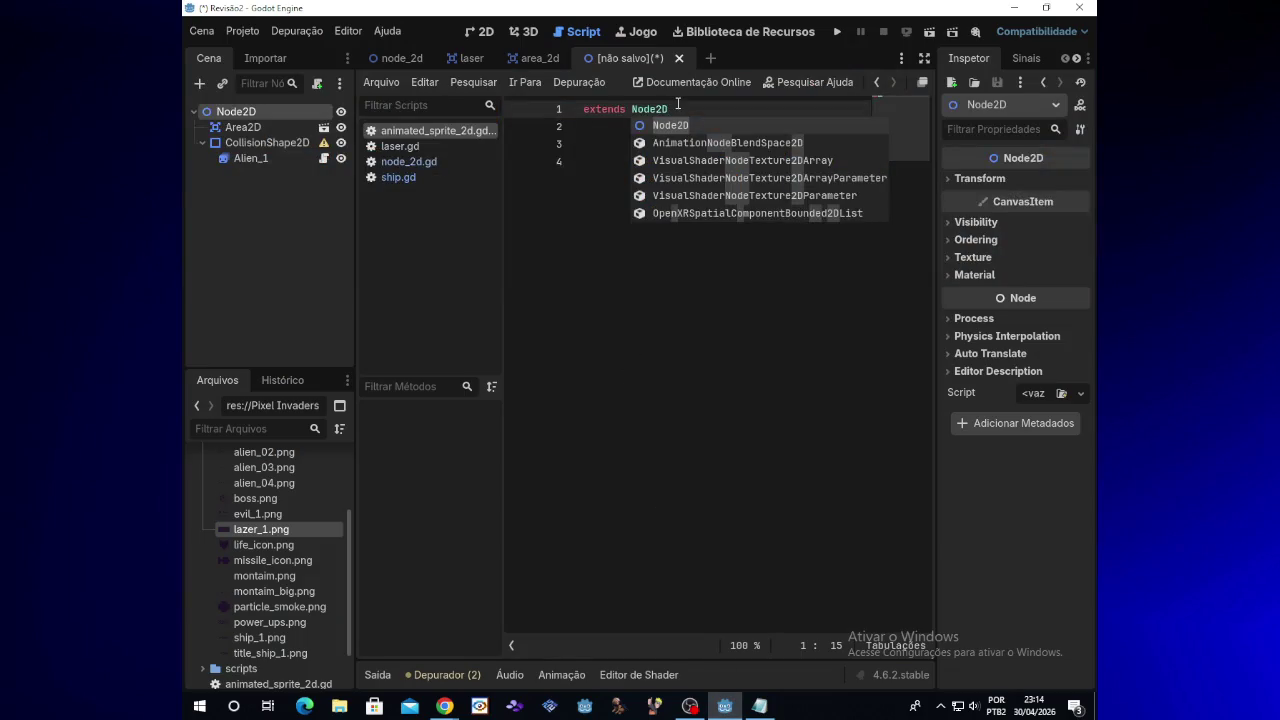
Step: Look through the node_2d, ship and laser scripts, then return to the animated sprite script
click(457, 157)
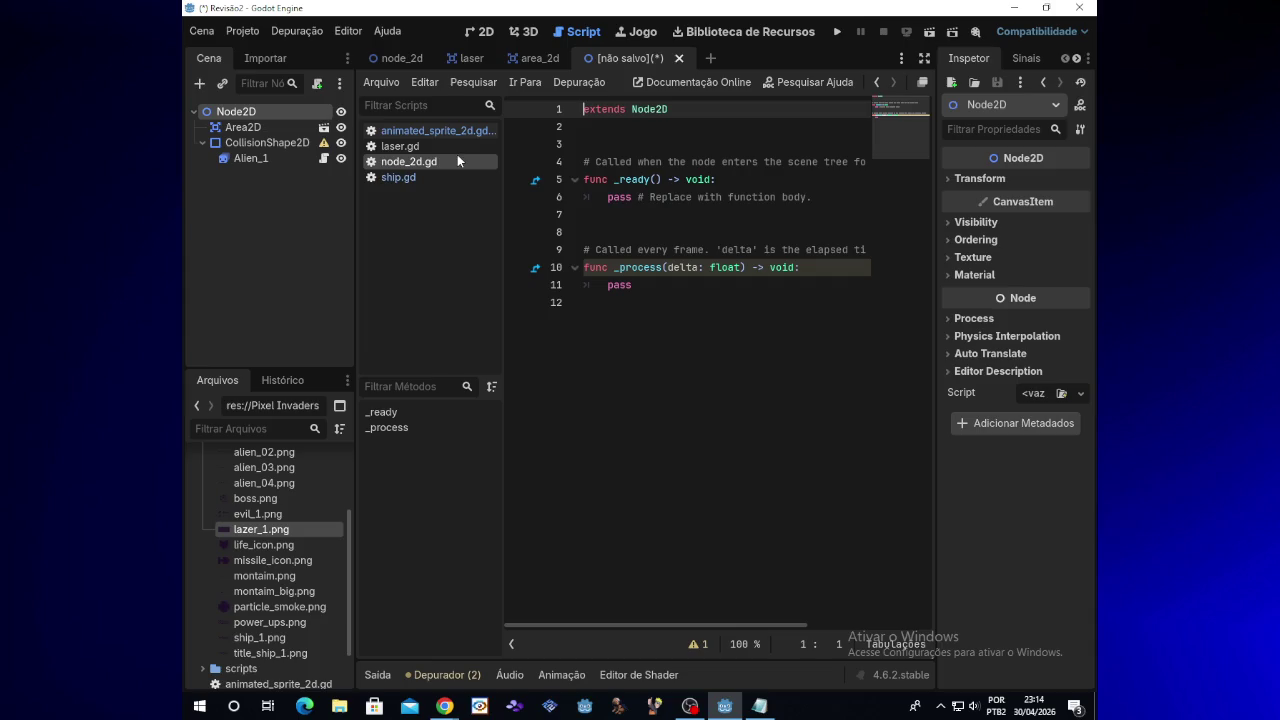
click(433, 175)
click(436, 147)
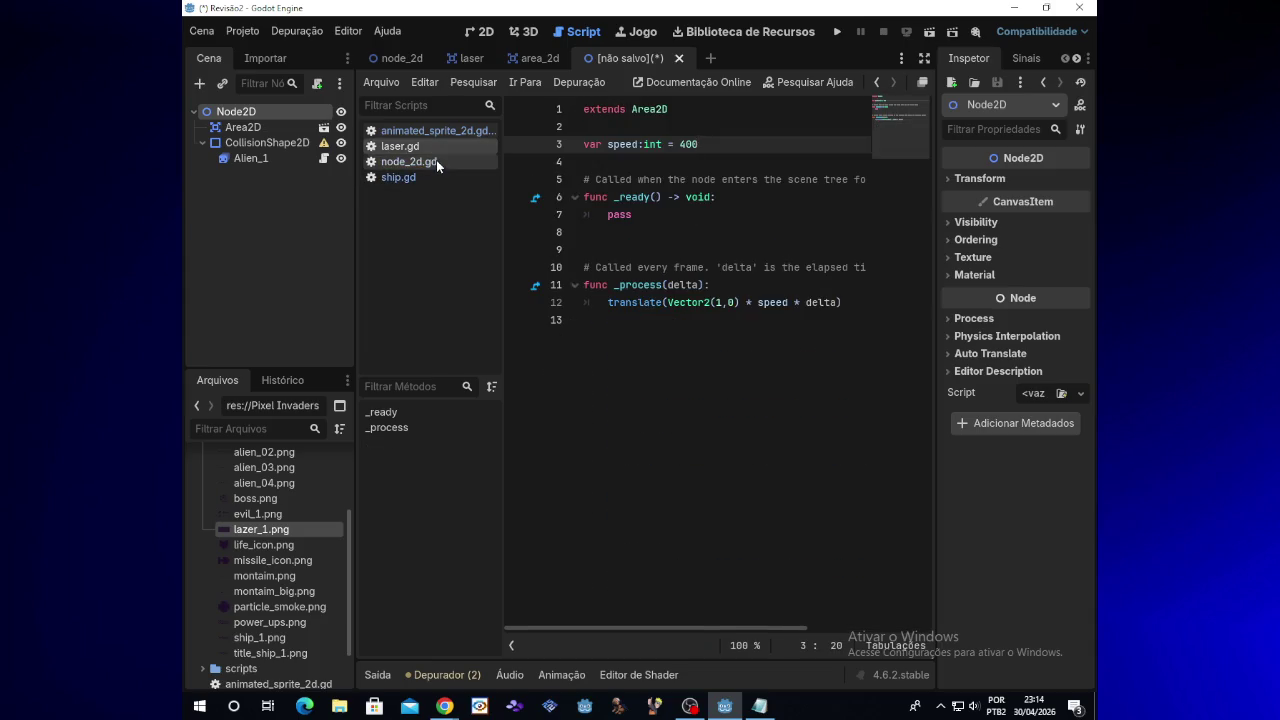
click(436, 160)
key(ctrl+z)
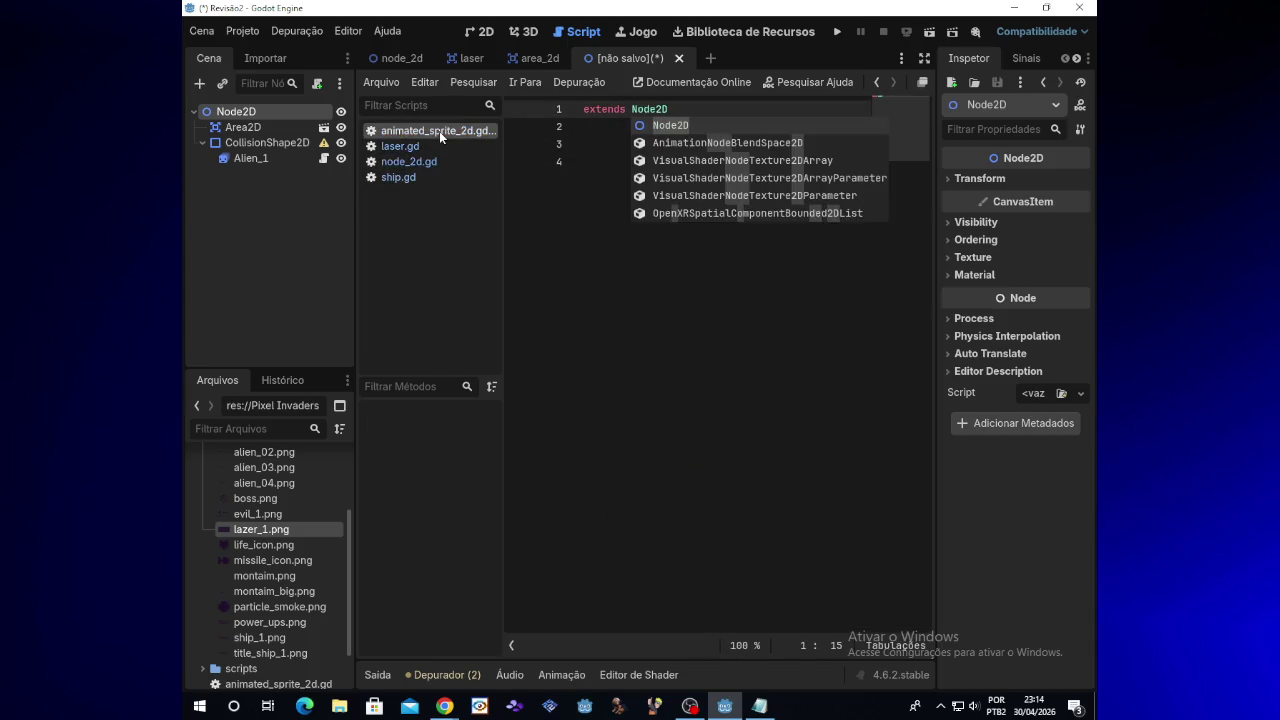
key(Escape)
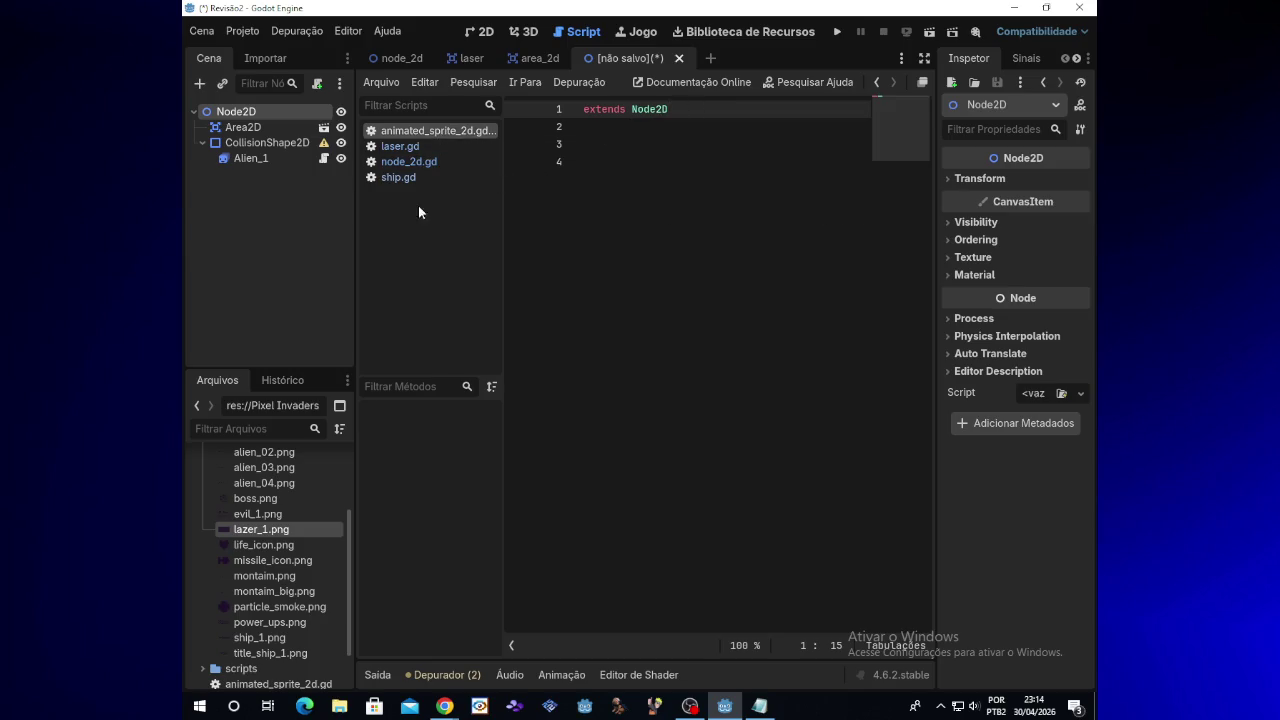
Step: Copy the alien code from the Alien_1 notes and paste it into the script on line 3
click(766, 709)
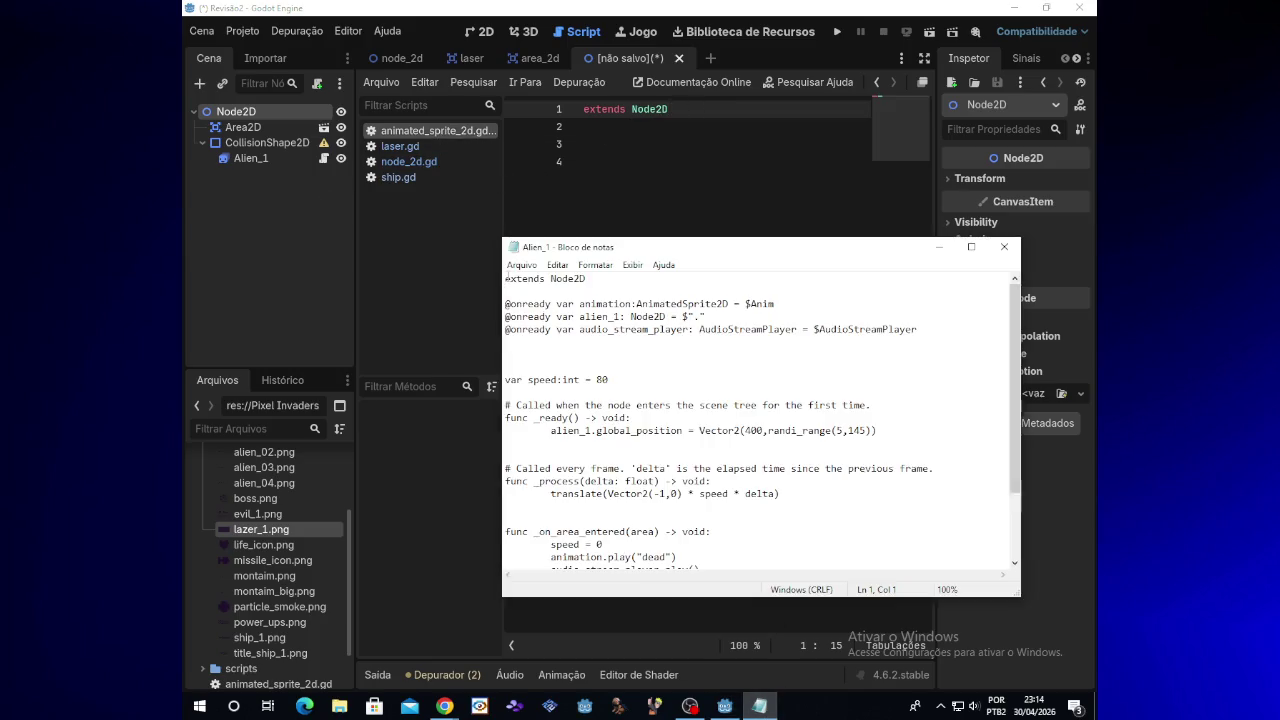
mouse_move(506, 300)
mouse_down()
mouse_move(870, 432)
mouse_move(697, 580)
mouse_up()
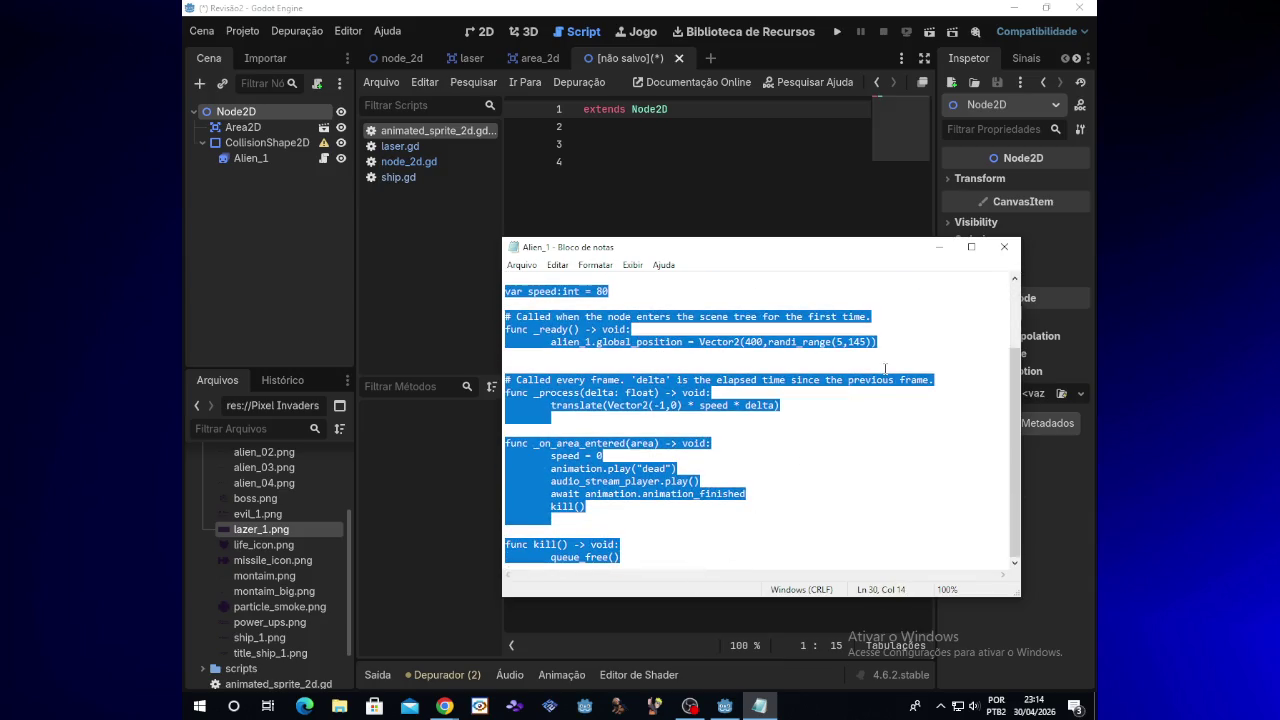
click(938, 247)
click(592, 146)
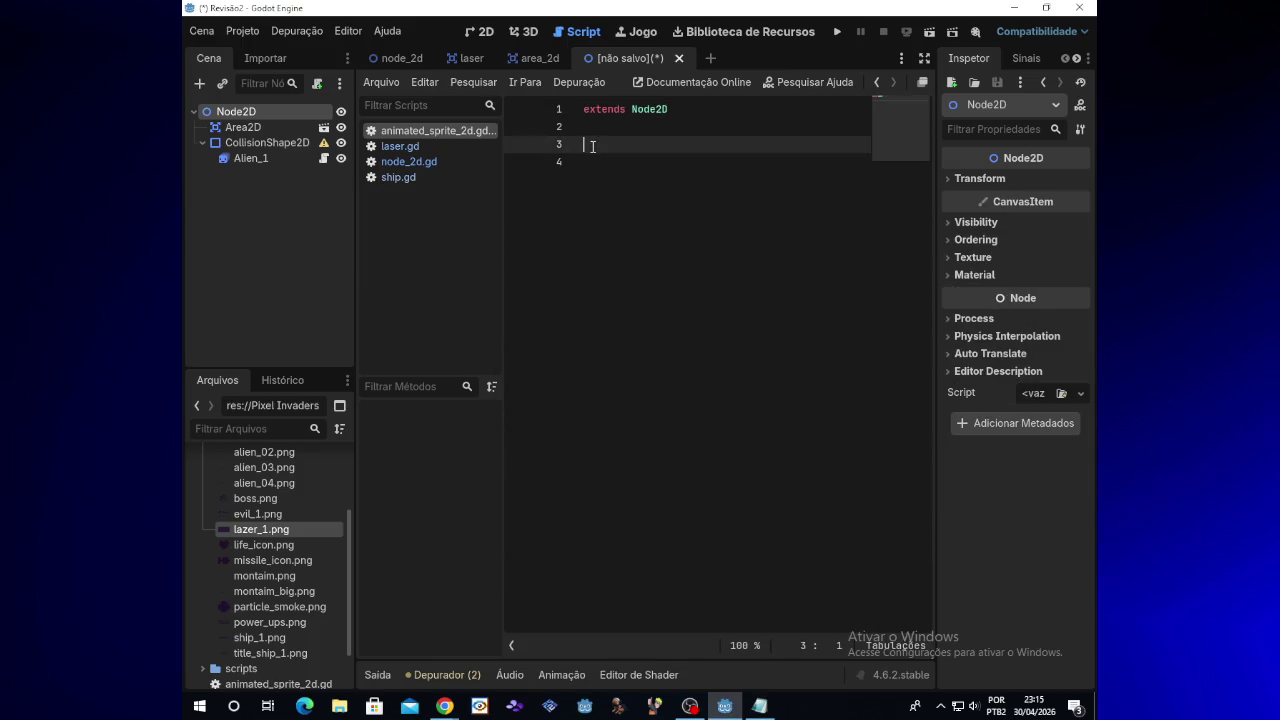
key(ctrl+v)
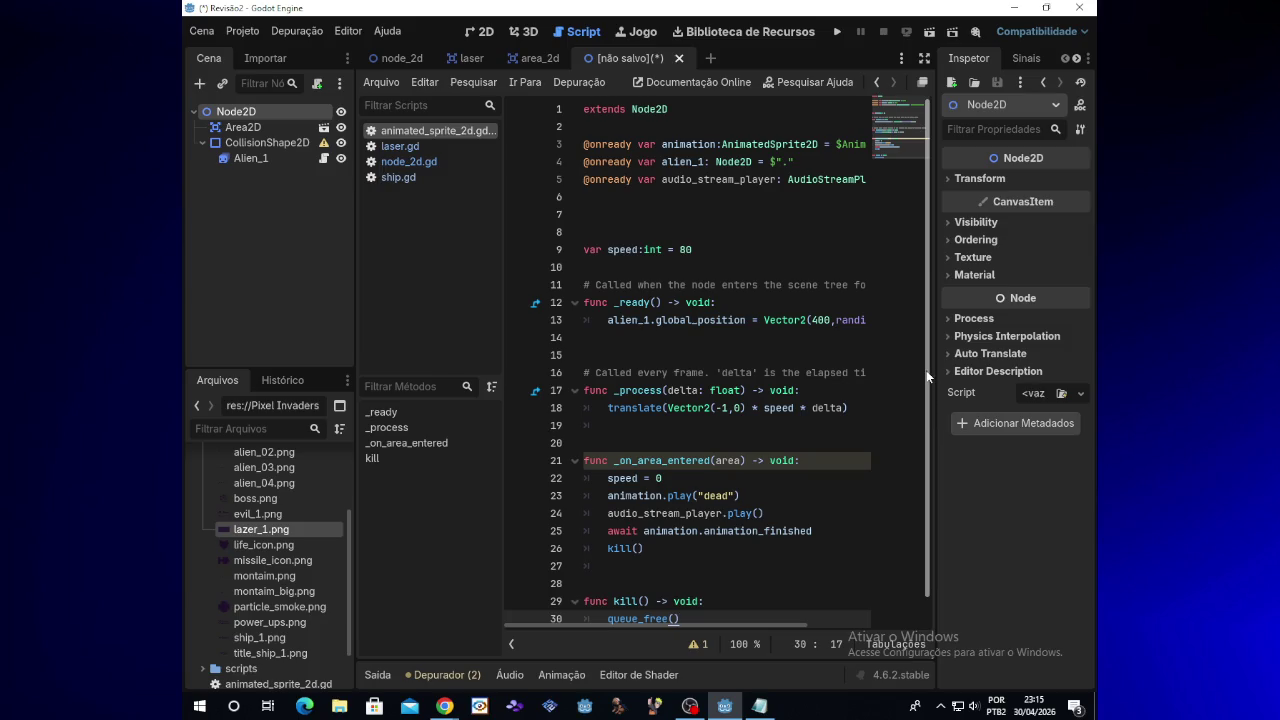
click(835, 33)
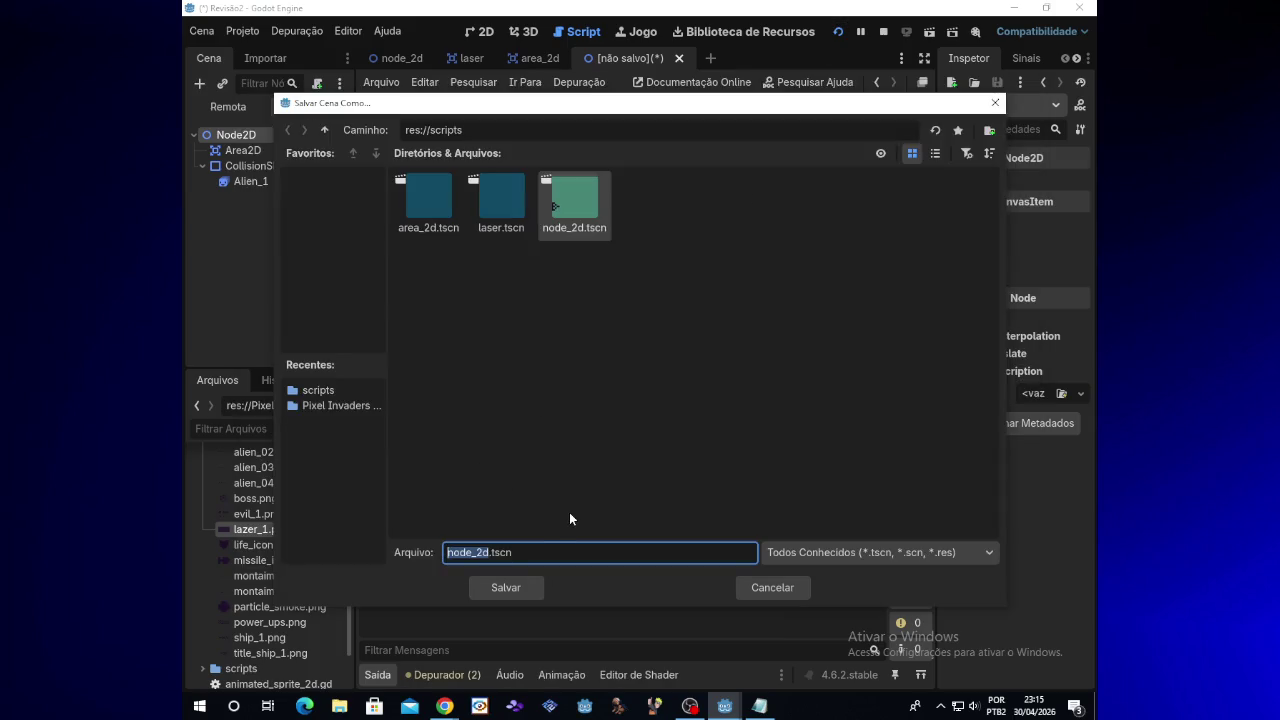
Step: Run the game without saving the scene, close it, and read CollisionShape2D's configuration warning
click(758, 588)
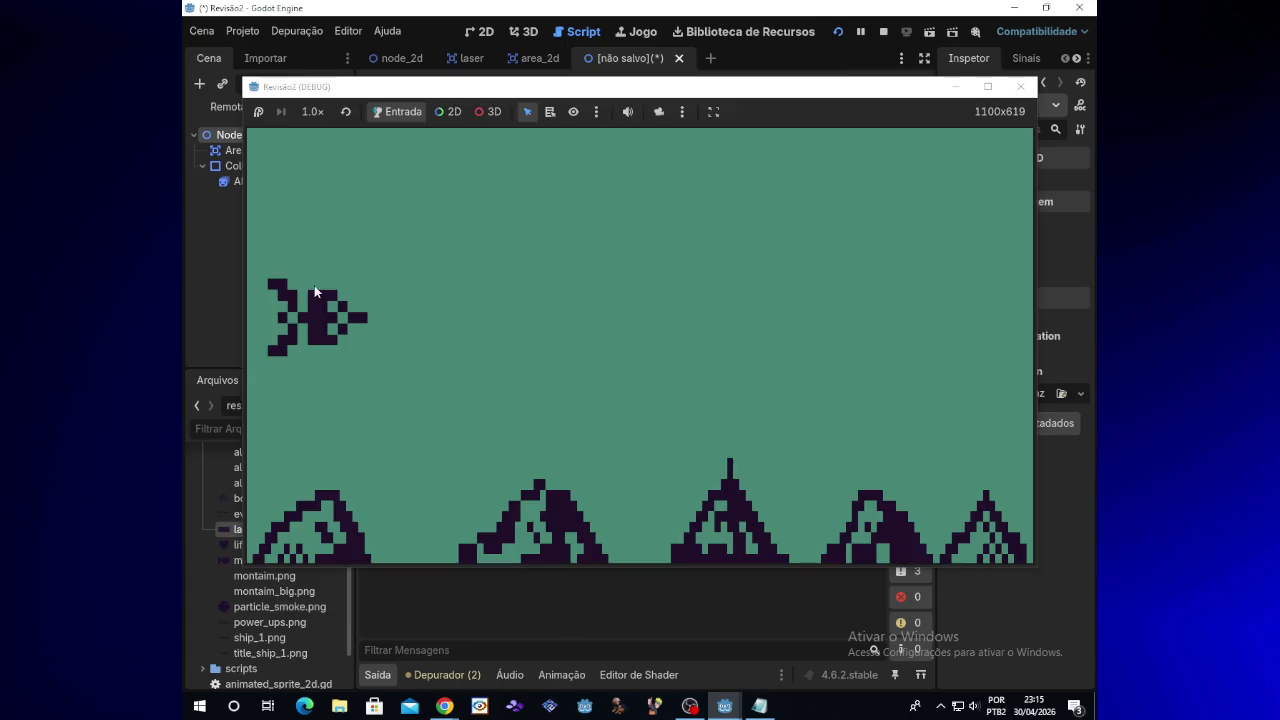
click(1020, 86)
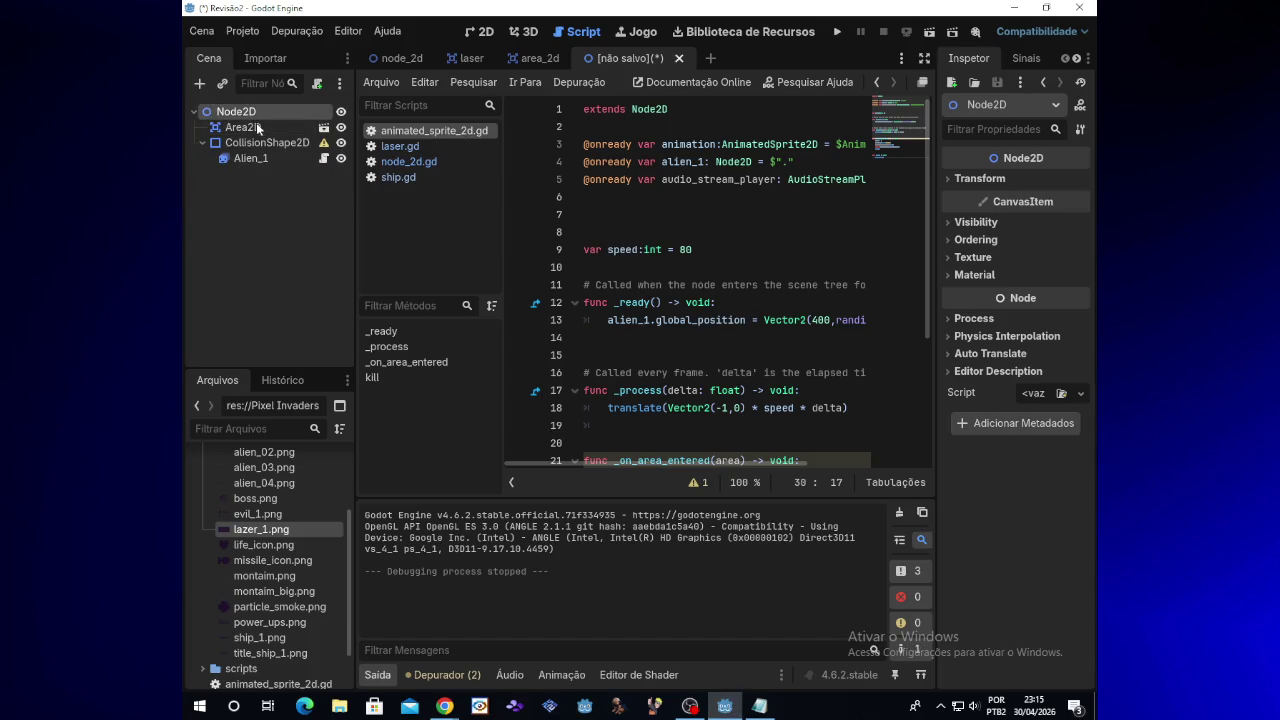
click(323, 144)
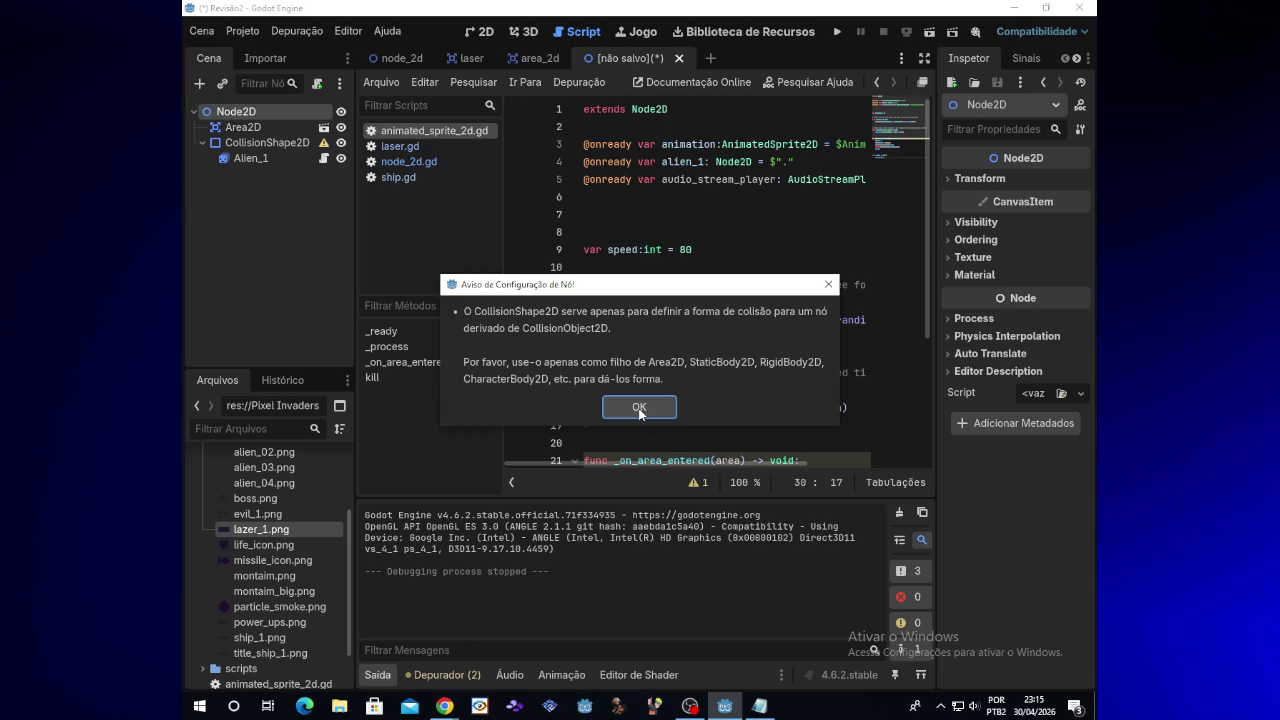
click(639, 408)
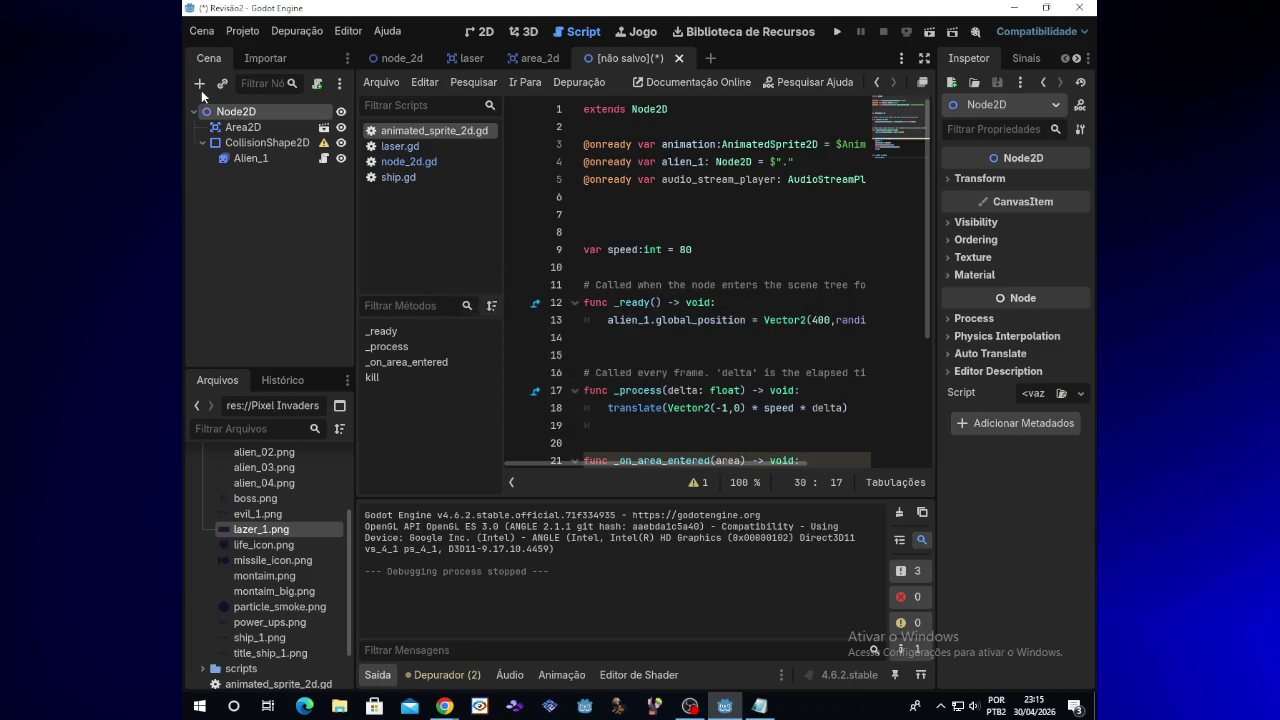
Step: Reparent CollisionShape2D under Area2D to clear its warning
click(241, 141)
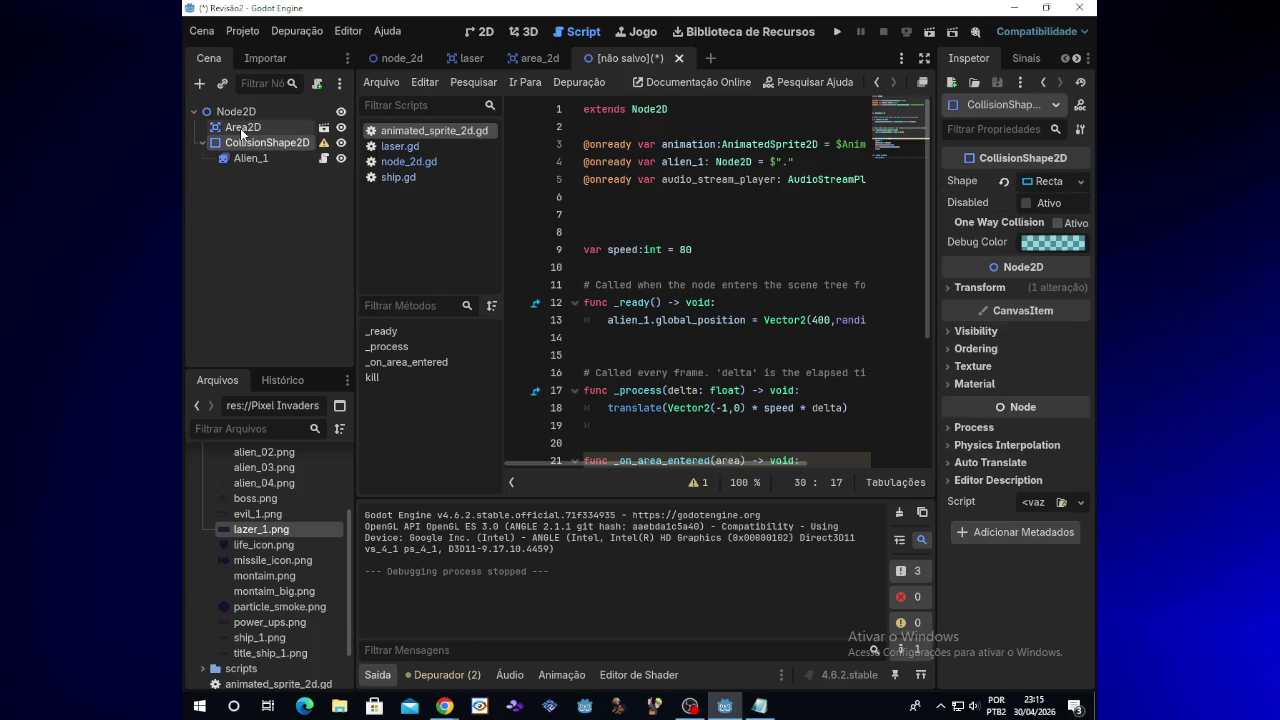
right_click(239, 145)
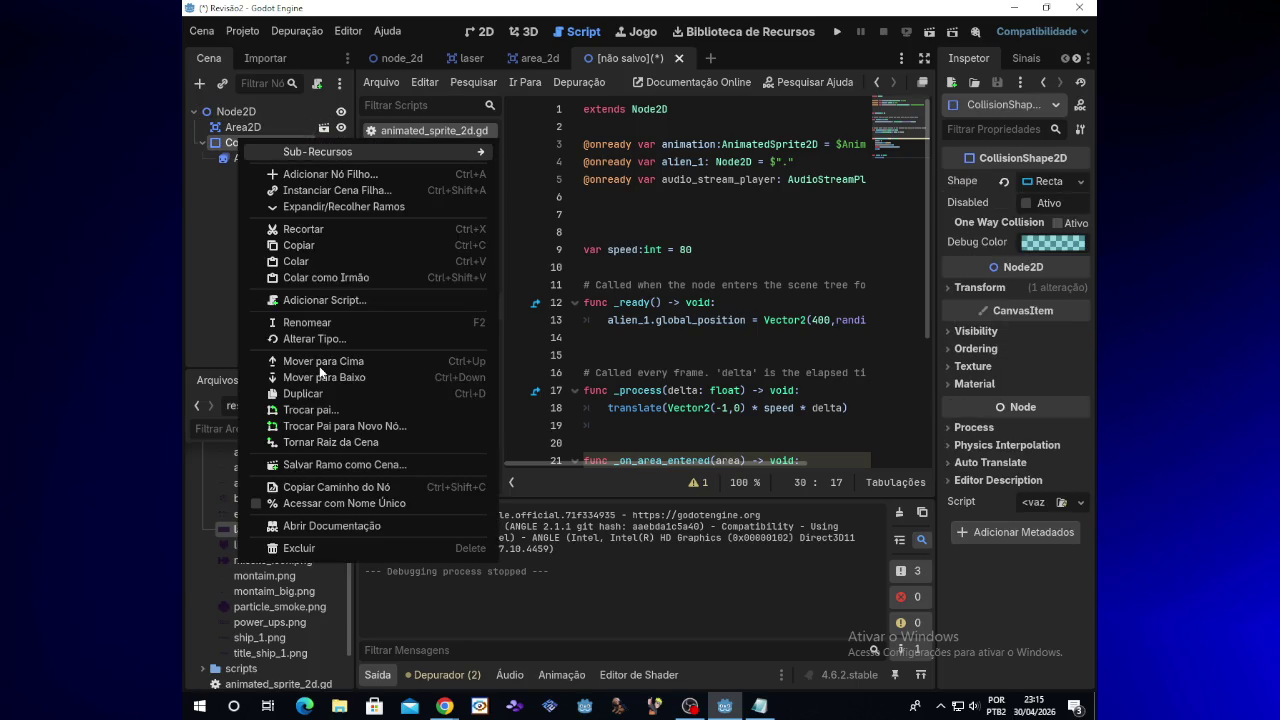
click(300, 410)
double_click(579, 173)
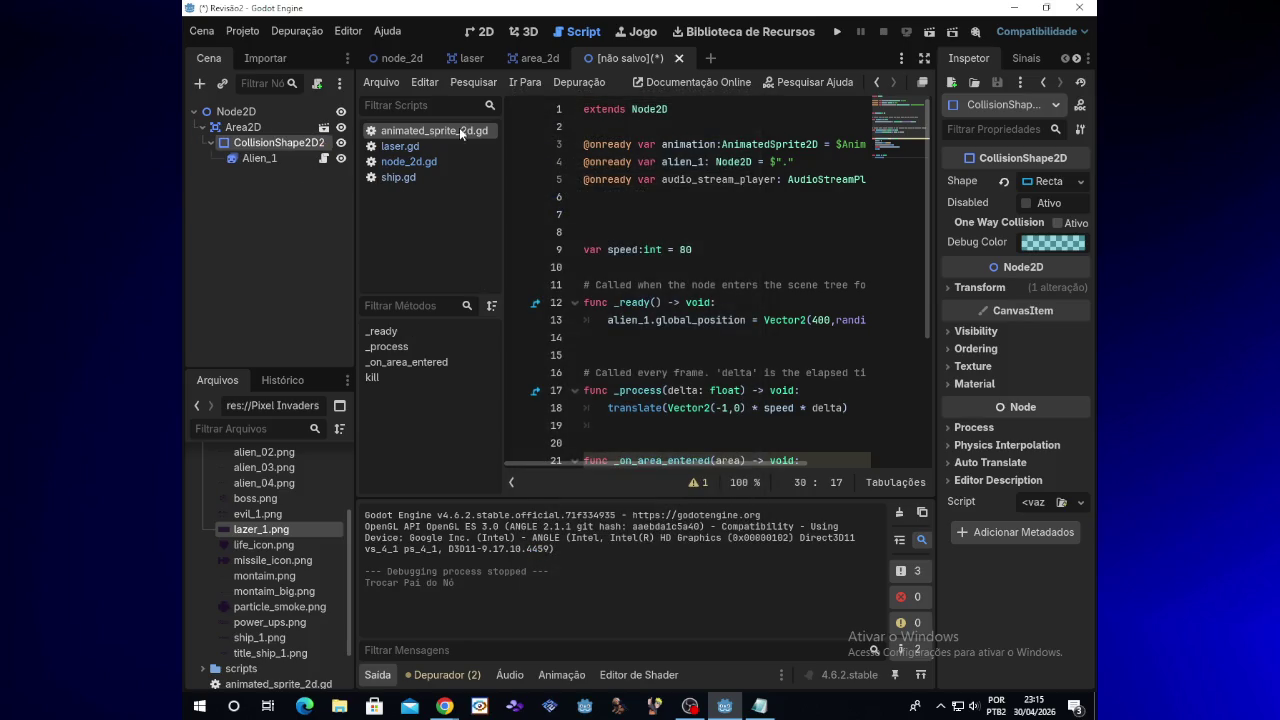
click(482, 31)
scroll(513, 207, up, 5)
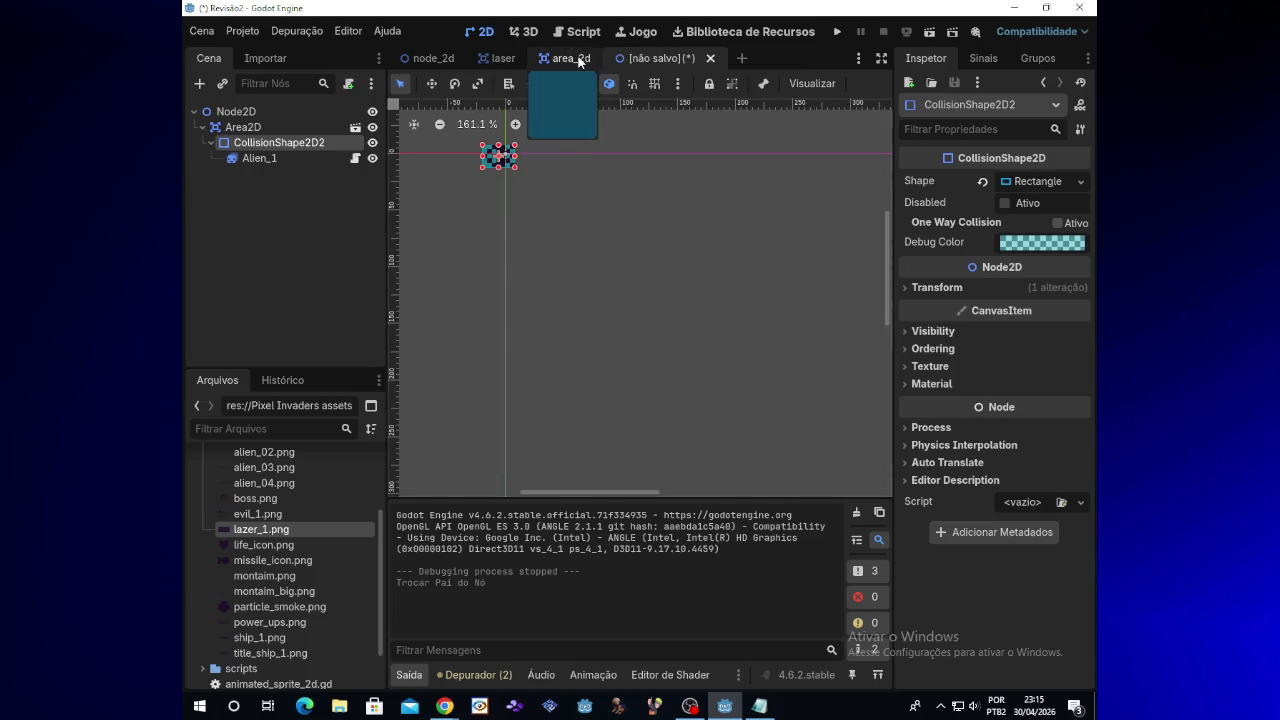
Step: Close the area_2d scene and open Alien_1's script in the unsaved scene
click(570, 58)
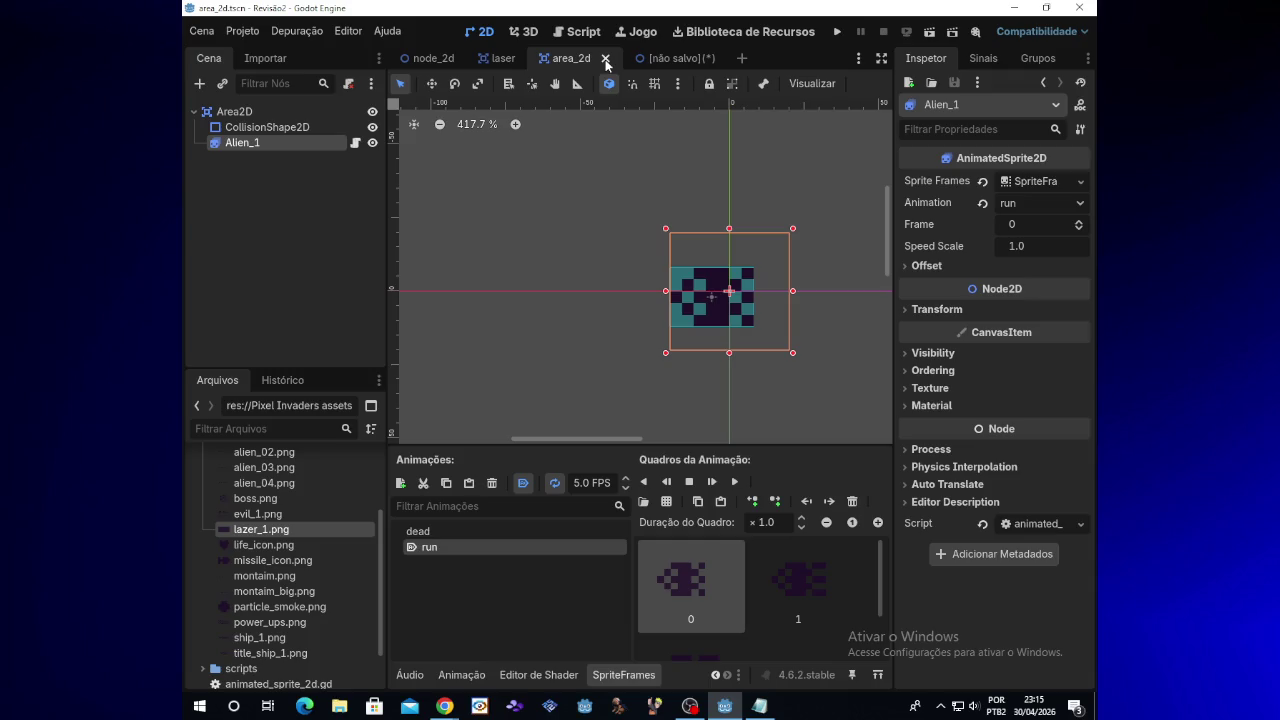
click(605, 59)
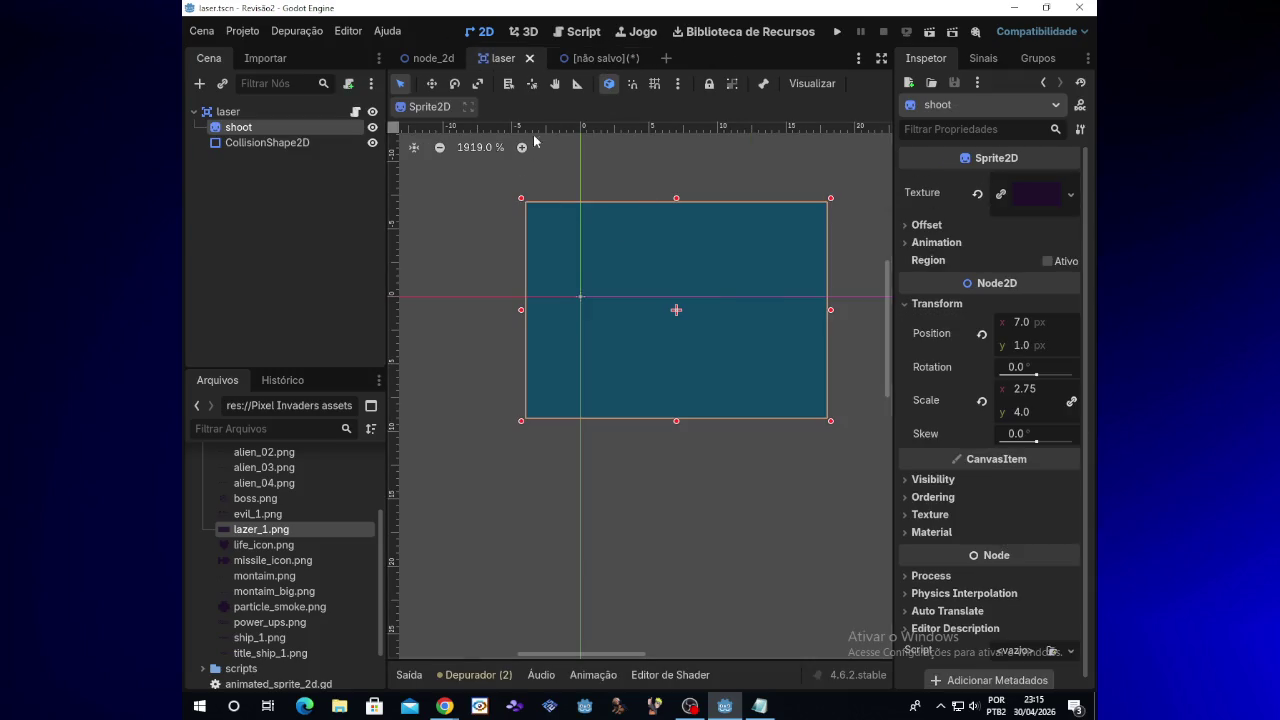
click(567, 58)
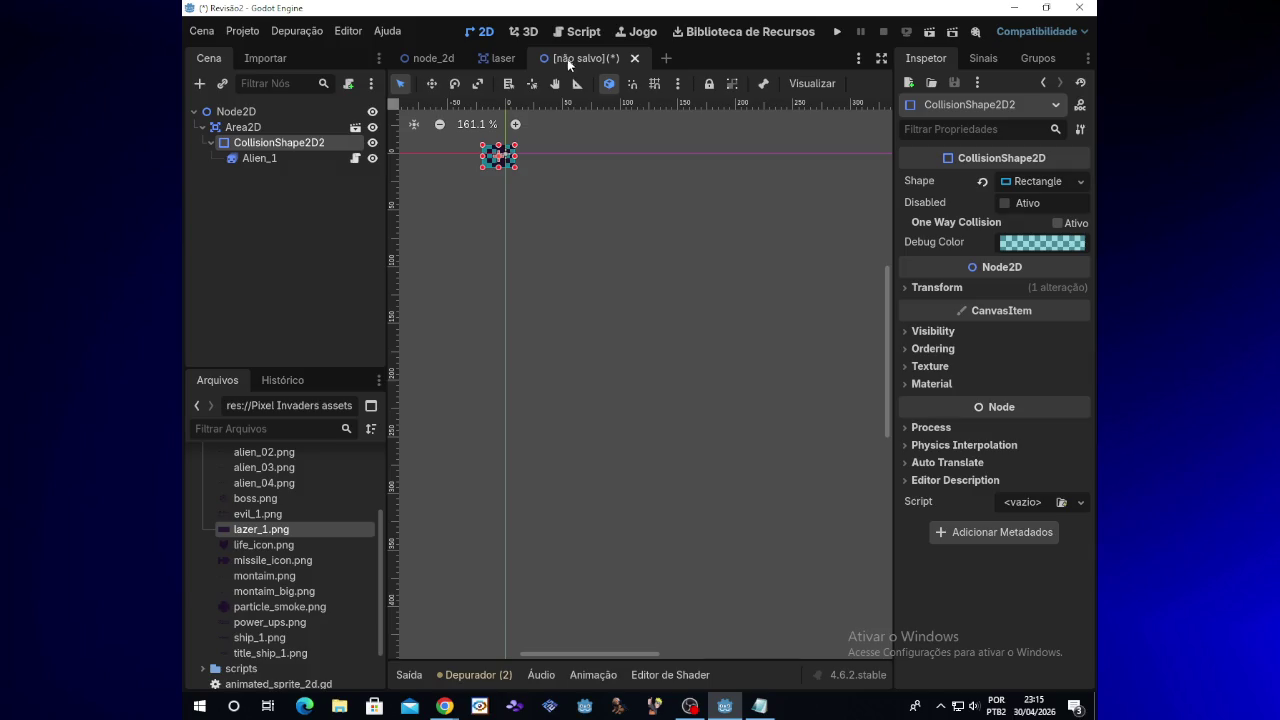
scroll(487, 290, up, 1)
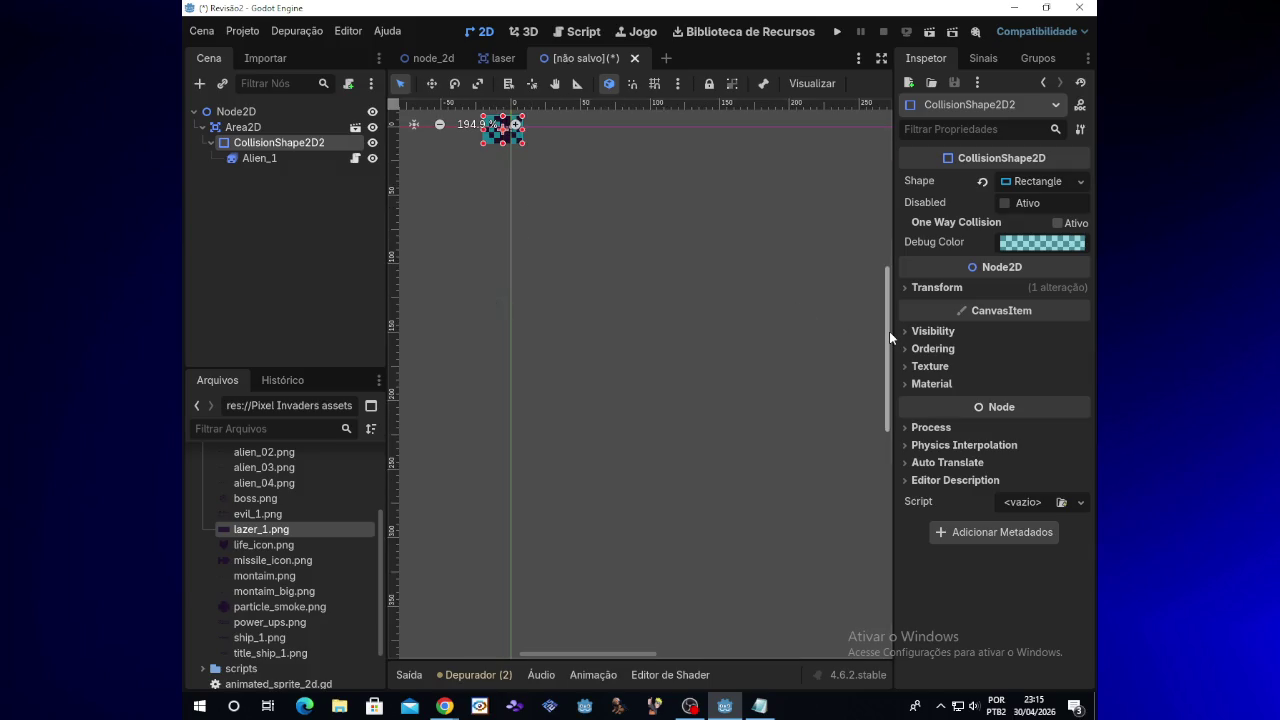
scroll(888, 331, up, 2)
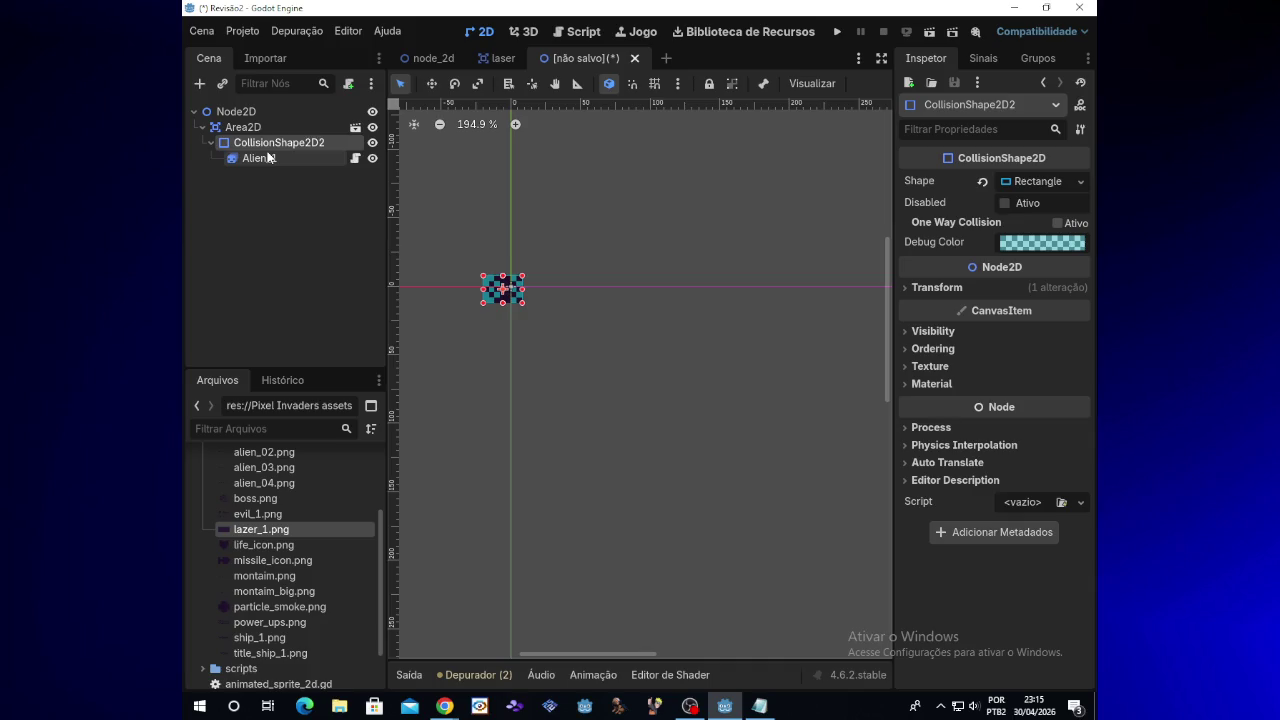
click(268, 158)
click(355, 158)
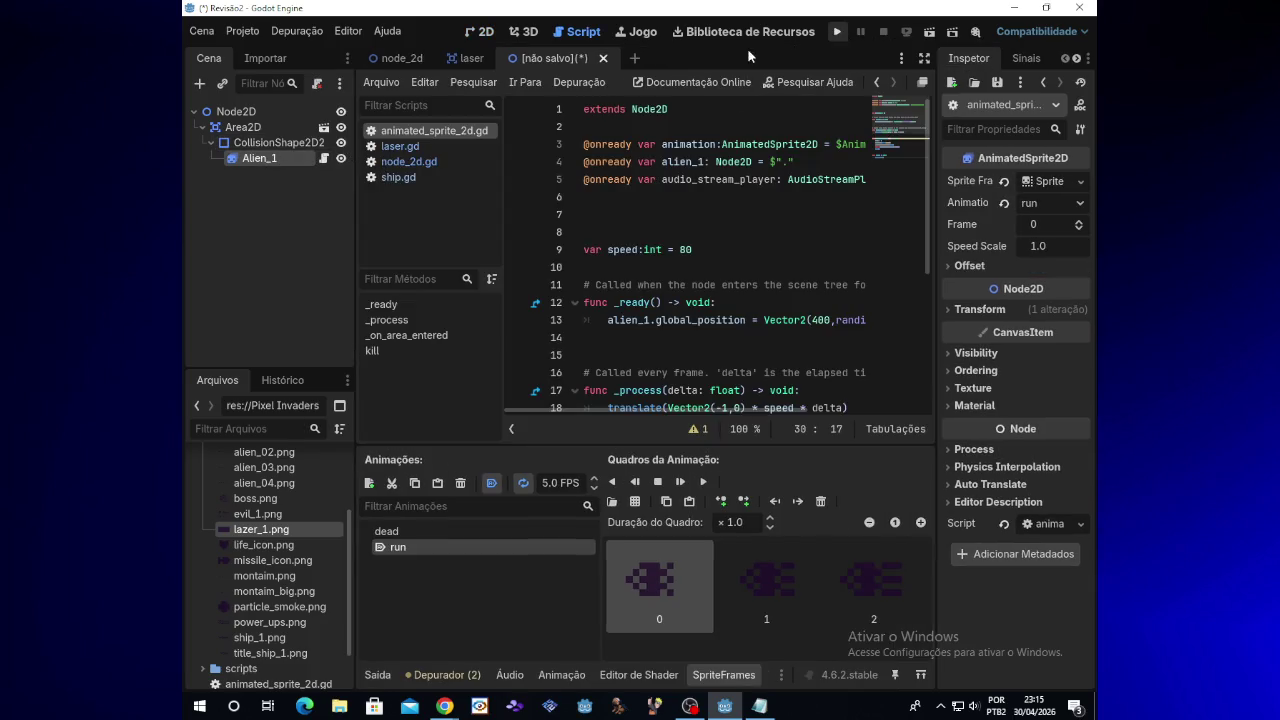
key(ctrl+s)
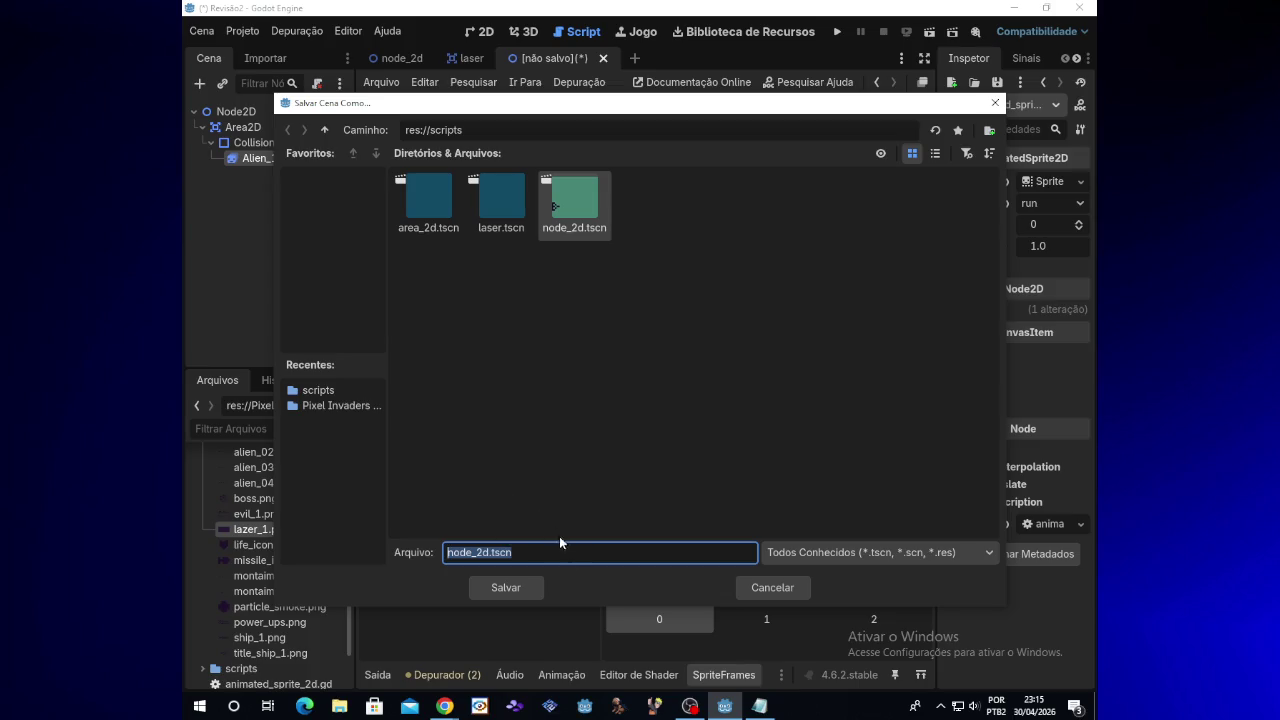
click(490, 551)
key(BackSpace)
key(BackSpace)
key(BackSpace)
text(alien_1)
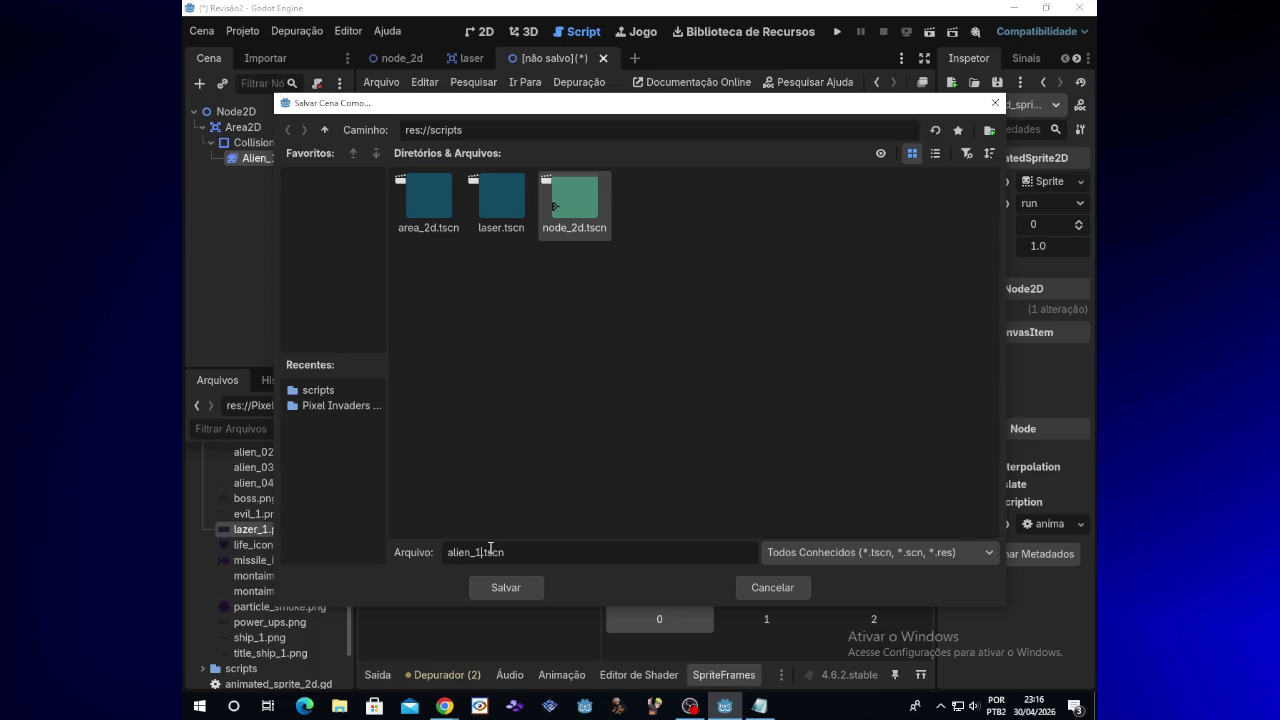
key(Return)
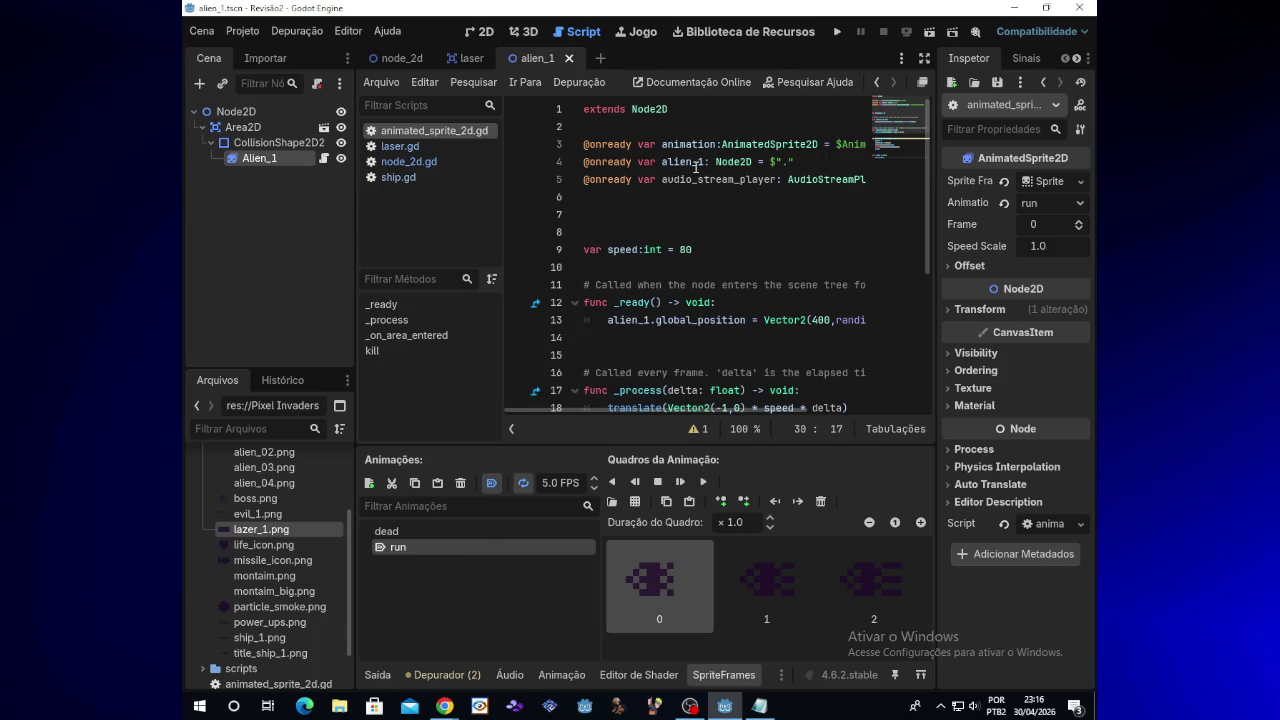
click(836, 33)
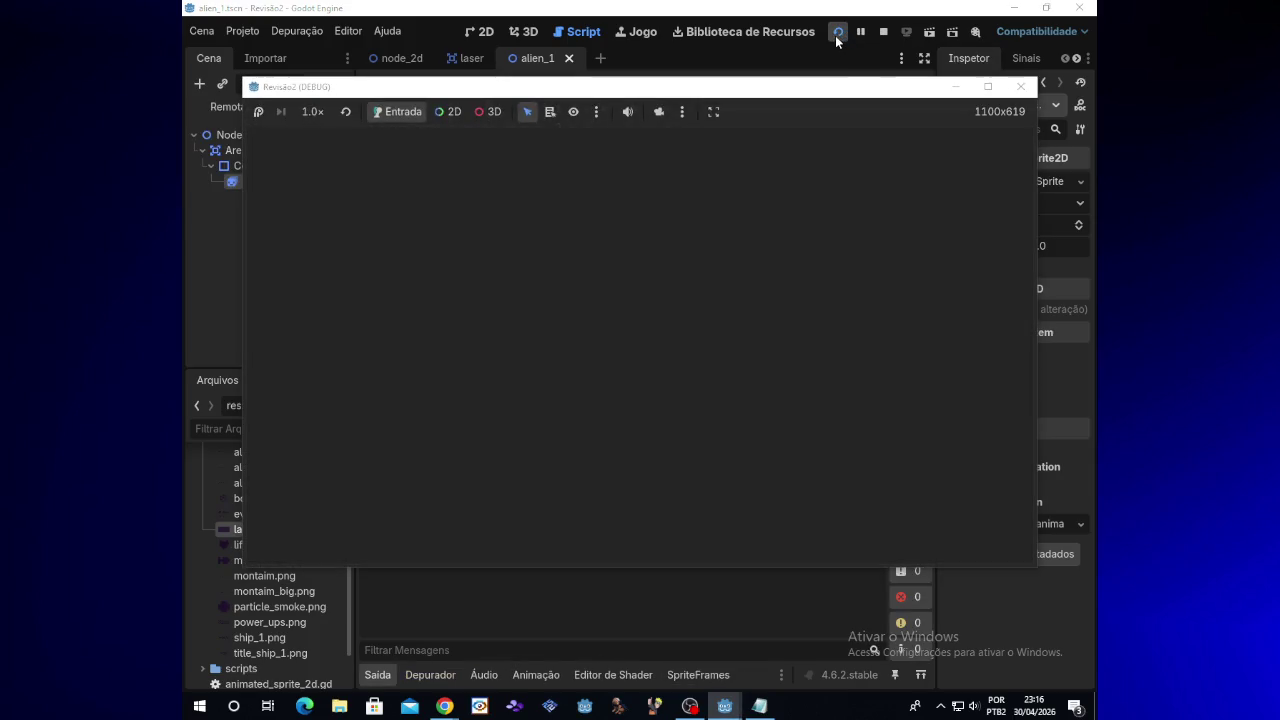
Step: Steer the ship with the arrow keys and fire shots with space, then close the game
key(Down)
key(Left)
key(Up)
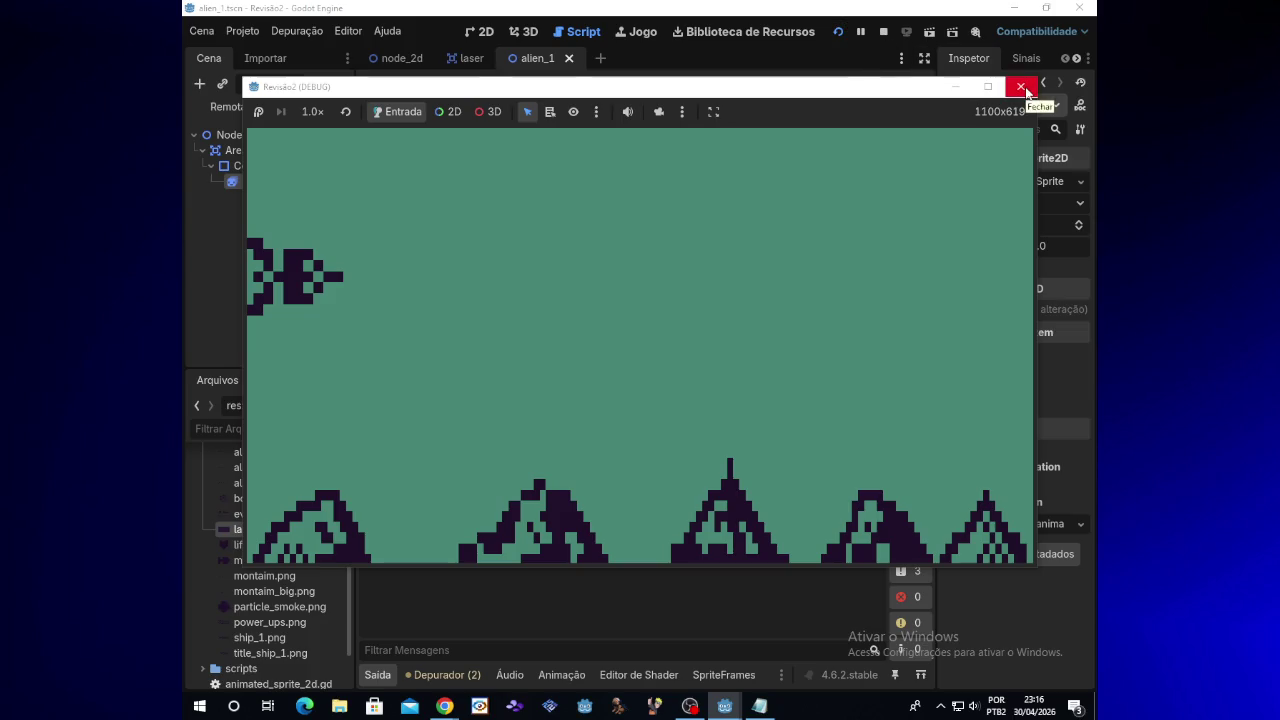
key(Up)
key(space)
key(Down)
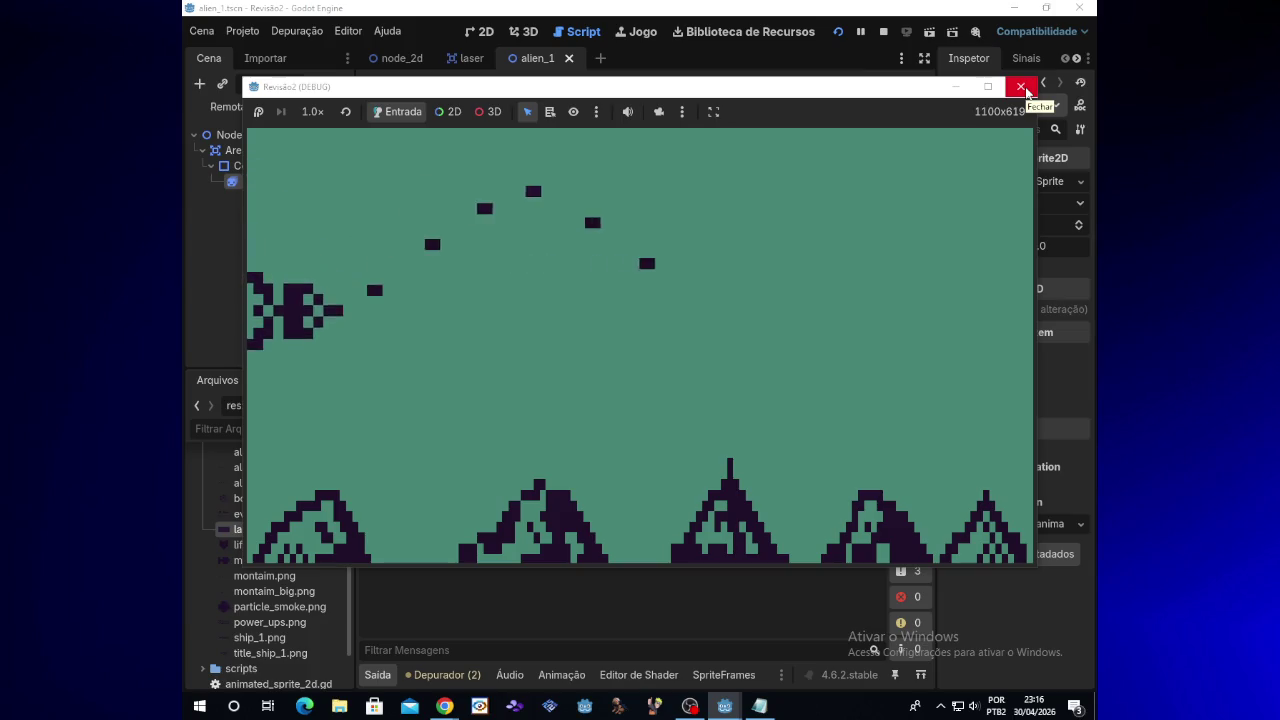
key(Up)
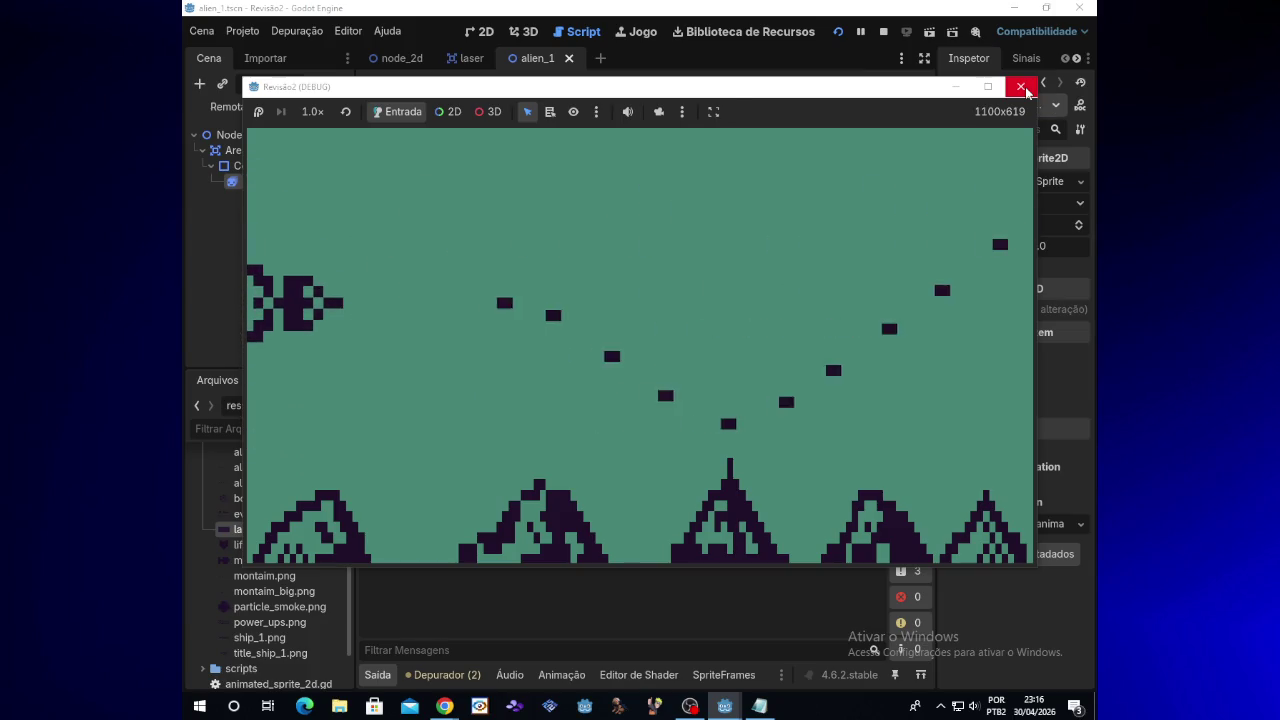
click(1021, 87)
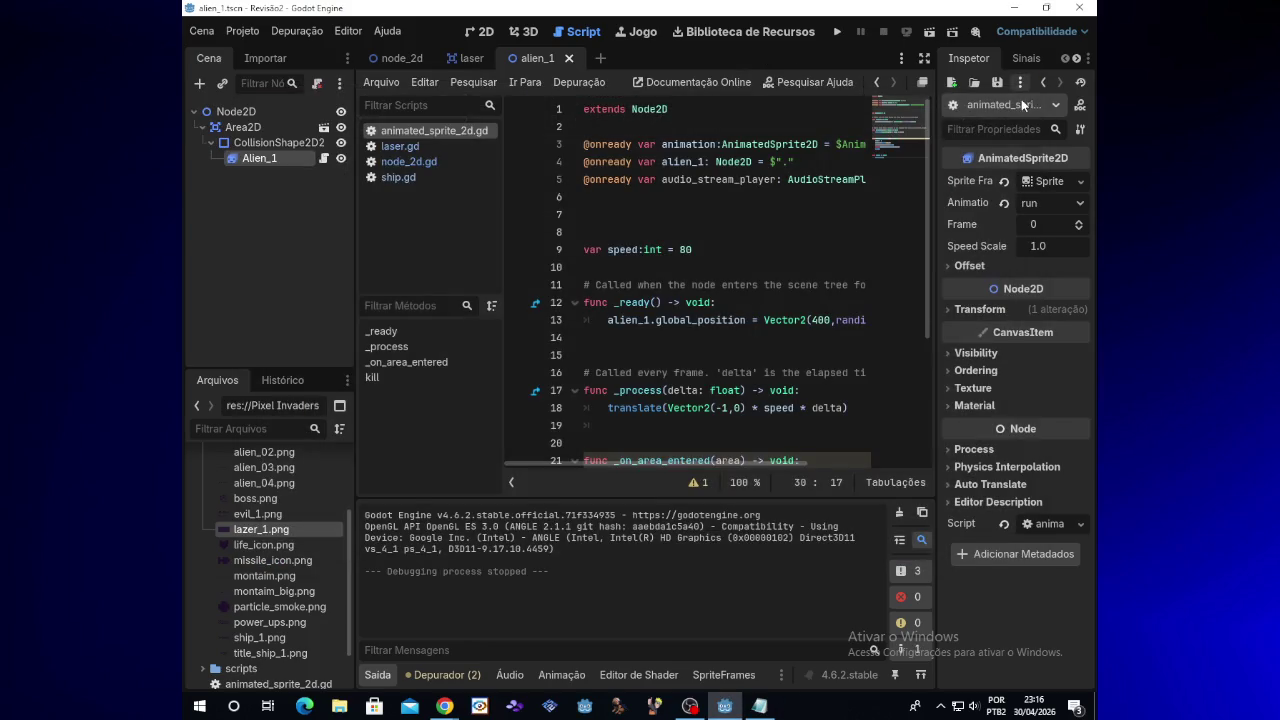
Step: Return to the node_2d main scene, close the Notepad notes, and bring up Create New Node
mouse_move(458, 705)
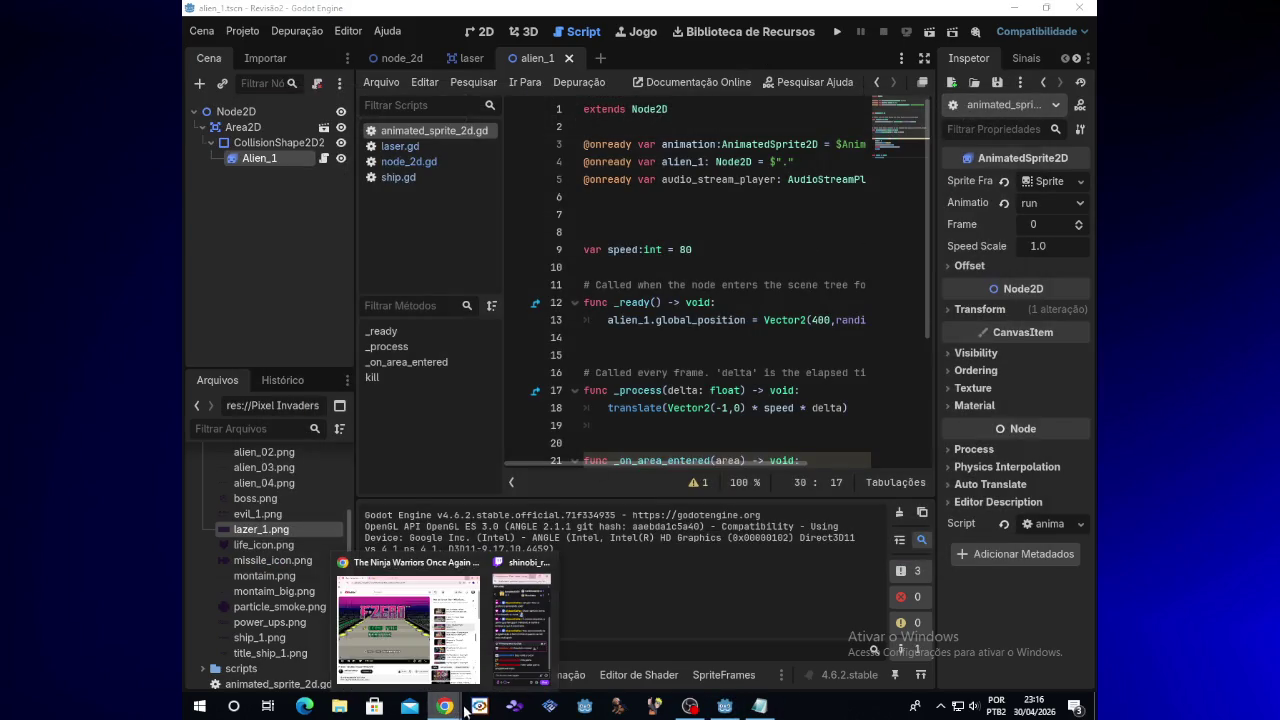
click(388, 58)
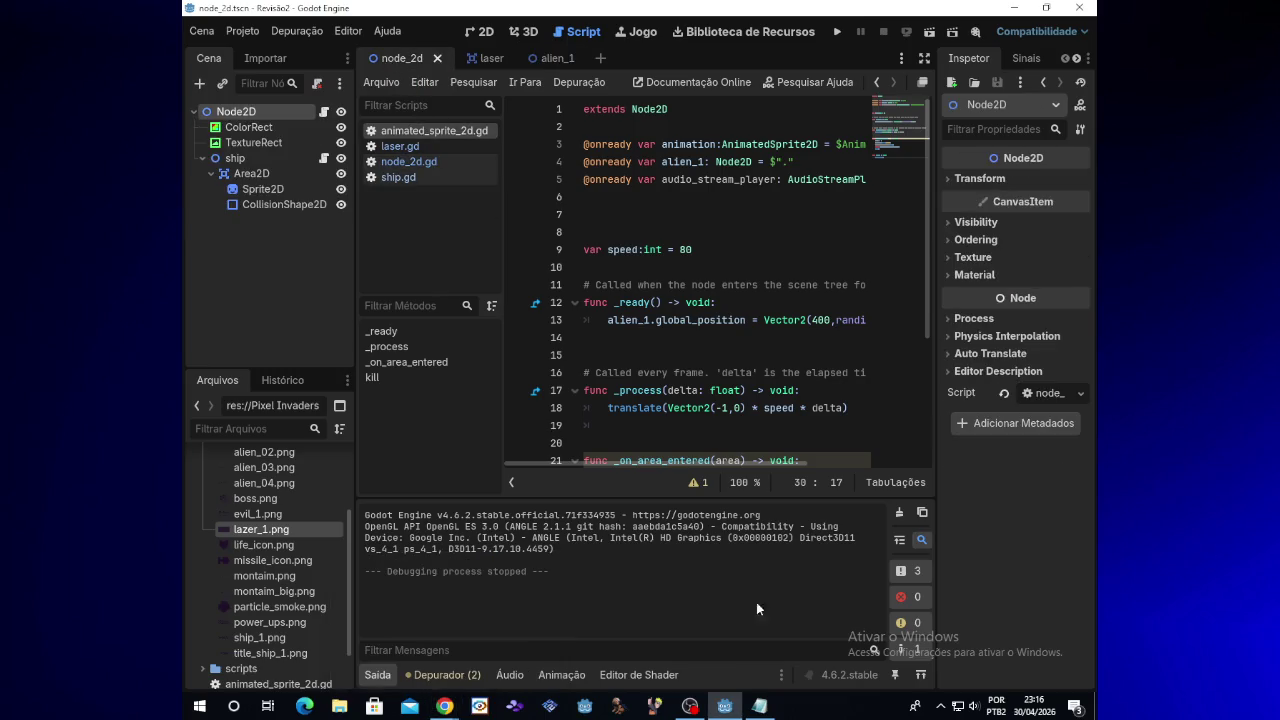
click(762, 706)
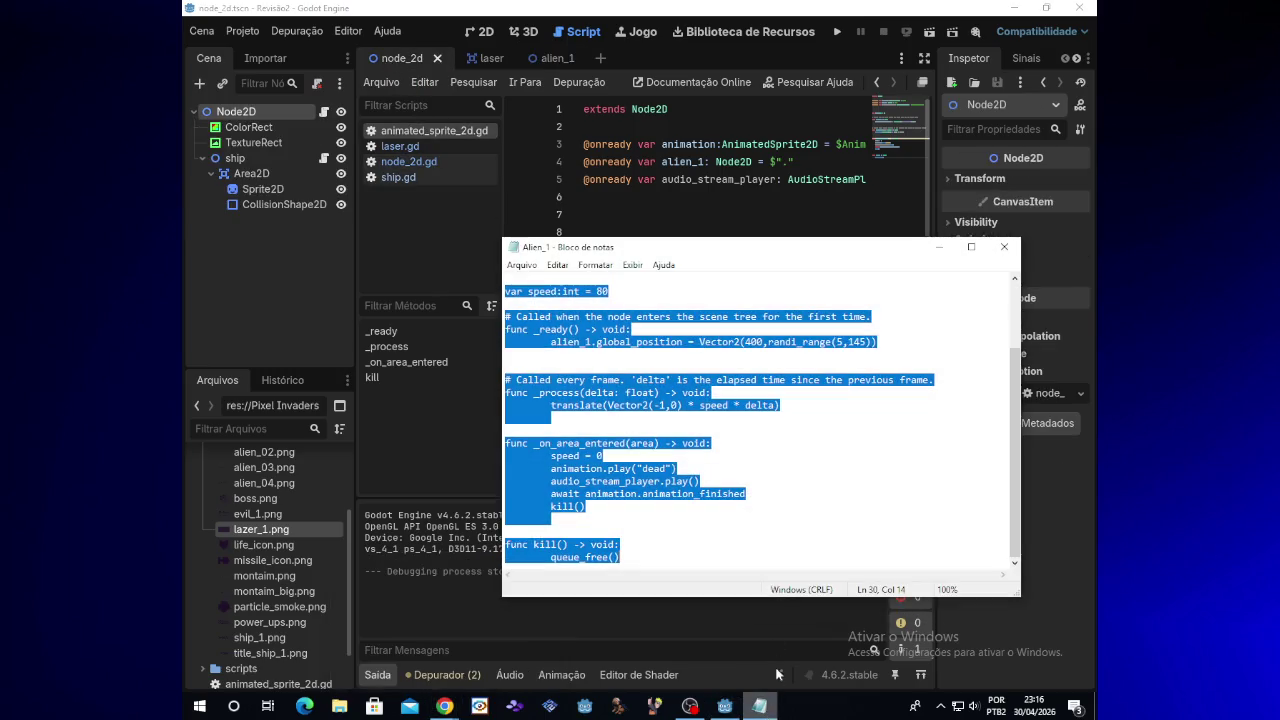
click(625, 544)
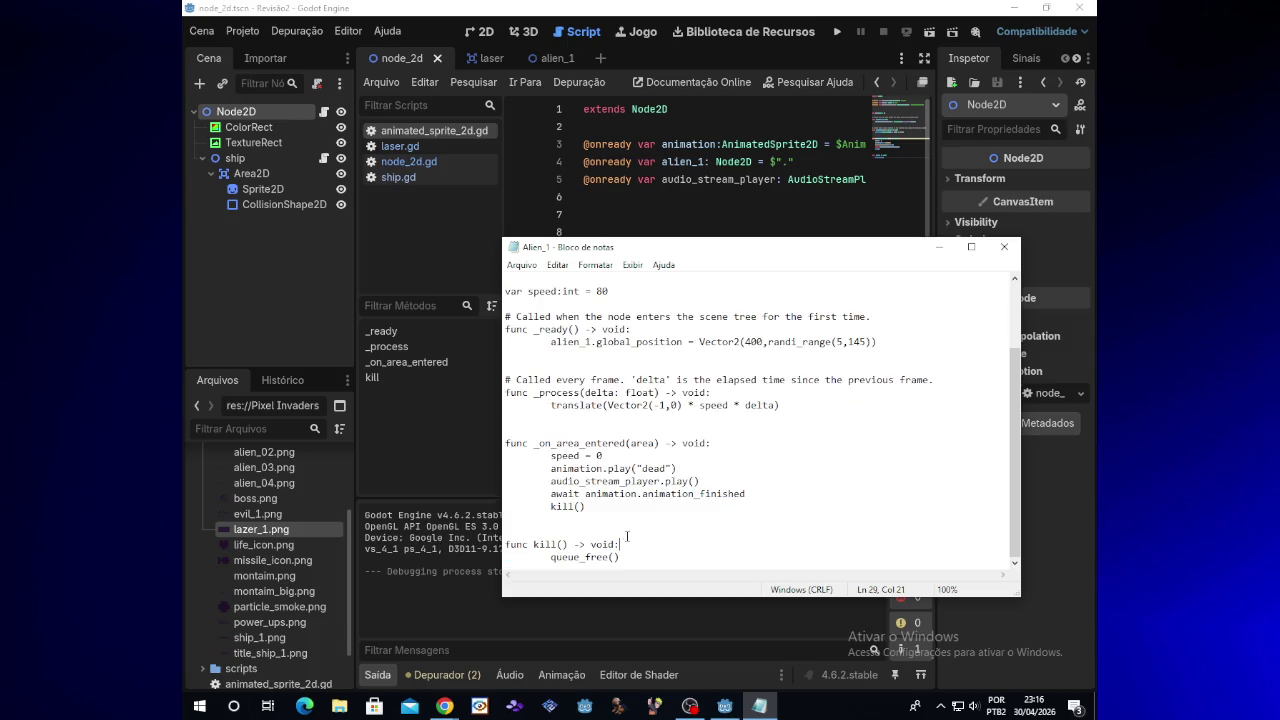
click(1004, 247)
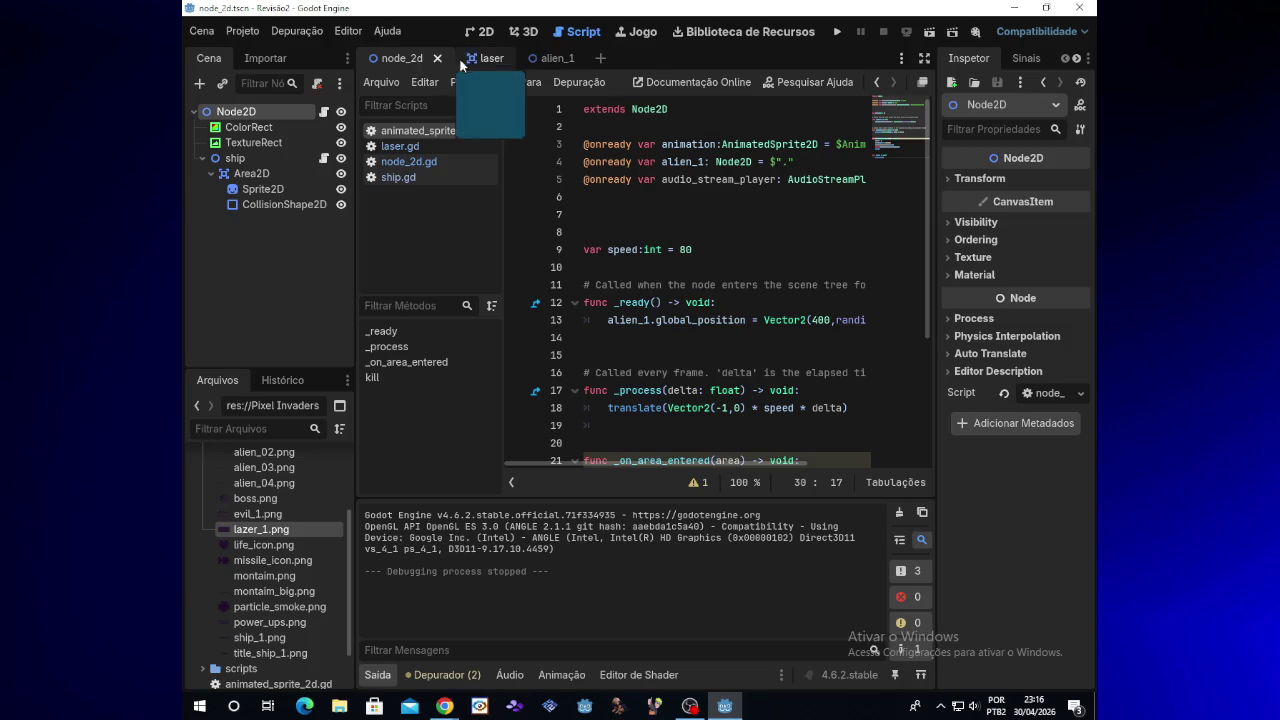
click(297, 288)
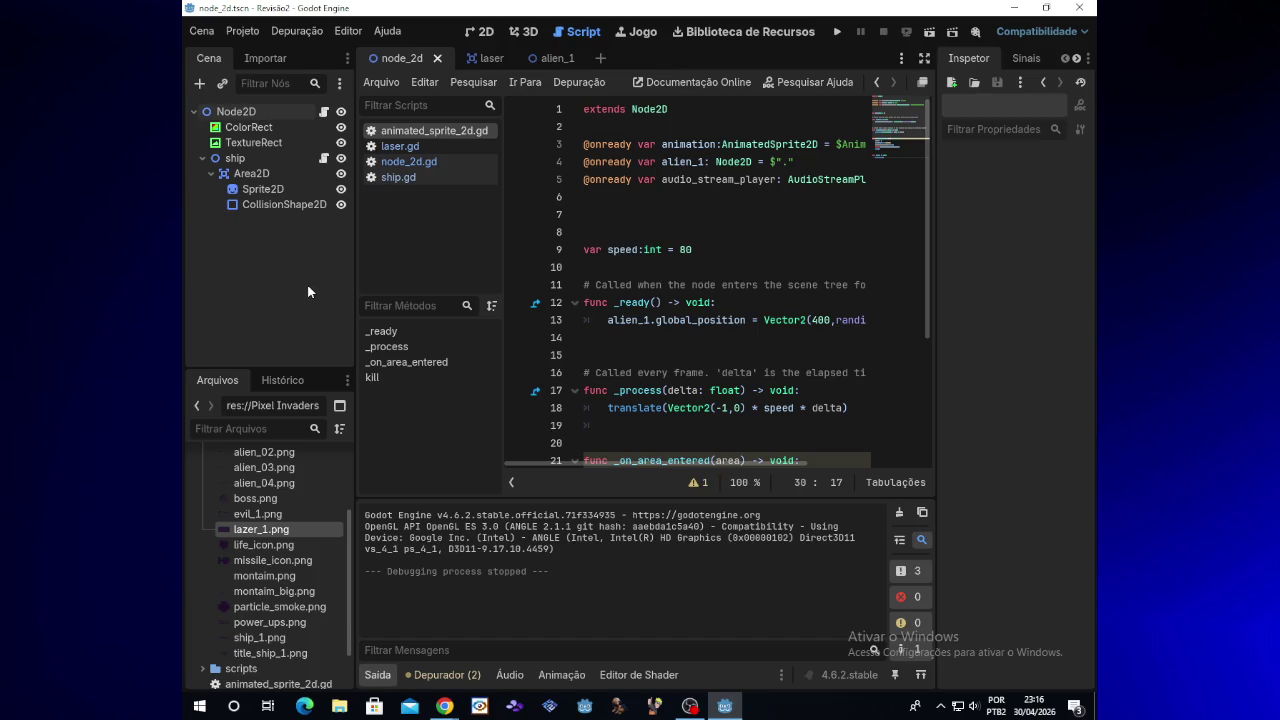
click(199, 86)
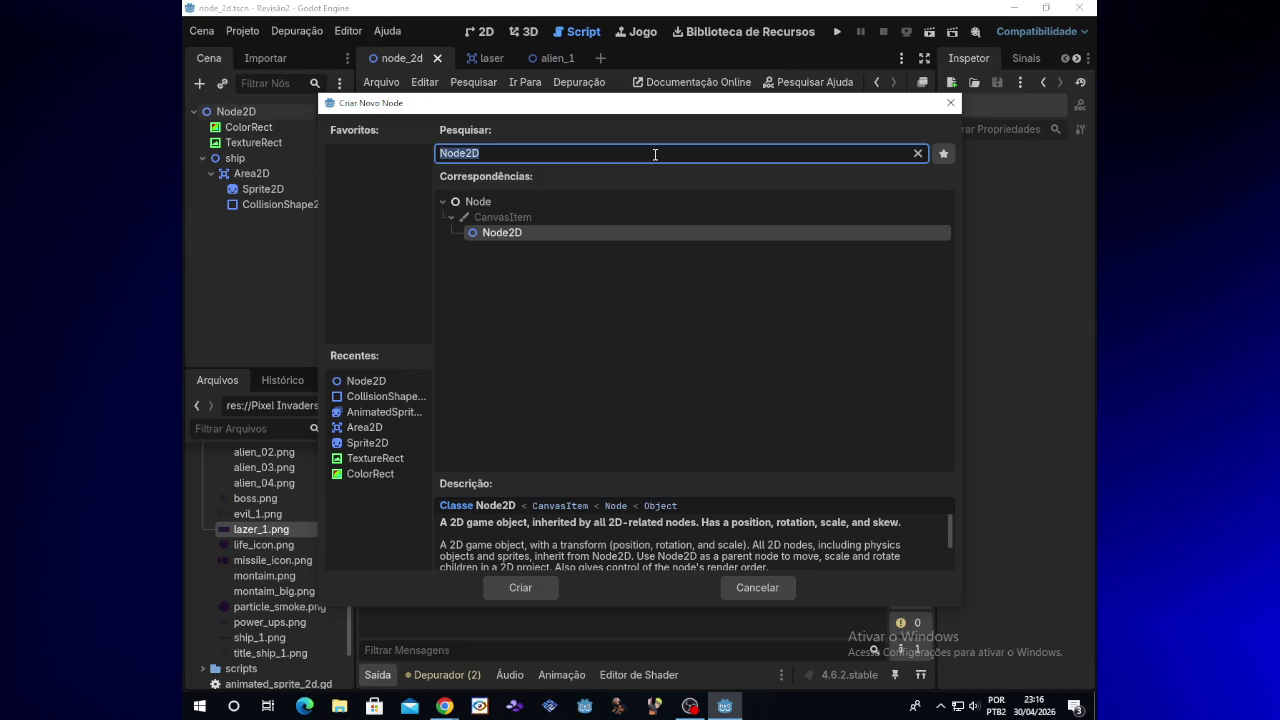
Step: Search 'Sp' and add a Sprite2D node to the main scene
text(Sp)
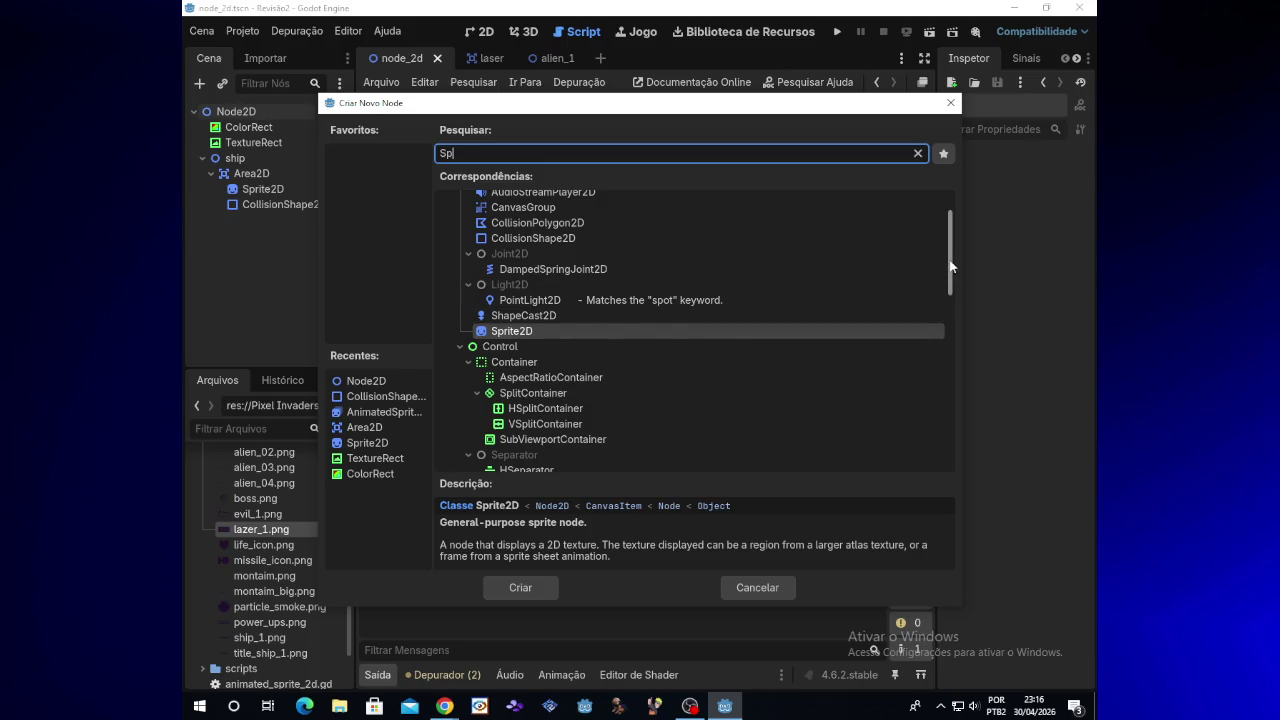
drag(950, 268, 952, 245)
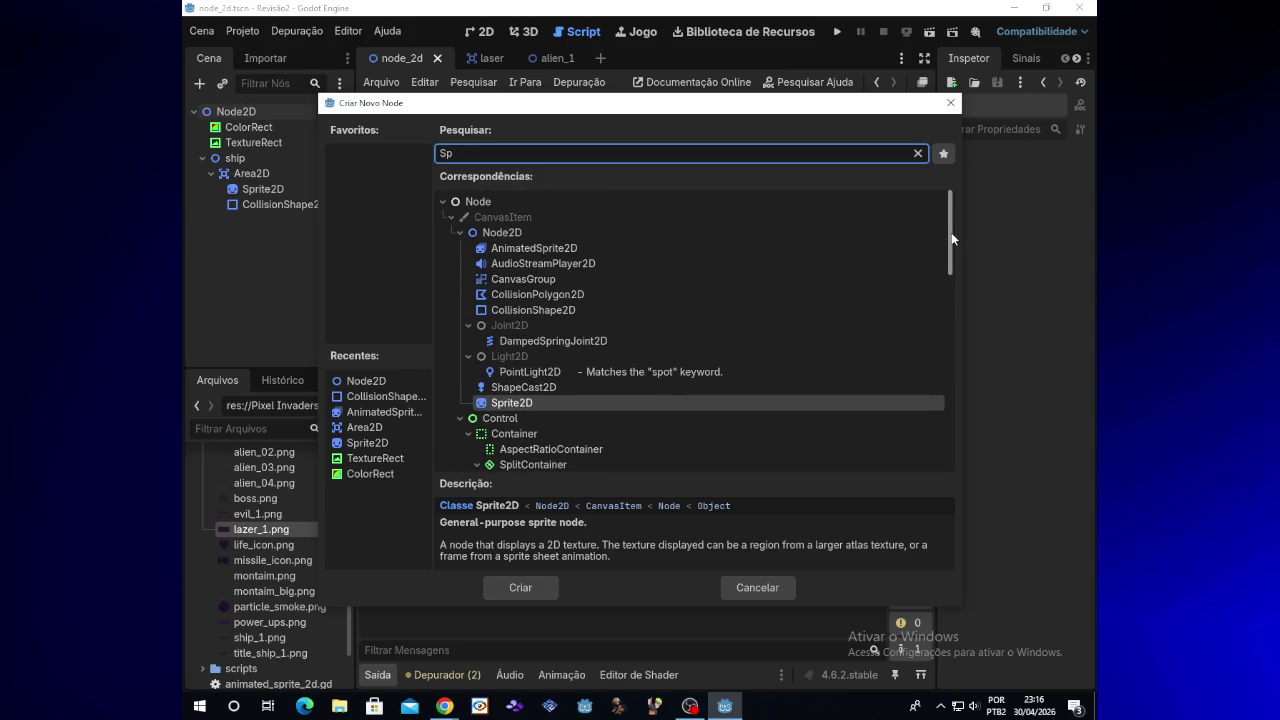
mouse_move(951, 240)
mouse_down()
mouse_move(951, 296)
mouse_move(952, 285)
mouse_up()
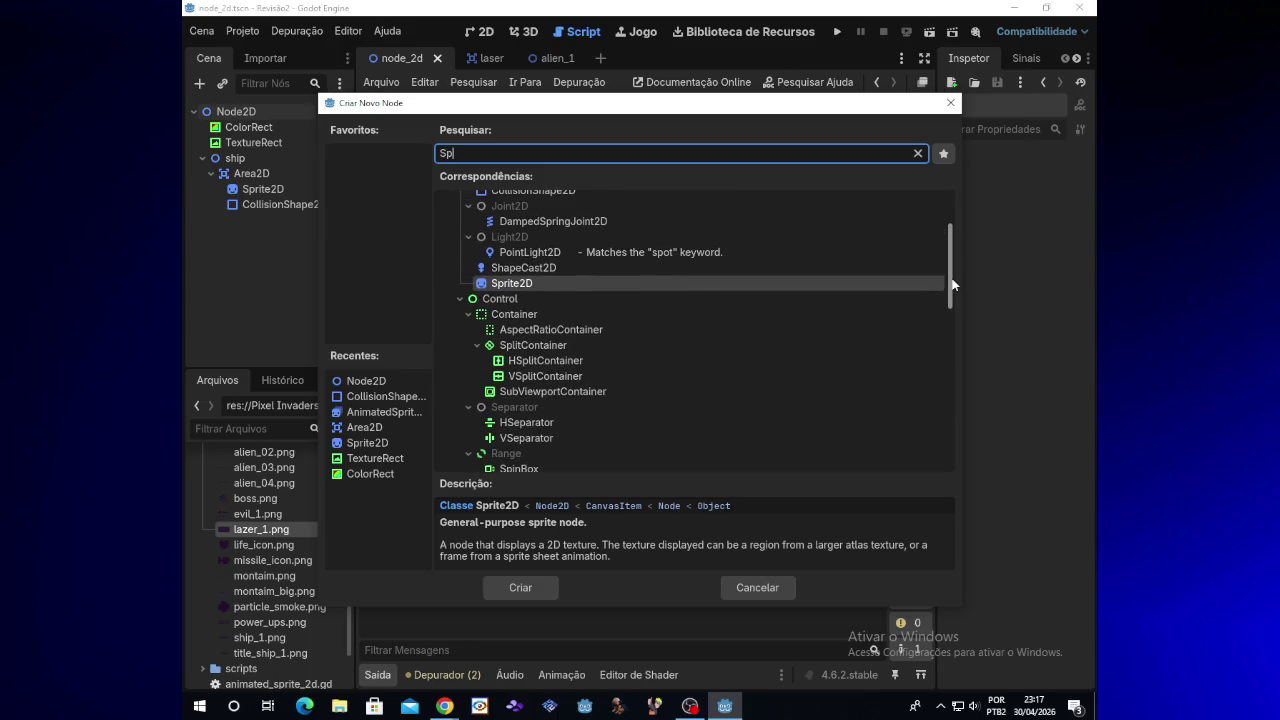
double_click(522, 282)
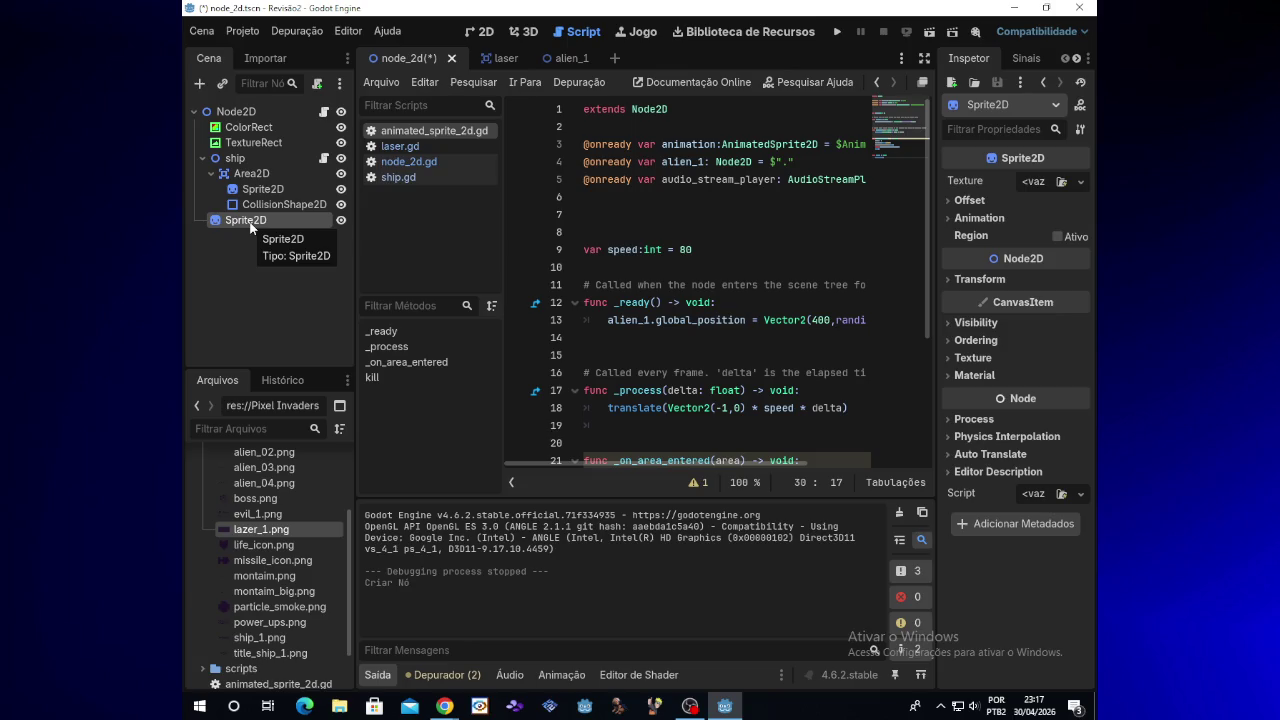
right_click(251, 227)
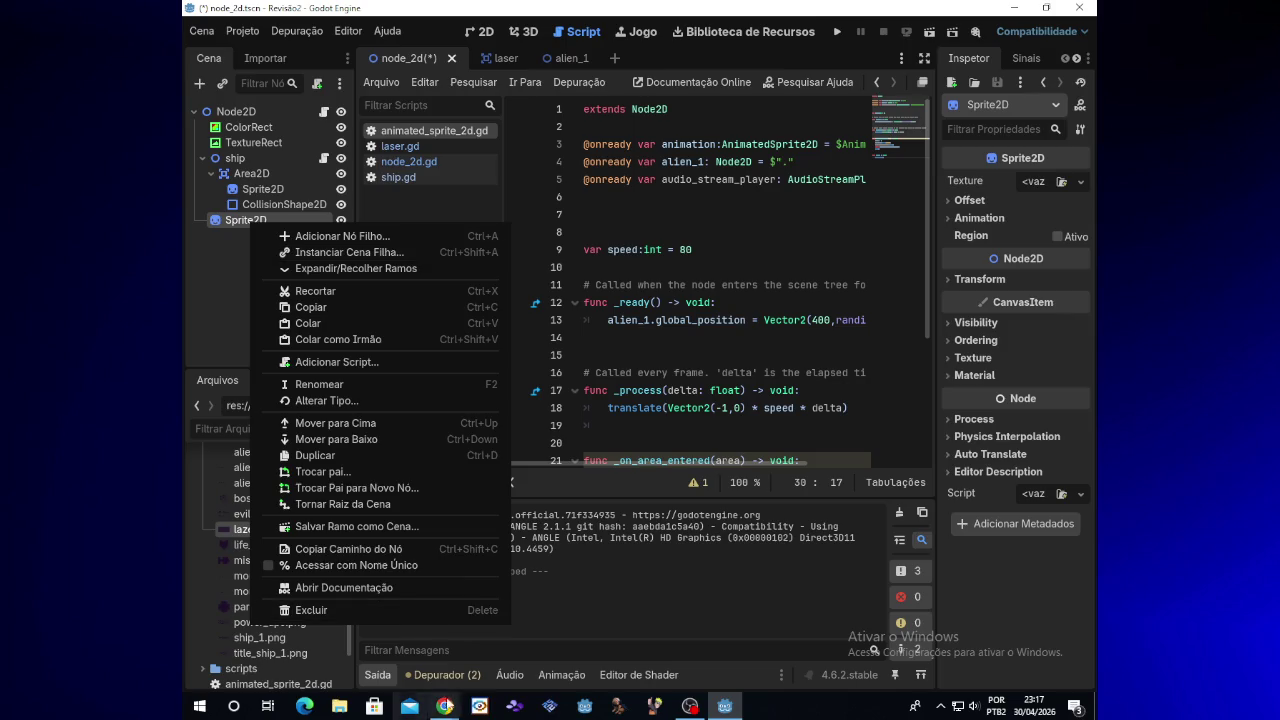
Step: Cancel the Create Node dialog and delete the Sprite2D node
click(357, 241)
click(469, 152)
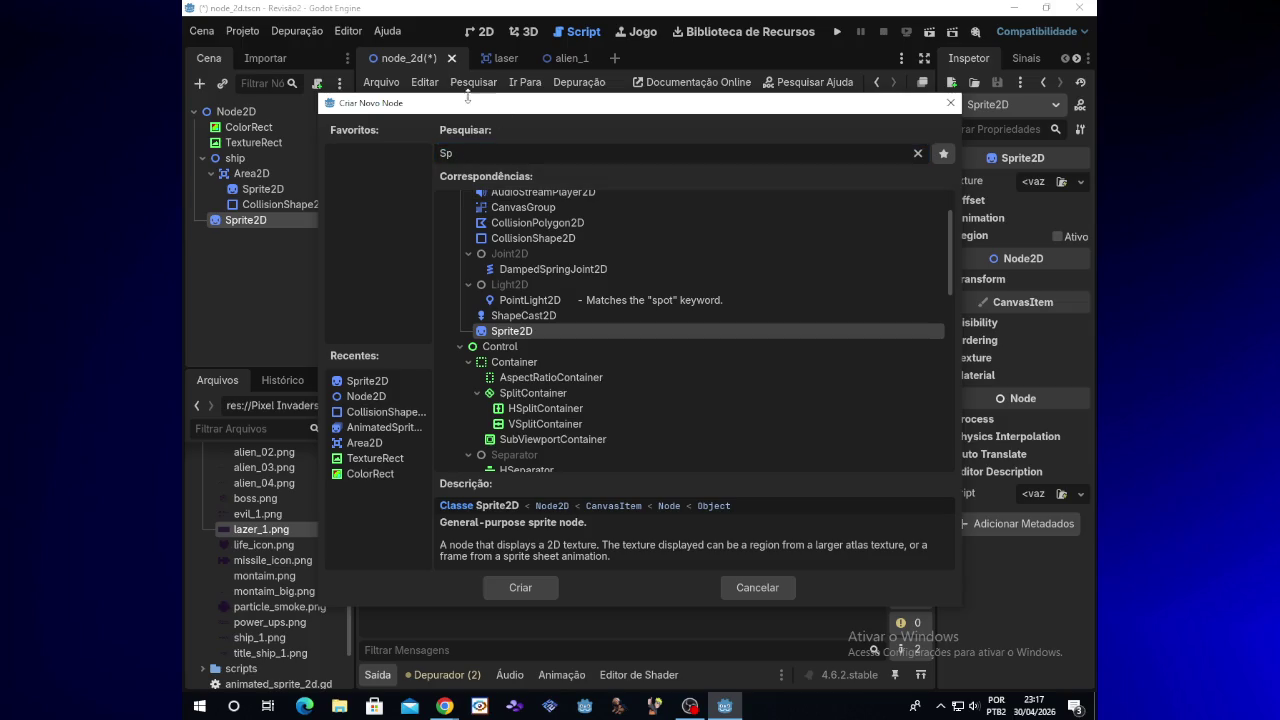
click(755, 588)
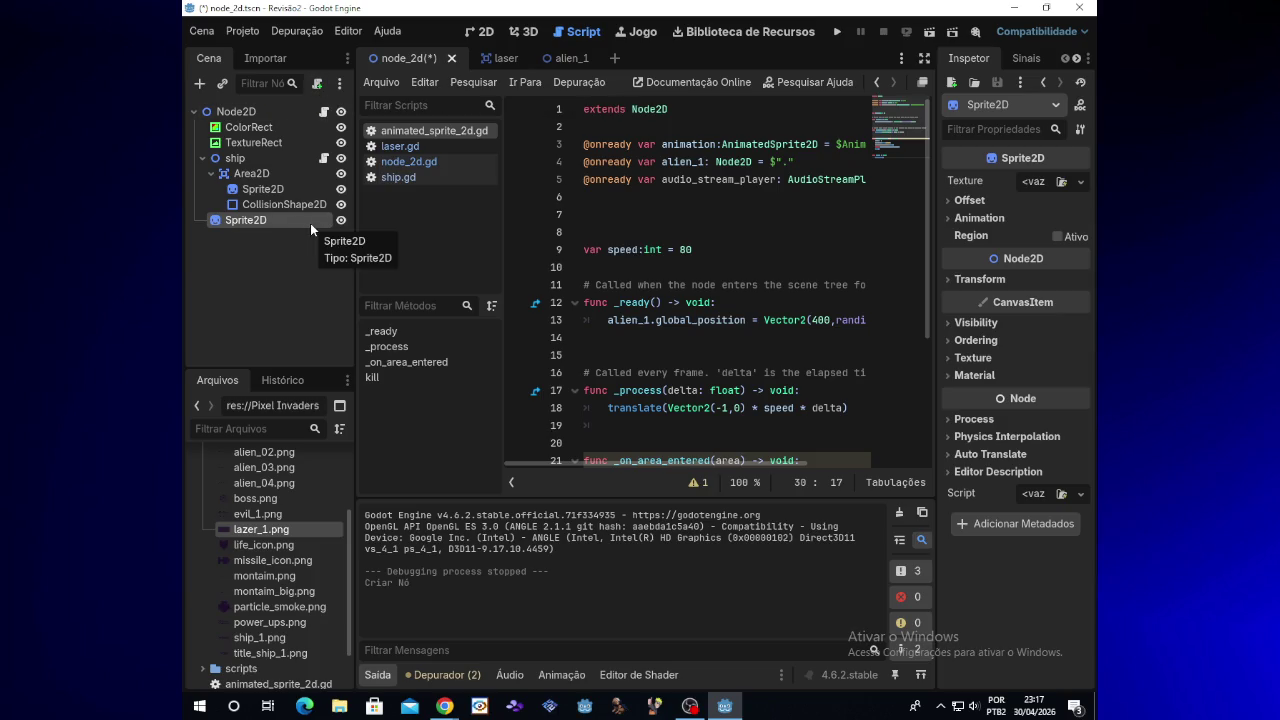
key(Delete)
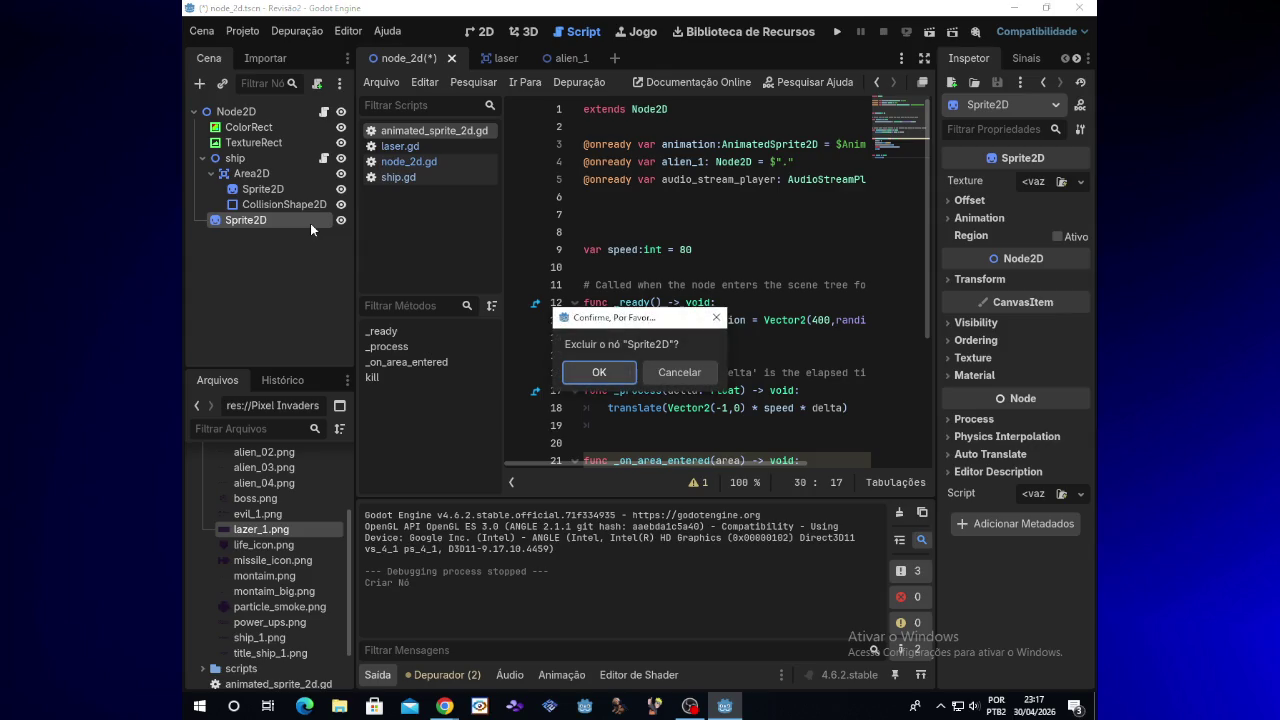
key(Return)
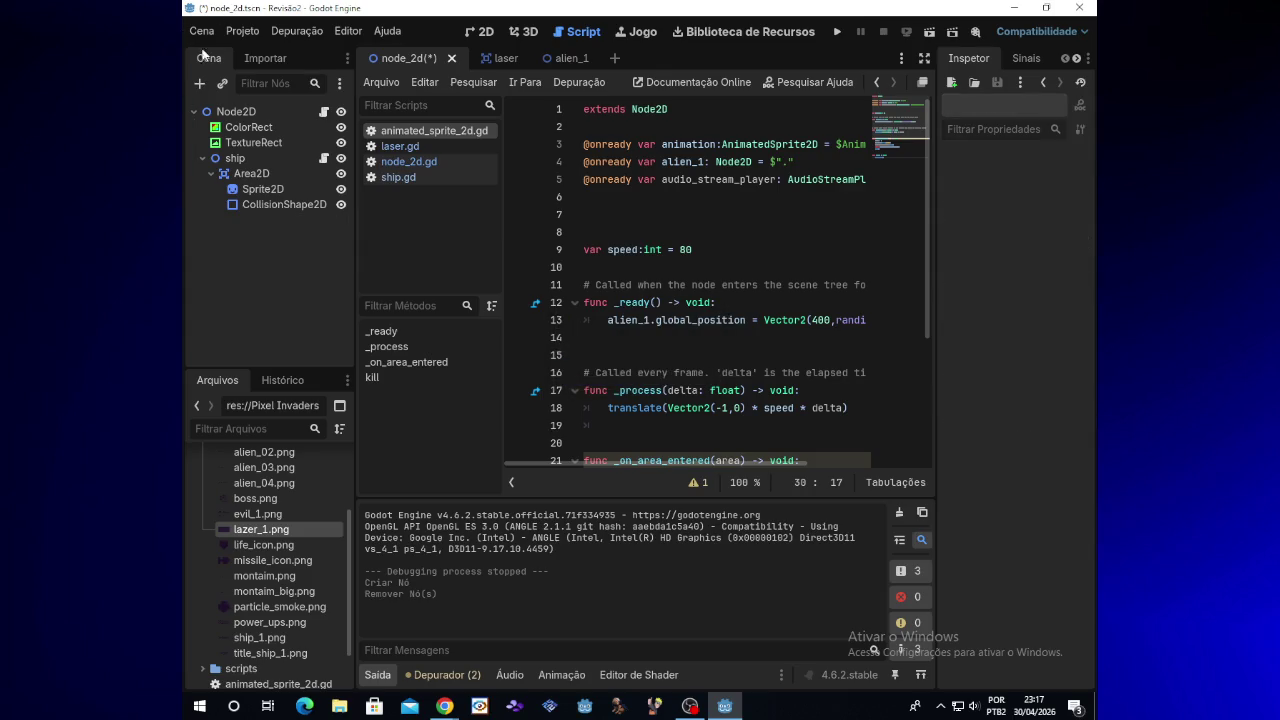
Step: Add a plain Node2D and rename it to SpawnEnemy
click(199, 85)
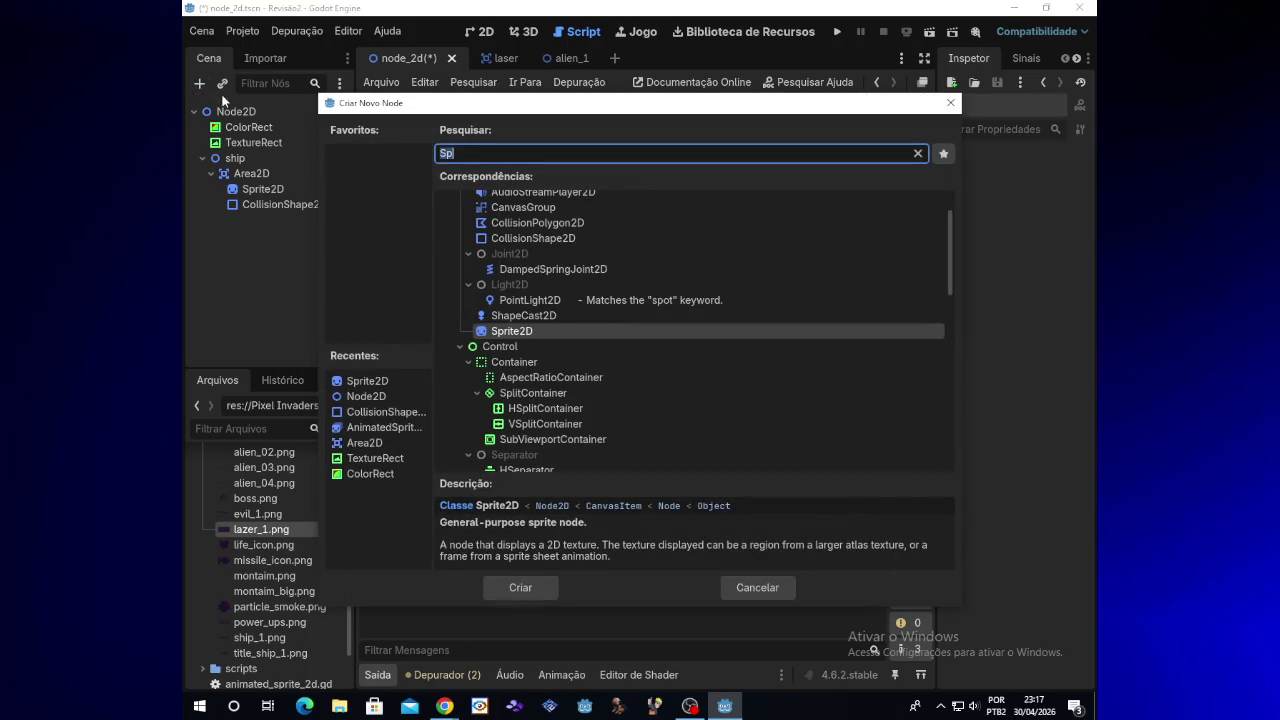
double_click(391, 395)
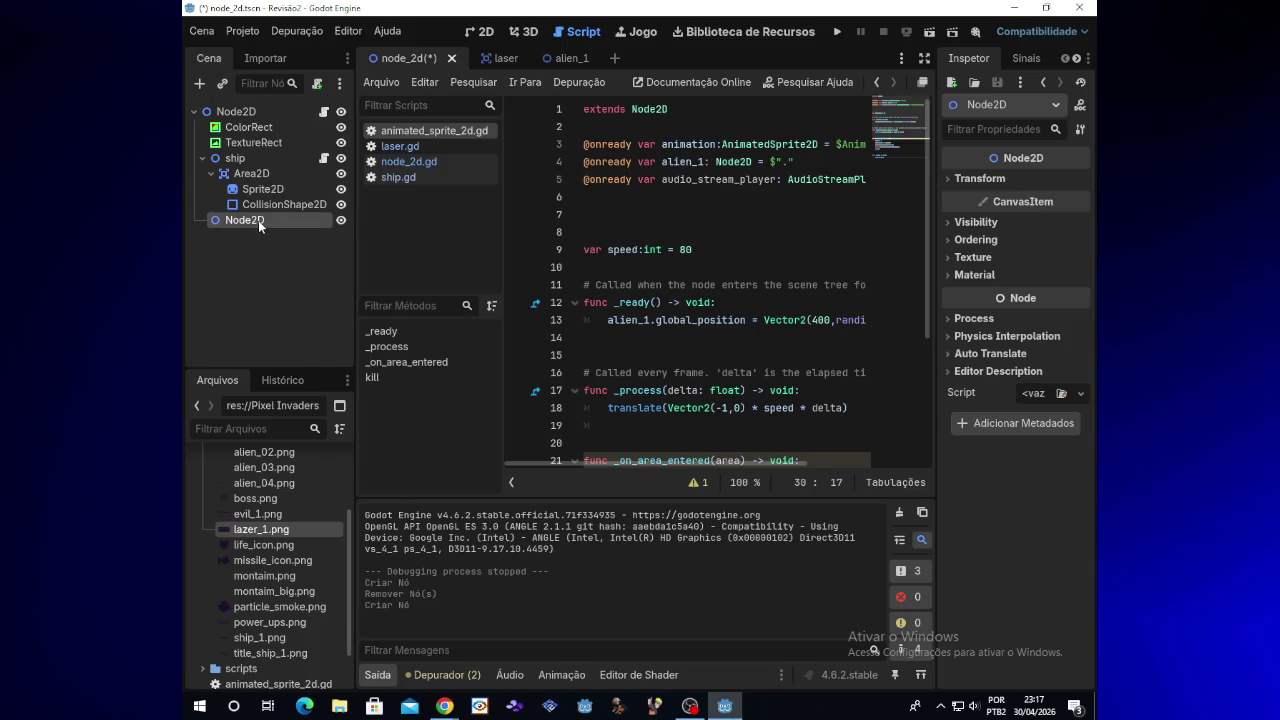
right_click(259, 226)
click(250, 219)
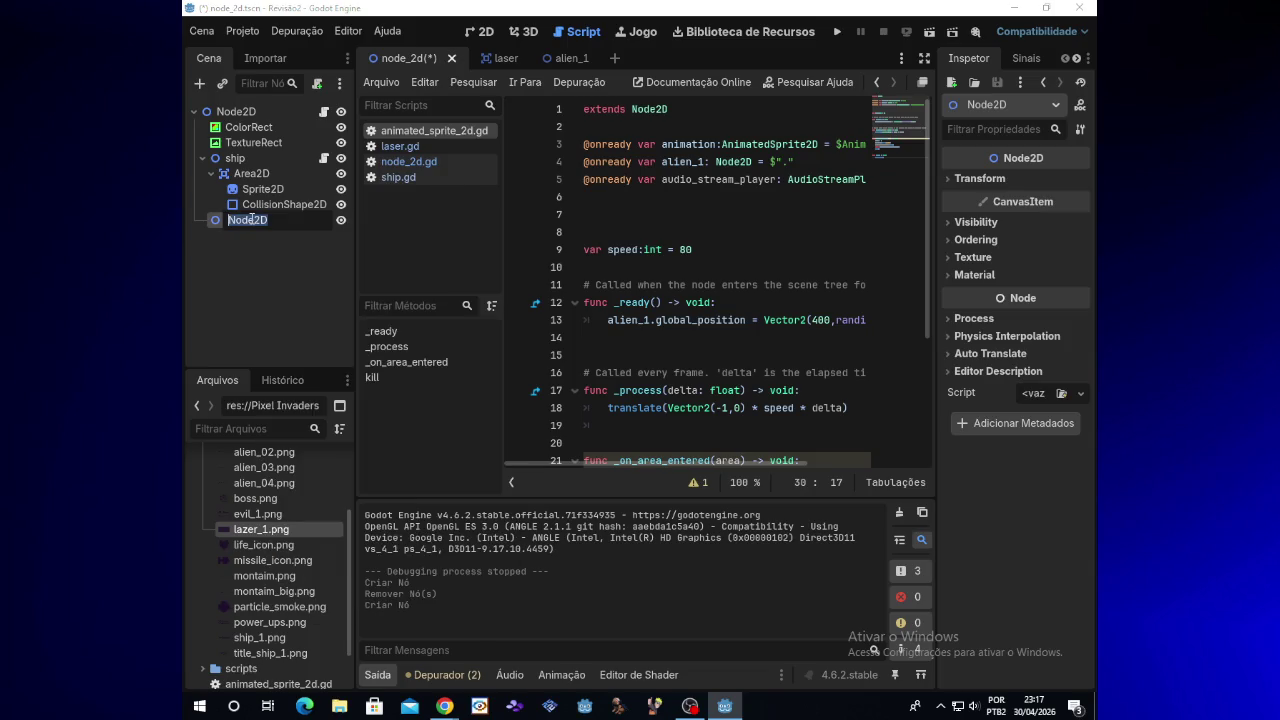
text(SpawnEn)
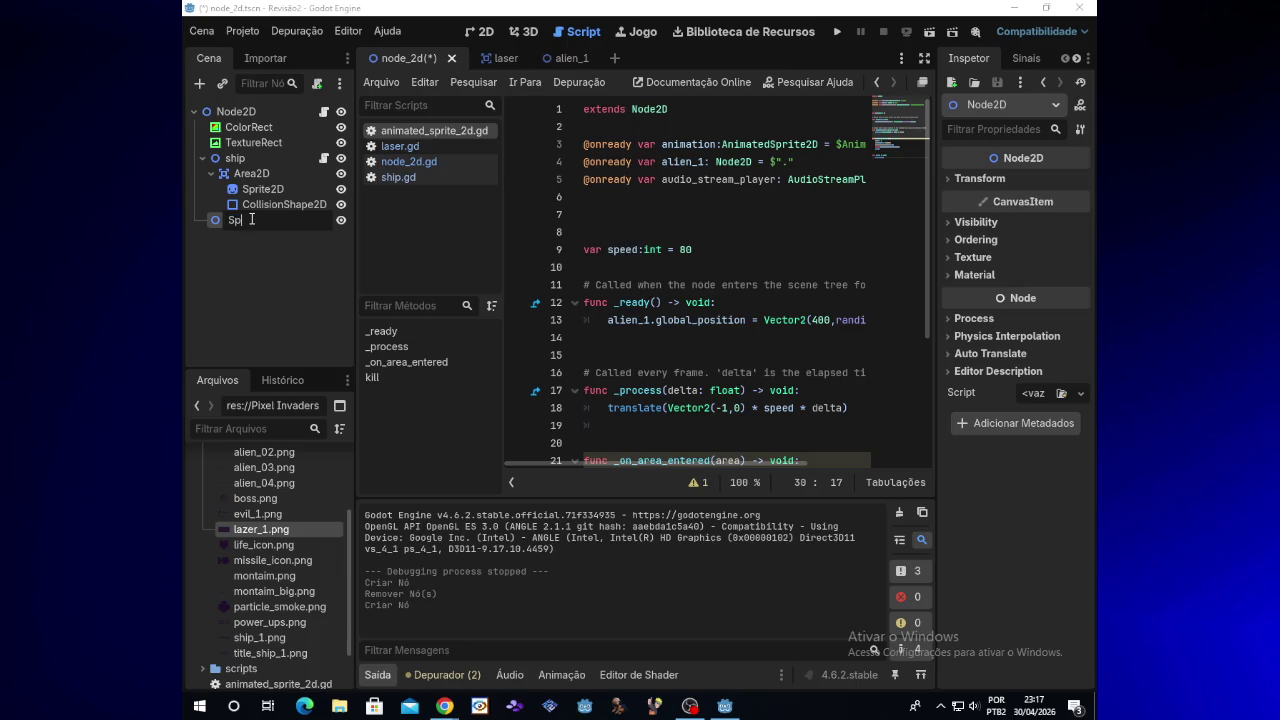
text(emy)
key(Return)
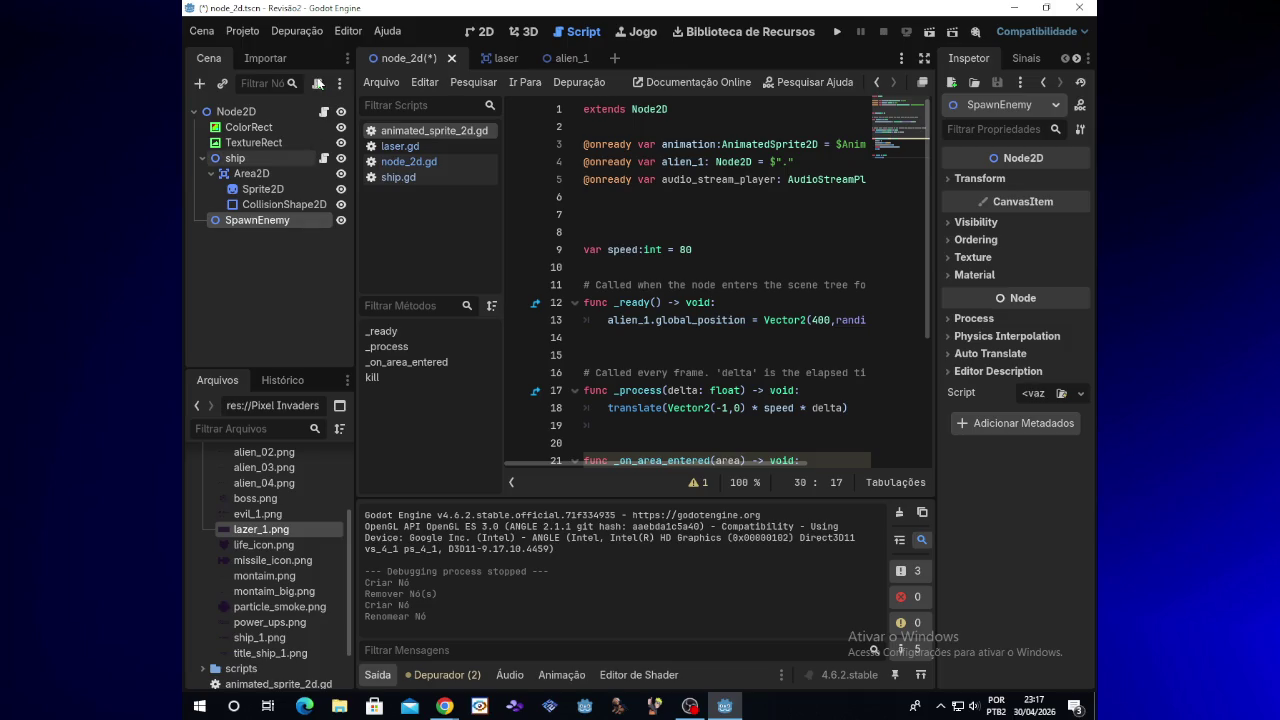
click(317, 83)
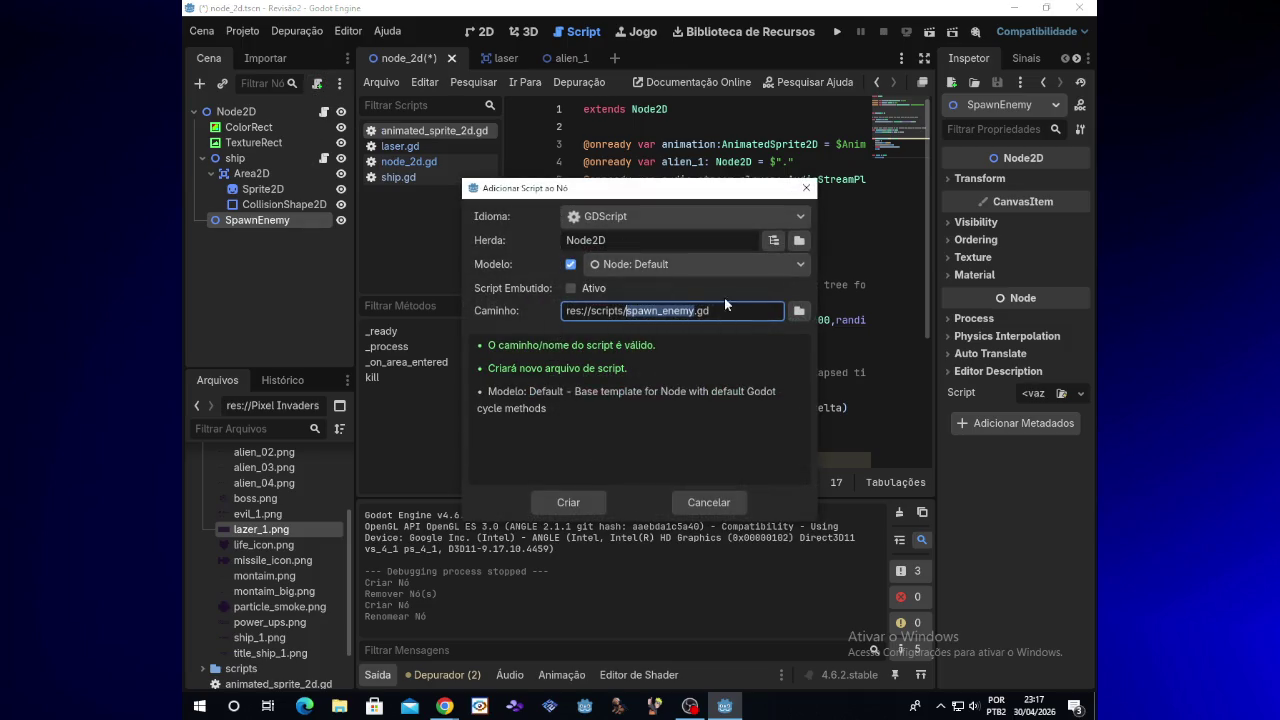
Step: Create the spawn_enemy.gd script, keeping its default save location
click(798, 311)
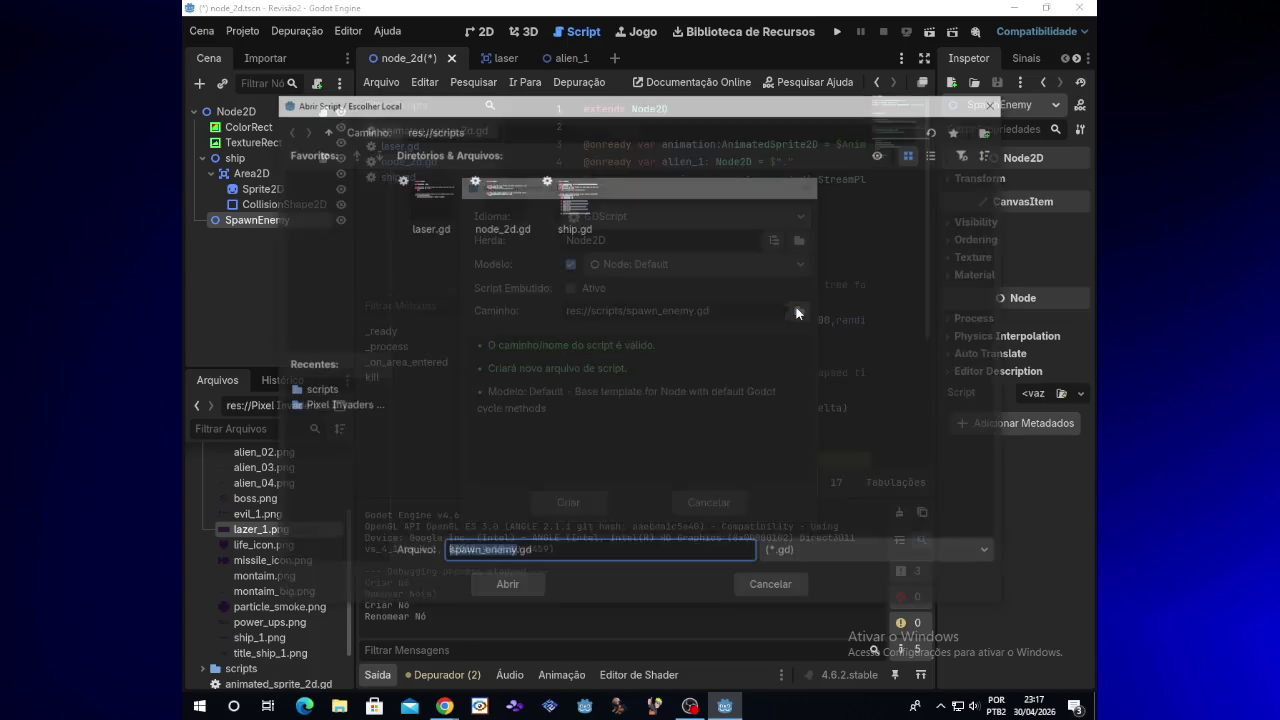
click(523, 588)
click(577, 492)
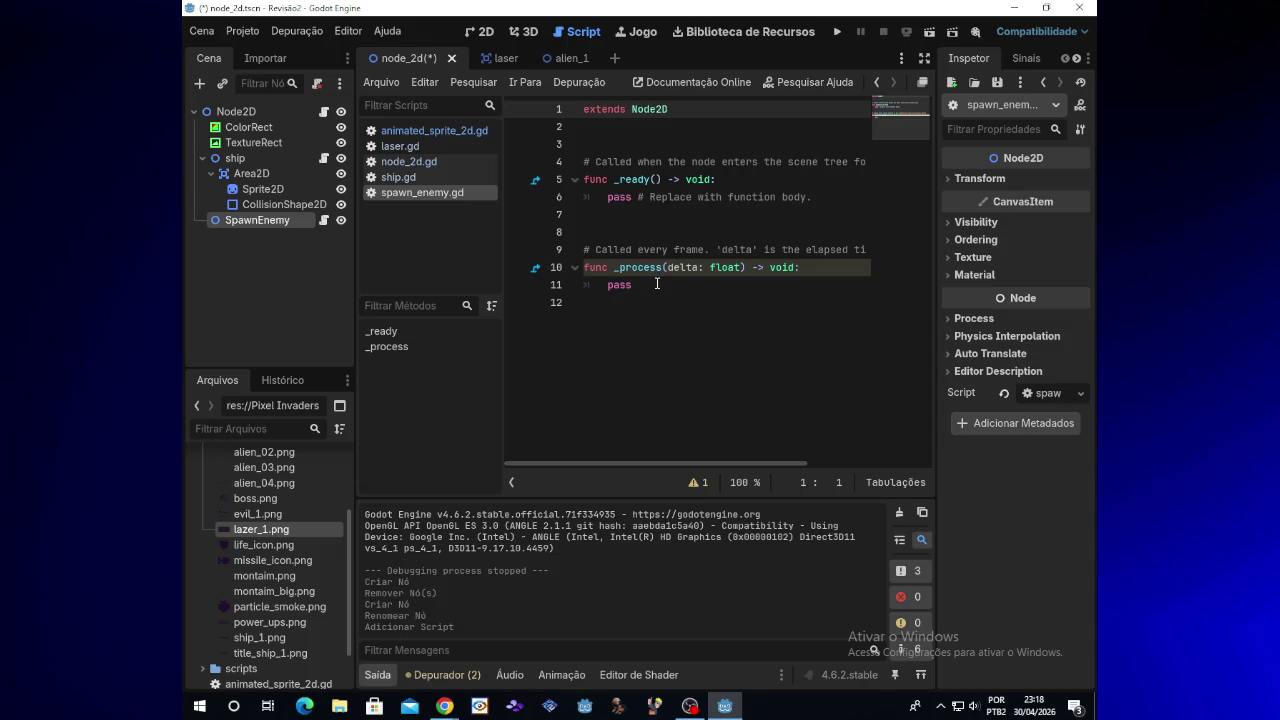
Step: Start a const declaration on new line 3 without brackets, then bring the YouTube video forward
click(617, 130)
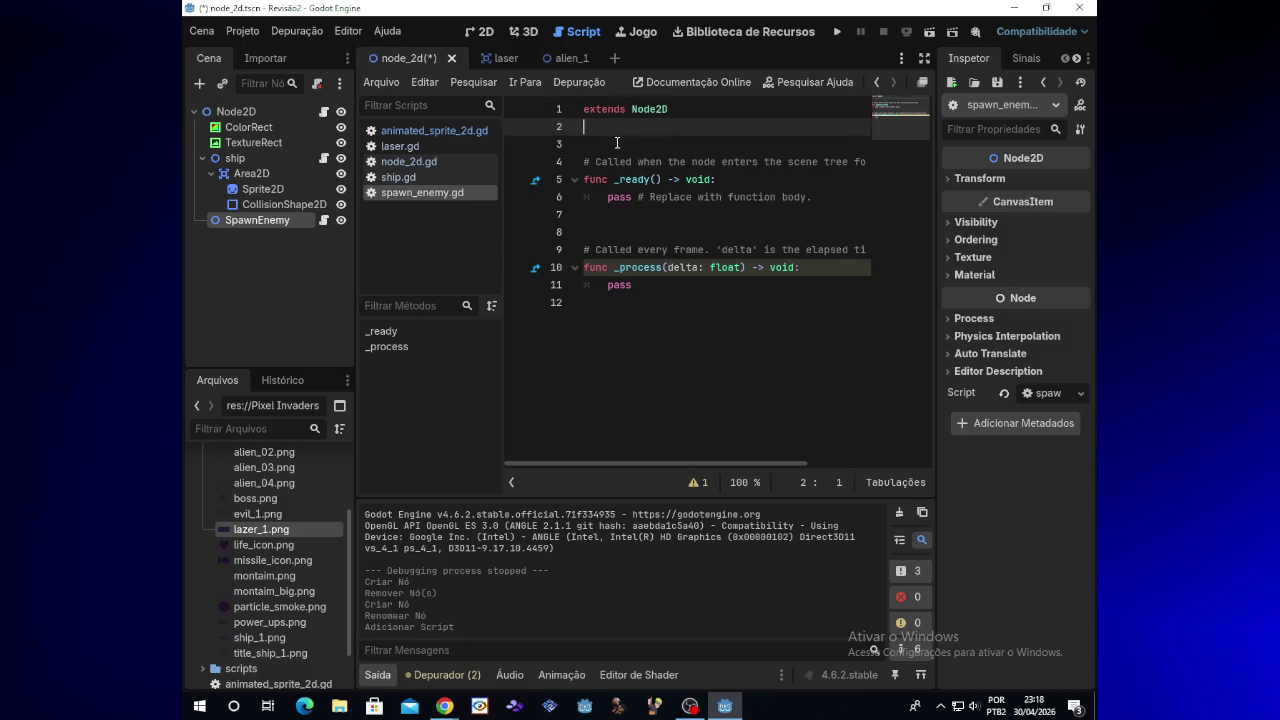
key(Return)
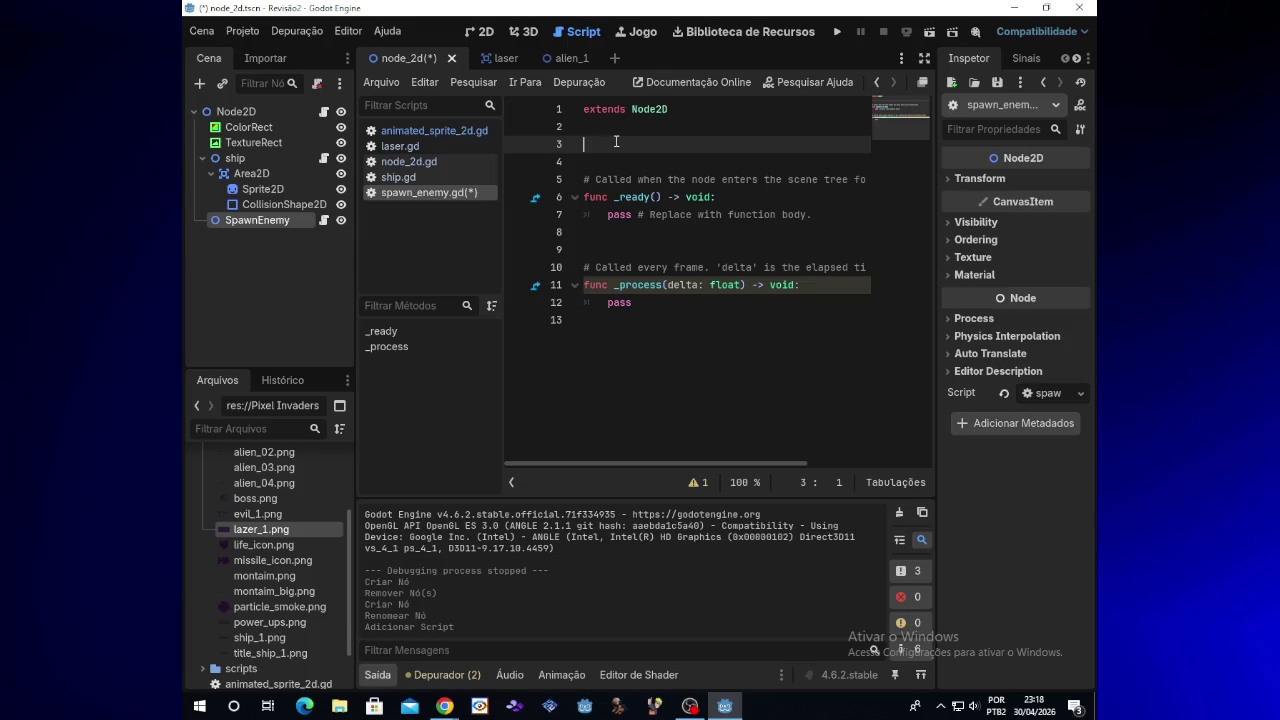
text(const )
text(()
key(BackSpace)
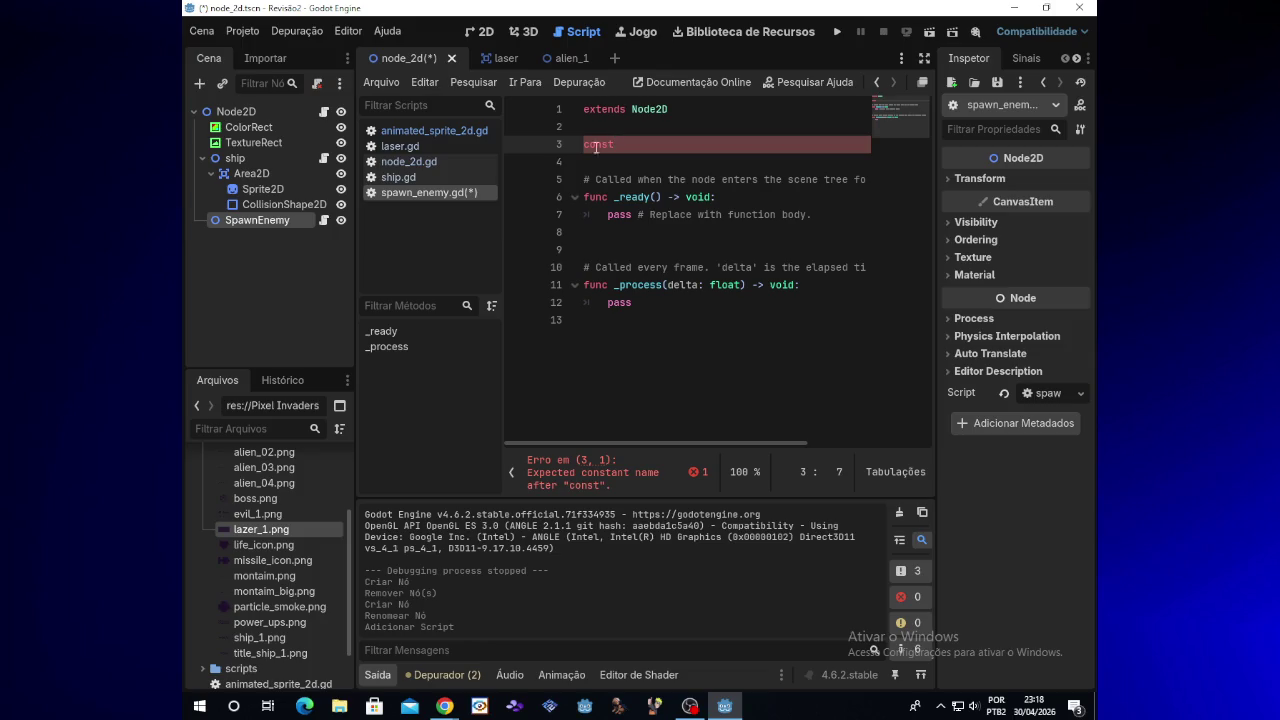
mouse_move(445, 706)
click(405, 600)
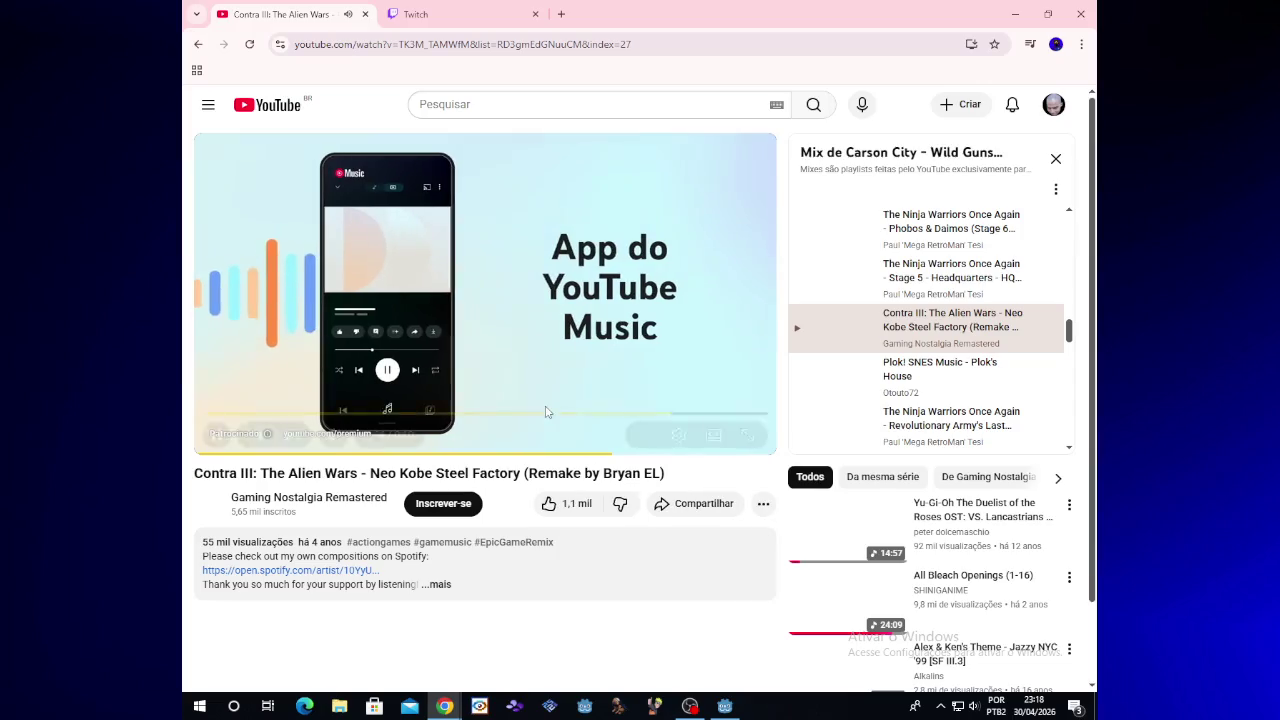
Step: Skip the YouTube ad so the Contra III remake plays, then minimize Chrome
click(703, 398)
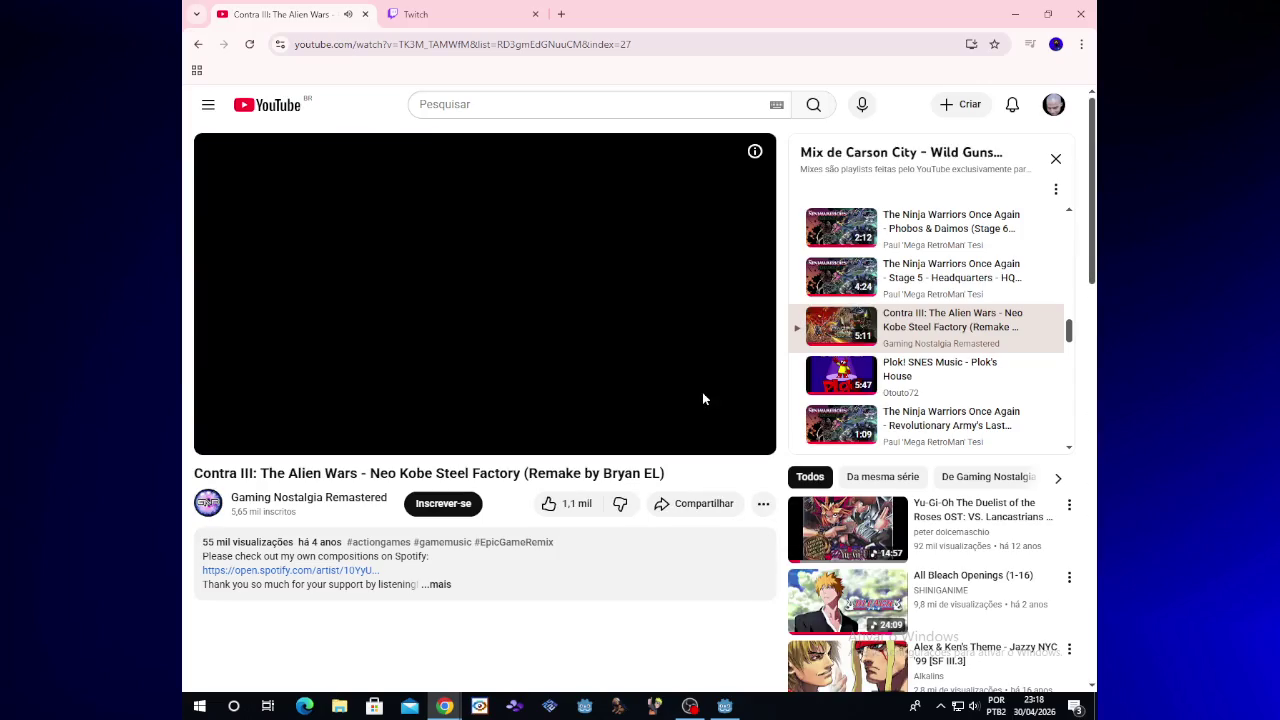
click(1014, 18)
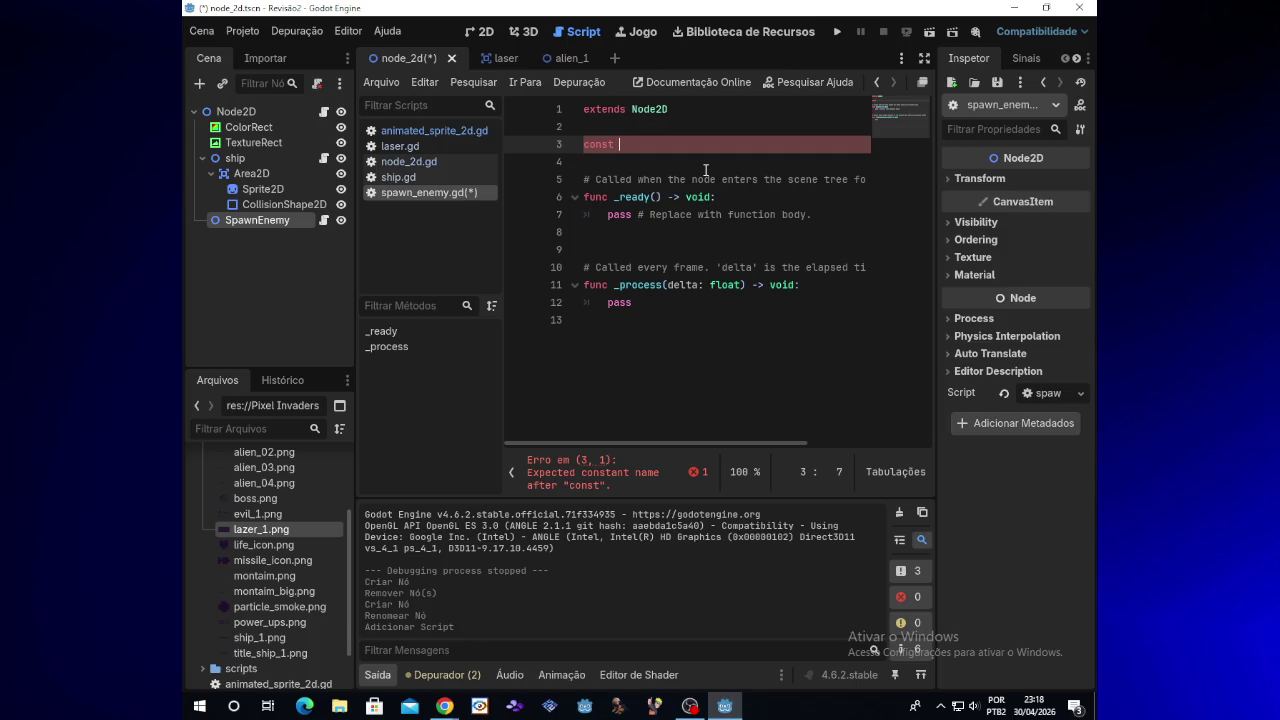
Step: Type 'alien_1 = preload' on line 3, checking ship.gd's preload line for reference
text(al)
text(ien_1 )
text(=)
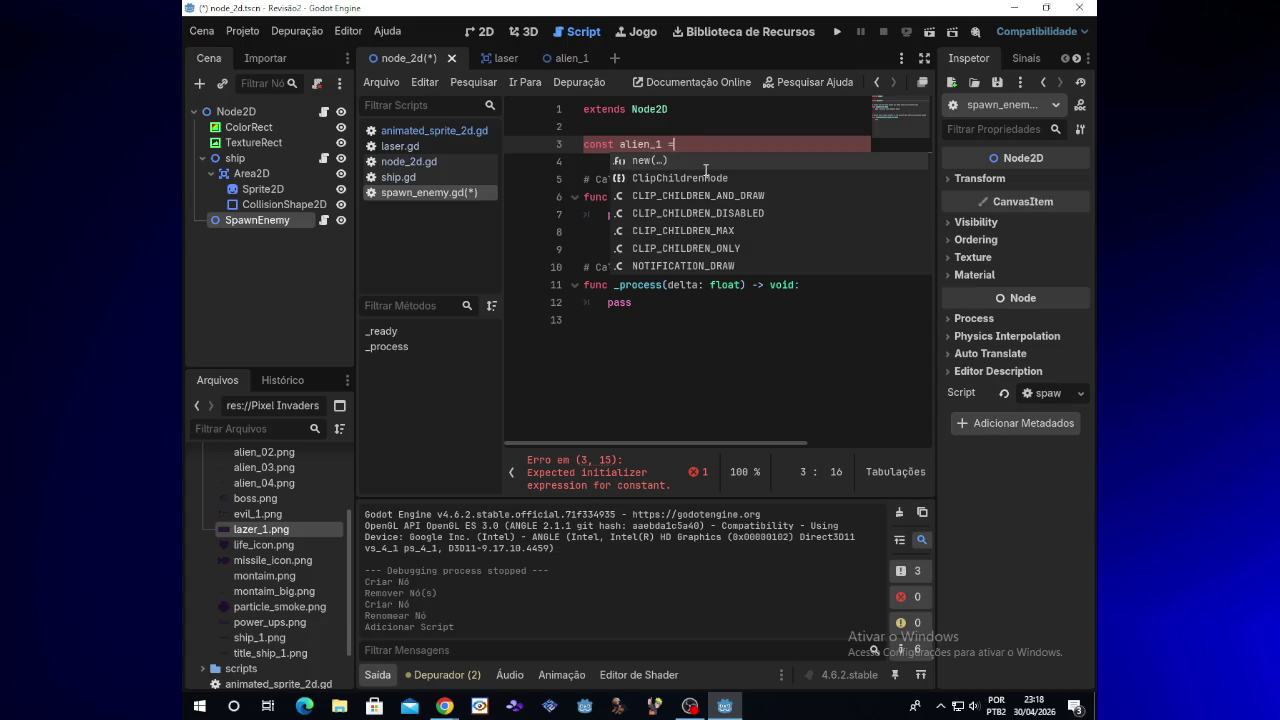
text(preload)
key(Left)
key(Left)
key(Left)
key(Left)
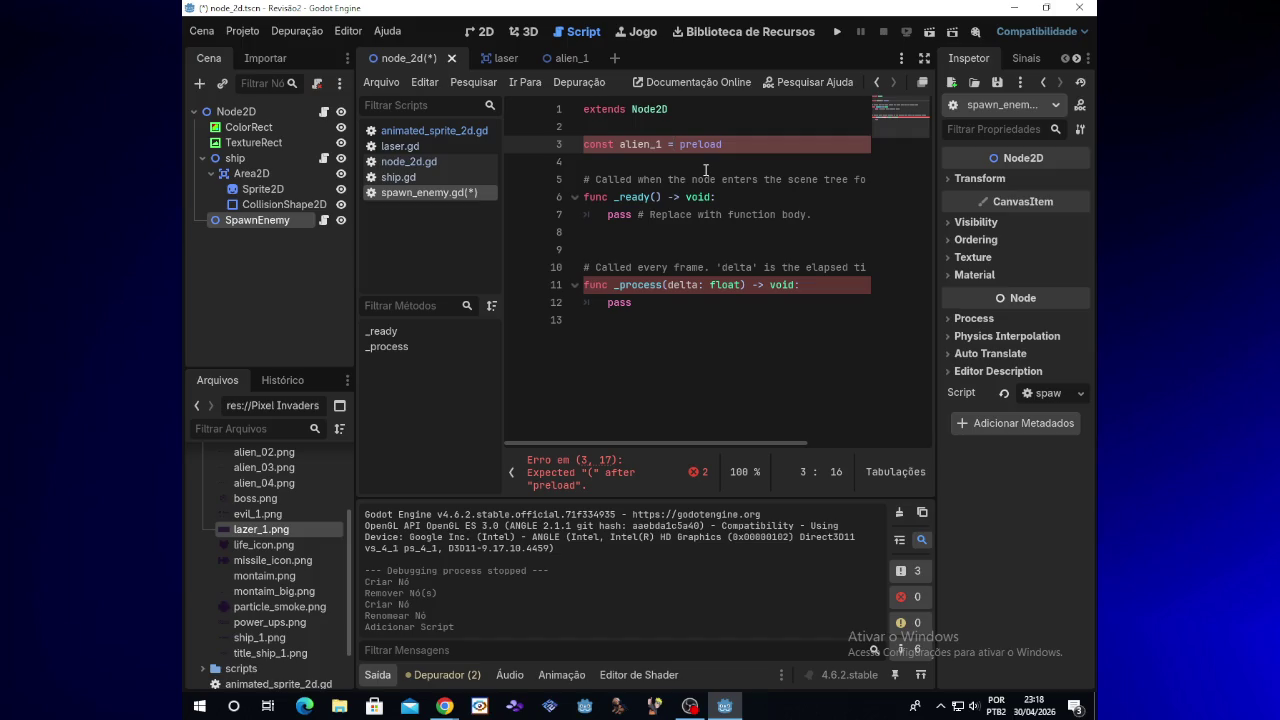
click(398, 177)
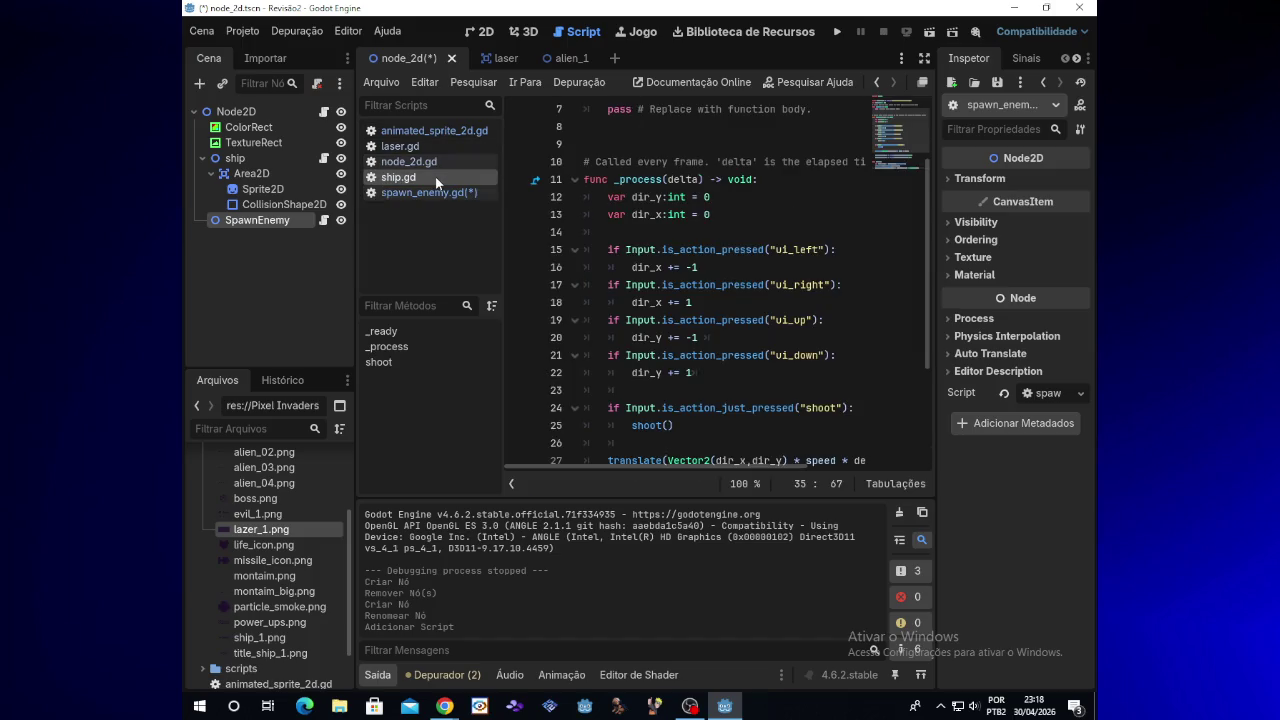
scroll(884, 312, up, 2)
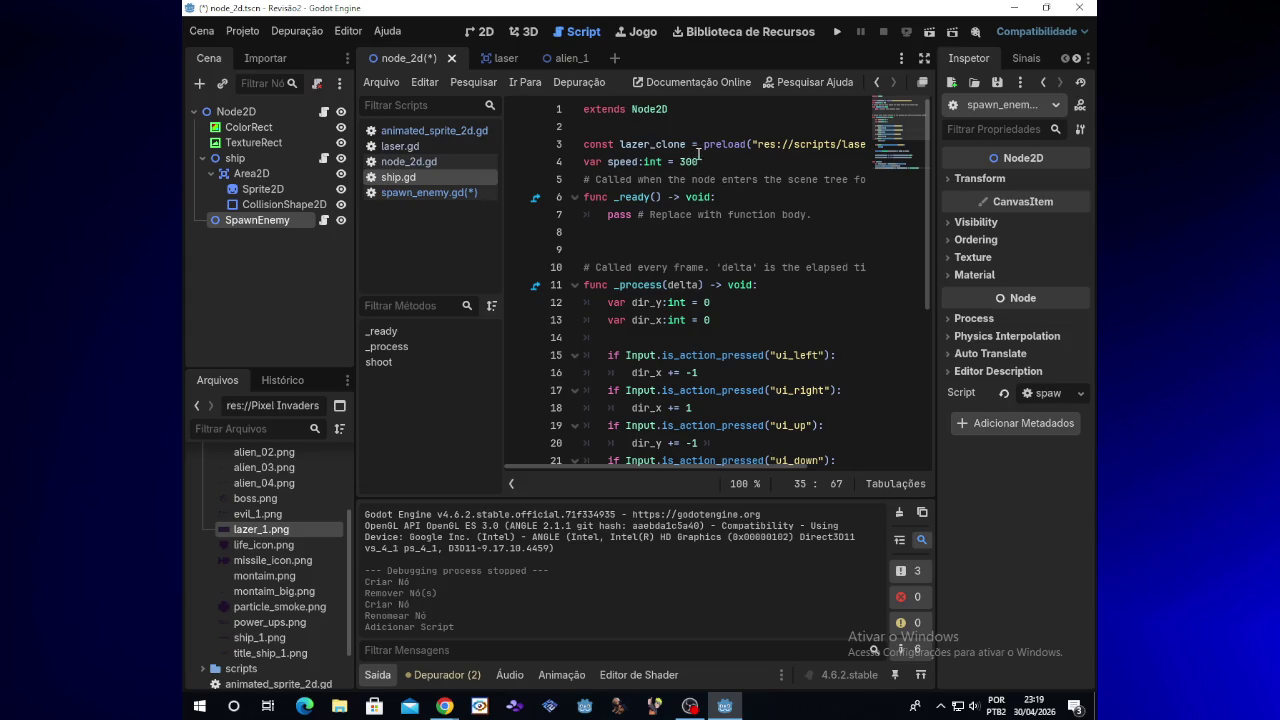
click(445, 192)
Step: Complete the preload path with the res://scripts/alien_1.tscn autocomplete suggestion
click(724, 144)
text(()
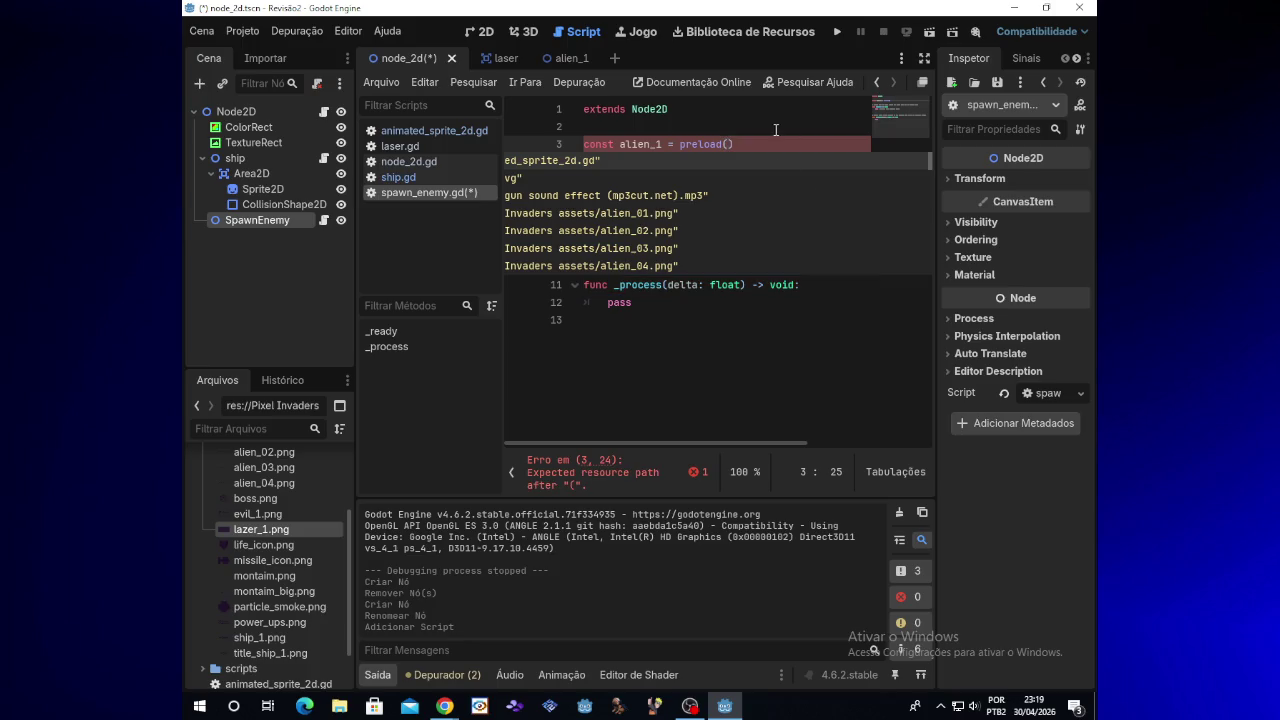
text(")
text(ak)
key(BackSpace)
text(lien)
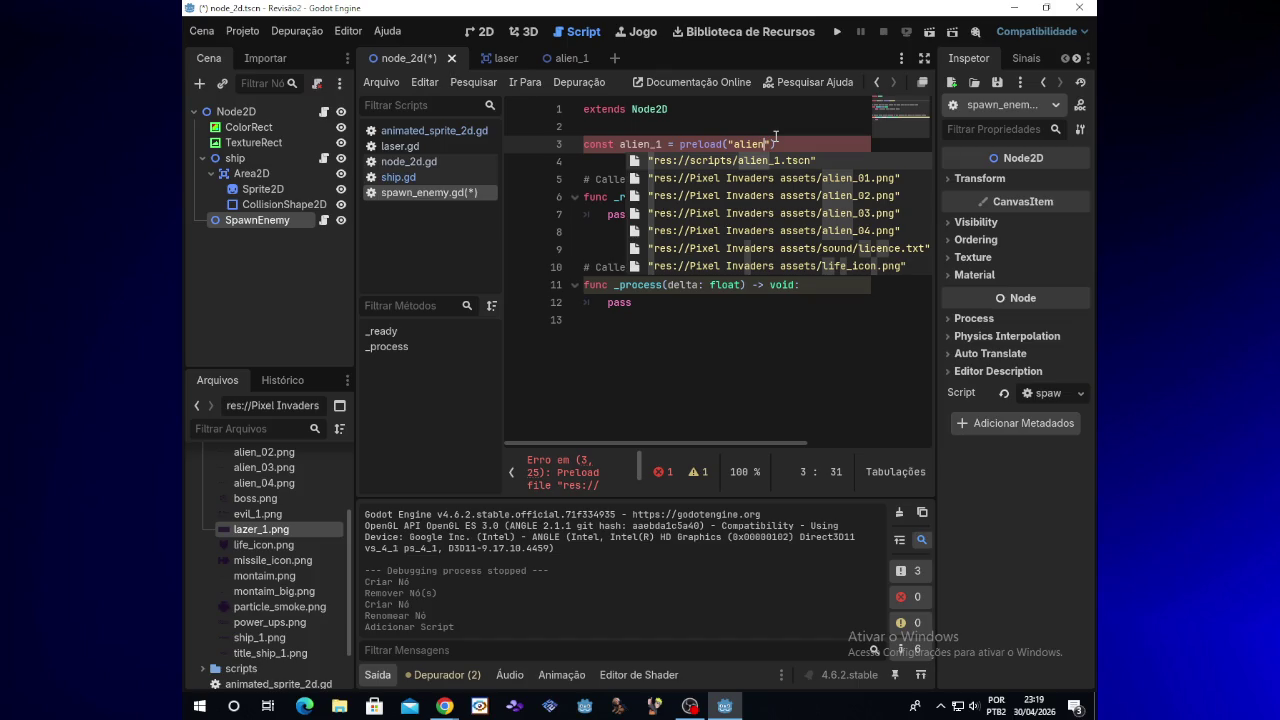
key(Return)
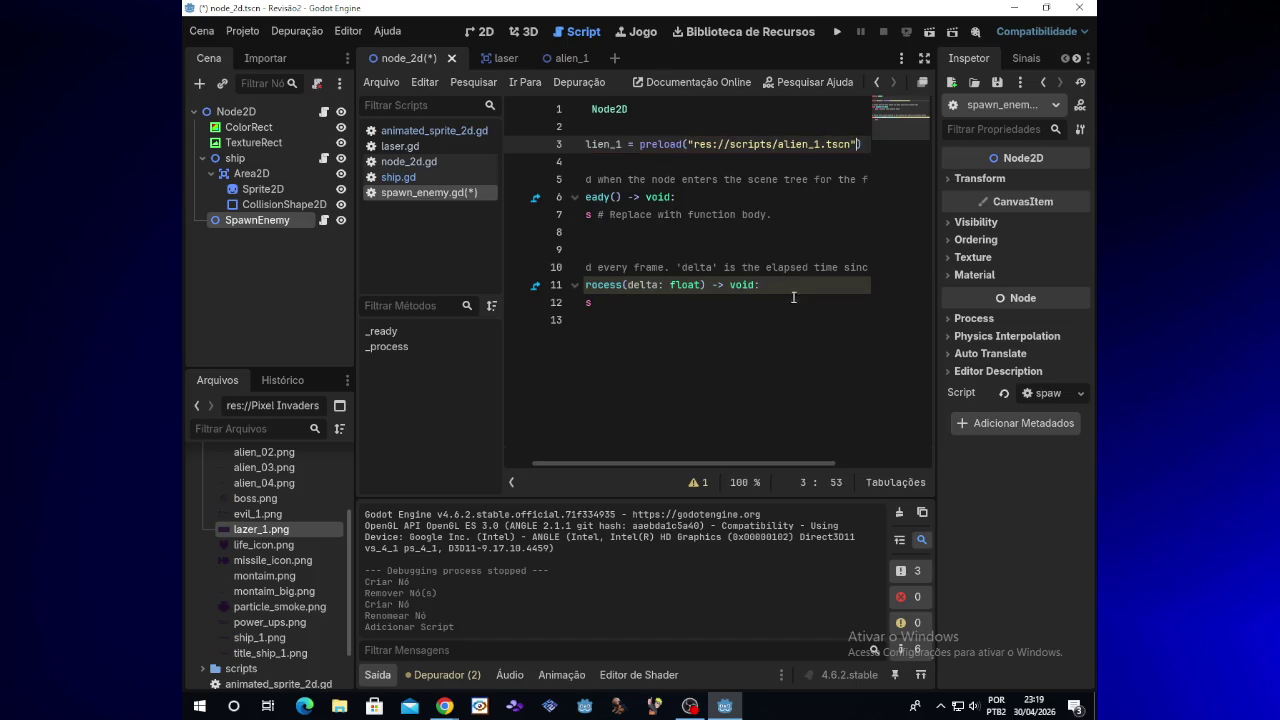
drag(755, 467, 700, 460)
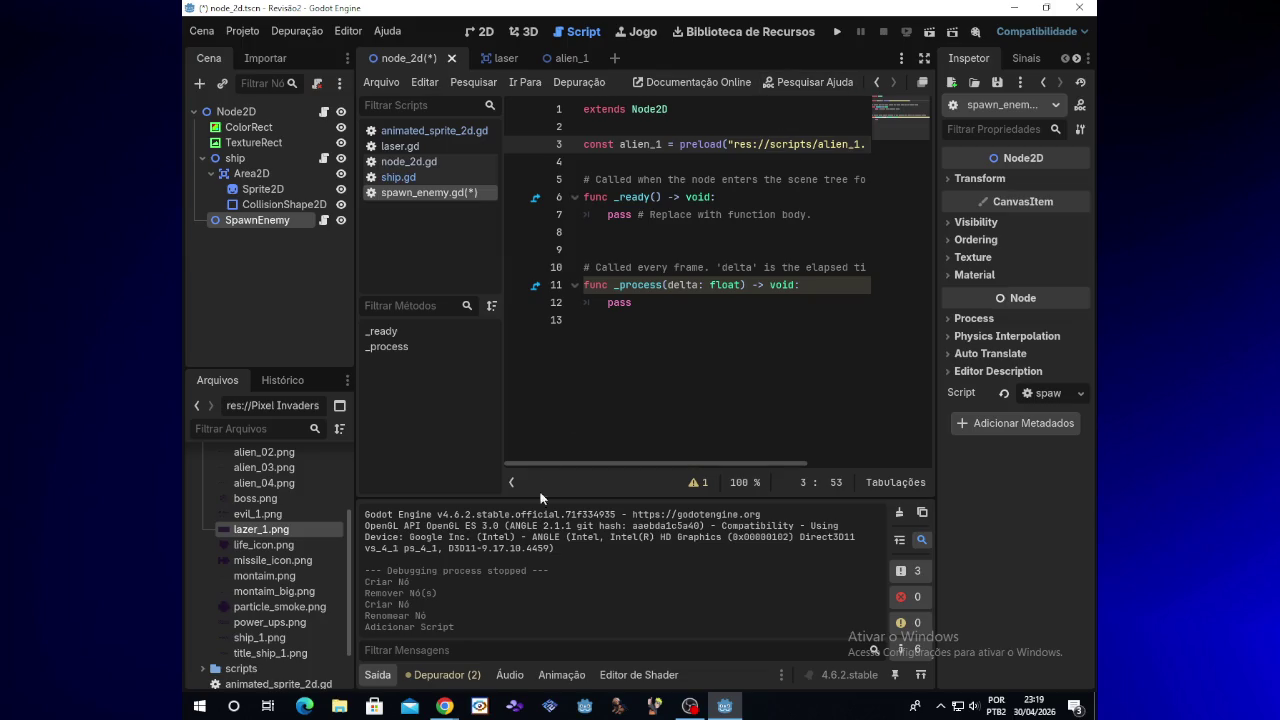
click(452, 706)
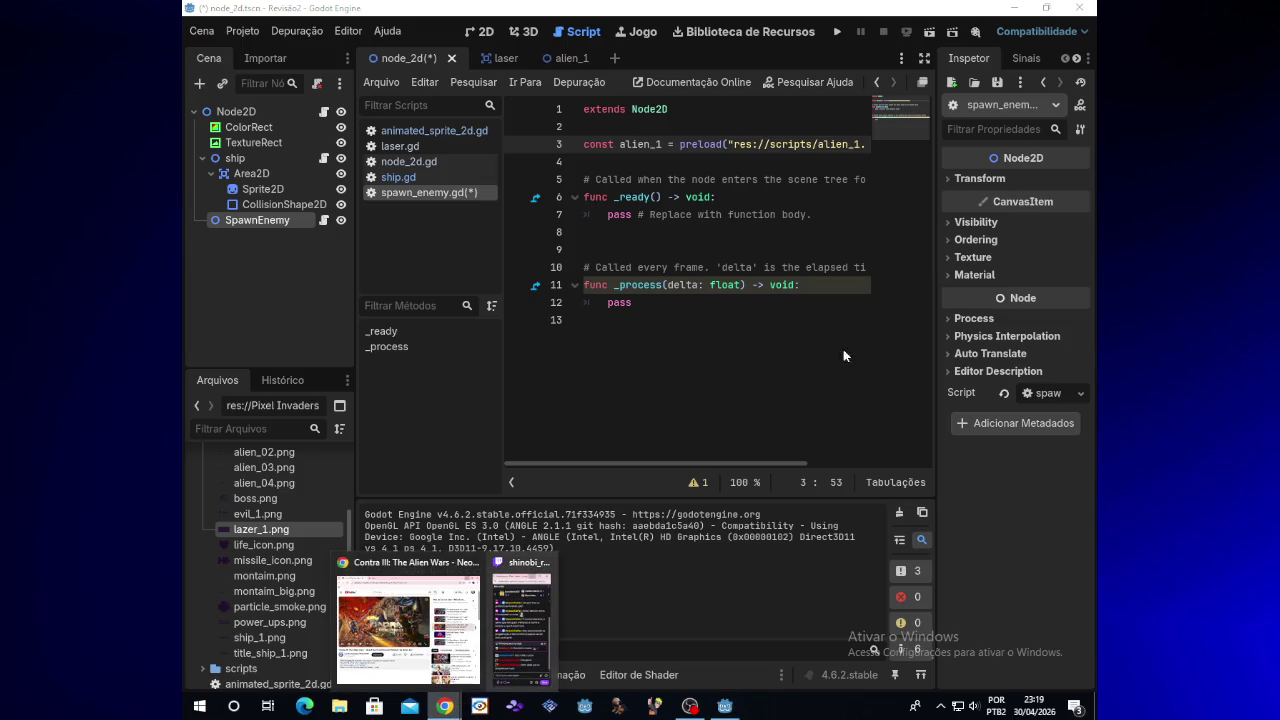
Step: Test-run the Revisão2 project, close the game window, and open File Explorer
click(835, 40)
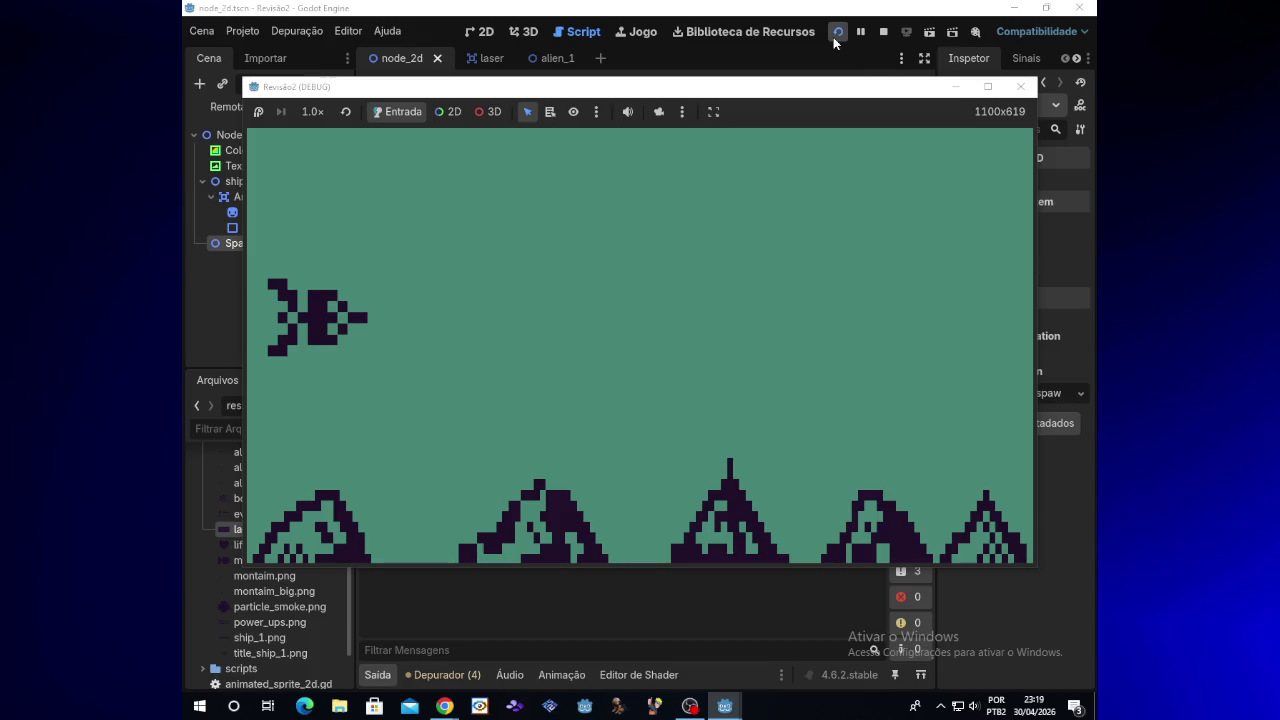
click(1022, 93)
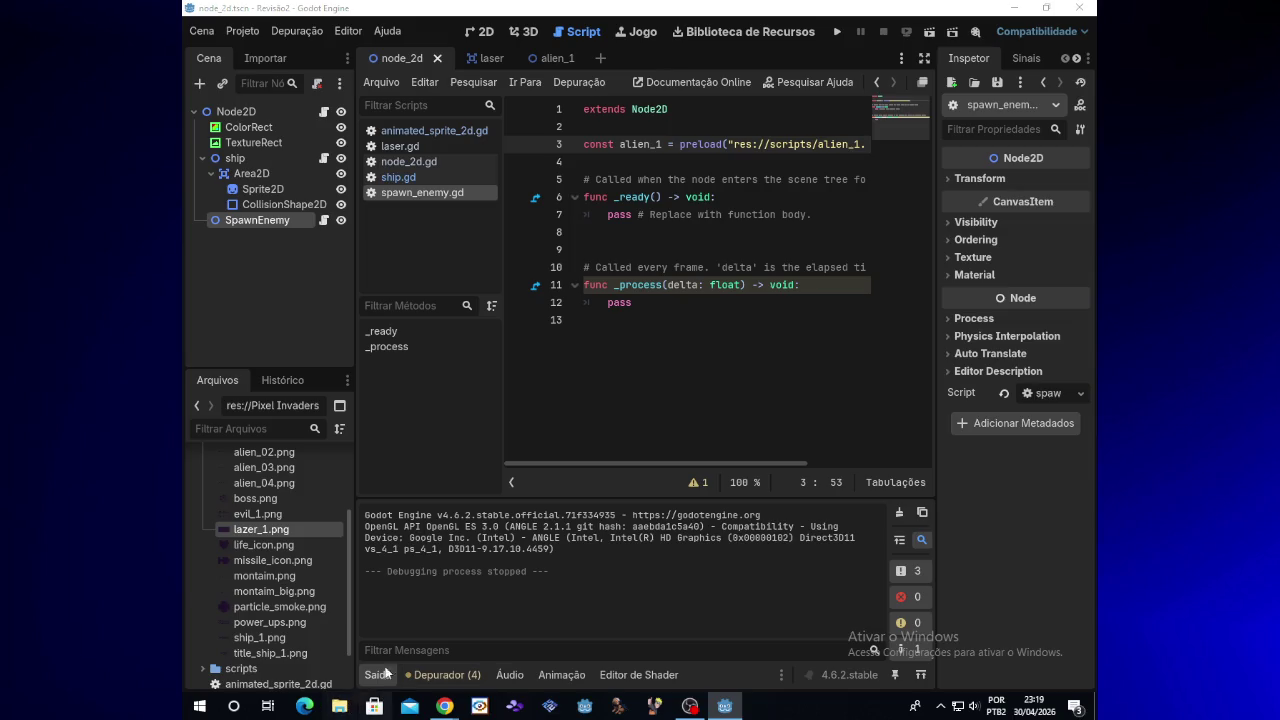
click(339, 706)
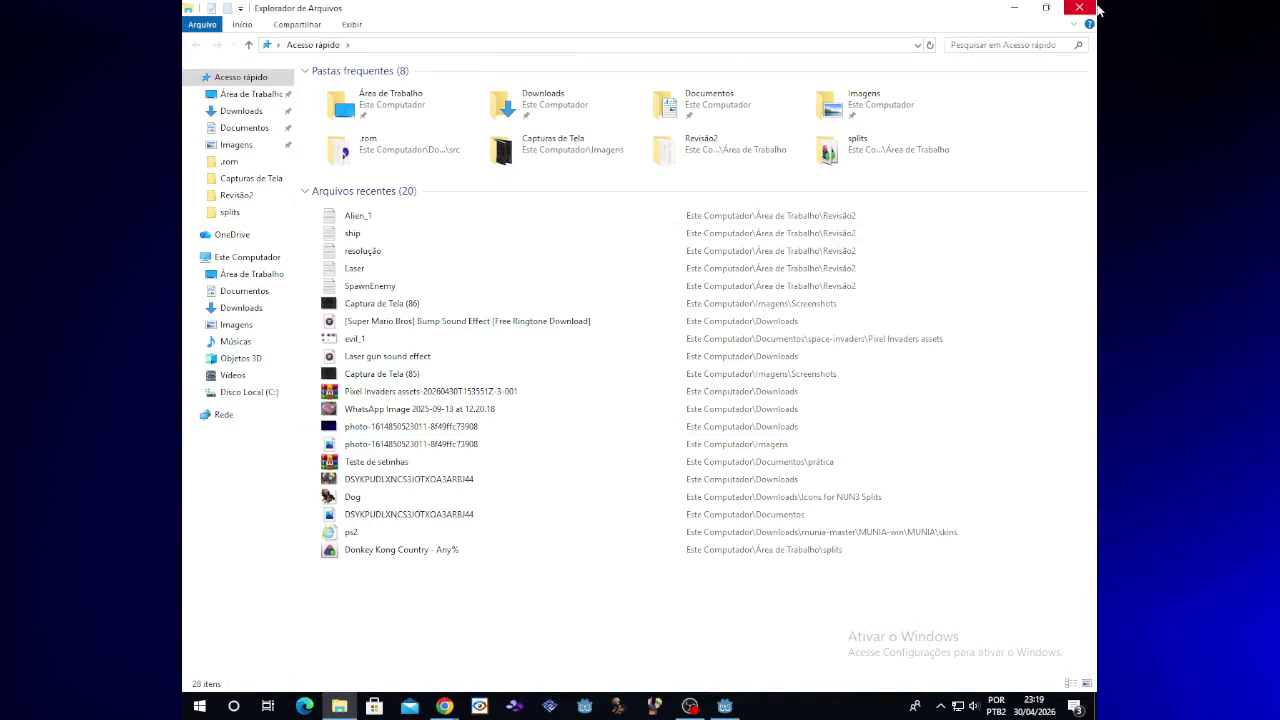
Step: Open the SpawnEnemy reference notes from the desktop's Revisão2 folder in Notepad
click(1096, 8)
click(1006, 8)
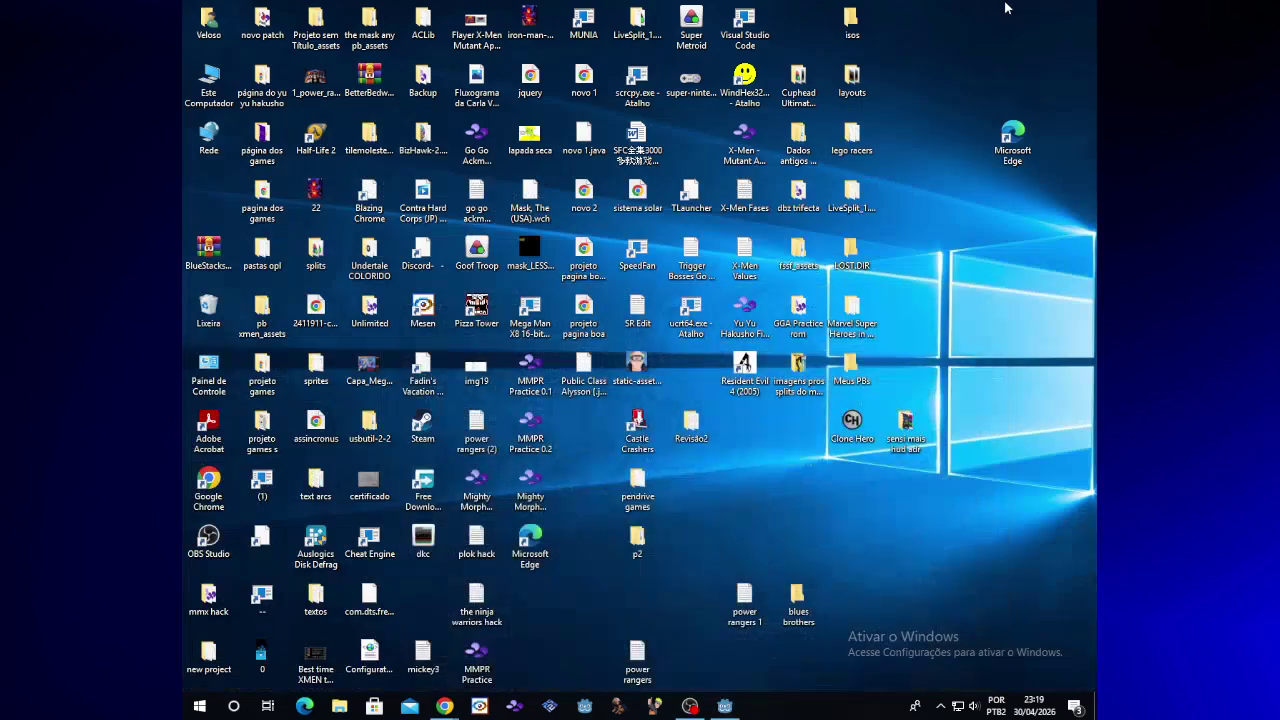
double_click(708, 423)
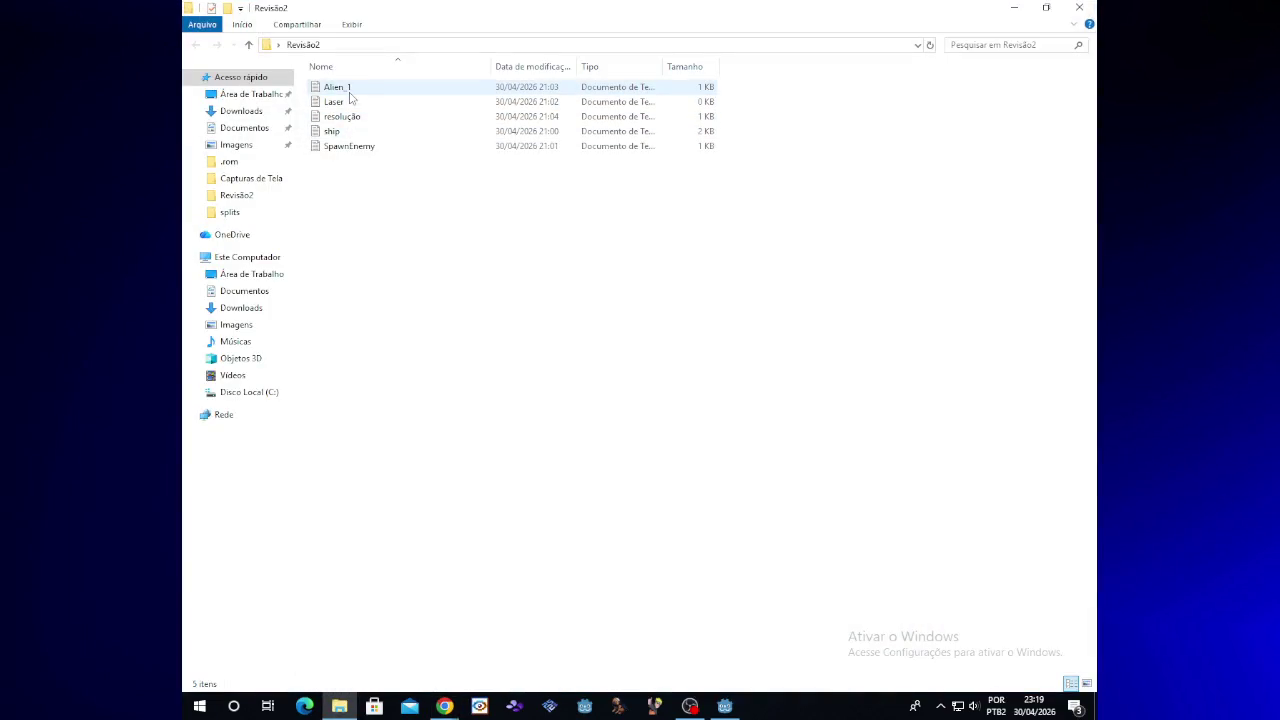
double_click(349, 148)
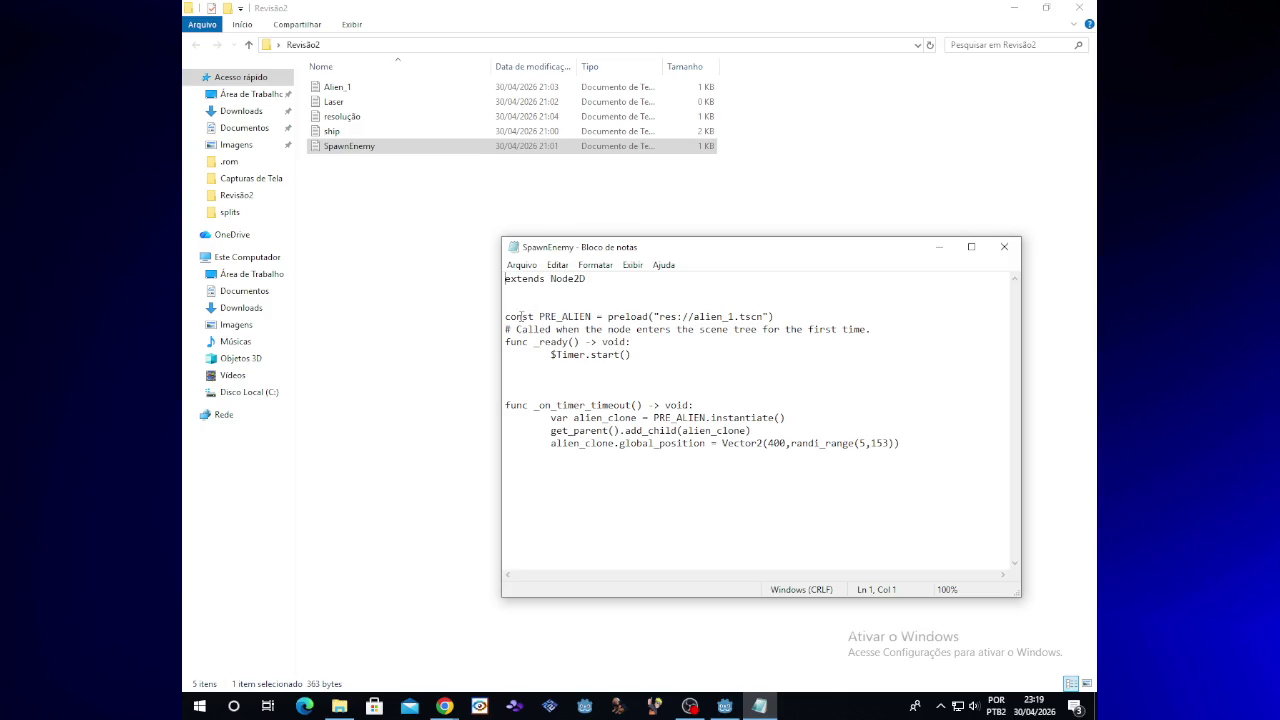
Step: Review the preload call in the SpawnEnemy notes, then minimize Explorer and Notepad
drag(607, 316, 673, 316)
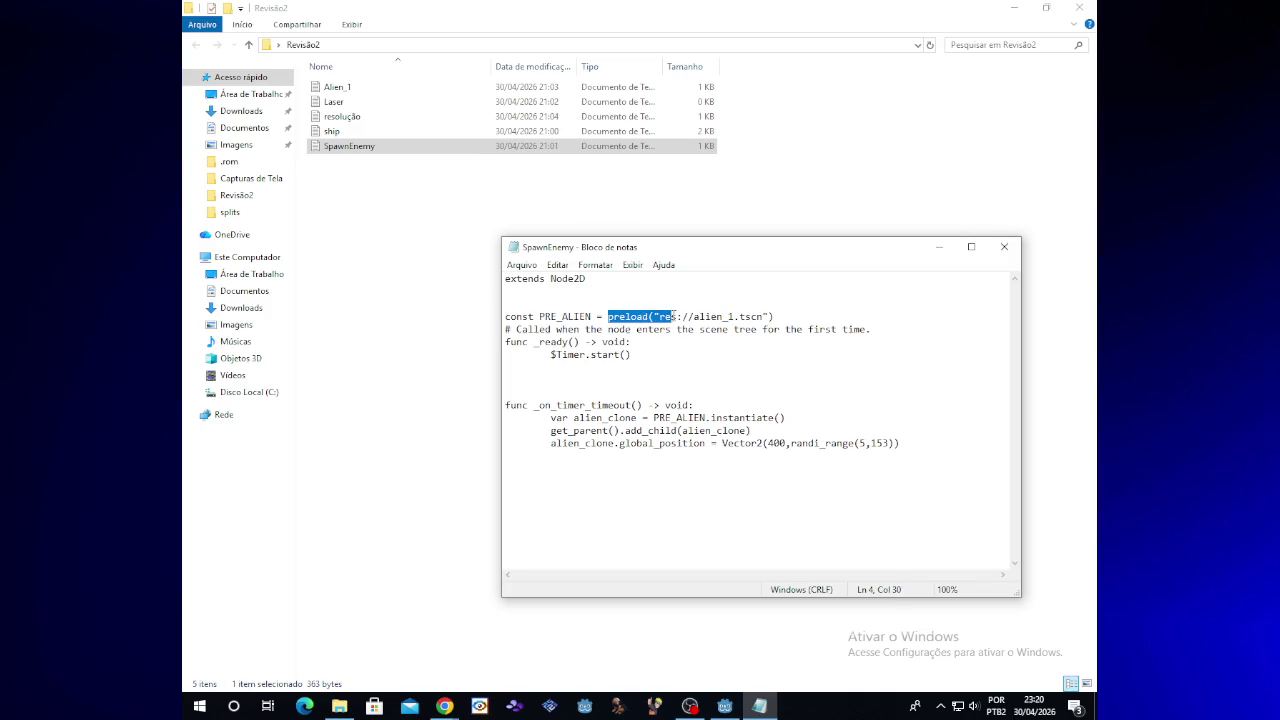
click(673, 316)
click(1002, 250)
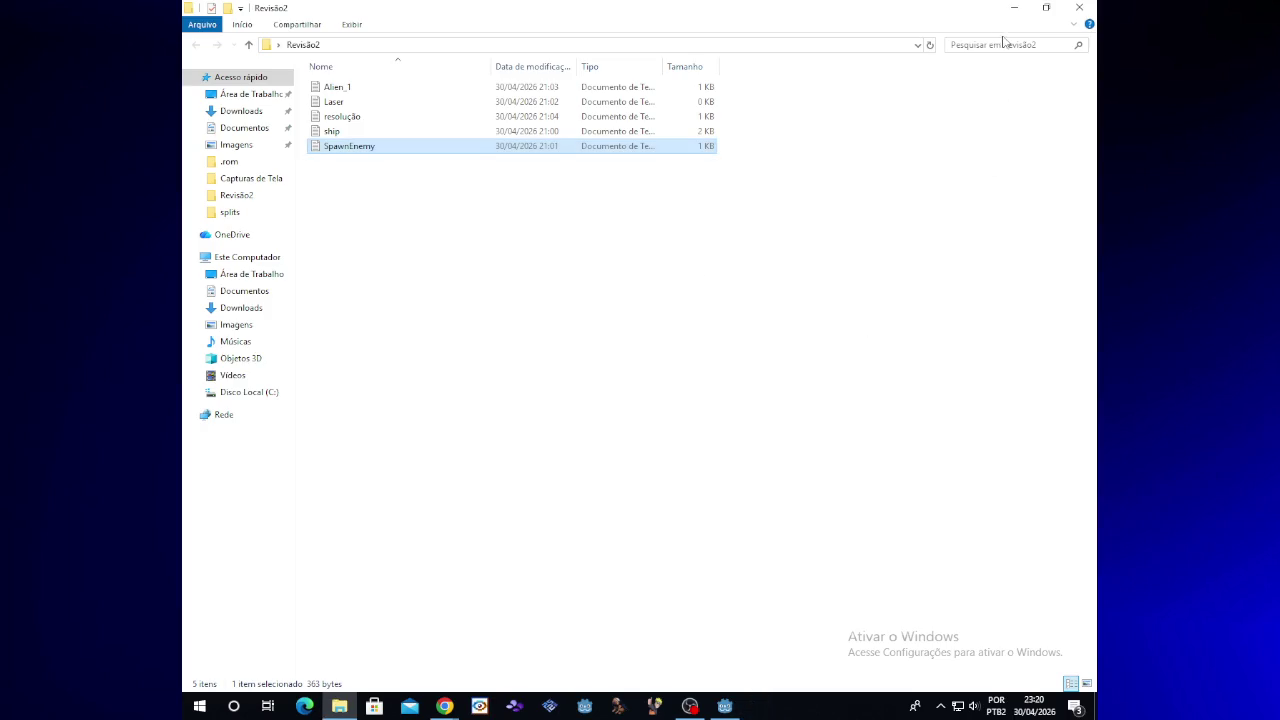
double_click(422, 148)
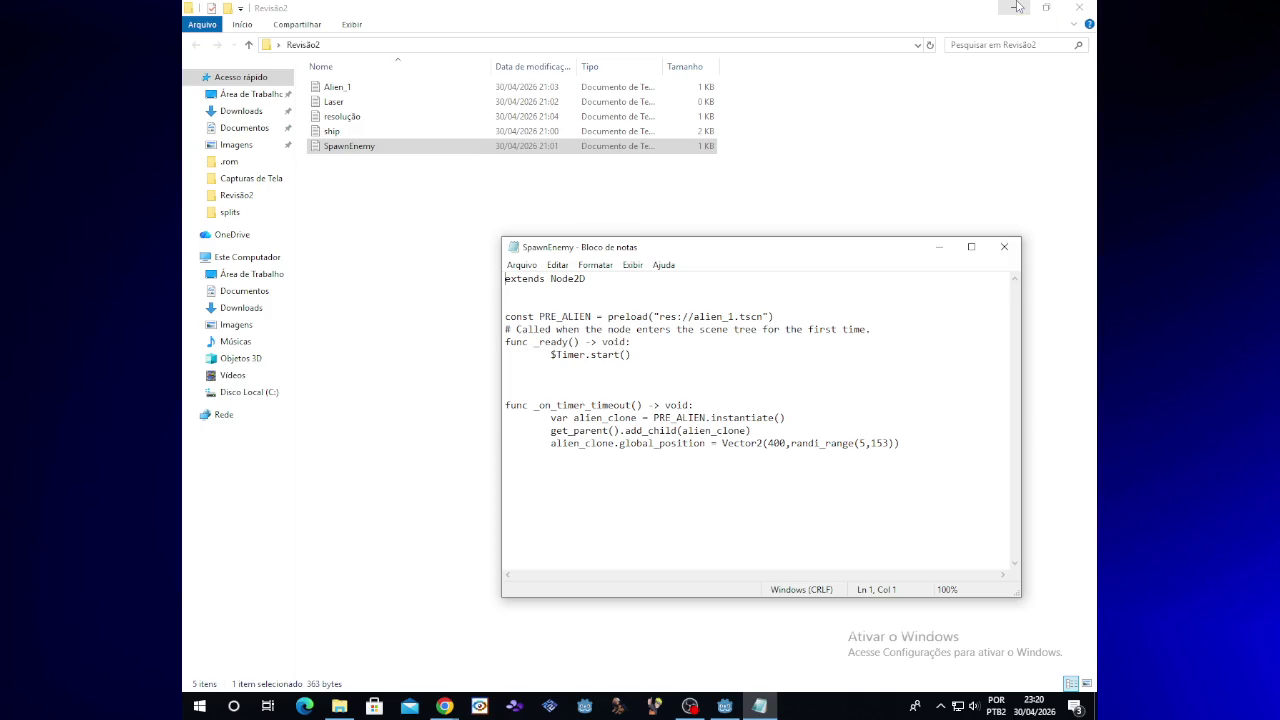
click(1016, 7)
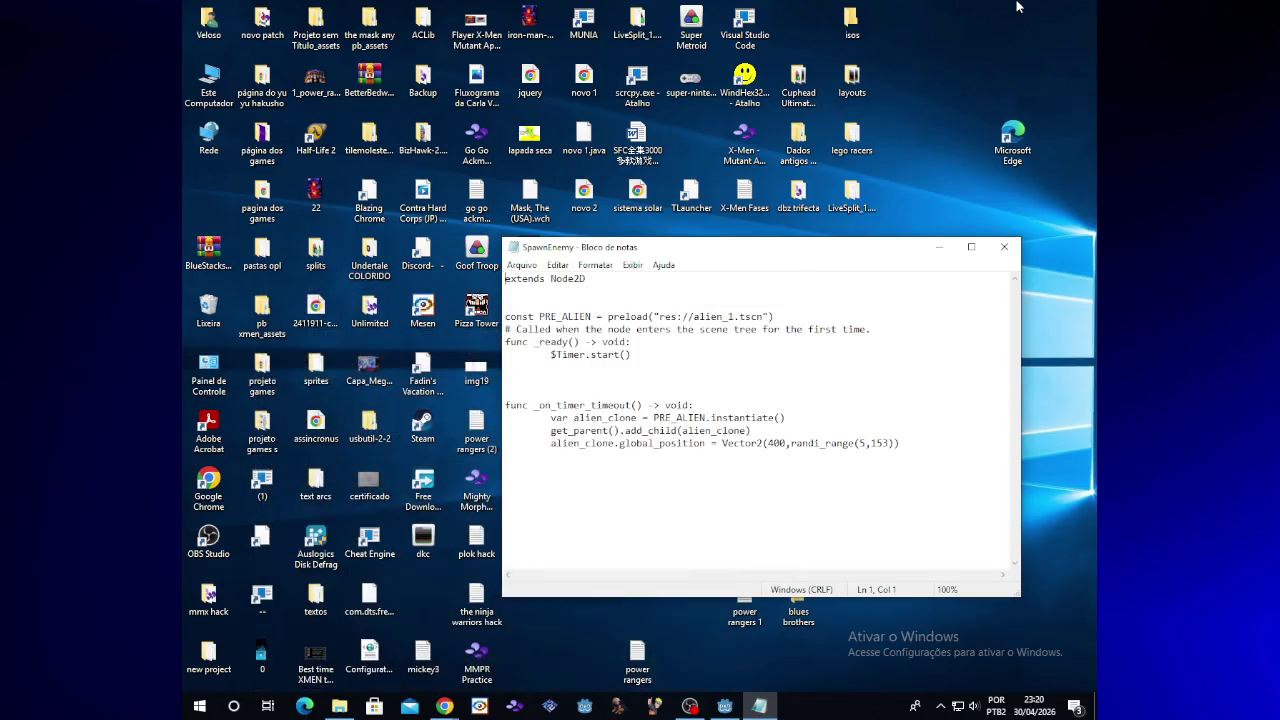
click(939, 246)
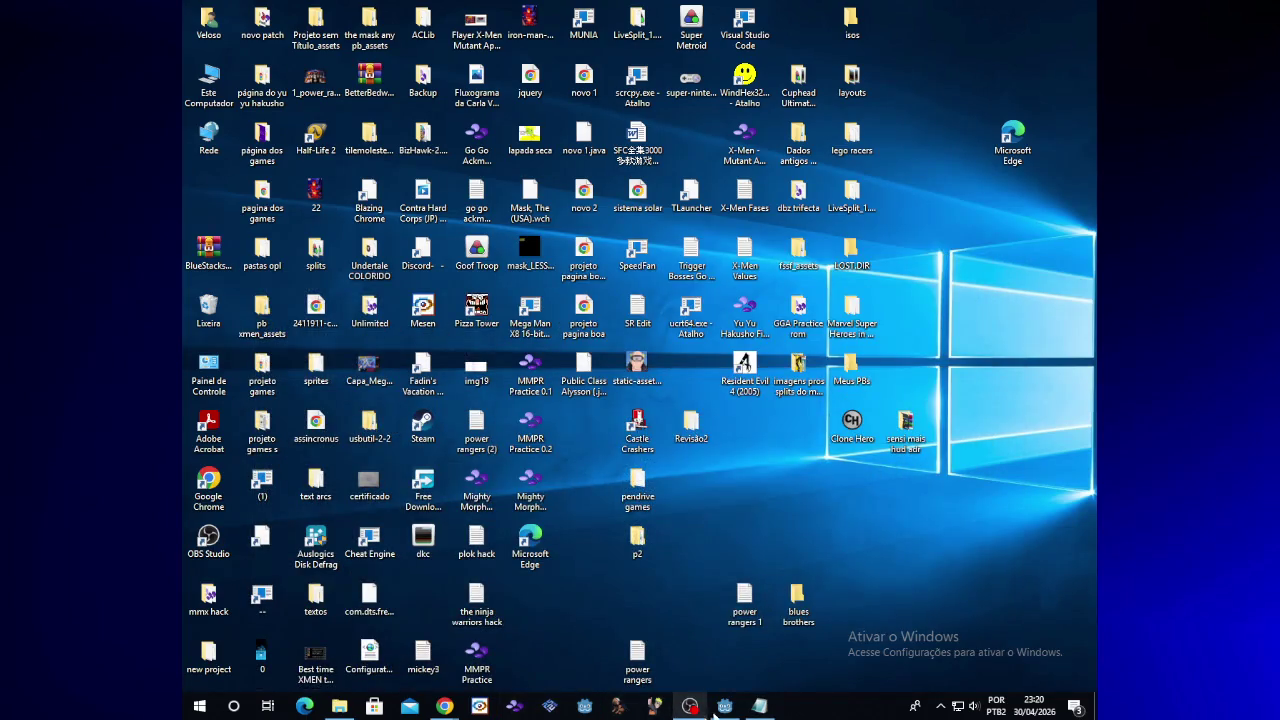
Step: Restore the Godot editor and place the cursor after pass on line 12 of spawn_enemy.gd
click(716, 710)
mouse_move(444, 706)
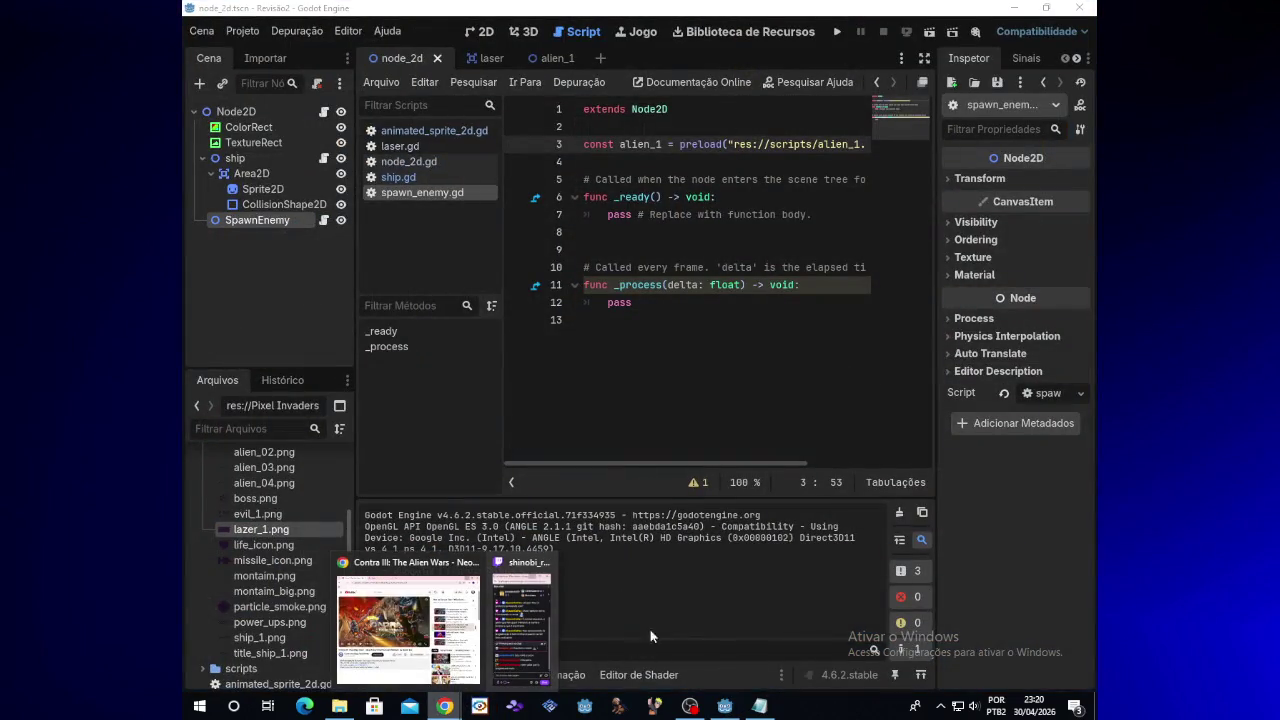
click(666, 303)
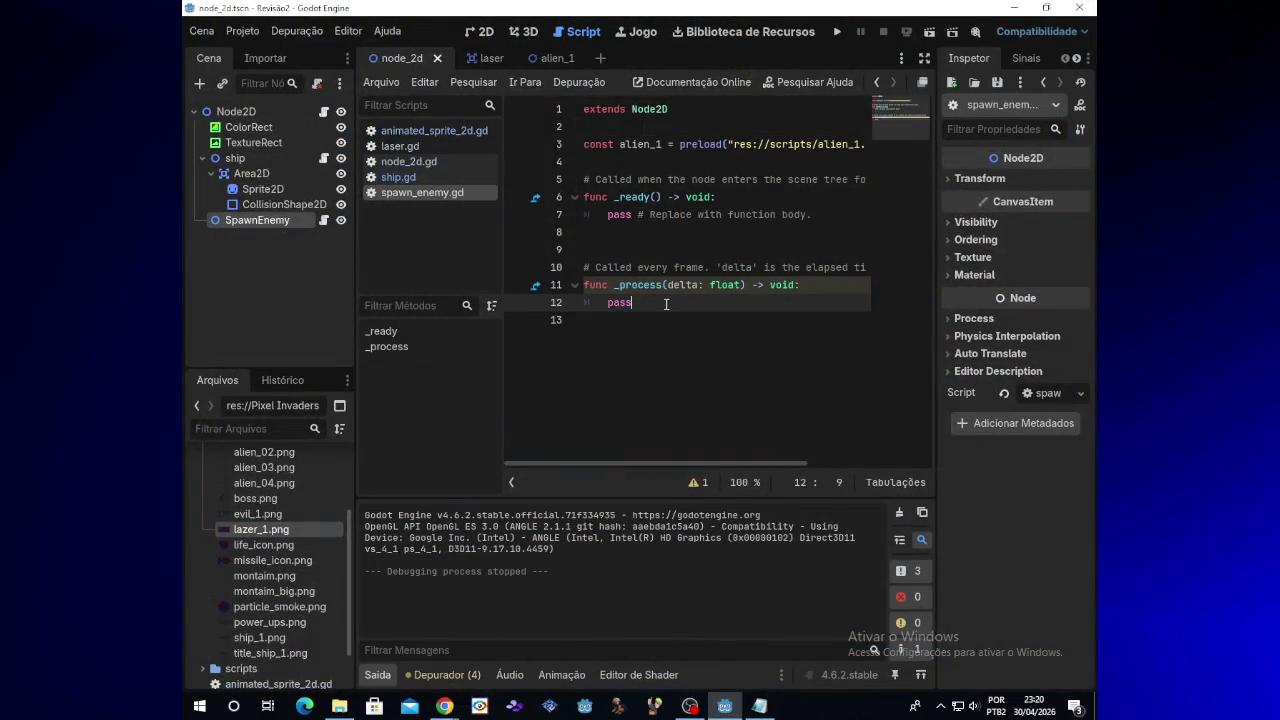